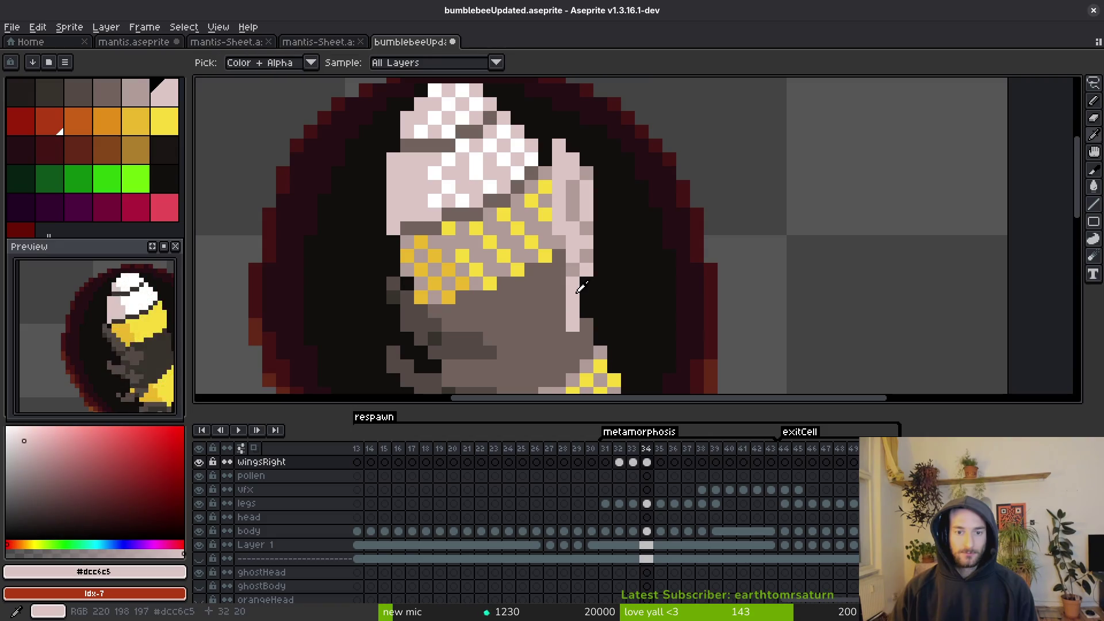
Refine the right wing edge on frames 34–35 with light pink and grey-pink pencil strokes.
left_click_drag(573, 243, 559, 149)
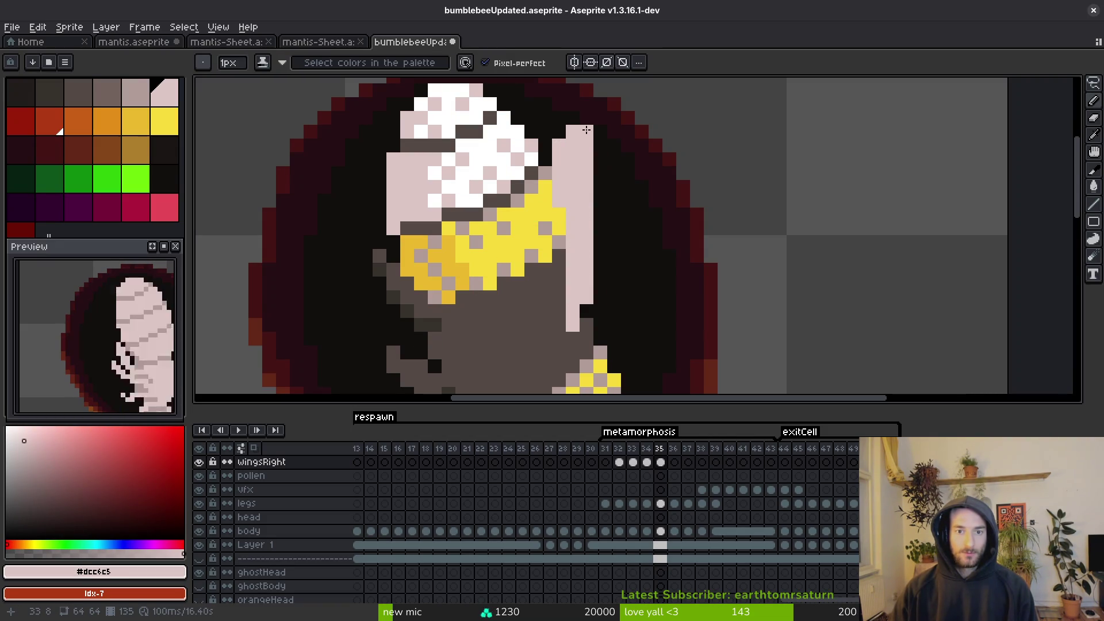
scroll(598, 200, "down", 3)
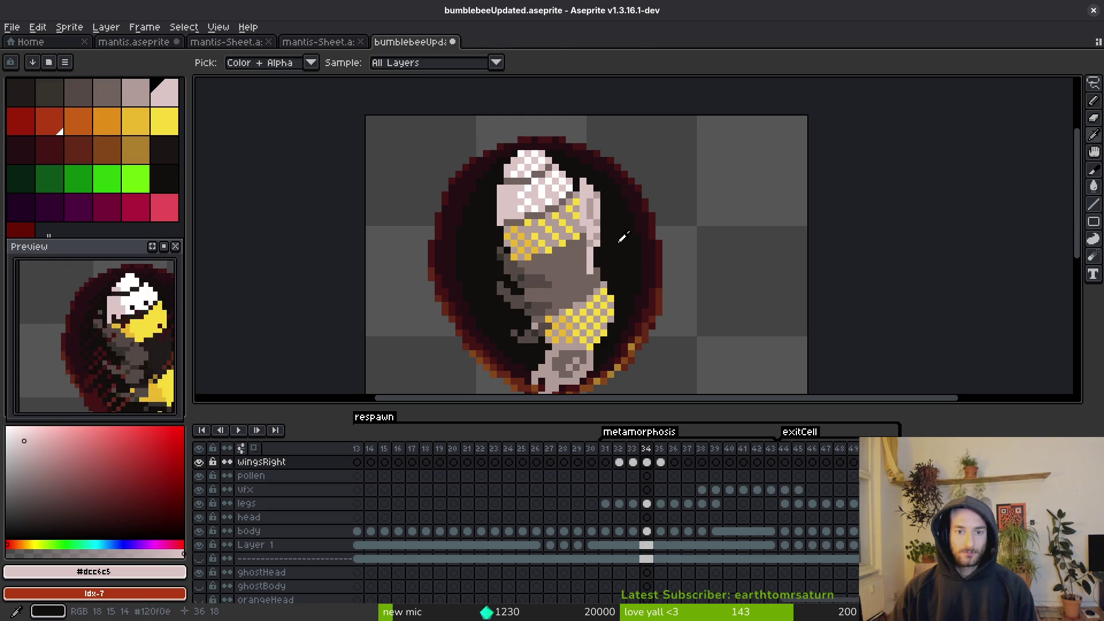
key("comma")
left_click(604, 189)
key("period")
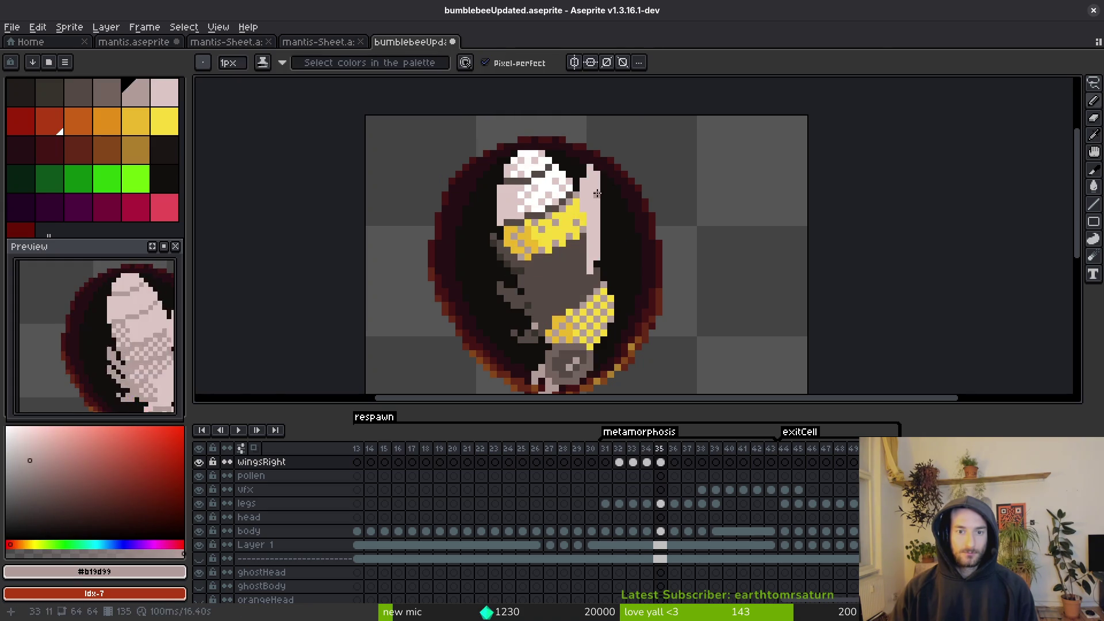
scroll(601, 184, "up", 3)
left_click_drag(603, 144, 600, 267)
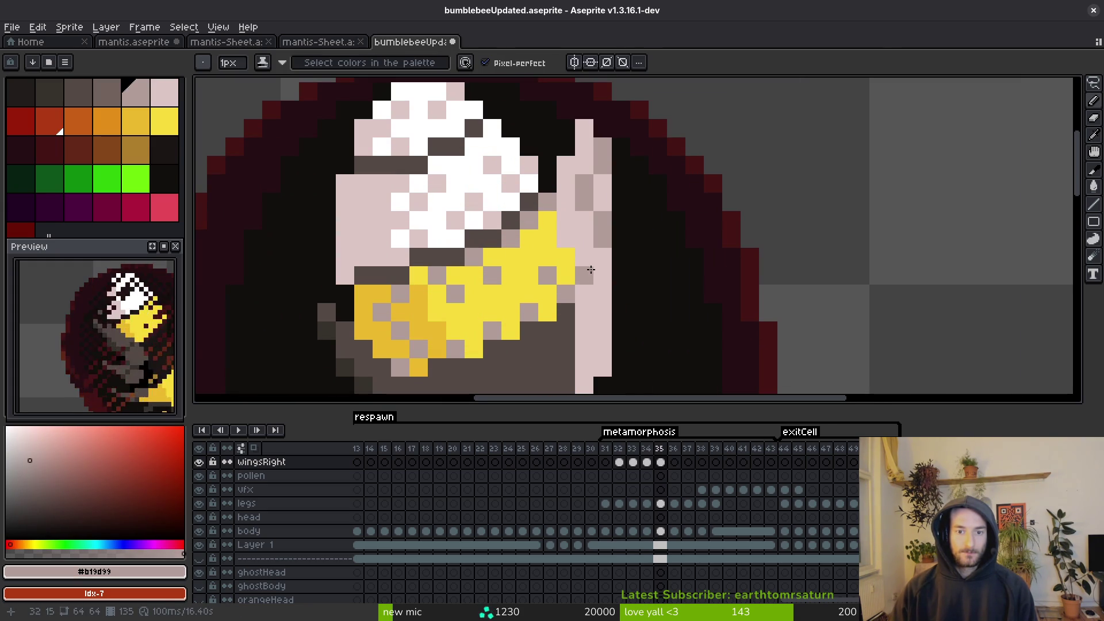
scroll(599, 293, "down", 2)
left_click(609, 273)
scroll(591, 286, "down", 3)
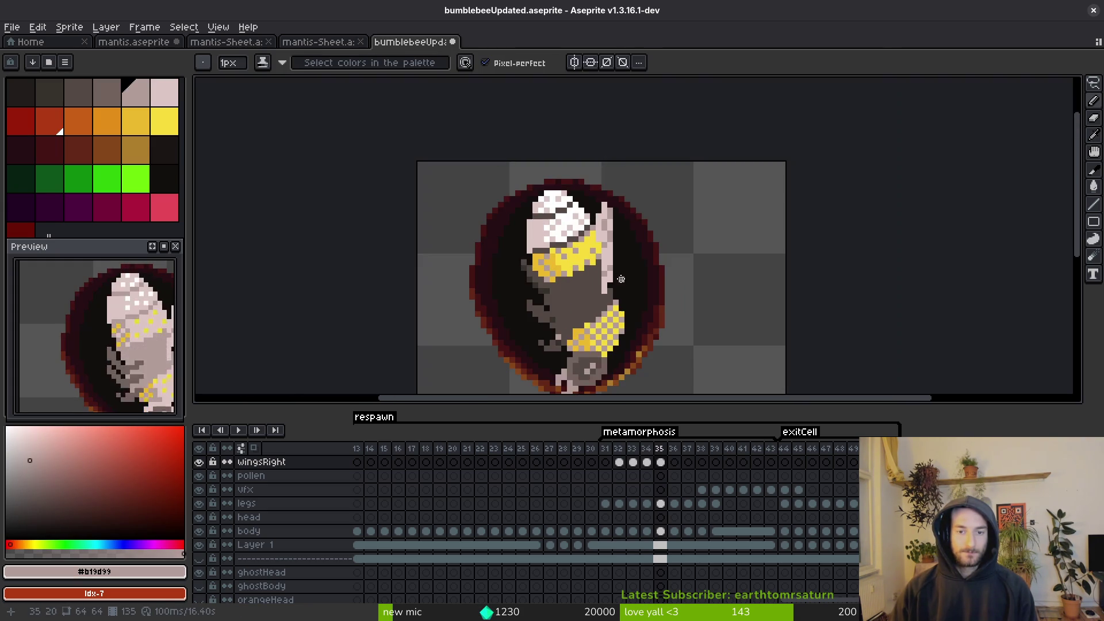
Compare neighbouring frames, then extend frame 36's wing edge upward with two light pink columns.
key("comma")
key("comma")
key("period")
key("period")
left_click(607, 281)
key("f")
scroll(604, 285, "up", 2)
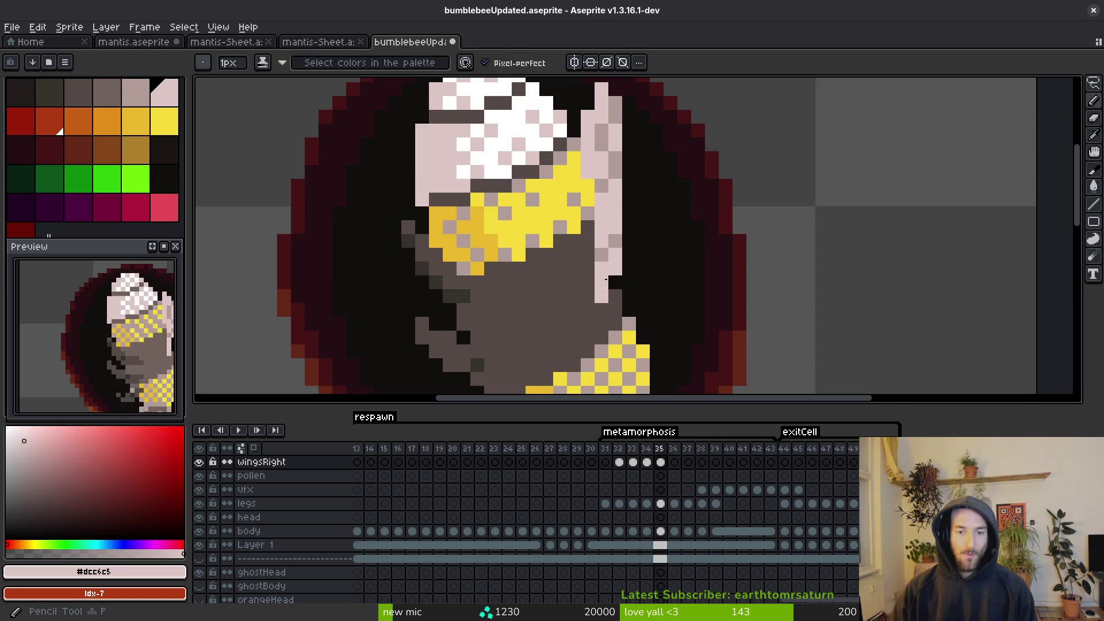
key("comma")
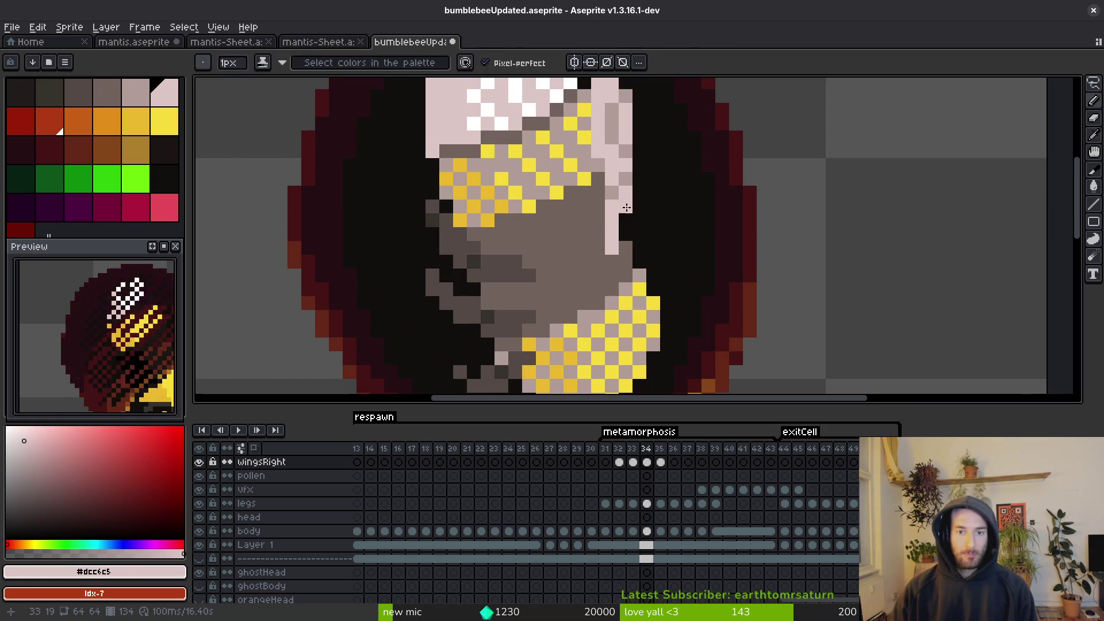
key("period")
key("period")
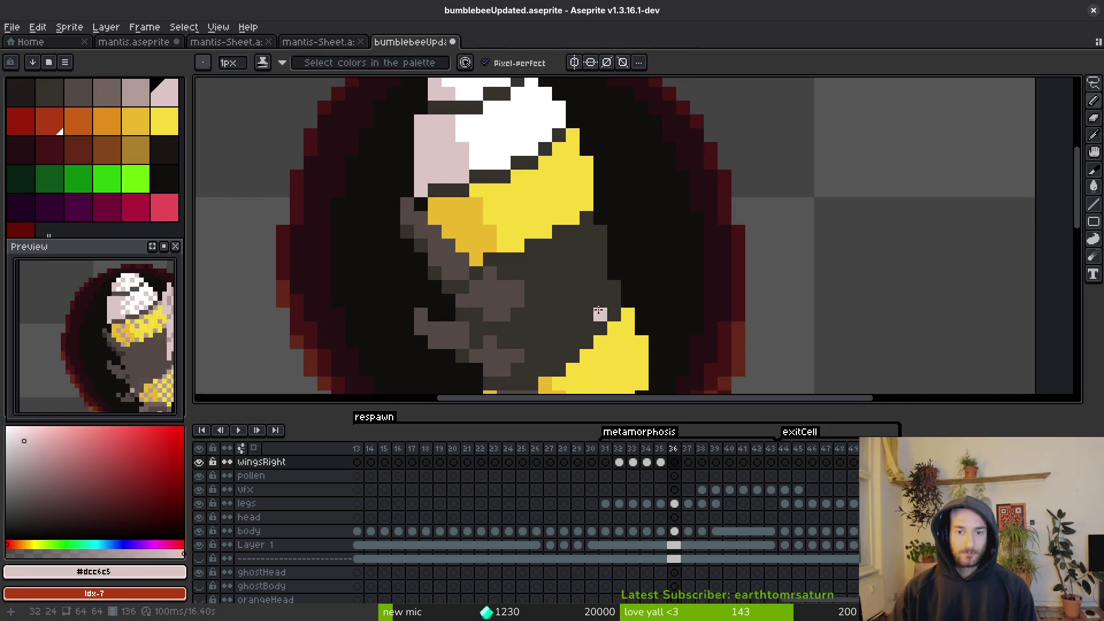
left_click_drag(613, 212, 614, 171)
scroll(613, 170, "up", 2)
left_click_drag(637, 286, 621, 177)
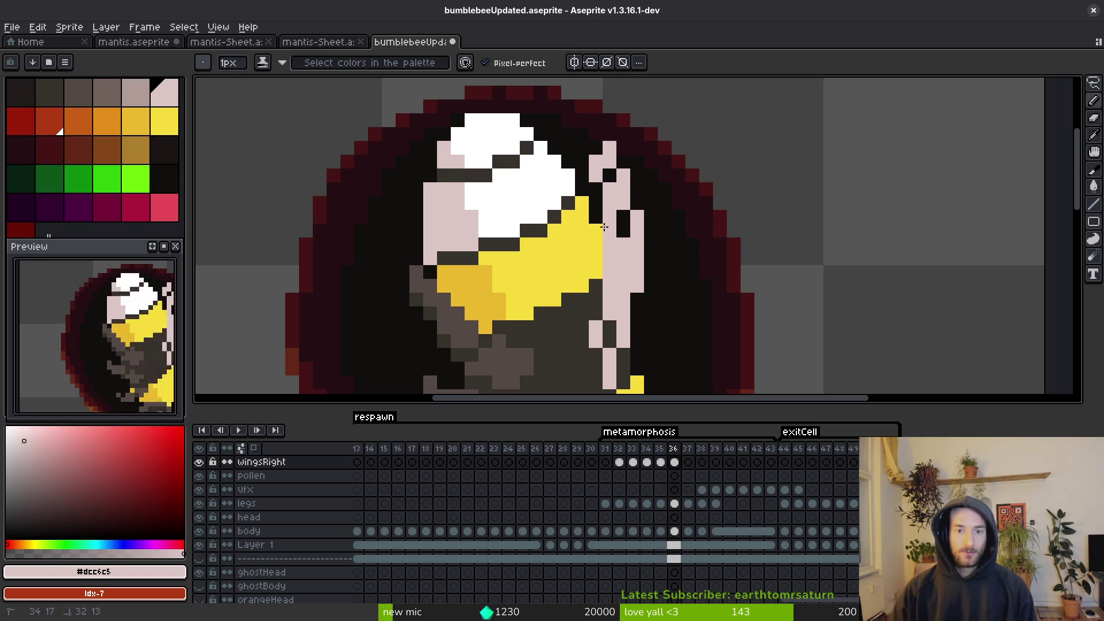
scroll(604, 306, "down", 1)
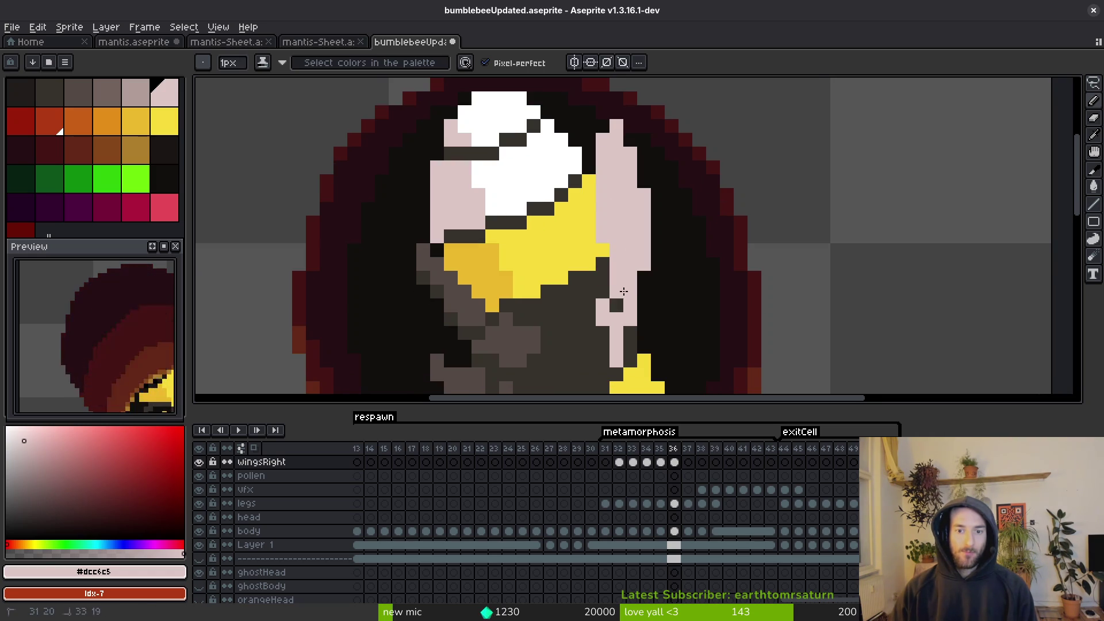
Adjust the brush size, save the sprite, and check that frame 37 lacks wings.
key("e")
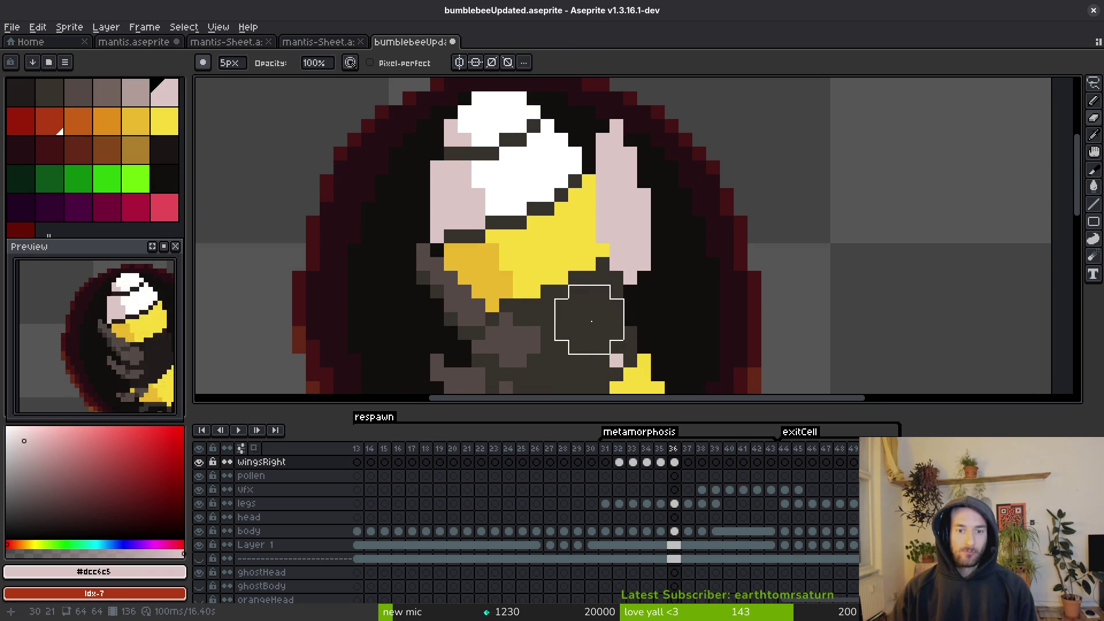
key("minus")
key("ctrl+s")
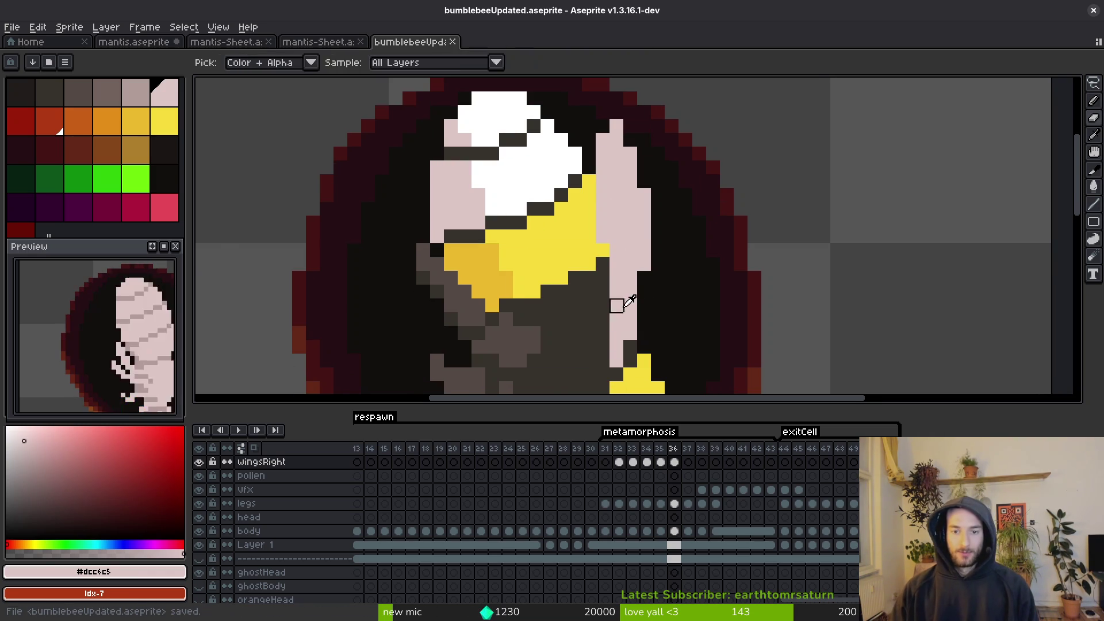
key("Right")
key("Left")
Copy the wing from frame 36 and paste it into frame 37.
key("e")
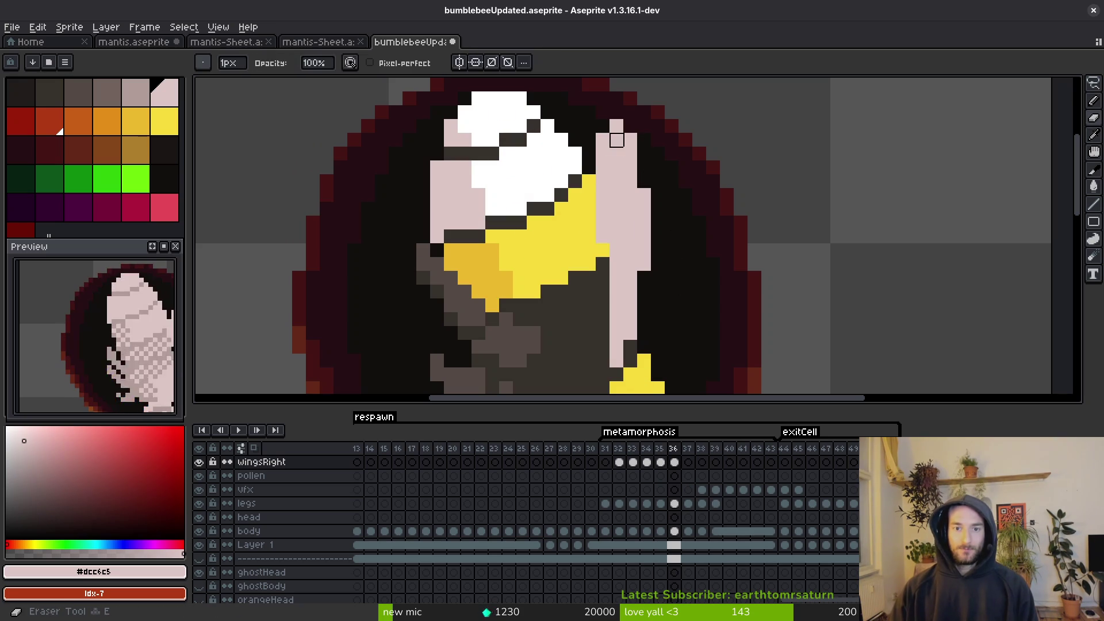
key("b")
scroll(663, 259, "down", 3)
key("ctrl+c")
key("ctrl+v")
key("Right")
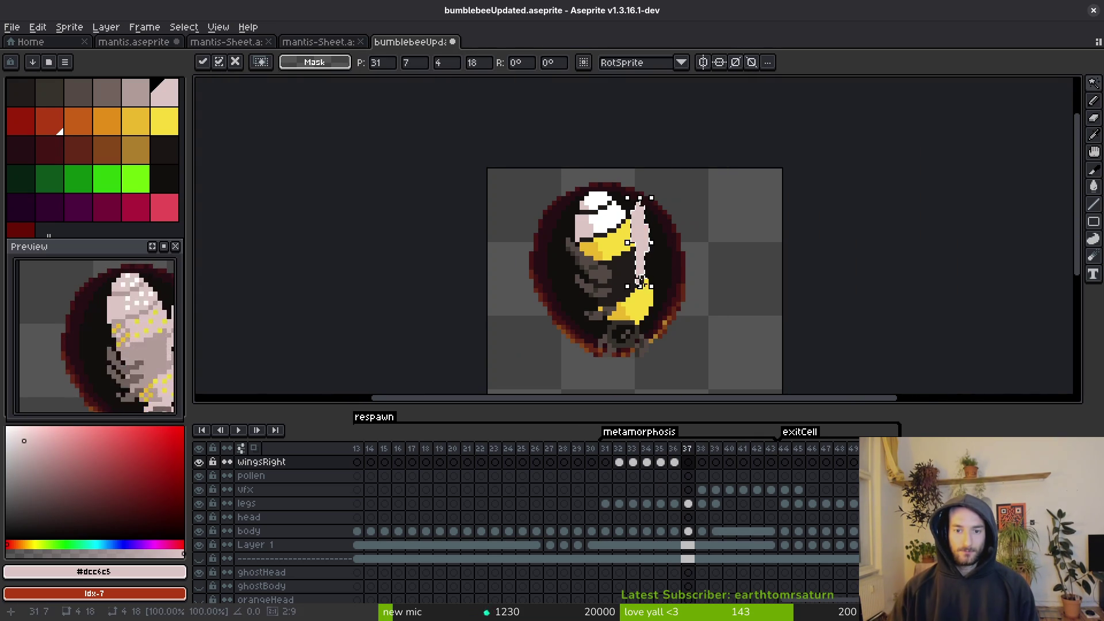
Drop the pasted wing on frame 37 and add a light pink pixel to its right edge.
scroll(651, 262, "up", 1)
scroll(656, 254, "up", 1)
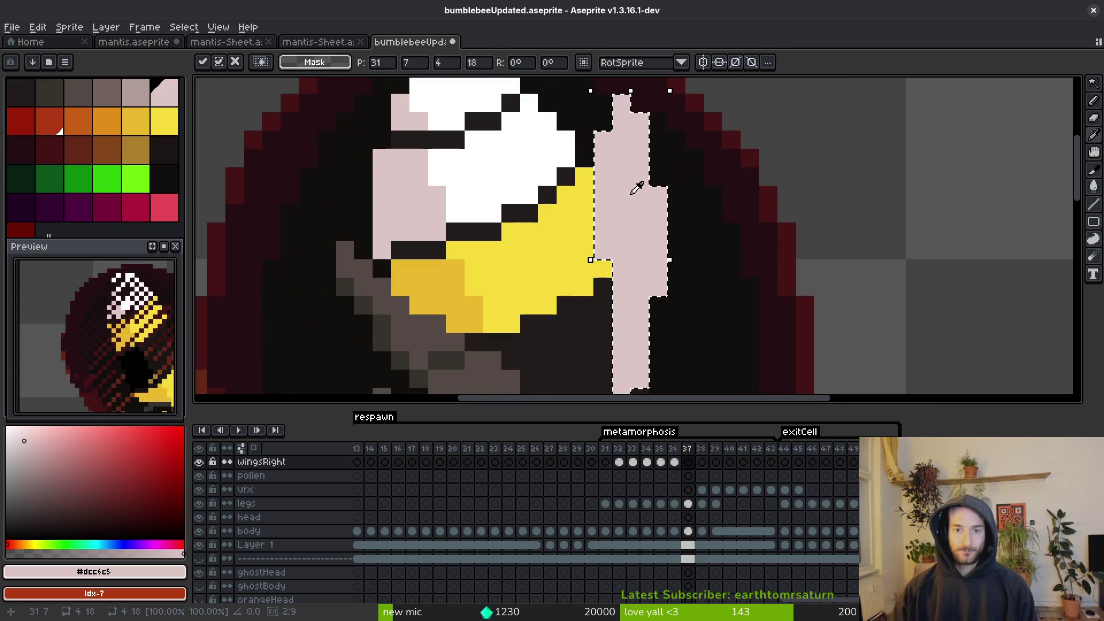
left_click(638, 190, "alt")
scroll(638, 190, "up", 1)
key("b")
left_click(627, 234, "alt")
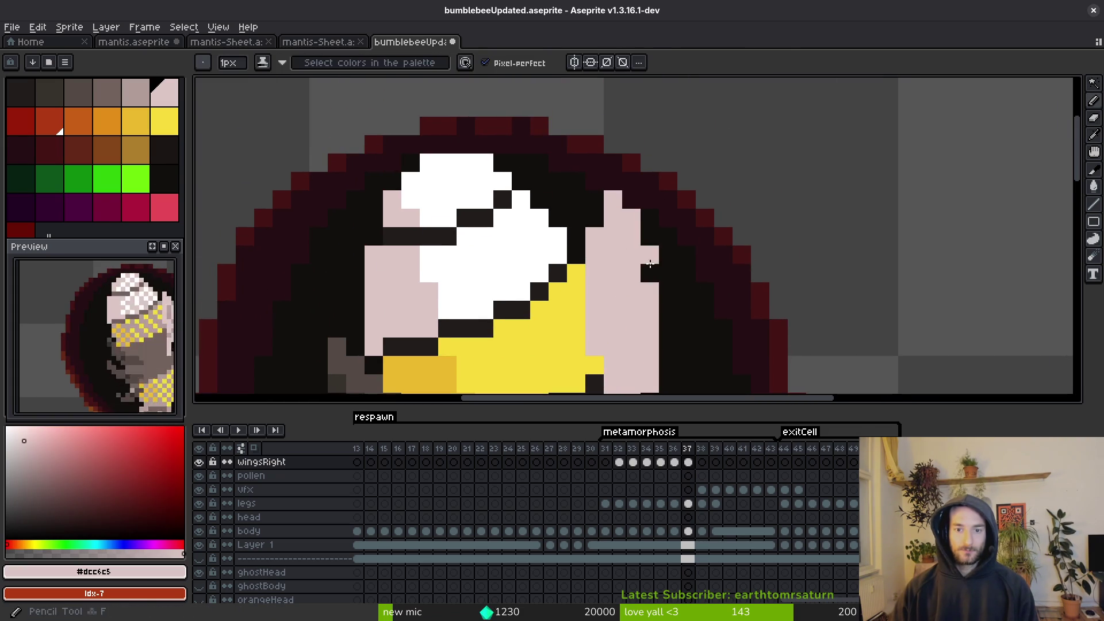
left_click(650, 270)
scroll(619, 234, "down", 2)
scroll(634, 201, "down", 4)
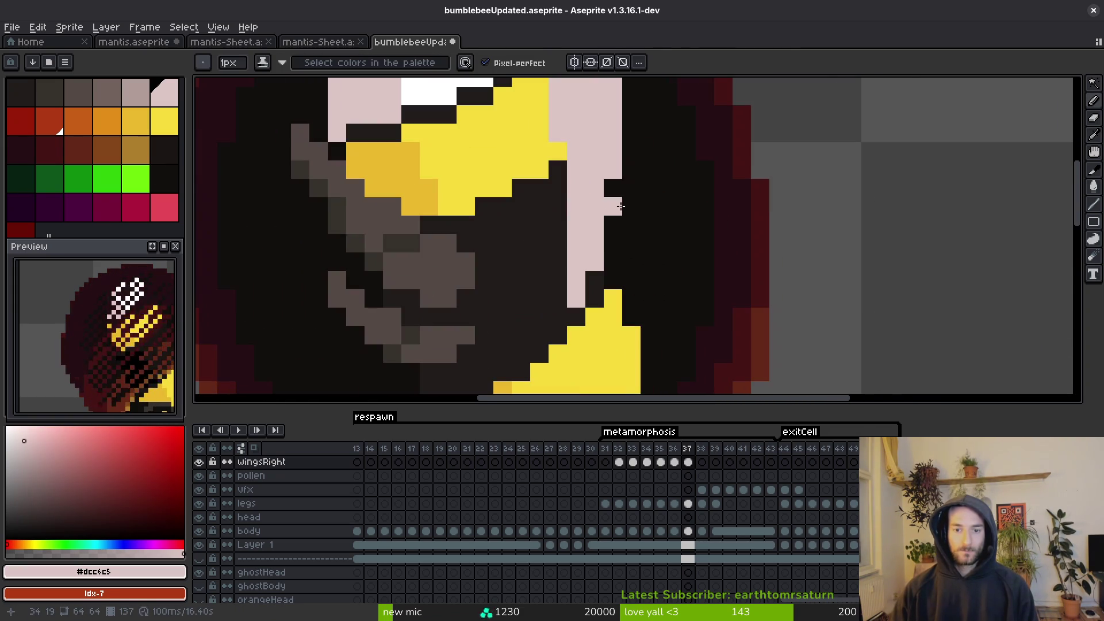
Add a diagonal grey-pink shading line to frame 36's wing, undoing a stray line and pixel.
key("Left")
scroll(608, 214, "down", 5)
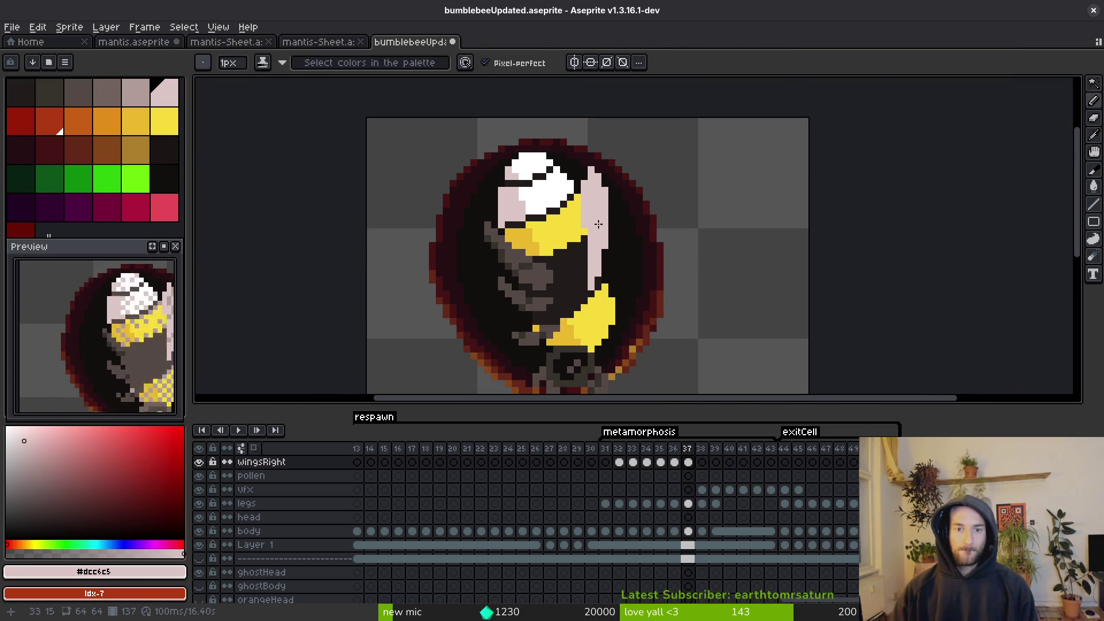
key("Right")
key("Left")
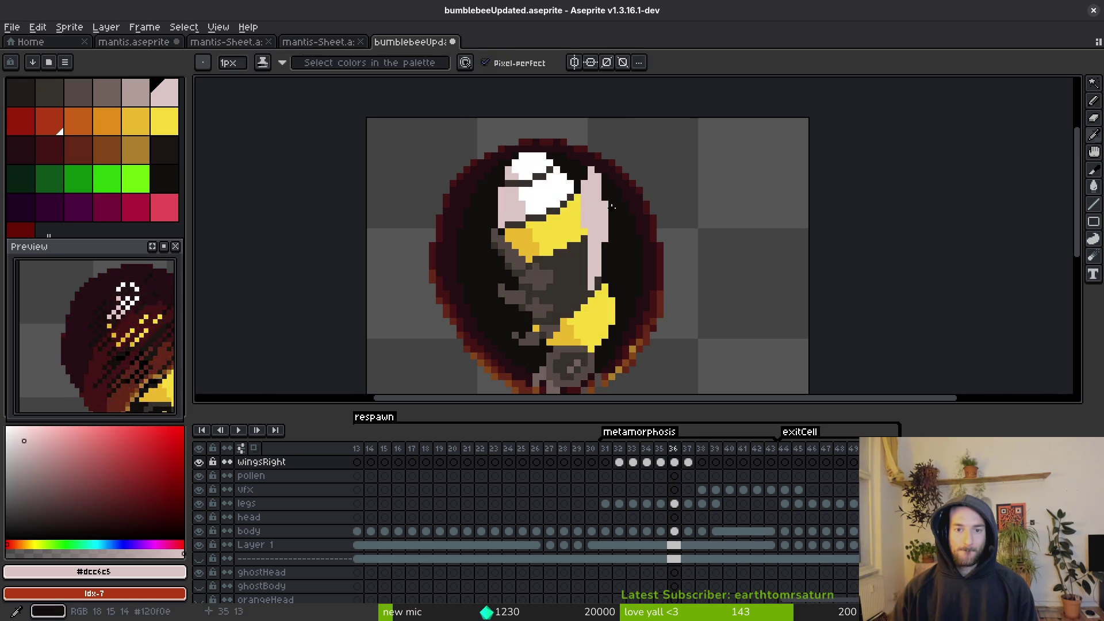
scroll(645, 205, "up", 2)
key("Right")
key("Left")
key("Left")
key("Right")
mouse_move(578, 204)
left_mouse_down()
mouse_move(591, 233)
mouse_move(587, 286)
left_mouse_up()
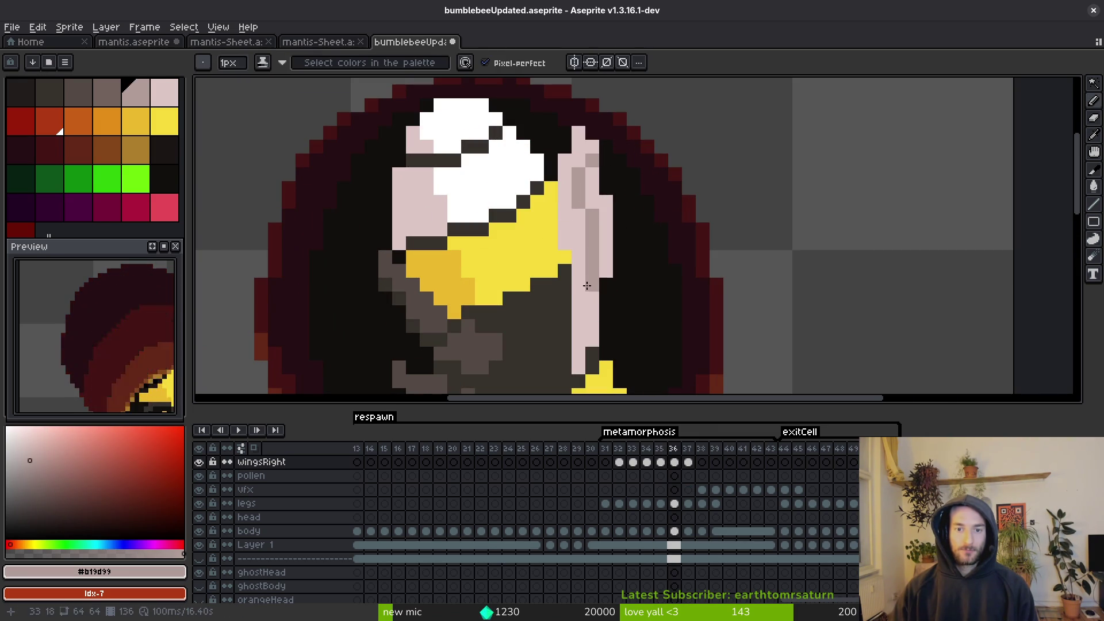
key("ctrl+z")
left_click_drag(607, 236, 584, 273)
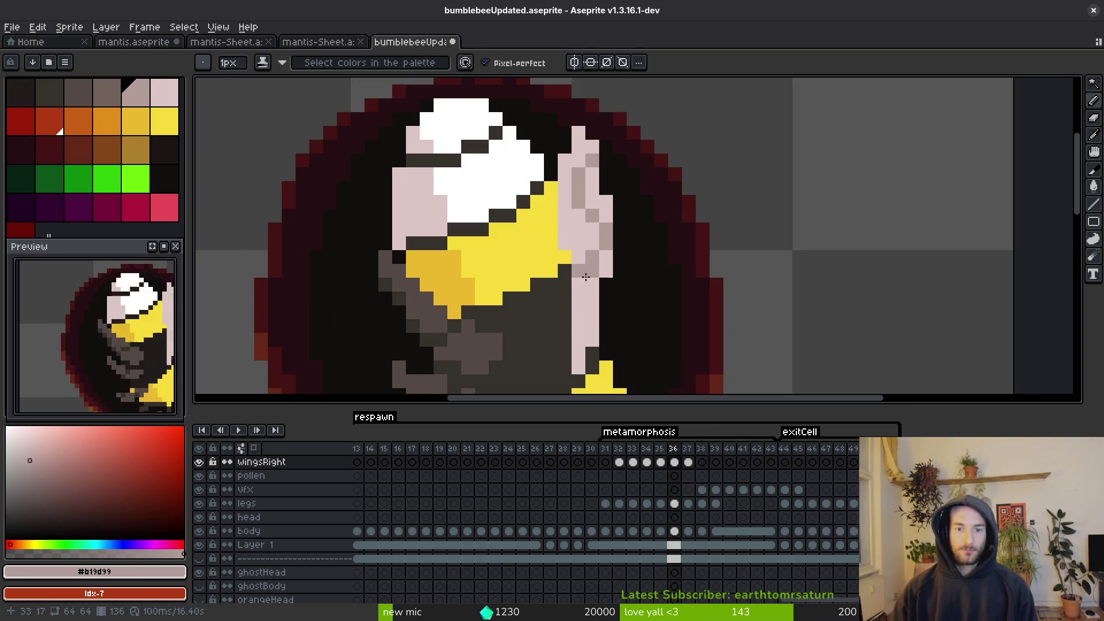
left_click(576, 321)
key("ctrl+z")
Sample the light pink and grey-pink wing colours and compare frames 36 and 37.
scroll(578, 313, "down", 3)
scroll(611, 271, "up", 3)
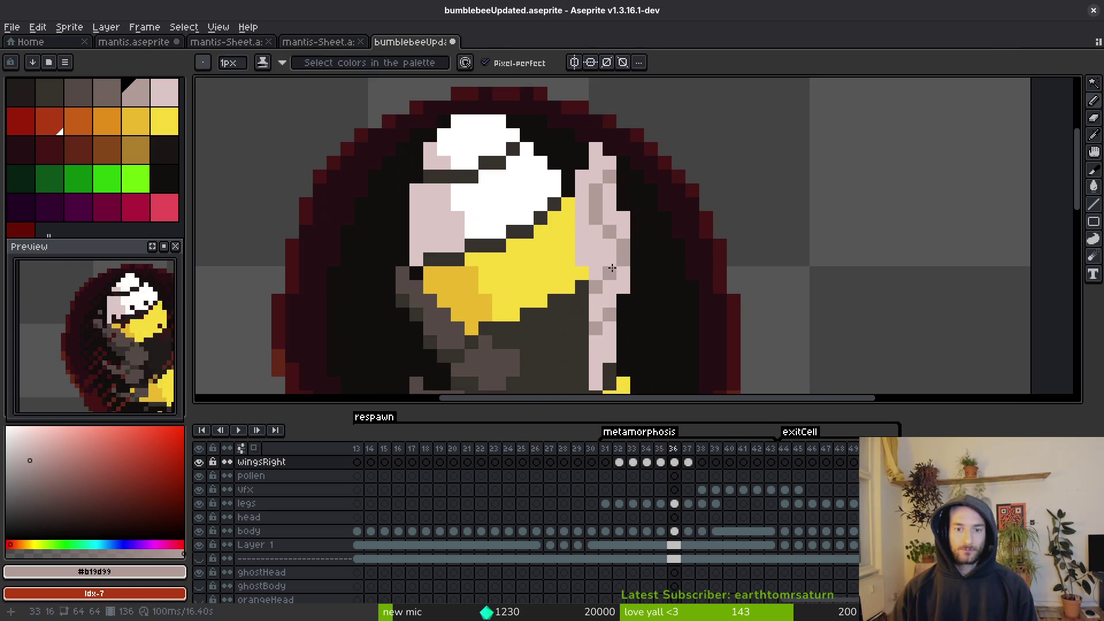
left_click(609, 281, "alt")
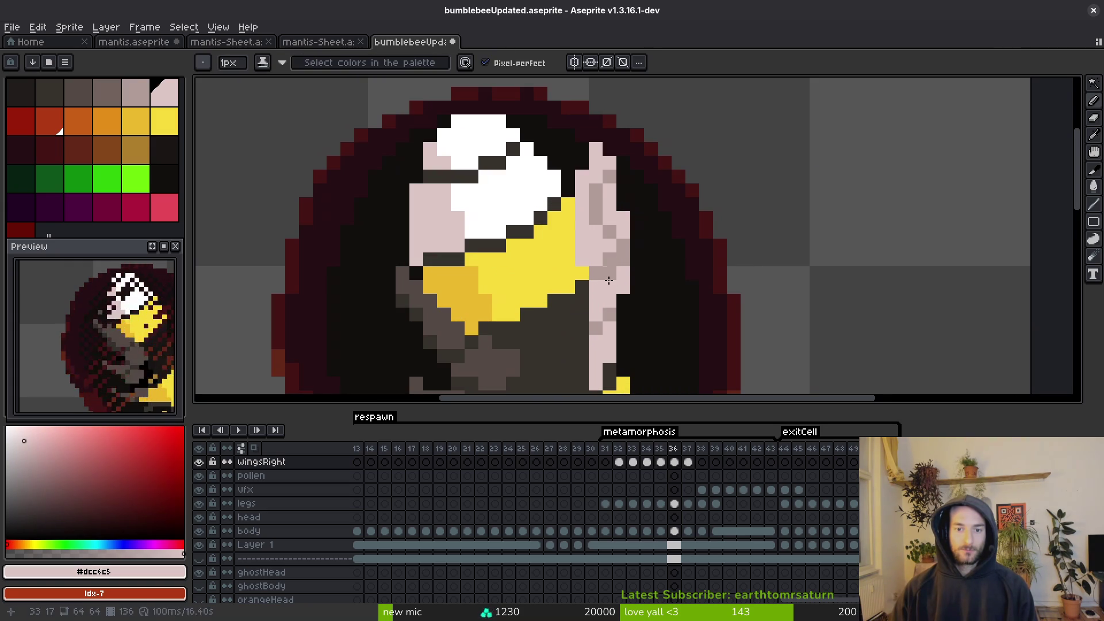
left_click(616, 244, "alt")
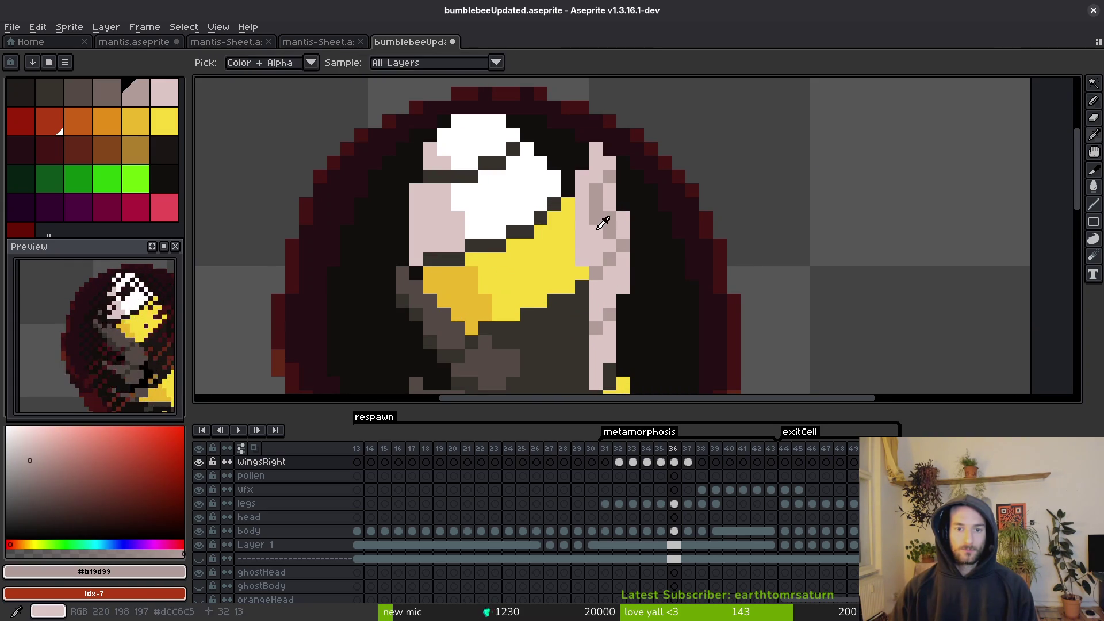
scroll(597, 225, "down", 3)
key("period")
key("comma")
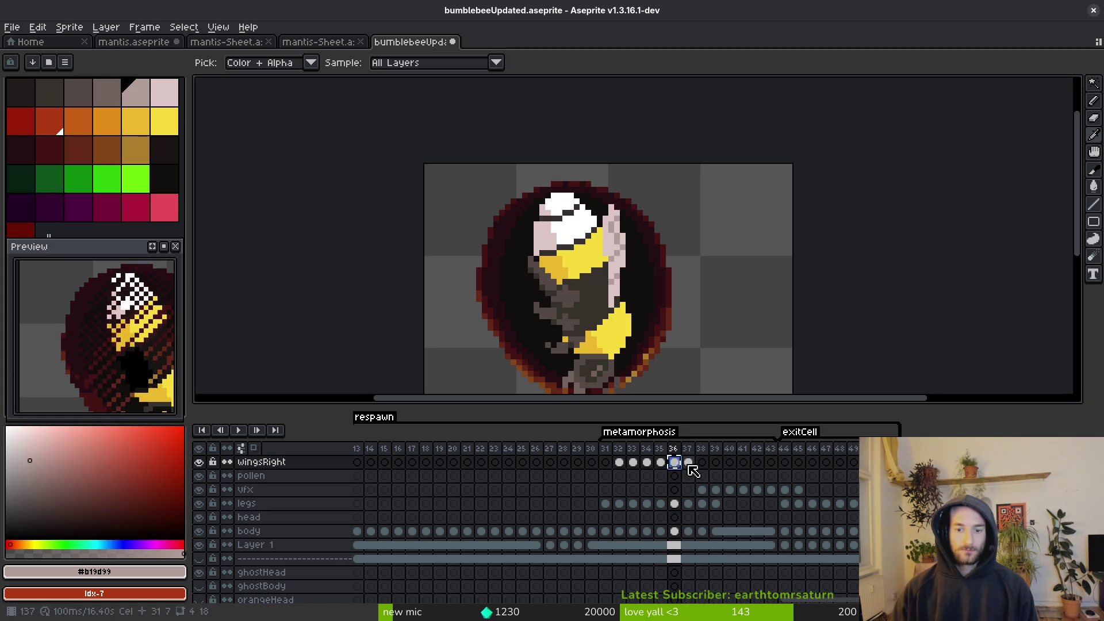
Step through the wingsRight cels on frames 37–43 and select the range from frames 32 to 43.
left_click(690, 464)
left_click(689, 463)
left_click(702, 462)
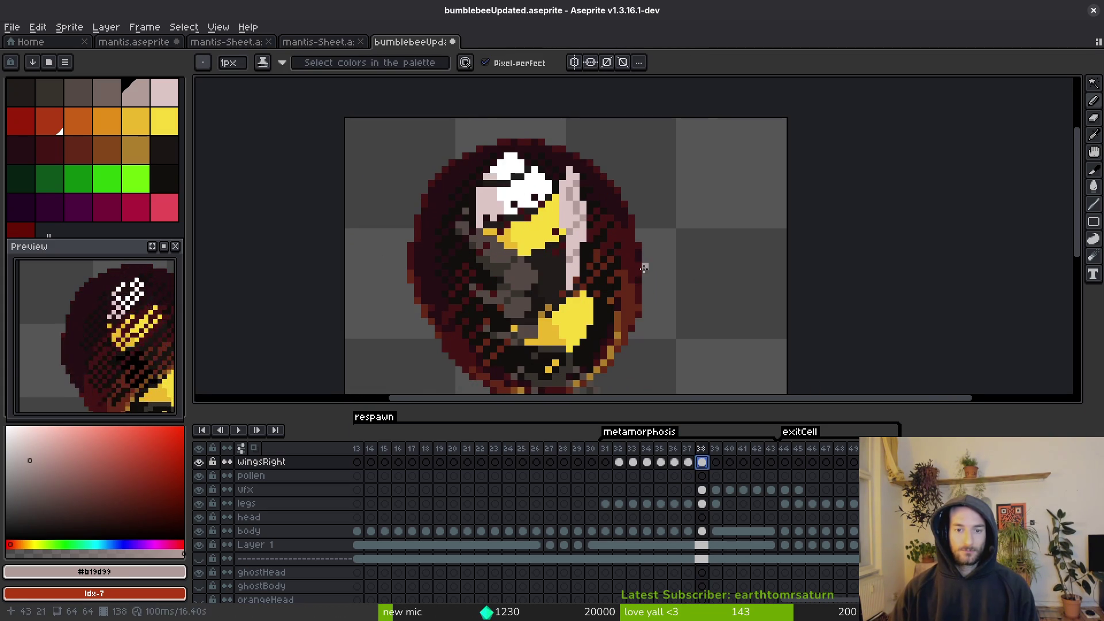
left_click(716, 463)
left_click(729, 463)
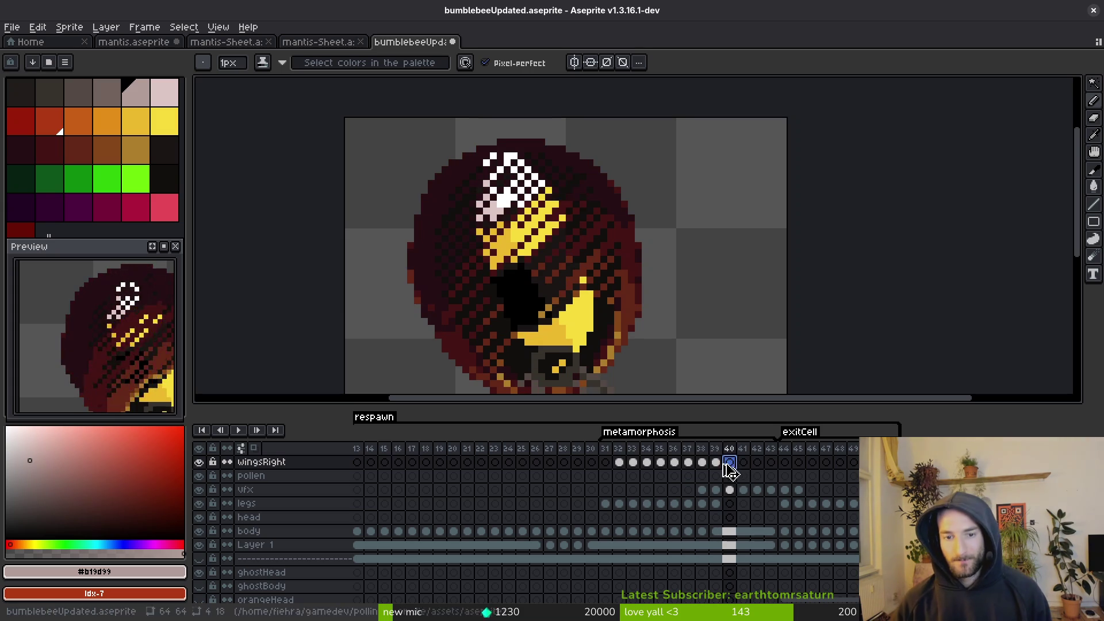
left_click(744, 463)
left_click(758, 463)
left_click(771, 464)
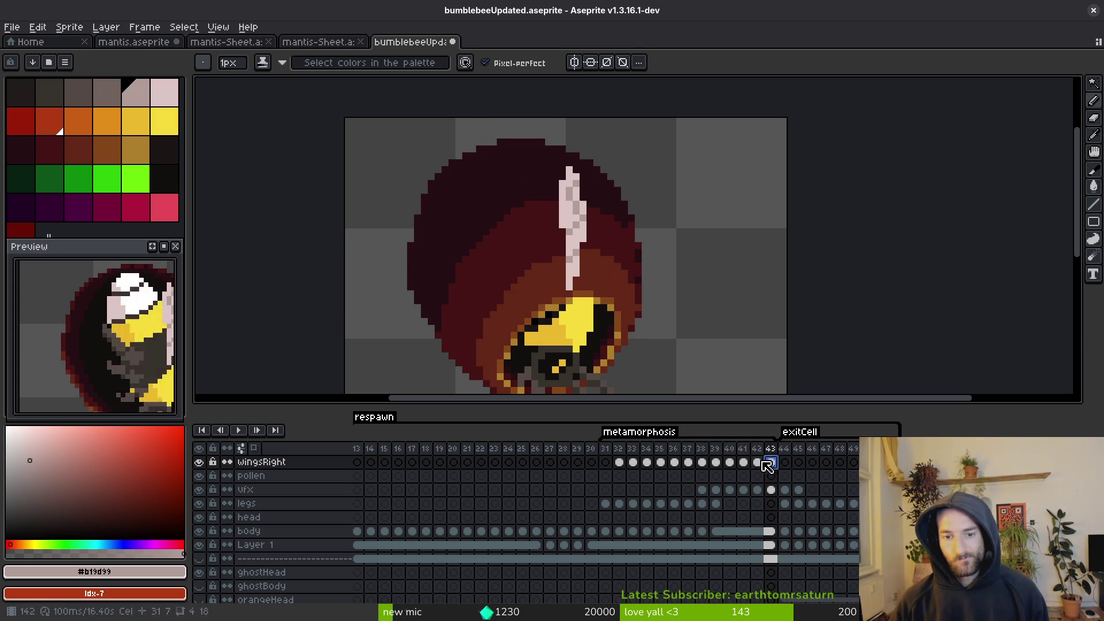
mouse_move(621, 463)
left_mouse_down()
mouse_move(771, 465)
mouse_move(751, 533)
mouse_move(718, 544)
mouse_move(771, 533)
left_mouse_up()
Drag the canvas/timeline splitter down for a taller canvas and view the vfx layer's frame 37.
scroll(752, 532, "down", 5)
scroll(715, 493, "up", 5)
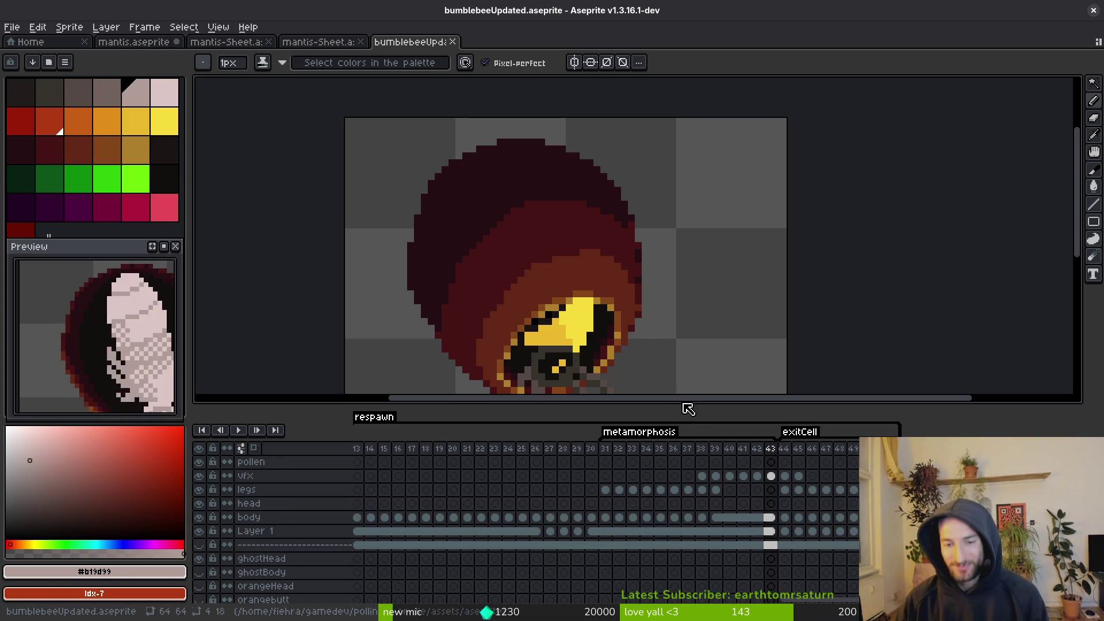
mouse_move(679, 398)
left_mouse_down()
mouse_move(678, 186)
mouse_move(690, 482)
mouse_move(747, 420)
mouse_move(745, 430)
left_mouse_up()
left_click(688, 505)
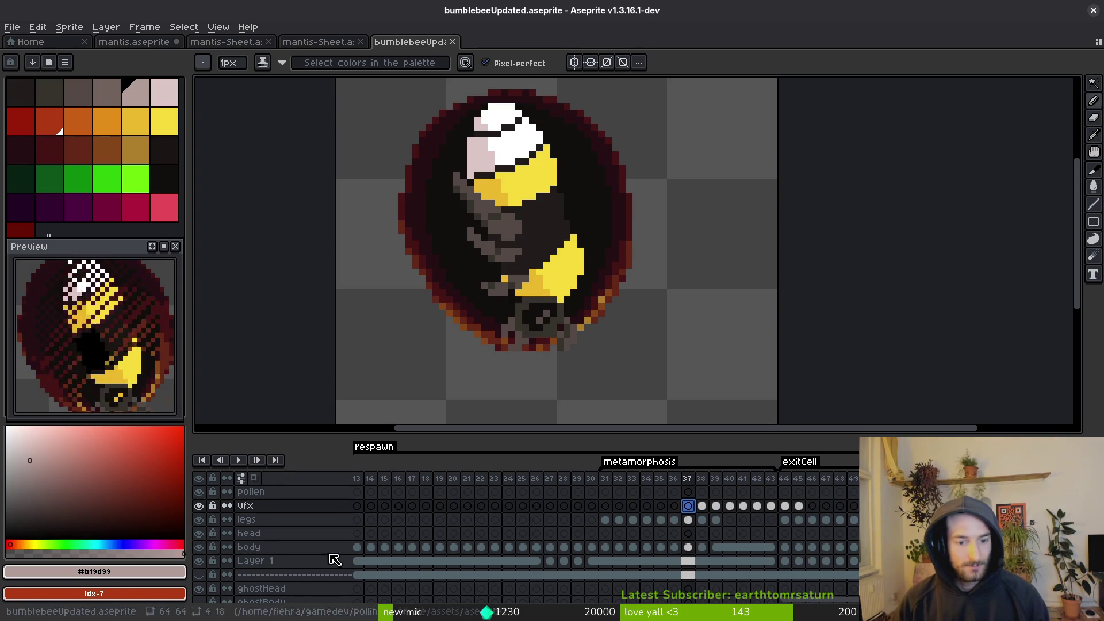
Jump to frame 32, then select Layer 1's cel at frame 16.
scroll(313, 546, "down", 3)
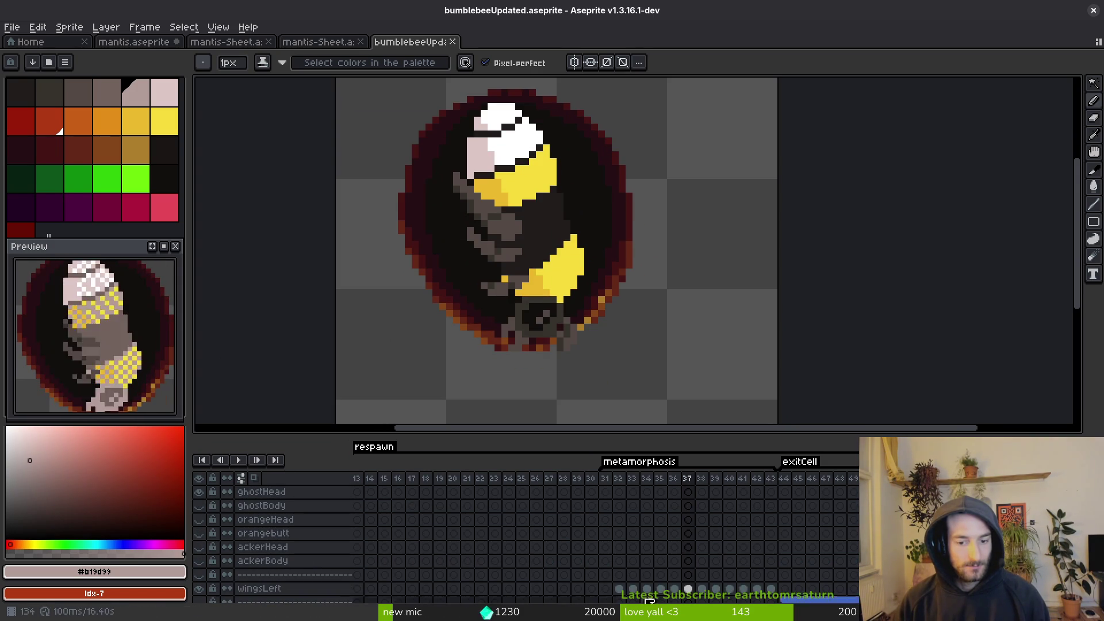
left_click(621, 589)
scroll(629, 544, "up", 3)
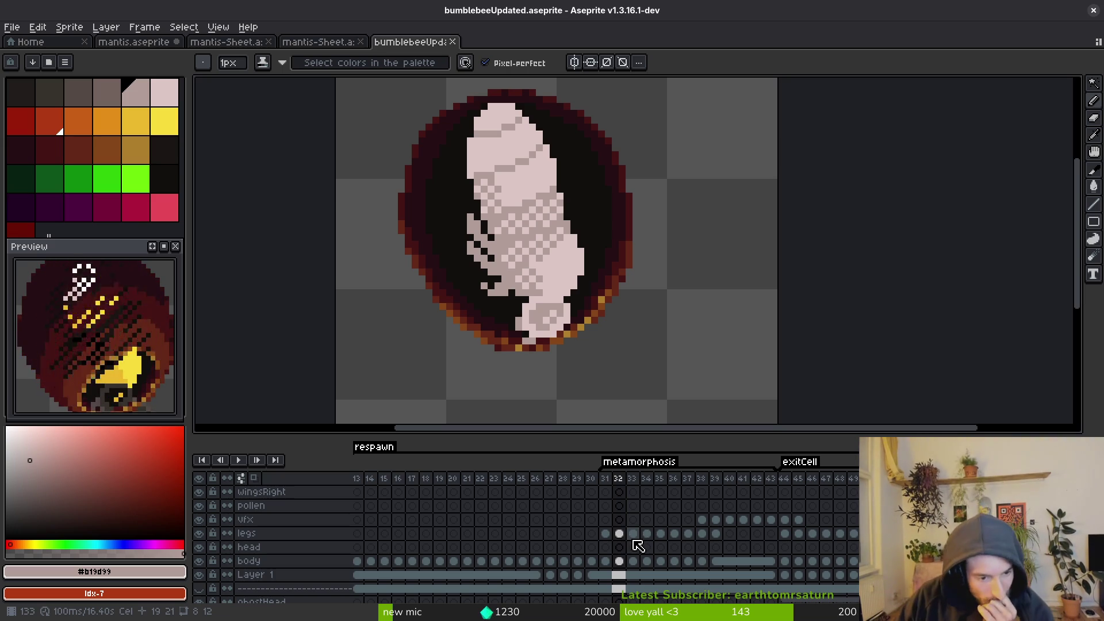
left_click(399, 575)
left_click(199, 574, "alt")
left_click(199, 574, "alt")
Move Layer 1 to just below wingsLeft and bring up its Layer Properties.
scroll(244, 578, "down", 6)
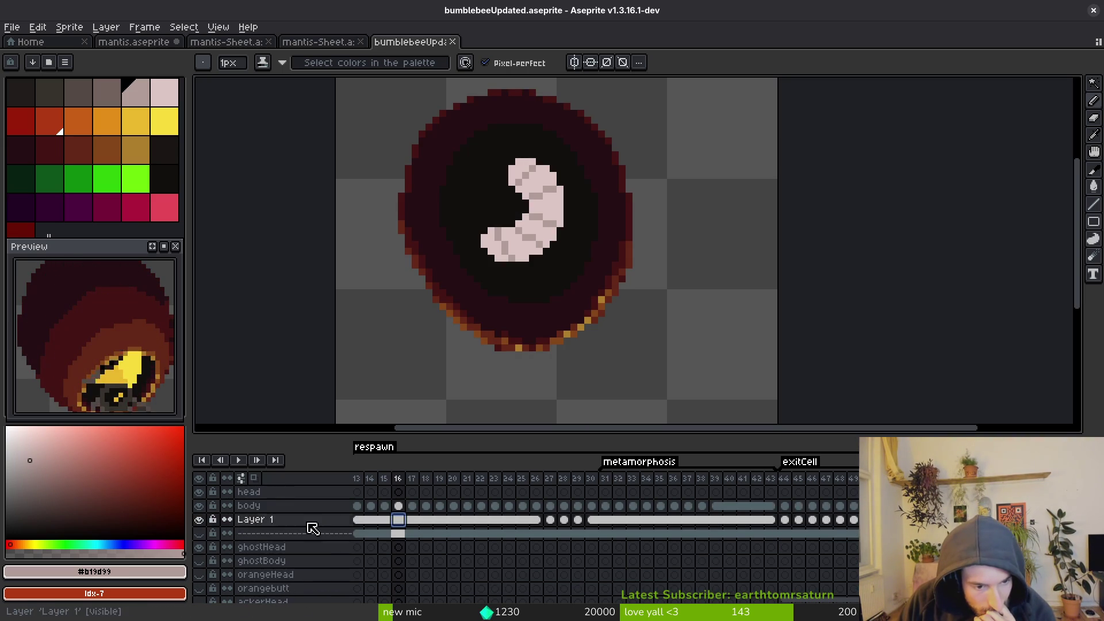
scroll(305, 535, "down", 3)
left_click(295, 577)
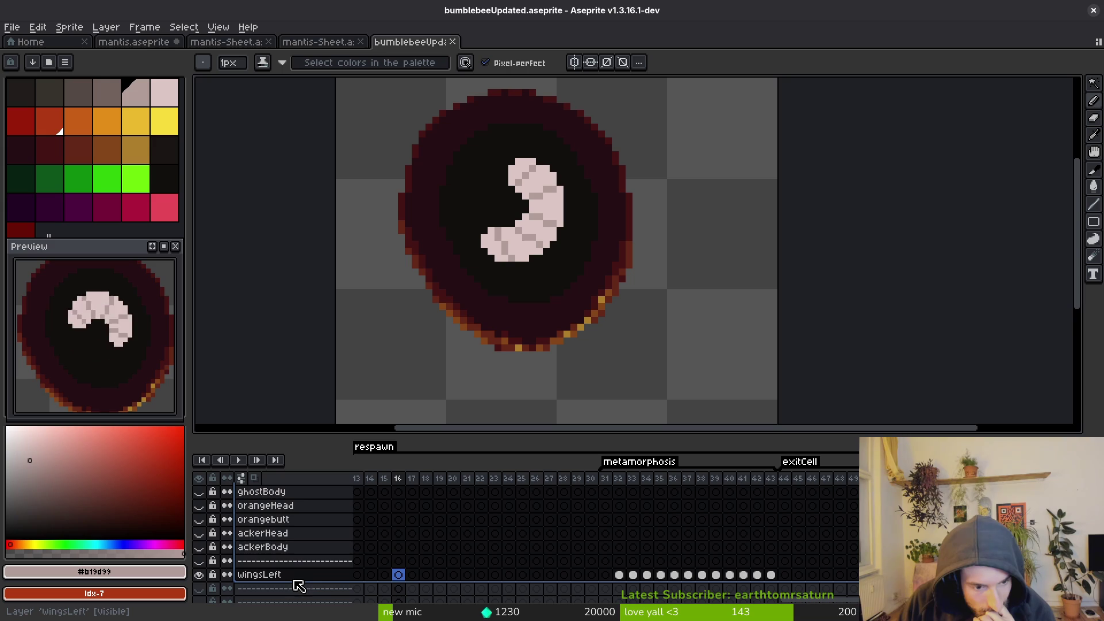
scroll(289, 575, "up", 4)
left_click_drag(284, 506, 288, 582)
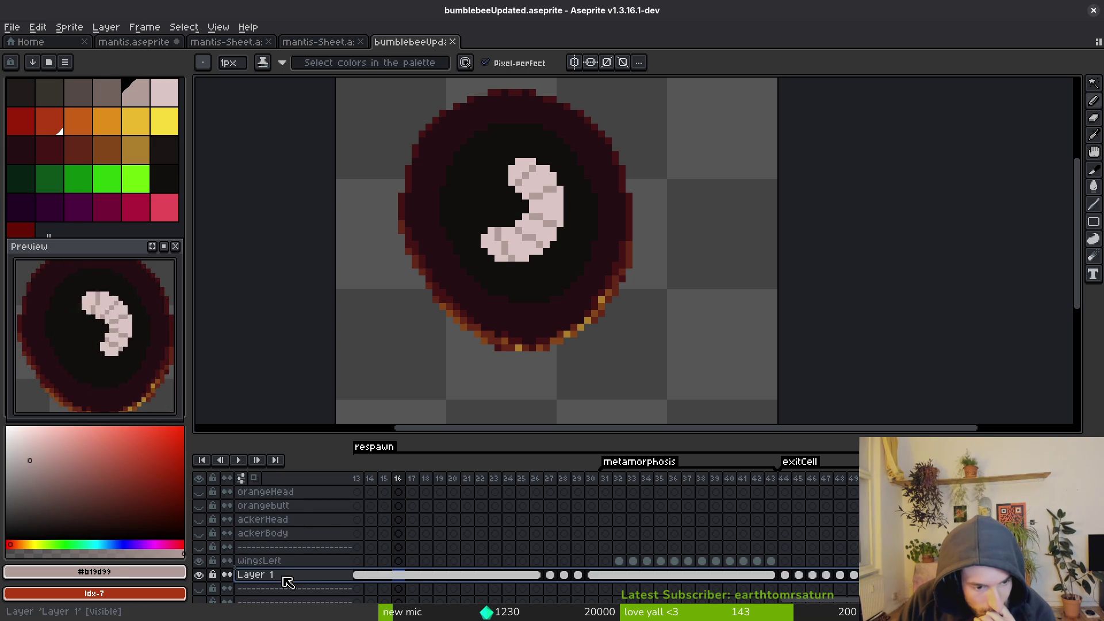
double_click(266, 575)
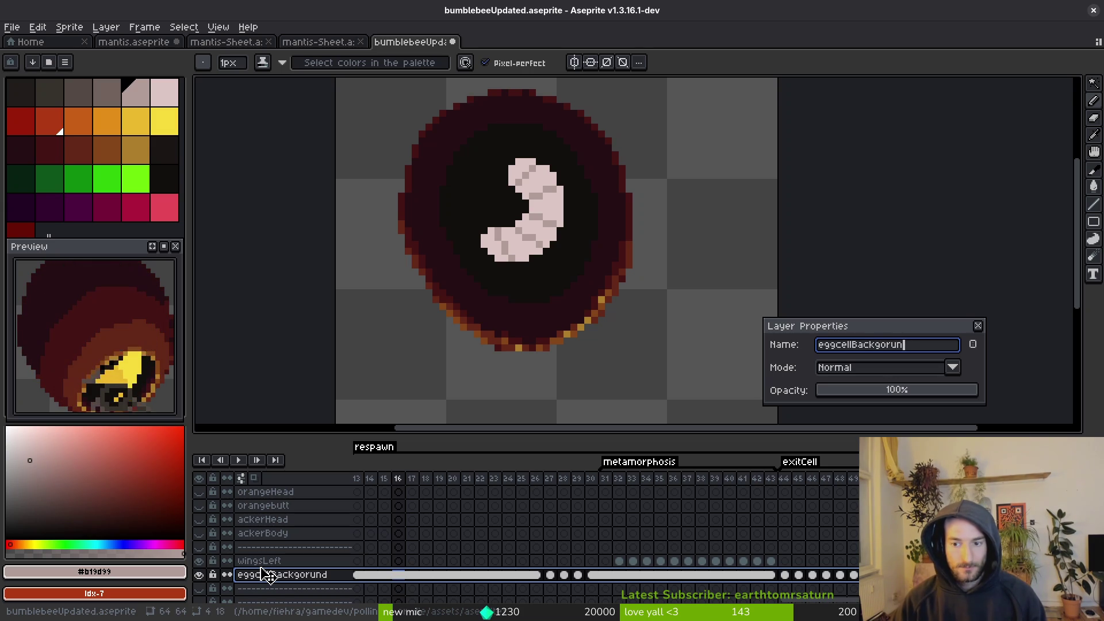
Fix the mistyped character and confirm the layer name 'eggcellBackbround'.
key("BackSpace")
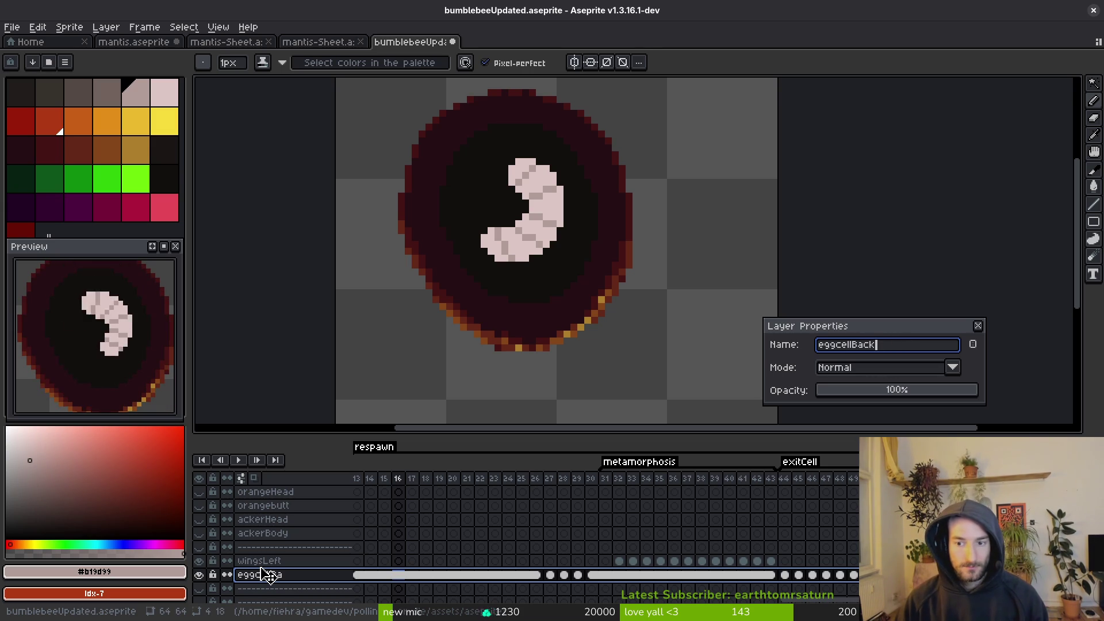
key("Return")
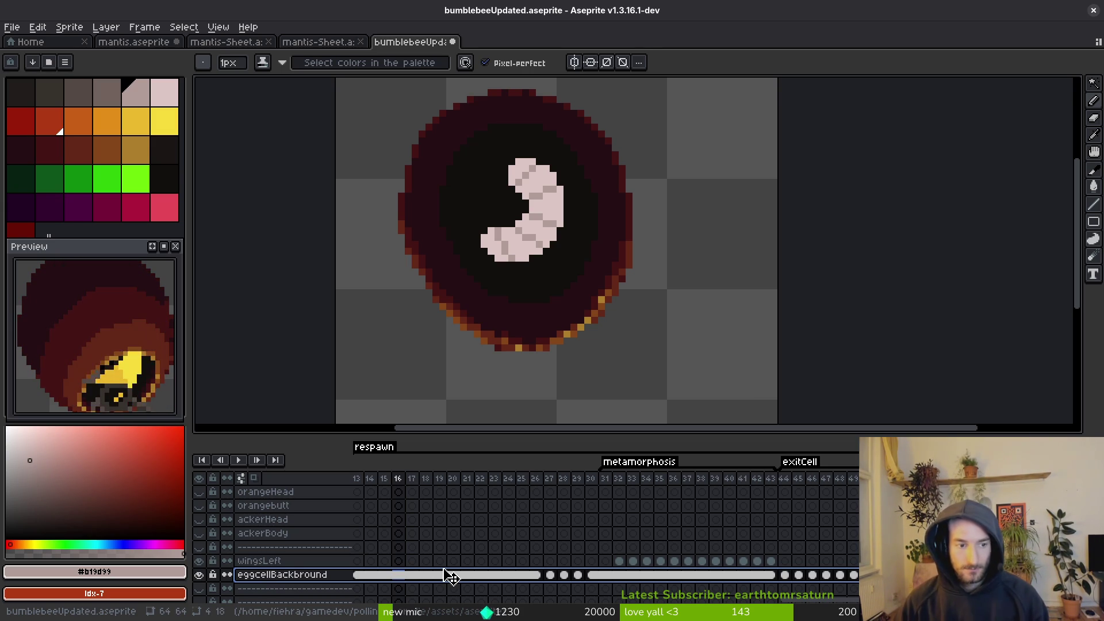
scroll(104, 379, "down", 2)
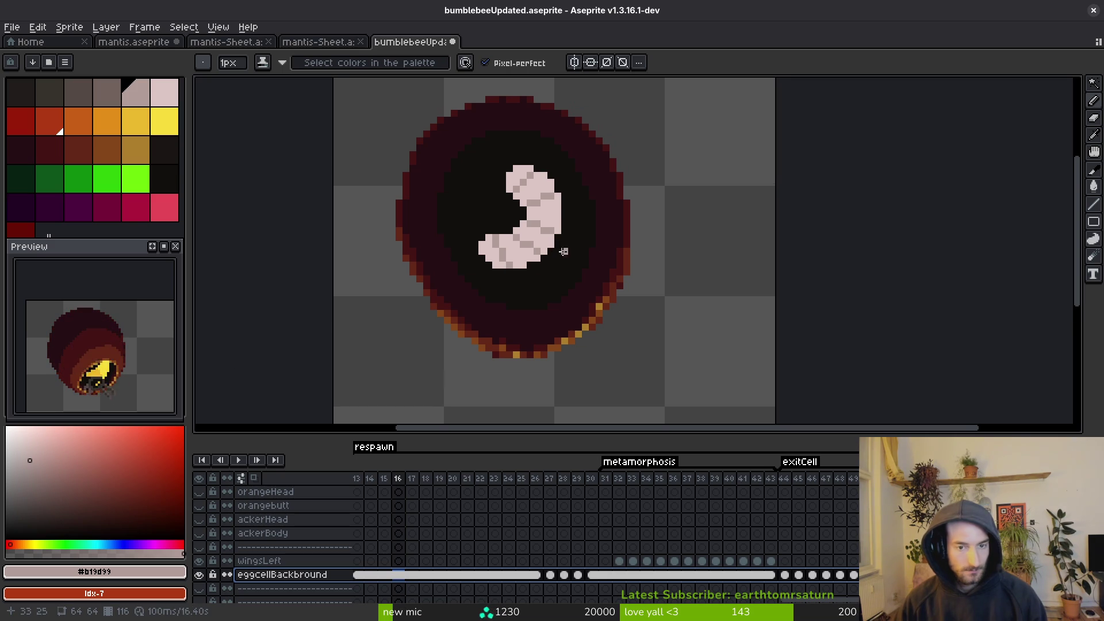
scroll(713, 555, "up", 1)
Go to the bee's metamorphosis frames and sample the pale pink wing colour on frame 35.
scroll(724, 535, "up", 4)
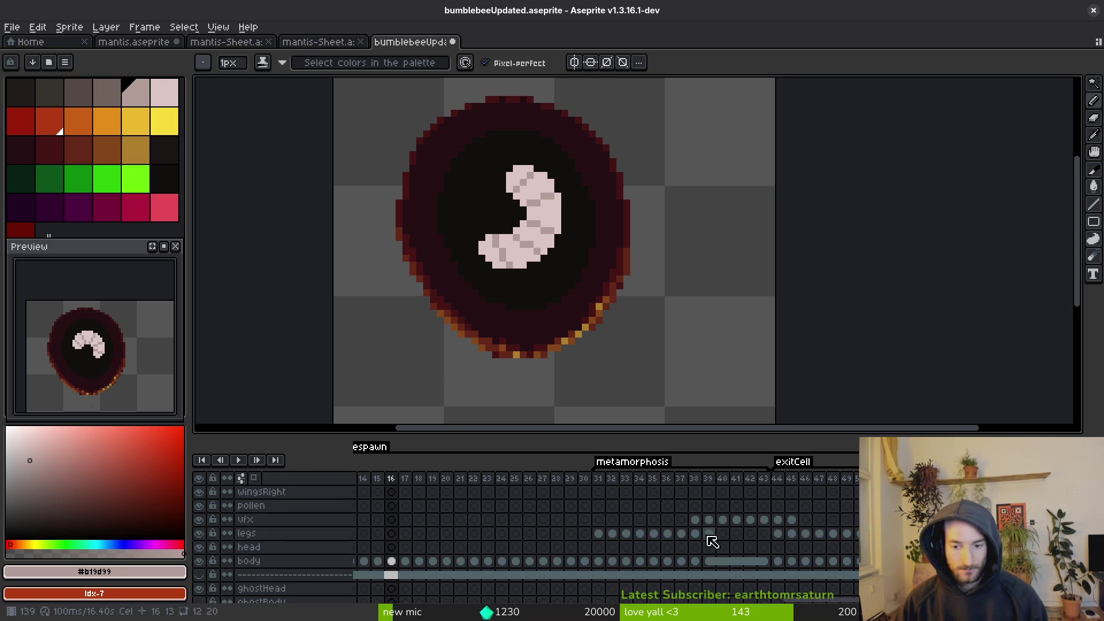
scroll(730, 537, "down", 4)
left_click(685, 568)
key("i")
key("Left")
key("Left")
key("Left")
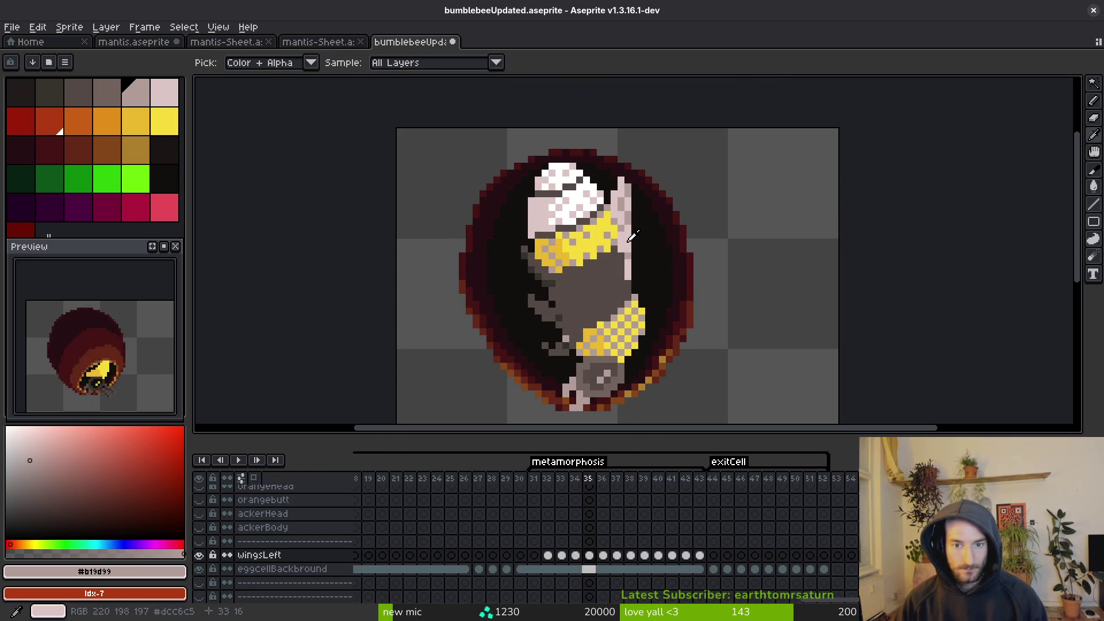
left_click(631, 240)
key("Right")
key("Right")
Flip back and forth between frames 36 and 37 to compare the wing.
scroll(632, 230, "up", 2)
key("Left")
key("Right")
key("b")
key("Left")
scroll(661, 289, "down", 3)
key("i")
key("Left")
key("Left")
key("Right")
key("Right")
key("Left")
key("Right")
key("Right")
key("Left")
key("Right")
key("Left")
key("Right")
key("Left")
key("Left")
key("Left")
key("Right")
key("Right")
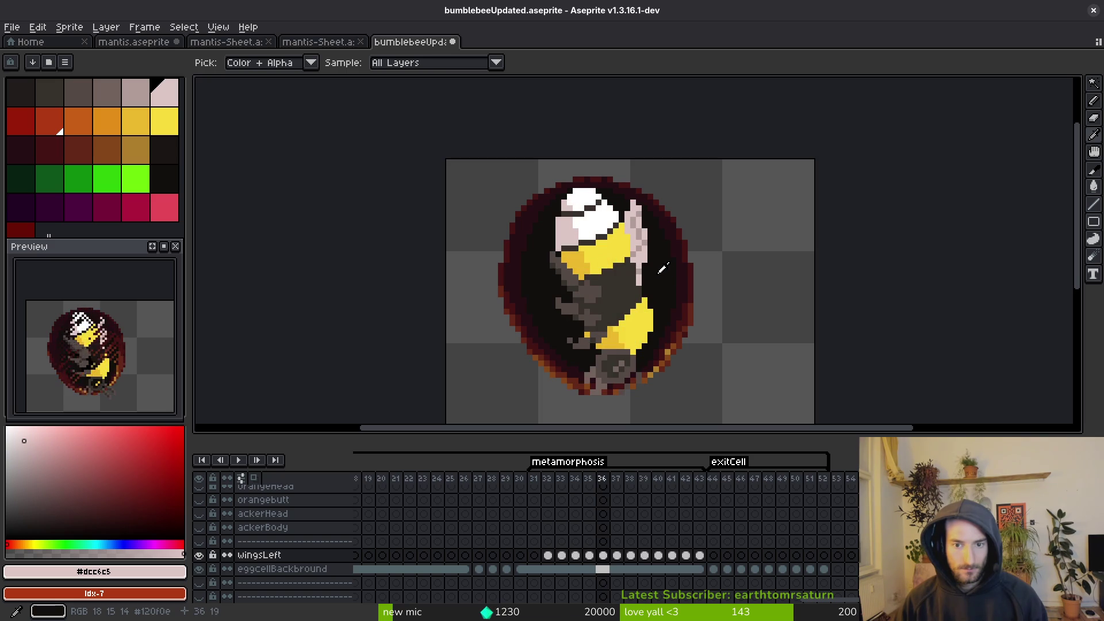
Paint pale pink pixels along frame 37's wing edge, undoing a stray pixel.
key("b")
scroll(656, 271, "up", 4)
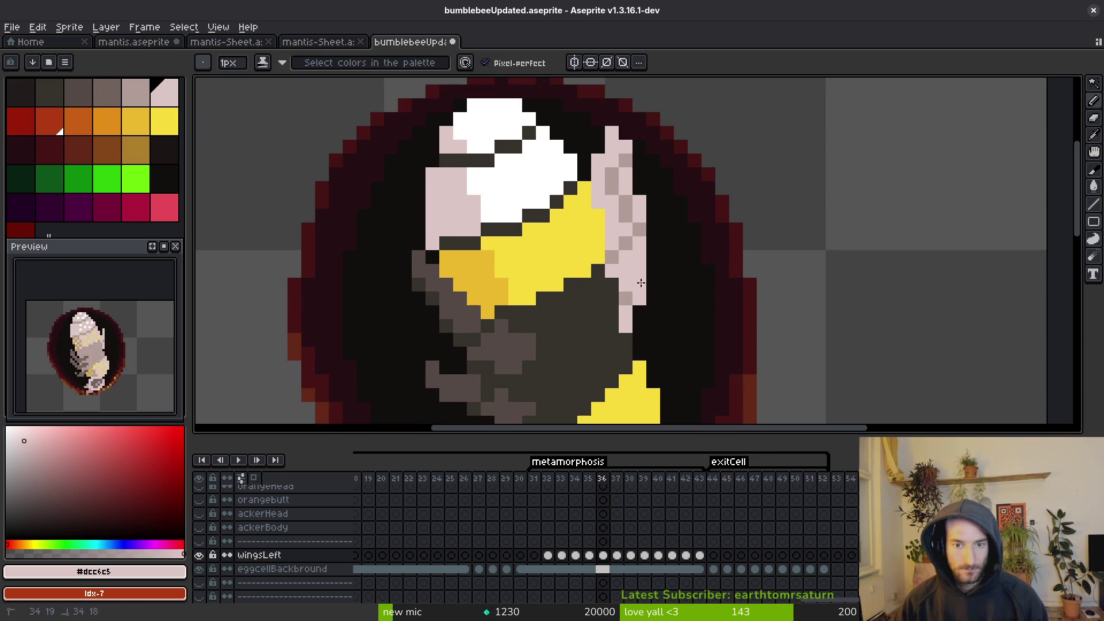
key("Right")
left_click(639, 313)
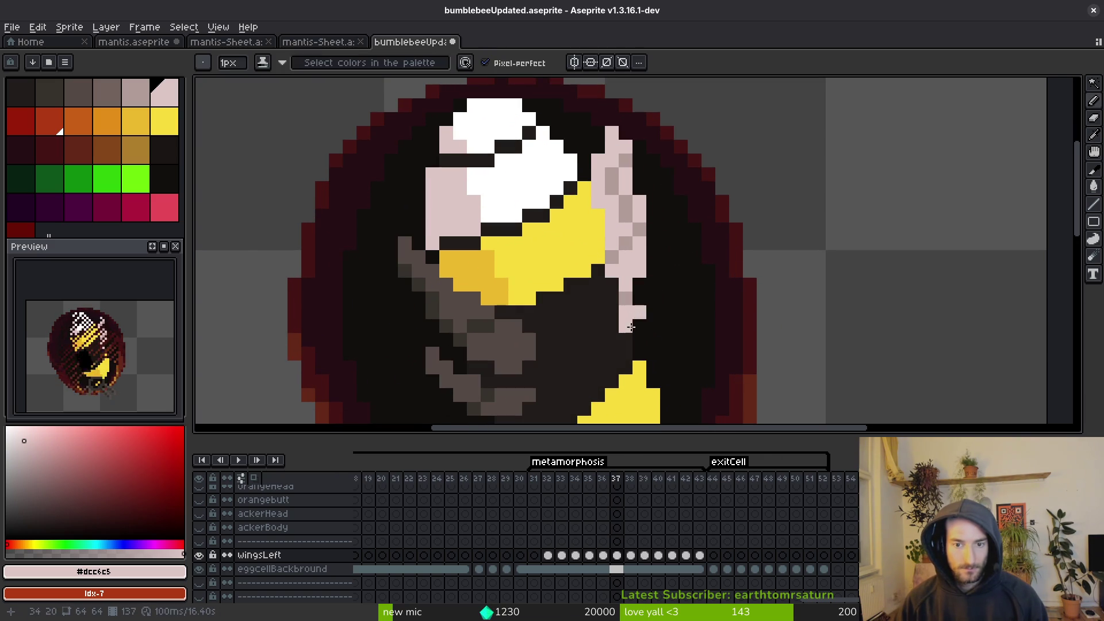
key("i")
key("b")
left_click(634, 358)
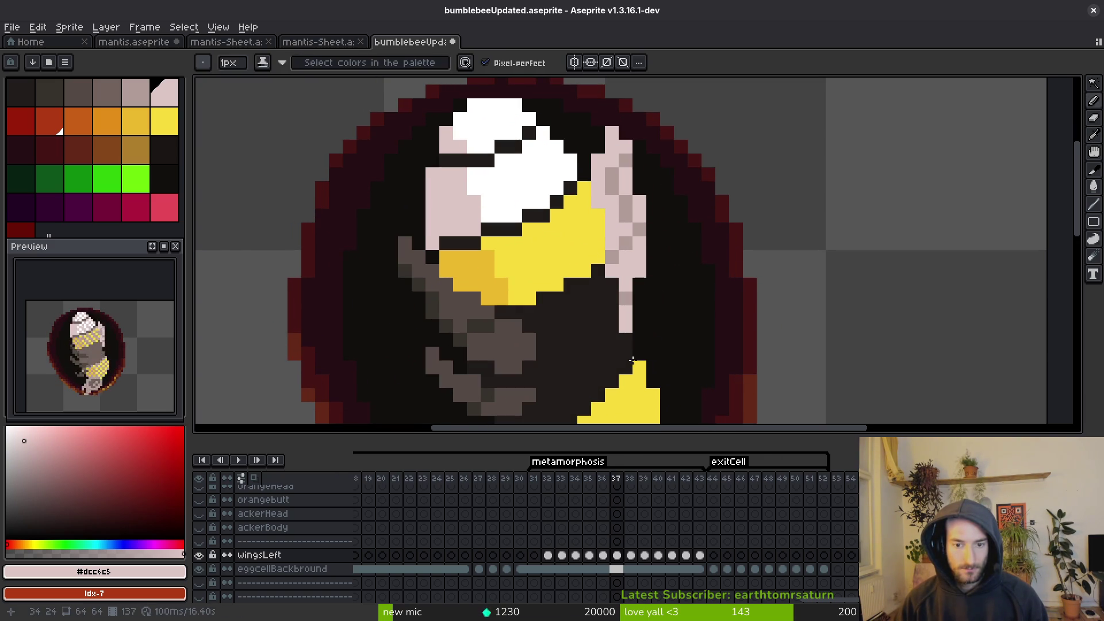
key("ctrl+z")
key("ctrl+y")
key("ctrl+z")
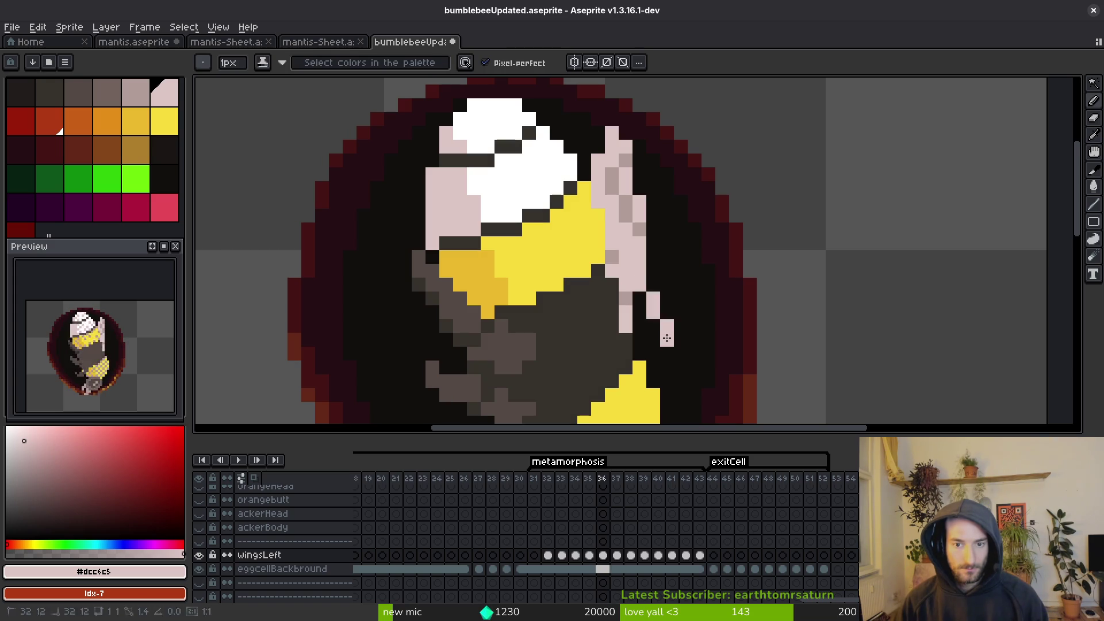
Save the sprite file and clear the cel range selection.
key("ctrl+s")
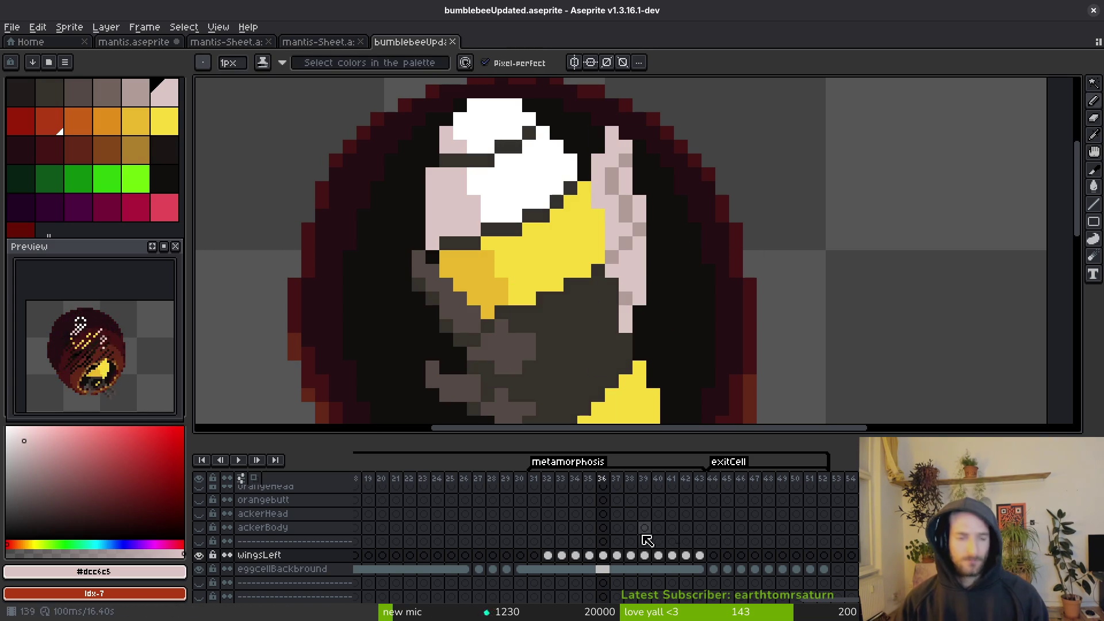
mouse_move(547, 556)
left_mouse_down()
mouse_move(633, 555)
mouse_move(706, 585)
left_mouse_up()
scroll(706, 585, "up", 1)
scroll(706, 575, "up", 4)
left_click(678, 541)
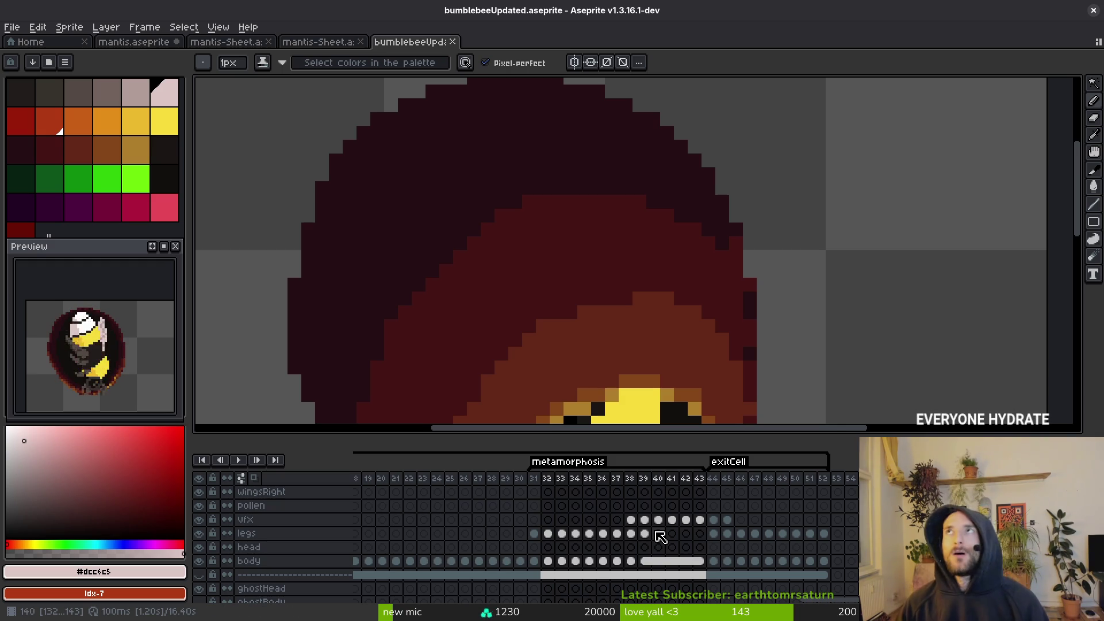
Move the vfx layer above the wingsRight layer.
left_click(279, 520)
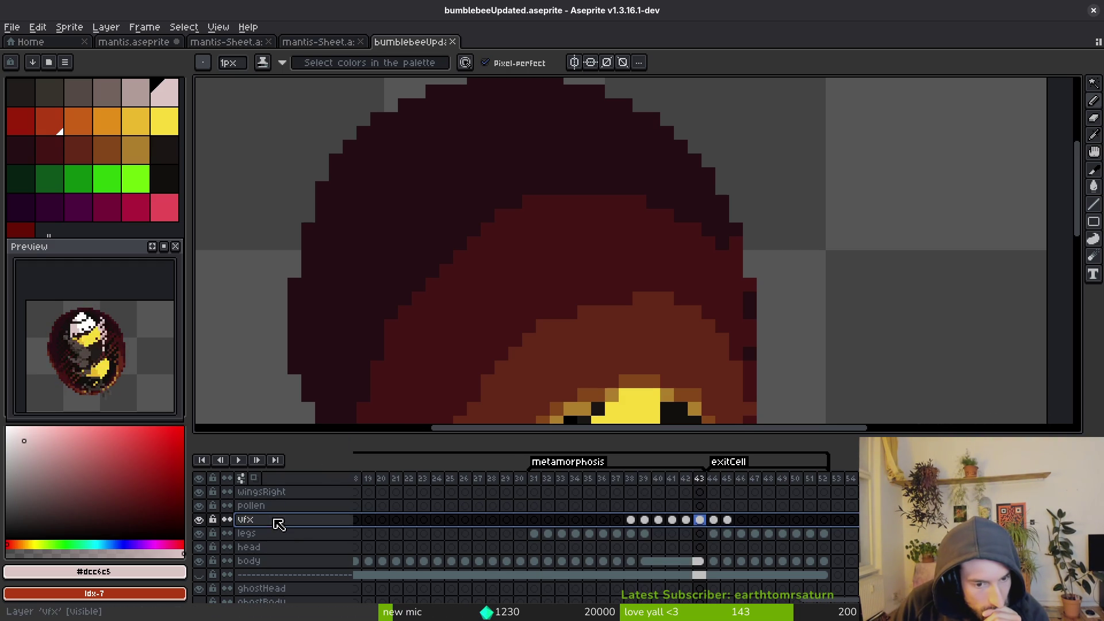
left_click_drag(291, 525, 301, 490)
scroll(395, 510, "down", 5)
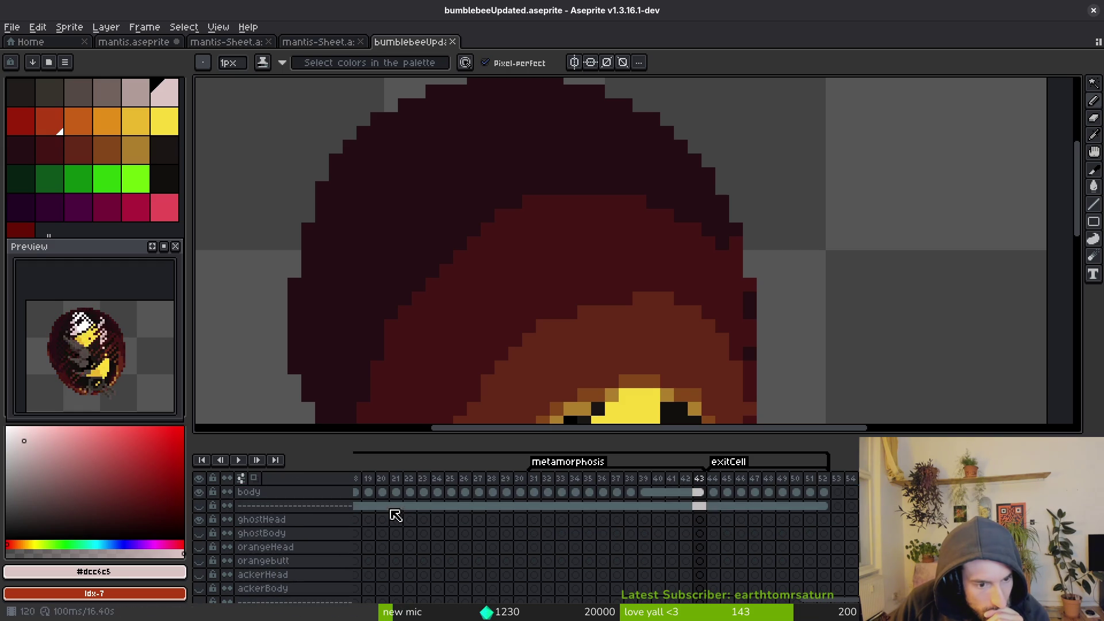
Move the wingsLeft cels for frames 32–43 onto wingsRight, then step through frames 35–36.
mouse_move(548, 561)
left_mouse_down()
mouse_move(711, 570)
mouse_move(579, 517)
mouse_move(592, 535)
mouse_move(575, 562)
mouse_move(589, 510)
mouse_move(596, 518)
left_mouse_up()
scroll(619, 461, "down", 4)
key("minus")
key("minus")
key("minus")
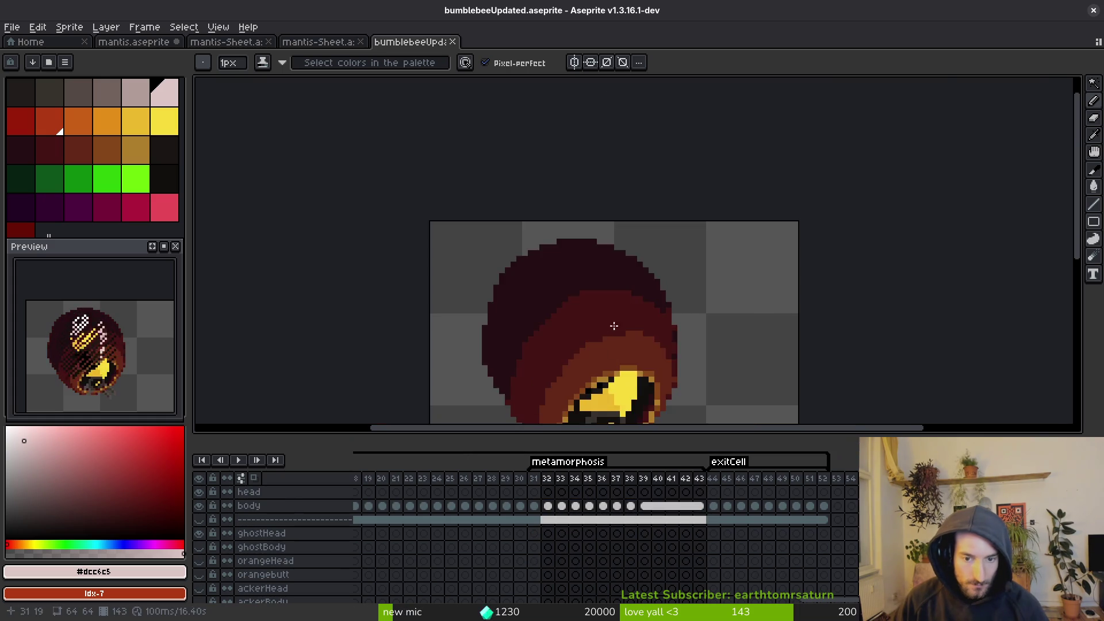
left_click(546, 506)
scroll(546, 507, "up", 4)
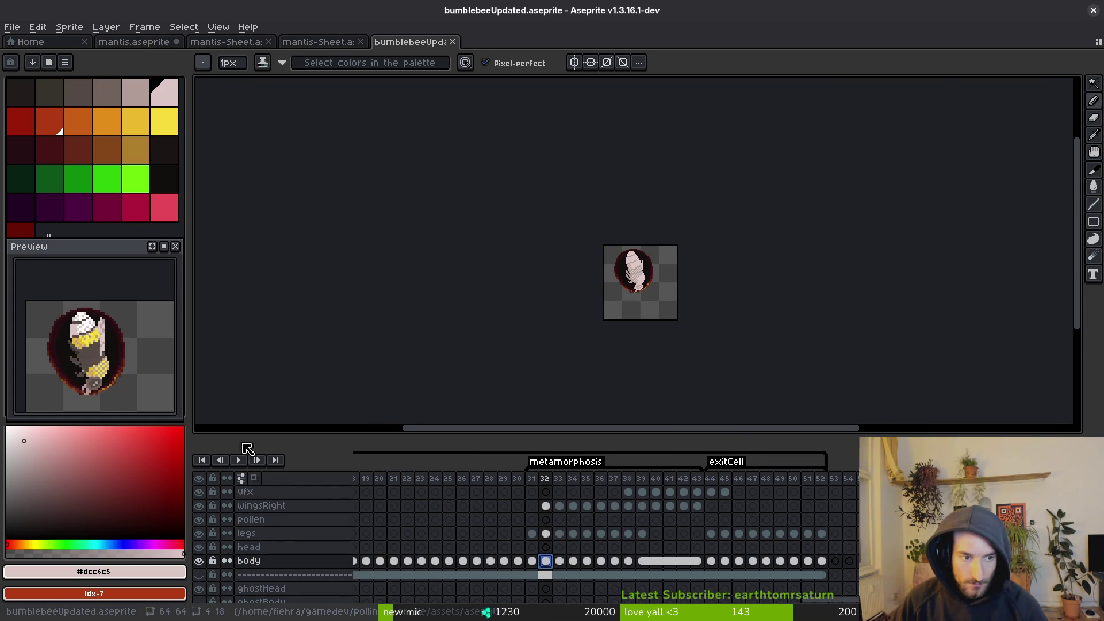
key("Right")
key("Right")
key("Right")
scroll(644, 295, "up", 3)
key("i")
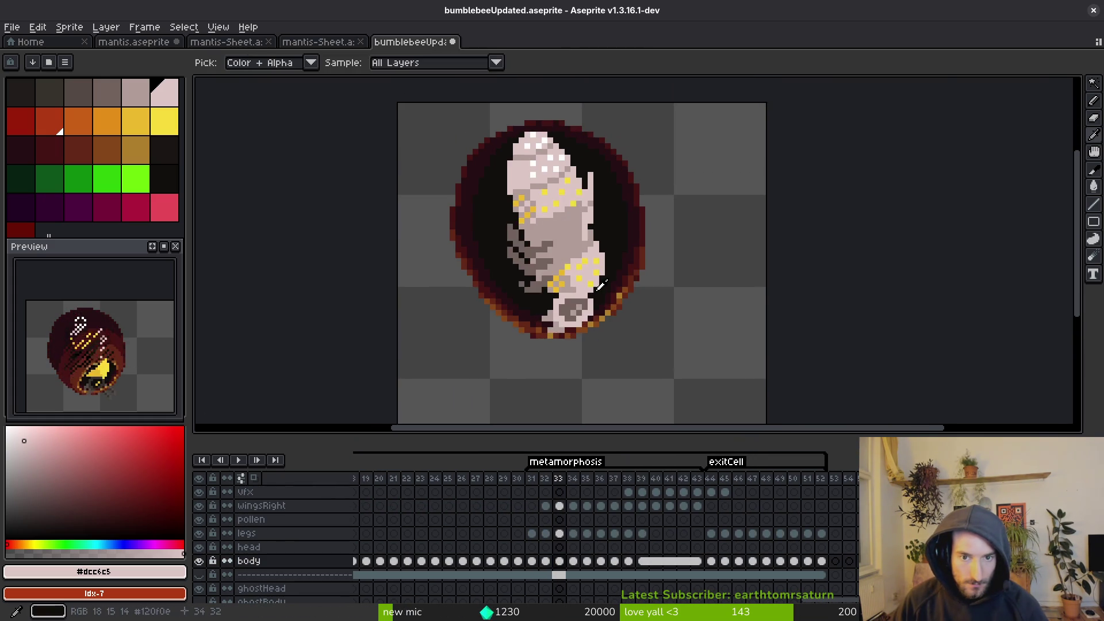
key("Right")
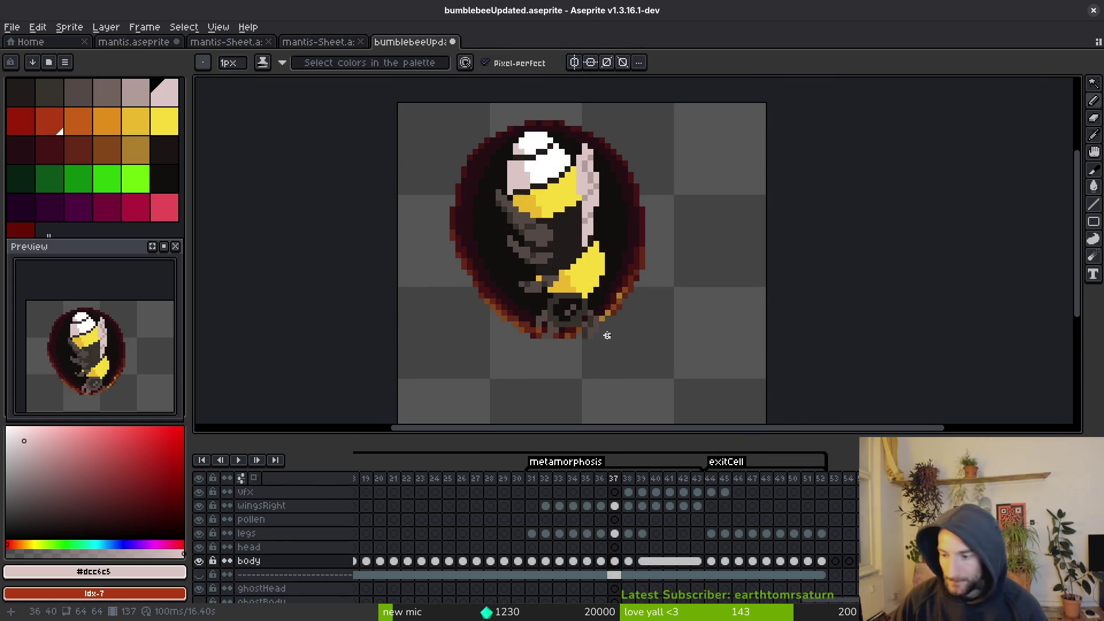
Compare frame 36 with the wing-cel move undone and redone, then save bumblebeeUpdated.aseprite with the Pencil active.
key("b")
scroll(651, 219, "up", 3)
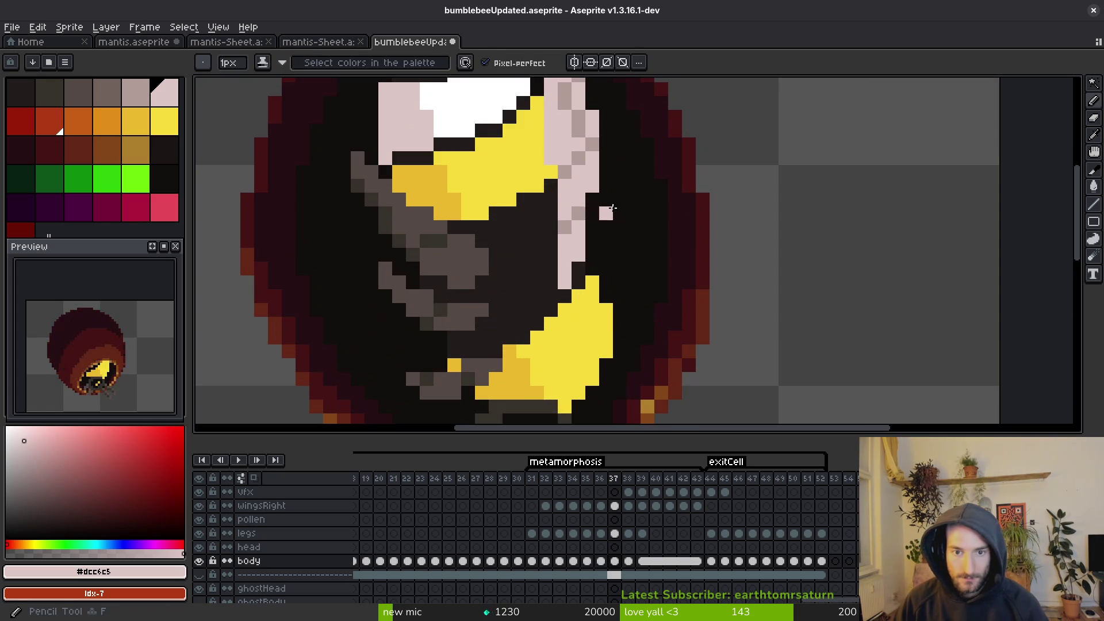
key("Left")
key("b")
left_click(637, 227, "ctrl")
key("ctrl+y")
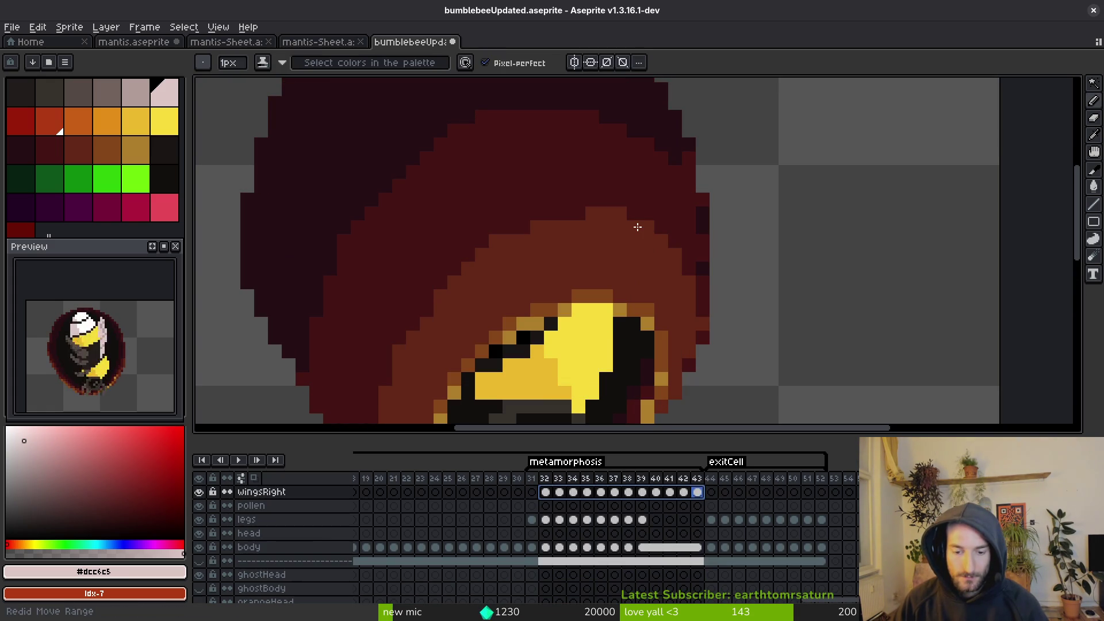
key("Left")
key("Left")
key("Left")
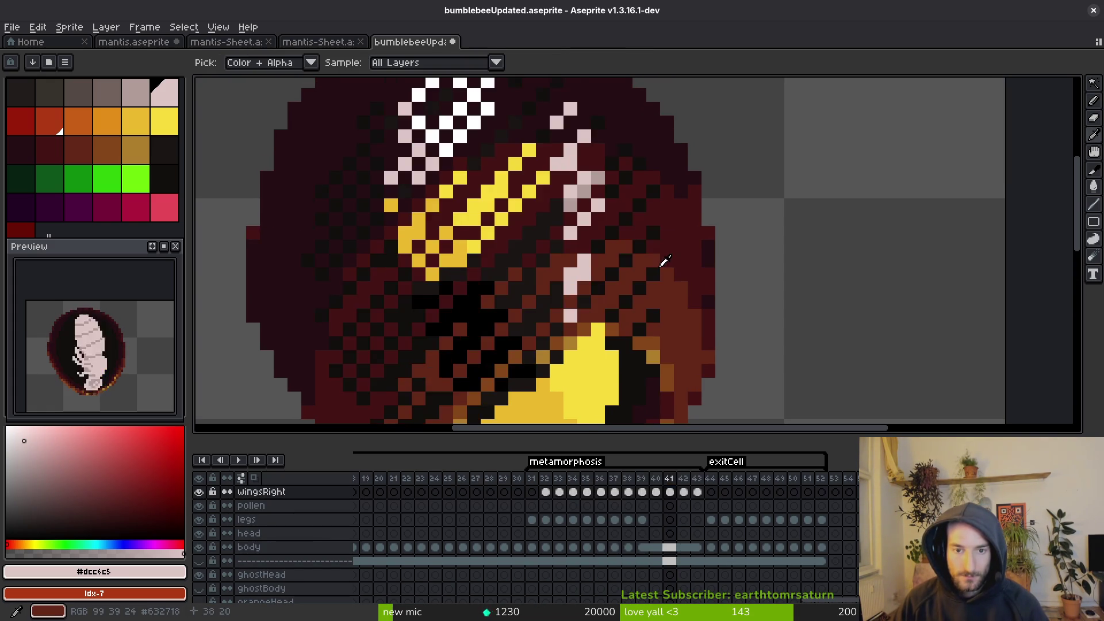
key("b")
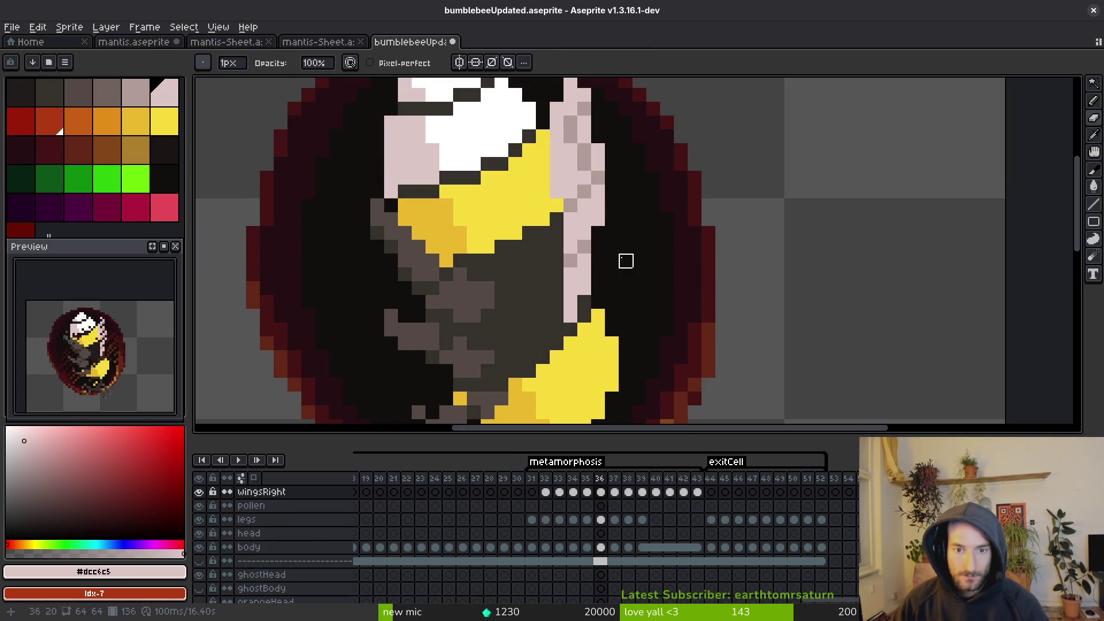
key("ctrl+s")
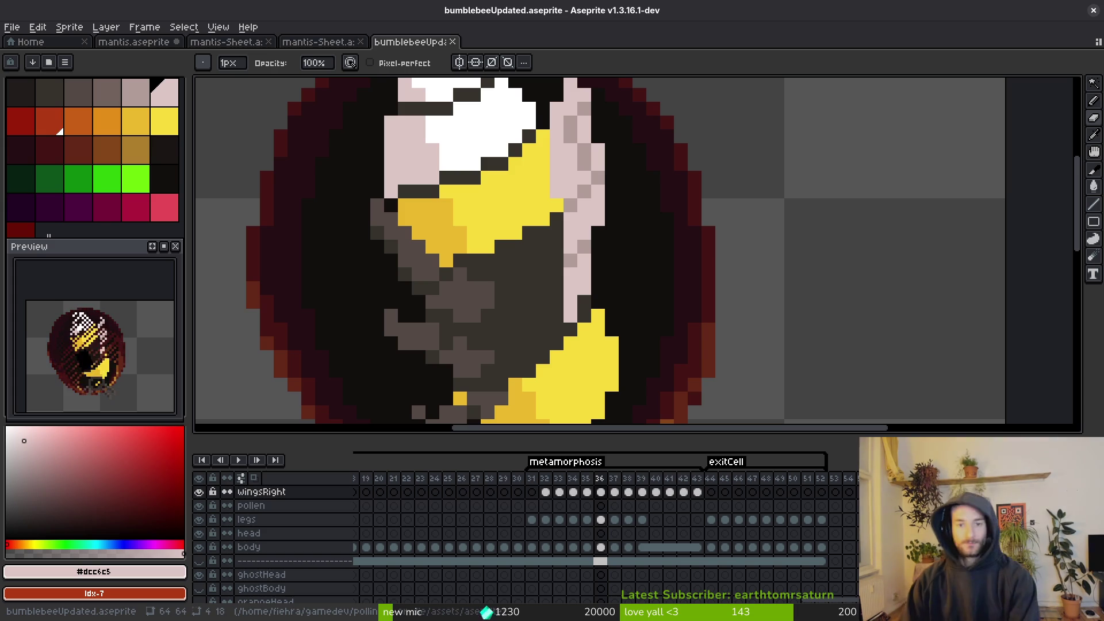
Paint a touch-up pixel on the pink wing in frame 37.
scroll(609, 322, "down", 2)
key("i")
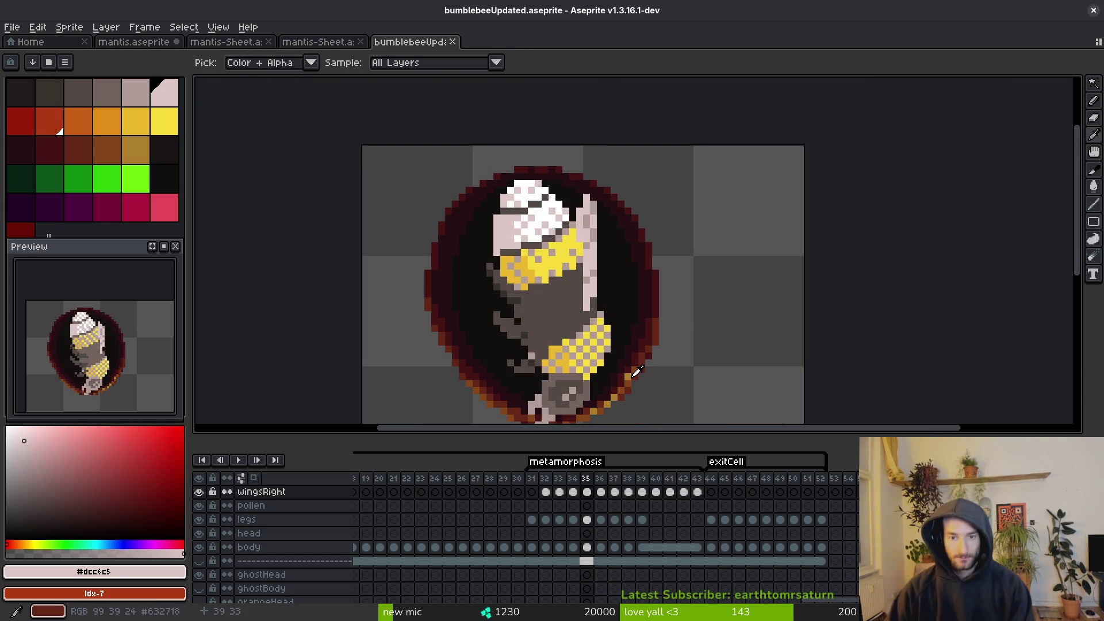
key("Right")
key("Left")
key("Right")
key("b")
scroll(598, 264, "up", 3)
left_click(597, 271)
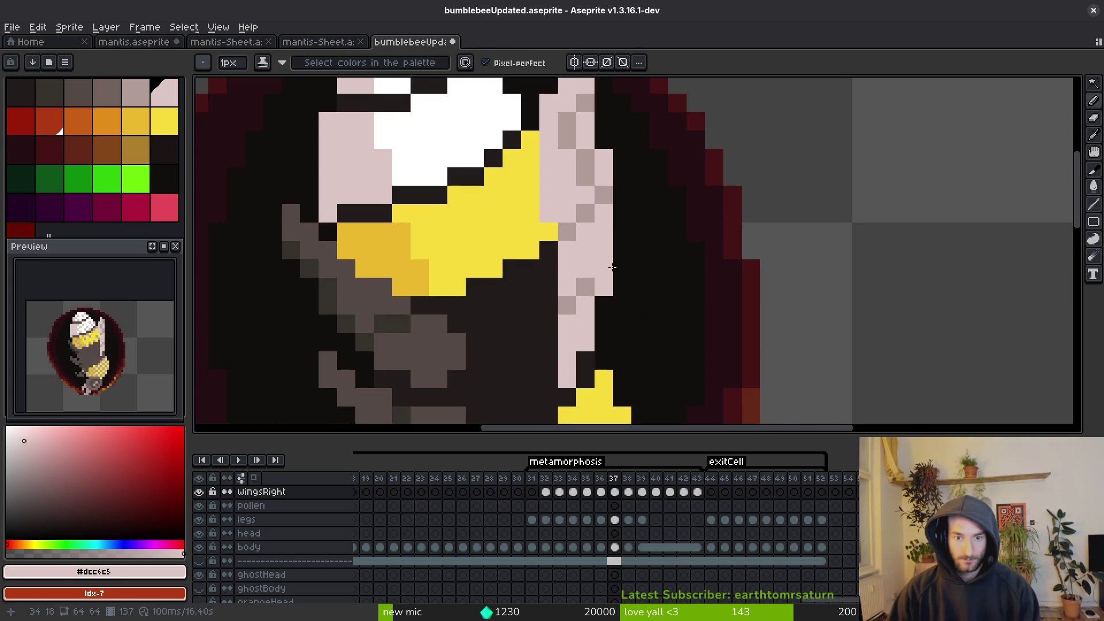
Flip between frame 37 and its neighbouring frames to check the wing.
scroll(633, 287, "down", 2)
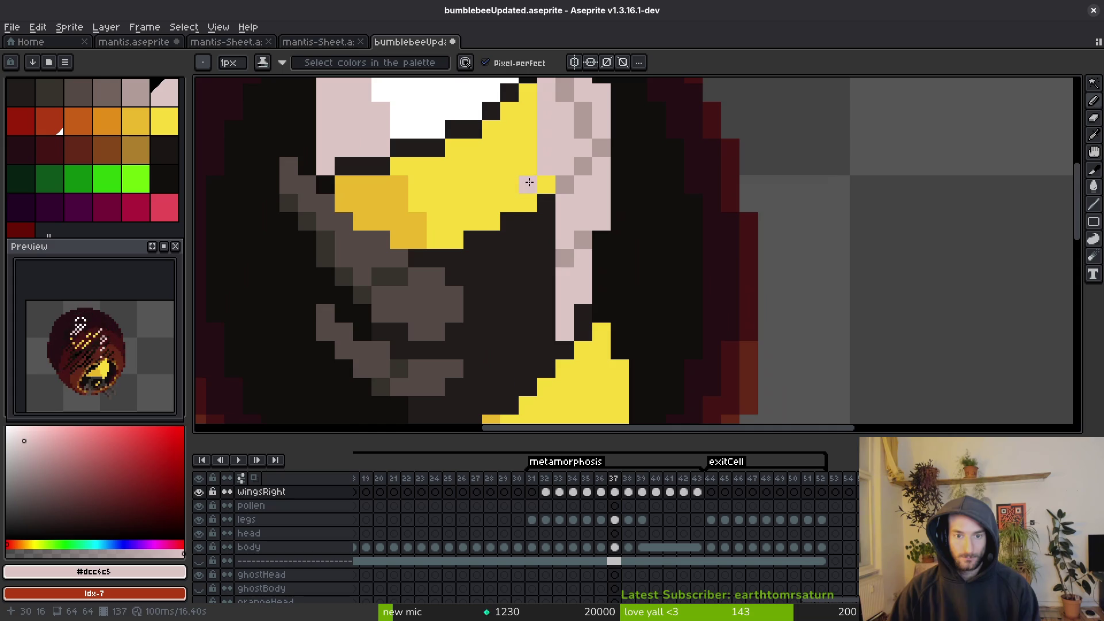
scroll(614, 269, "down", 2)
key("i")
key("Right")
key("Left")
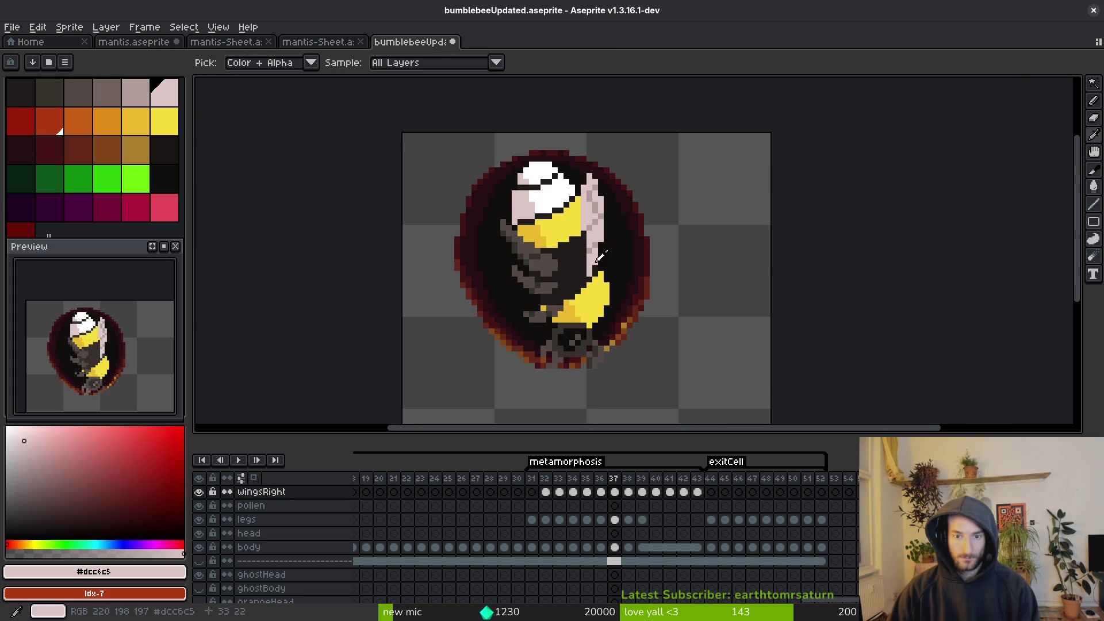
key("b")
scroll(598, 264, "up", 2)
key("i")
scroll(598, 264, "up", 3)
scroll(621, 247, "down", 4)
scroll(645, 230, "up", 3)
key("Right")
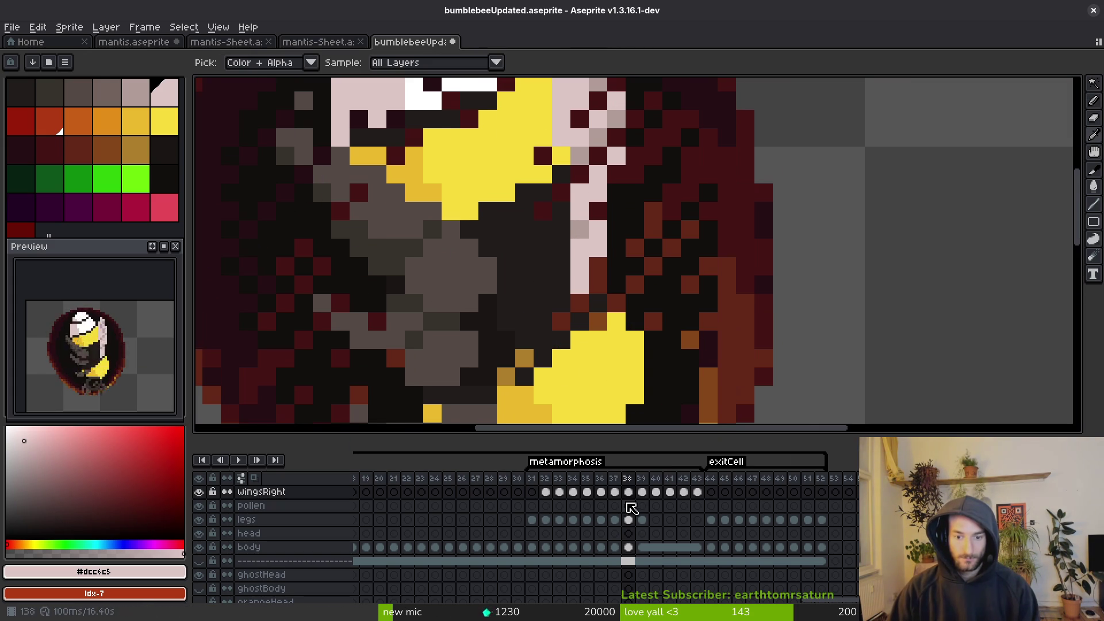
key("Left")
Link the wingsRight cels for frames 37–43 and save the sprite.
left_click_drag(620, 494, 698, 493)
right_click(698, 492)
left_click(682, 545)
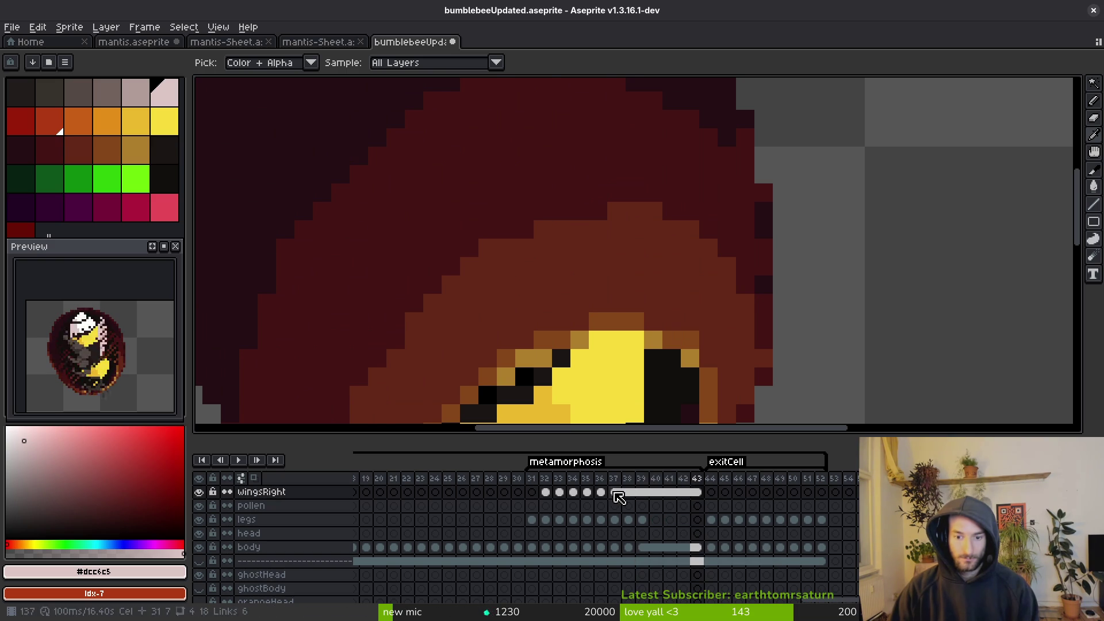
left_click(628, 493)
scroll(664, 314, "down", 5)
key("b")
key("Right")
key("Right")
key("Right")
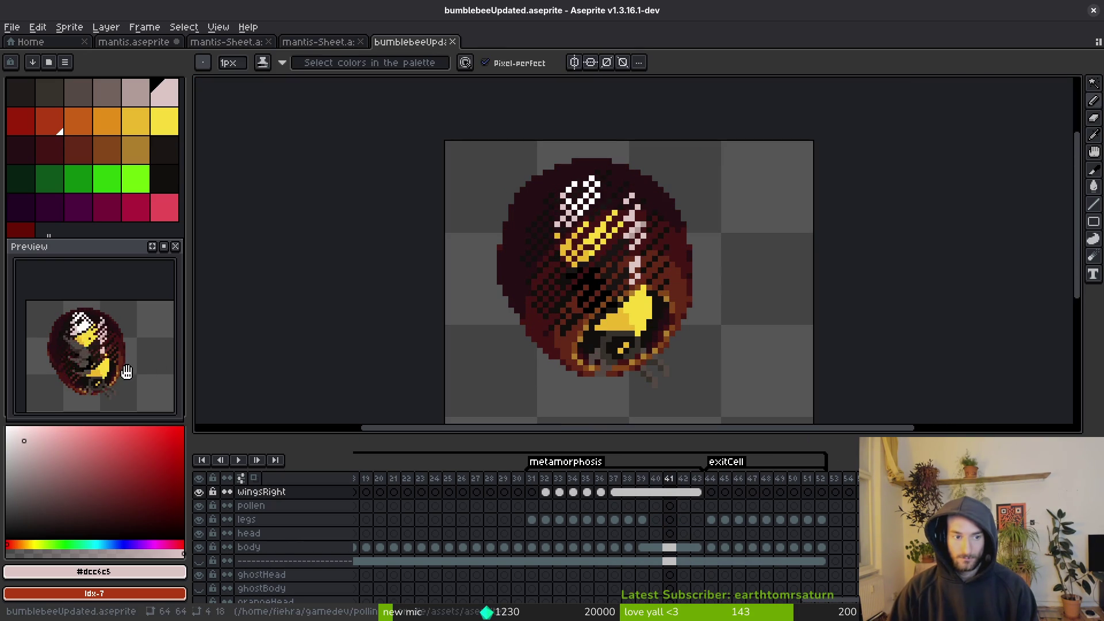
key("ctrl+s")
Recentre the bee and go to frame 41 with the Eraser for its lower-edge pixels.
left_click_drag(630, 322, 603, 296)
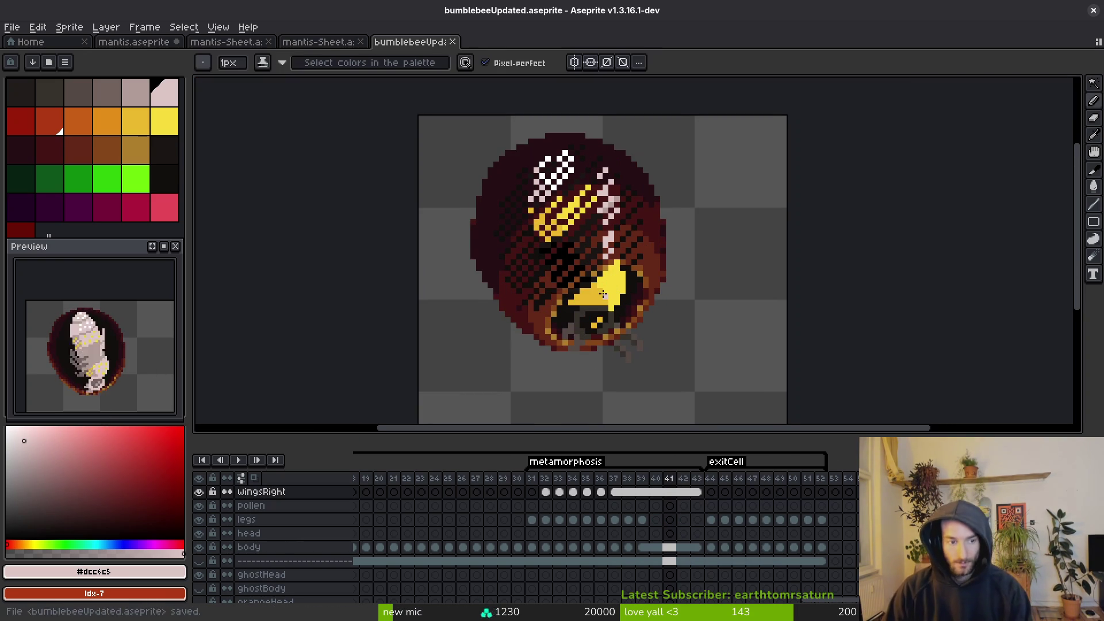
scroll(603, 297, "down", 1)
scroll(635, 345, "down", 1)
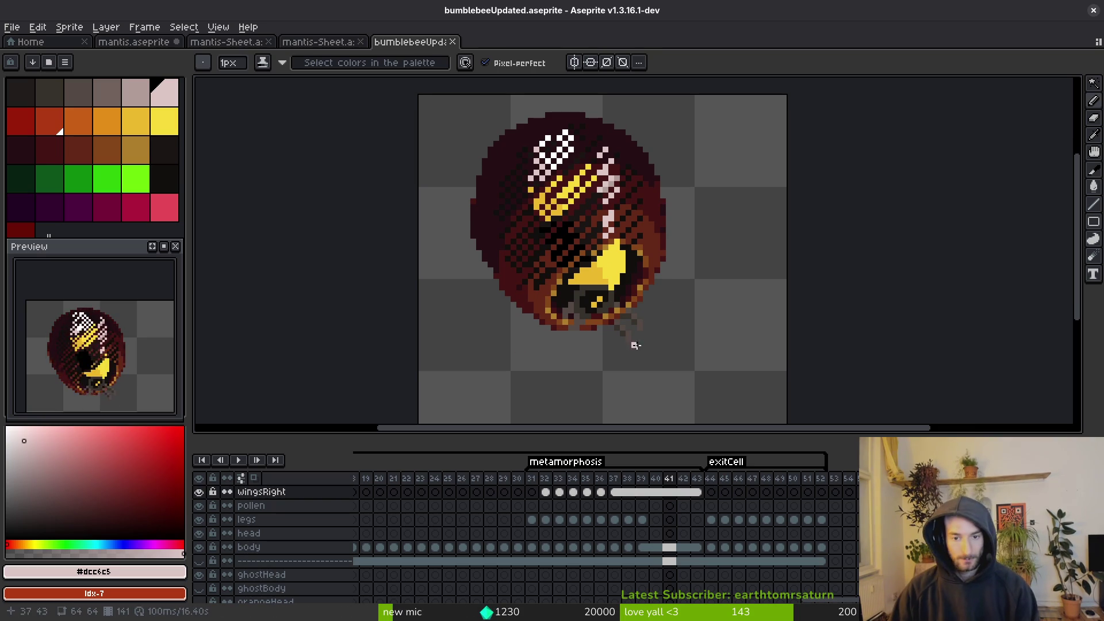
key("Left")
key("Right")
key("Left")
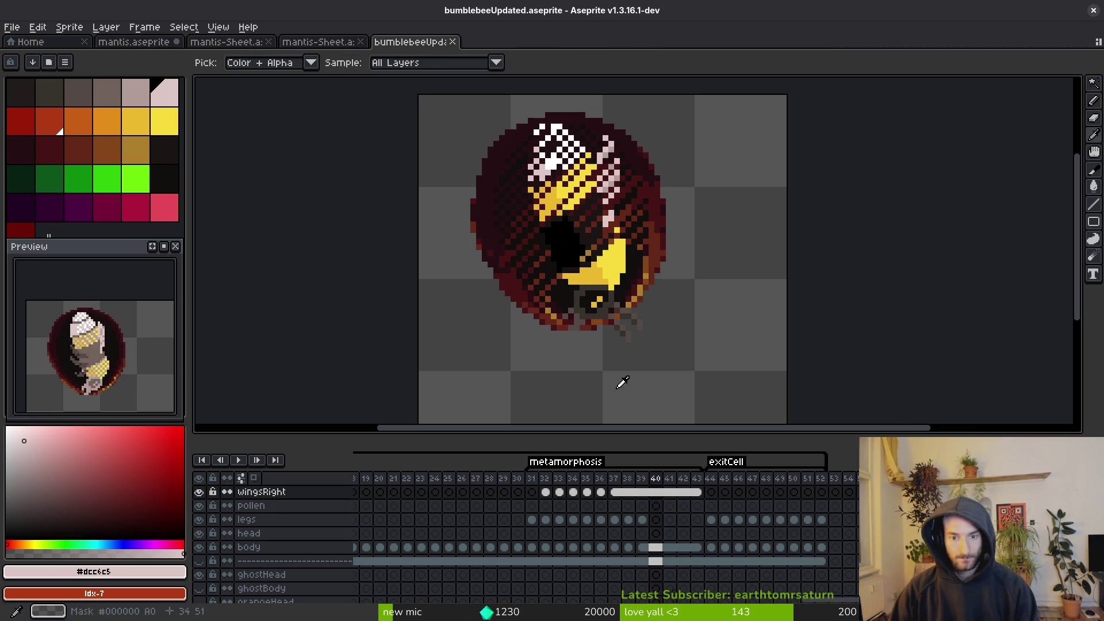
scroll(617, 345, "up", 5)
key("Right")
key("e")
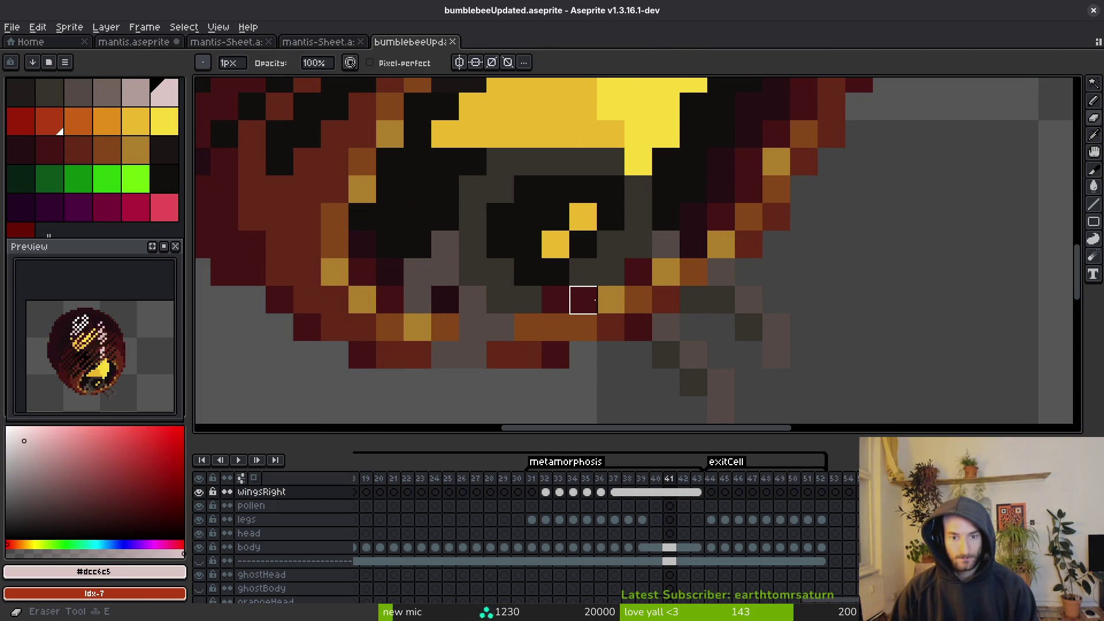
scroll(584, 300, "down", 5)
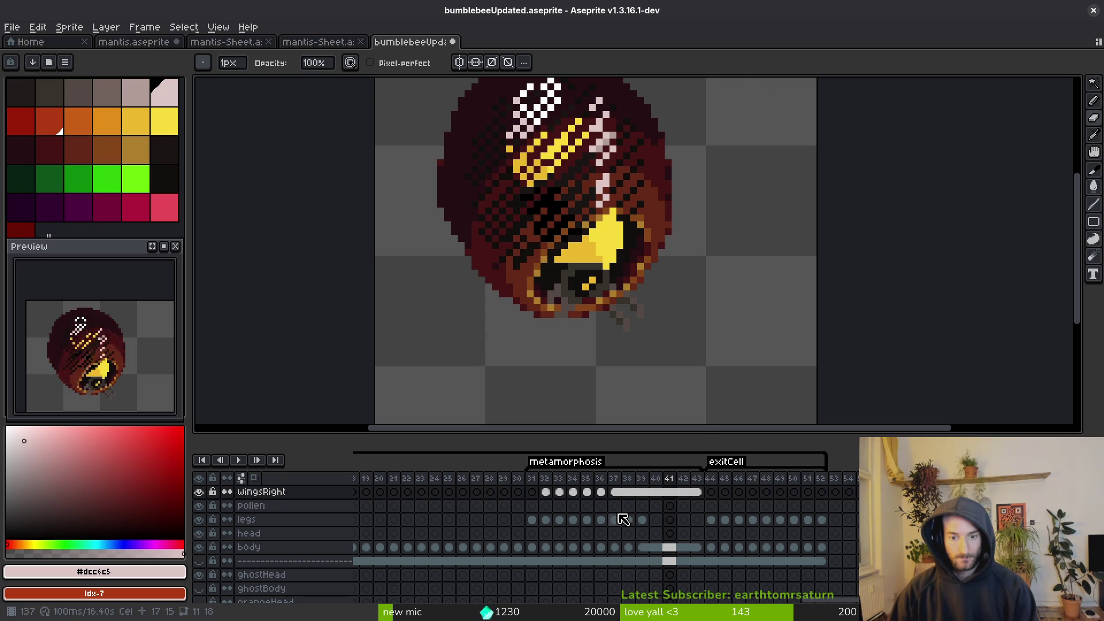
scroll(616, 518, "up", 1)
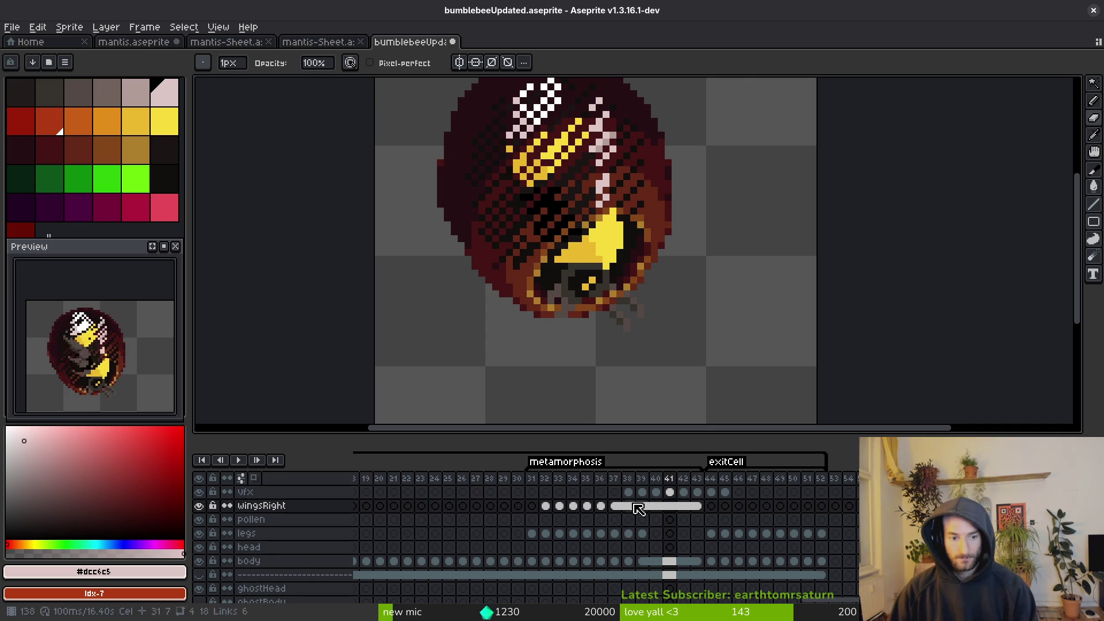
left_click(671, 493)
scroll(611, 313, "up", 2)
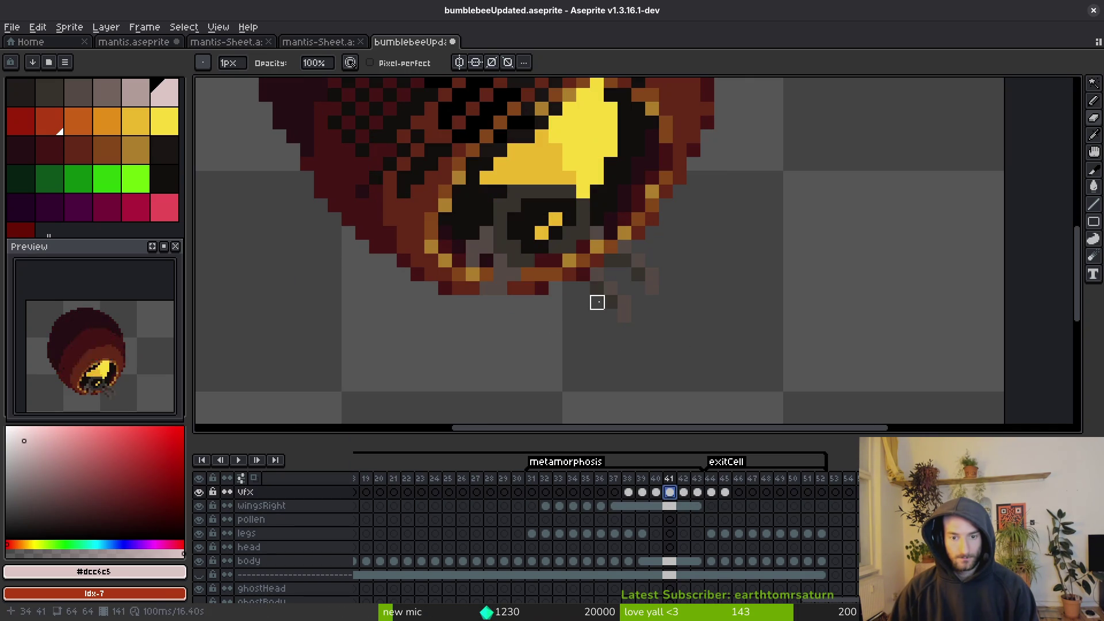
scroll(540, 264, "up", 2)
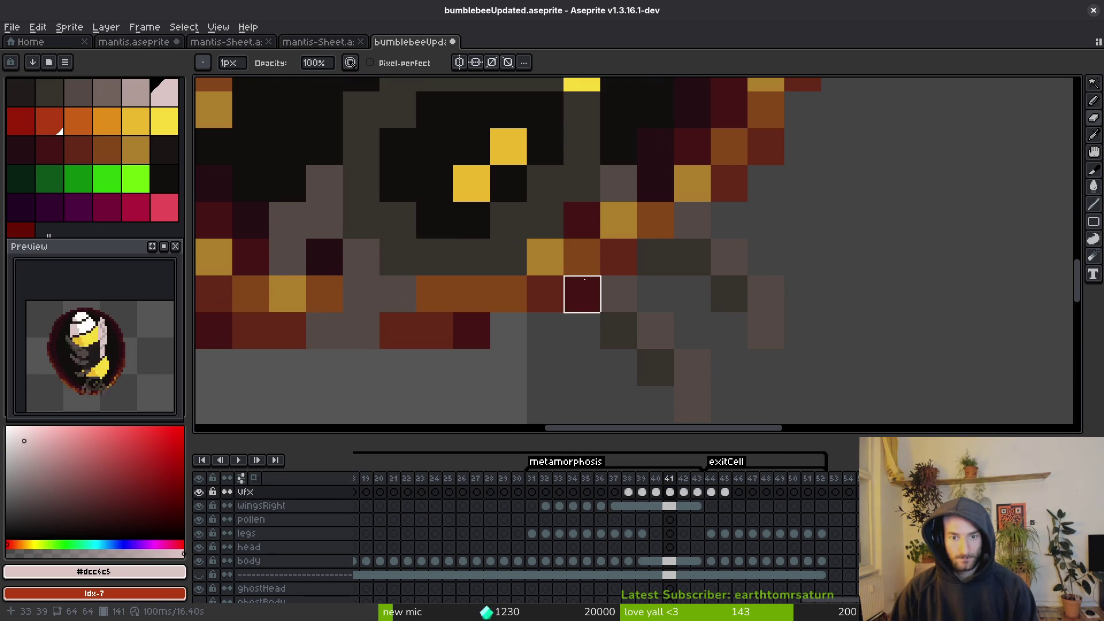
mouse_move(655, 221)
left_mouse_down()
mouse_move(578, 193)
mouse_move(653, 219)
left_mouse_up()
key("ctrl+z")
key("ctrl+z")
left_click_drag(604, 189, 646, 222)
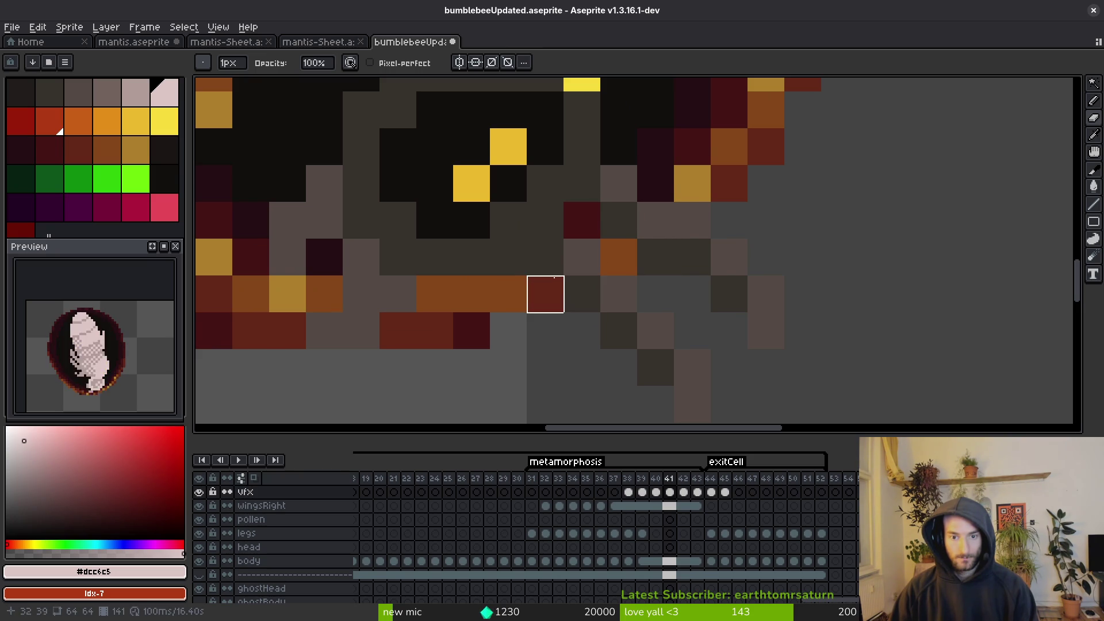
left_click(582, 220)
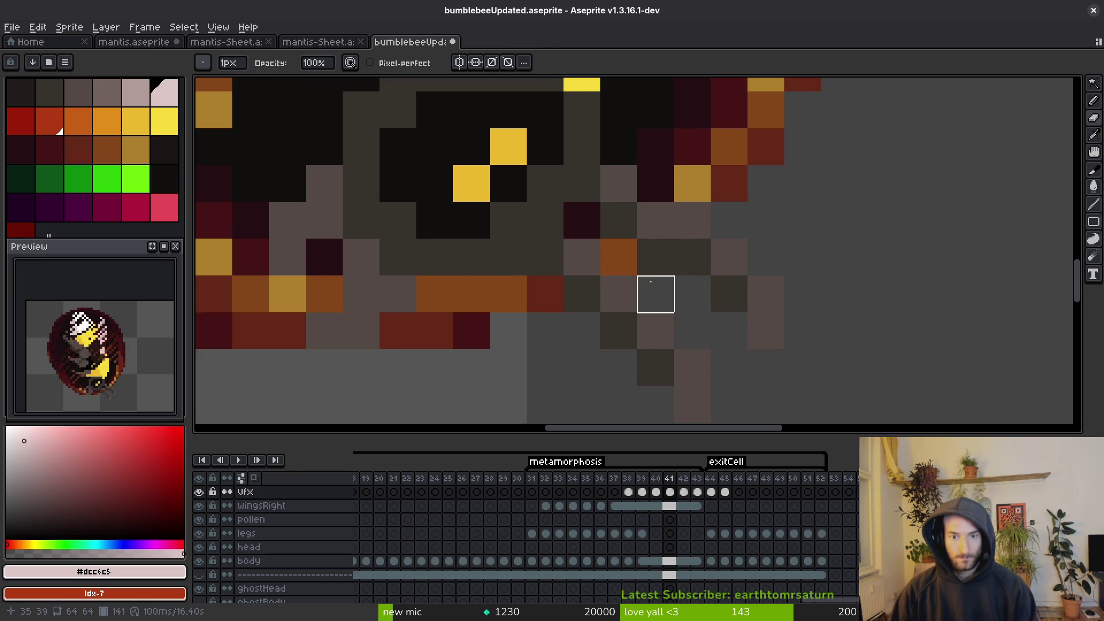
scroll(653, 294, "up", 2)
scroll(612, 263, "down", 3)
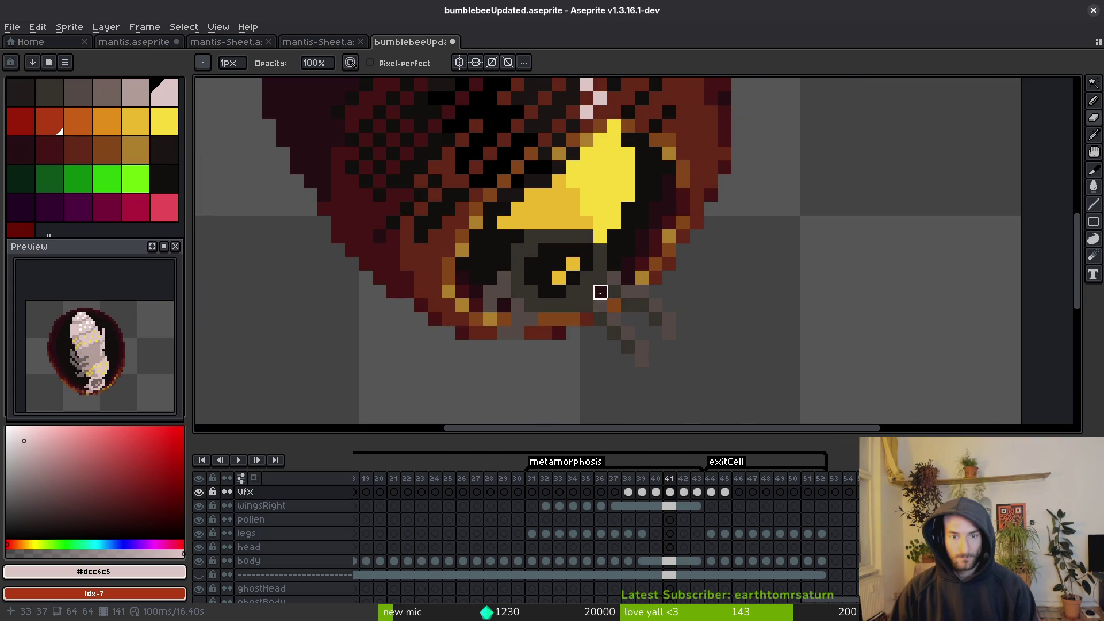
scroll(599, 291, "up", 2)
key(".")
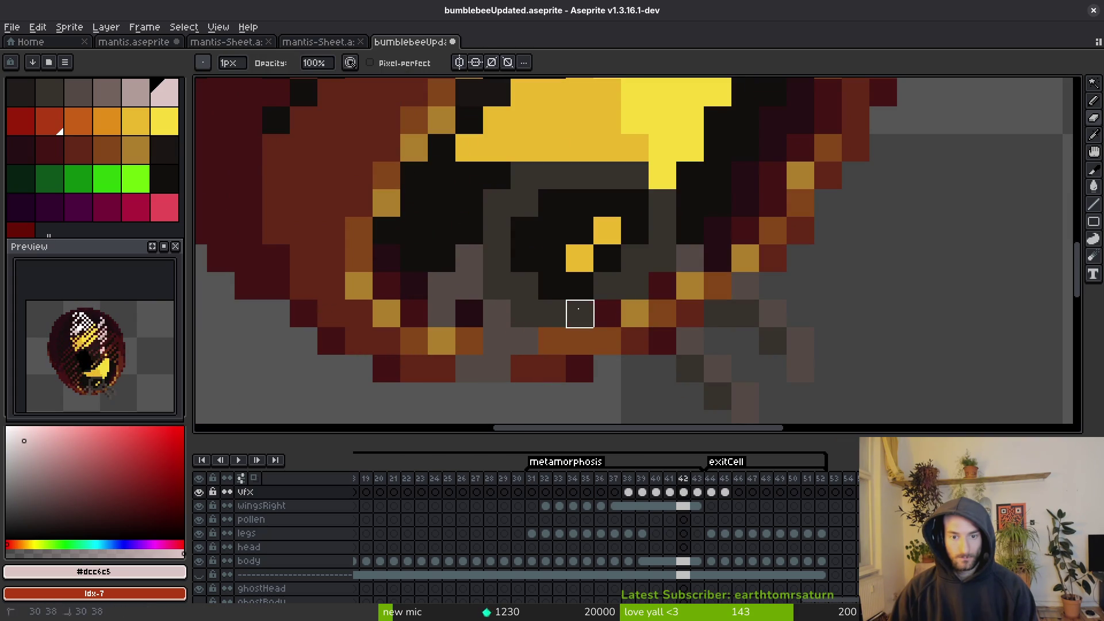
left_click_drag(579, 313, 608, 313)
left_click(662, 341)
left_click(635, 314)
left_click(690, 286)
key("alt")
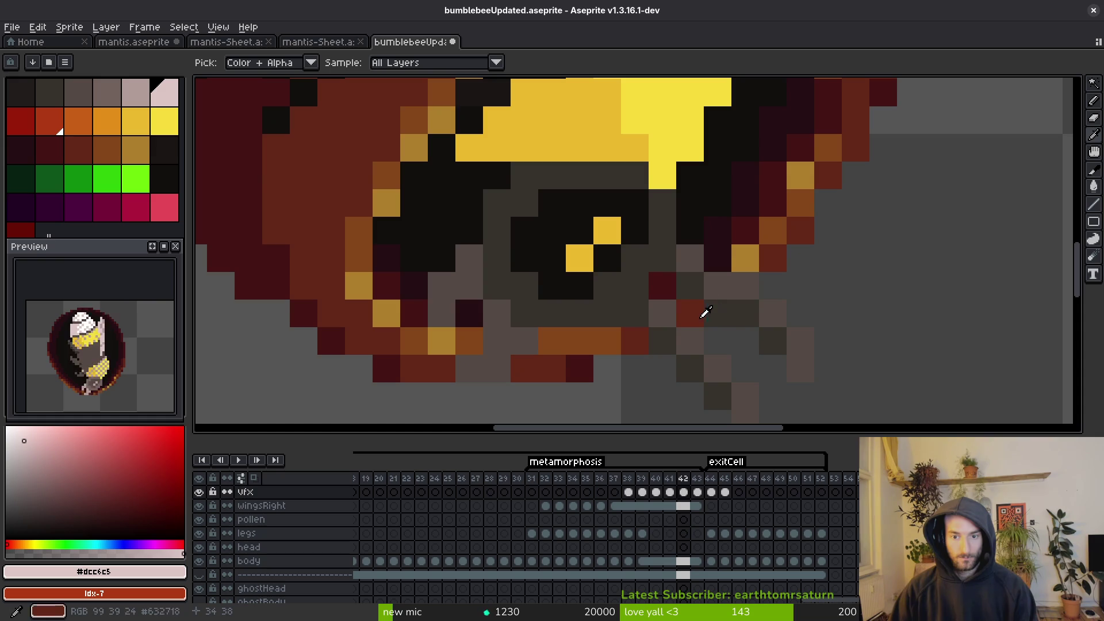
key("comma")
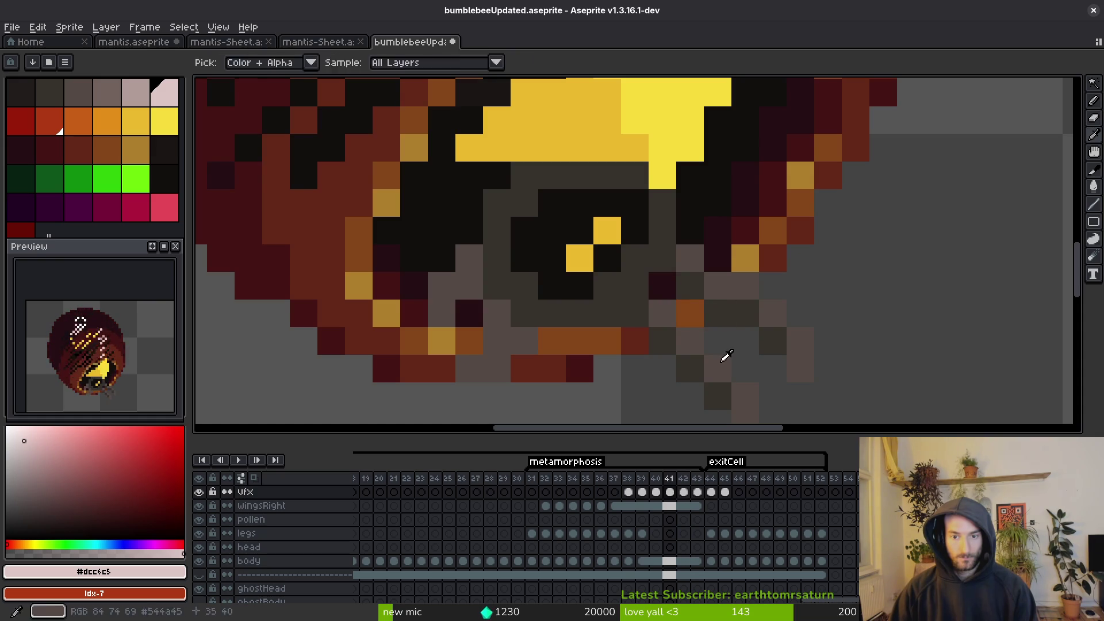
key("period")
scroll(720, 361, "down", 5)
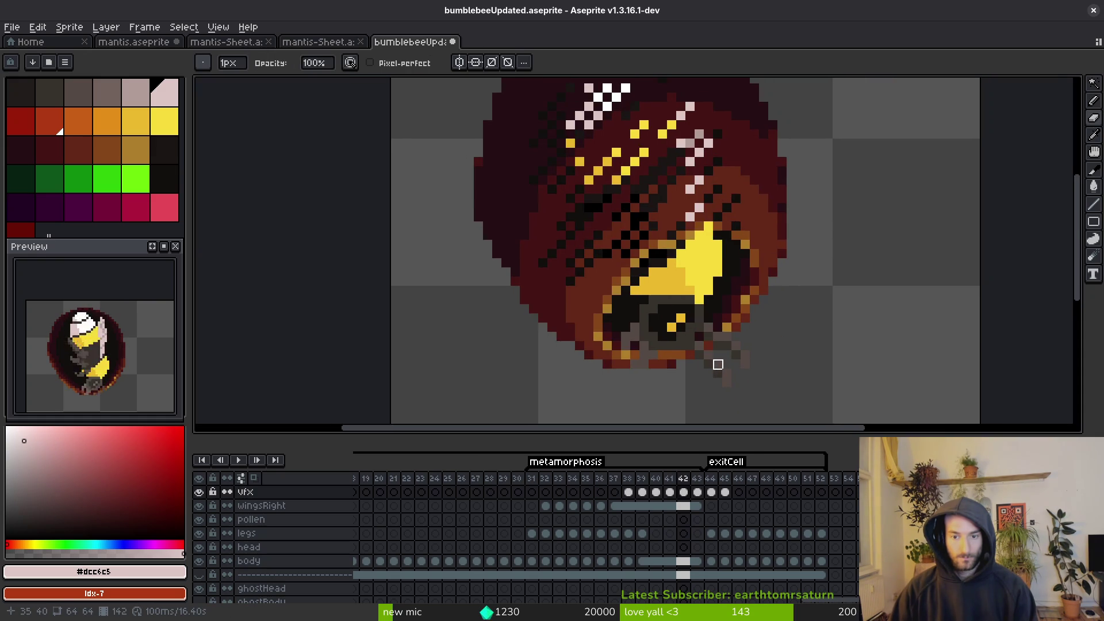
scroll(718, 365, "up", 5)
left_click(685, 304, "alt")
key("comma")
key("period")
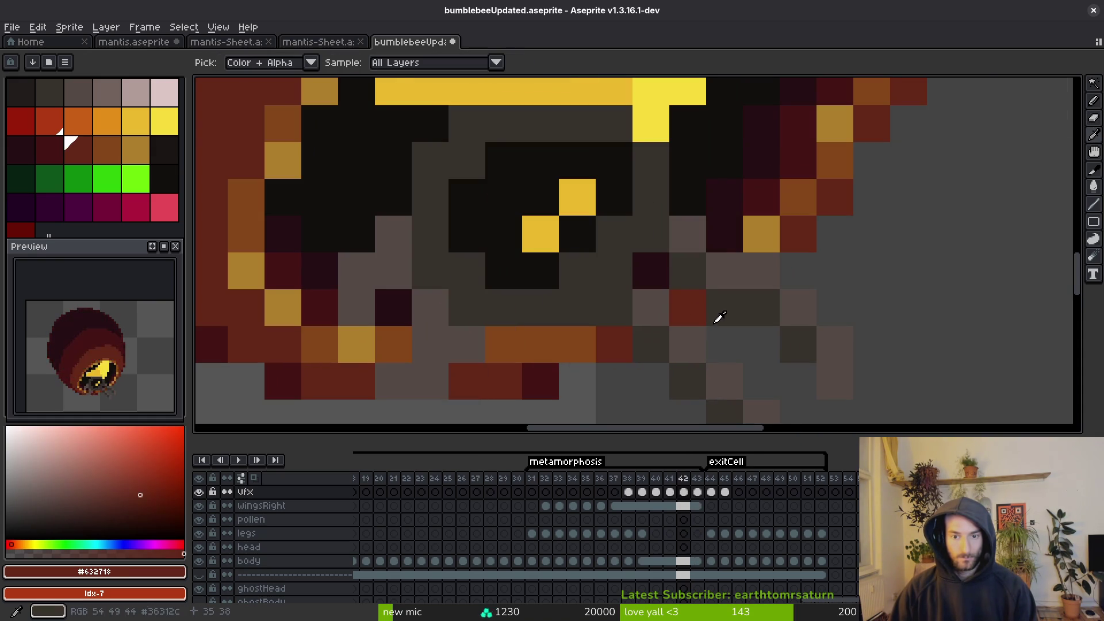
left_click(653, 261, "alt")
key("period")
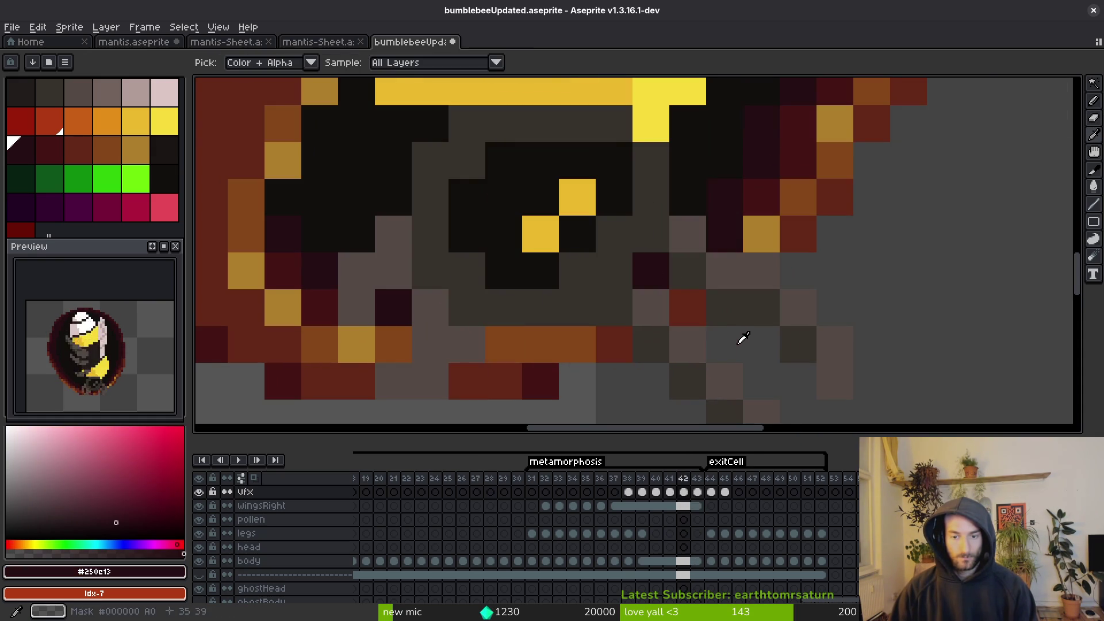
key("period")
key("period")
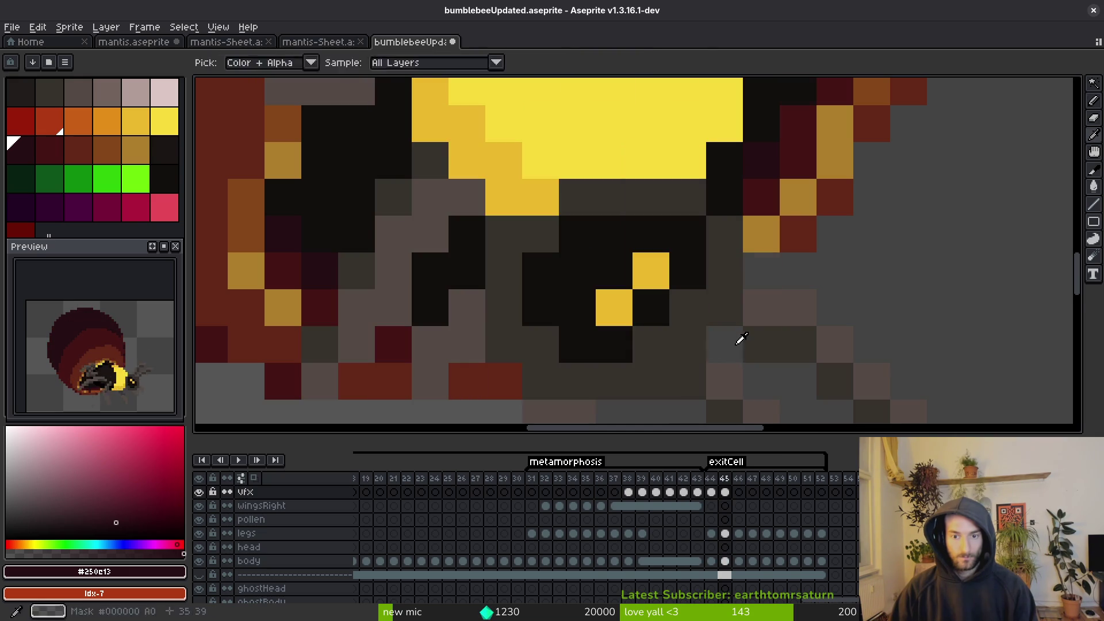
scroll(747, 351, "down", 3)
key("comma")
key("alt")
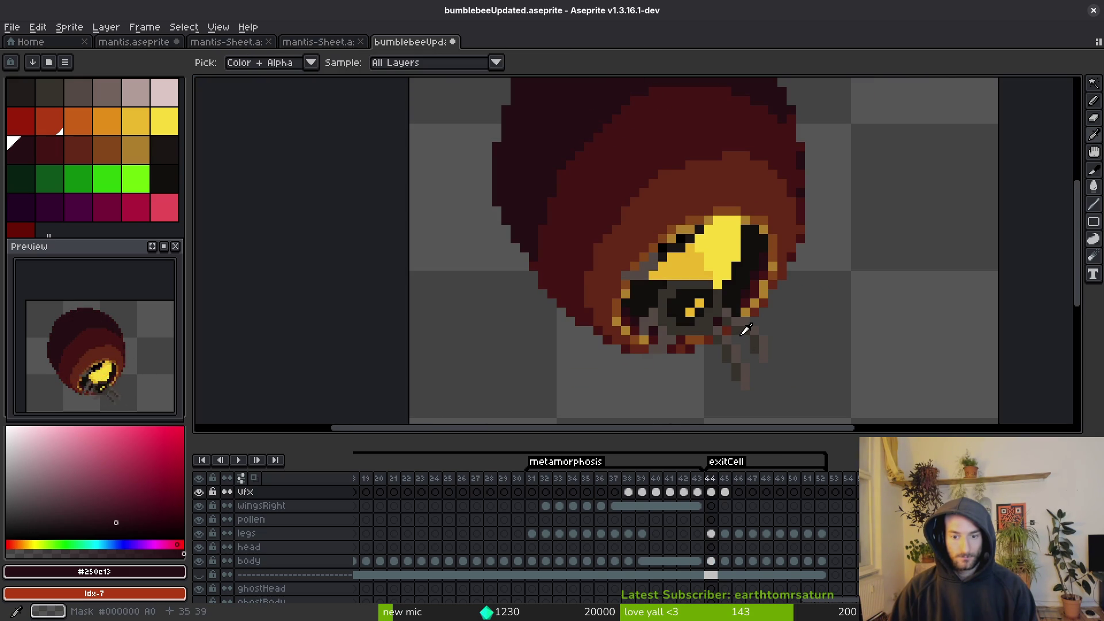
key("period")
key("comma")
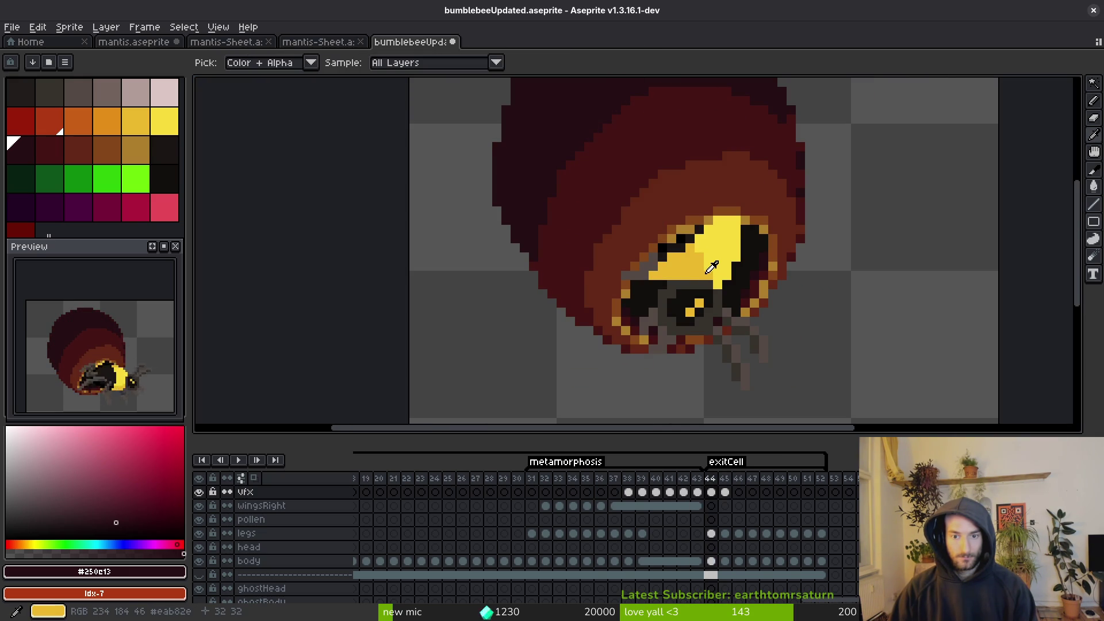
key("period")
key("period")
key("period")
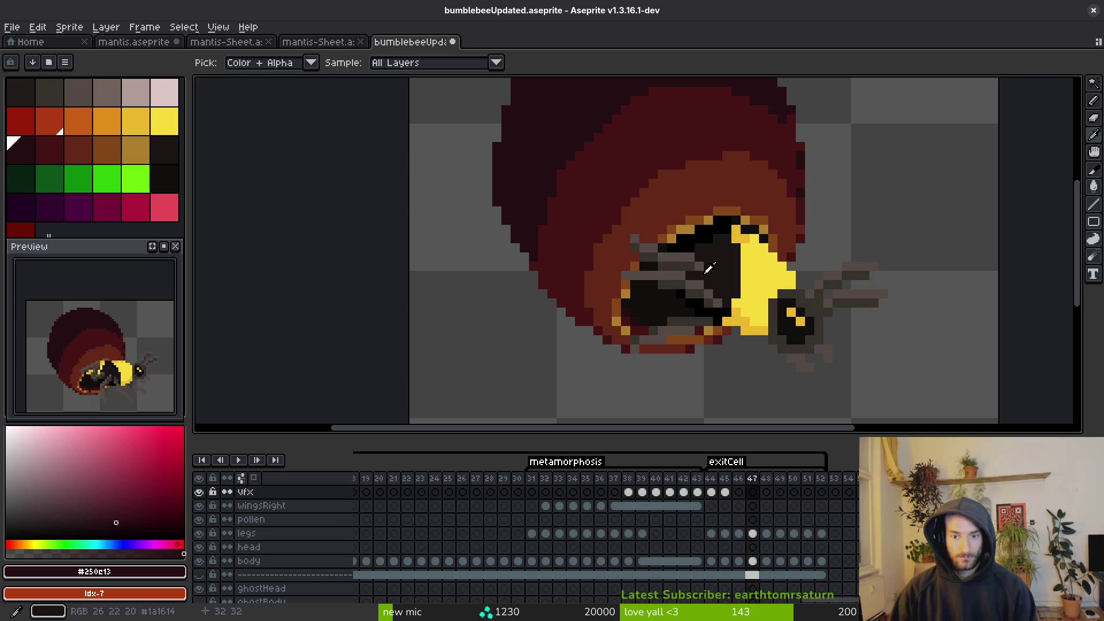
key("period")
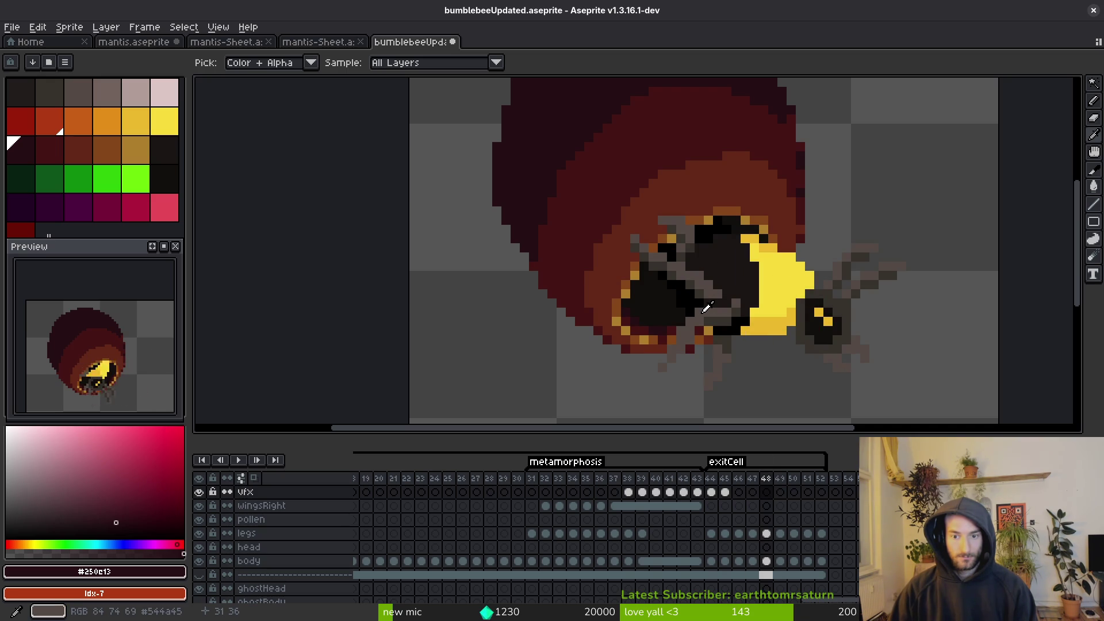
key("comma")
key("period")
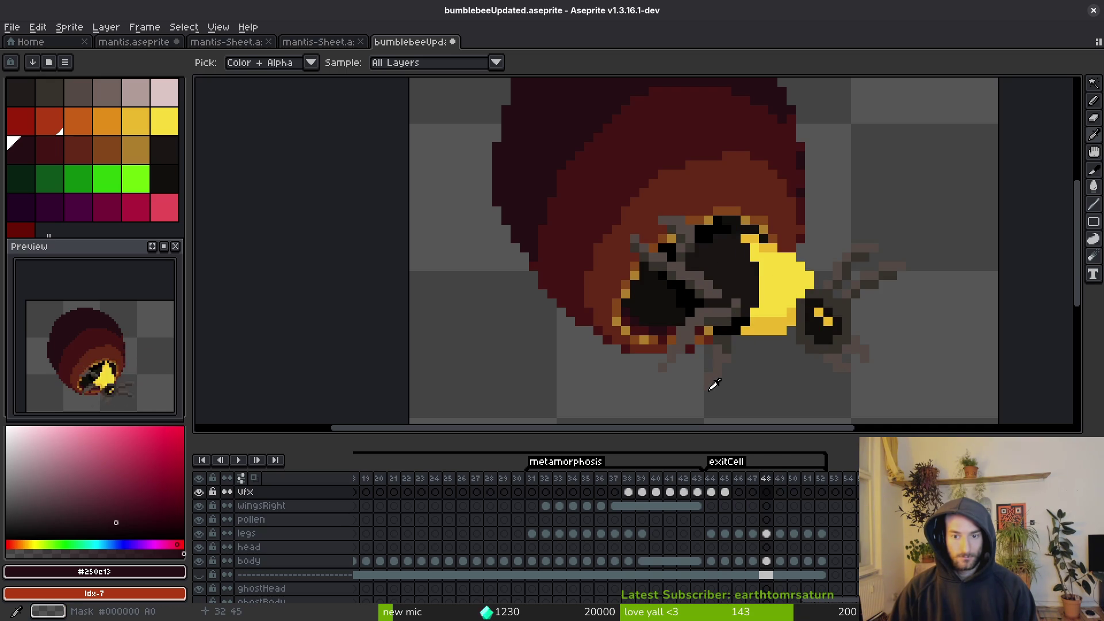
key("period")
key("period")
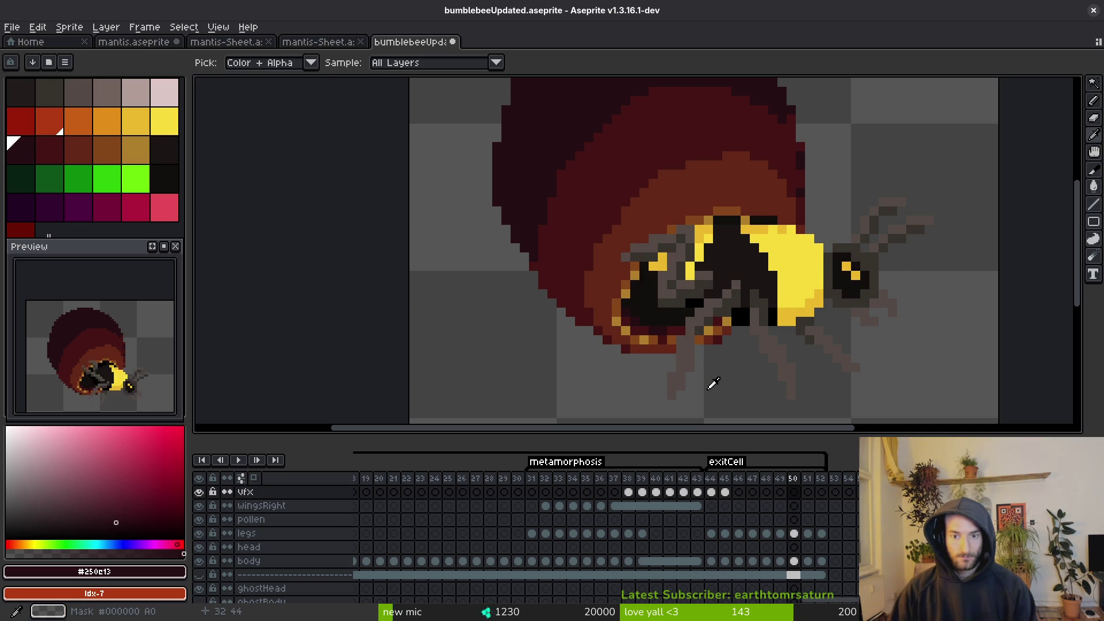
key("comma")
key("comma")
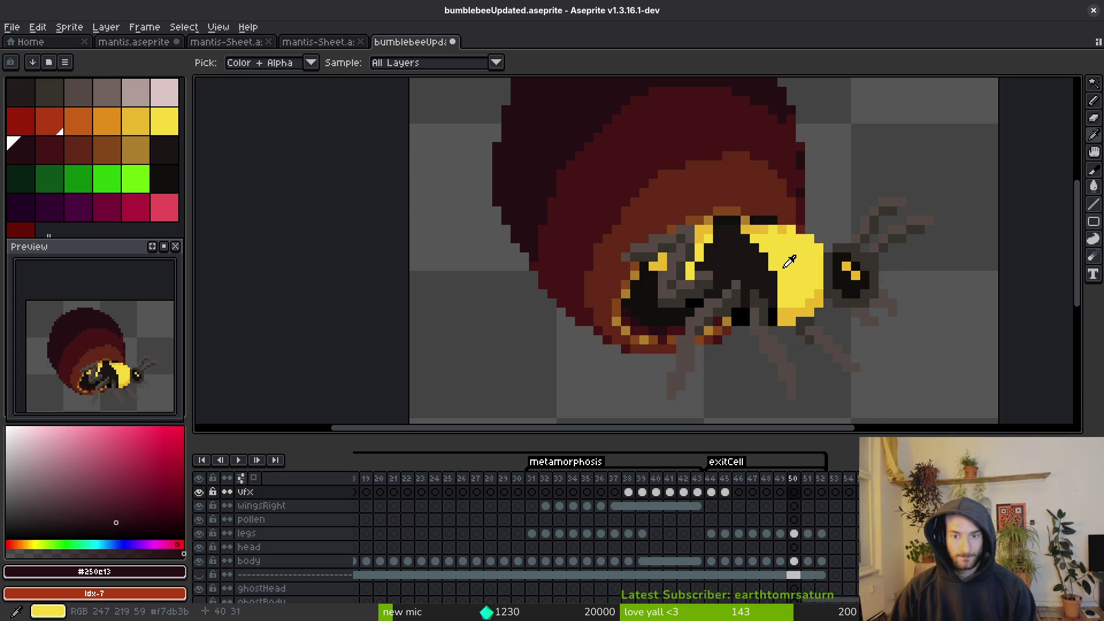
left_click_drag(742, 251, 732, 328)
key("comma")
key("comma")
key("comma")
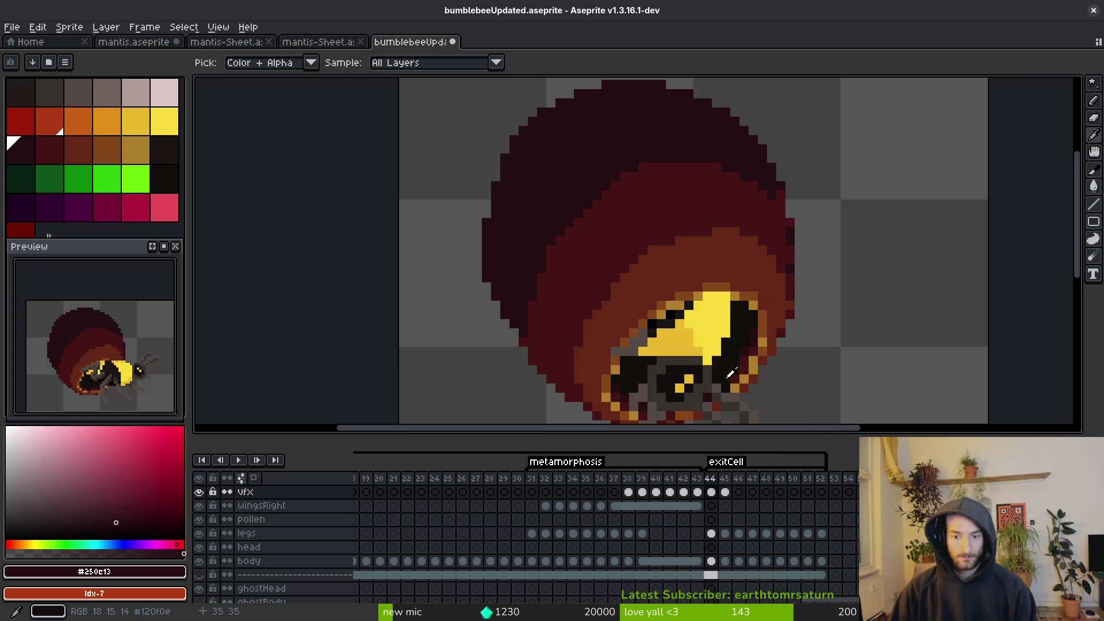
key("Down")
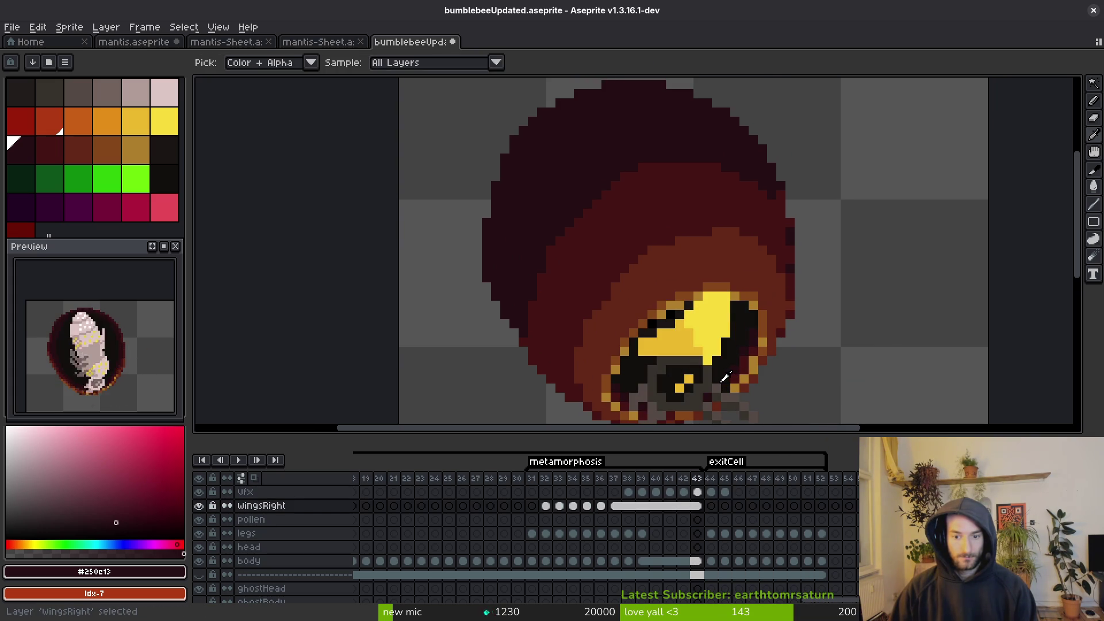
Pick light pink #dcc6c5 from the cocoon and paint an eye highlight pixel in frame 46.
key("period")
key("period")
left_click_drag(737, 368, 739, 343)
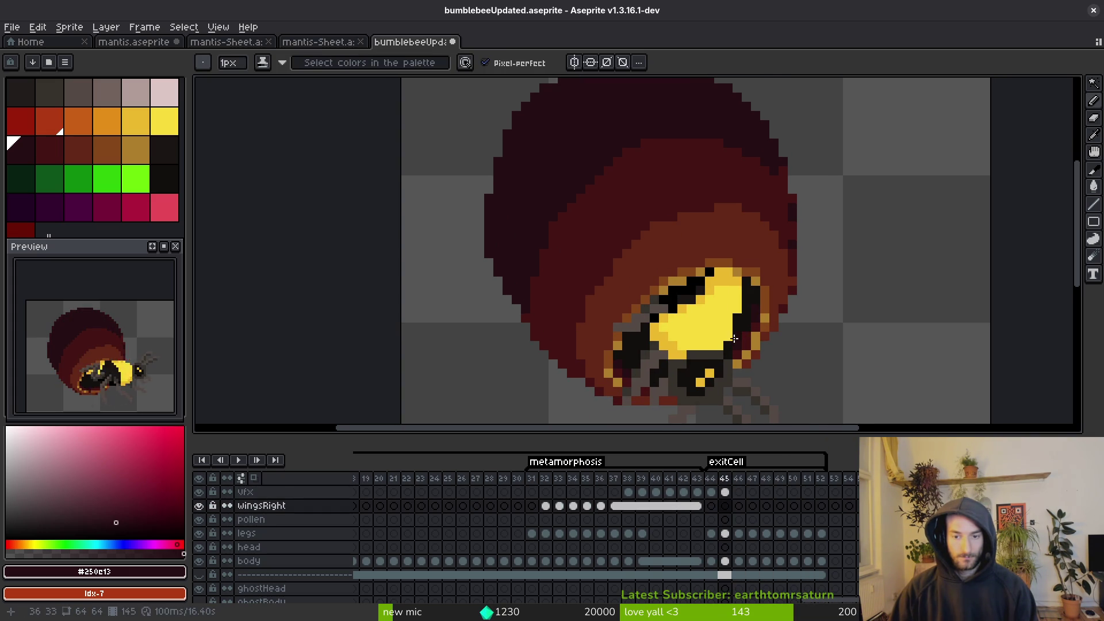
key("comma")
key("comma")
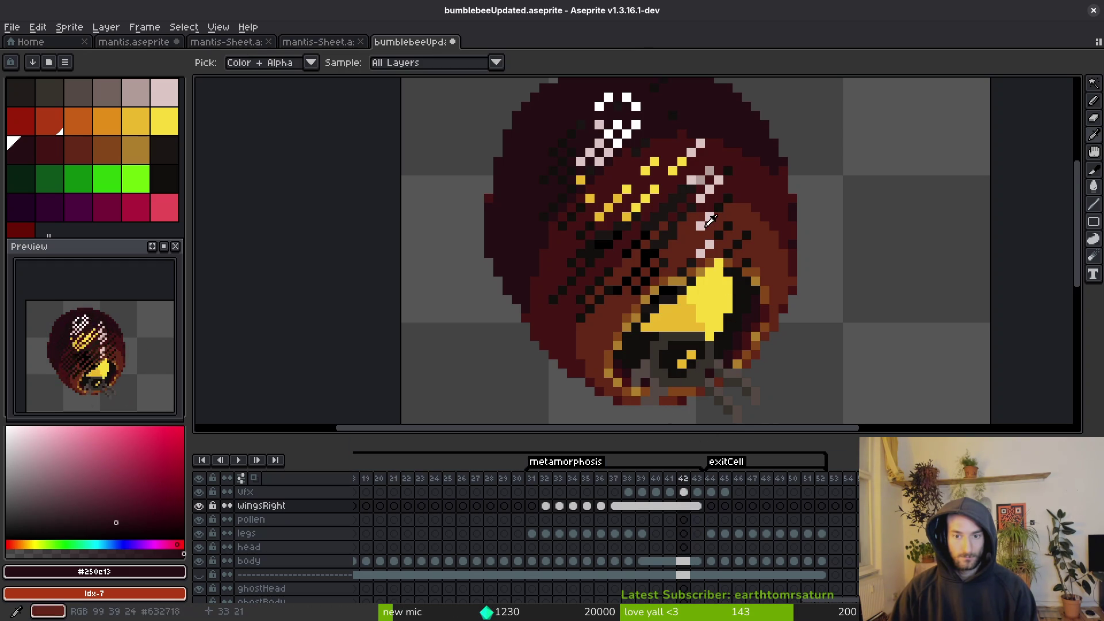
left_click(740, 300, "alt")
key("period")
key("period")
key("period")
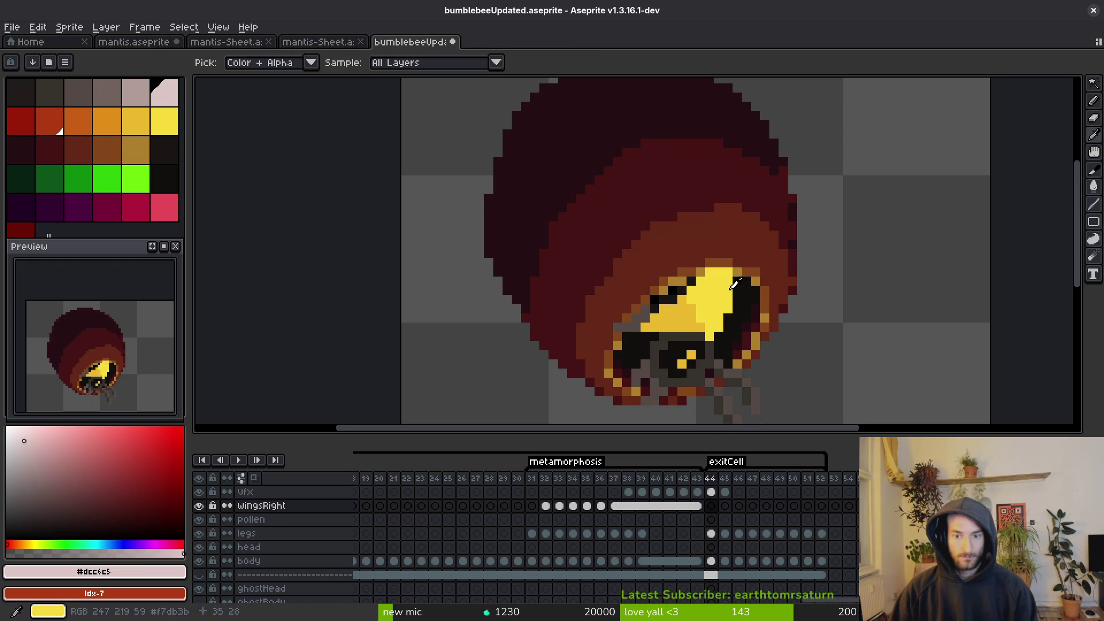
scroll(730, 280, "up", 1)
left_click(681, 279)
In frame 47, draw a short light pink line and pixel on the bee's eye.
key("period")
left_click_drag(697, 295, 701, 259)
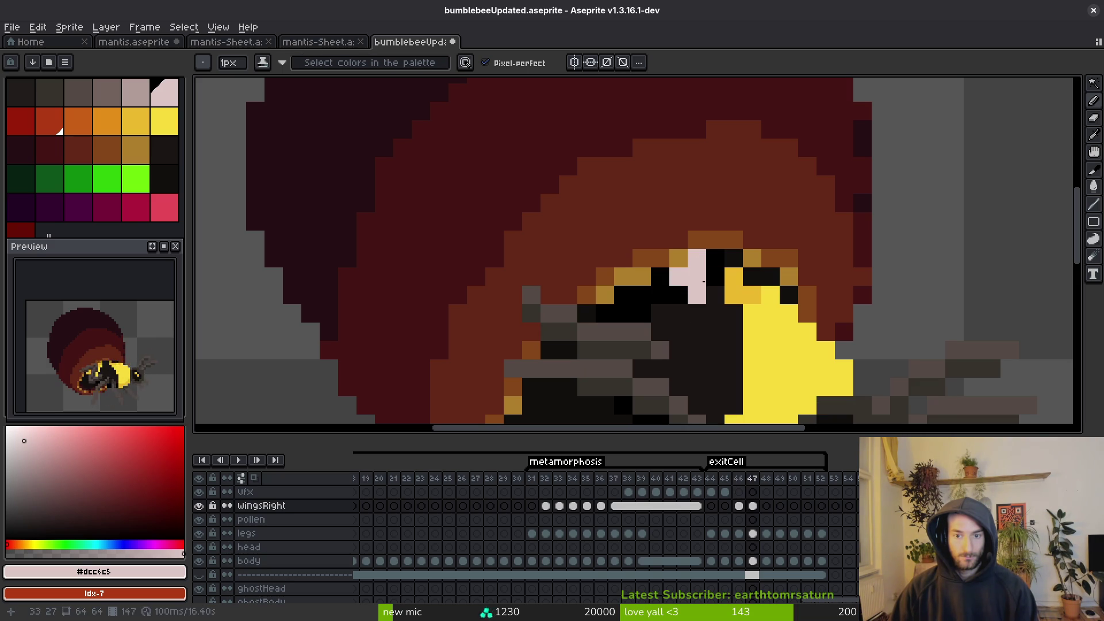
left_click(711, 285)
scroll(711, 286, "down", 3)
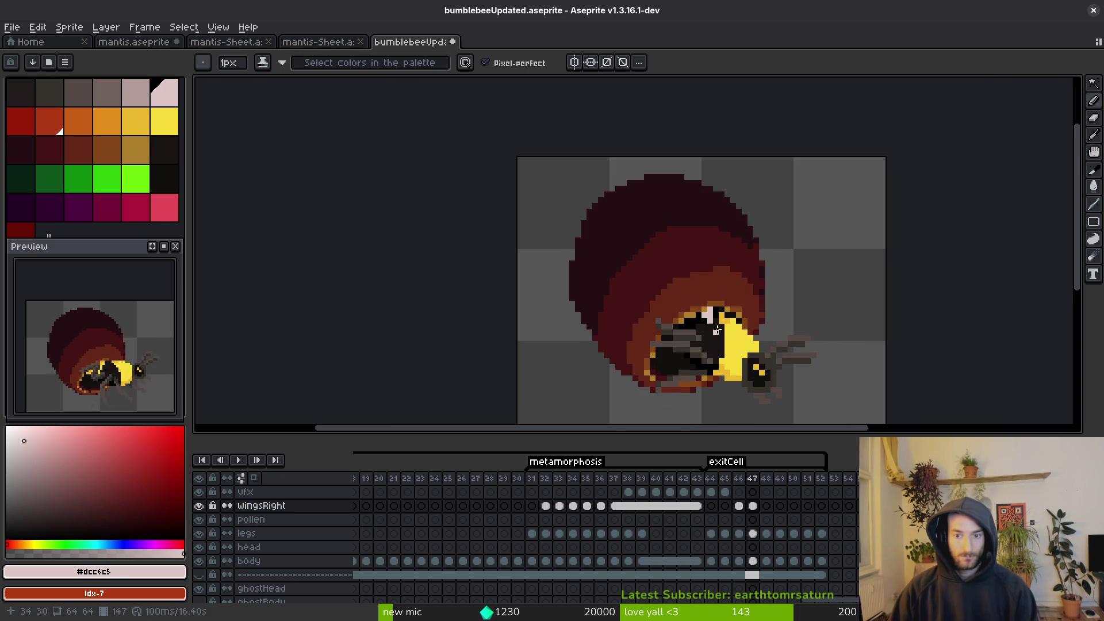
scroll(718, 327, "up", 1)
scroll(731, 350, "down", 2)
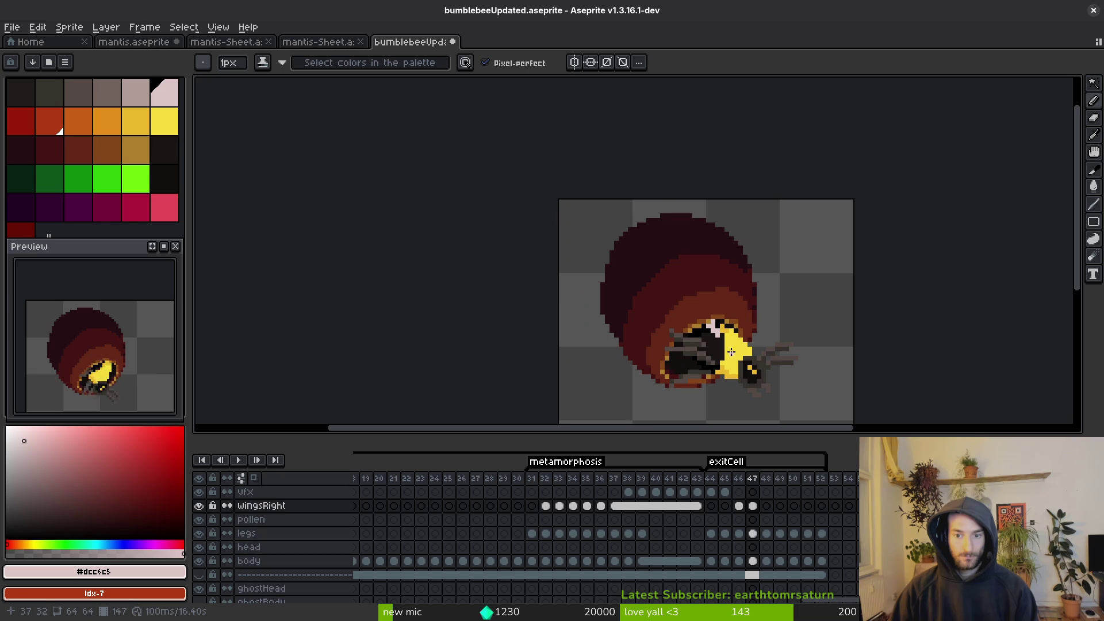
key("comma")
key("comma")
scroll(721, 345, "up", 8)
Pick greyish-pink #b19d99 from the frame 41 cocoon and paint a pixel in frame 44.
key("alt")
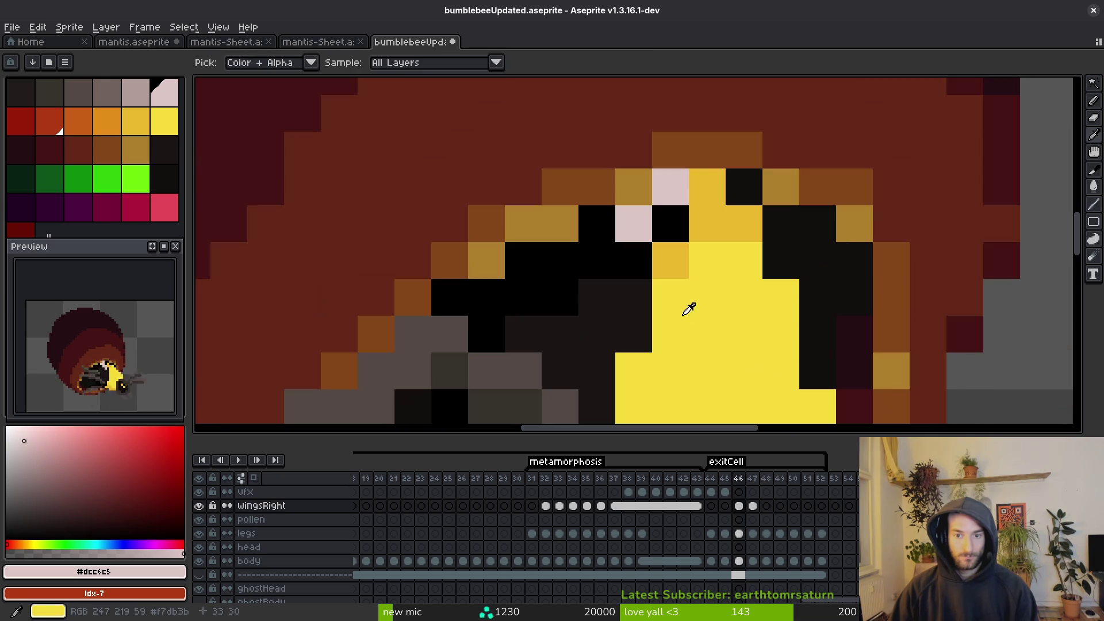
key("comma")
key("comma")
key("comma")
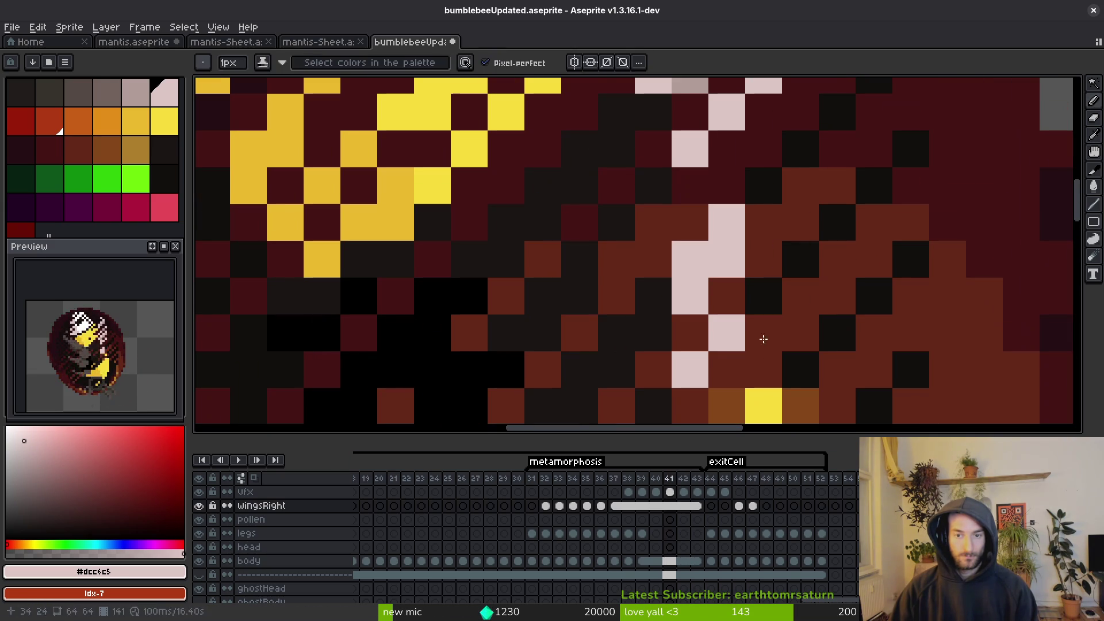
left_click(695, 81, "alt")
key("period")
key("period")
key("period")
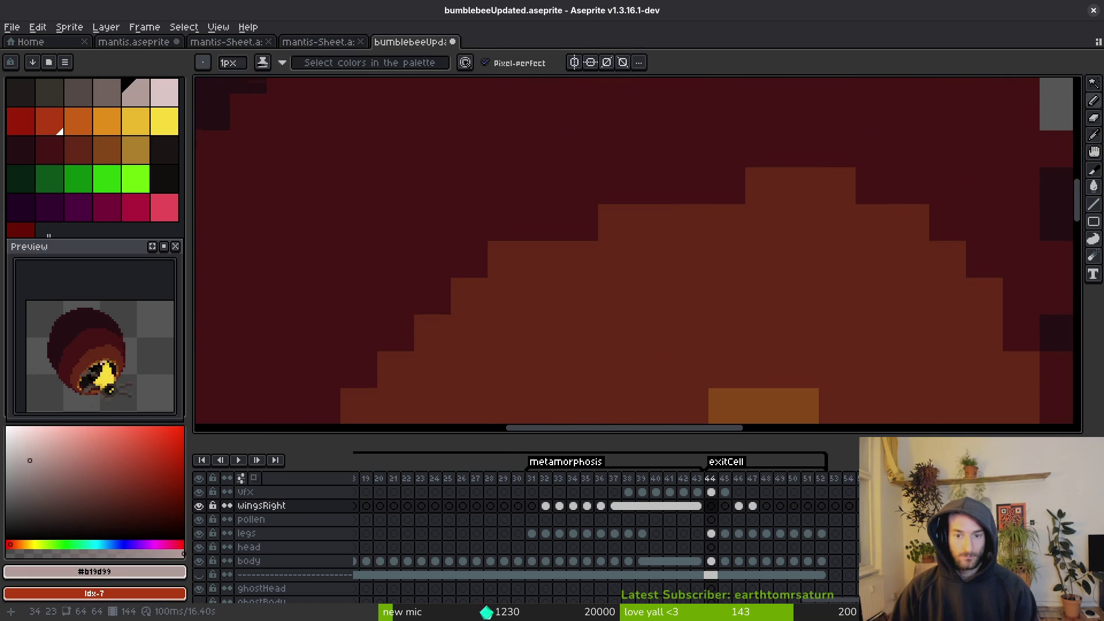
left_click(716, 299)
Paint greyish-pink pixels around the eye in frames 45, 46 and 47.
key("period")
left_click(698, 330)
key("period")
left_click(688, 199)
left_click(652, 236)
left_click(726, 273)
key("period")
left_click(689, 199)
left_click(652, 236)
left_click(725, 274)
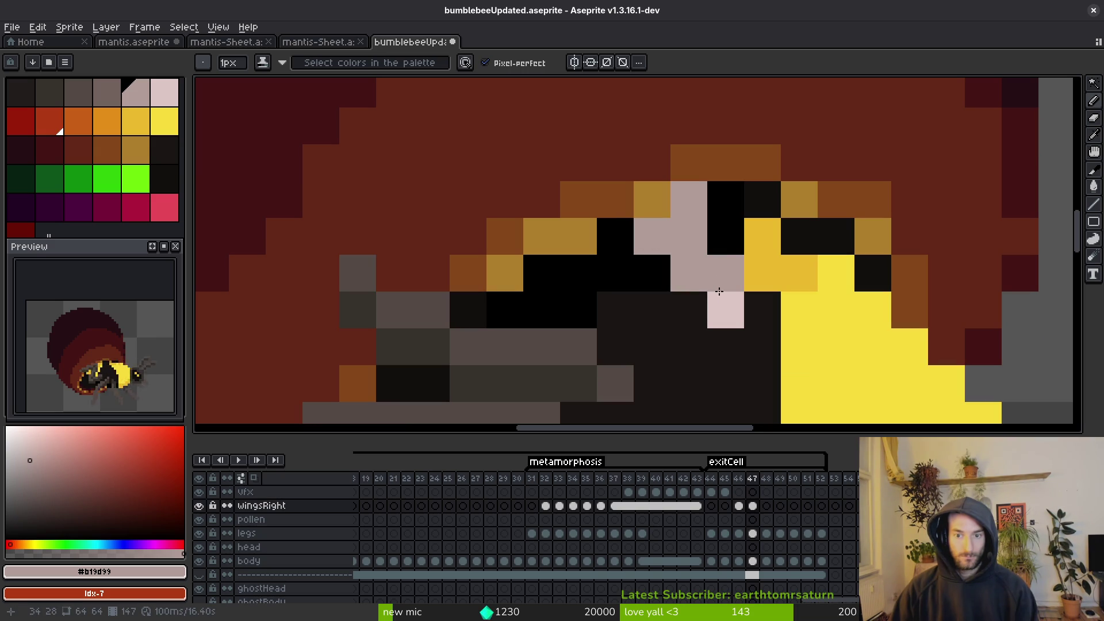
left_click(726, 310)
scroll(747, 331, "down", 1)
scroll(746, 331, "down", 3)
Add a greyish-pink pixel near the eye in frame 48, shifting it one pixel left.
key("period")
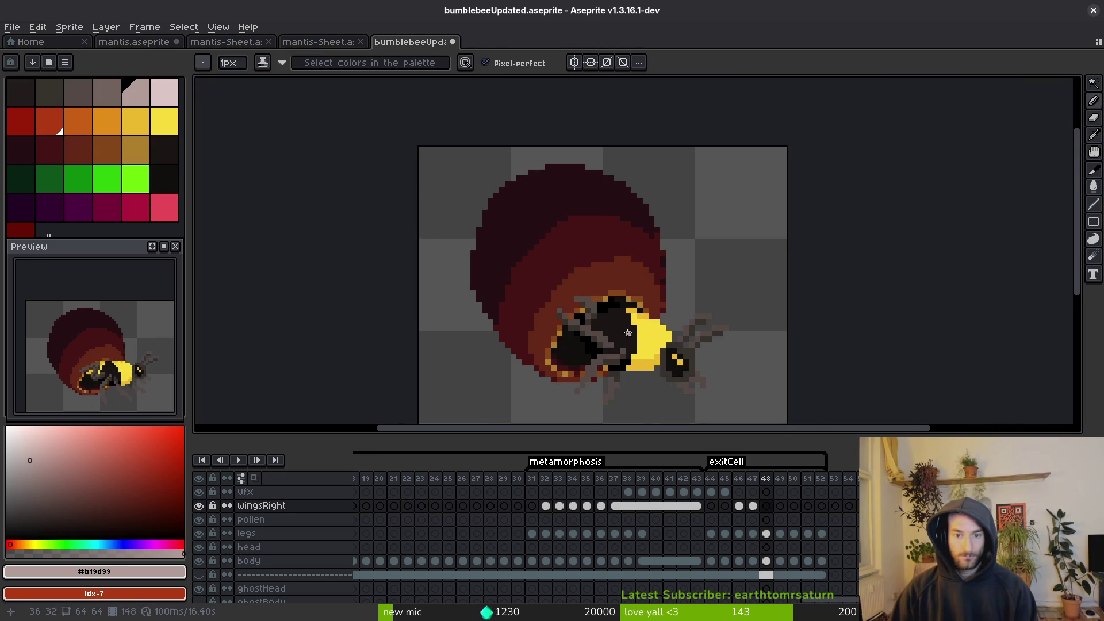
scroll(626, 303, "up", 4)
left_click(625, 303)
key("ctrl+z")
left_click(601, 299)
Paint several light pink pixels beside the eye in frame 48.
left_click(601, 299, "alt")
left_click(618, 299)
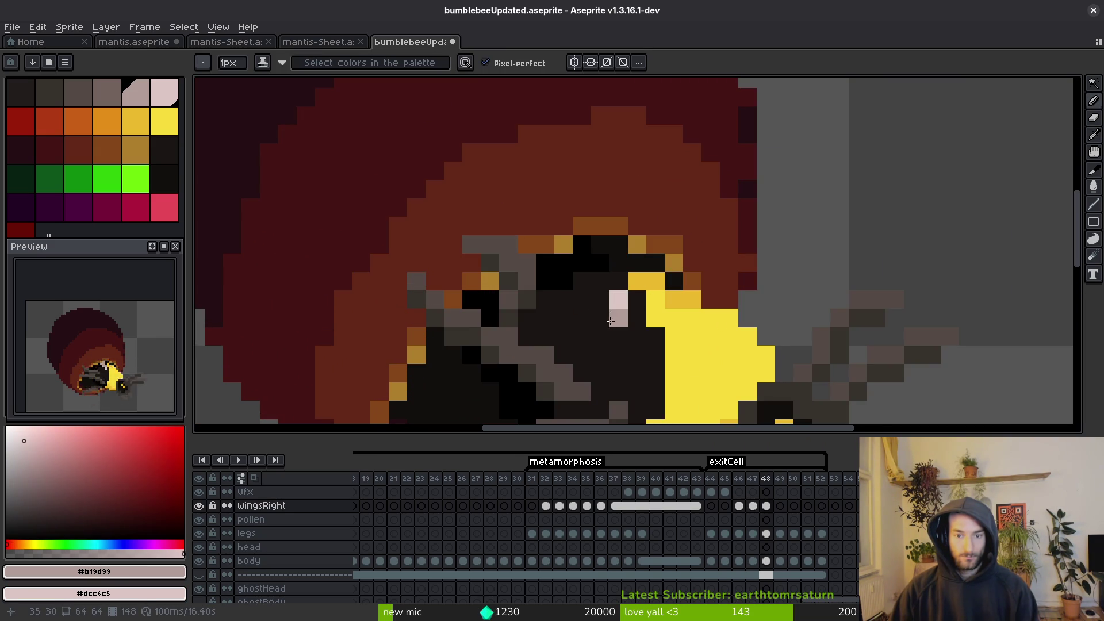
left_click_drag(603, 293, 585, 261)
left_click(600, 244)
scroll(614, 375, "down", 4)
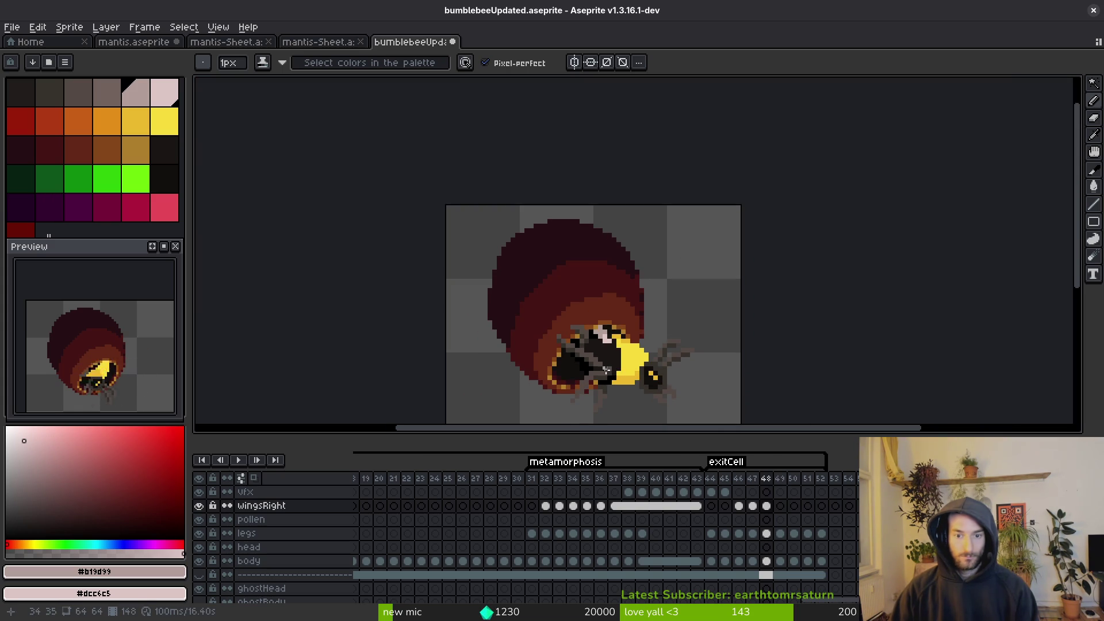
scroll(614, 331, "up", 2)
scroll(619, 337, "up", 2)
Return to the Pencil and advance to frame 49.
key("i")
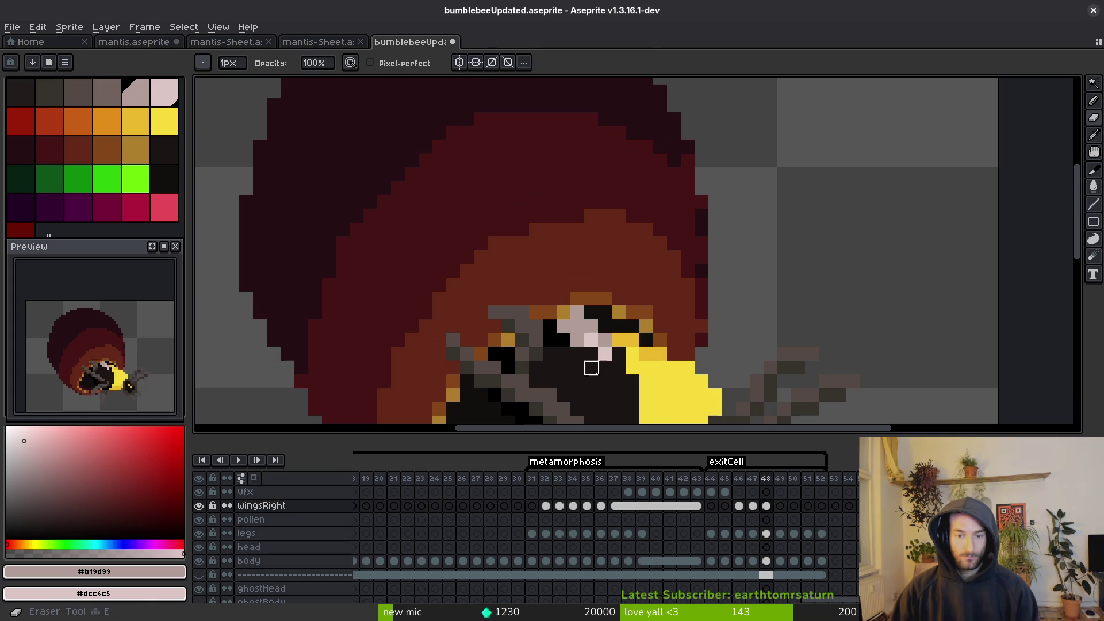
scroll(628, 331, "up", 3)
key("b")
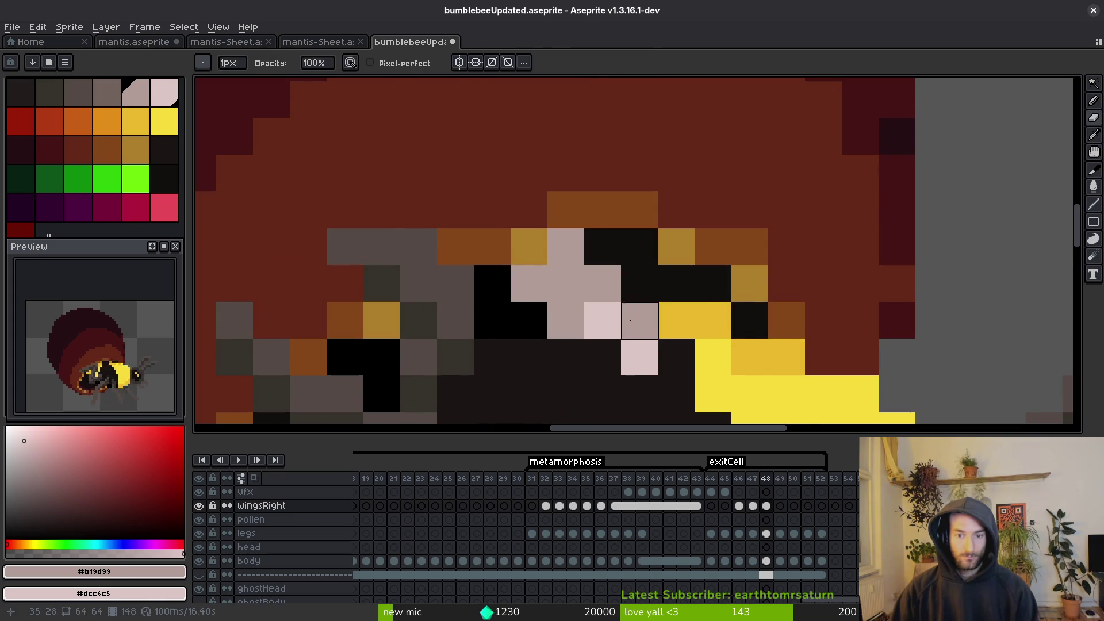
scroll(645, 322, "down", 4)
key("period")
scroll(650, 326, "up", 1)
scroll(650, 327, "up", 2)
Repaint the pixels around the bee's eye in light pink and grey-pink.
right_click(659, 349)
left_click(629, 349)
left_click(659, 322)
right_click(603, 322)
left_click(604, 293)
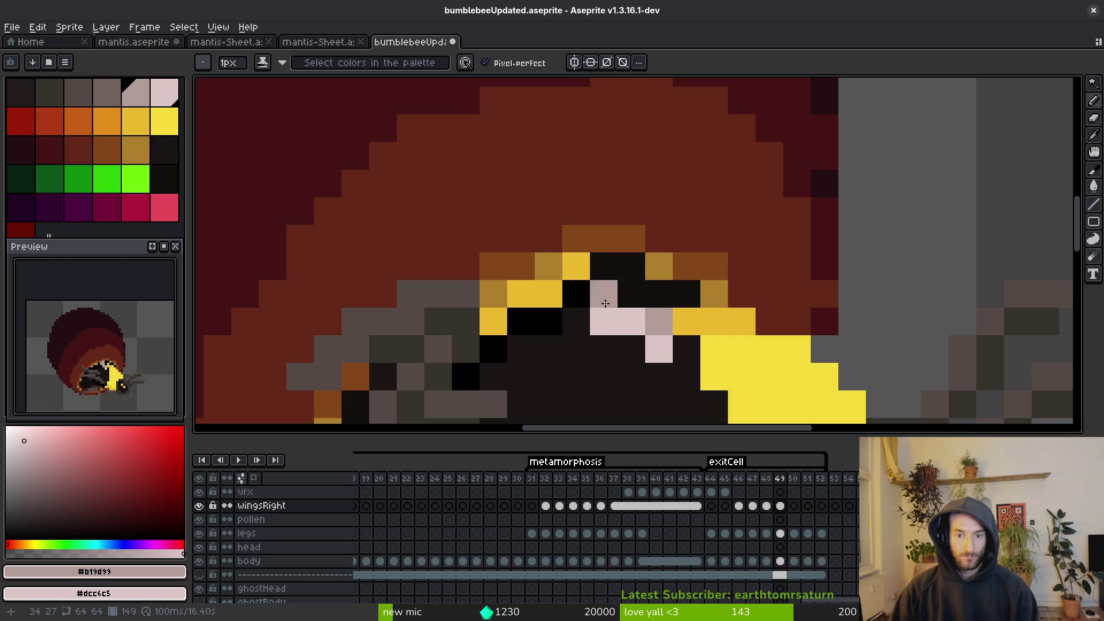
left_click(603, 266)
left_click(576, 293)
left_click(577, 265)
left_click(620, 292)
left_click(632, 349)
Compare against frame 48, then touch up one eye pixel on frame 49.
scroll(631, 349, "down", 5)
key("i")
key("Left")
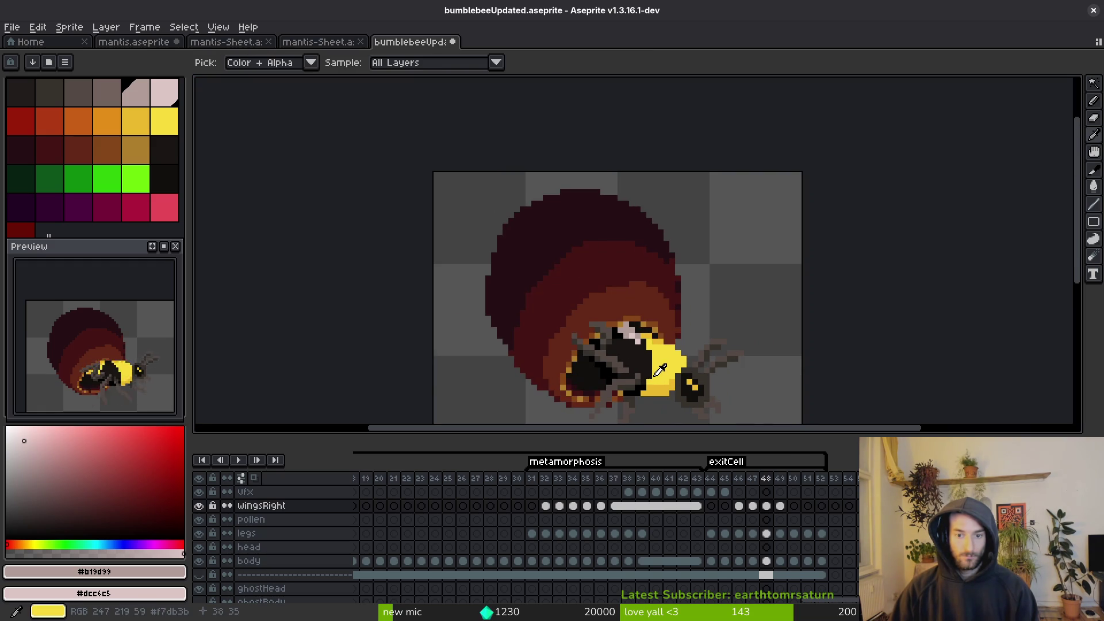
key("Right")
key("b")
scroll(627, 339, "up", 5)
left_click(611, 294)
left_click(611, 294)
On frame 50, paint a pink highlight stroke across the eye.
scroll(654, 367, "down", 5)
scroll(653, 363, "down", 2)
key("Right")
scroll(659, 366, "up", 4)
scroll(660, 366, "up", 1)
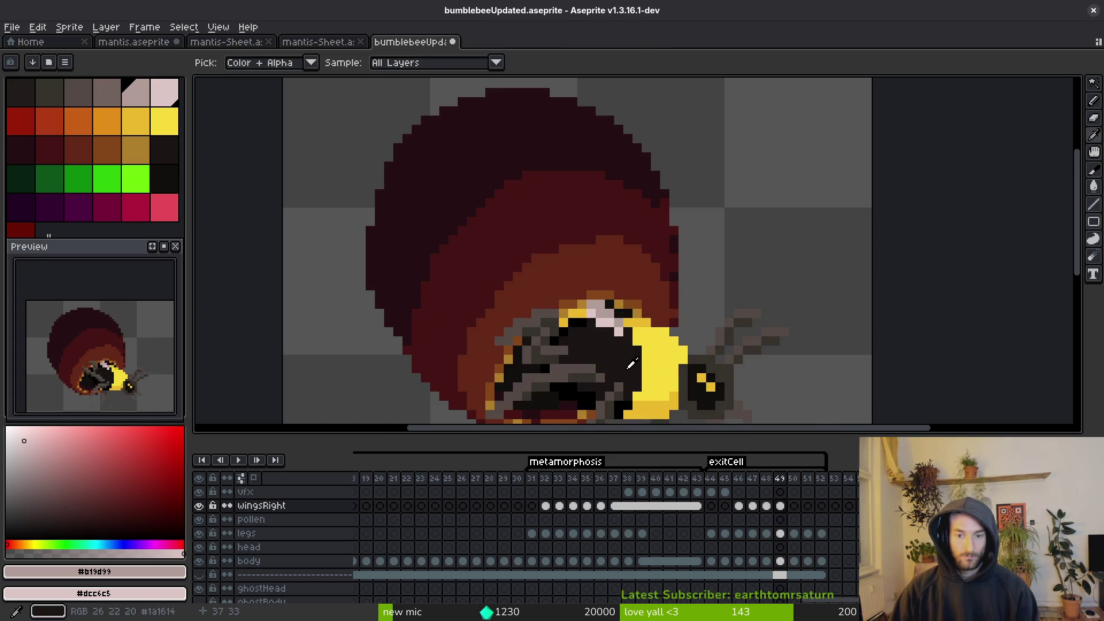
scroll(587, 319, "up", 2)
scroll(593, 321, "down", 1)
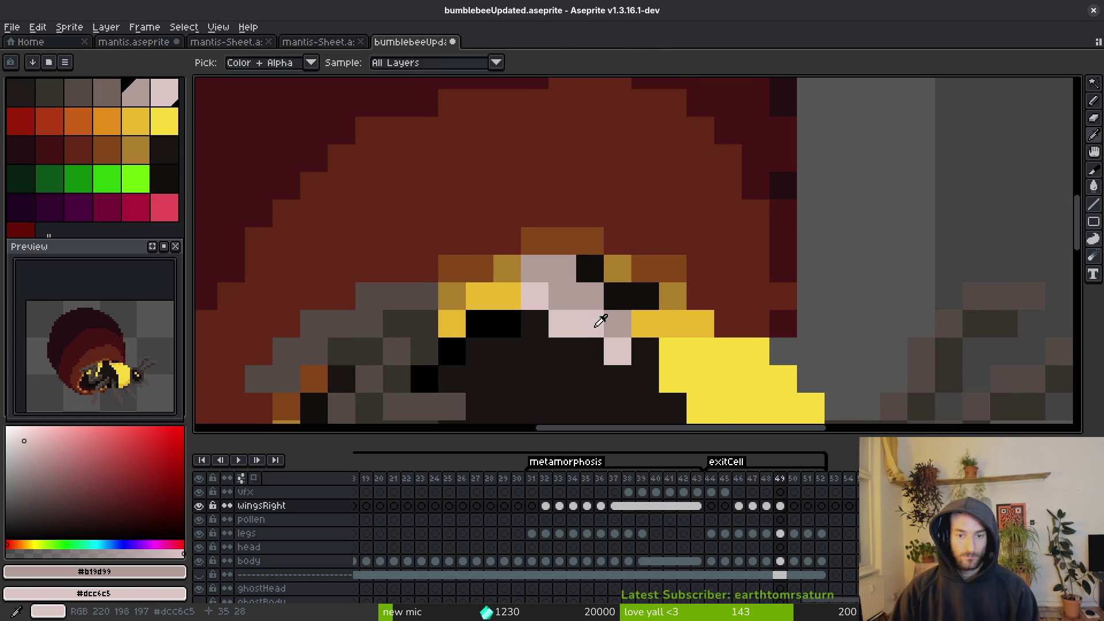
scroll(651, 348, "up", 1)
mouse_move(643, 342)
left_mouse_down()
mouse_move(550, 305)
mouse_move(584, 290)
left_mouse_up()
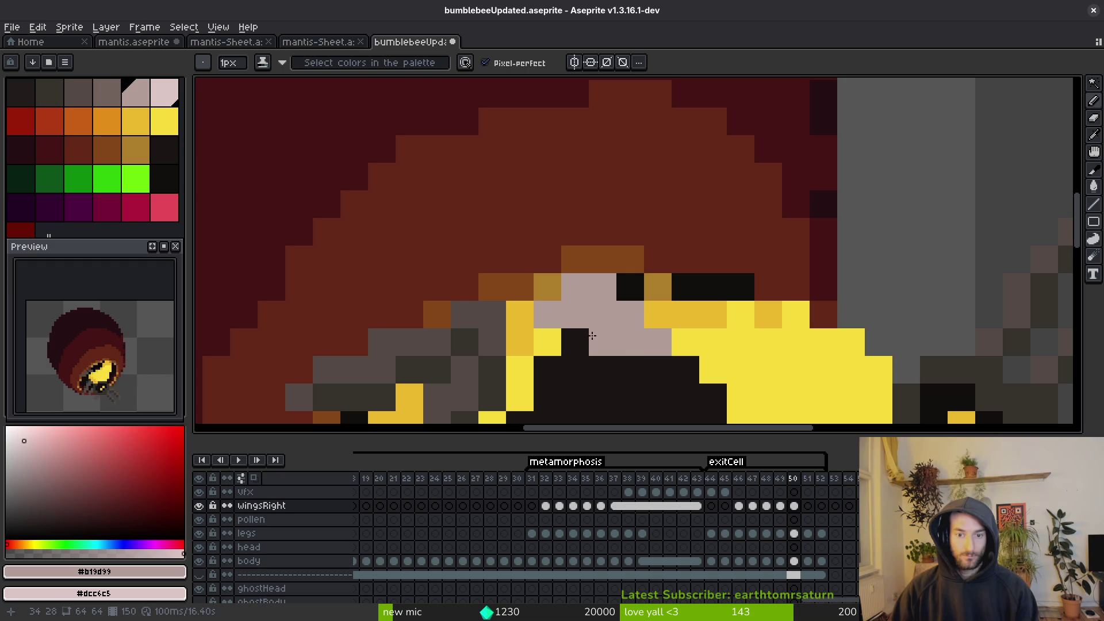
Flip between frames 49 and 50 to compare the eye highlight.
scroll(612, 347, "down", 5)
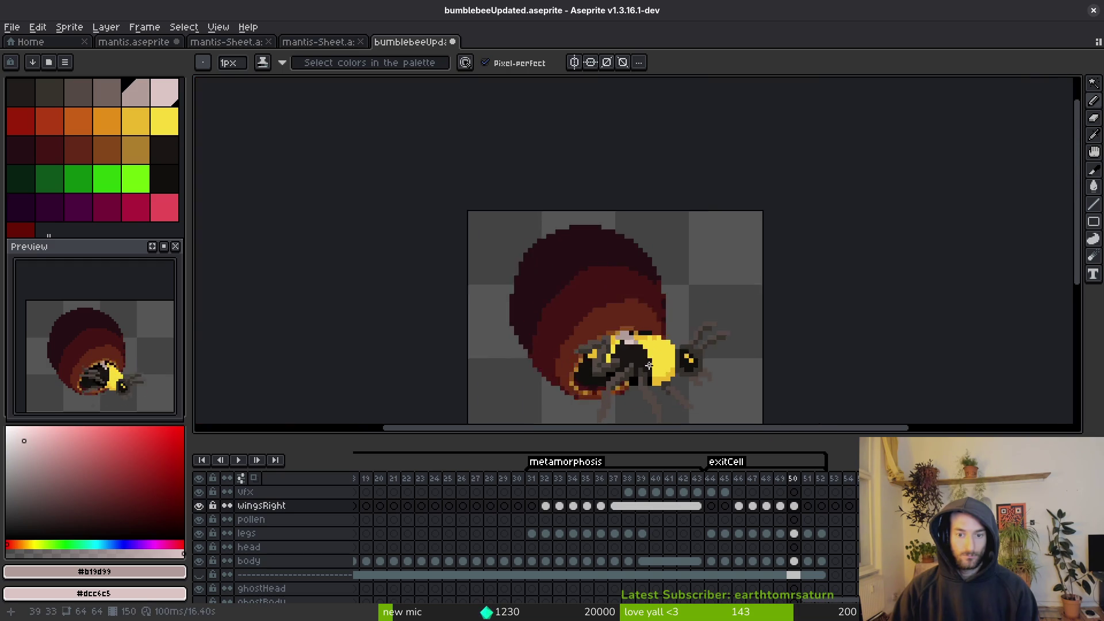
scroll(608, 330, "up", 3)
scroll(615, 325, "down", 6)
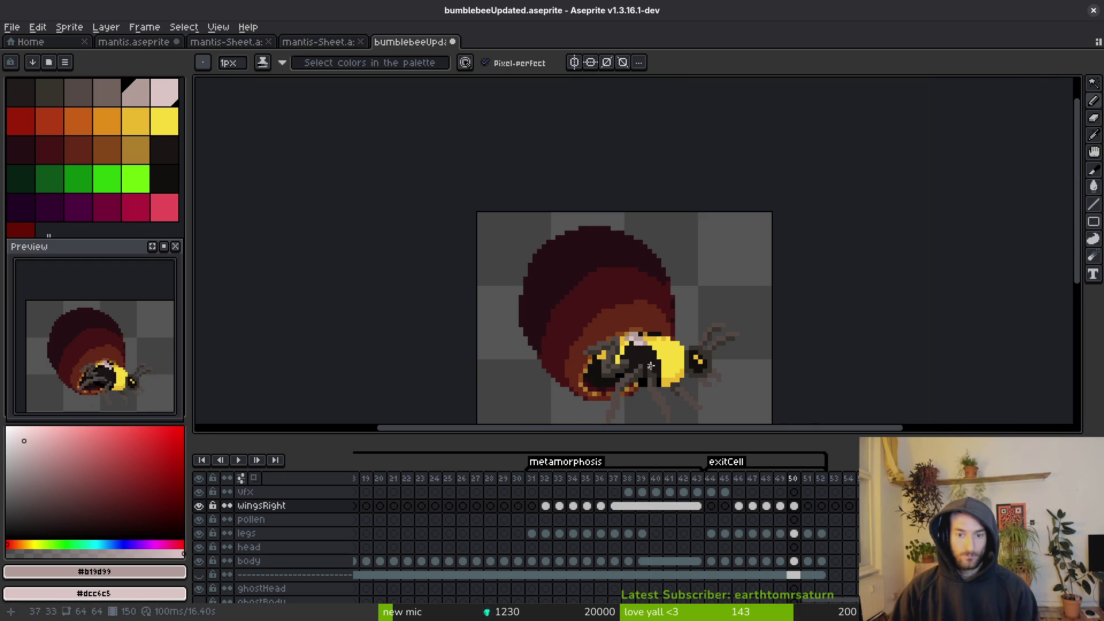
key("comma")
key("period")
key("comma")
key("period")
scroll(642, 346, "up", 3)
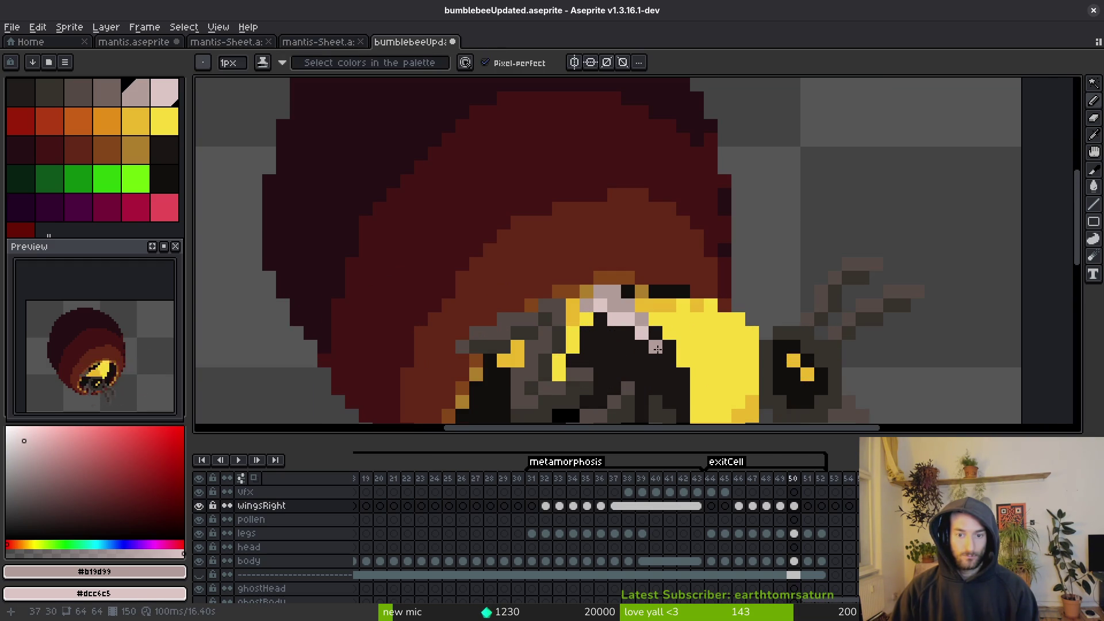
scroll(658, 351, "down", 5)
key("comma")
key("period")
key("comma")
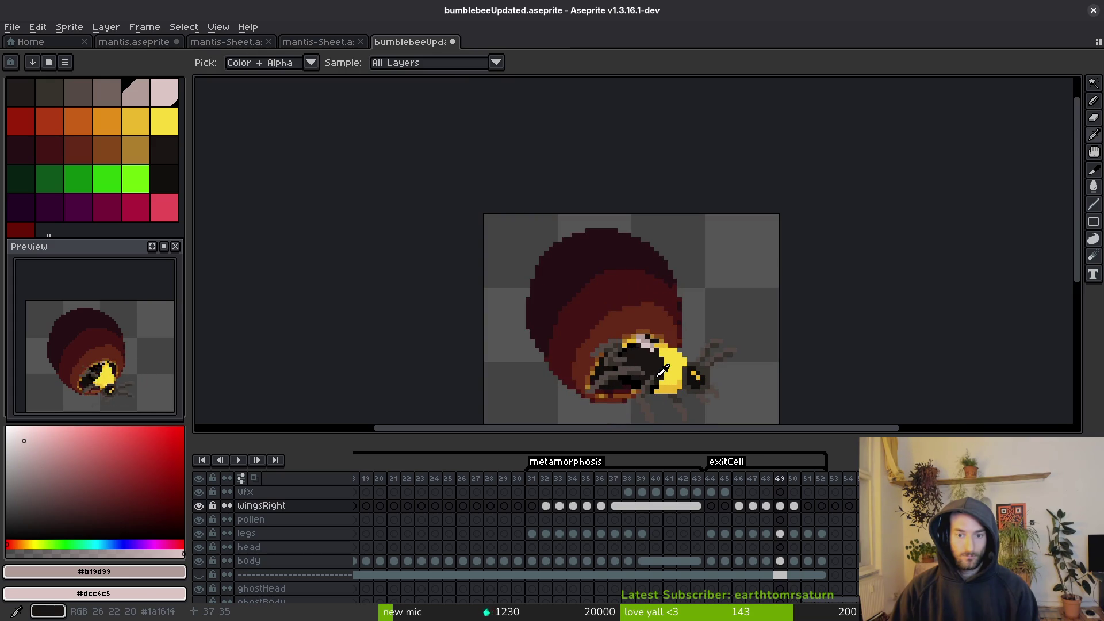
key("period")
scroll(656, 351, "up", 3)
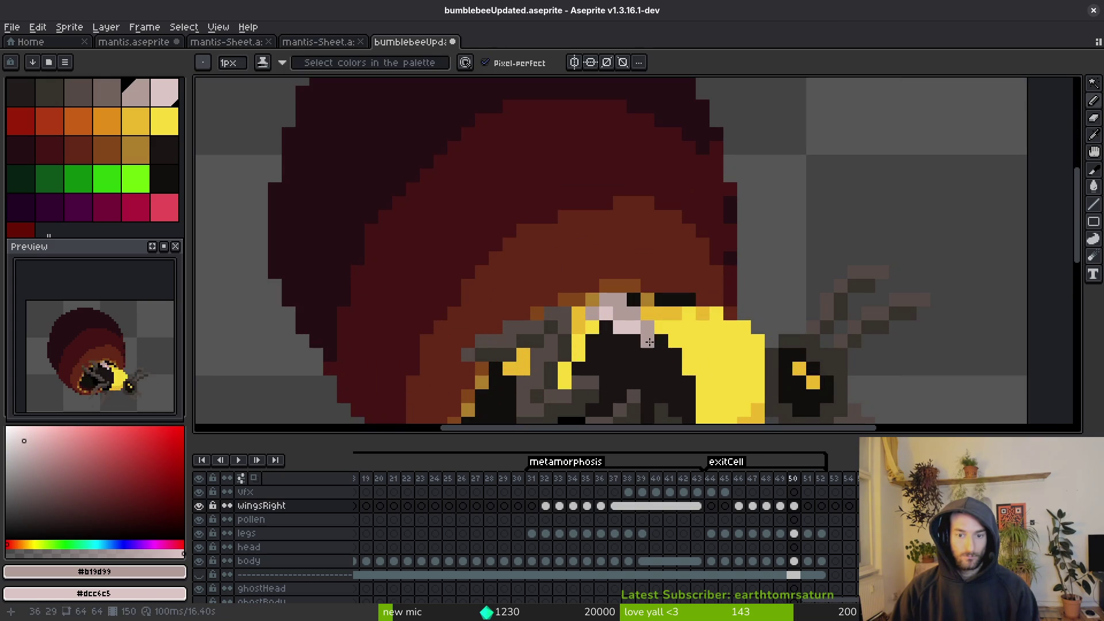
On wingsRight frame 51, draw a light-pink highlight line along the bee's back.
key("e")
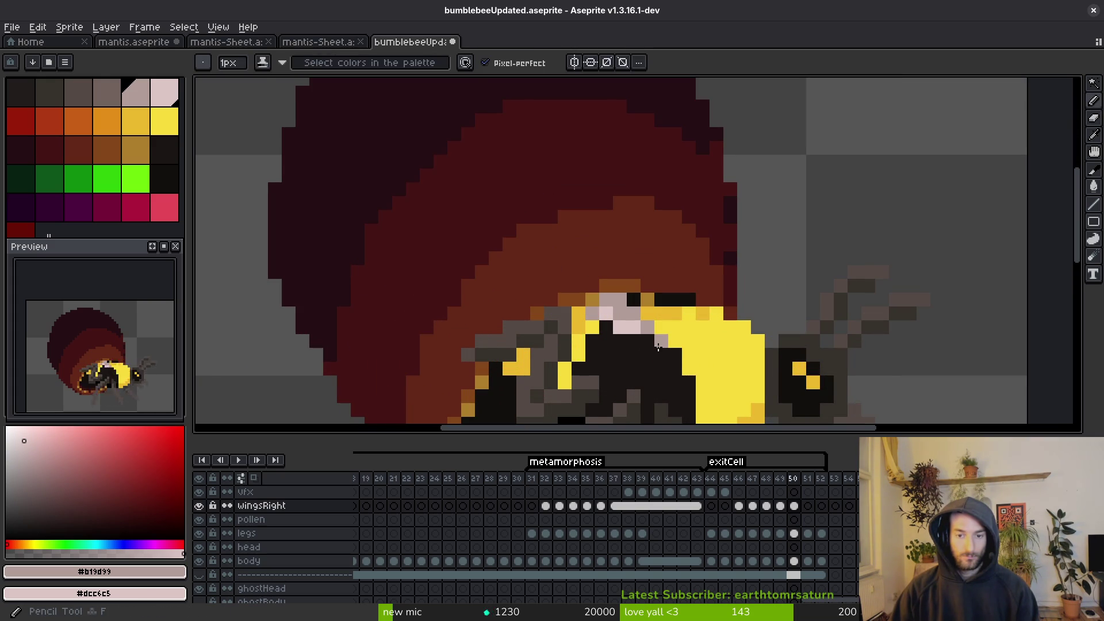
key("period")
key("comma")
key("period")
left_click_drag(630, 302, 607, 305)
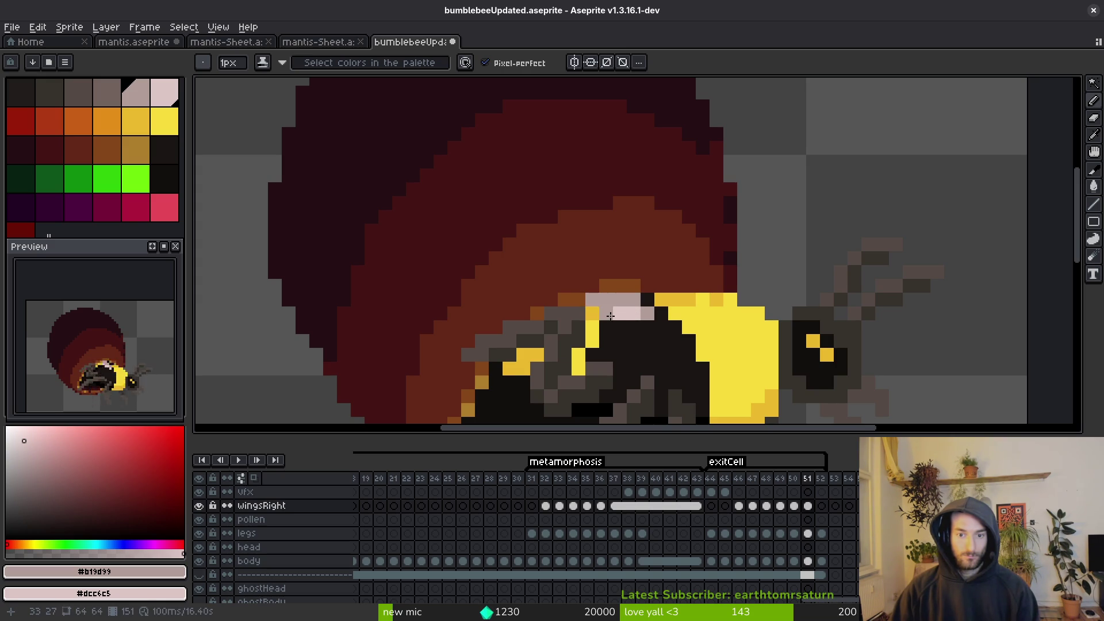
Check frame 51 against frames 50 and 52, then select wingsRight cels 51–52.
scroll(664, 345, "down", 3)
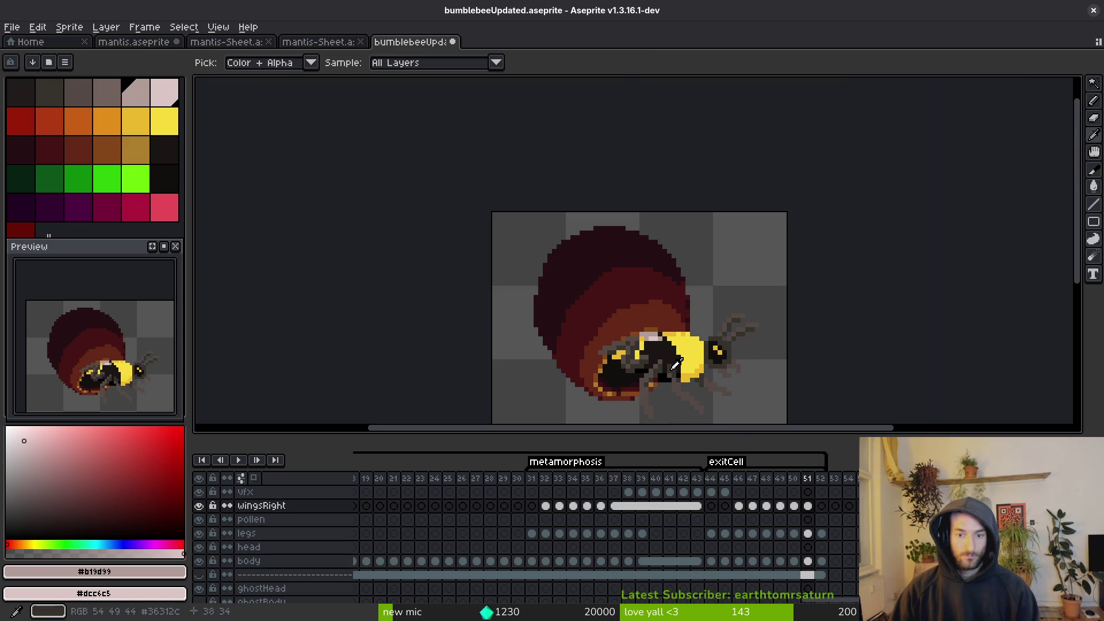
key("e")
scroll(647, 341, "up", 3)
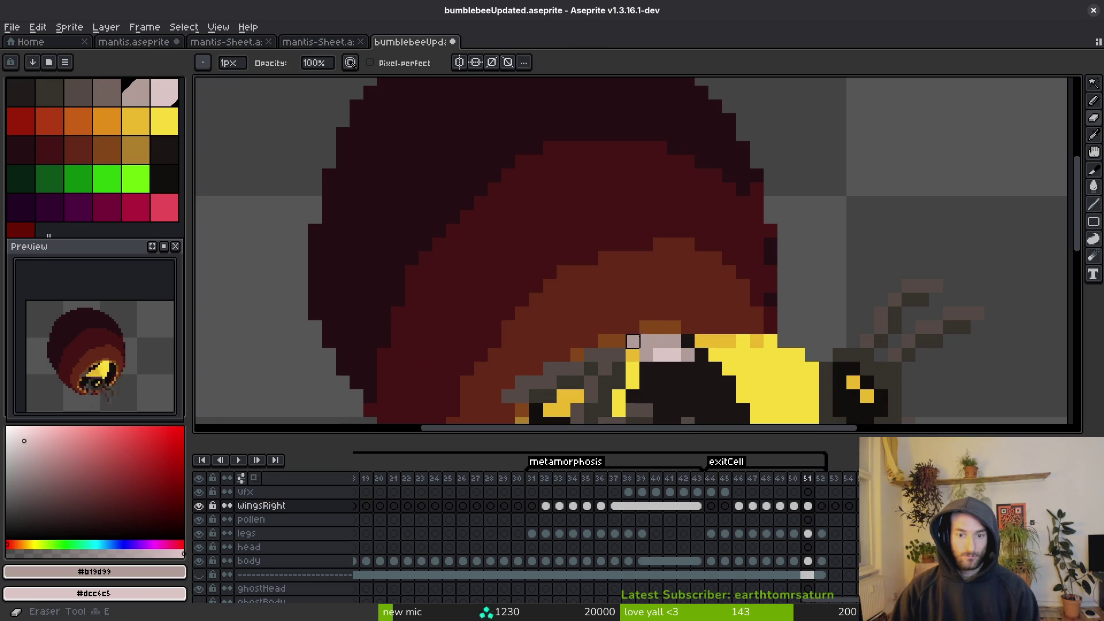
scroll(647, 341, "down", 3)
key("Left")
key("alt")
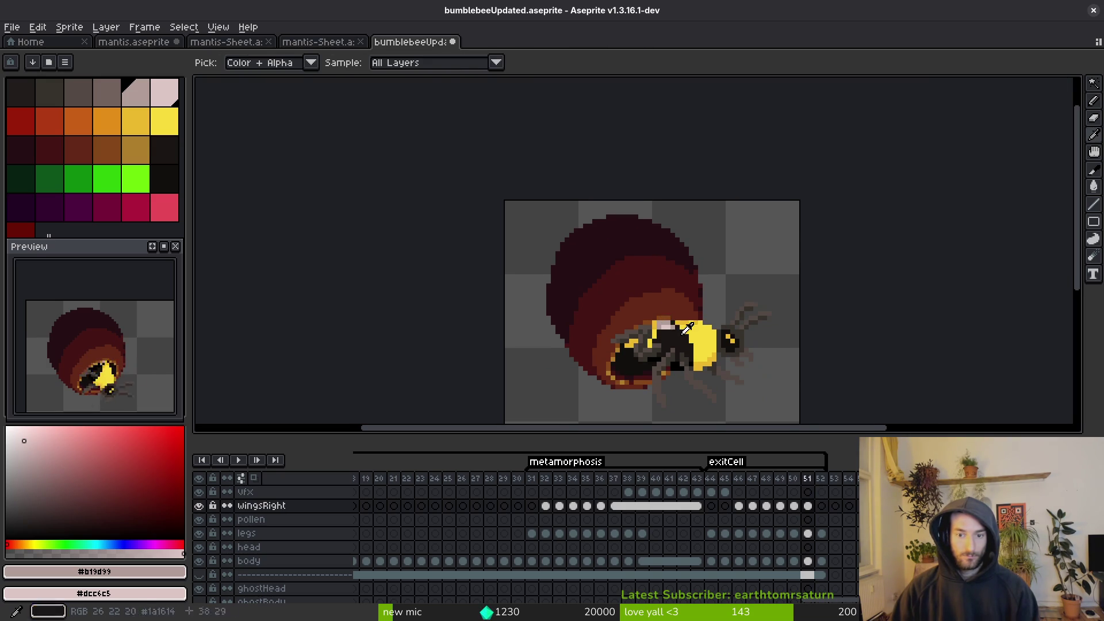
key("Right")
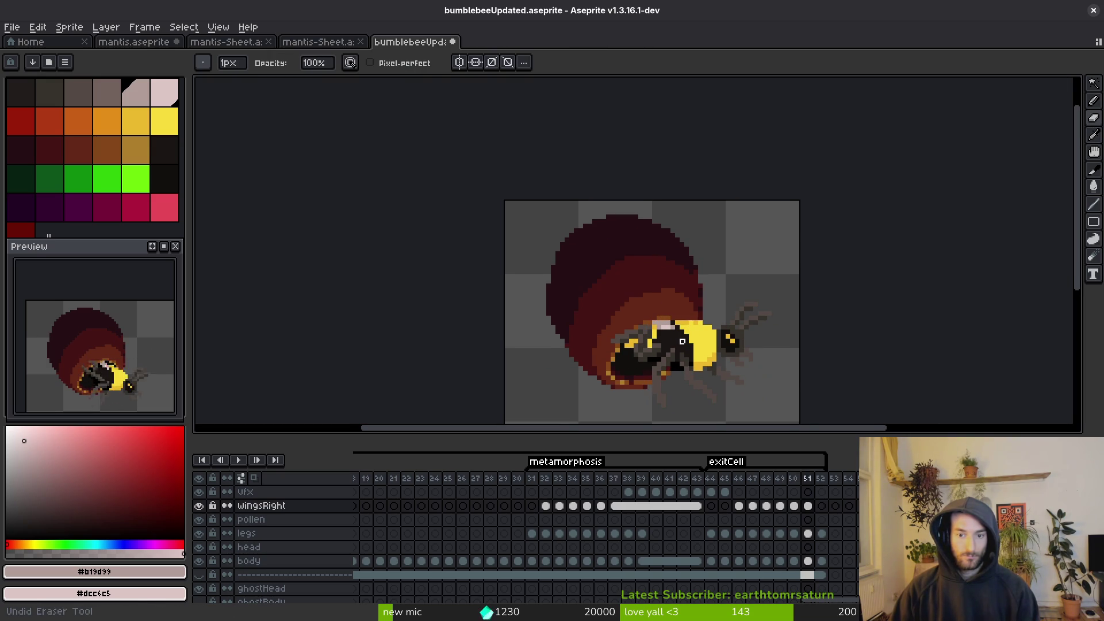
key("Right")
key("alt")
key("Left")
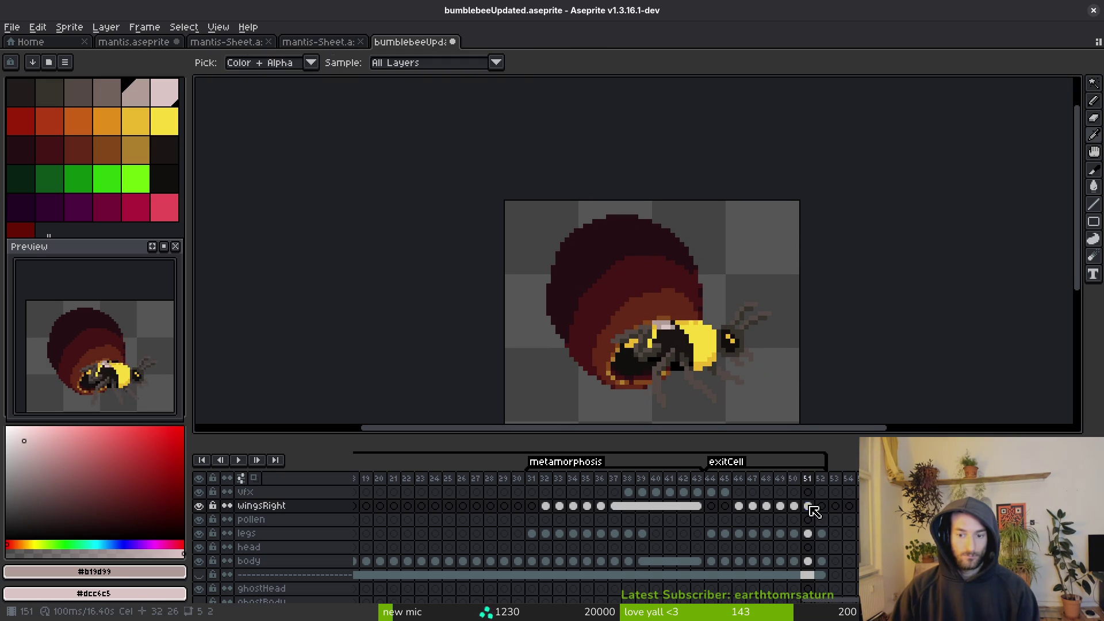
left_click_drag(812, 507, 822, 507)
right_click(821, 506)
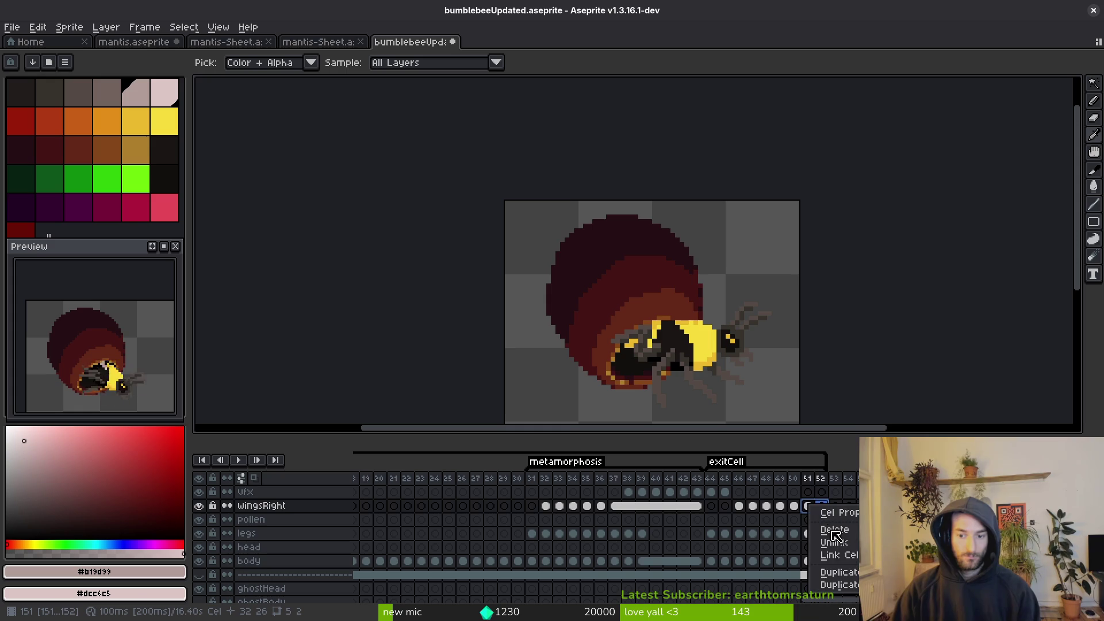
Link the wingsRight cels on frames 51 and 52, then compare with frame 49.
left_click(856, 563)
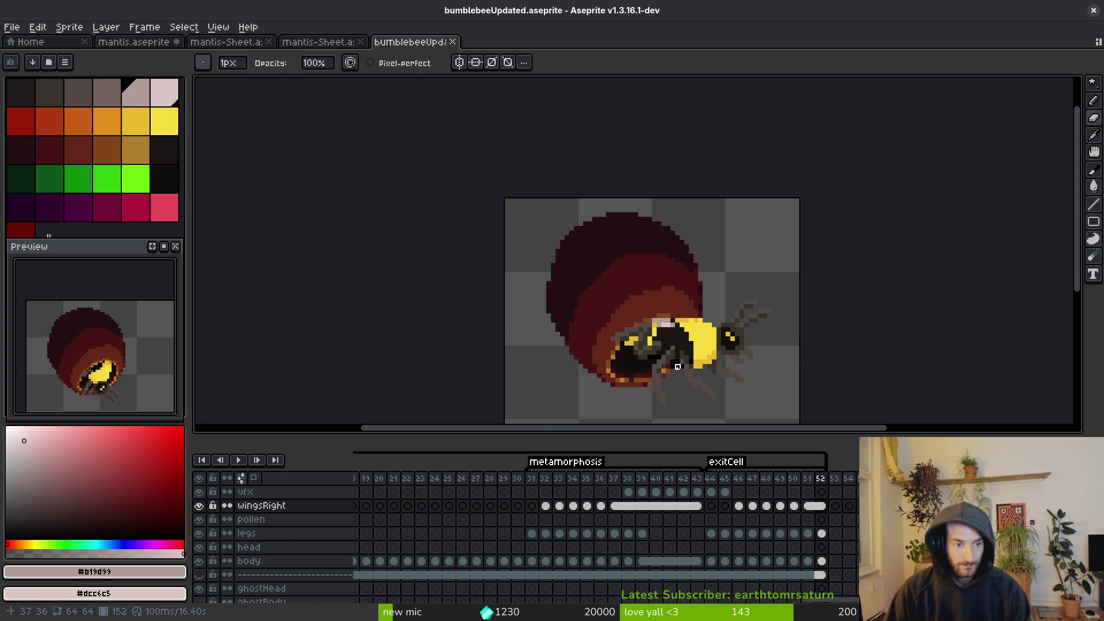
key("Left")
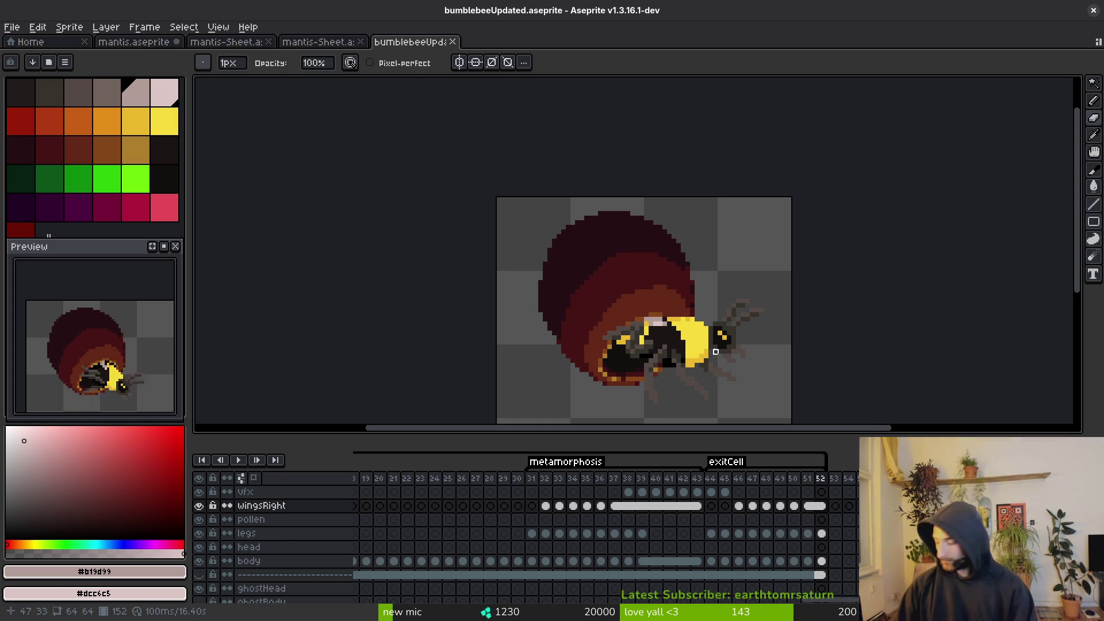
key("i")
key("Left")
key("Left")
key("Left")
key("Left")
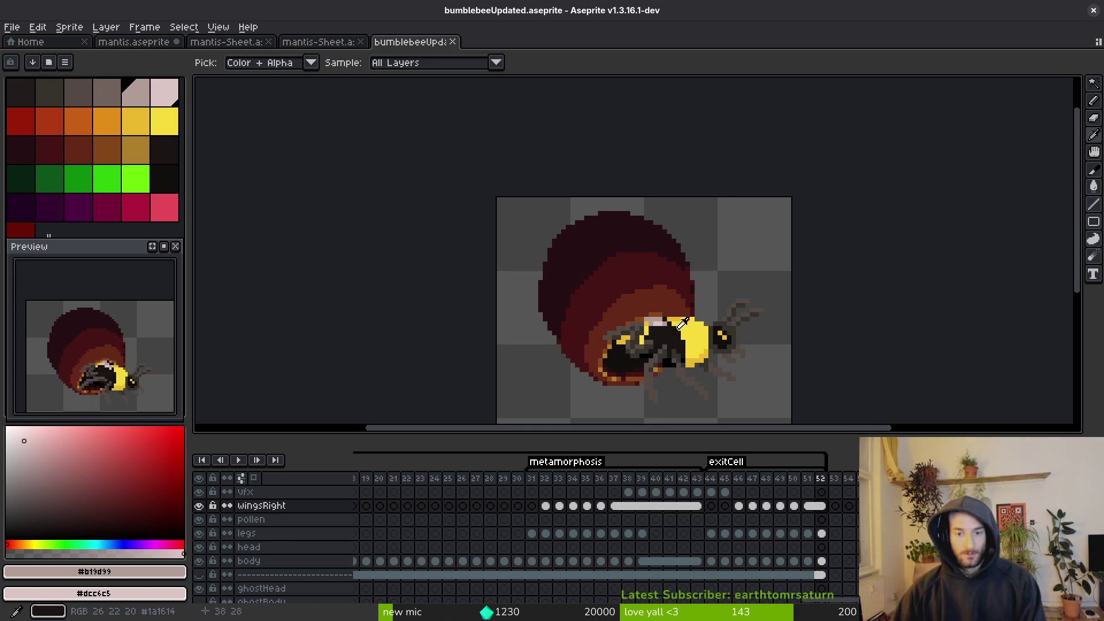
key("Right")
key("Right")
key("Right")
scroll(609, 333, "up", 3)
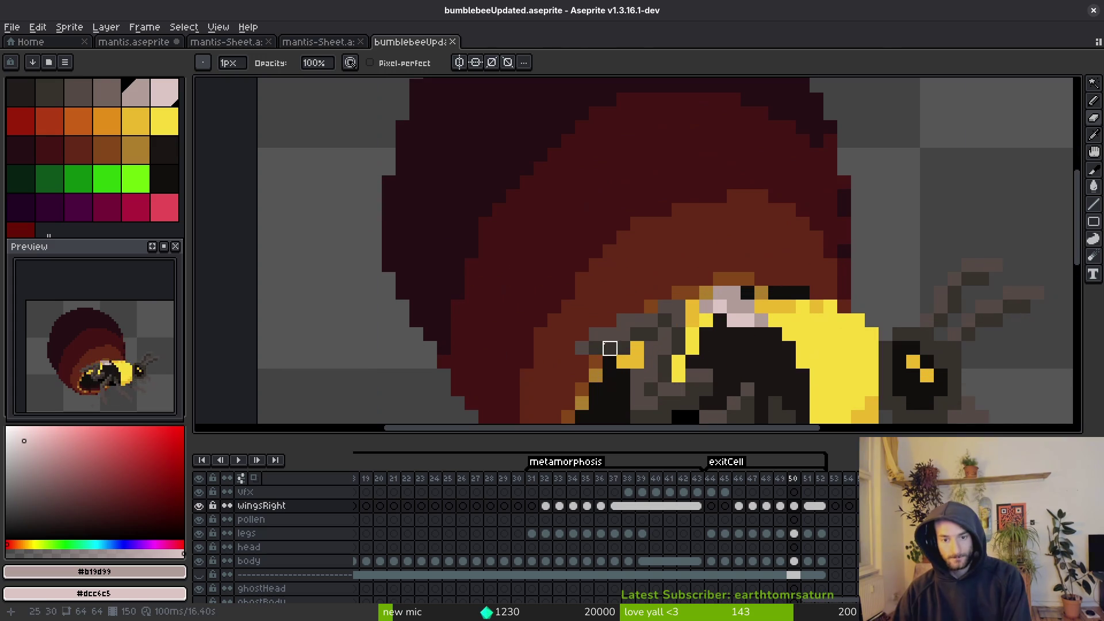
Pick dark grey #544a45 with the eyedropper, return to the Pencil, and review frames 50–52.
left_click(597, 345)
key("b")
scroll(617, 340, "down", 3)
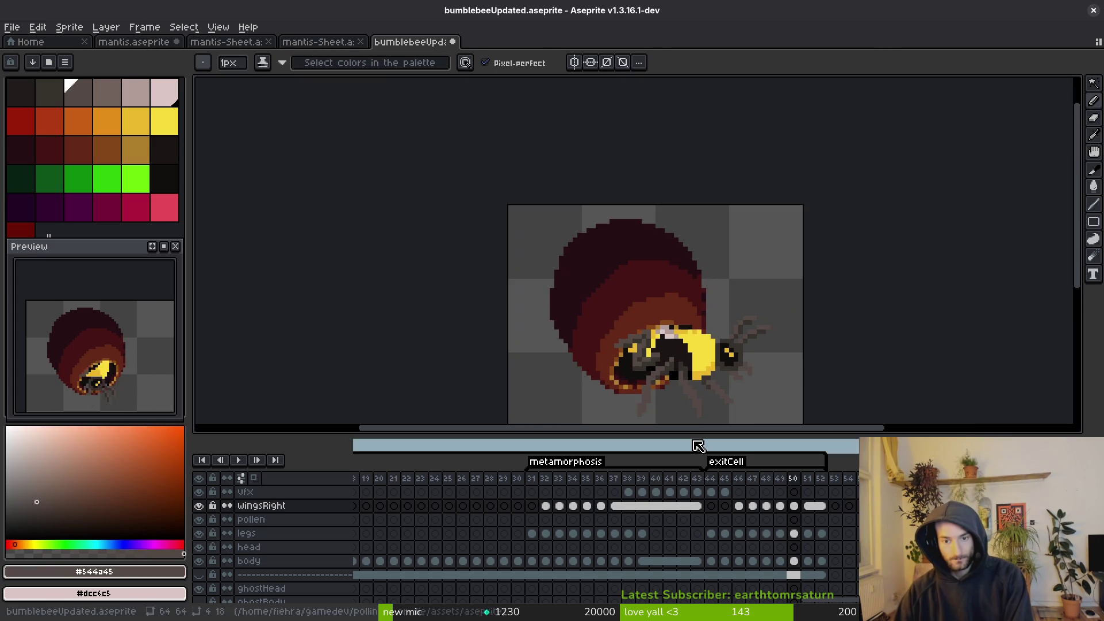
key("i")
key("Right")
key("b")
key("Left")
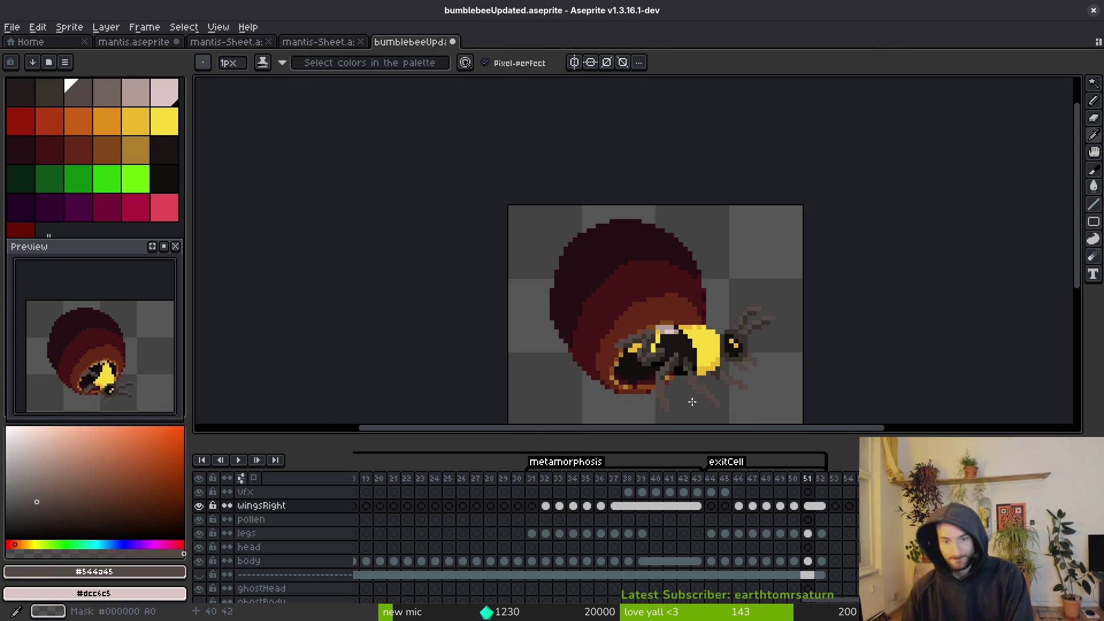
scroll(557, 326, "up", 3)
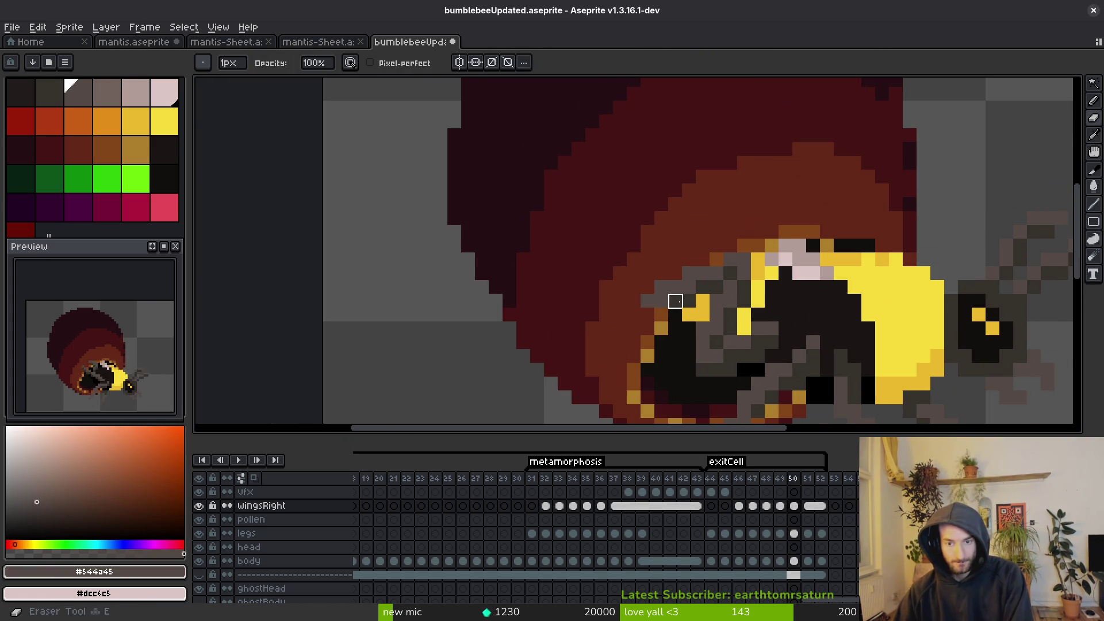
key("Right")
key("Right")
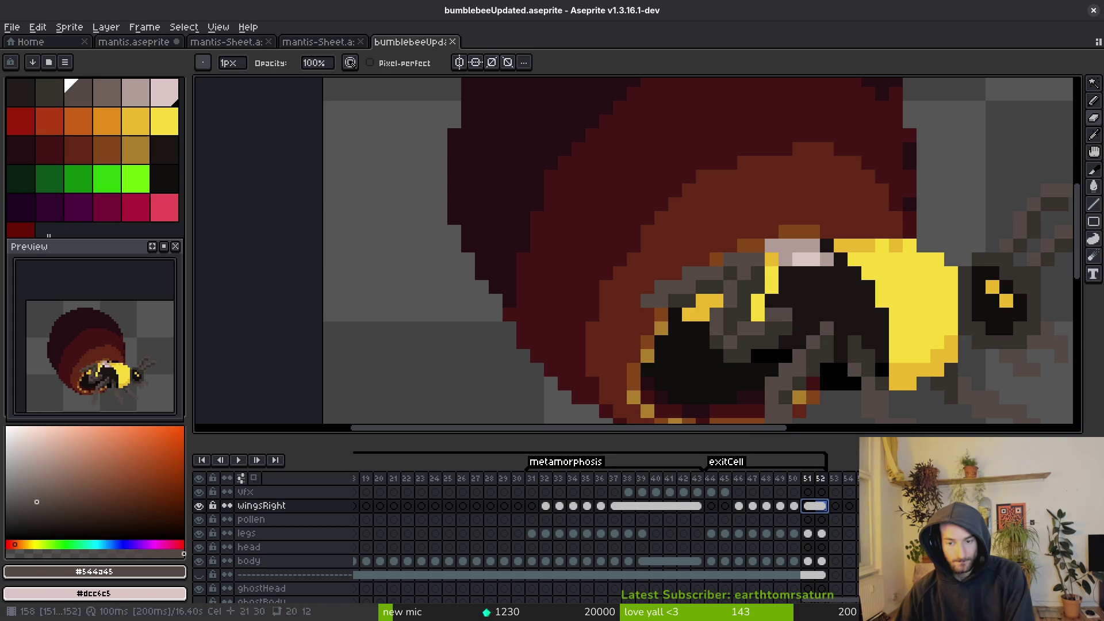
key("Left")
key("Down")
key("Down")
On legs frame 50, recolour the grey pixel beside the leg yellow, checking against frame 51.
scroll(748, 345, "up", 2)
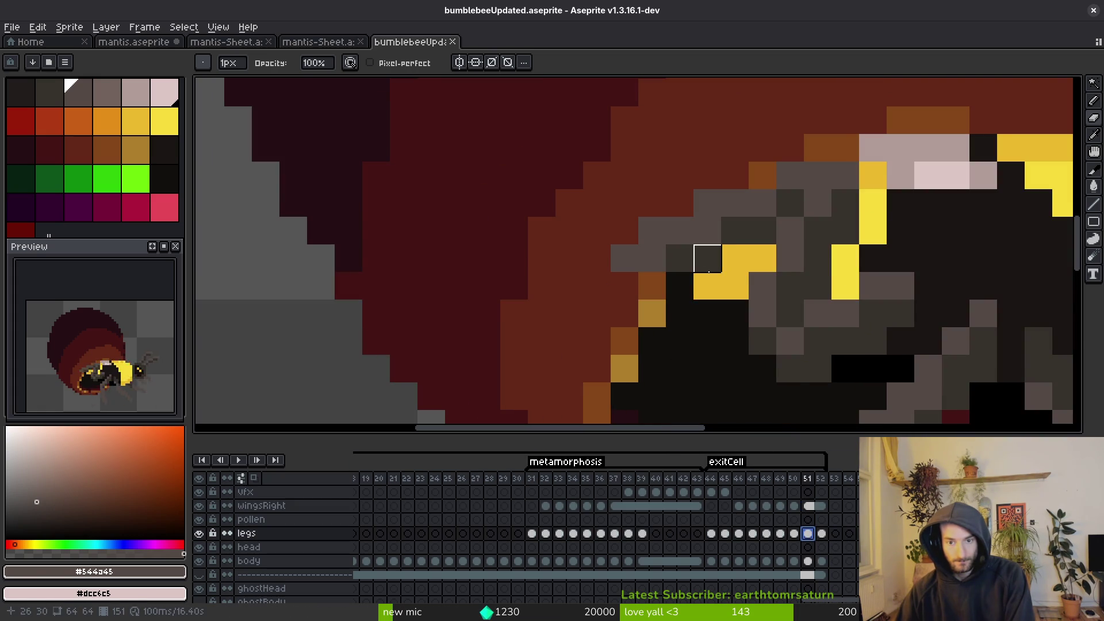
key("Left")
key("b")
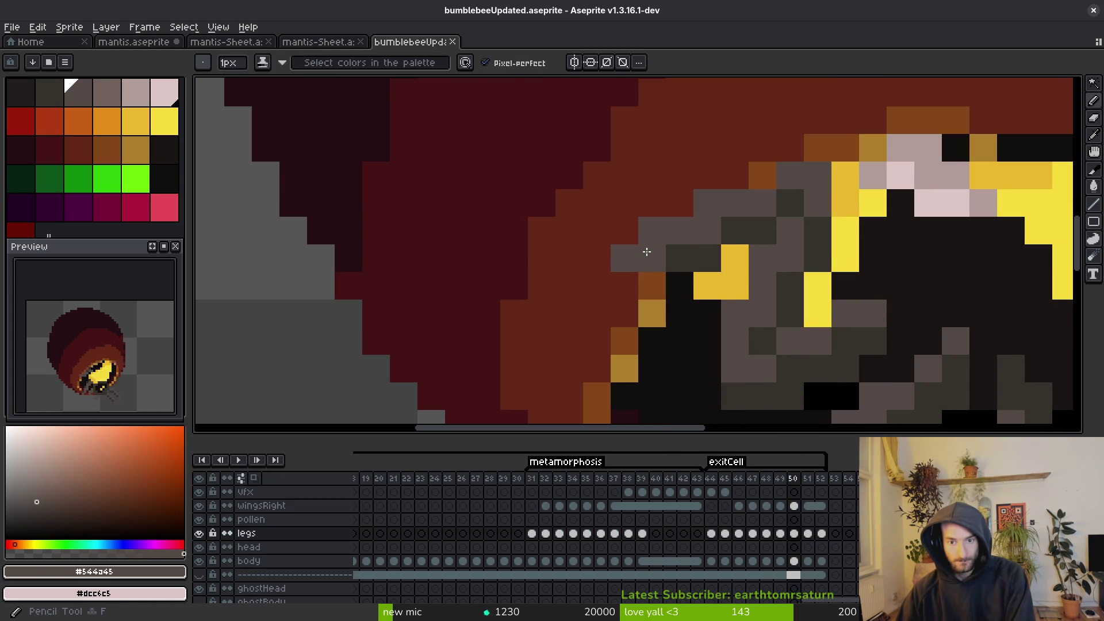
left_click(708, 258)
key("alt")
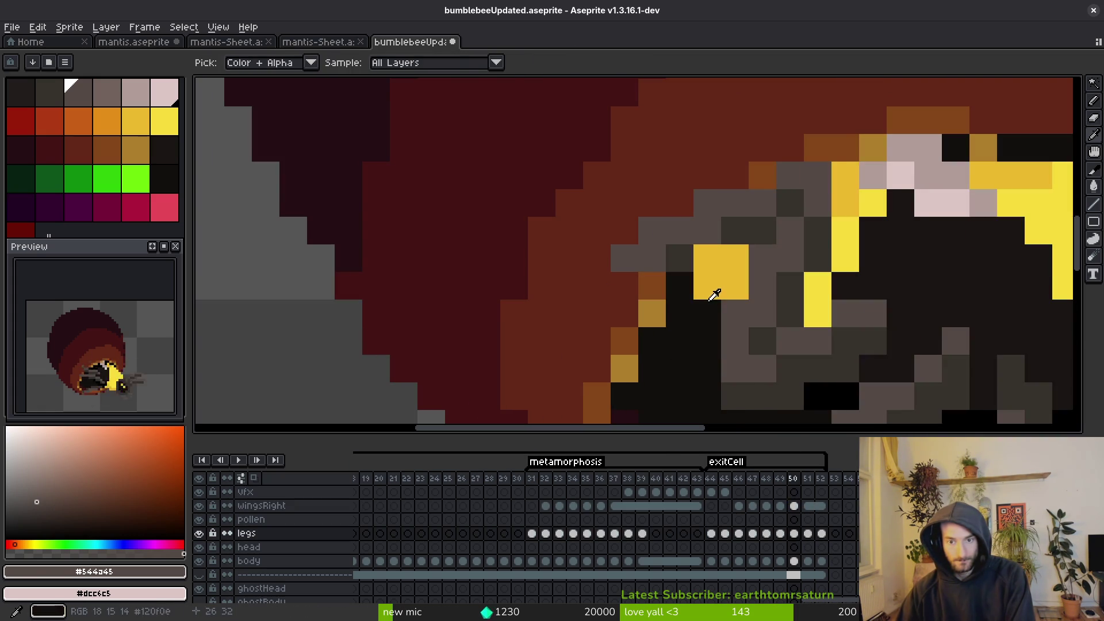
key("Right")
scroll(759, 342, "down", 5)
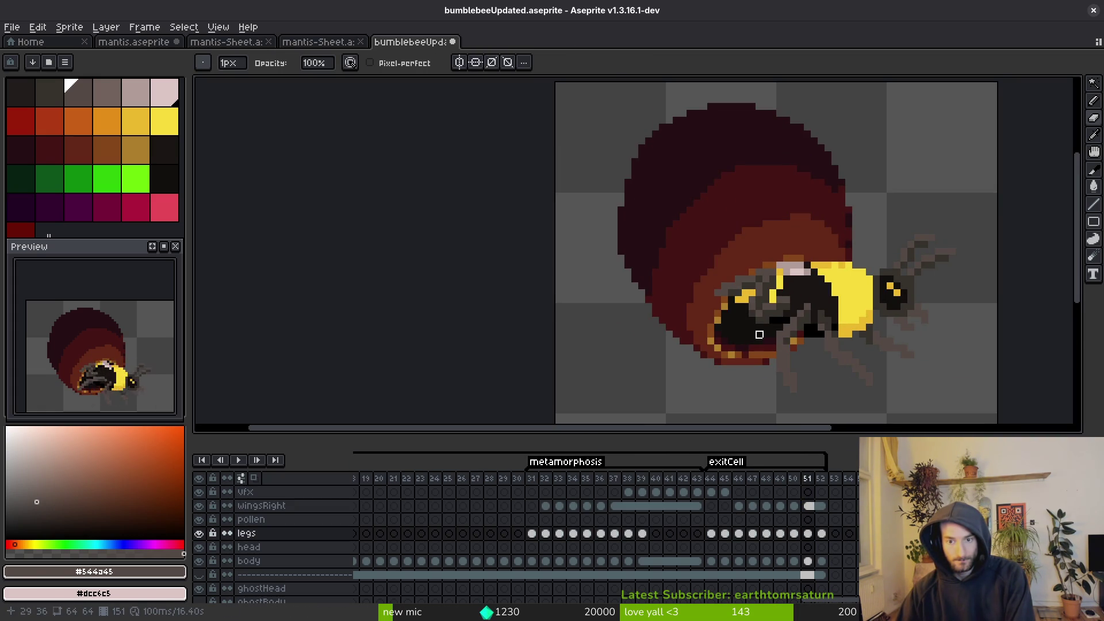
scroll(759, 335, "up", 4)
scroll(719, 311, "down", 2)
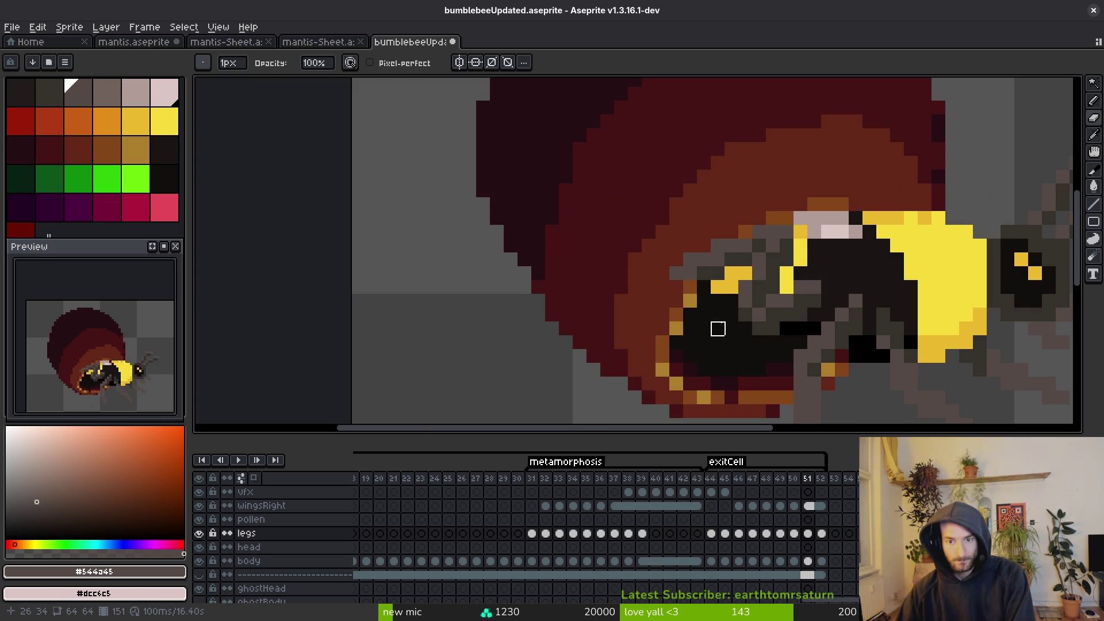
scroll(718, 328, "down", 2)
key("alt")
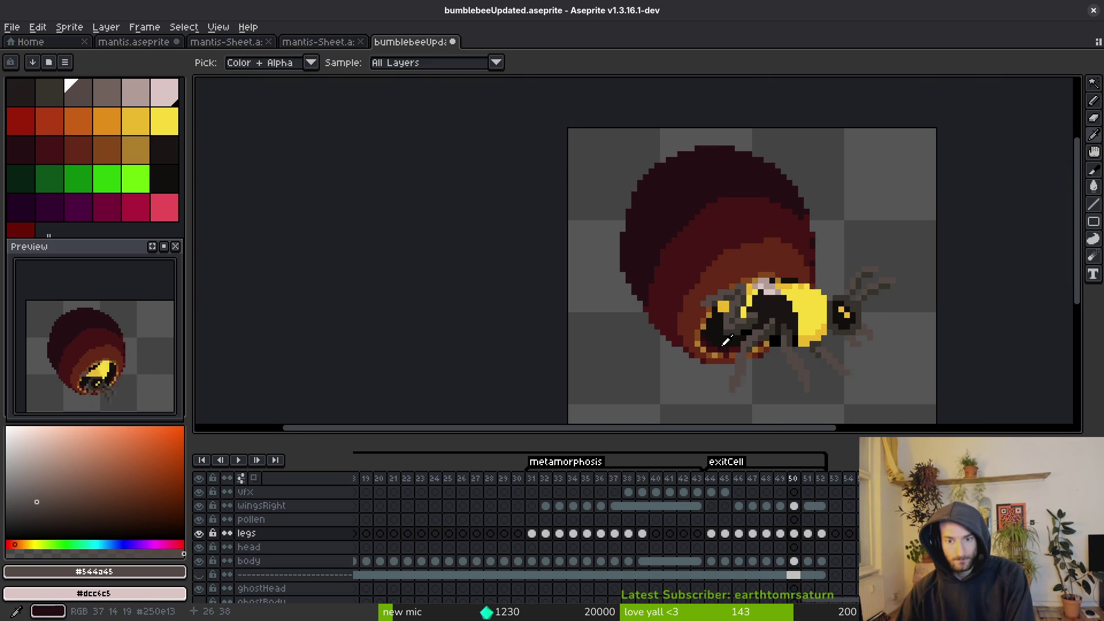
key("Left")
key("Left")
key("Left")
key("Left")
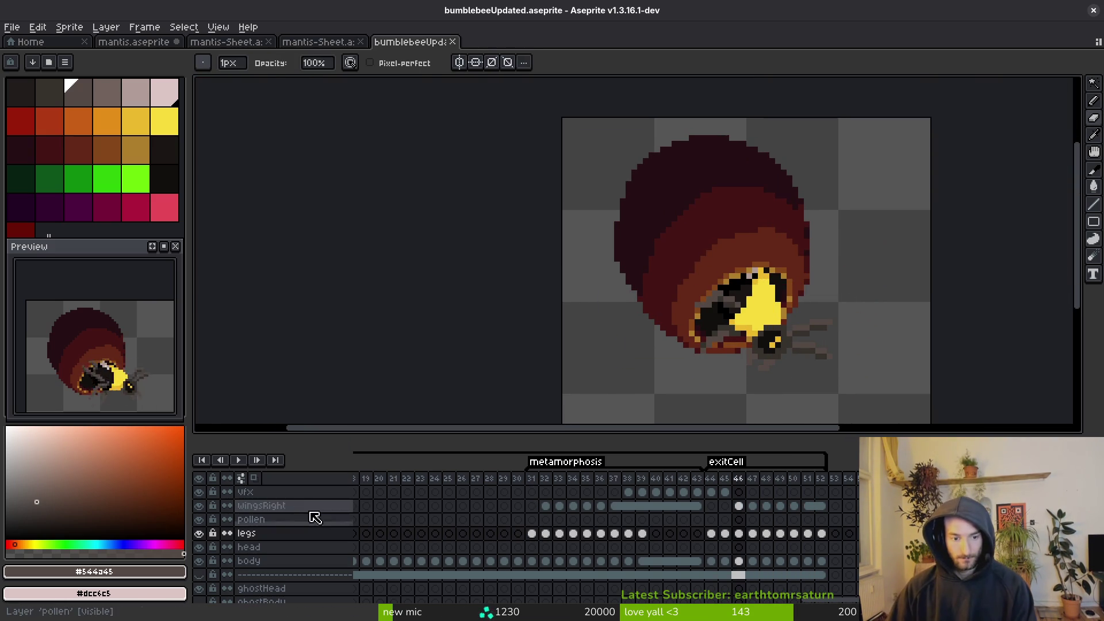
Move the vfx layer above pollen and shift its cels for frames 38–45.
left_click(279, 493)
left_click_drag(290, 502, 295, 518)
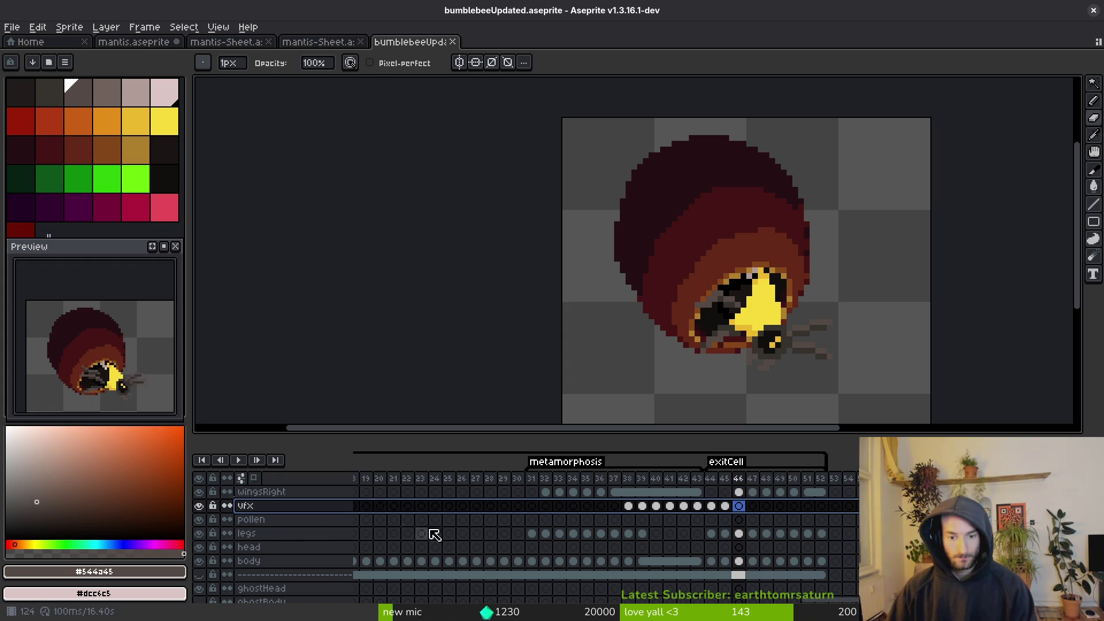
left_click(632, 508)
key("Right")
mouse_move(635, 514)
left_mouse_down()
mouse_move(725, 509)
mouse_move(572, 598)
mouse_move(510, 579)
mouse_move(512, 545)
left_mouse_up()
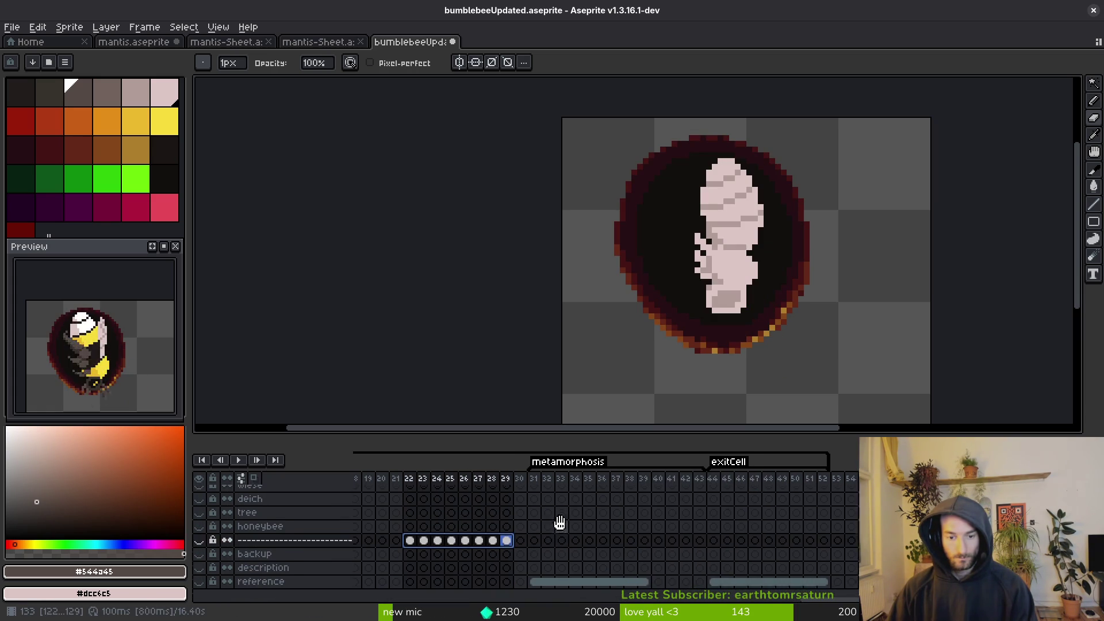
scroll(632, 535, "up", 5)
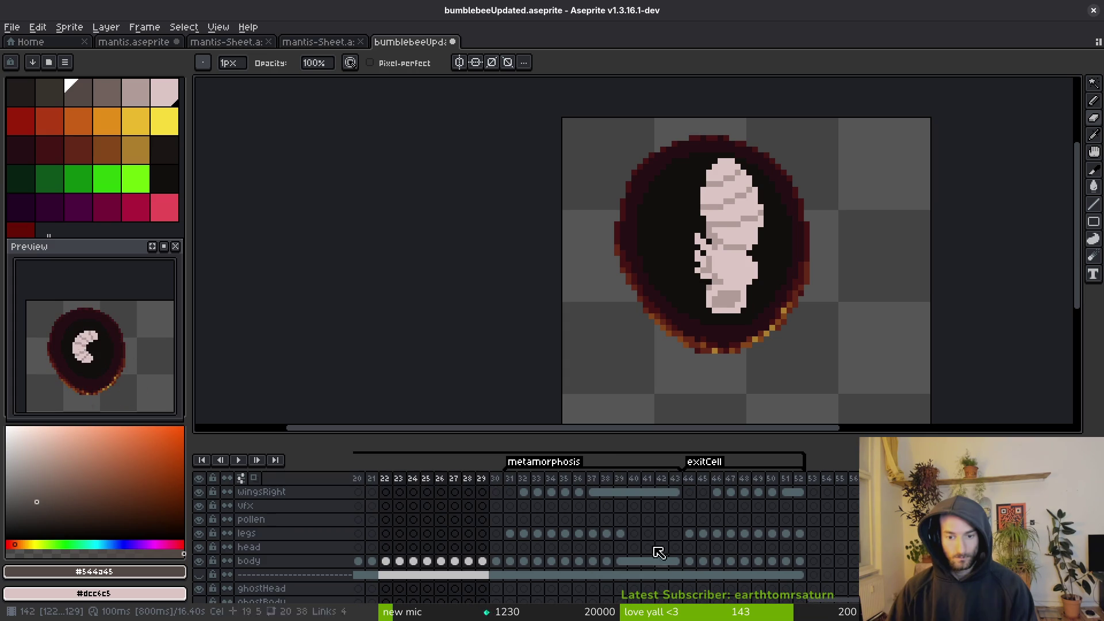
Undo to restore the vfx cels, save the file, then redo the layer move above wingsRight.
key("ctrl+z")
key("ctrl+s")
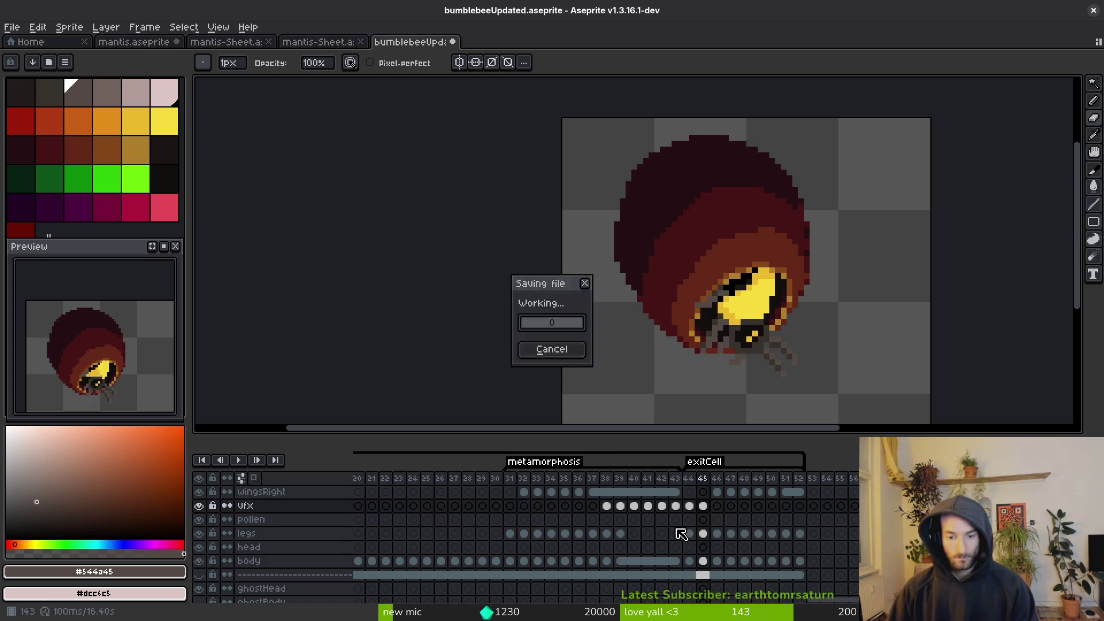
key("Left")
key("Left")
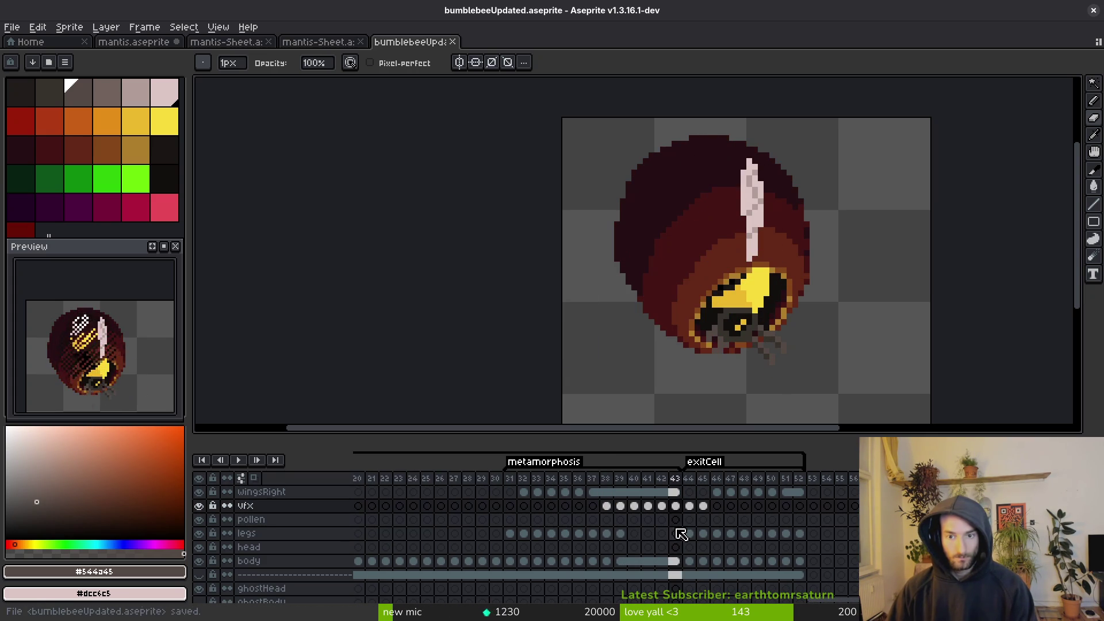
key("ctrl+z")
key("Right")
key("Right")
key("Right")
Inspect the vfx artwork on frames 40–45 and select the legs layer around frame 37.
left_click(653, 533)
key("Right")
key("Right")
key("Right")
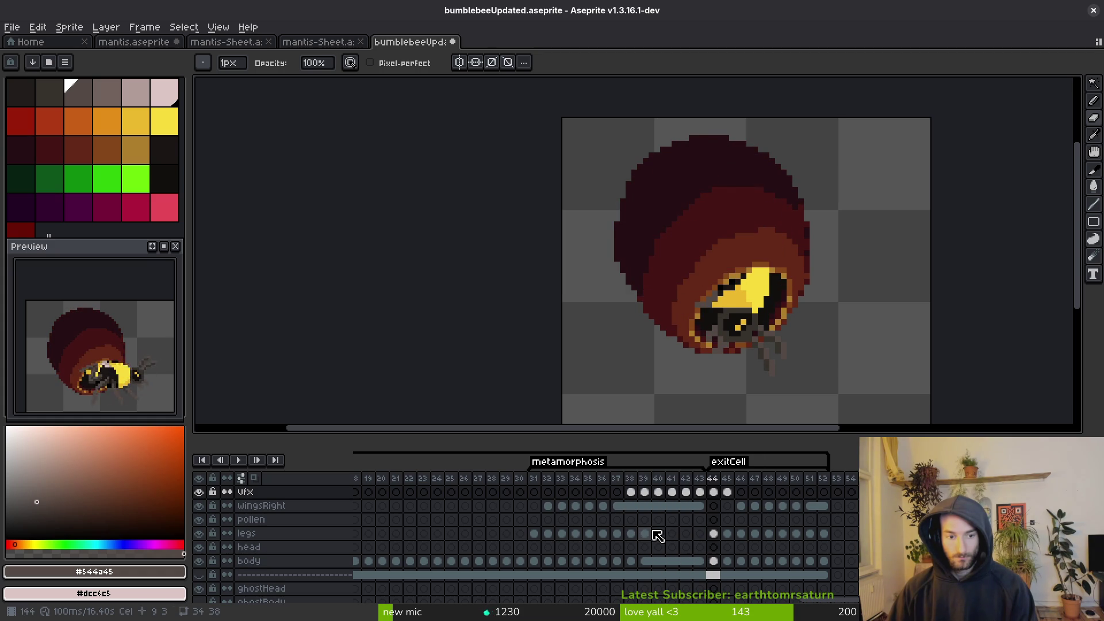
key("Right")
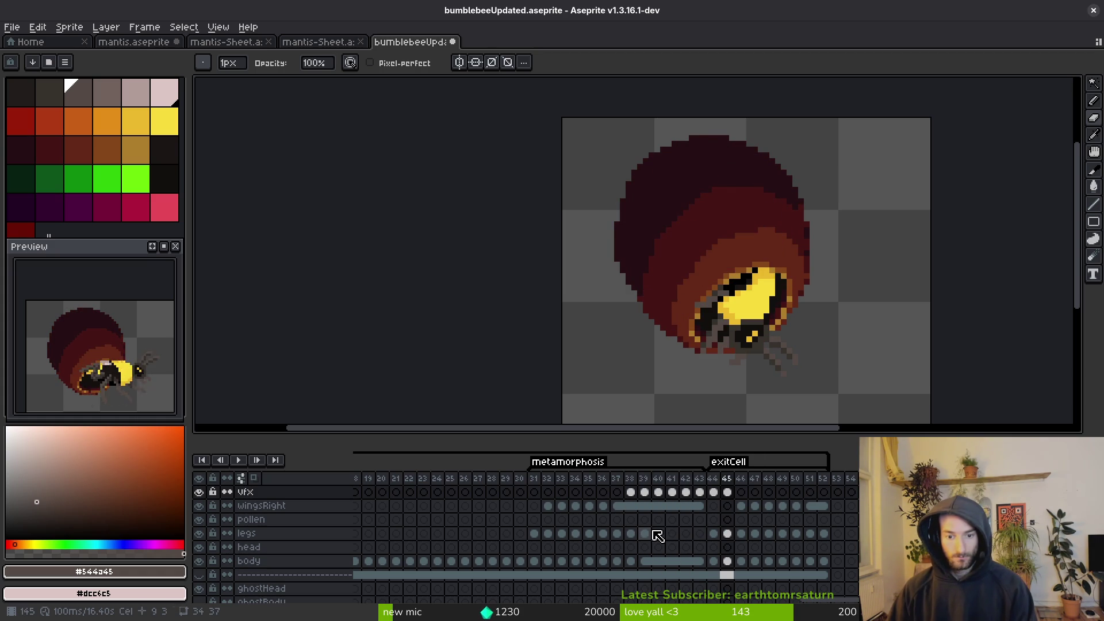
key("Left")
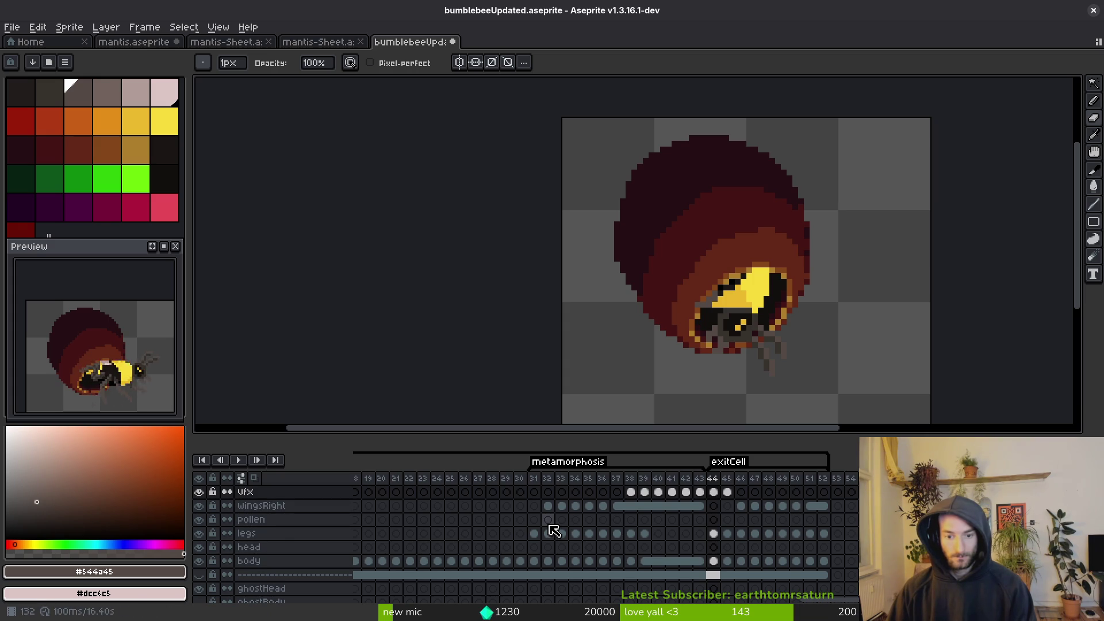
left_click(645, 533)
left_click(658, 533)
left_click(645, 533)
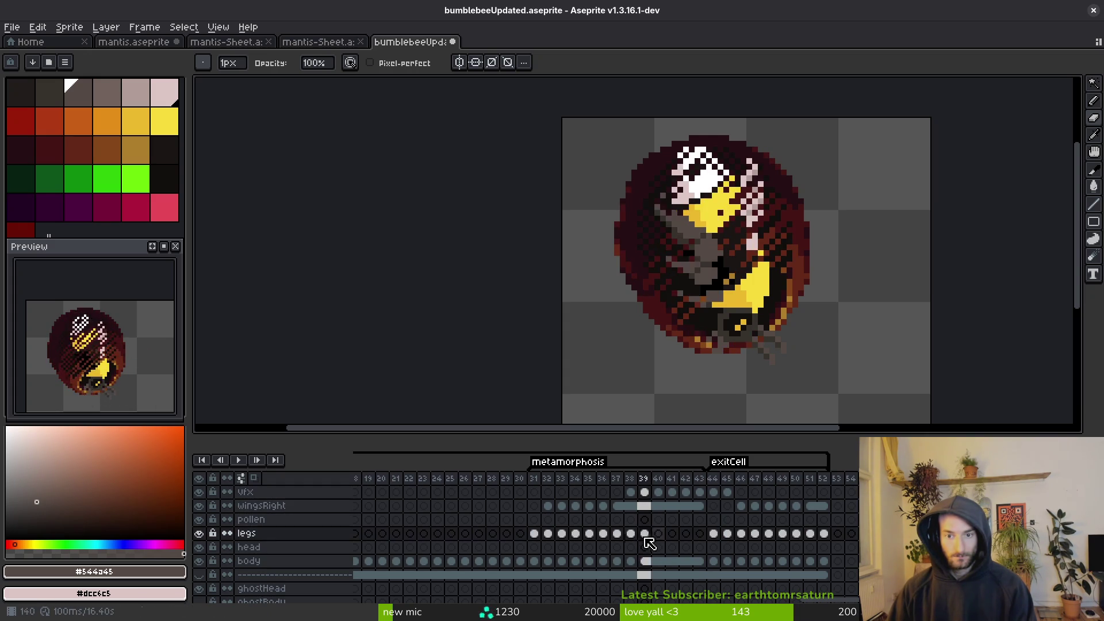
left_click(616, 533)
key("Right")
key("Right")
key("Right")
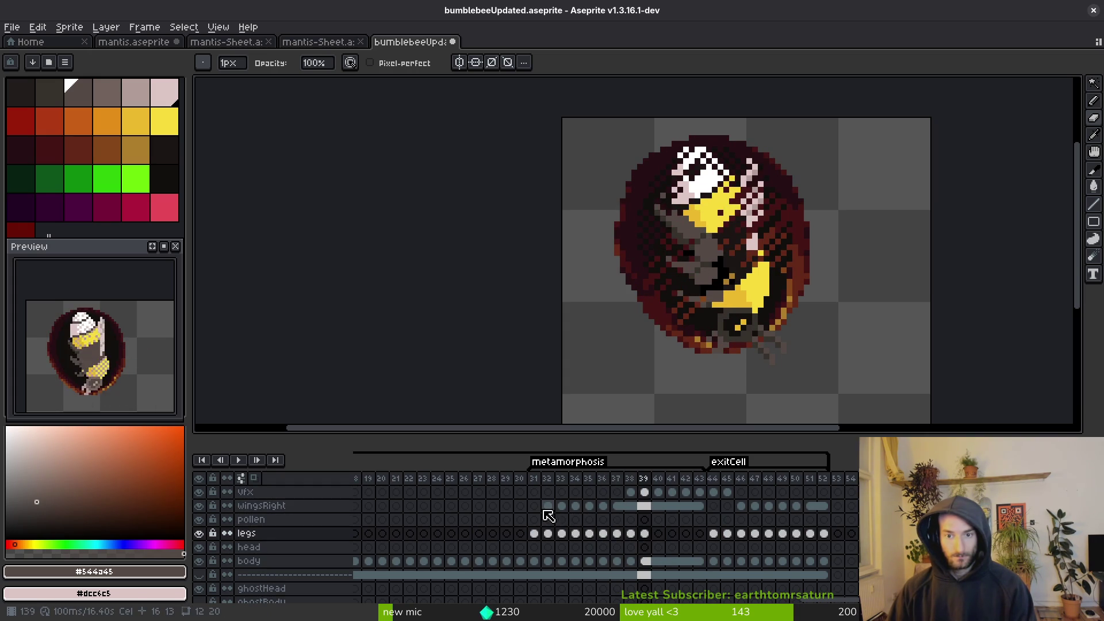
Link the legs cels for frames 39–43 and play the animation to check.
left_click_drag(646, 535, 701, 537)
right_click(650, 538)
left_click(682, 578)
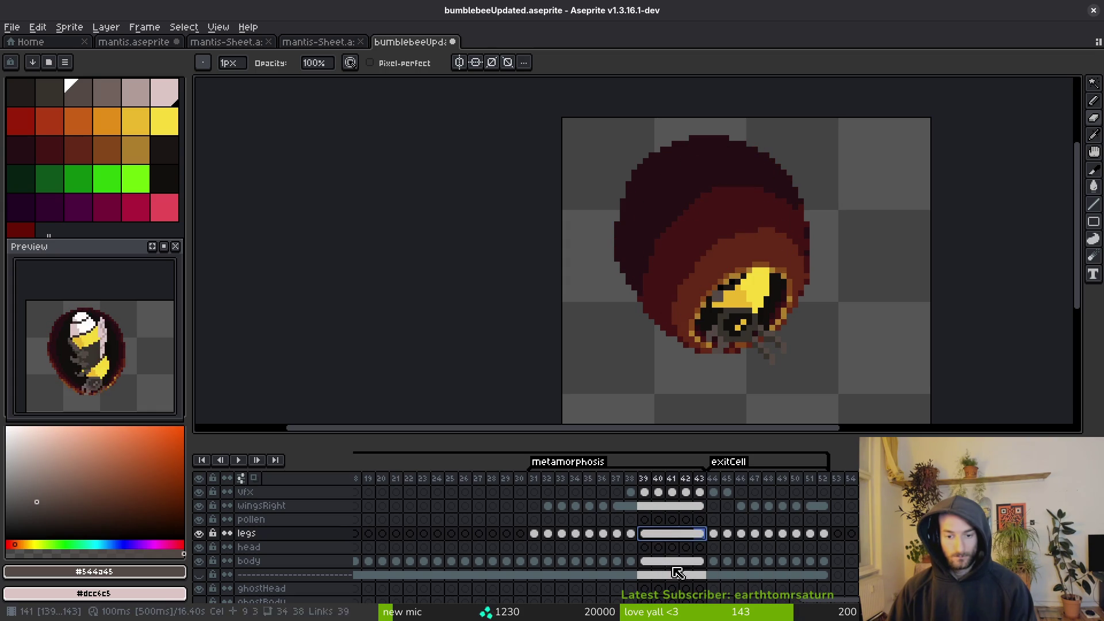
key("Return")
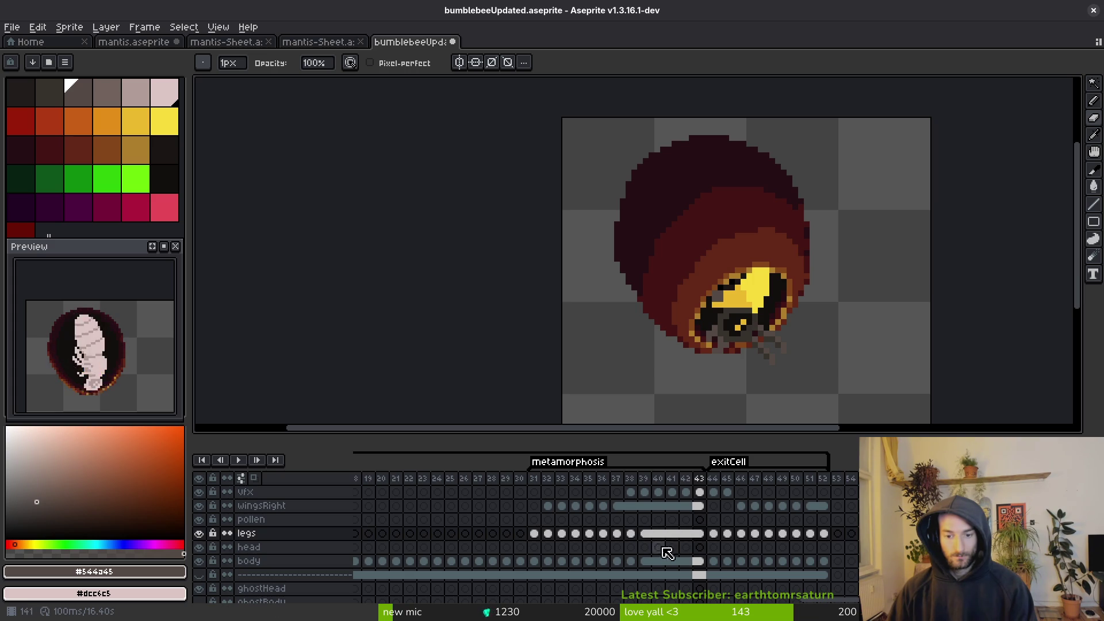
scroll(603, 572, "down", 3)
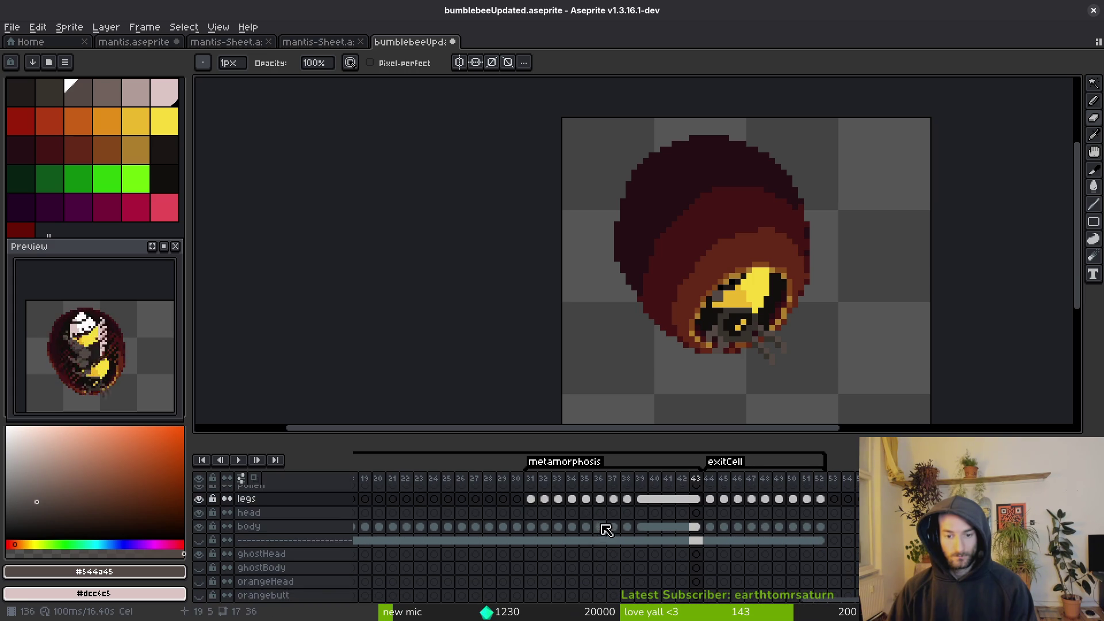
Drag the canvas–timeline splitter upward to enlarge the timeline, then scroll through the layers.
left_click_drag(614, 436, 636, 316)
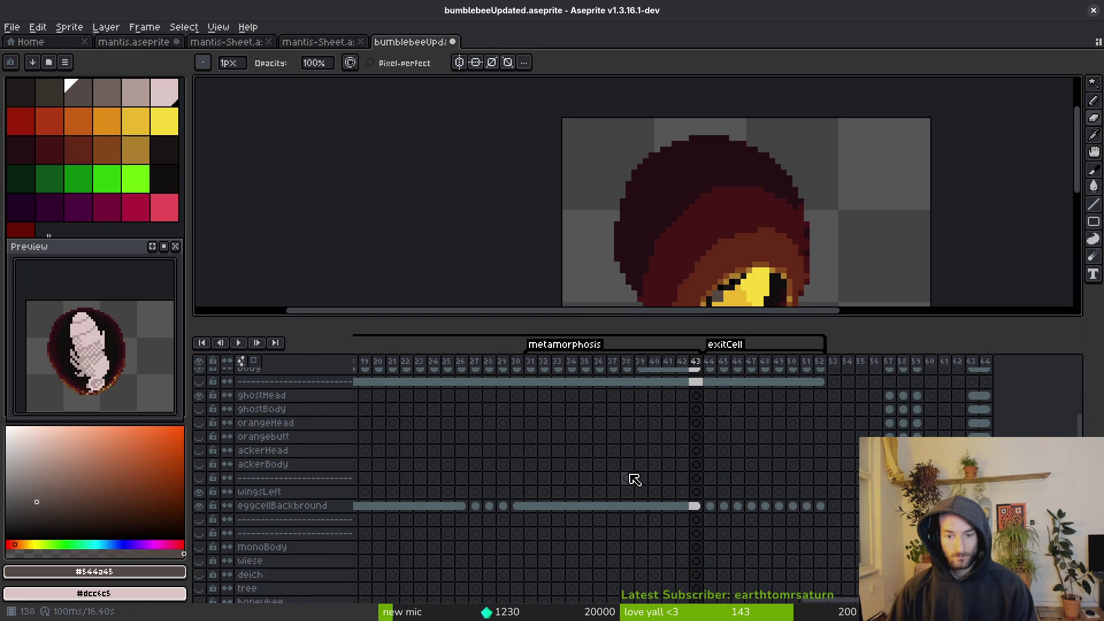
scroll(635, 481, "up", 3)
scroll(635, 481, "down", 3)
scroll(635, 482, "up", 3)
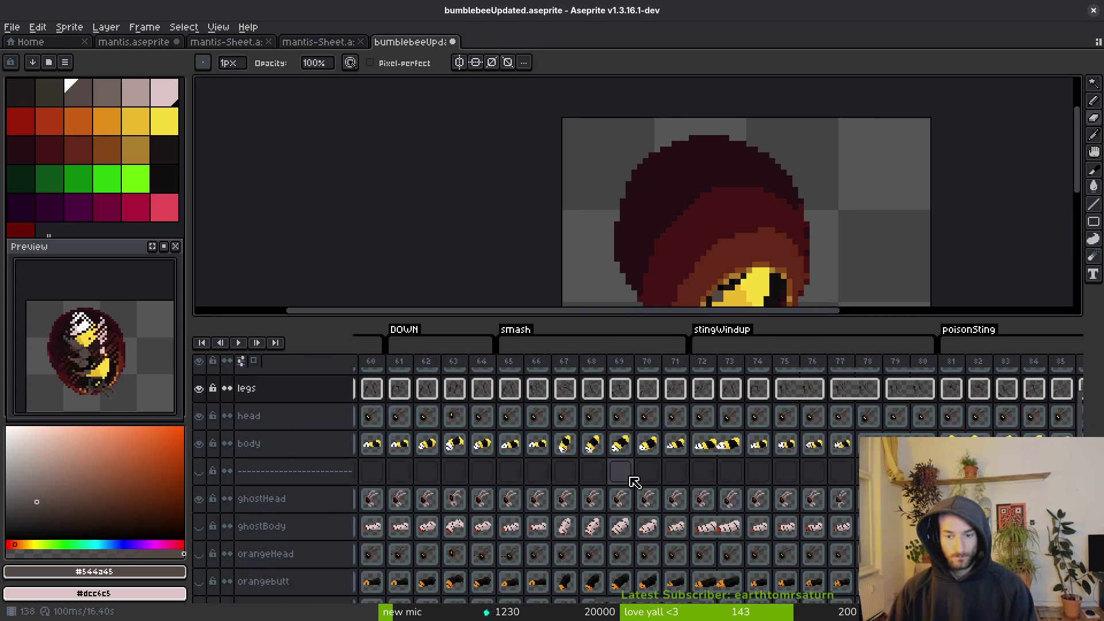
scroll(635, 482, "down", 3)
scroll(623, 564, "up", 3)
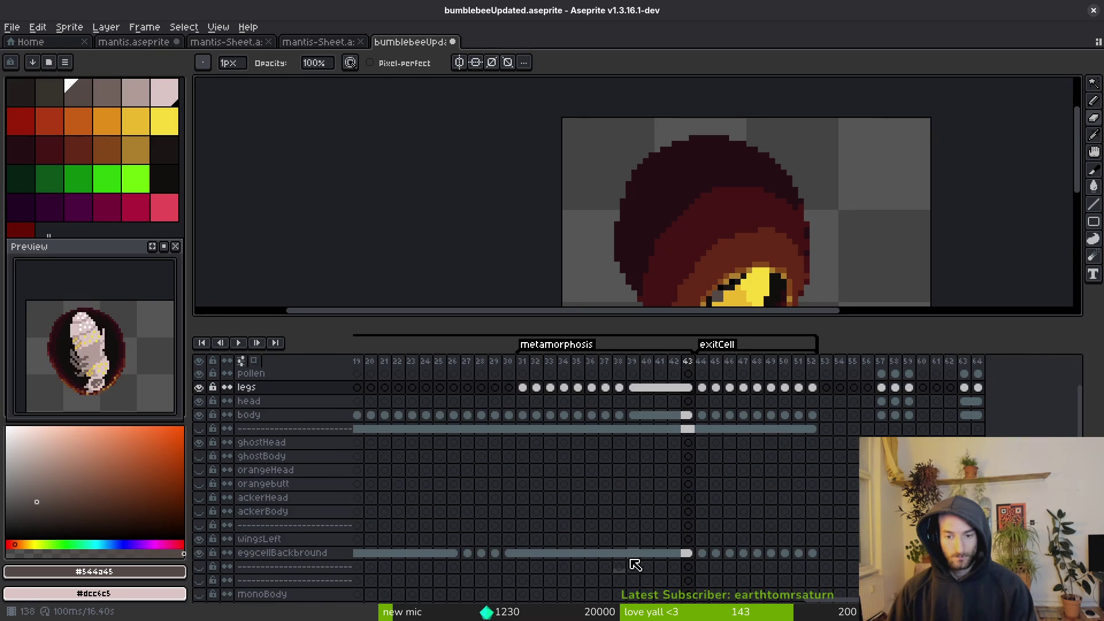
scroll(644, 519, "up", 3)
scroll(660, 528, "down", 3)
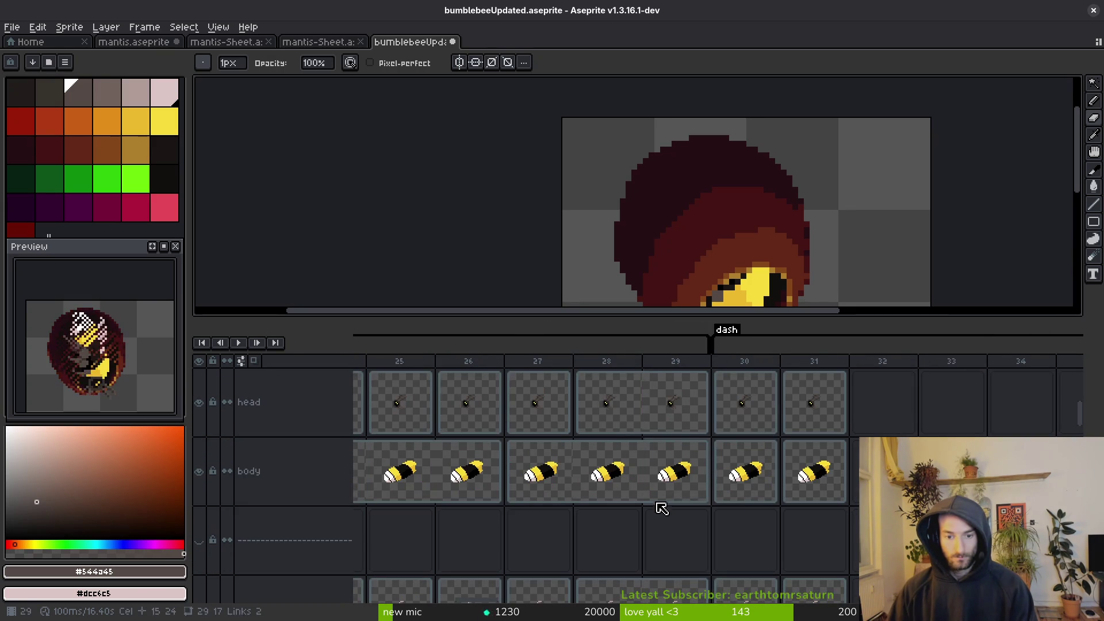
scroll(664, 510, "down", 3)
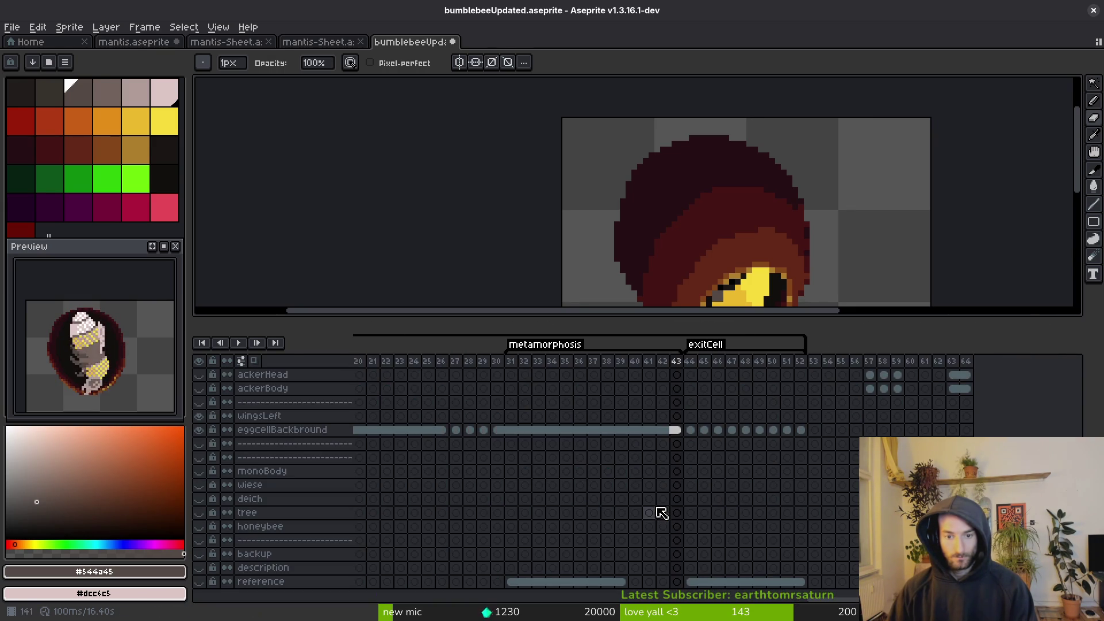
scroll(606, 472, "up", 5)
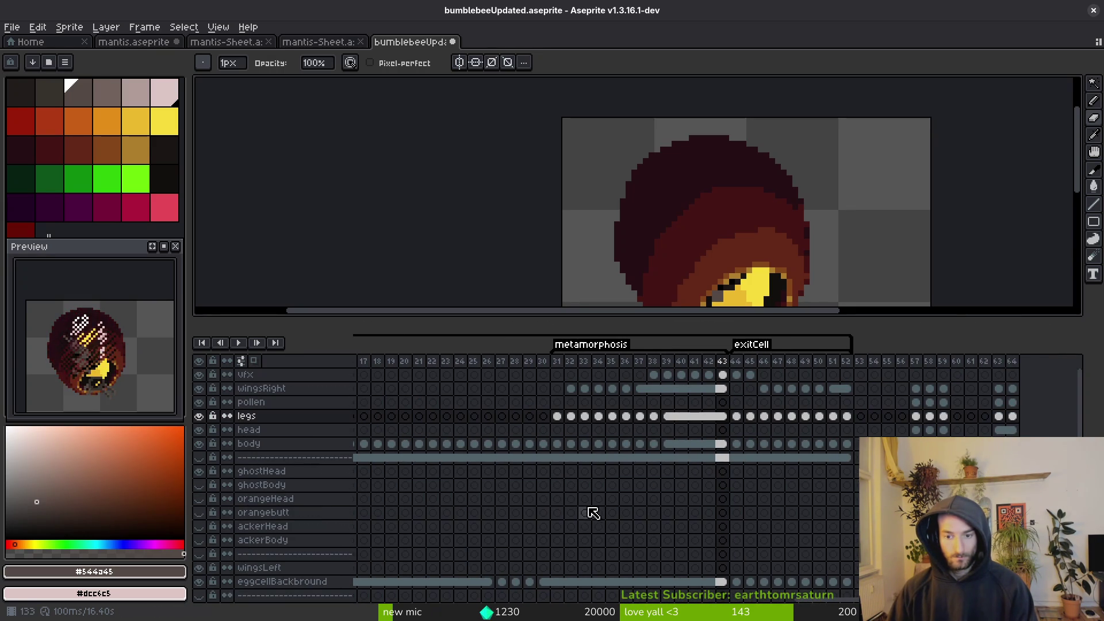
left_click(723, 389)
key("Left")
key("Right")
key("Right")
key("Right")
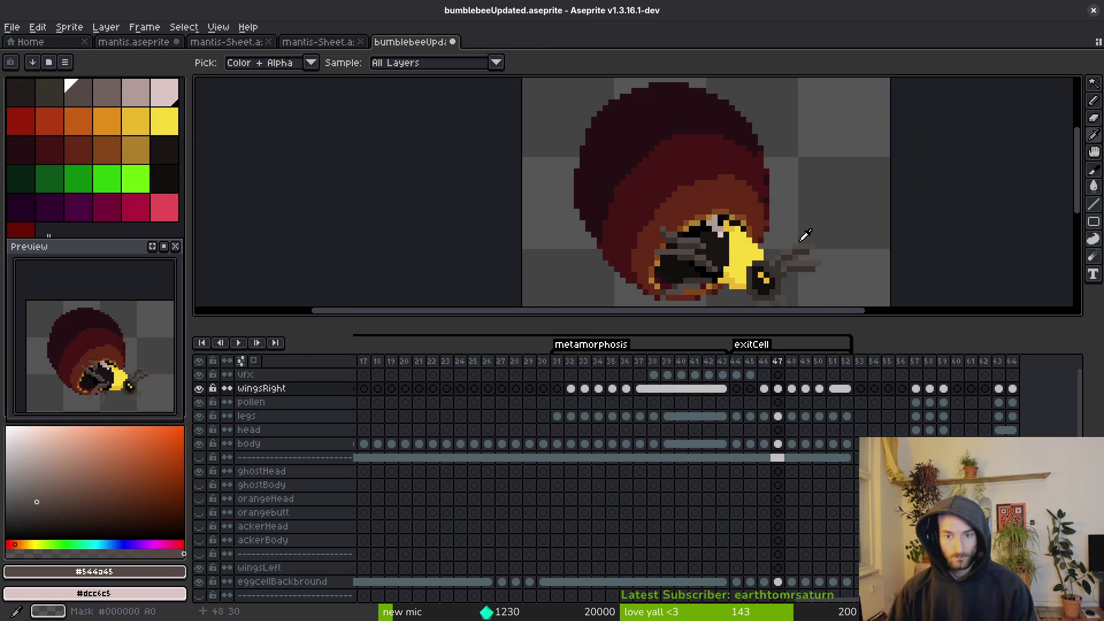
key("Left")
key("Left")
key("Left")
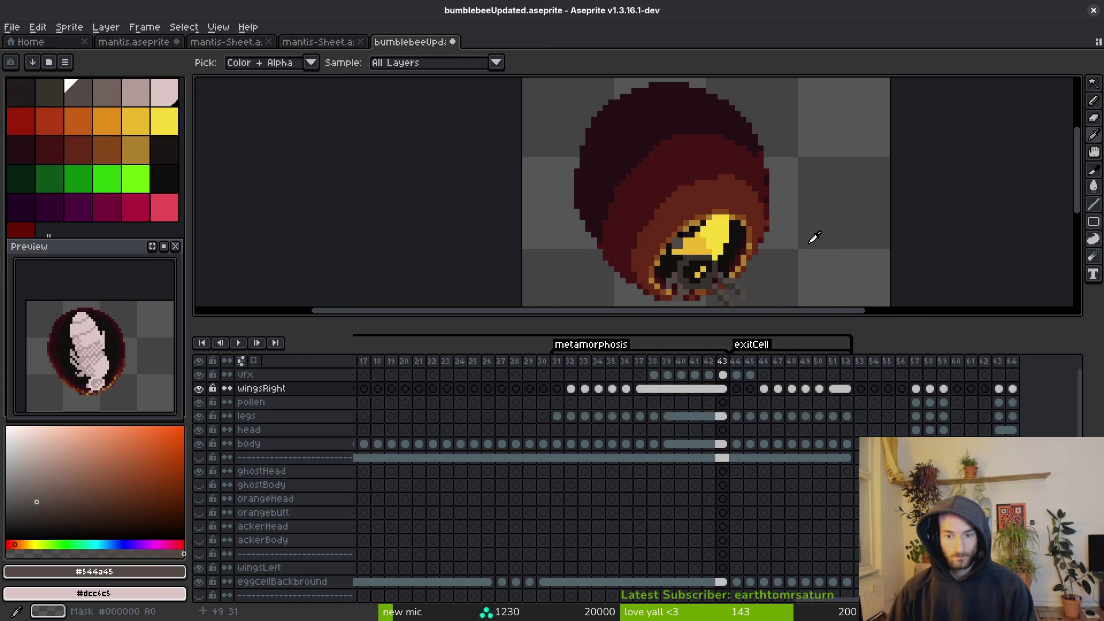
key("b")
scroll(604, 522, "left", 6)
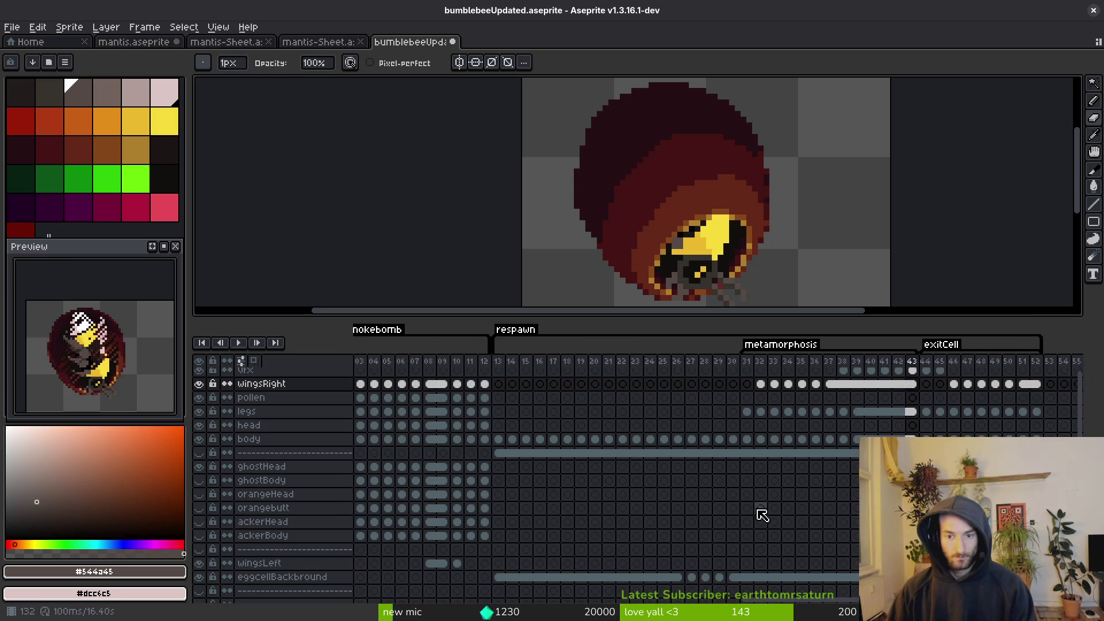
scroll(619, 460, "right", 2)
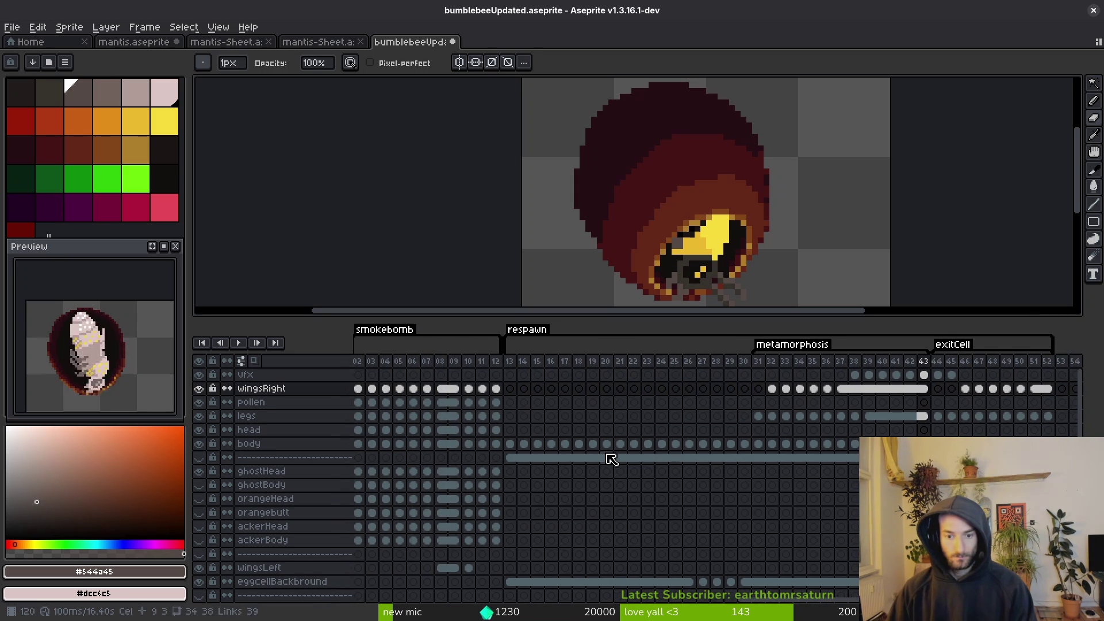
scroll(788, 459, "right", 2)
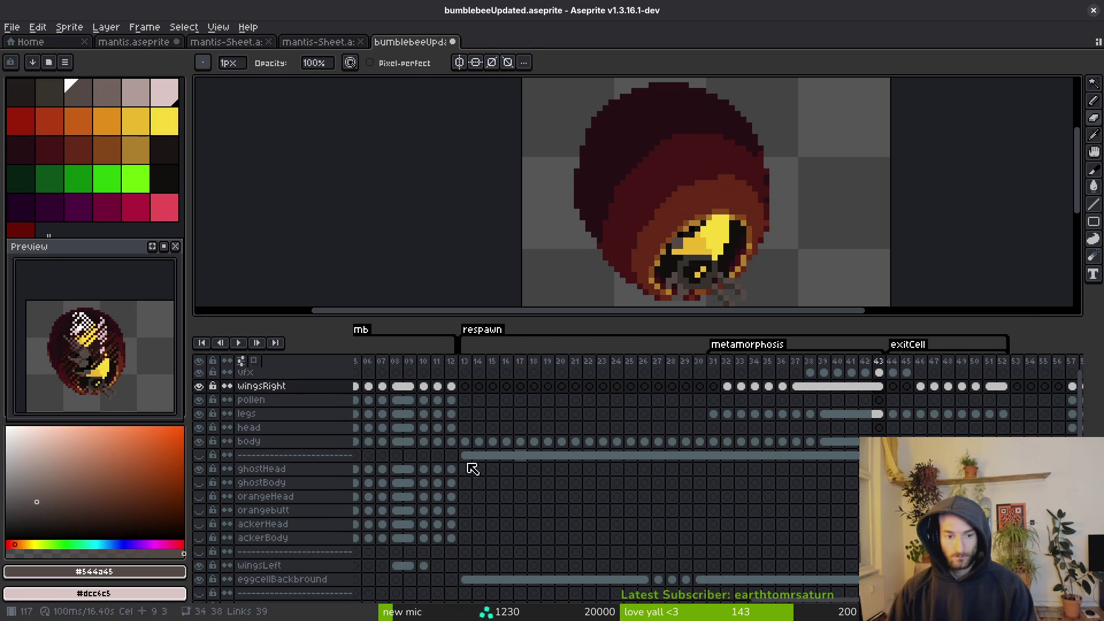
left_click(302, 581)
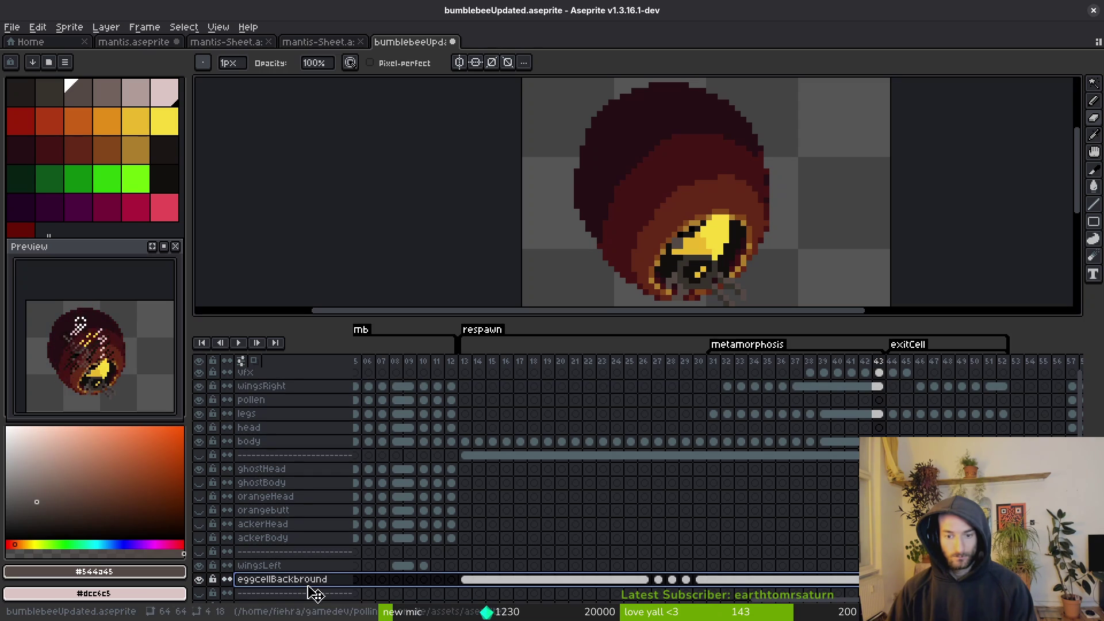
mouse_move(314, 592)
left_mouse_down()
mouse_move(330, 454)
mouse_move(313, 585)
left_mouse_up()
scroll(779, 463, "right", 3)
scroll(690, 414, "right", 3)
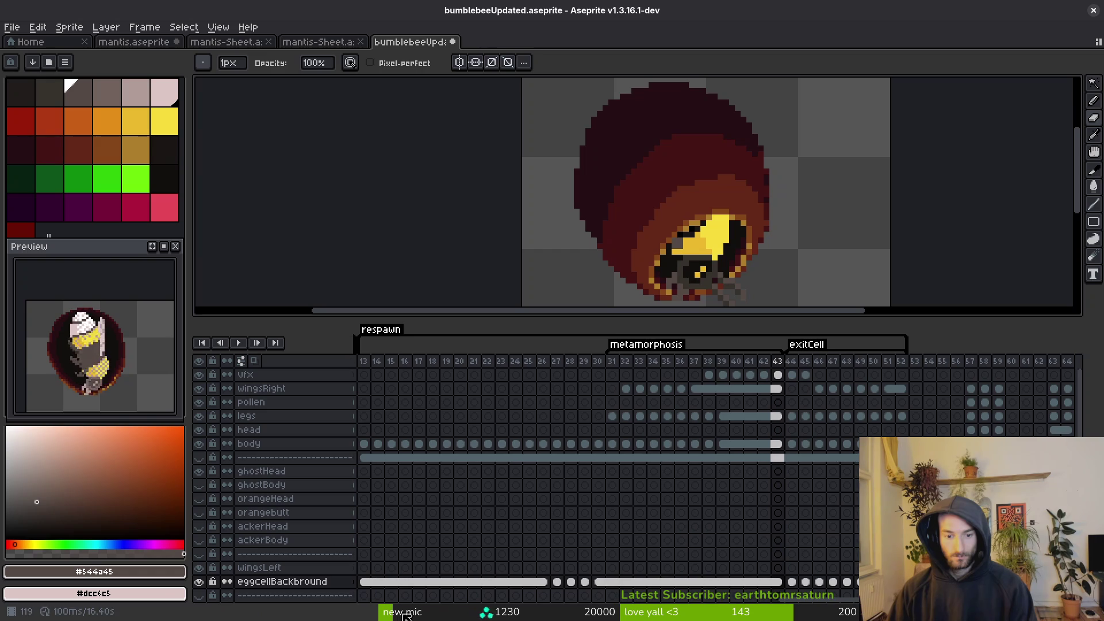
mouse_move(285, 590)
left_mouse_down()
mouse_move(296, 439)
mouse_move(309, 585)
mouse_move(322, 575)
mouse_move(301, 562)
mouse_move(316, 567)
mouse_move(311, 575)
left_mouse_up()
scroll(322, 575, "down", 1)
Move the separator layer up between vfx and wingsRight, then save the file.
left_click(296, 574)
scroll(307, 494, "up", 2)
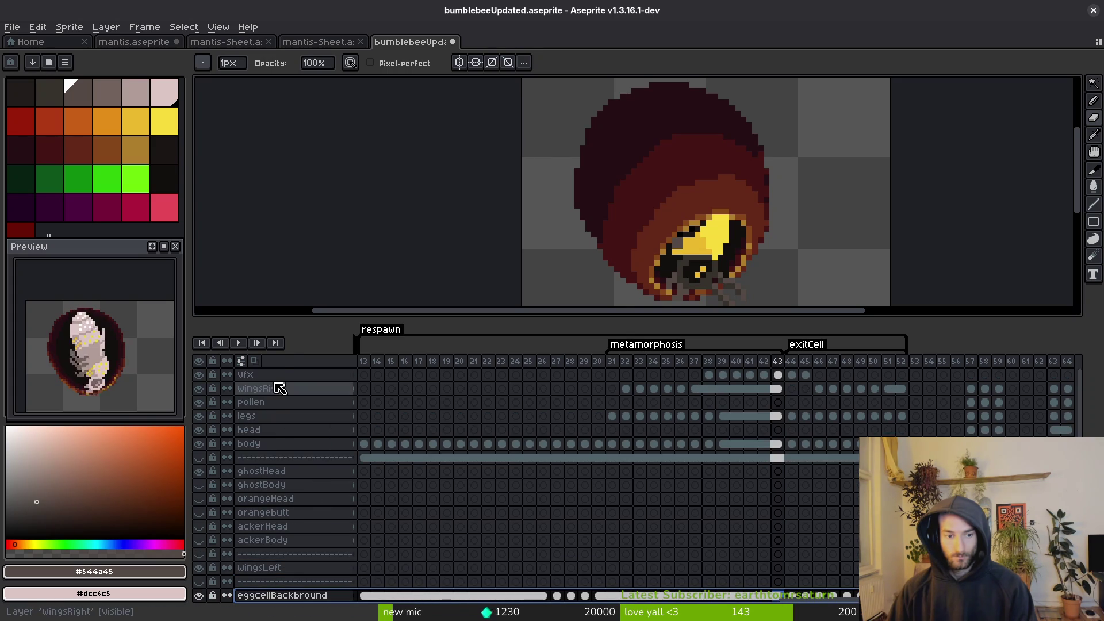
left_click(277, 404)
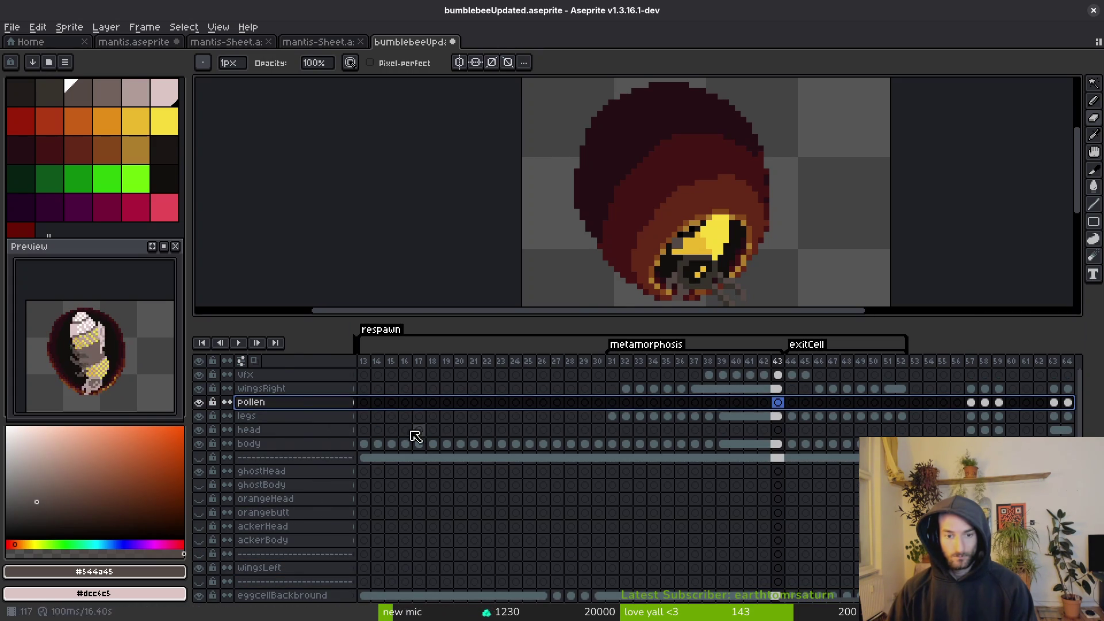
mouse_move(288, 456)
left_mouse_down()
mouse_move(302, 471)
mouse_move(311, 461)
mouse_move(304, 374)
mouse_move(299, 390)
left_mouse_up()
key("ctrl+s")
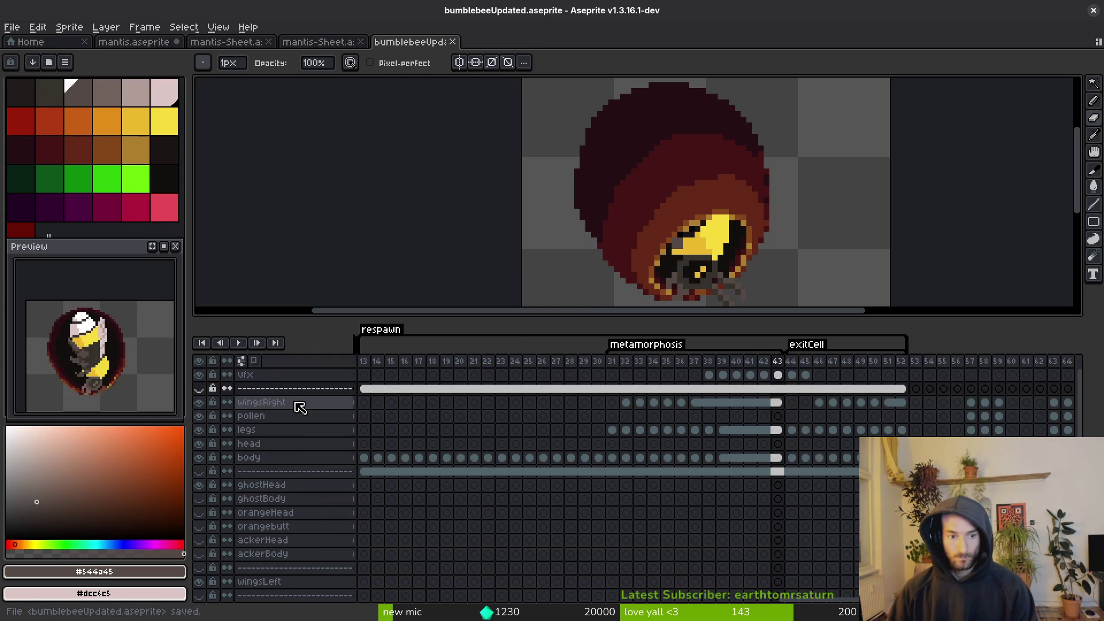
Select the cels from frame 57 to 64, pick the pollen cel at 64, and save again.
scroll(284, 388, "down", 5)
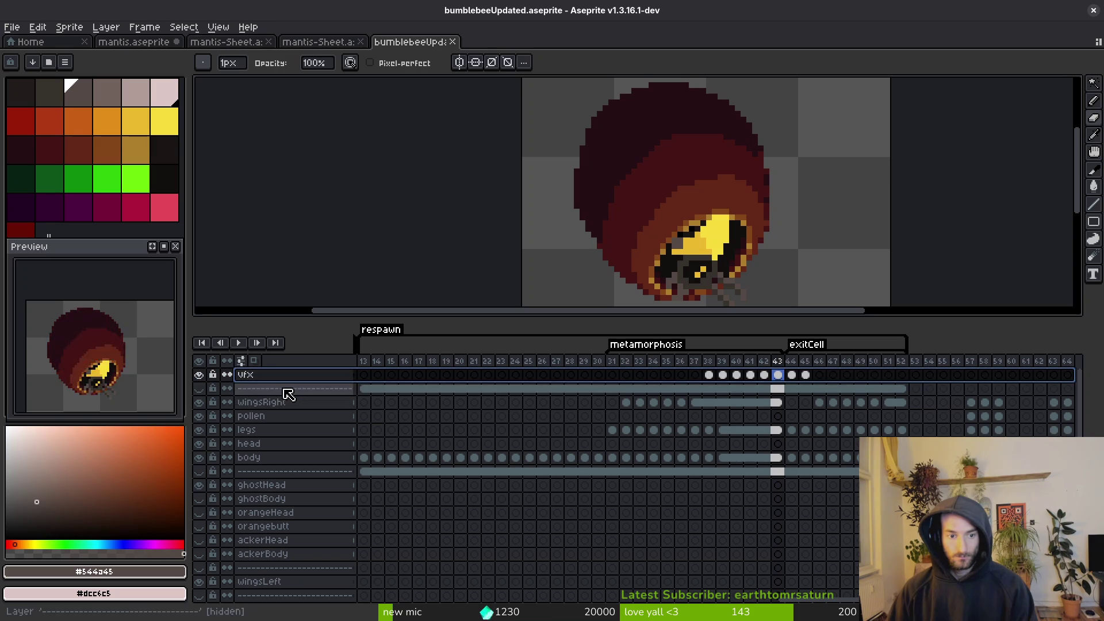
scroll(310, 472, "down", 7)
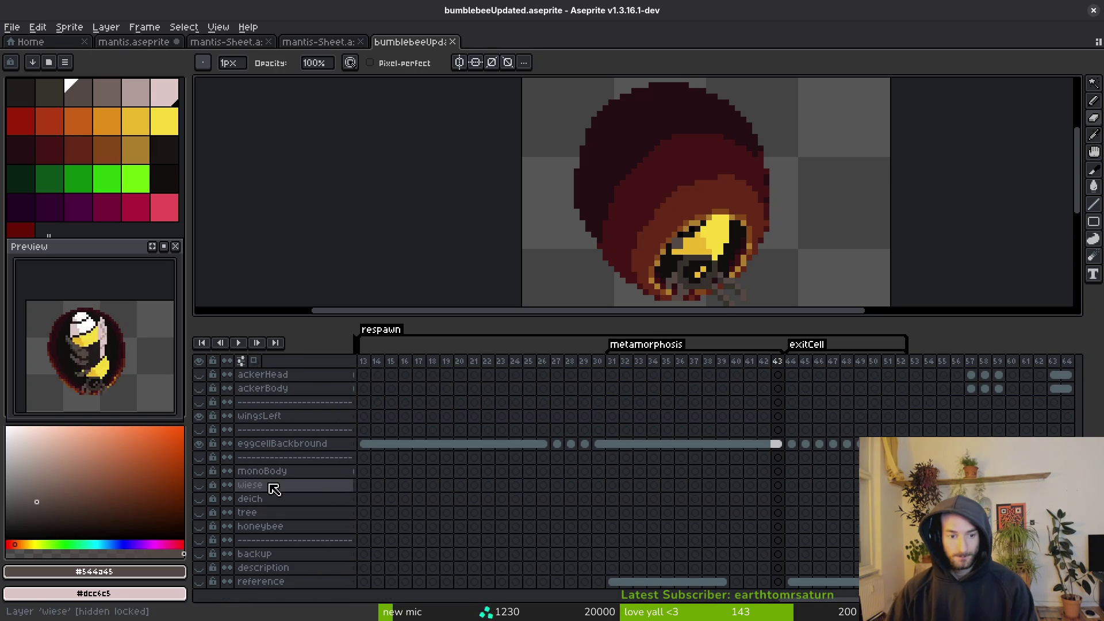
scroll(485, 512, "up", 12)
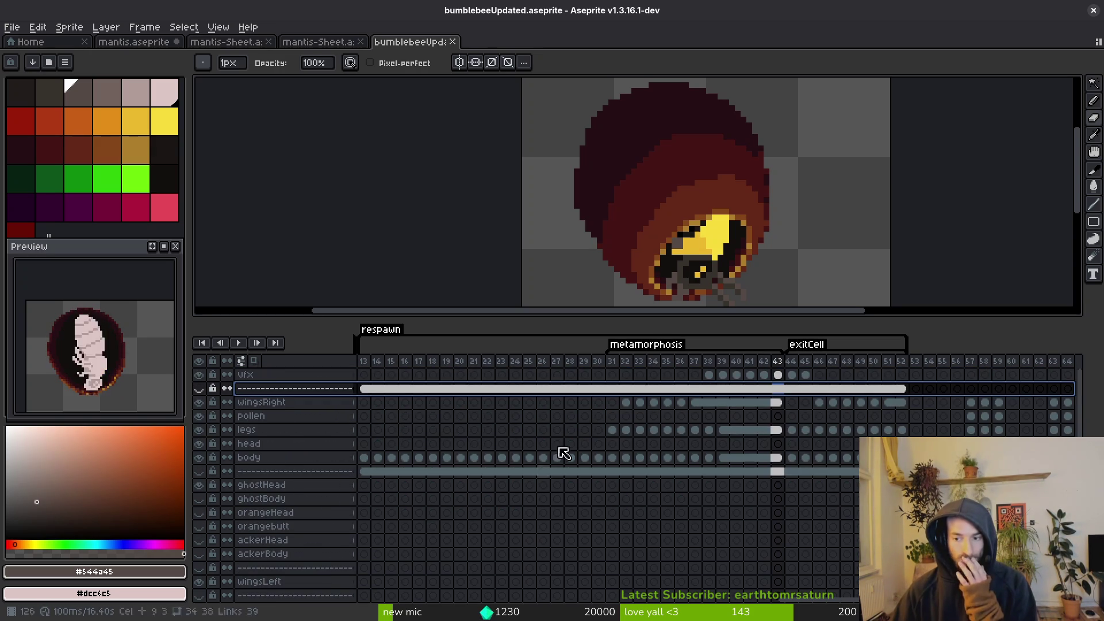
left_click(976, 404)
left_click_drag(978, 406, 880, 405)
left_click(968, 415)
key("ctrl+s")
scroll(814, 481, "right", 2)
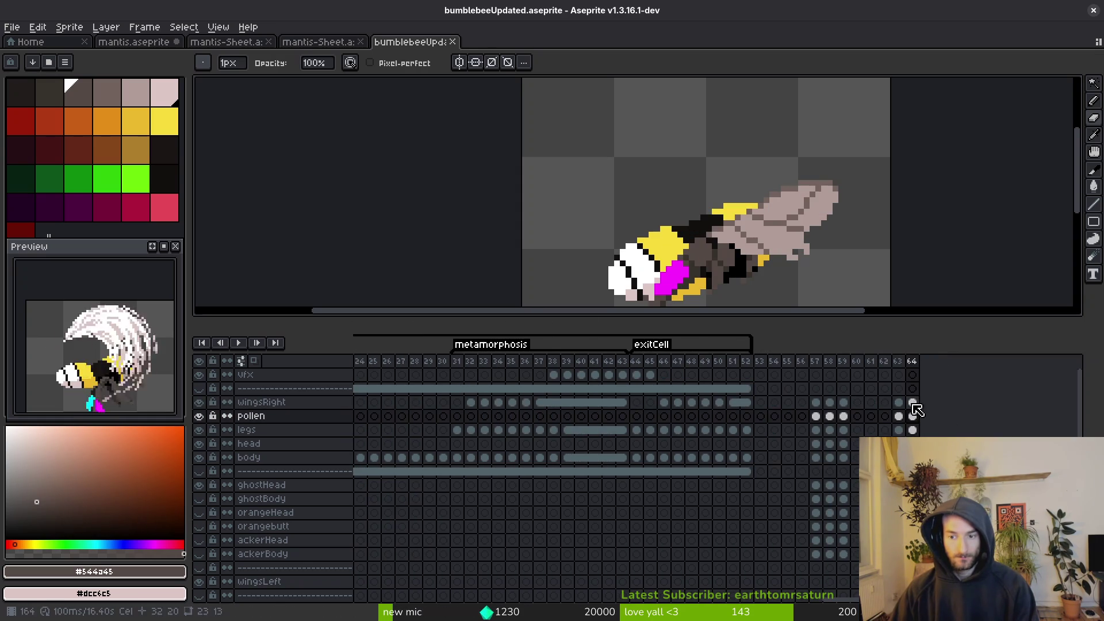
Select the wingsRight cels for frames 58–63, view frame 58, and make the pollen layer active.
left_click(900, 402)
left_click(830, 402, "shift")
left_click(831, 415)
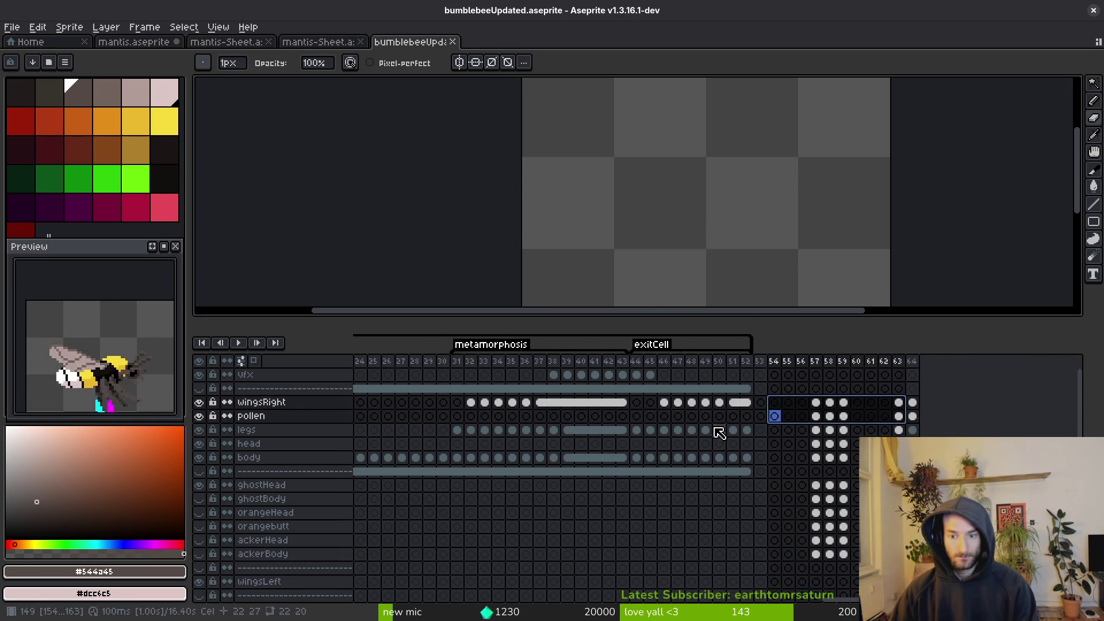
scroll(713, 437, "left", 10)
scroll(671, 473, "right", 4)
scroll(685, 460, "left", 9)
scroll(632, 480, "right", 6)
scroll(670, 473, "right", 9)
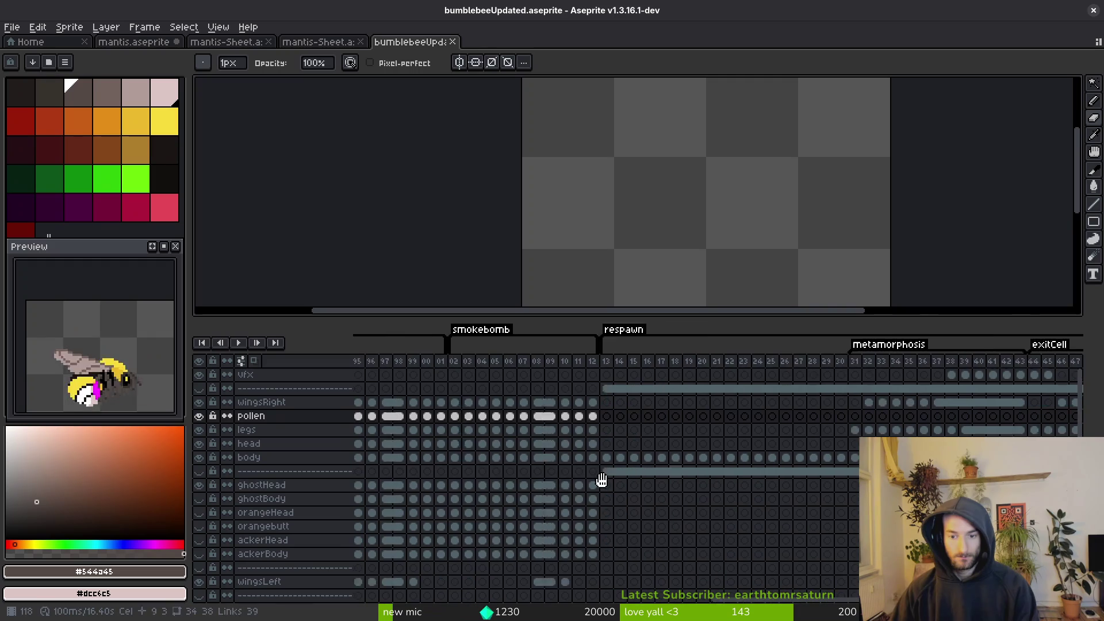
Show the egg-cell layer group and select the separator row's cels from frame 13 to 52.
left_click(439, 471)
left_click(199, 471)
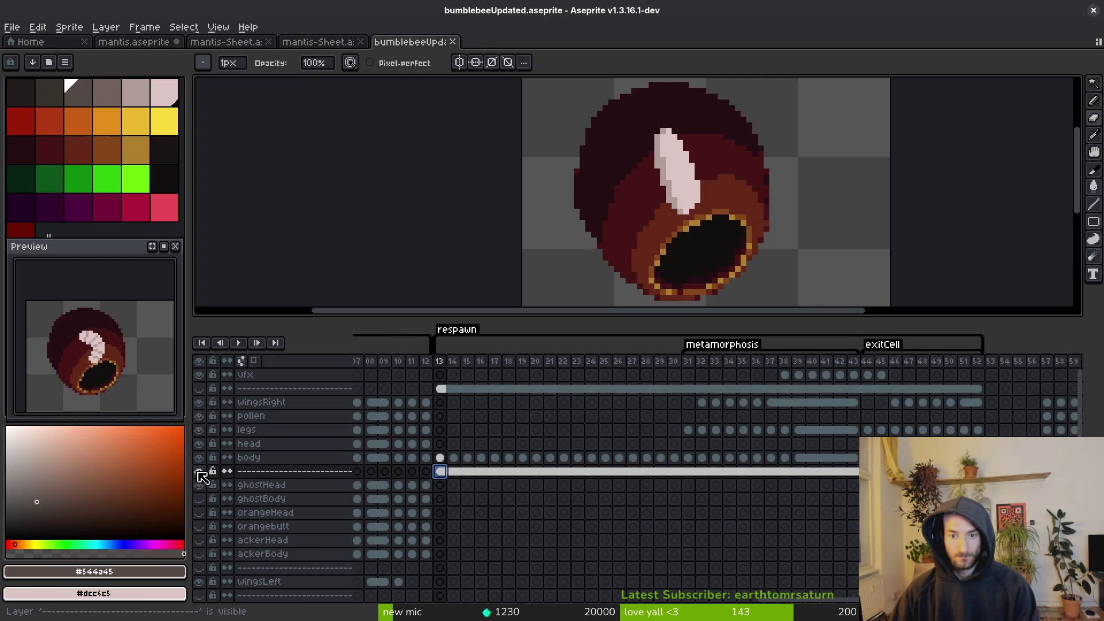
mouse_move(439, 471)
left_mouse_down()
mouse_move(489, 483)
mouse_move(977, 471)
left_mouse_up()
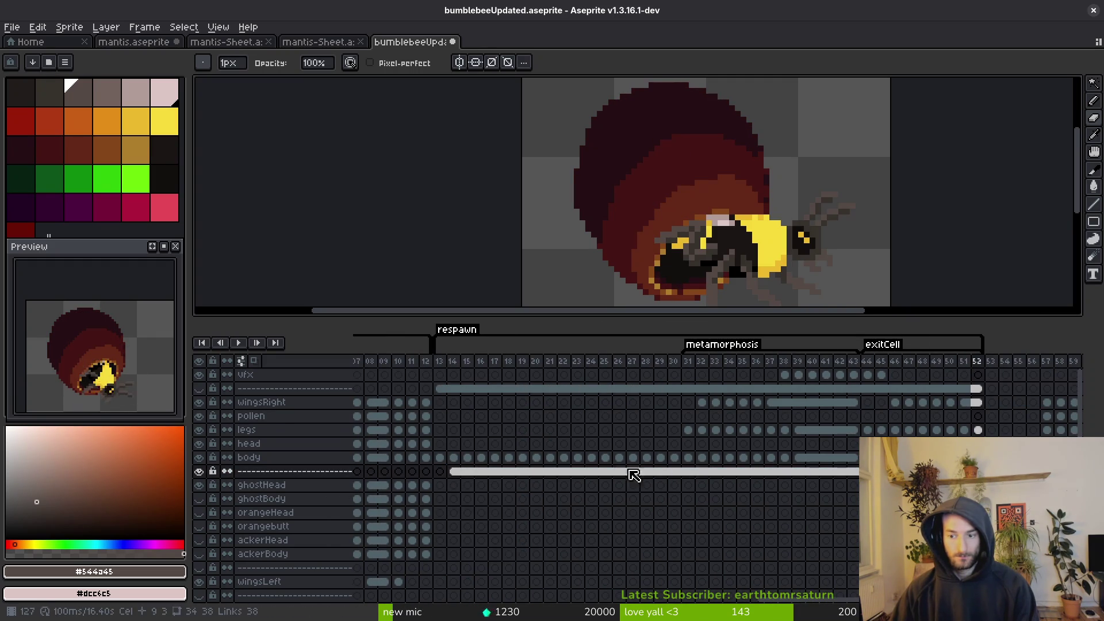
mouse_move(465, 478)
left_mouse_down()
mouse_move(1001, 471)
mouse_move(977, 471)
left_mouse_up()
key("ctrl+z")
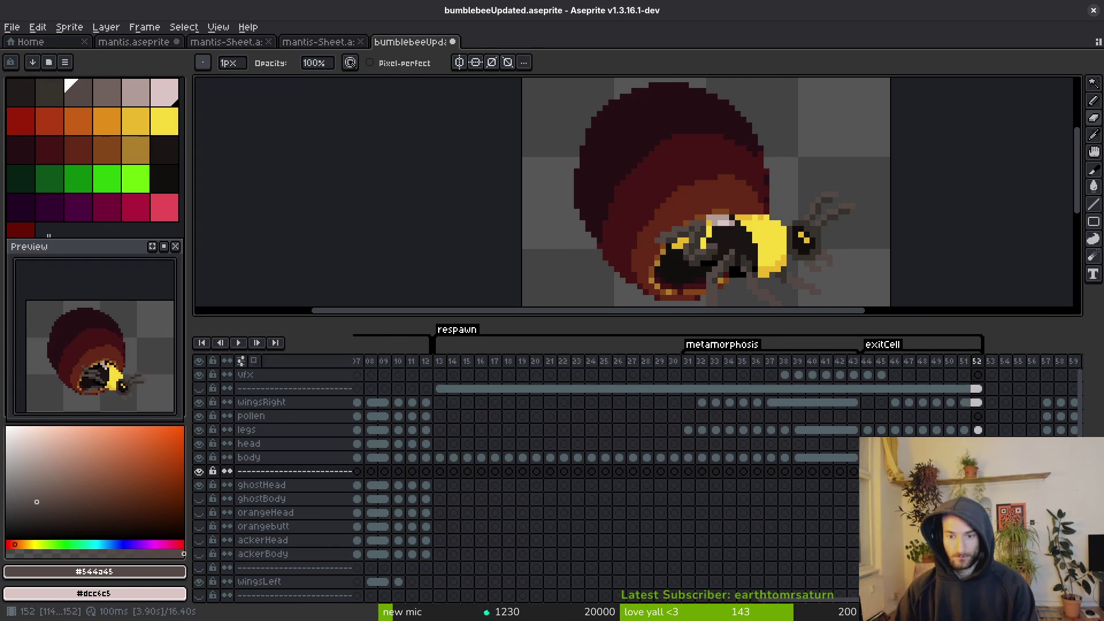
mouse_move(436, 396)
left_mouse_down()
mouse_move(661, 409)
mouse_move(980, 395)
left_mouse_up()
Save bumblebeeUpdated.aseprite.
scroll(951, 407, "down", 2)
key("ctrl+s")
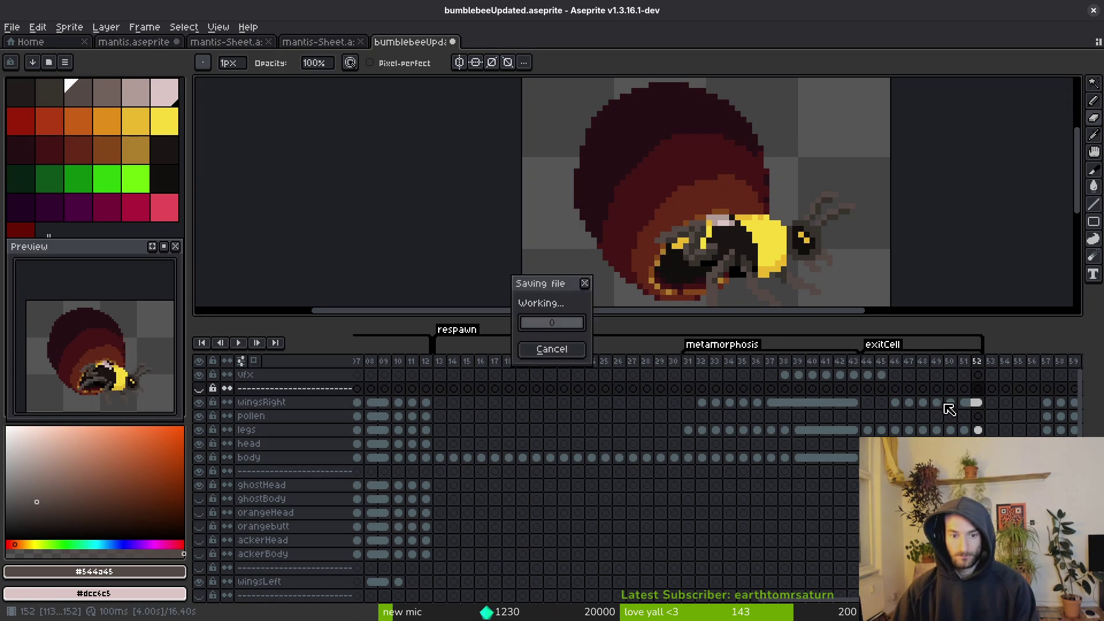
scroll(529, 489, "down", 1)
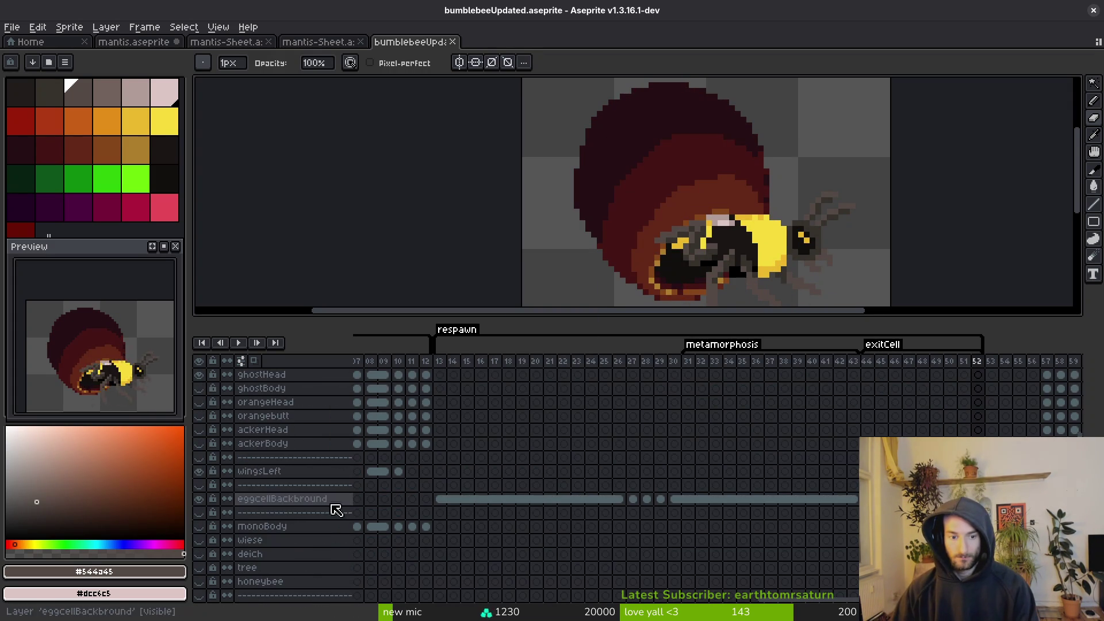
Show the eggcellBackbround cel at frame 13, select frames 31–52 on the reference layer, and save.
left_click(440, 498)
scroll(653, 446, "down", 1)
scroll(677, 501, "up", 3)
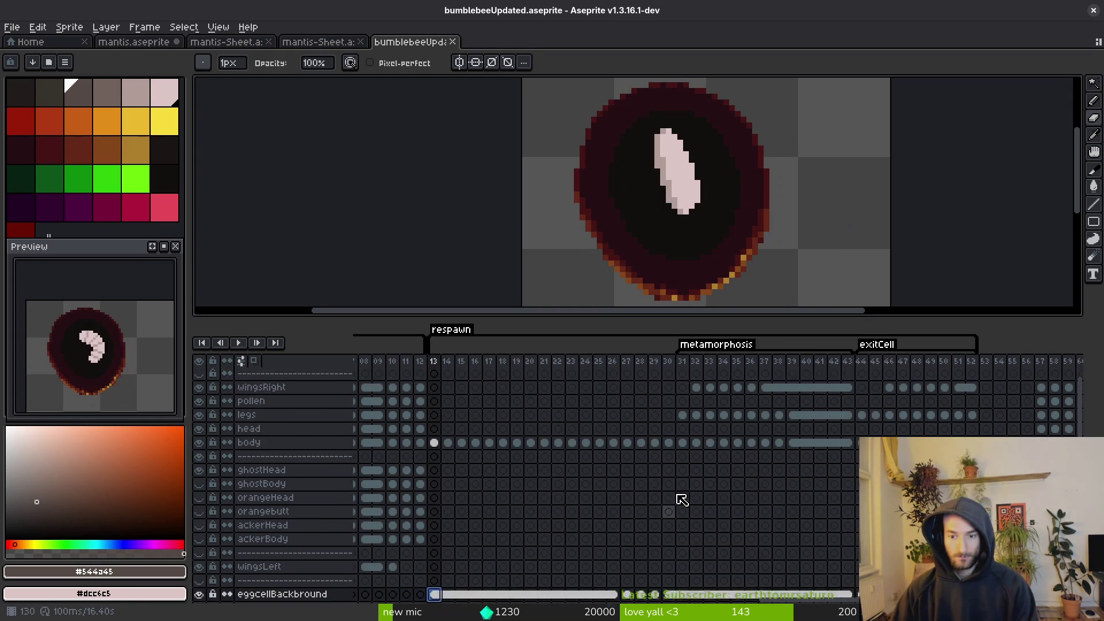
scroll(681, 509, "down", 2)
scroll(680, 508, "down", 2)
left_click_drag(679, 581, 971, 582)
key("ctrl+s")
key("Escape")
Bring the top layers back into view, resize the canvas/timeline split, and recenter the sprite preview.
mouse_move(453, 504)
left_mouse_down()
mouse_move(562, 506)
mouse_move(614, 525)
mouse_move(465, 518)
mouse_move(732, 510)
mouse_move(518, 507)
mouse_move(801, 498)
mouse_move(591, 449)
left_mouse_up()
scroll(590, 449, "right", 5)
scroll(564, 466, "left", 15)
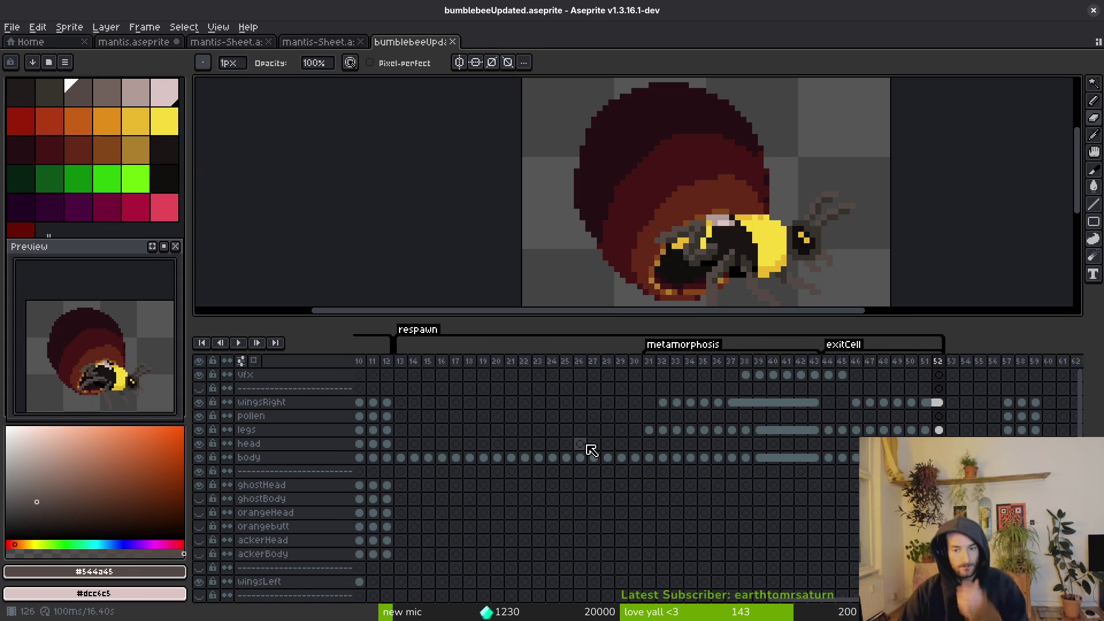
scroll(633, 454, "left", 5)
scroll(581, 427, "left", 12)
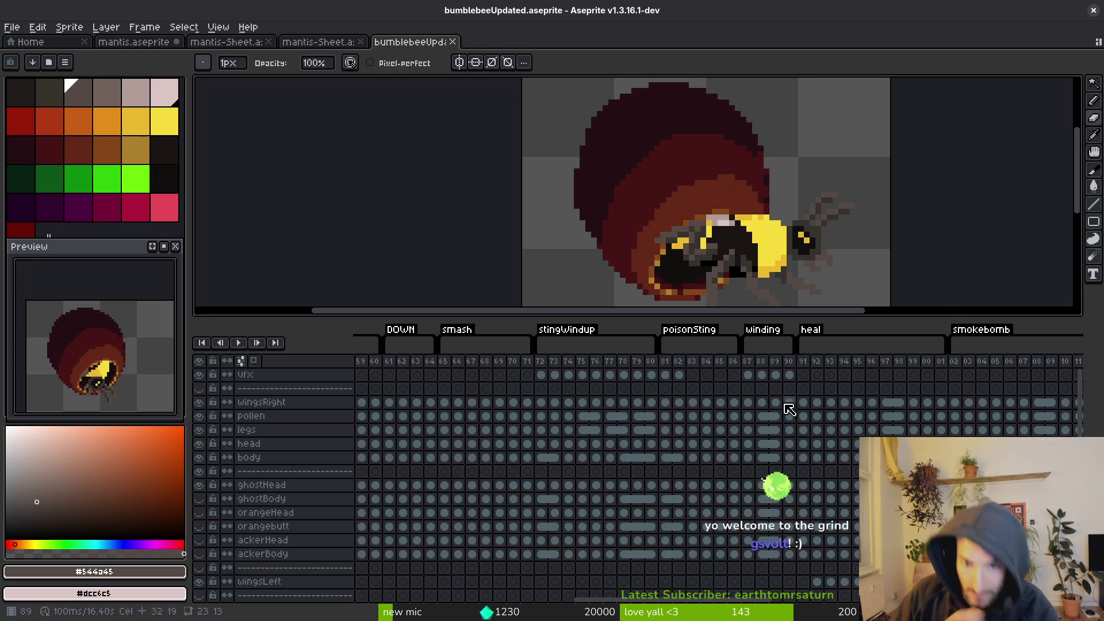
scroll(673, 461, "right", 20)
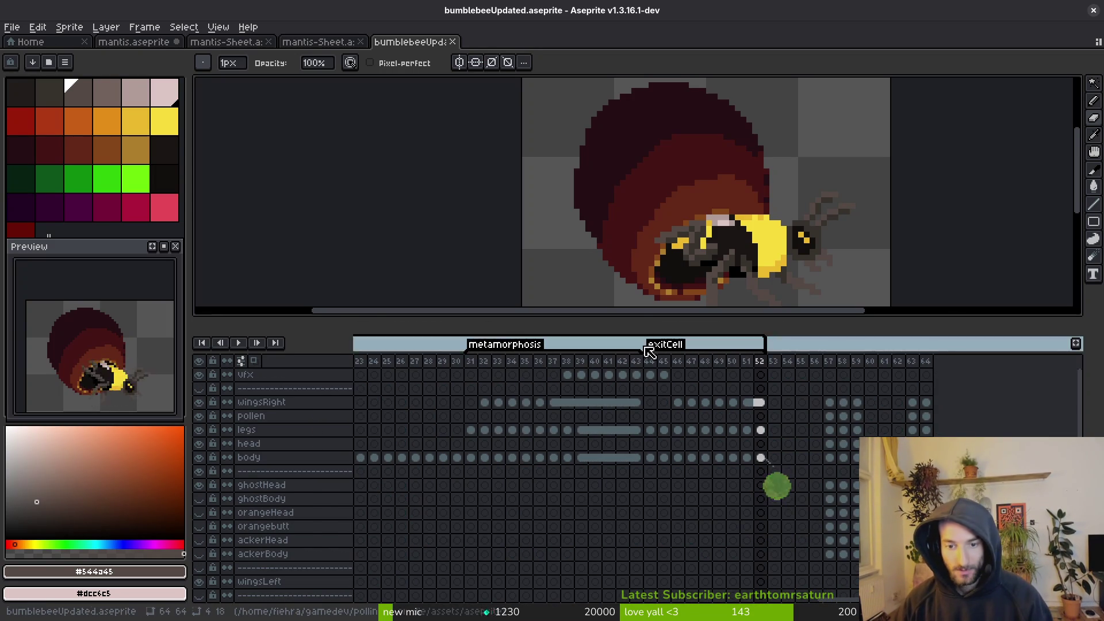
left_click_drag(627, 317, 628, 363)
scroll(675, 476, "left", 8)
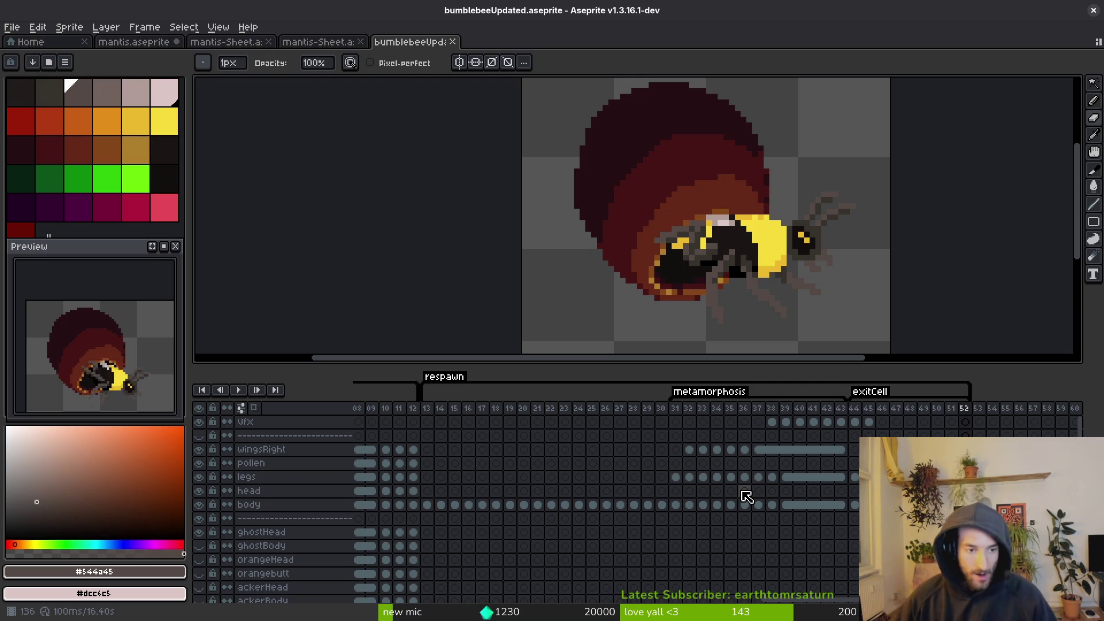
left_click_drag(115, 398, 111, 363)
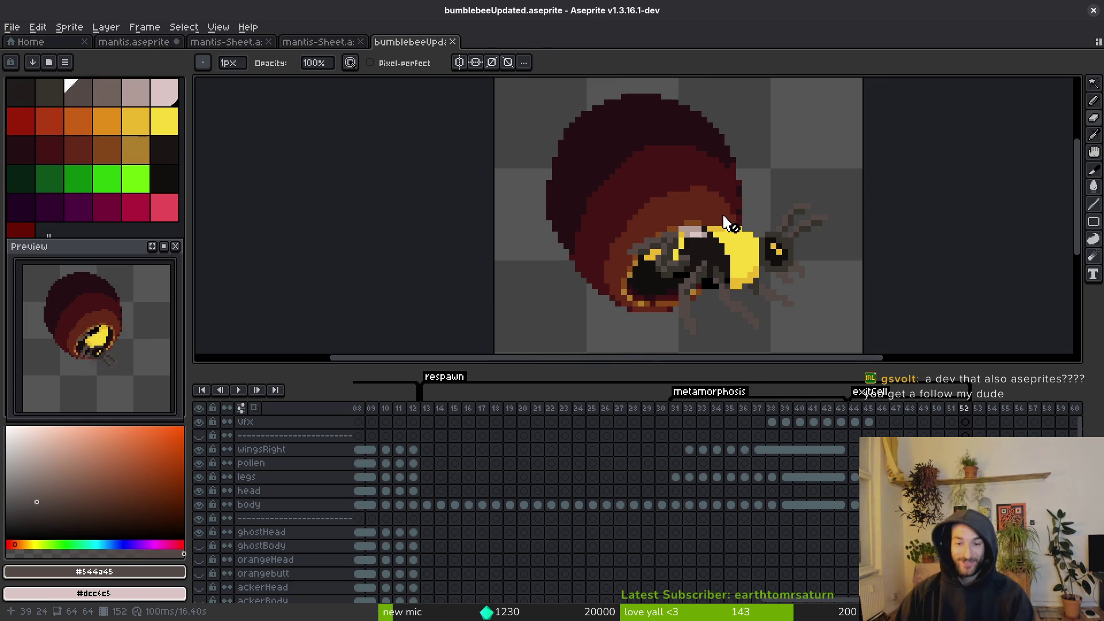
Save the file, give the canvas more room above the timeline, and switch back to the pencil.
key("ctrl+s")
key("v")
mouse_move(650, 368)
left_mouse_down()
mouse_move(609, 454)
mouse_move(615, 478)
mouse_move(639, 440)
left_mouse_up()
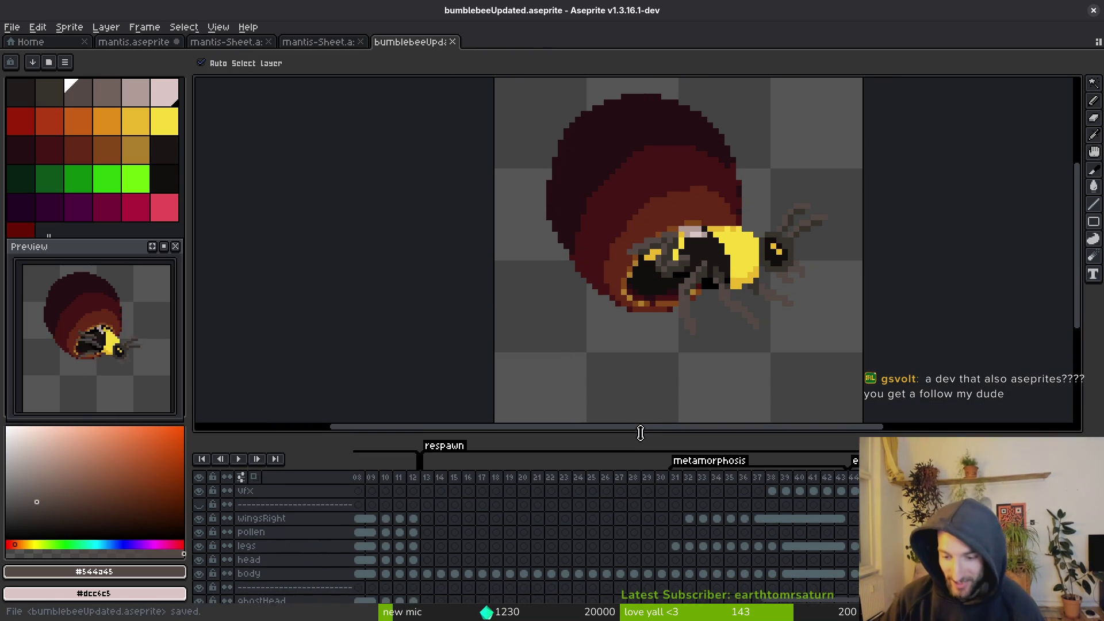
key("b")
scroll(693, 382, "down", 2)
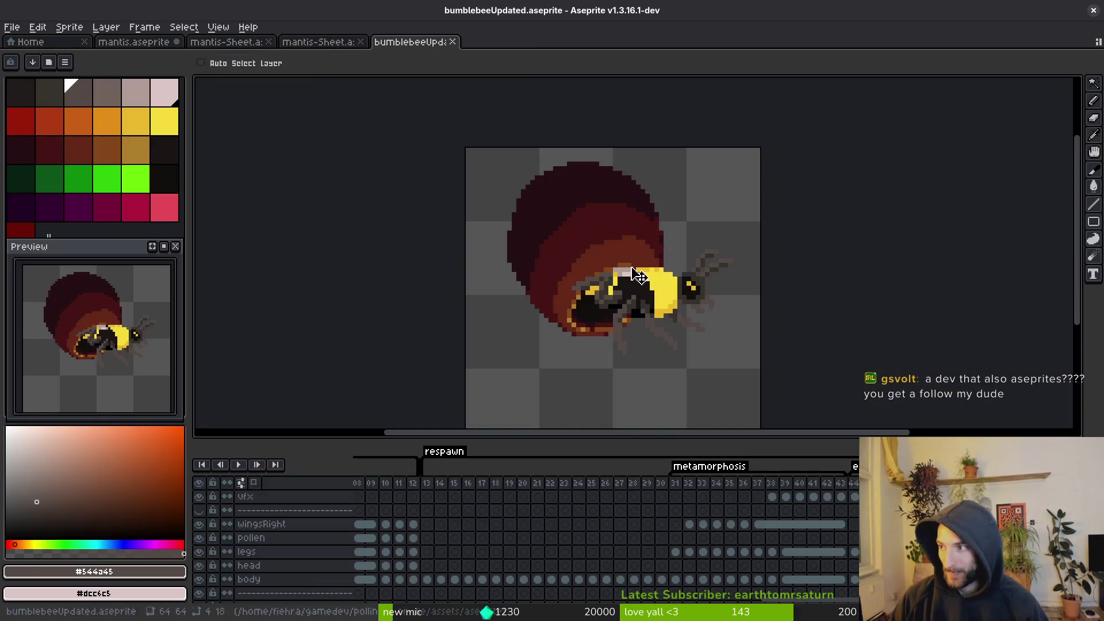
double_click(551, 147)
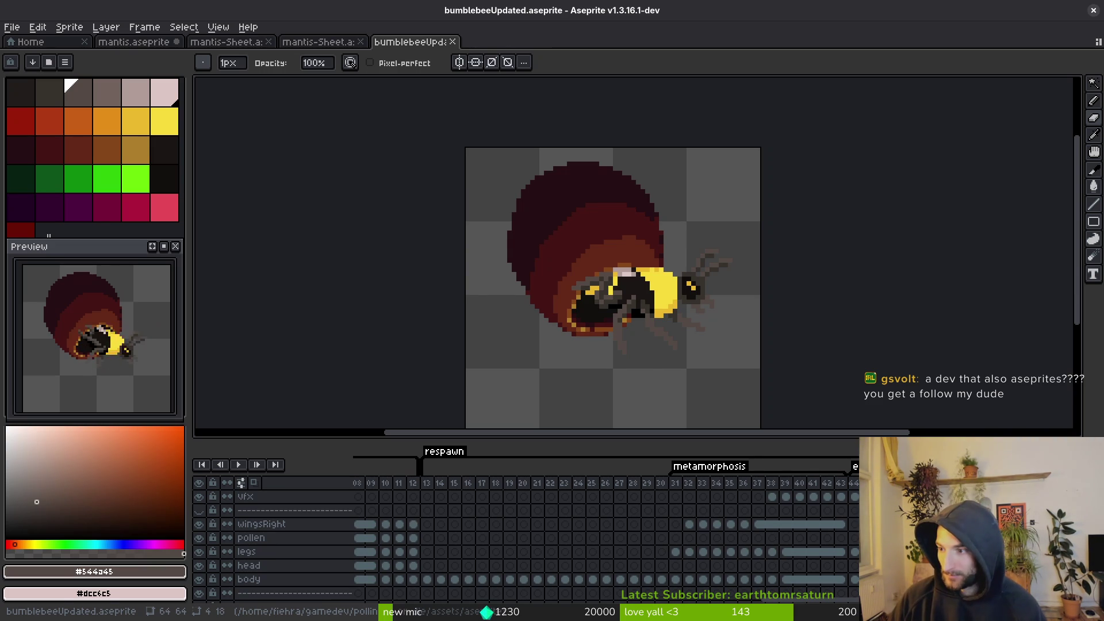
Save again, then play the animation from frame 13, the start of the respawn sequence.
scroll(506, 239, "down", 2)
scroll(600, 359, "down", 2)
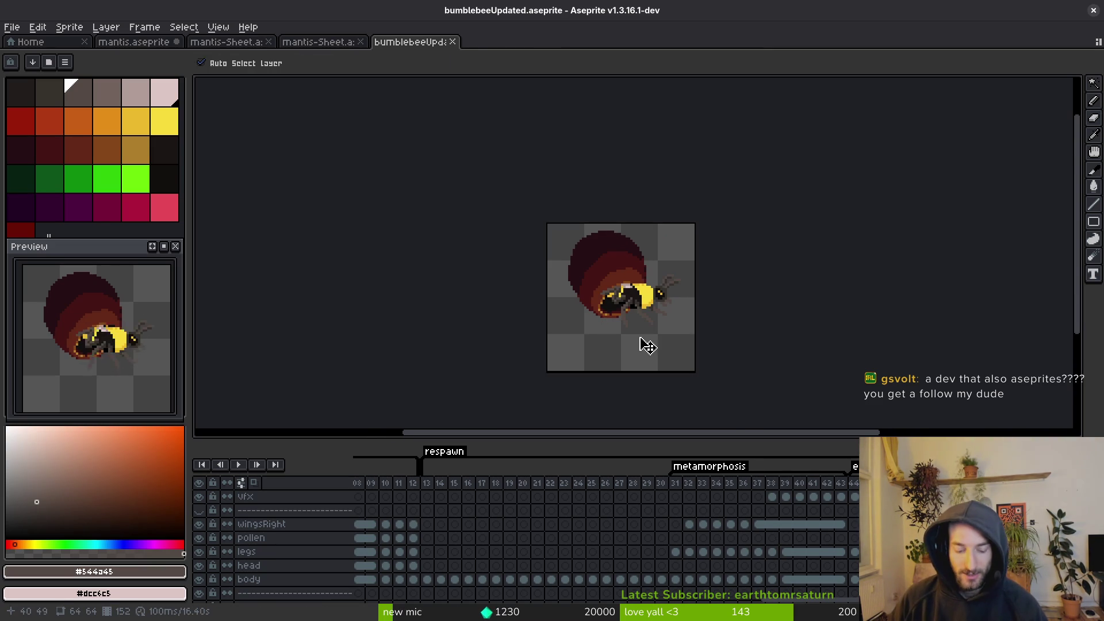
scroll(633, 492, "down", 3)
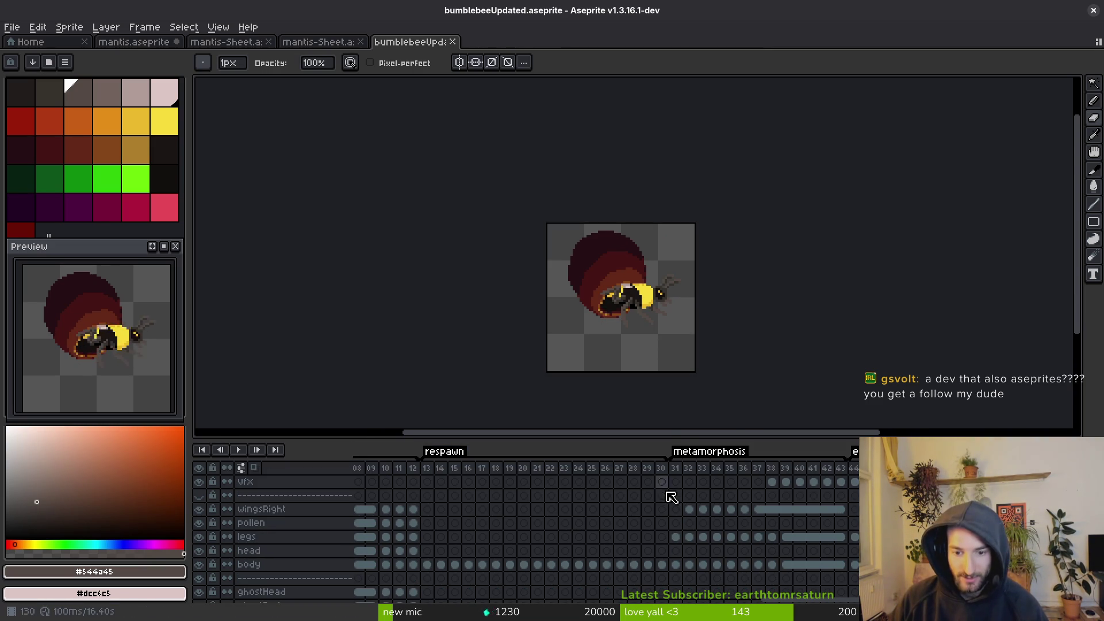
key("ctrl+s")
left_click(431, 471)
key("Return")
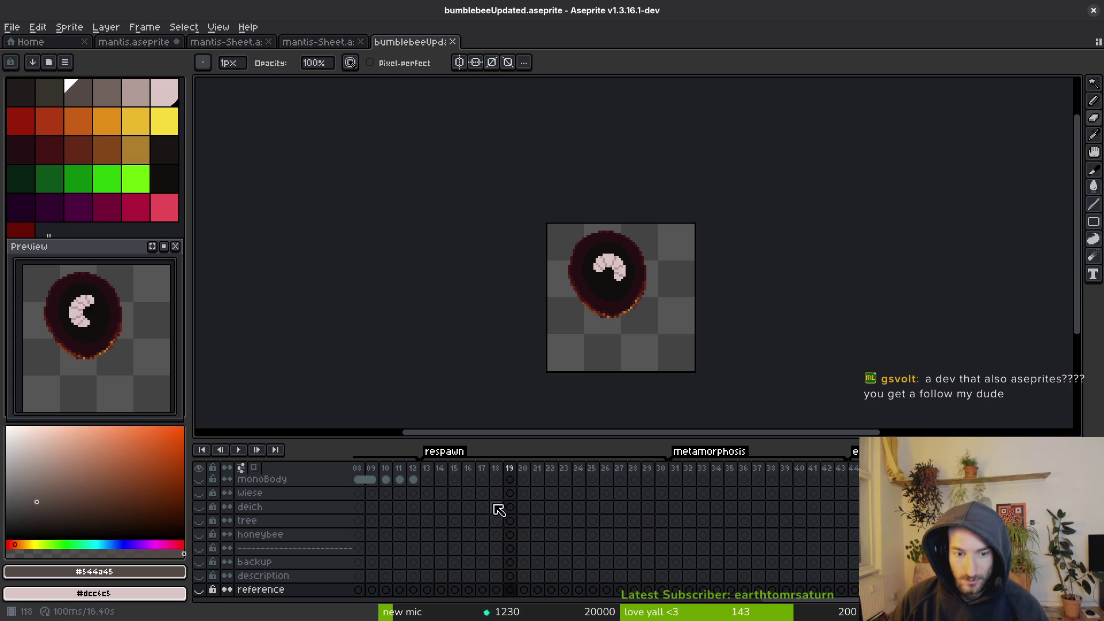
Make the body layer active, link its cels for frames 16–20, and select frames 21–24.
scroll(509, 520, "up", 5)
left_click(511, 540)
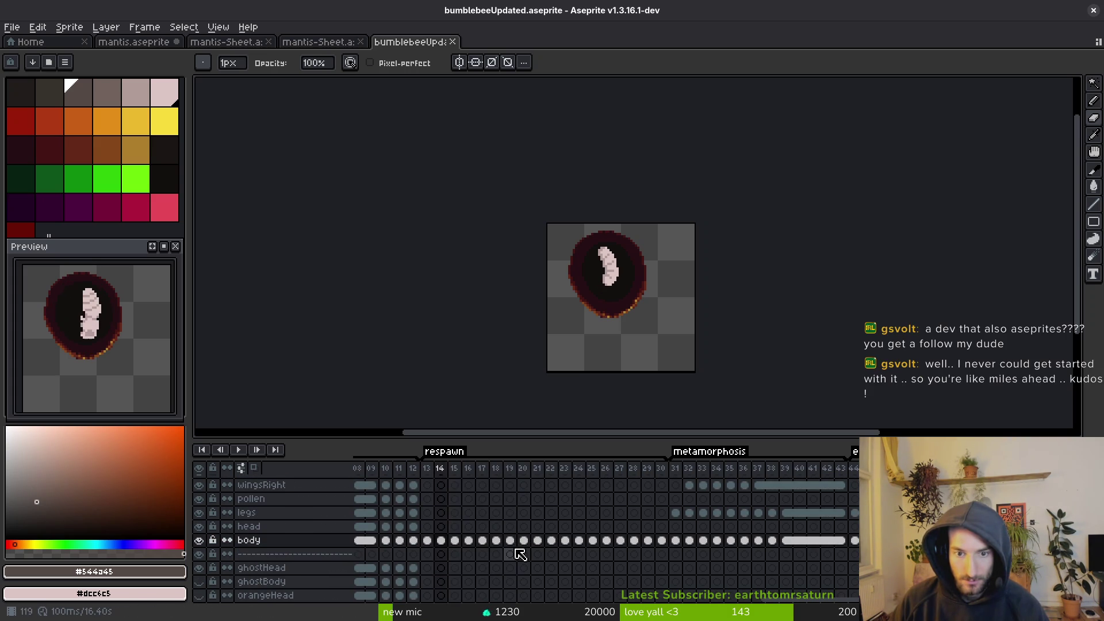
key("alt+l")
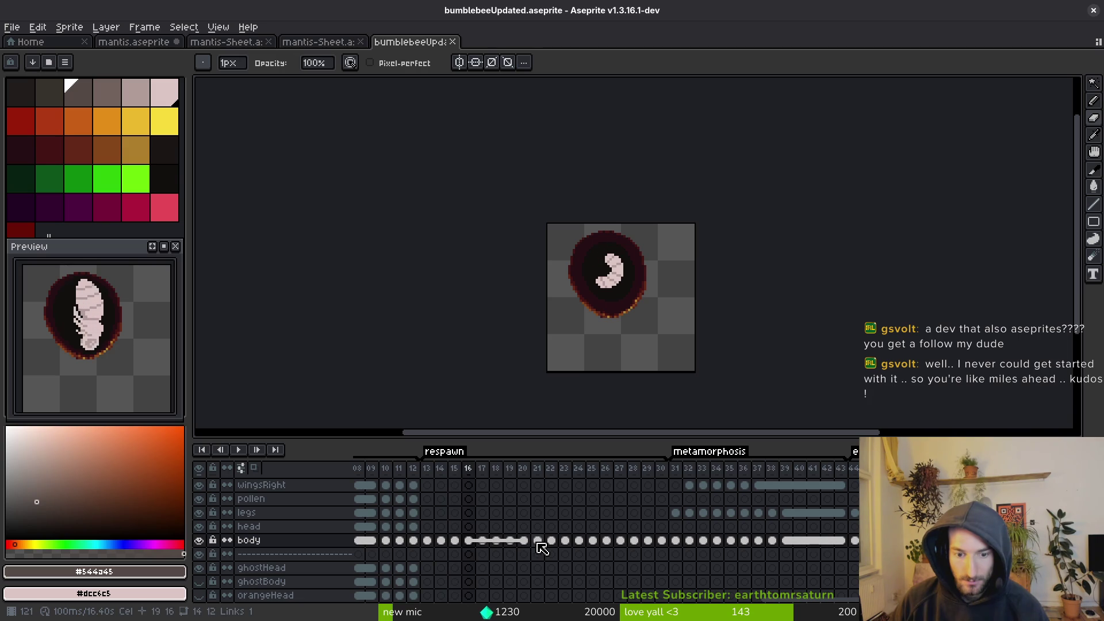
left_click(538, 542)
mouse_move(543, 548)
left_mouse_down()
mouse_move(592, 548)
mouse_move(564, 548)
mouse_move(578, 548)
left_mouse_up()
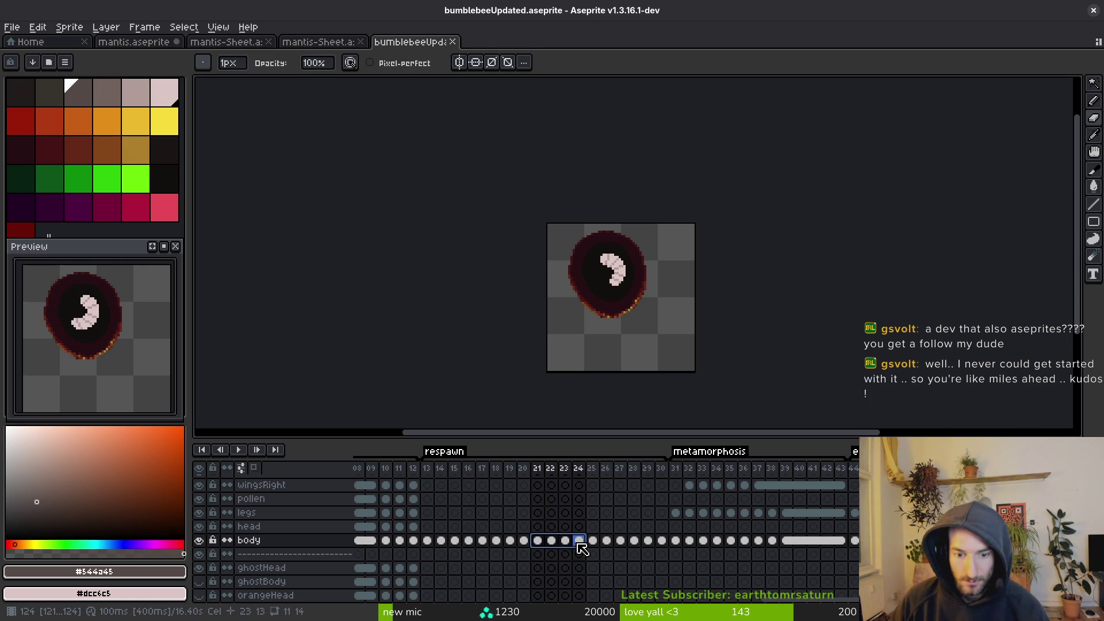
Review the body cels across frames 17–20, then step through frames 24–28 with the eyedropper.
left_click(525, 543)
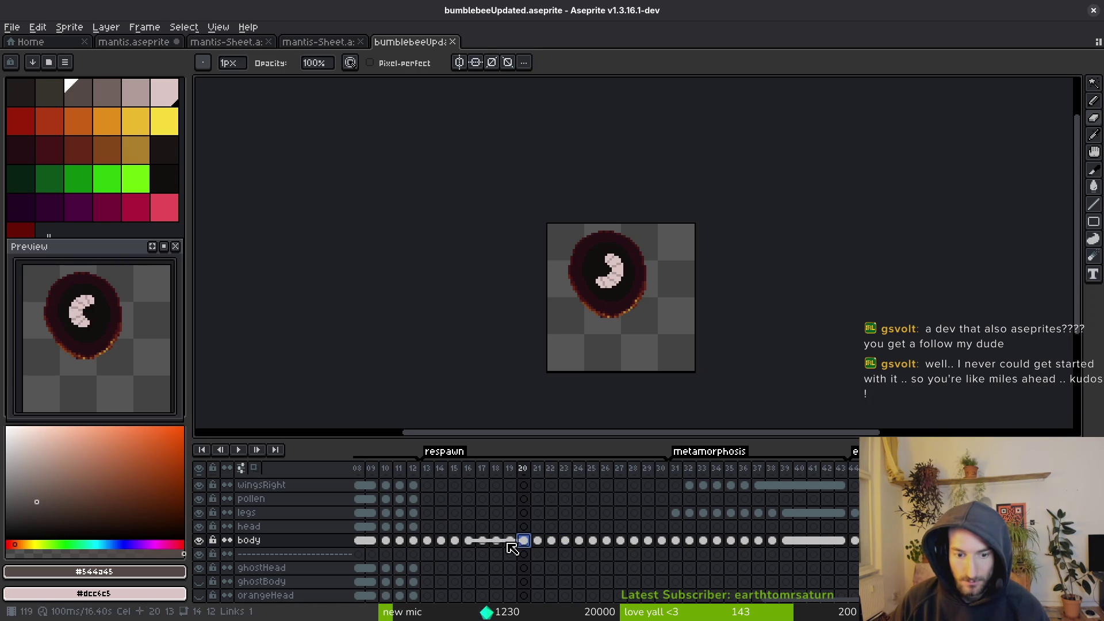
left_click(483, 543)
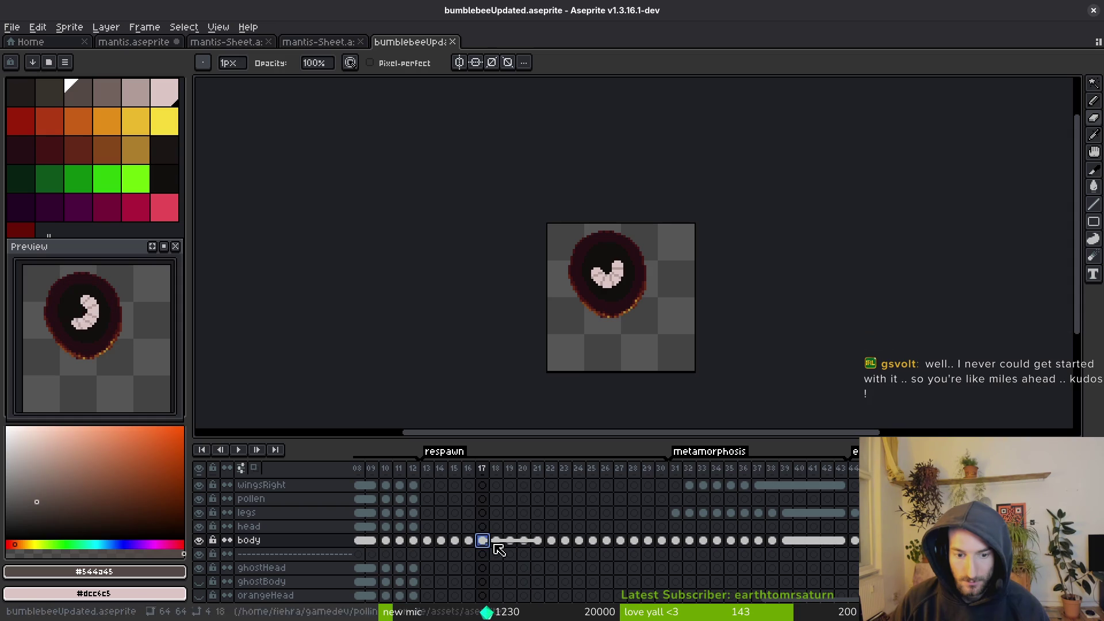
left_click(497, 542)
left_click(510, 543)
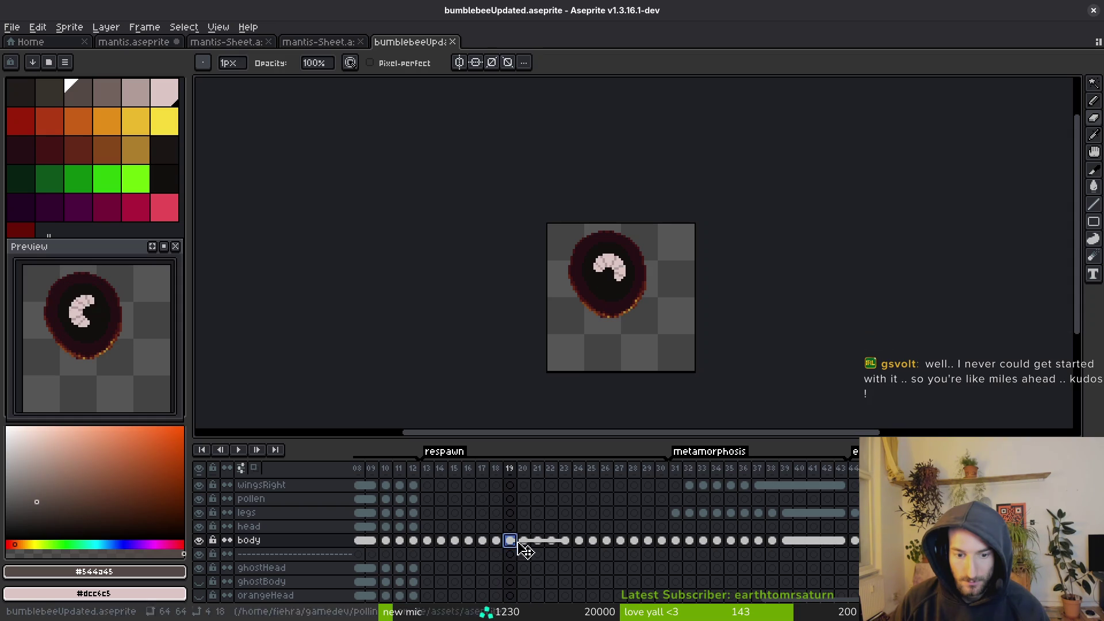
left_click(524, 542)
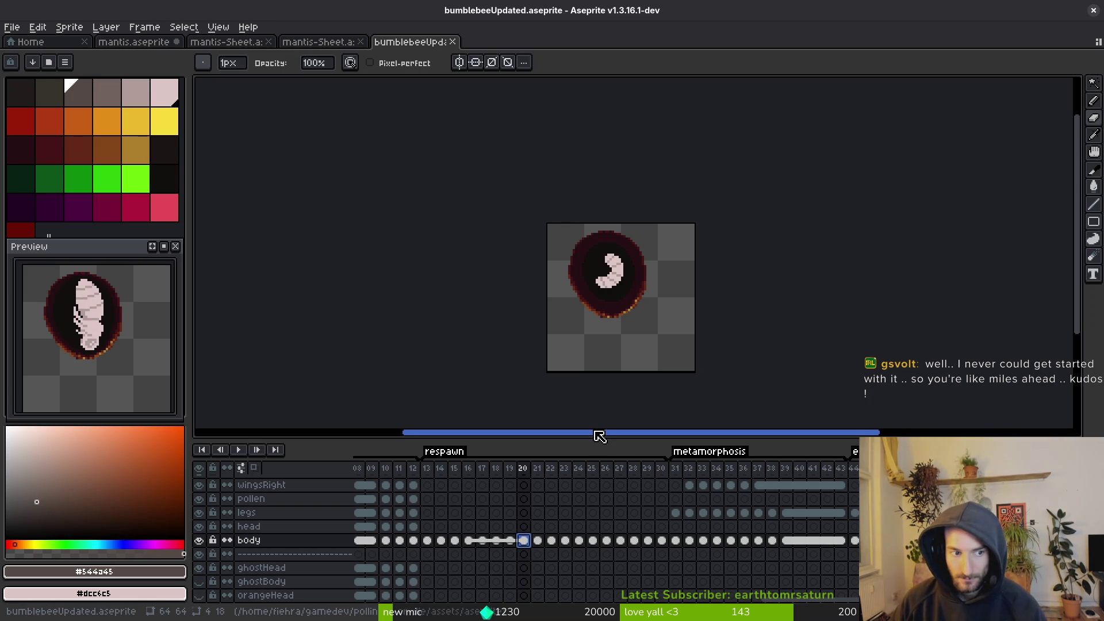
key("i")
key("Right")
key("Right")
key("Right")
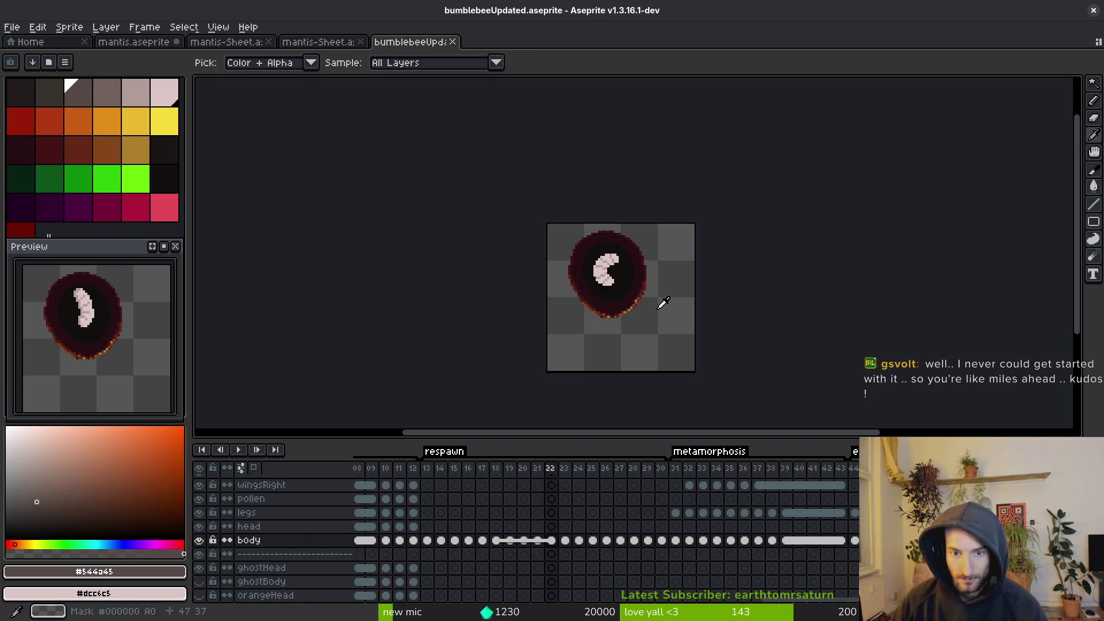
key("Right")
key("Right")
key("Right")
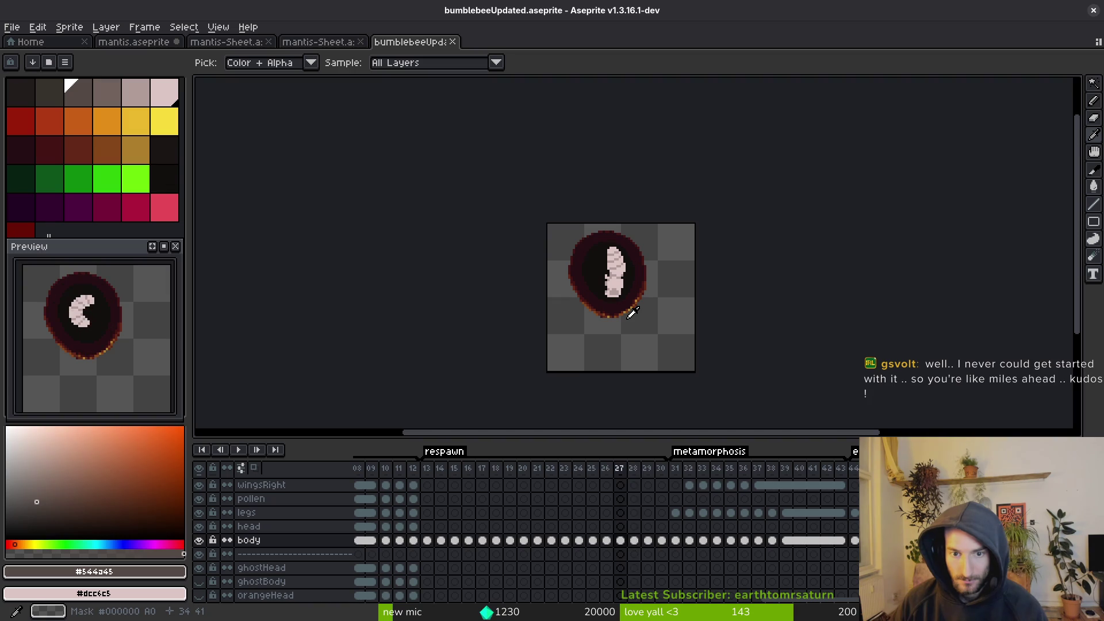
key("Left")
key("Right")
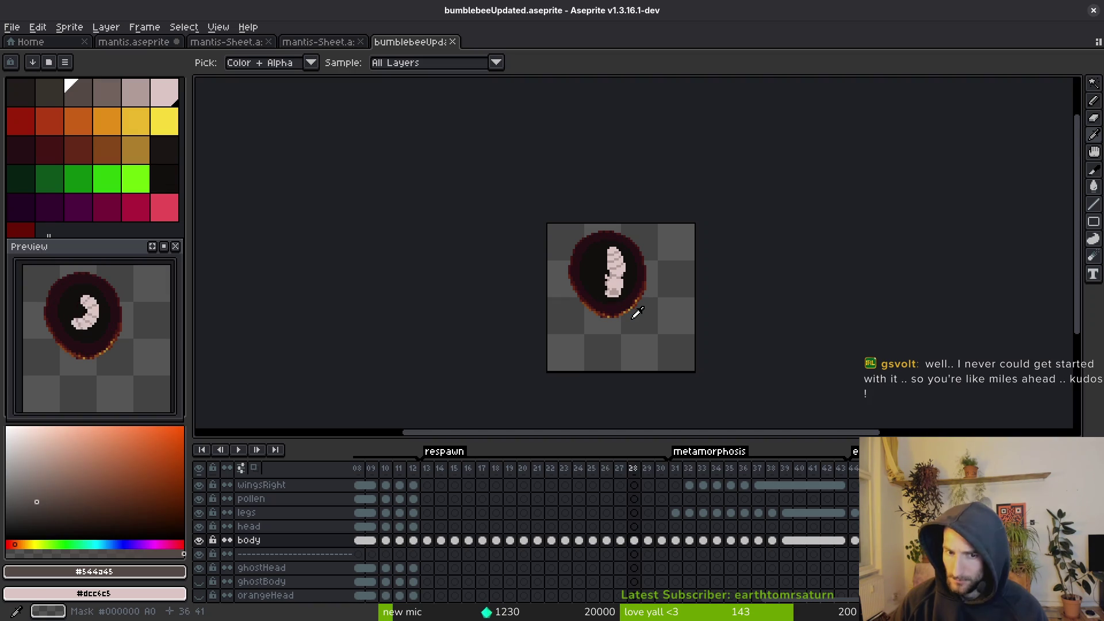
key("Left")
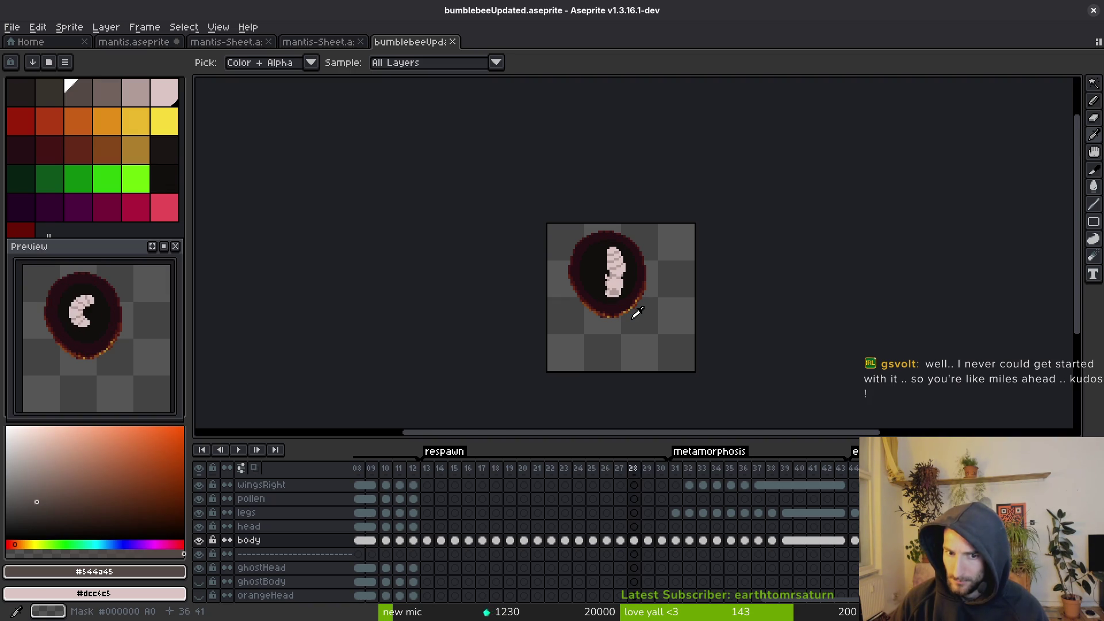
Select the body cel at frame 27, move to frame 25, and clear the frame selection.
left_click(620, 468)
left_click(626, 472)
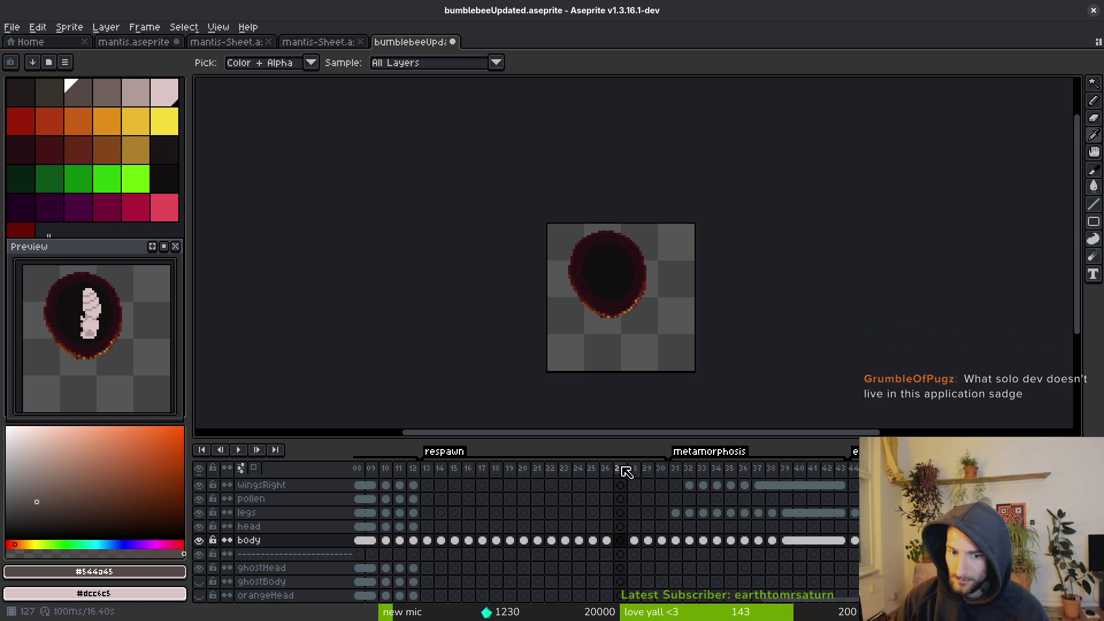
left_click(627, 471)
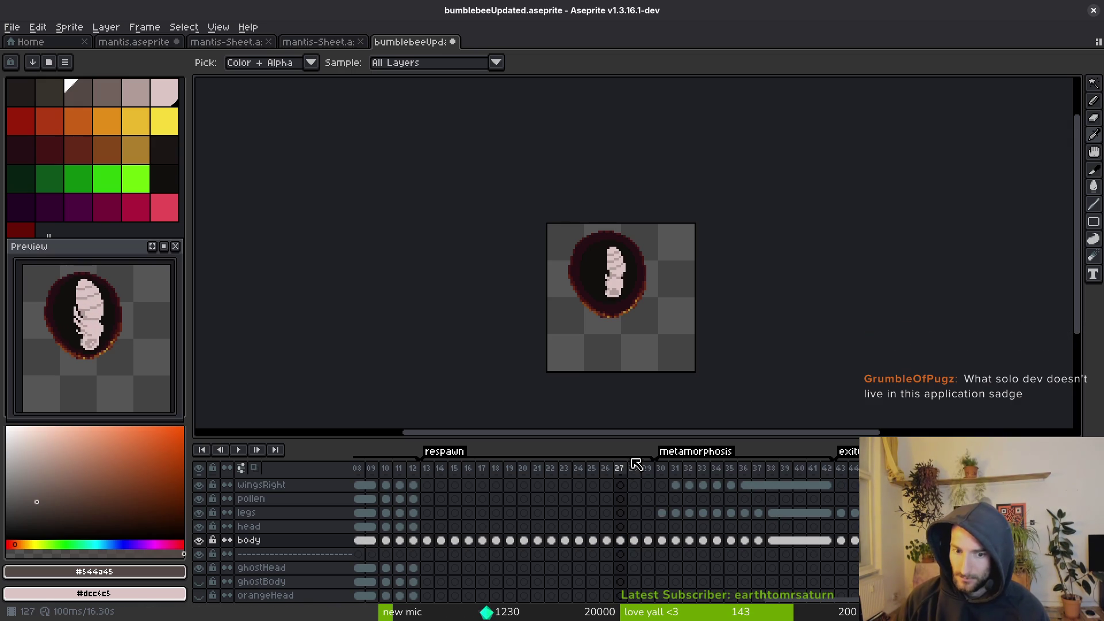
left_click(591, 468)
key("b")
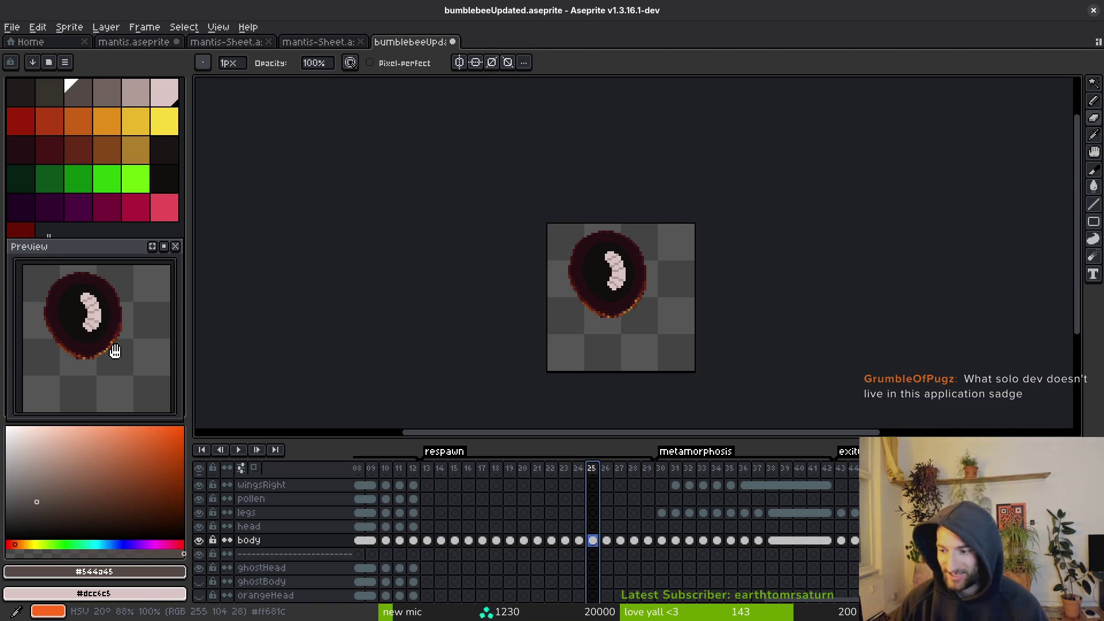
key("Escape")
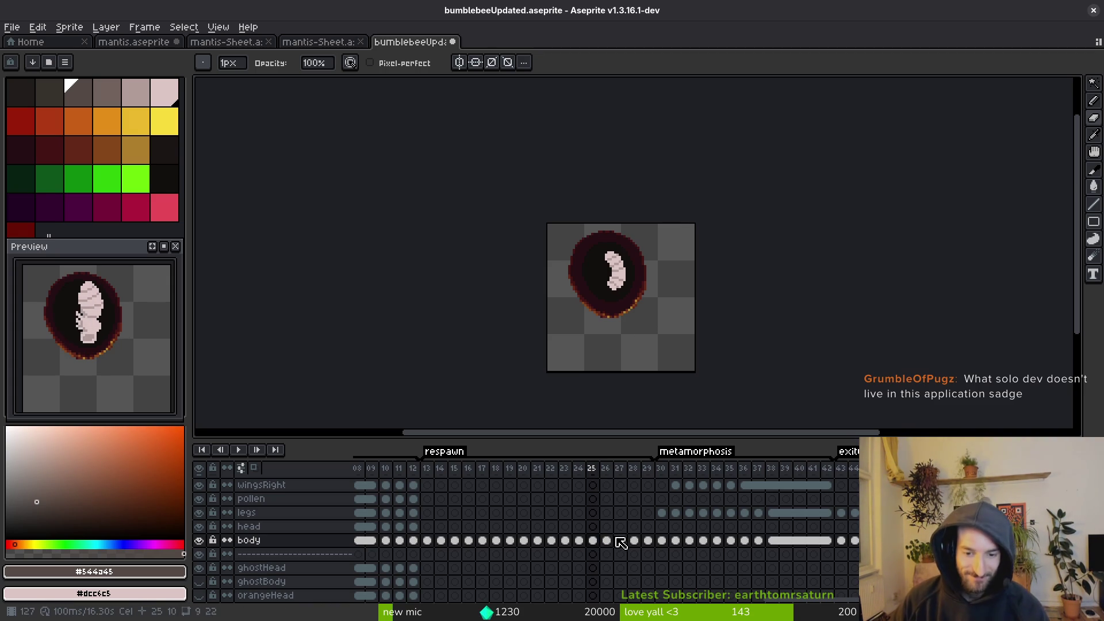
Save bumblebeeUpdated.aseprite.
key("ctrl+s")
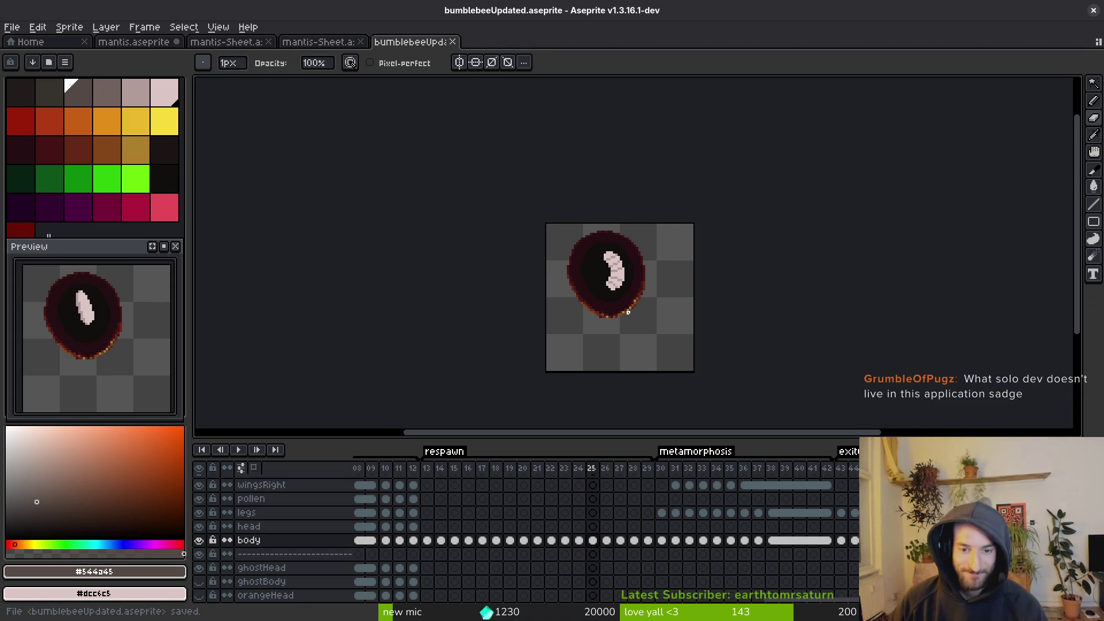
scroll(606, 327, "up", 2)
scroll(607, 328, "down", 5)
scroll(642, 330, "down", 2, "alt")
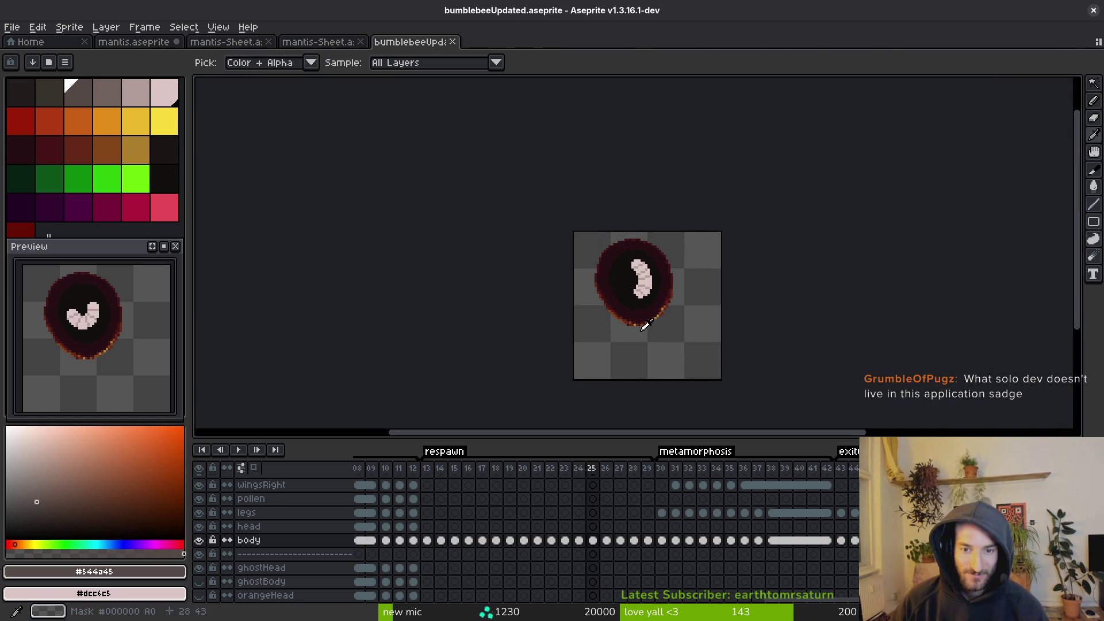
Zoom in on the bee and pick its yellow as the drawing colour.
scroll(646, 326, "down", 3, "alt")
scroll(753, 338, "down", 3, "alt")
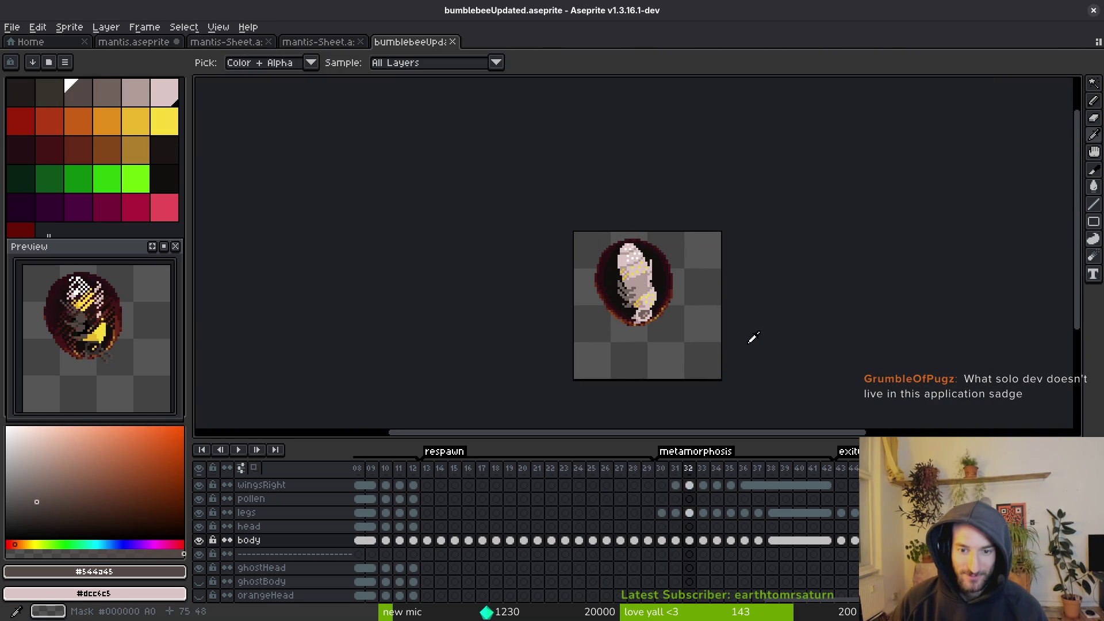
scroll(754, 338, "down", 8, "alt")
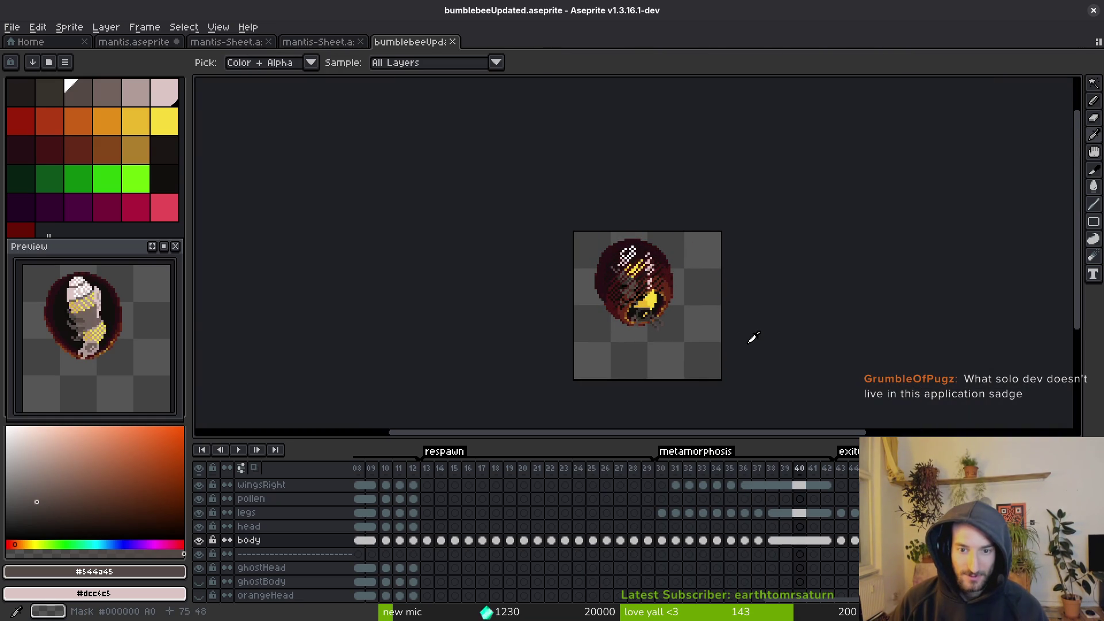
scroll(754, 338, "down", 2, "alt")
scroll(753, 339, "up", 6, "alt")
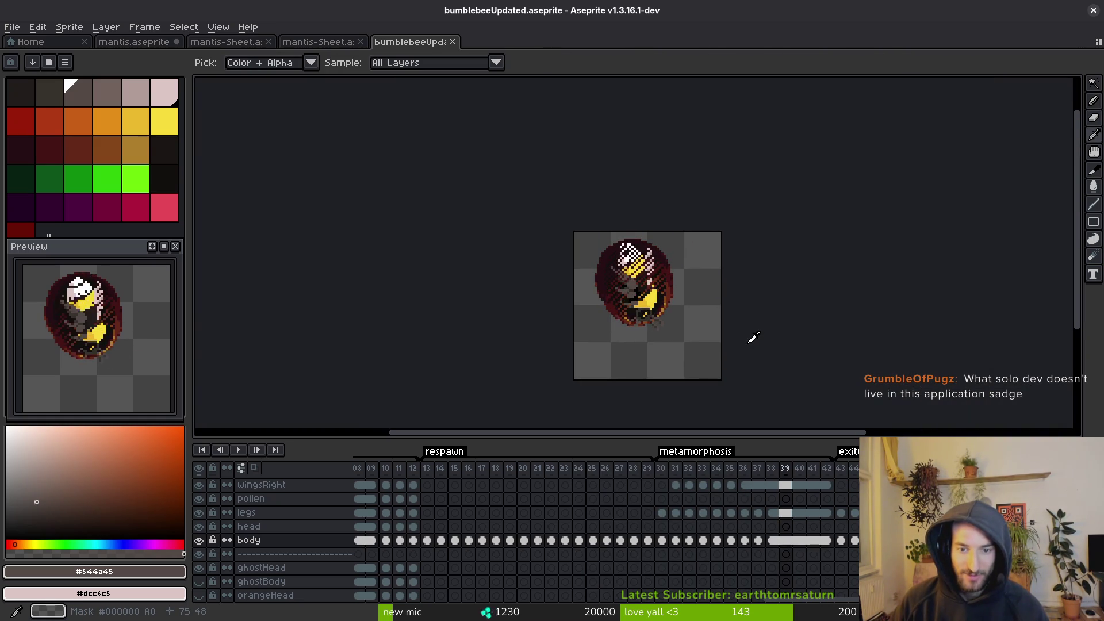
scroll(670, 325, "down", 2, "alt")
scroll(667, 316, "up", 4)
scroll(691, 326, "down", 3, "alt")
scroll(690, 326, "up", 2, "alt")
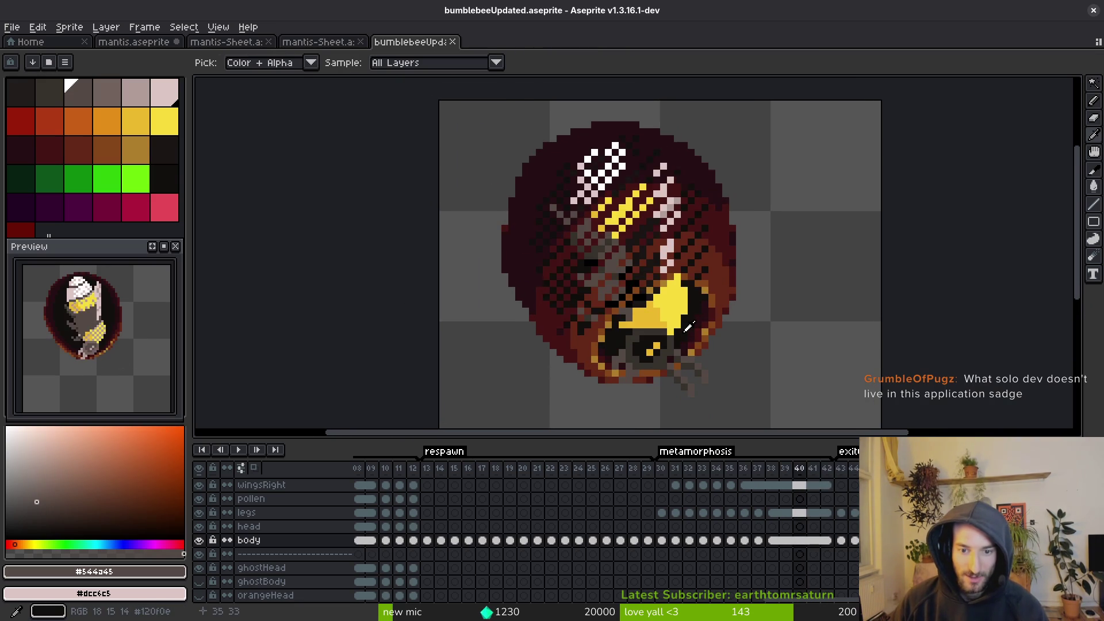
scroll(689, 327, "down", 4, "alt")
left_click(688, 327)
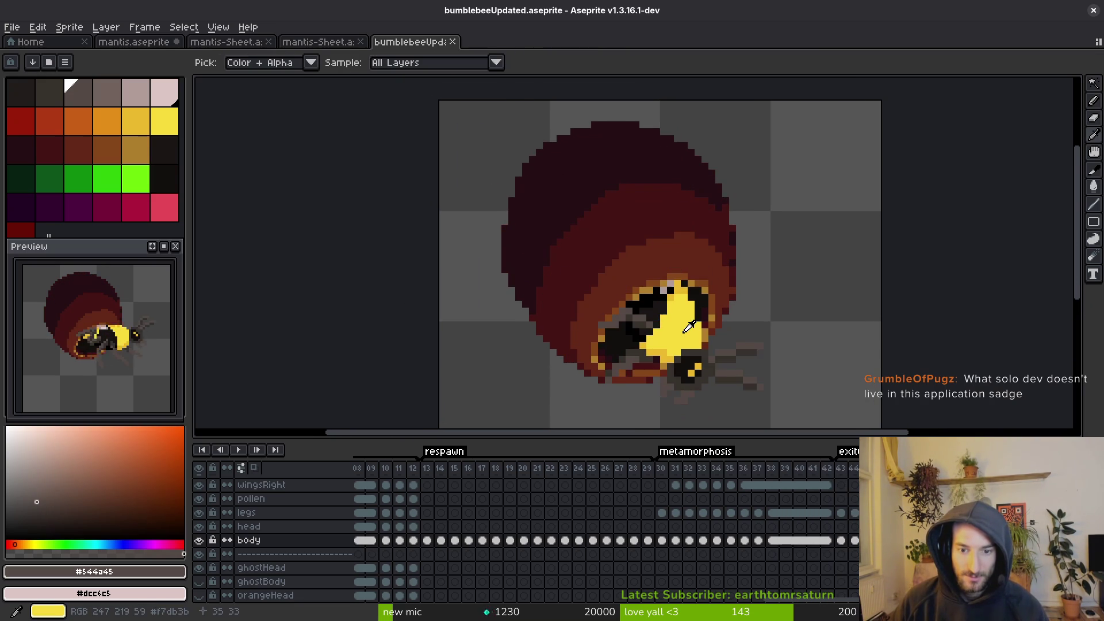
Work on the legs layer at frame 37, inspecting the bee, then save the file.
scroll(684, 328, "up", 5, "alt")
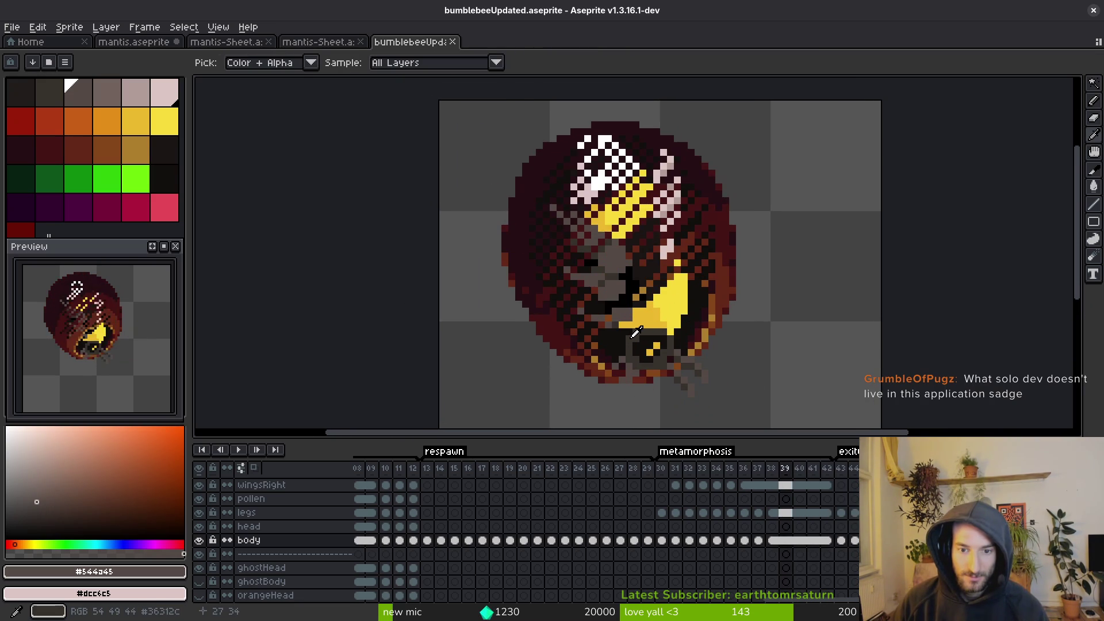
scroll(636, 331, "up", 3, "alt")
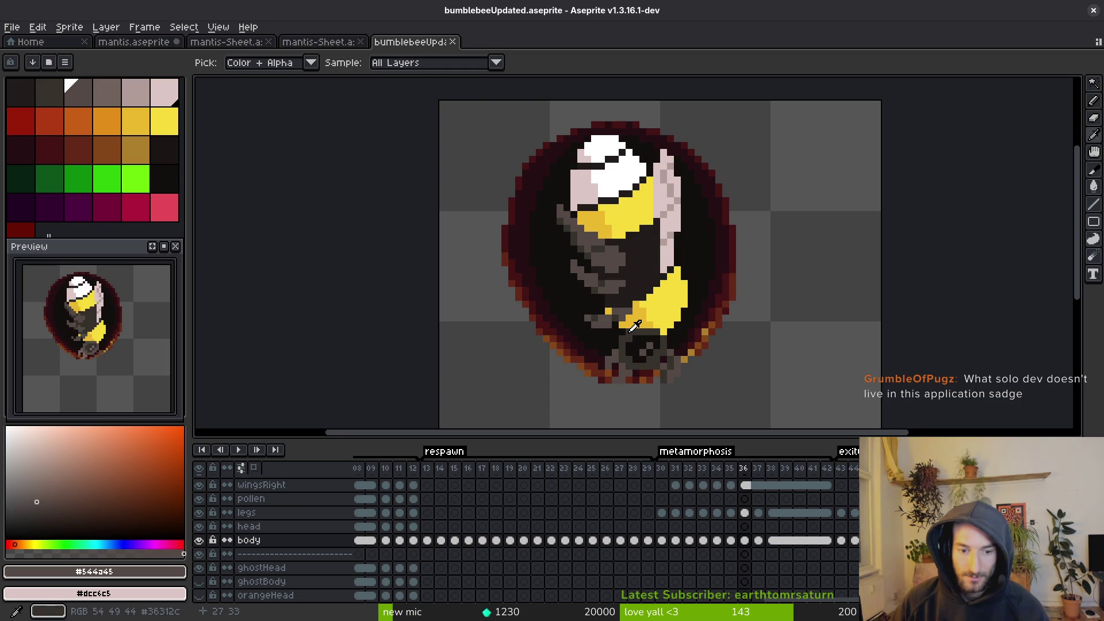
left_click(759, 512)
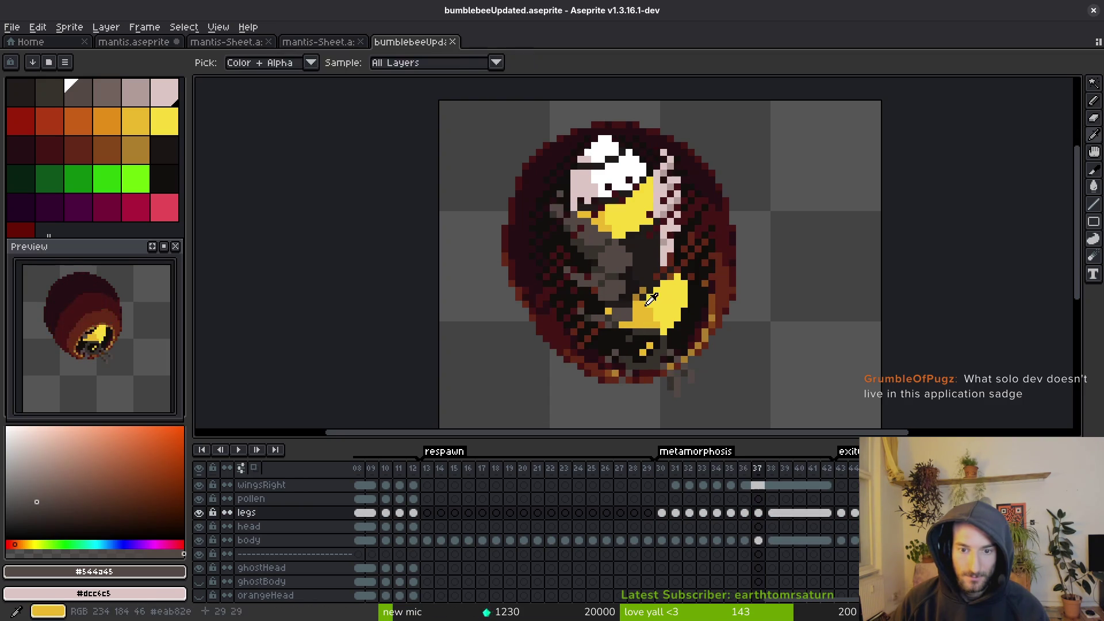
scroll(619, 323, "up", 2)
scroll(657, 344, "down", 2, "alt")
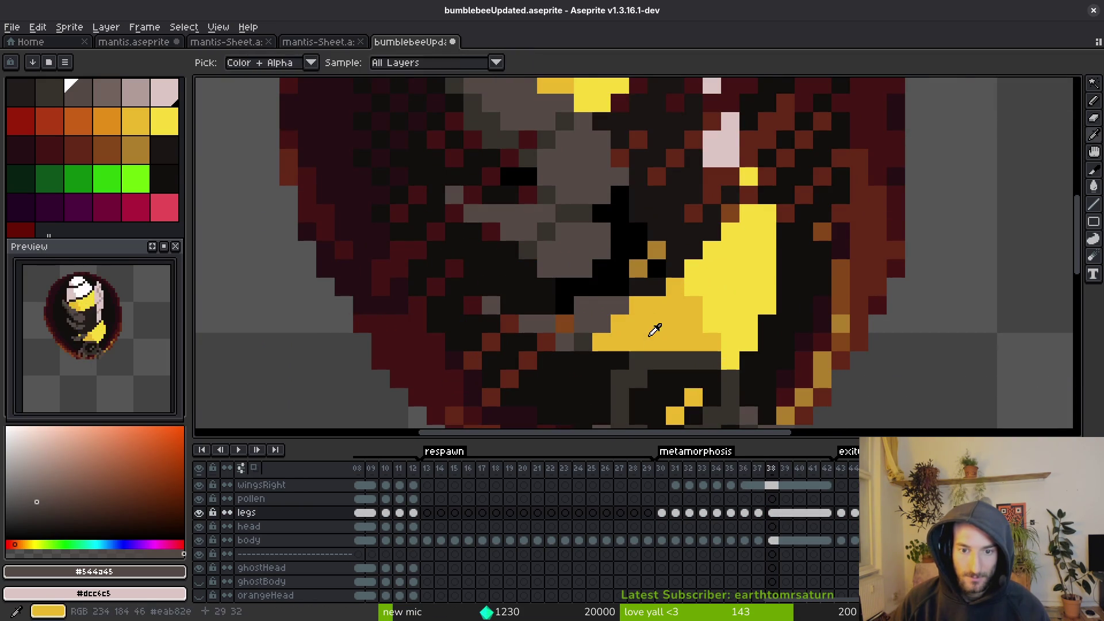
scroll(644, 323, "down", 2, "alt")
scroll(654, 325, "up", 2, "alt")
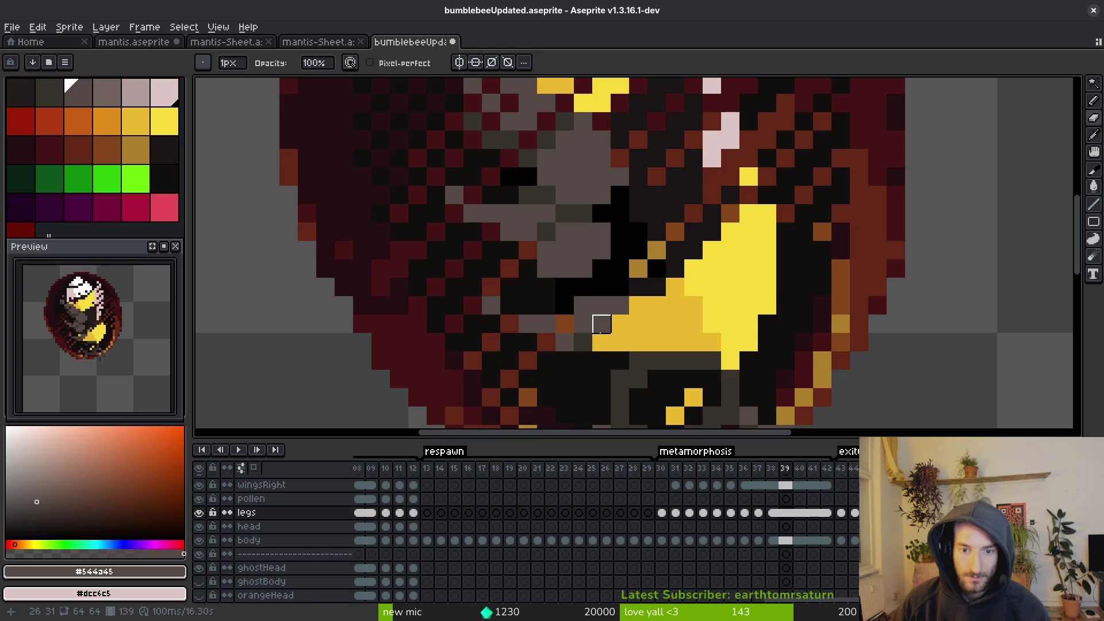
scroll(602, 324, "up", 2, "alt")
scroll(581, 340, "down", 3)
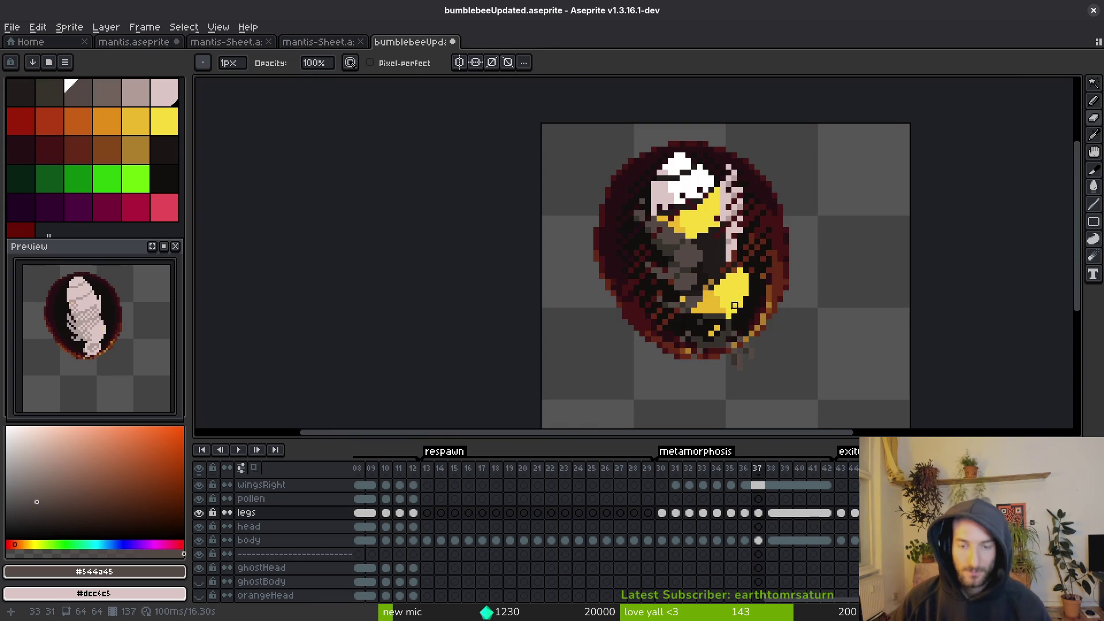
scroll(741, 307, "down", 6, "alt")
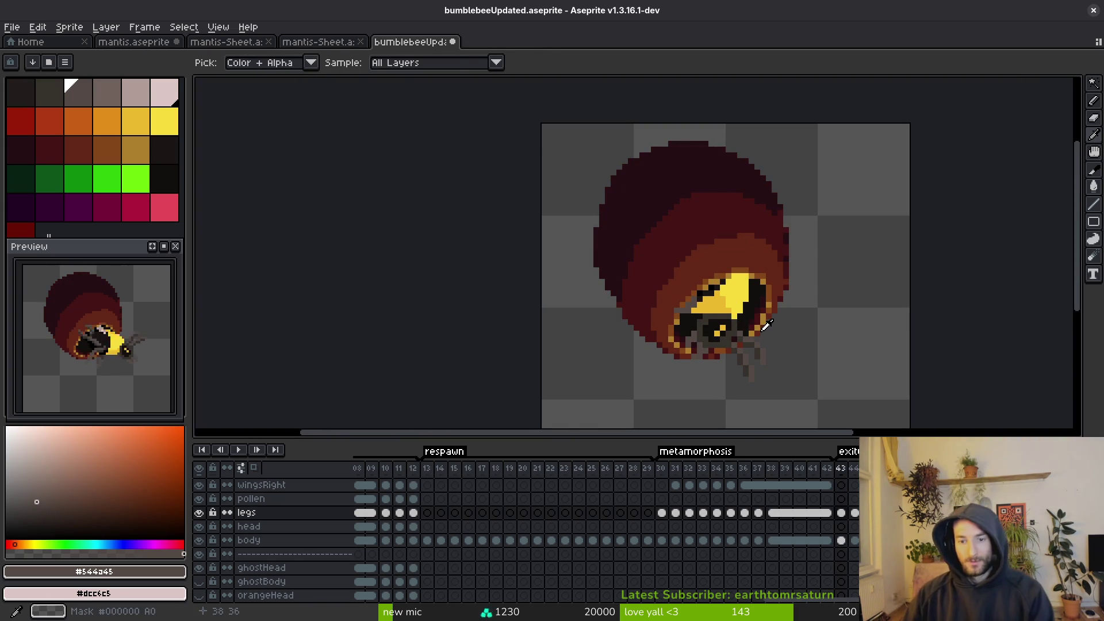
scroll(765, 331, "down", 3)
key("ctrl+s")
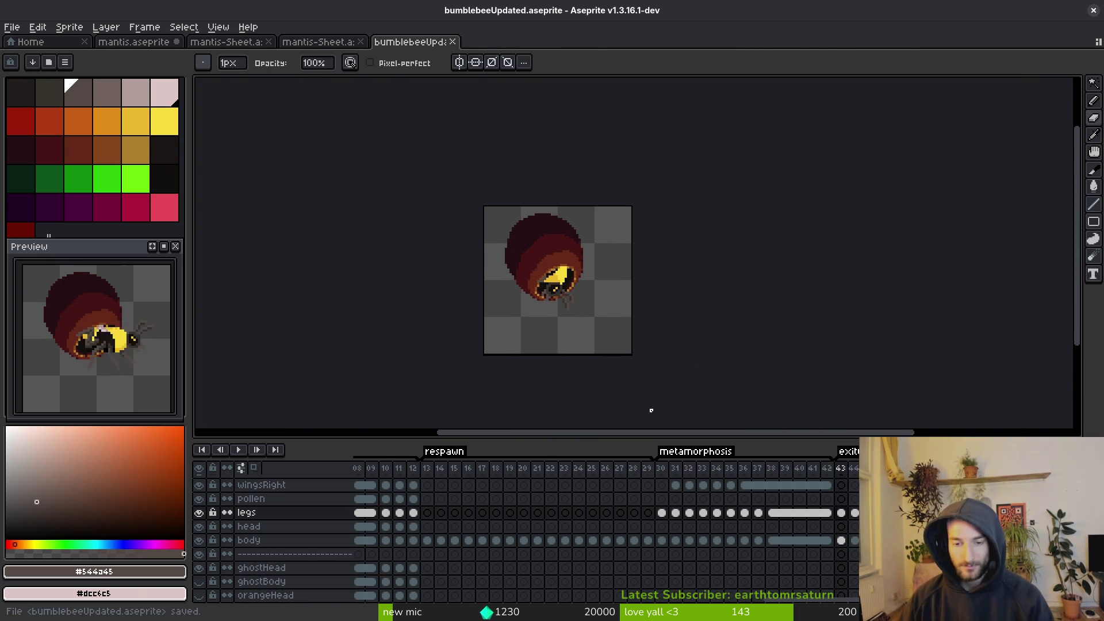
left_click_drag(740, 437, 735, 357)
scroll(633, 477, "up", 2)
scroll(555, 486, "right", 5)
scroll(555, 486, "left", 6)
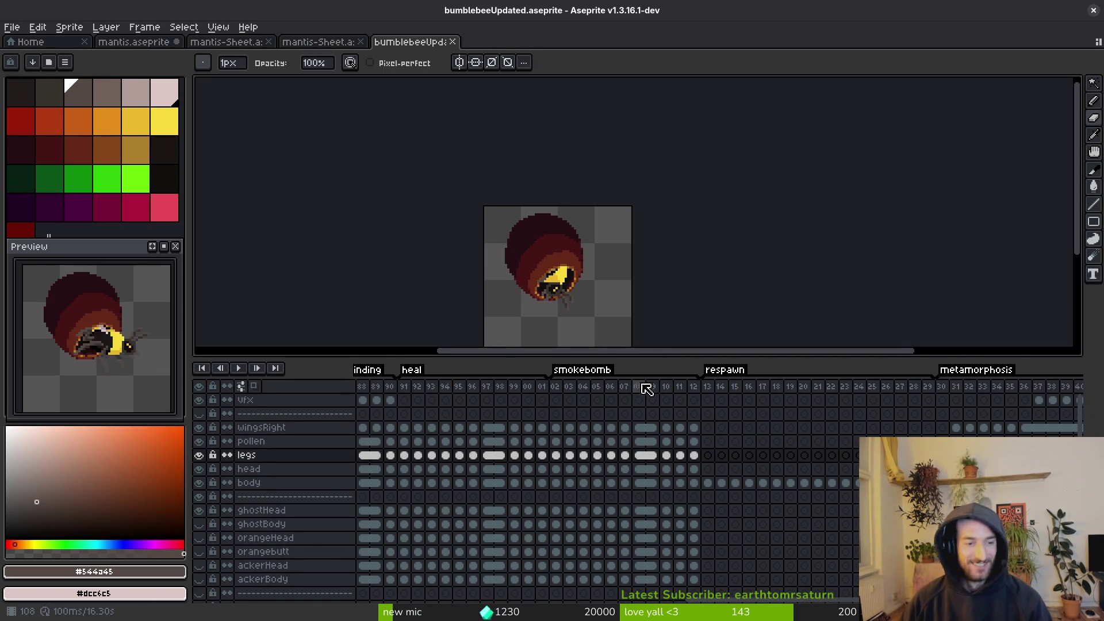
key("ctrl+e")
left_click(429, 207)
key("ctrl+e")
left_click(271, 171)
left_click(253, 188)
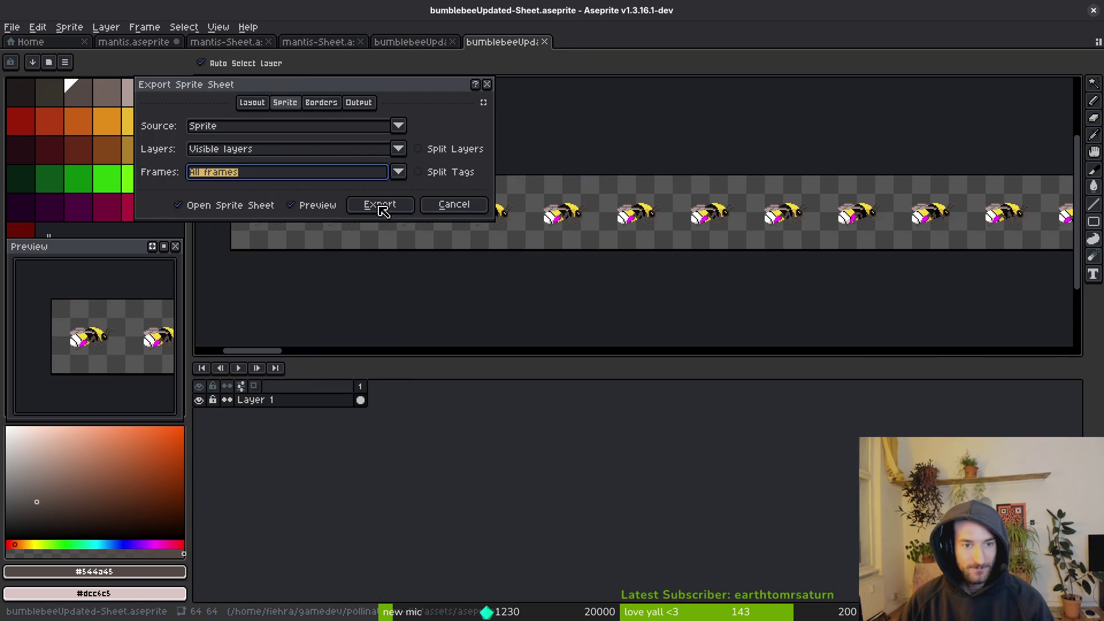
left_click(446, 174)
left_click(454, 204)
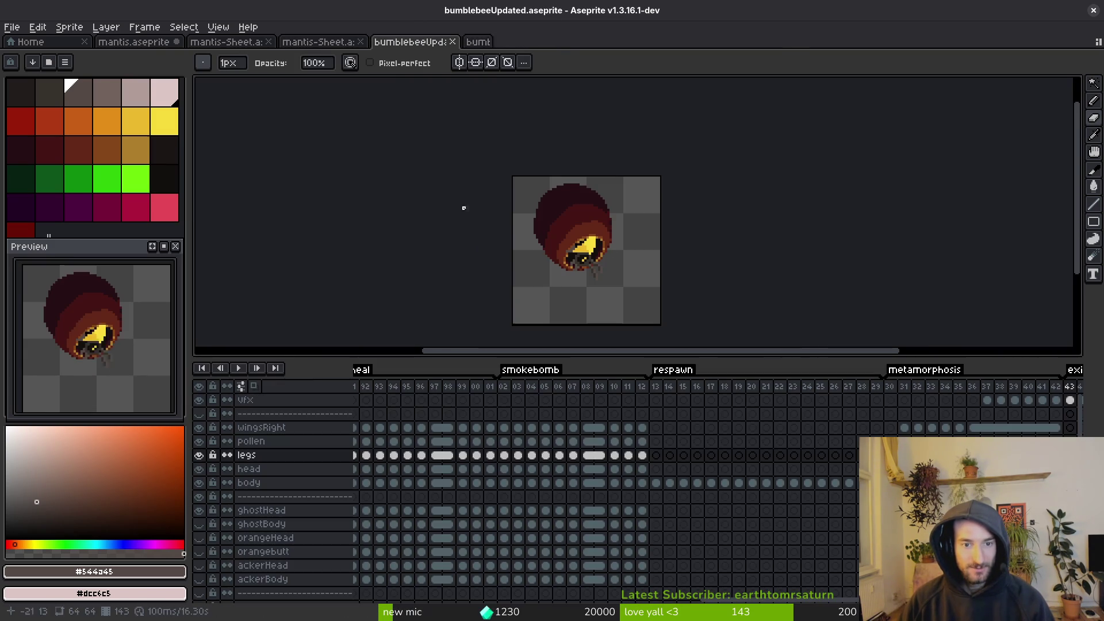
left_click(199, 441)
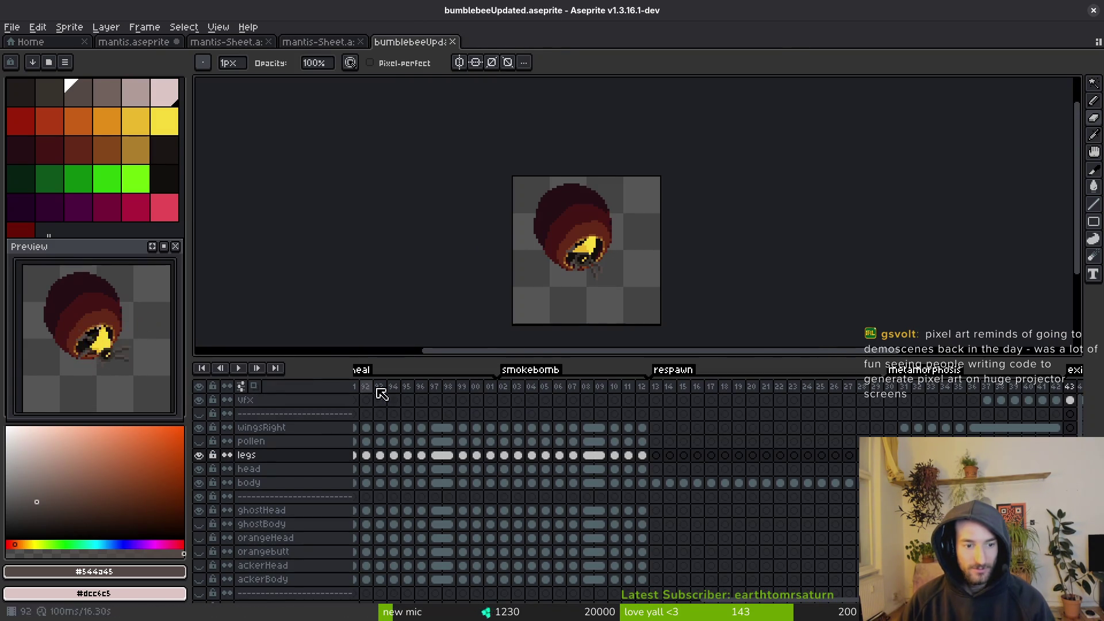
key("ctrl+e")
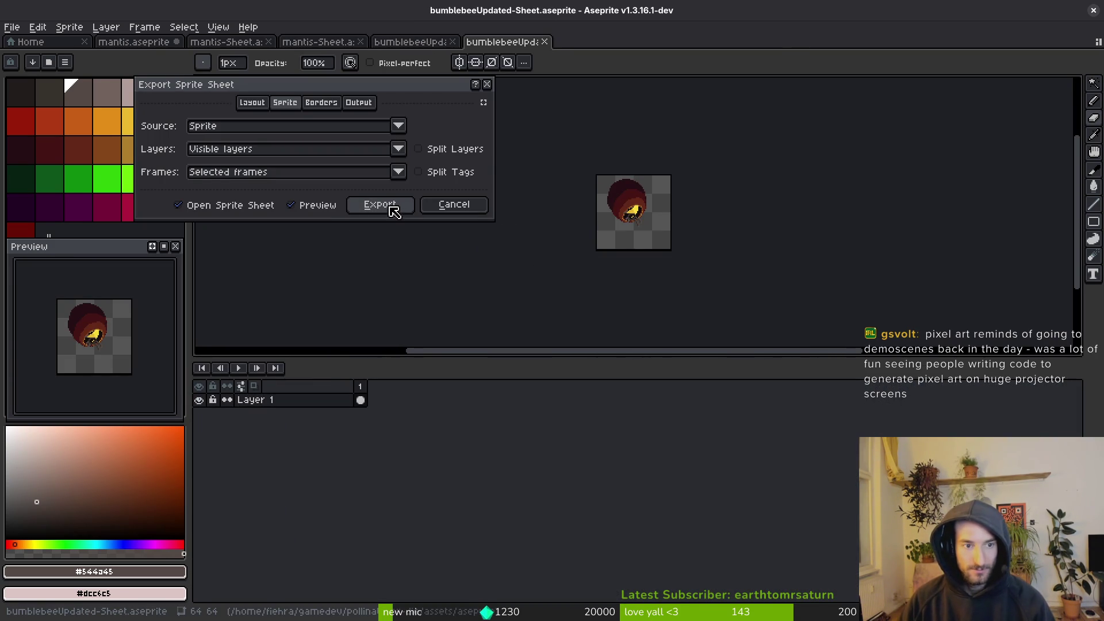
left_click(244, 175)
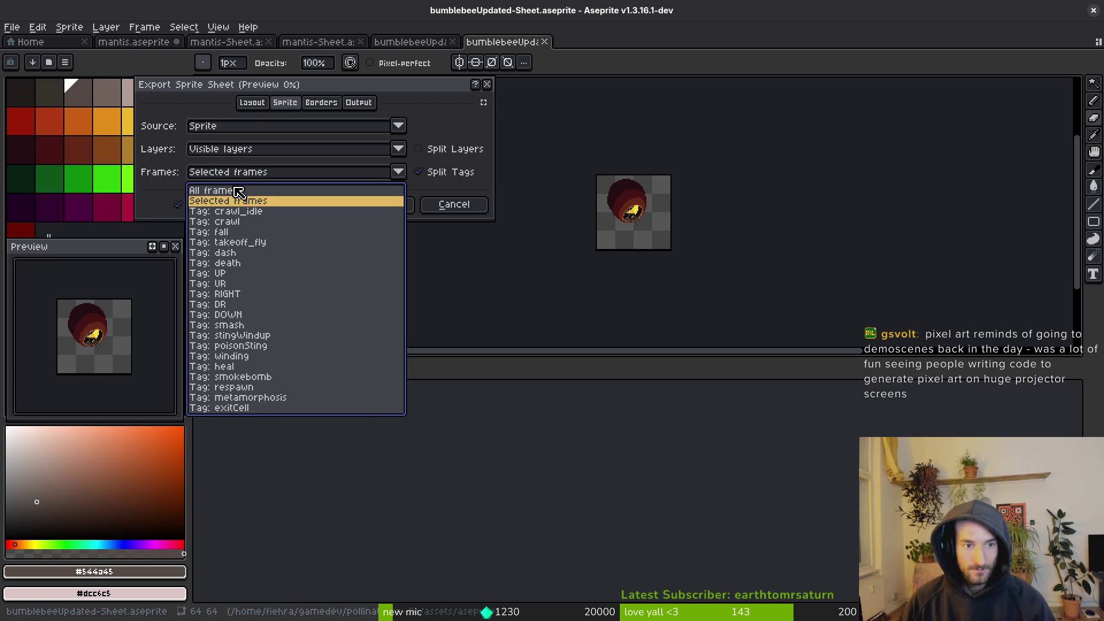
left_click(238, 191)
left_click_drag(652, 202, 624, 99)
scroll(606, 244, "up", 4)
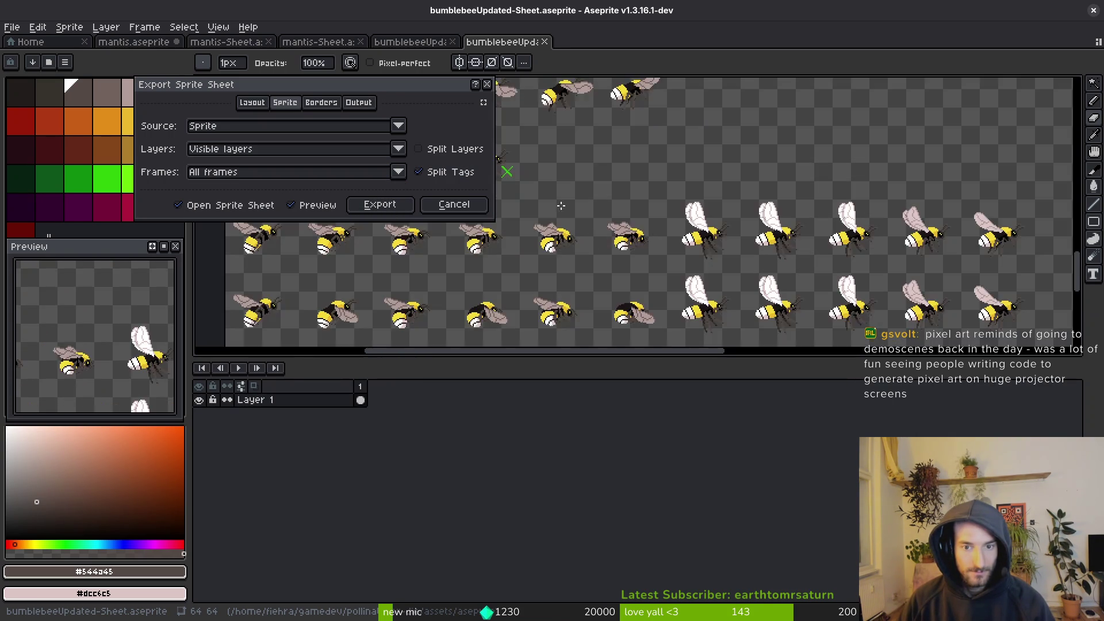
scroll(603, 269, "up", 2)
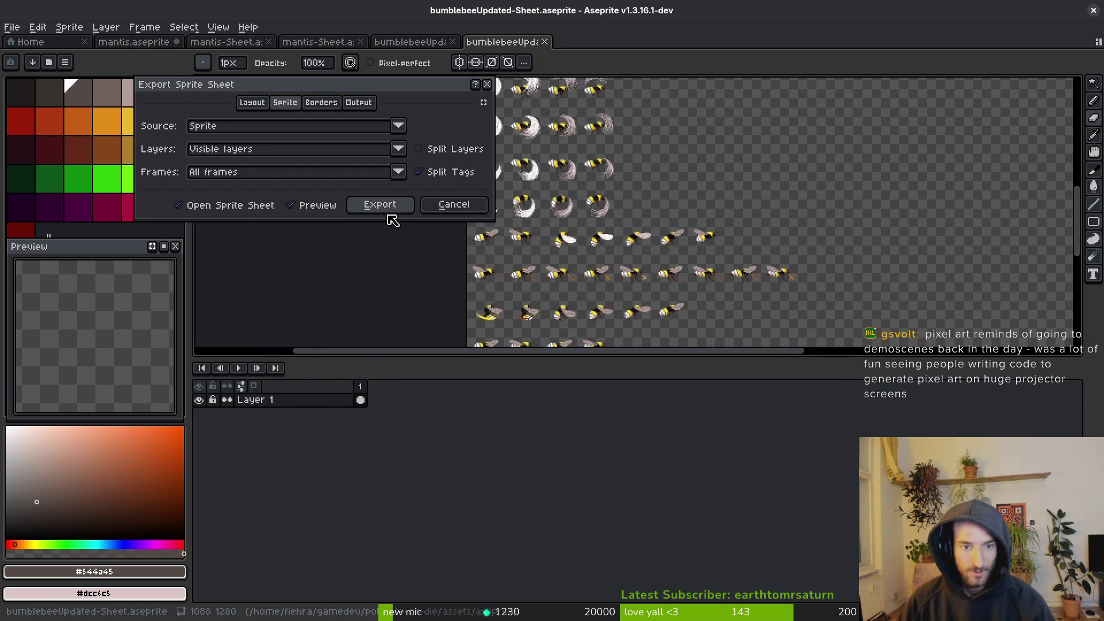
left_click(380, 205)
left_click_drag(610, 359, 601, 541)
scroll(643, 320, "down", 5)
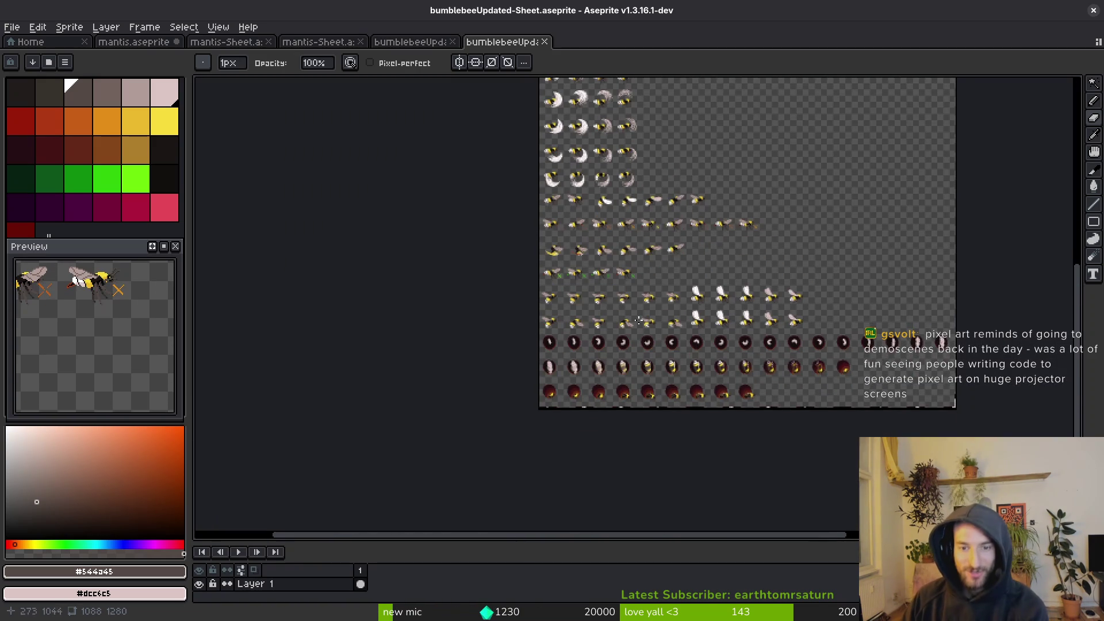
scroll(643, 320, "up", 2)
scroll(673, 374, "right", 2)
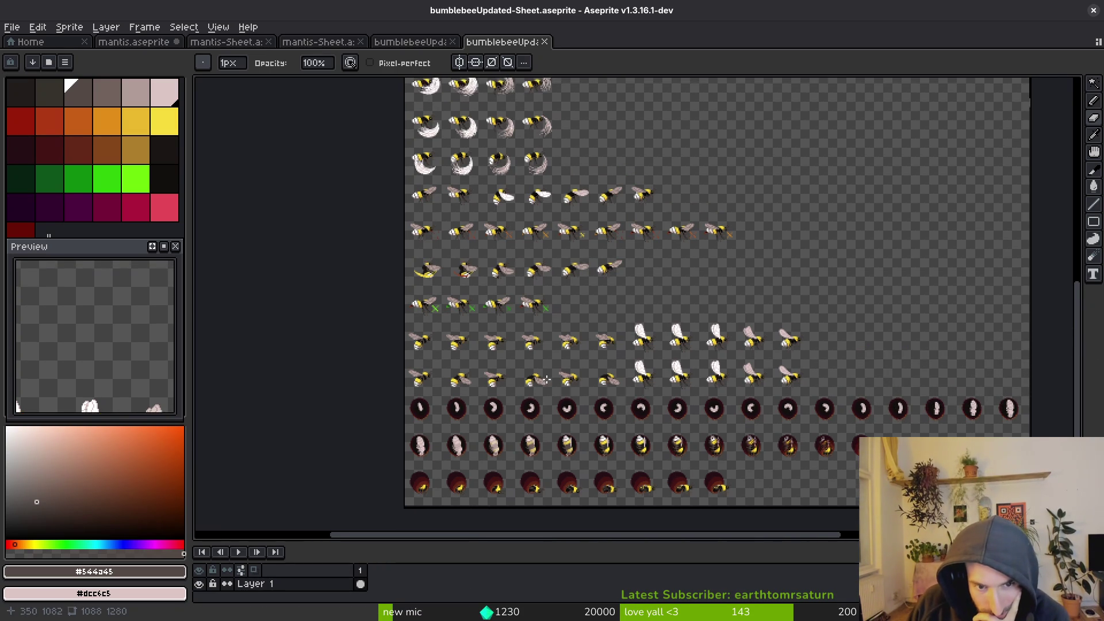
scroll(521, 345, "up", 1)
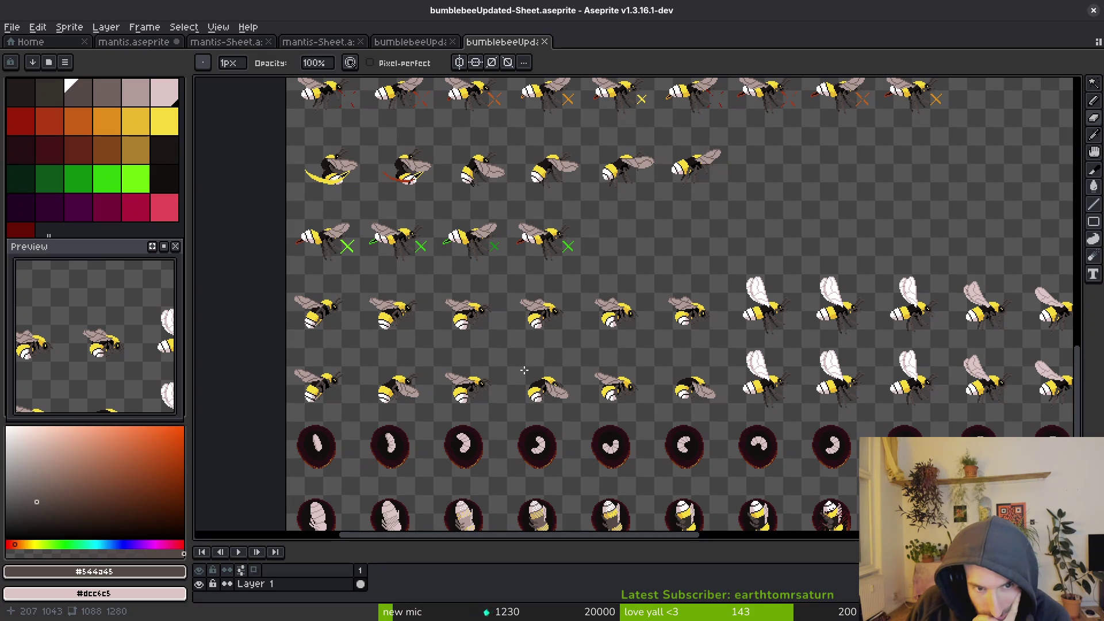
scroll(613, 332, "down", 1)
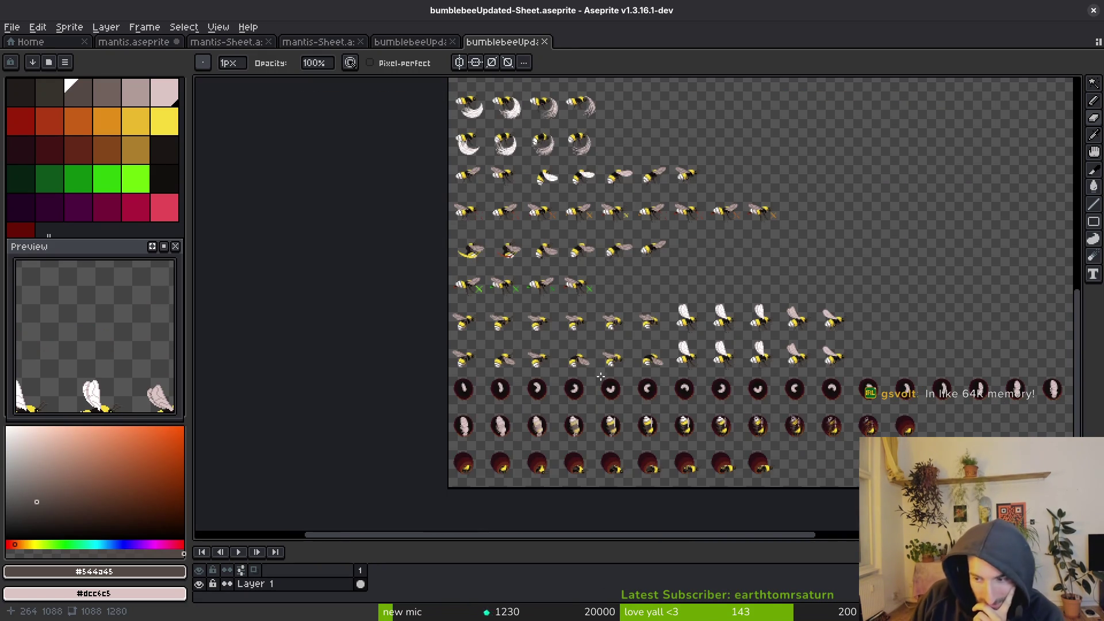
scroll(613, 360, "up", 1)
scroll(627, 406, "down", 1)
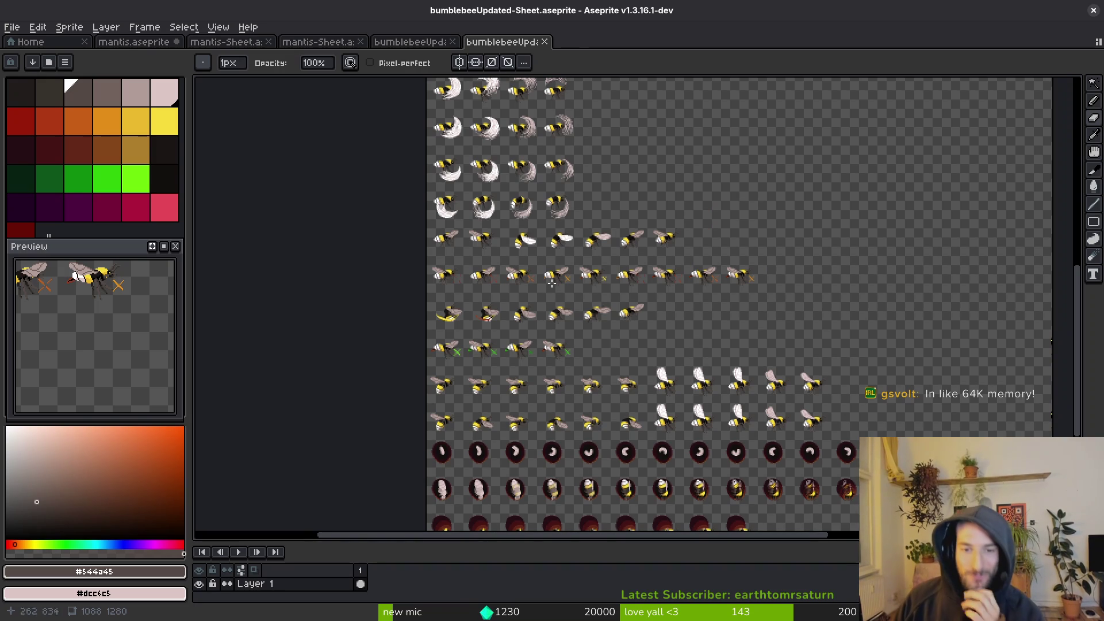
left_click_drag(534, 309, 530, 342)
left_click_drag(550, 305, 551, 346)
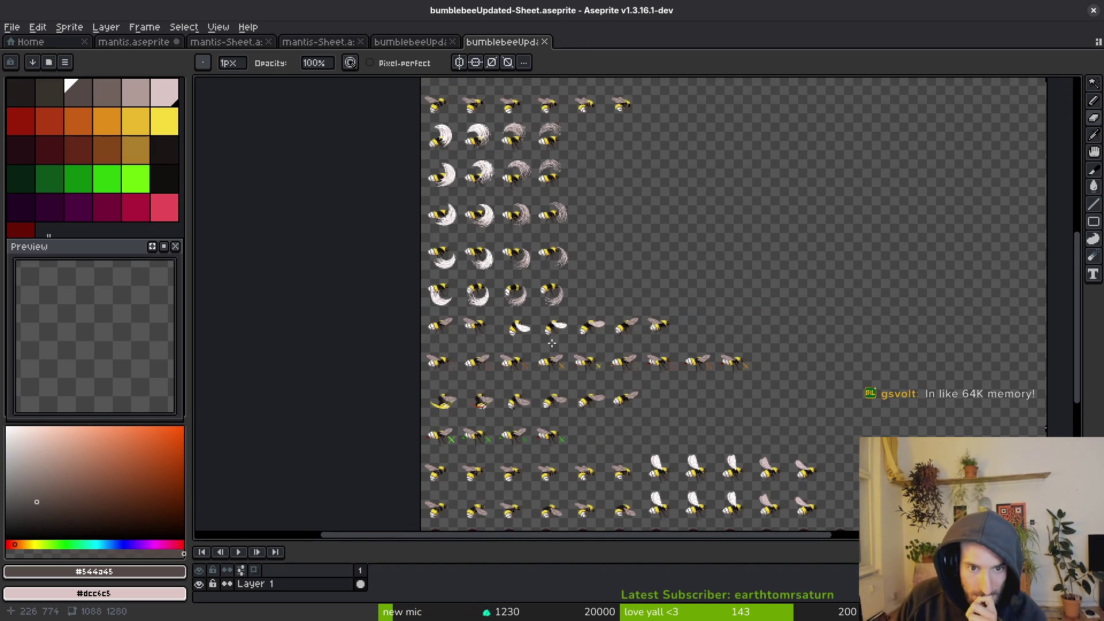
left_click_drag(571, 219, 573, 294)
left_click_drag(599, 182, 595, 230)
left_click_drag(556, 173, 545, 282)
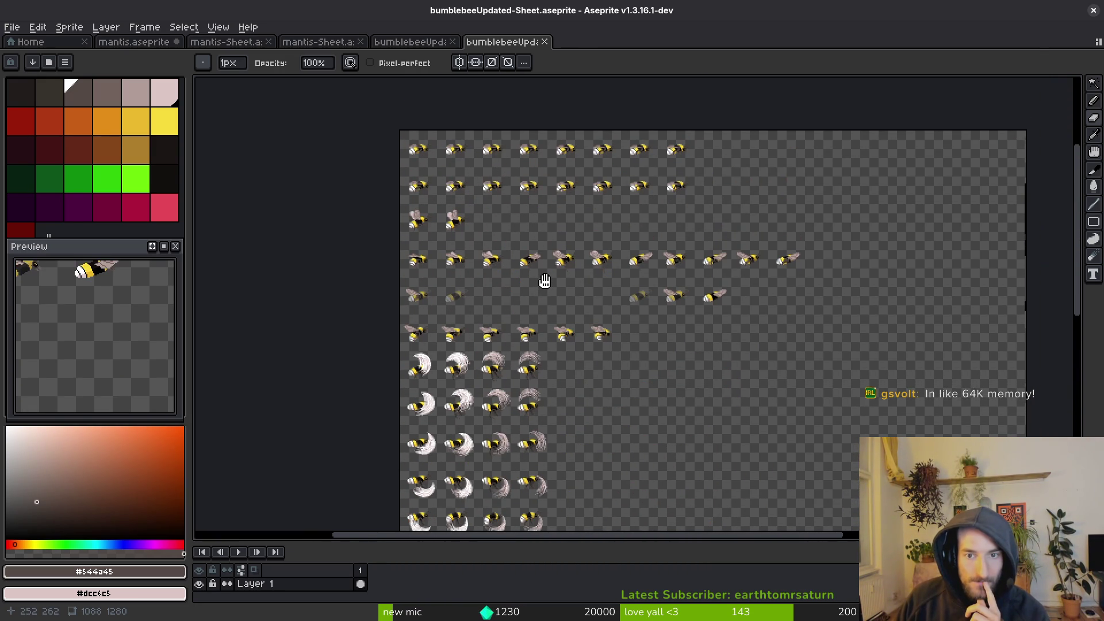
scroll(542, 373, "down", 2)
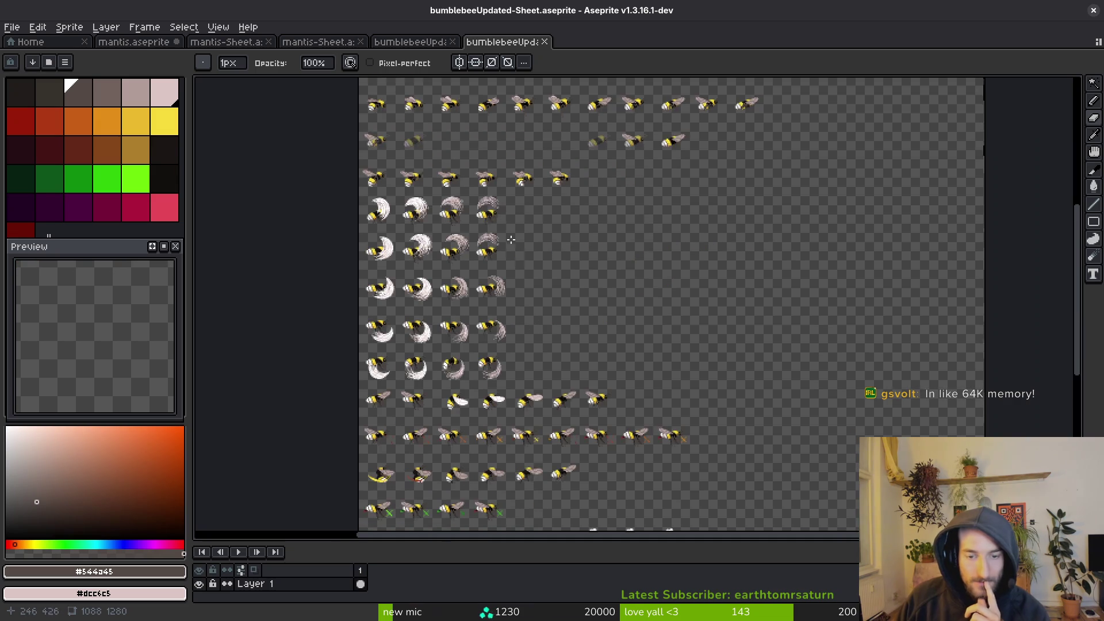
scroll(545, 291, "up", 4)
scroll(547, 263, "down", 5)
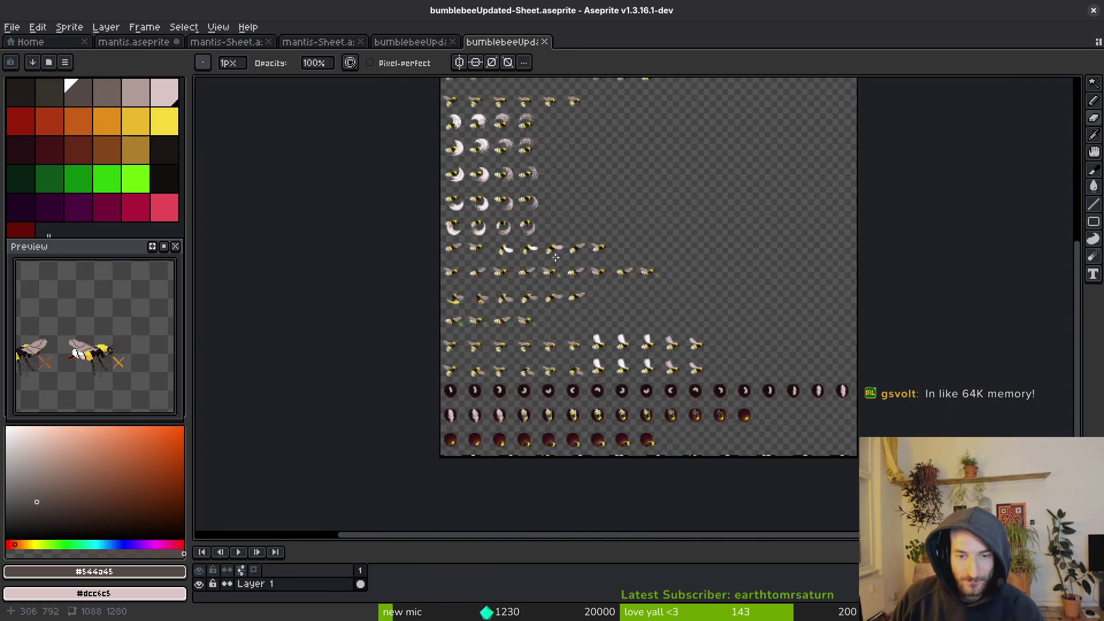
Export the sprite sheet over art/player/bumblebee-Sheet.png, confirming the overwrite.
key("ctrl+shift+e")
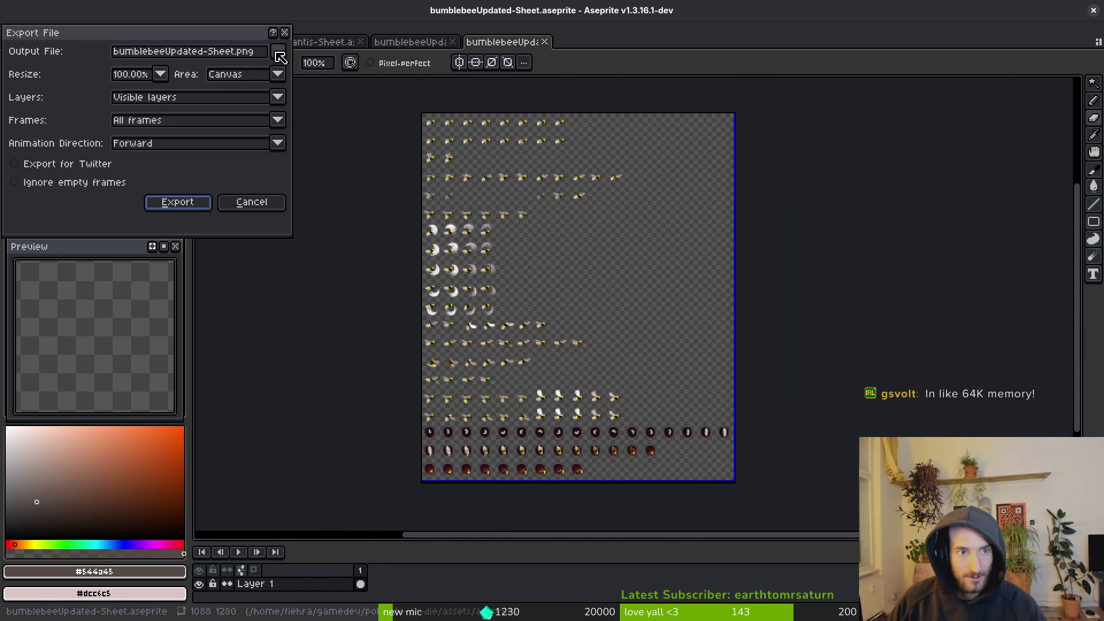
left_click(279, 53)
left_click(302, 71)
left_click(171, 109)
double_click(184, 167)
double_click(998, 165)
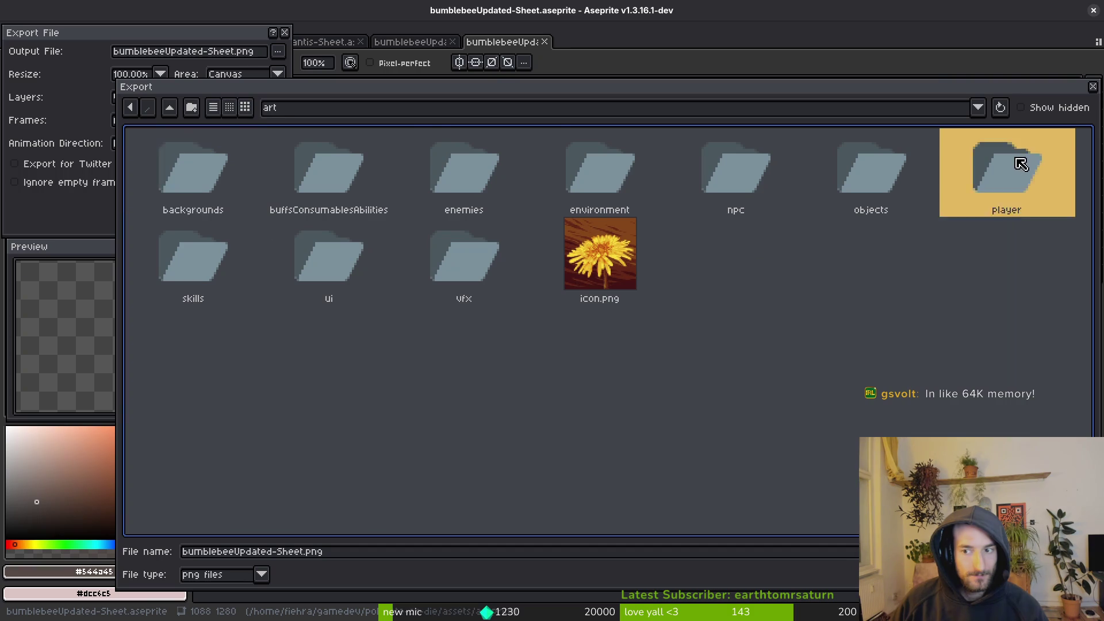
left_click(196, 179)
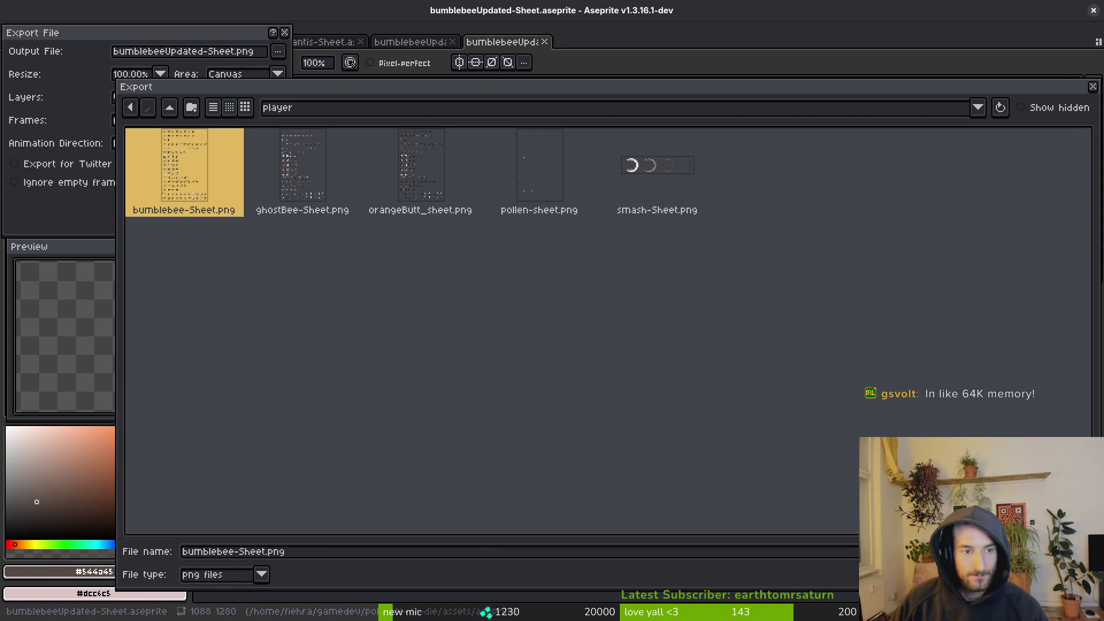
key("Return")
left_click(478, 348)
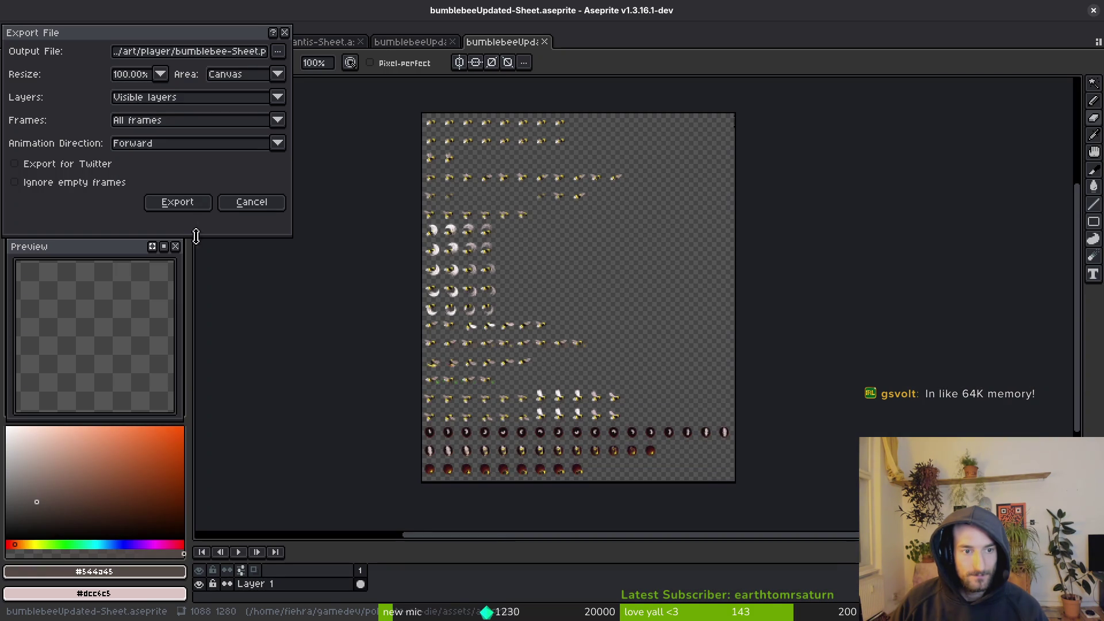
left_click(177, 205)
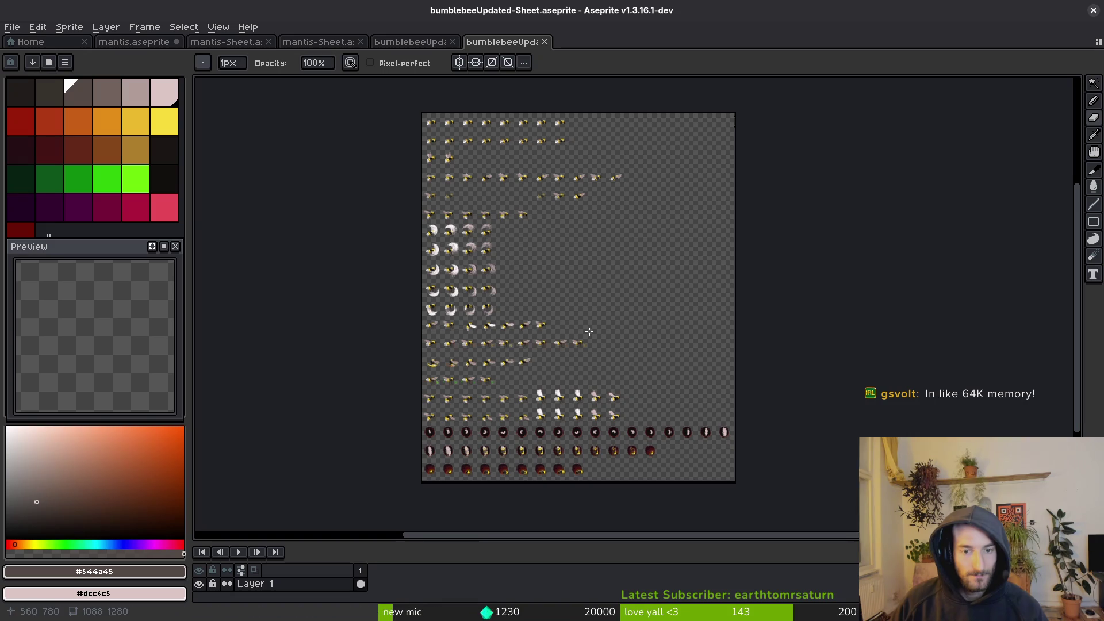
Switch to Godot and open player.tscn through the quick scene search.
key("alt+Tab")
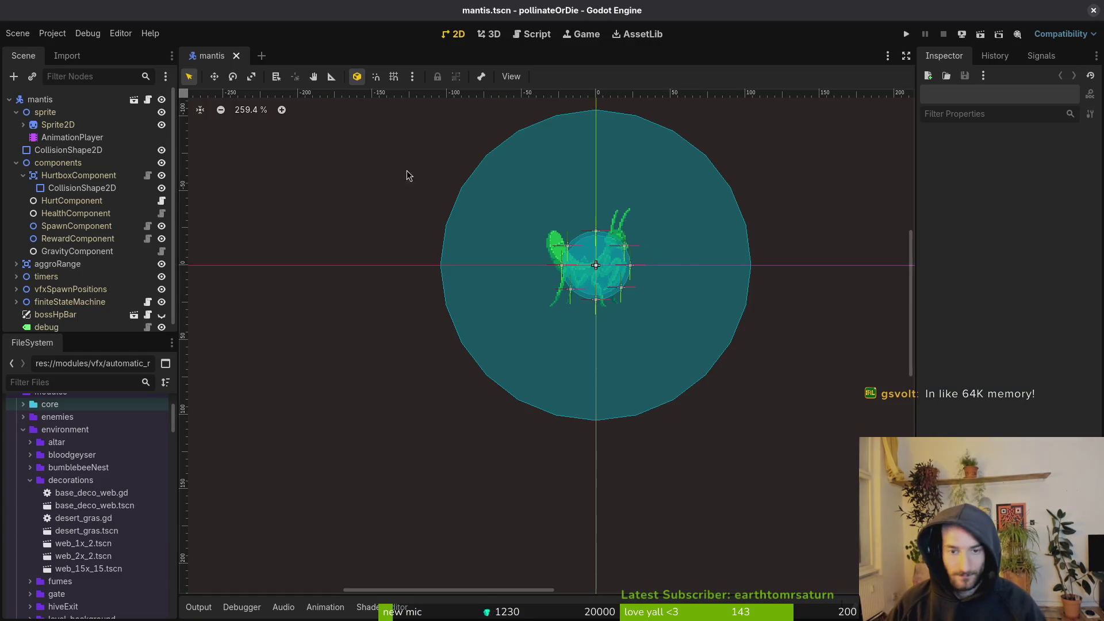
key("alt+shift+o")
key("Escape")
key("alt+shift+o")
type("plats")
key("Down")
key("Down")
key("Down")
key("Return")
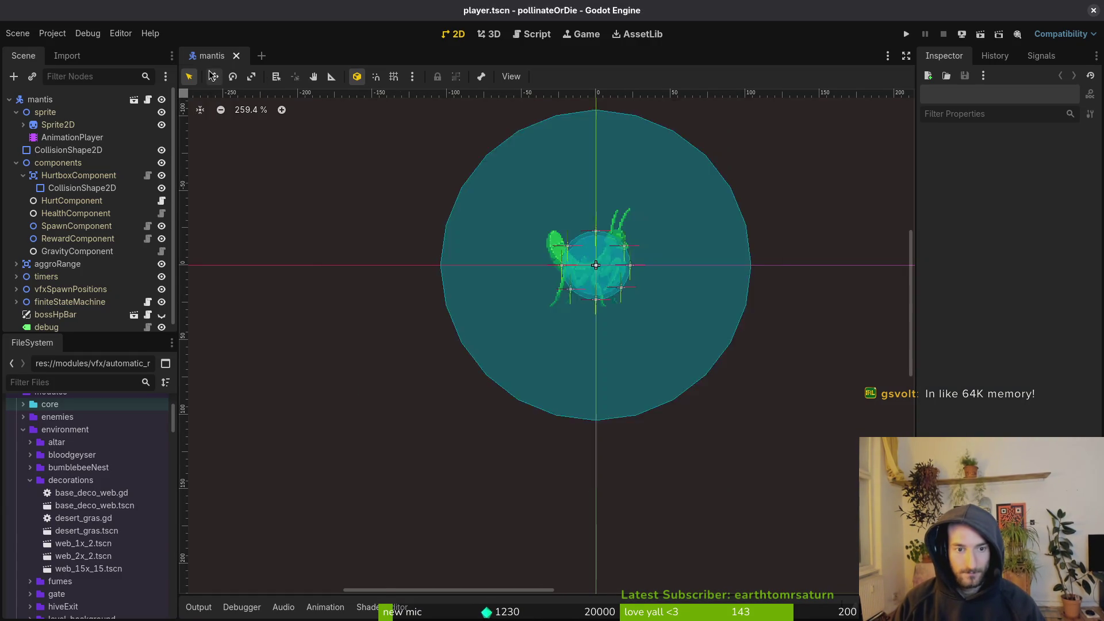
Select the Sprite2D node to check its 11 Hframes and 17 Vframes, then return to Aseprite.
left_click(16, 137)
left_click(34, 150)
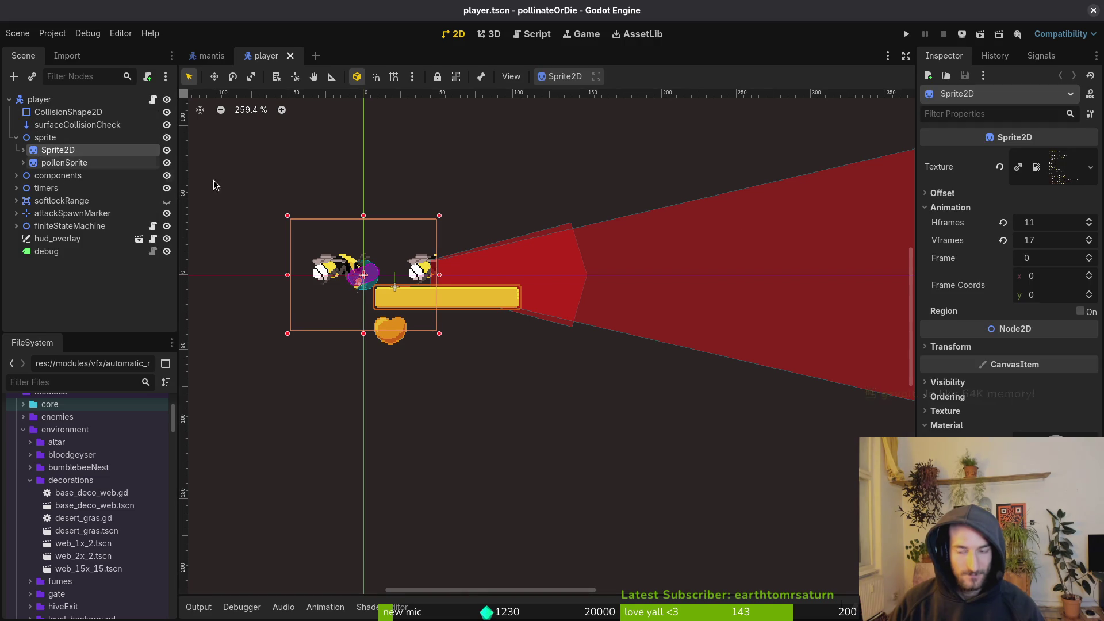
key("alt+Tab")
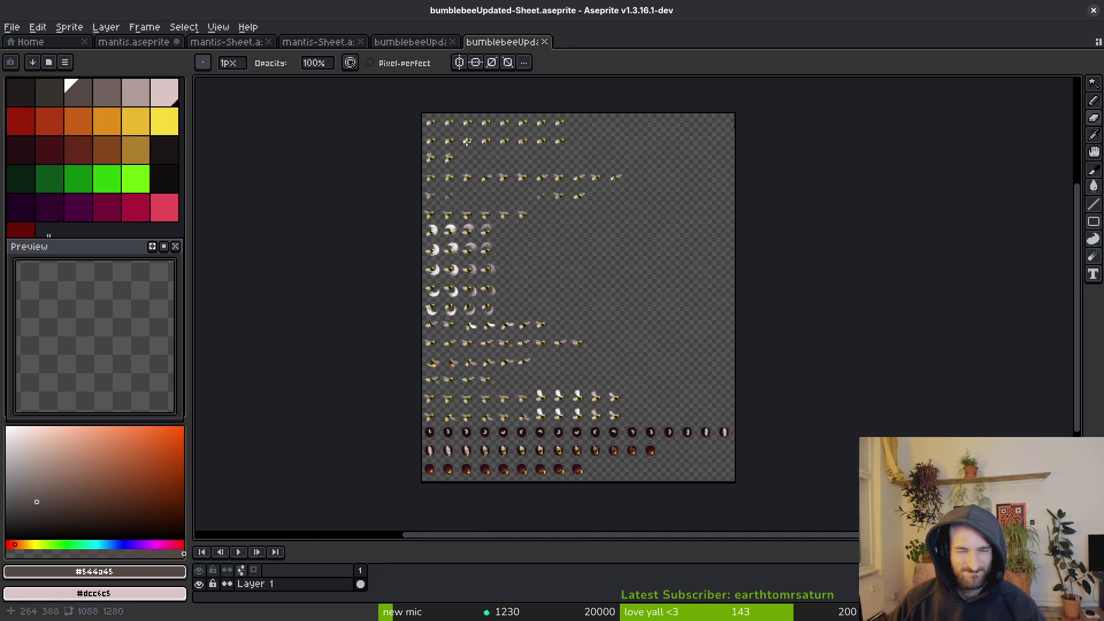
Close the exported sheet, enlarge the timeline, and hide the head, body and ghostHead layers.
middle_click(520, 47)
mouse_move(617, 542)
left_mouse_down()
mouse_move(596, 234)
mouse_move(598, 249)
left_mouse_up()
left_click(199, 301)
left_click(199, 316)
left_click(199, 343)
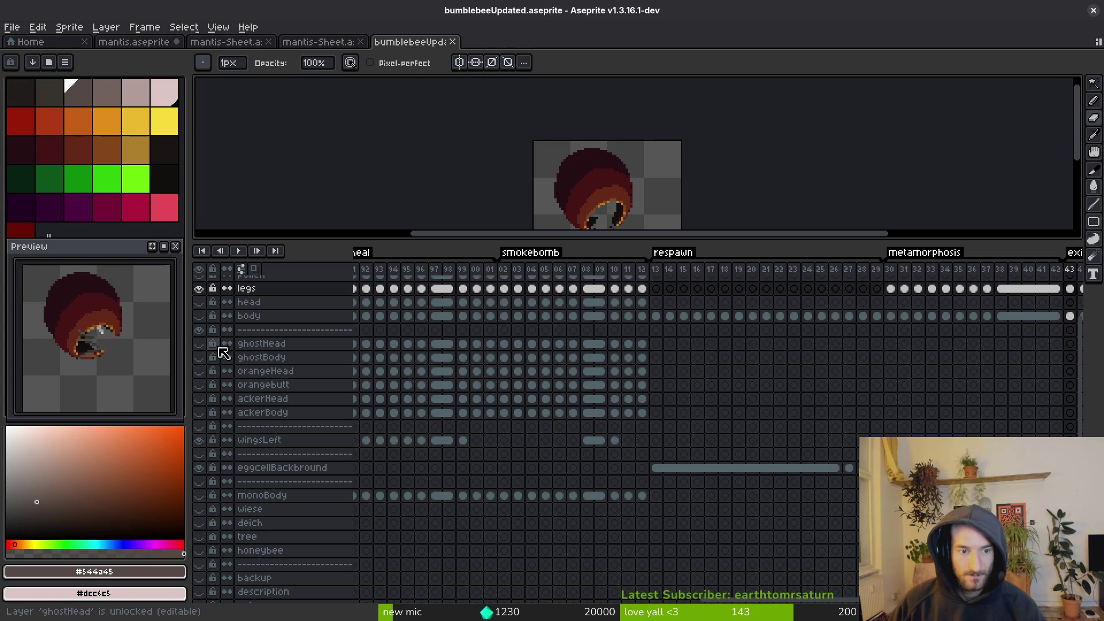
left_click_drag(857, 397, 480, 410)
scroll(796, 431, "right", 15)
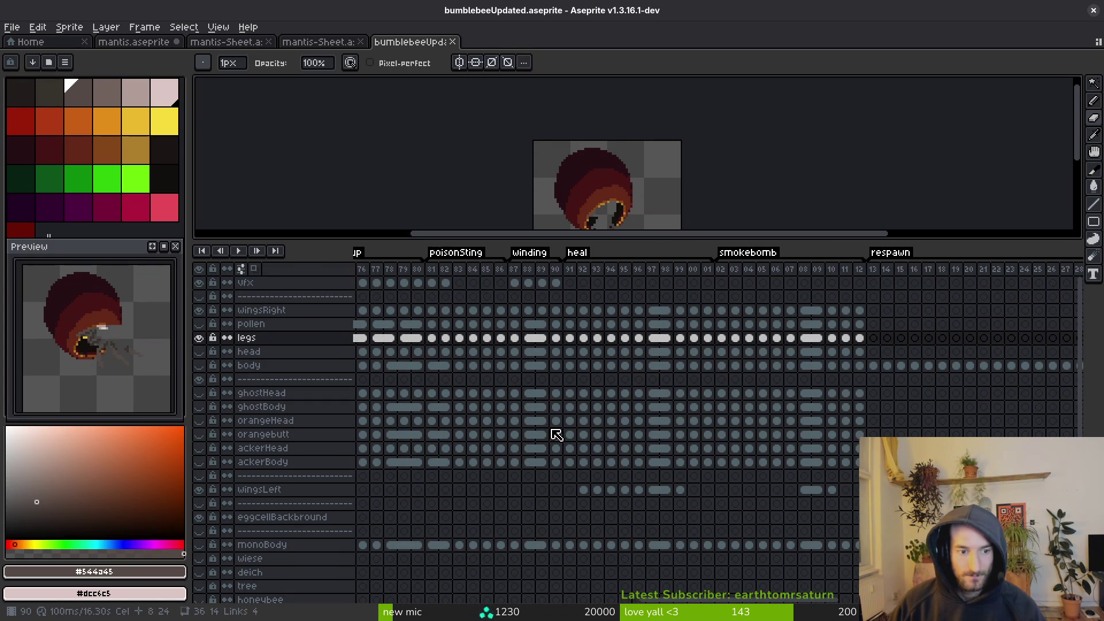
key("End")
Save, then show the head, body, separator and eggcellBackbround layers again.
key("ctrl+s")
left_click_drag(199, 365, 199, 351)
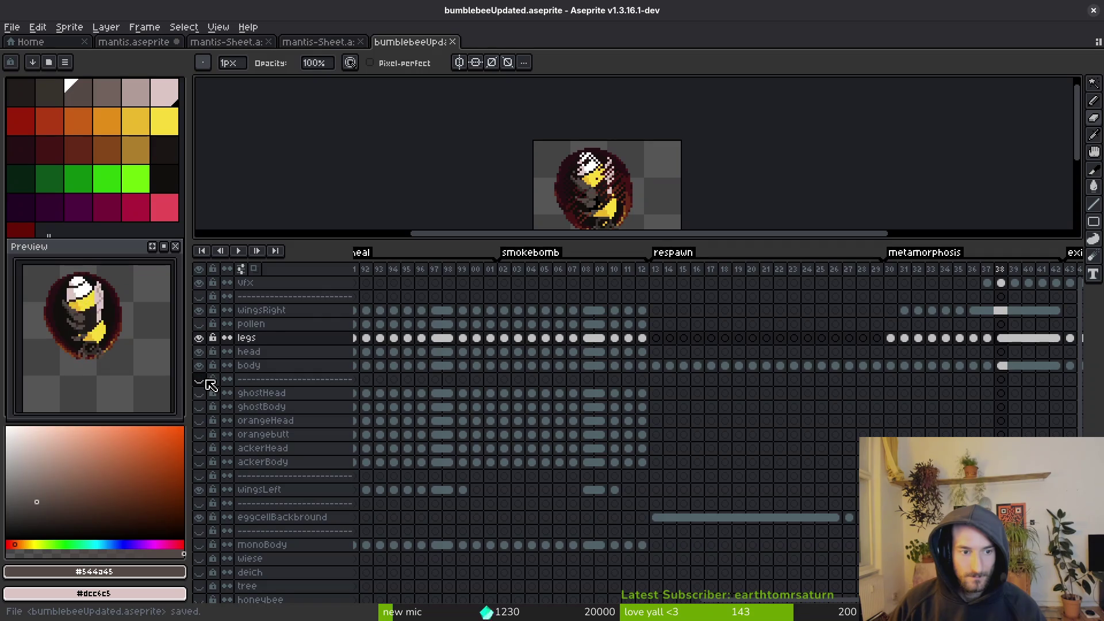
left_click(206, 380)
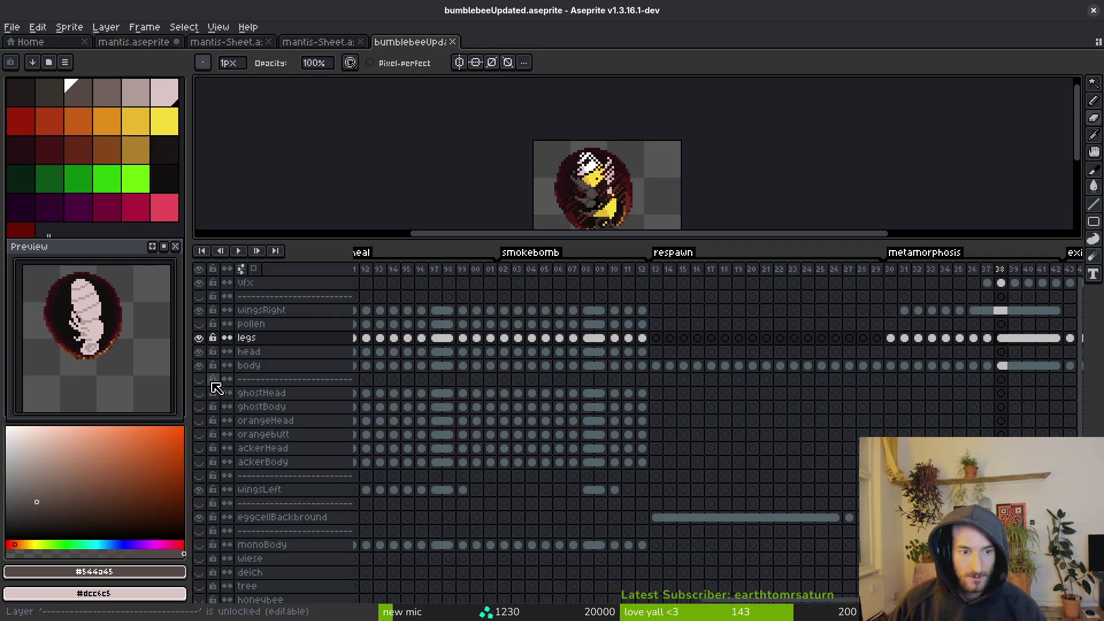
left_click(201, 519)
left_click(201, 520)
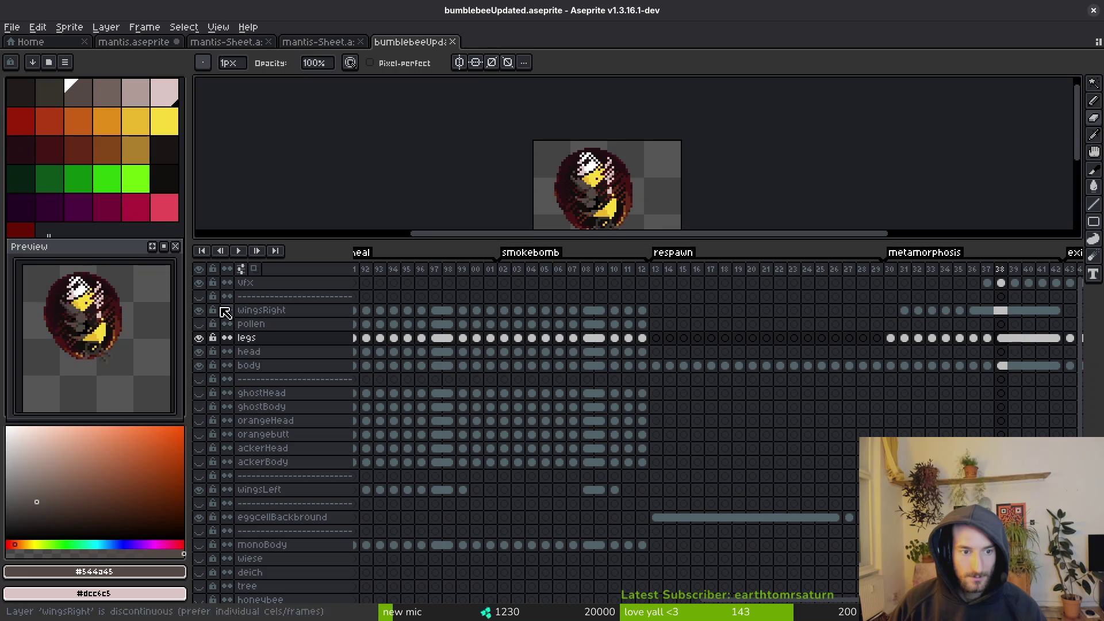
scroll(675, 496, "left", 10)
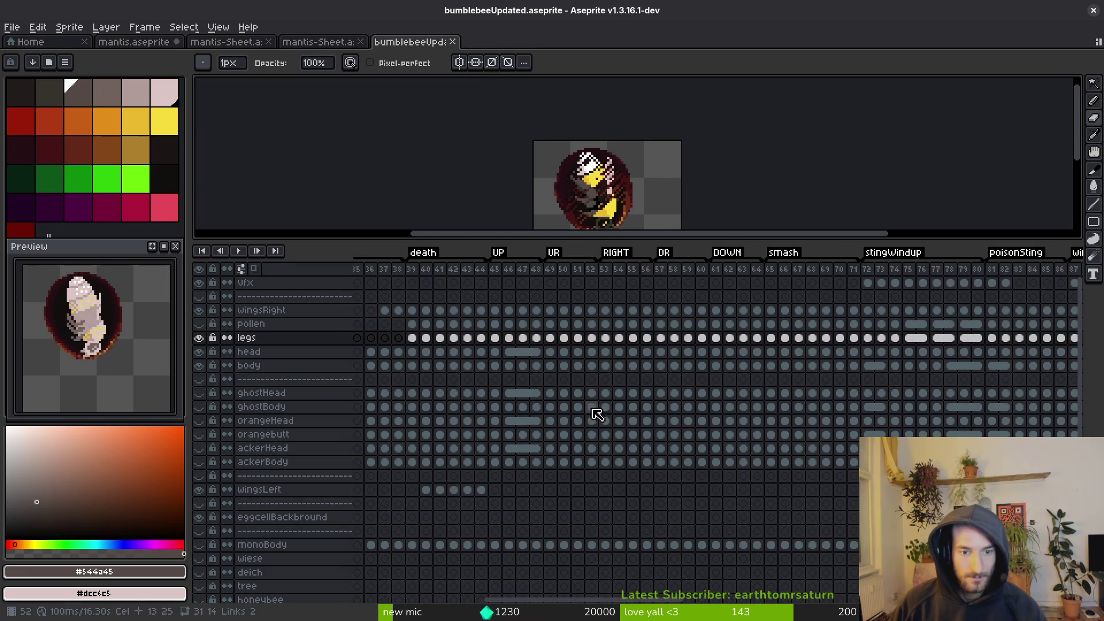
key("ctrl+e")
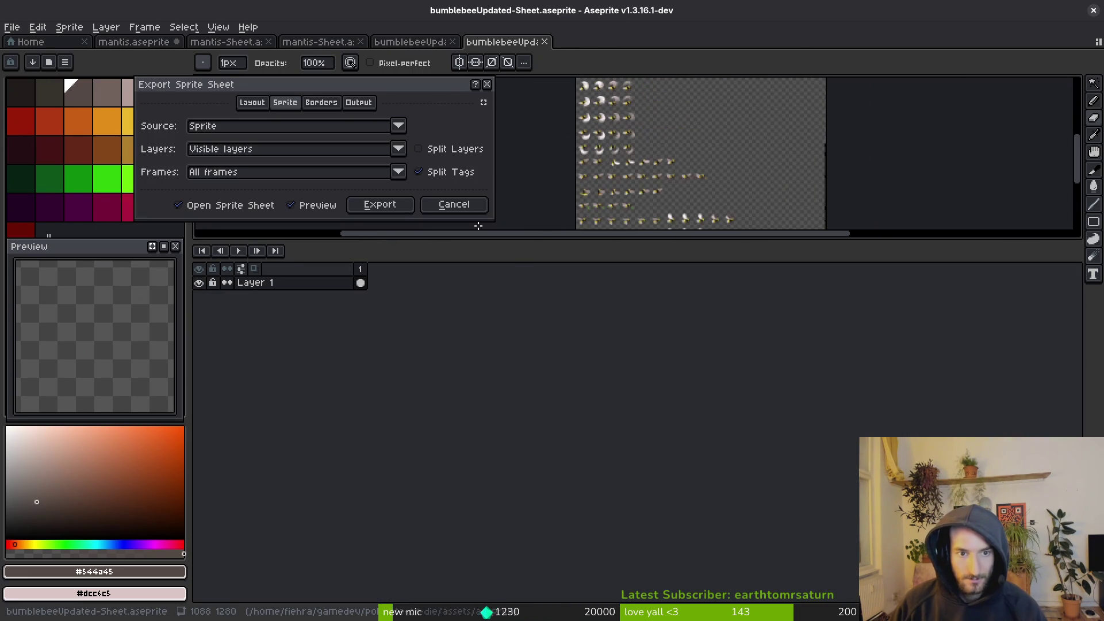
Bring the whole sheet into view, select the full canvas, and open the sprite sheet export settings.
left_click(381, 205)
left_click_drag(621, 236, 603, 457)
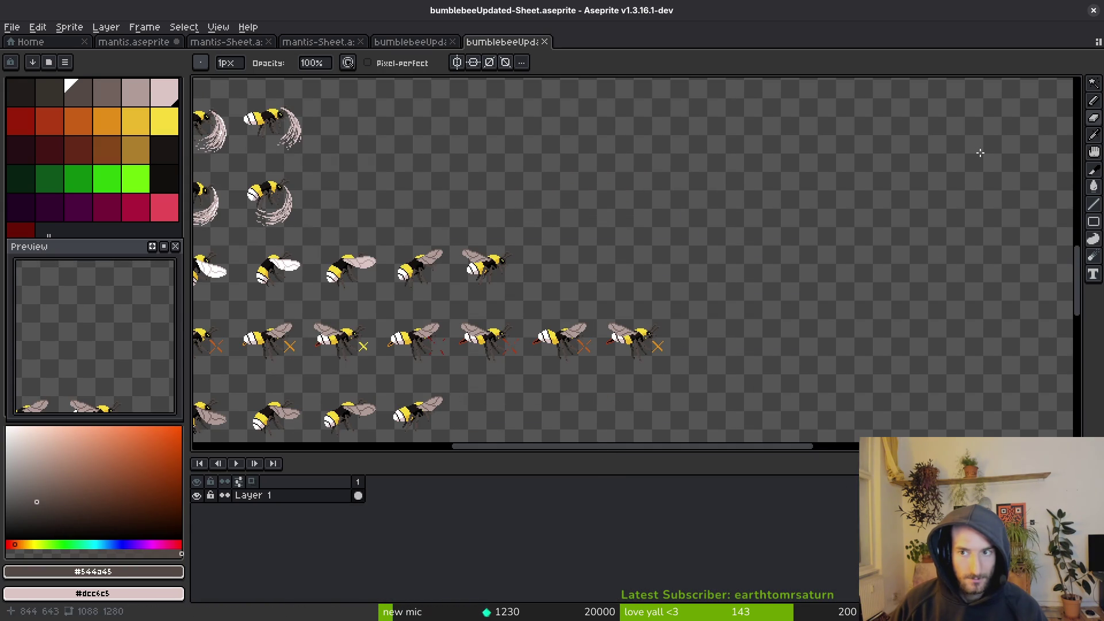
scroll(585, 243, "down", 5)
mouse_move(628, 228)
left_mouse_down()
mouse_move(628, 264)
mouse_move(591, 255)
left_mouse_up()
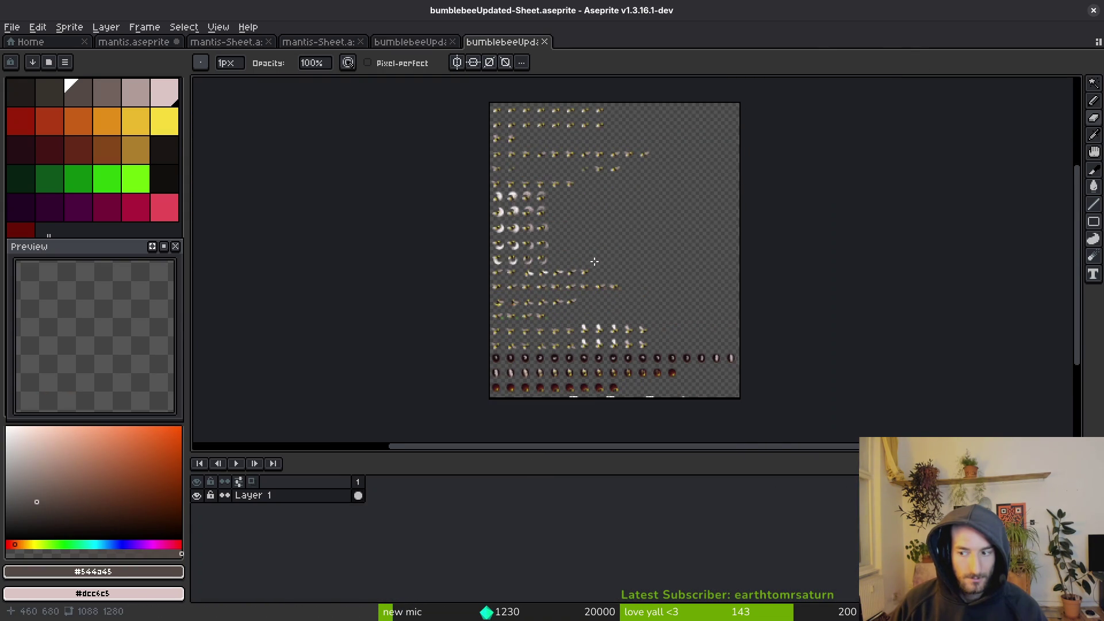
key("ctrl+a")
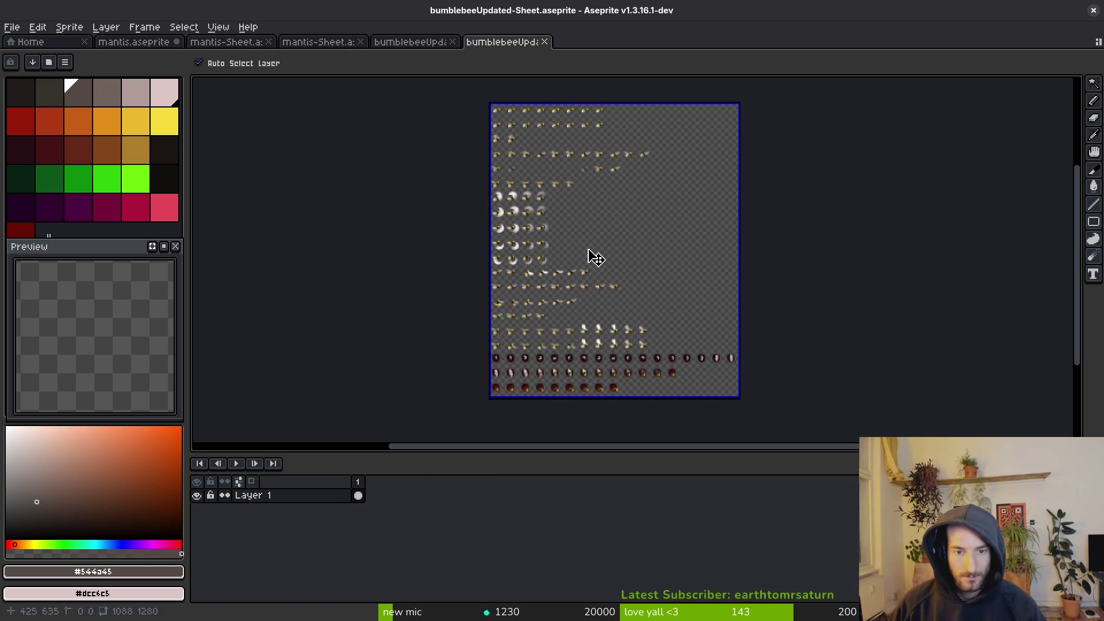
key("ctrl+alt+shift+s")
Choose assets/art/player/bumblebee-Sheet.png as the sprite sheet's output file.
left_click(279, 52)
left_click(313, 69)
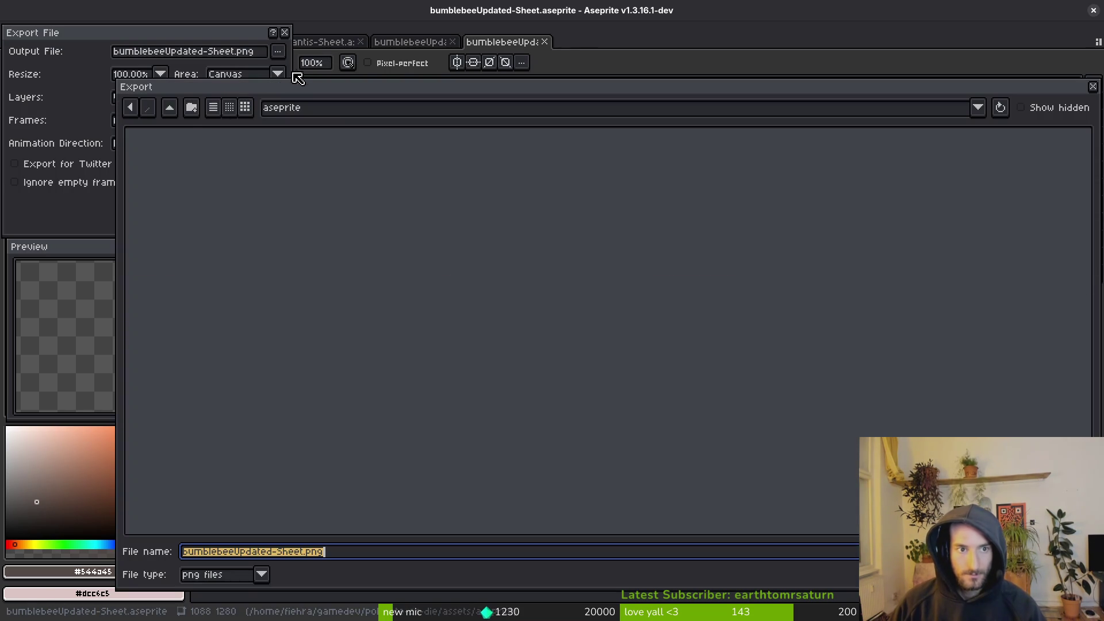
left_click(169, 107)
double_click(161, 160)
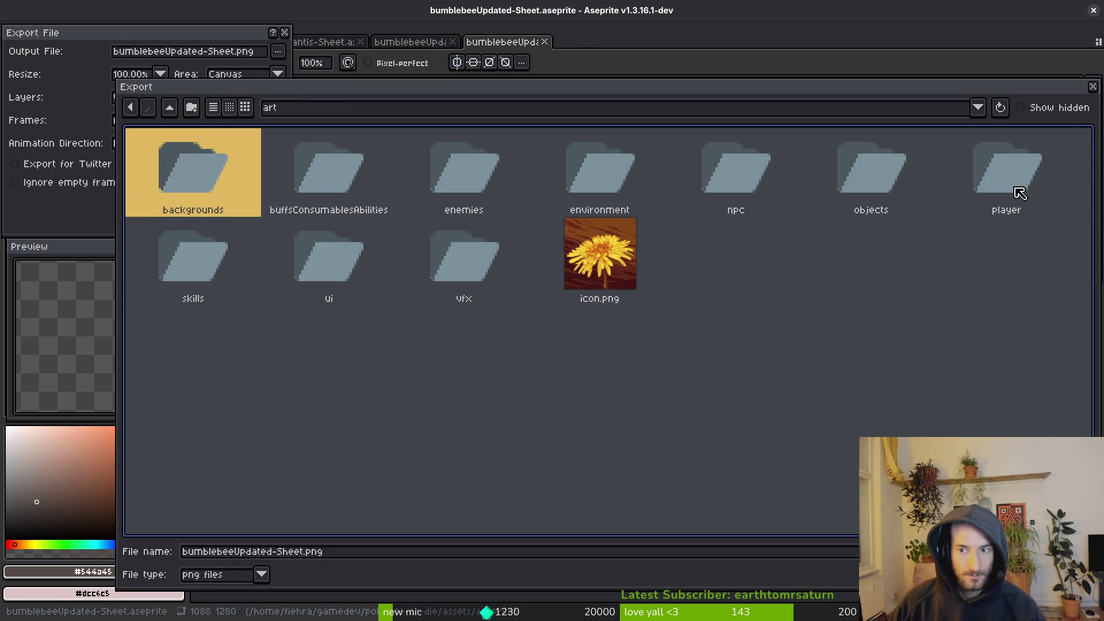
double_click(990, 208)
left_click(166, 166)
Confirm overwriting bumblebee-Sheet.png, export the sheet, and close the exported sheet document.
key("Return")
left_click(460, 348)
left_click(202, 203)
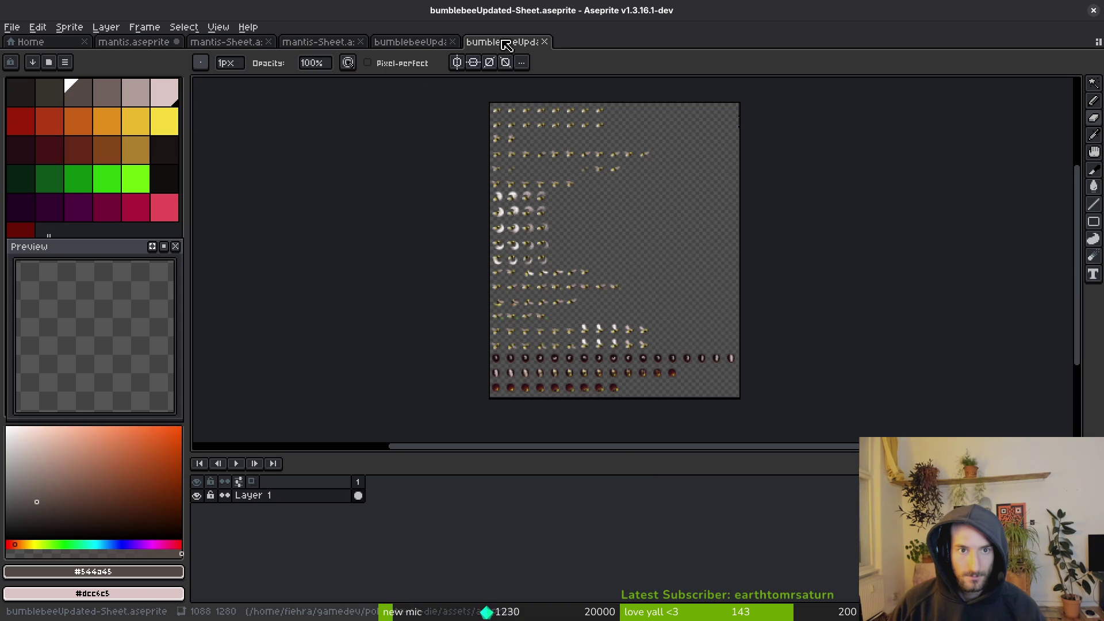
middle_click(506, 45)
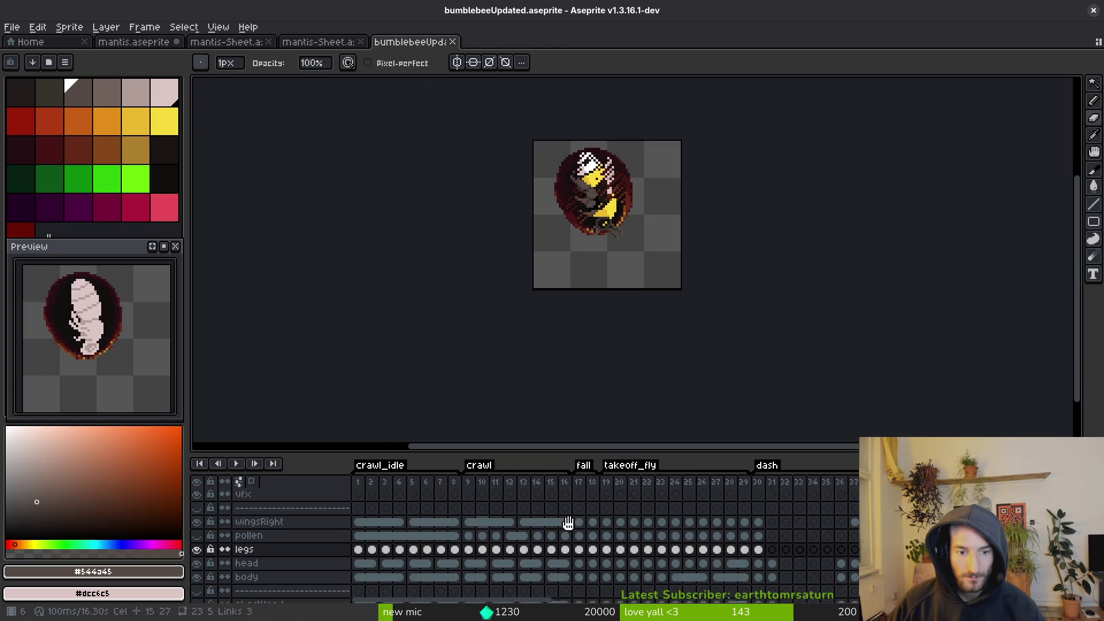
Rename tags to 0crawl_idle, 1crawl, 2fall, 3takeoff_fly and 4dash.
double_click(377, 466)
key("Left")
key("Left")
key("Left")
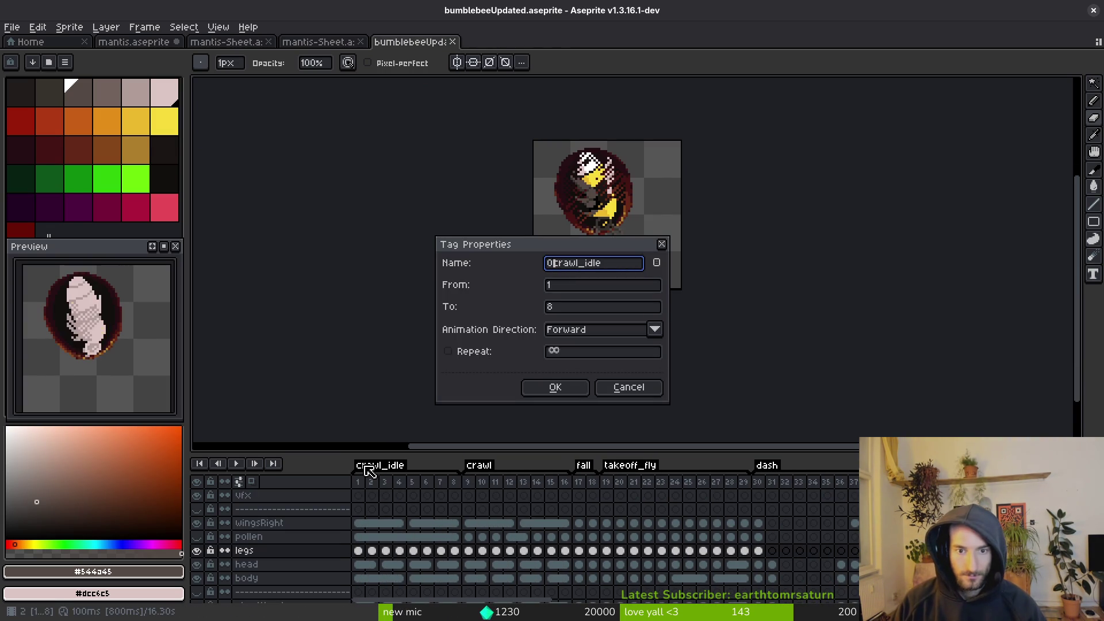
key("Return")
double_click(480, 467)
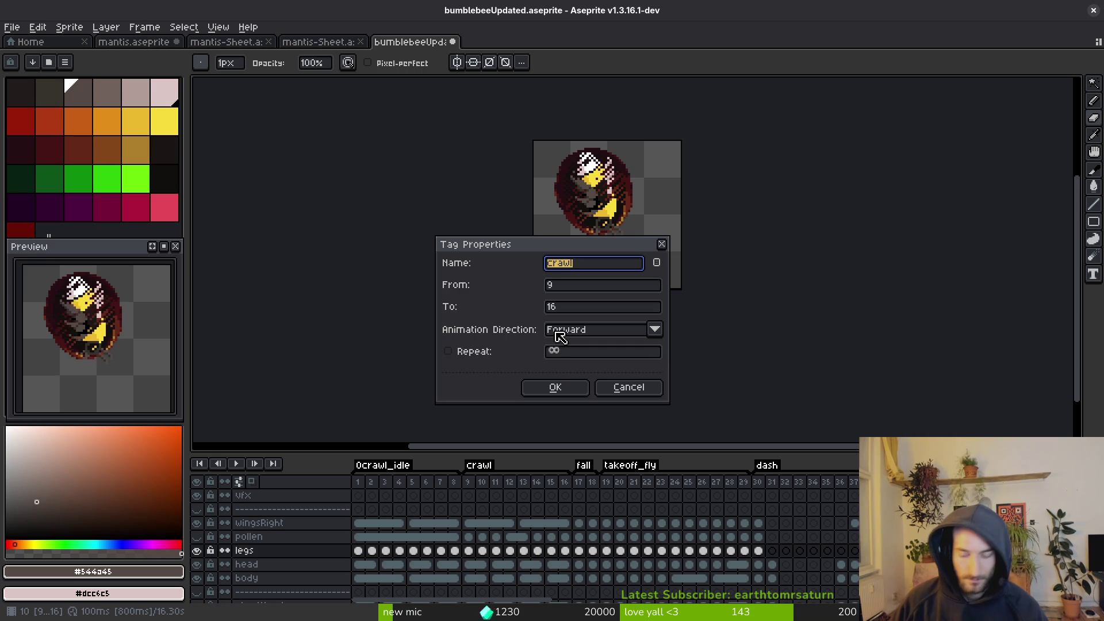
type("1")
key("Return")
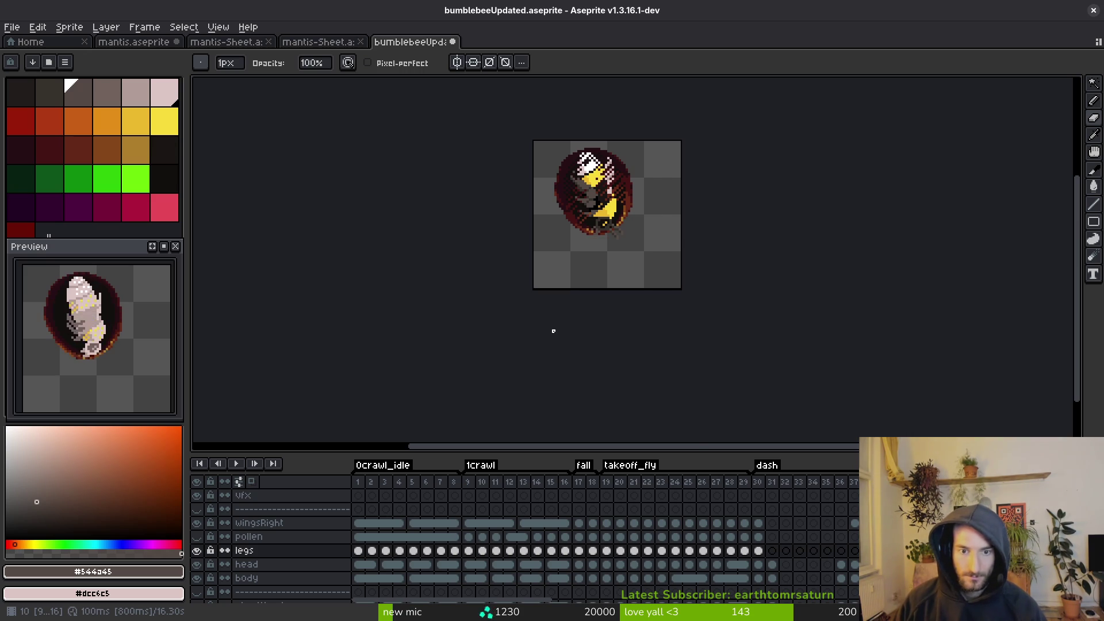
double_click(584, 466)
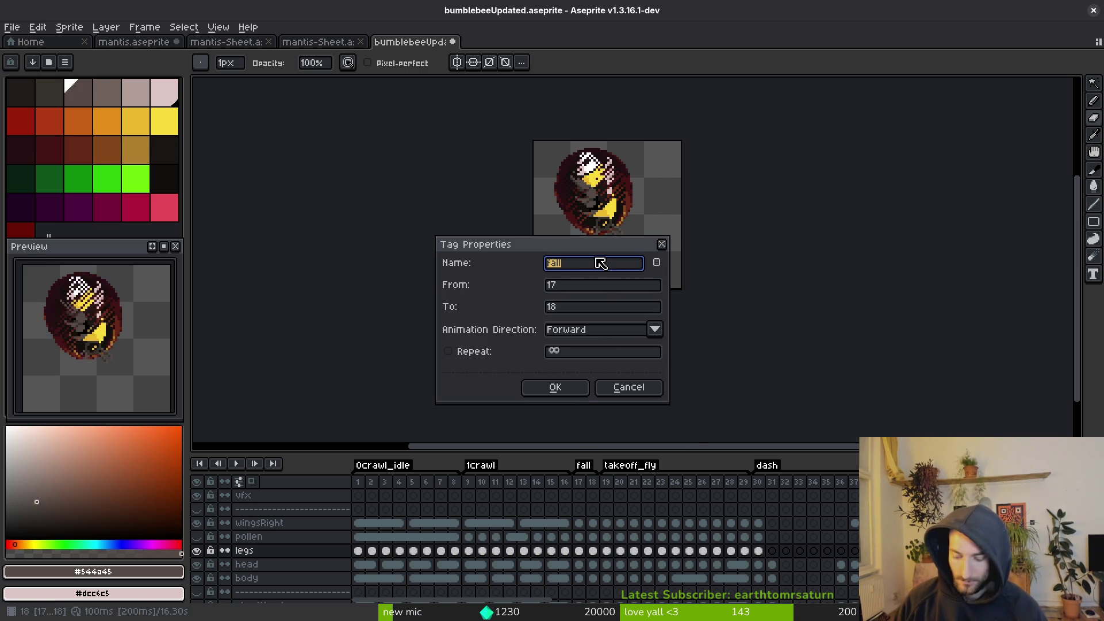
type("2")
key("Return")
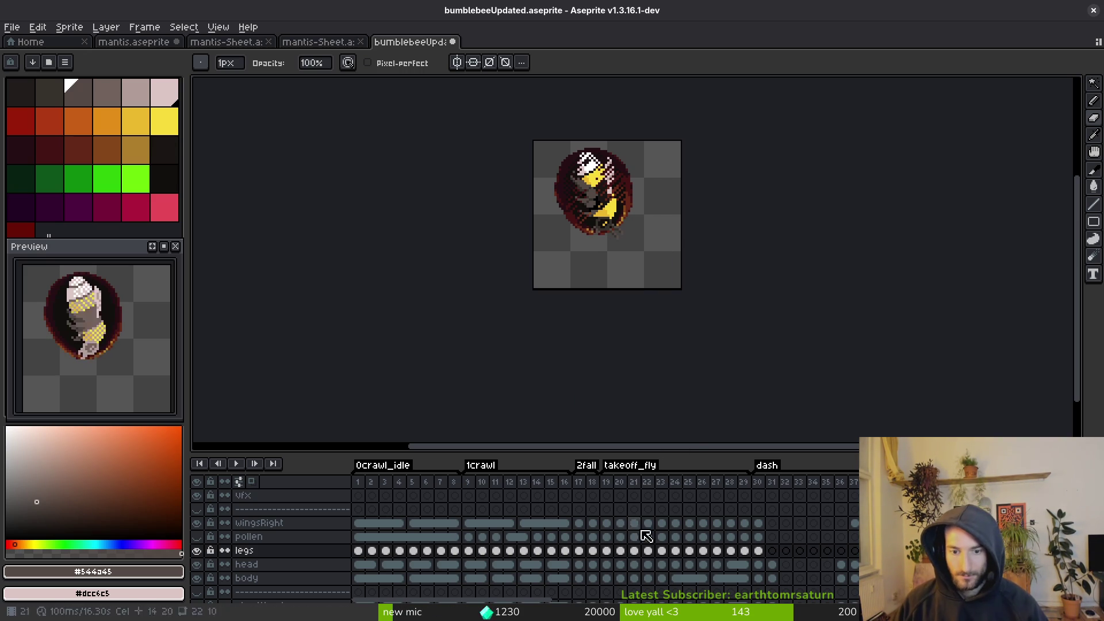
double_click(633, 467)
key("Home")
type("3")
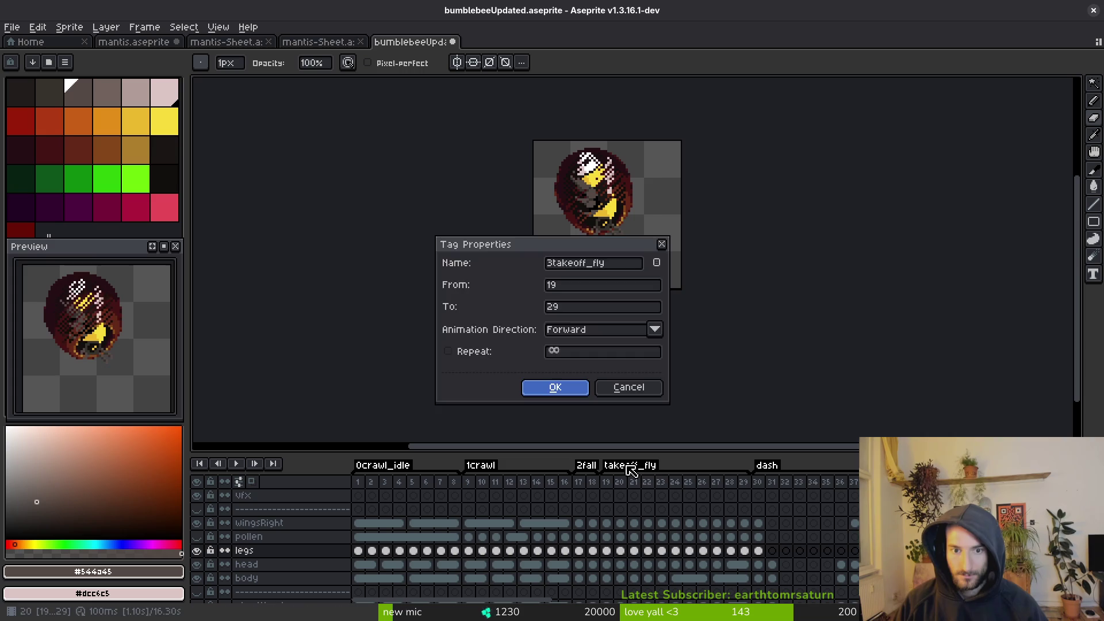
key("Return")
double_click(767, 466)
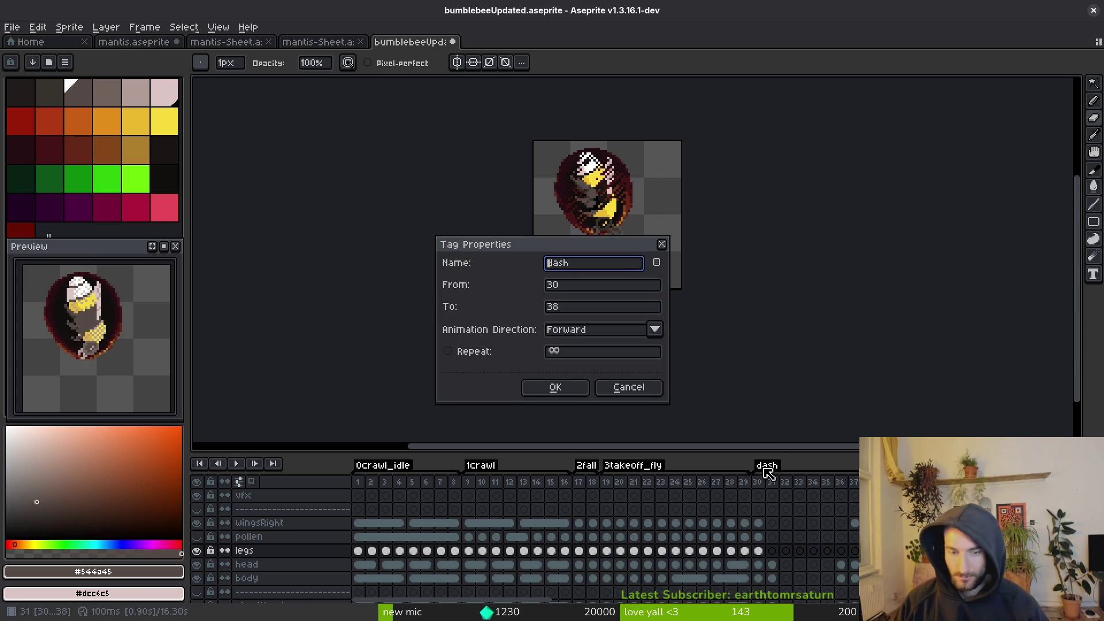
type("4")
key("Return")
Rename the next tags to 5death, 6UP, 7UR, 8RIGHT, 9DR and 10DOWN.
scroll(767, 472, "right", 3)
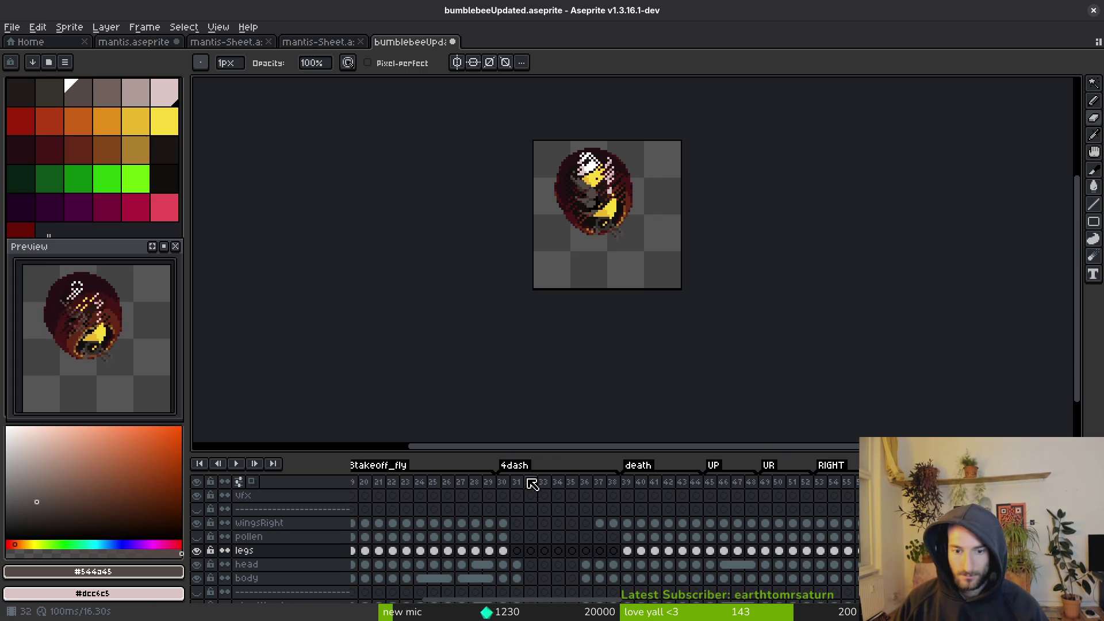
double_click(640, 467)
type("5")
key("Return")
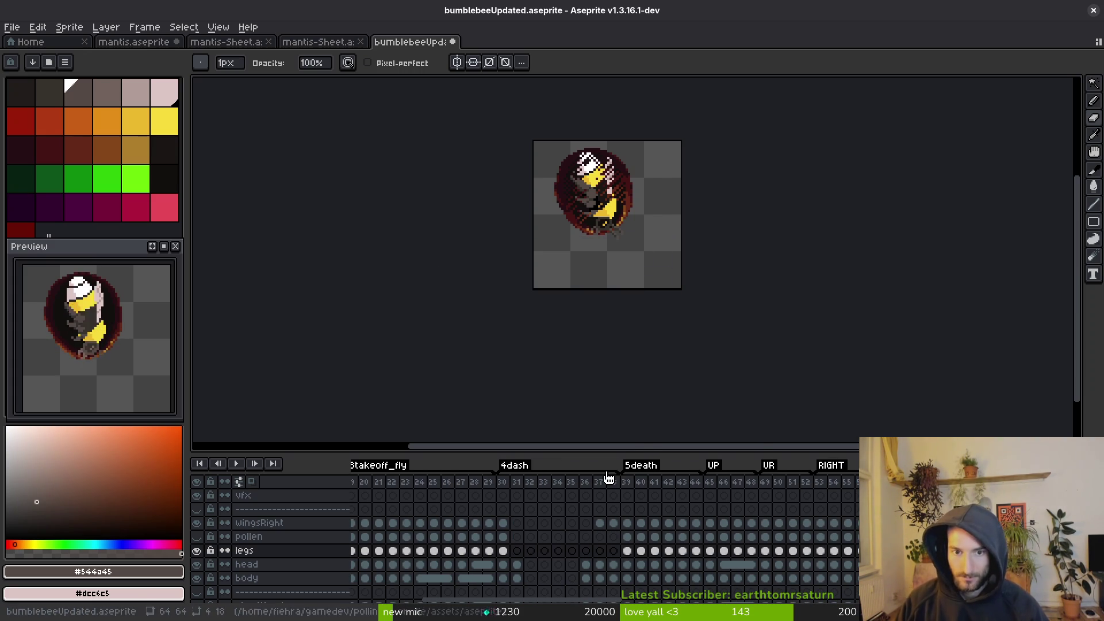
double_click(716, 467)
type("6UP")
key("Return")
double_click(768, 467)
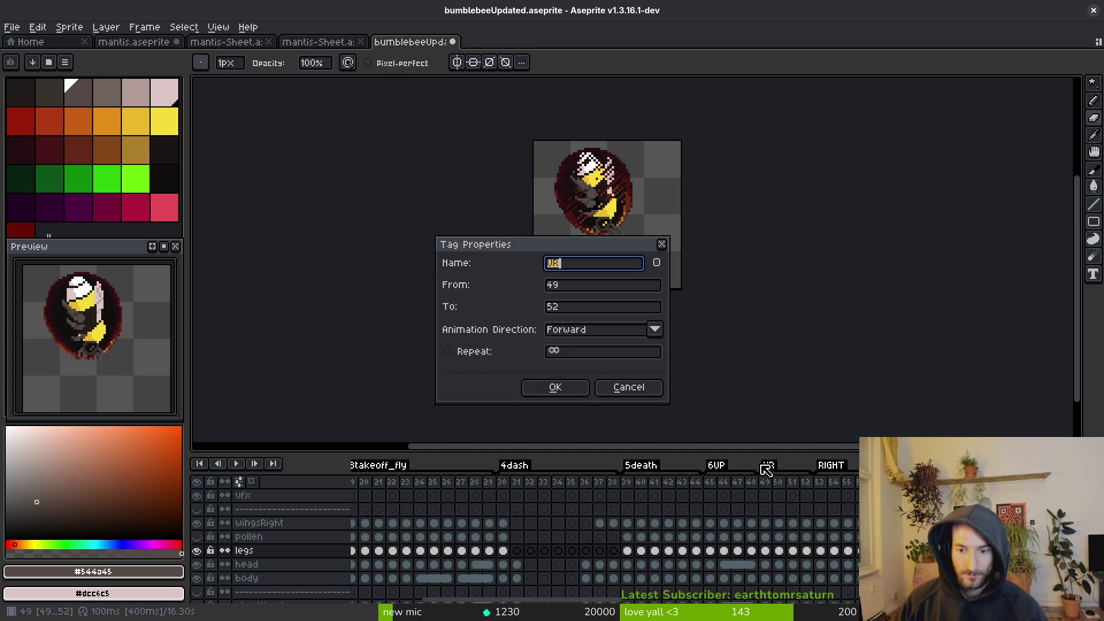
type("7")
key("Return")
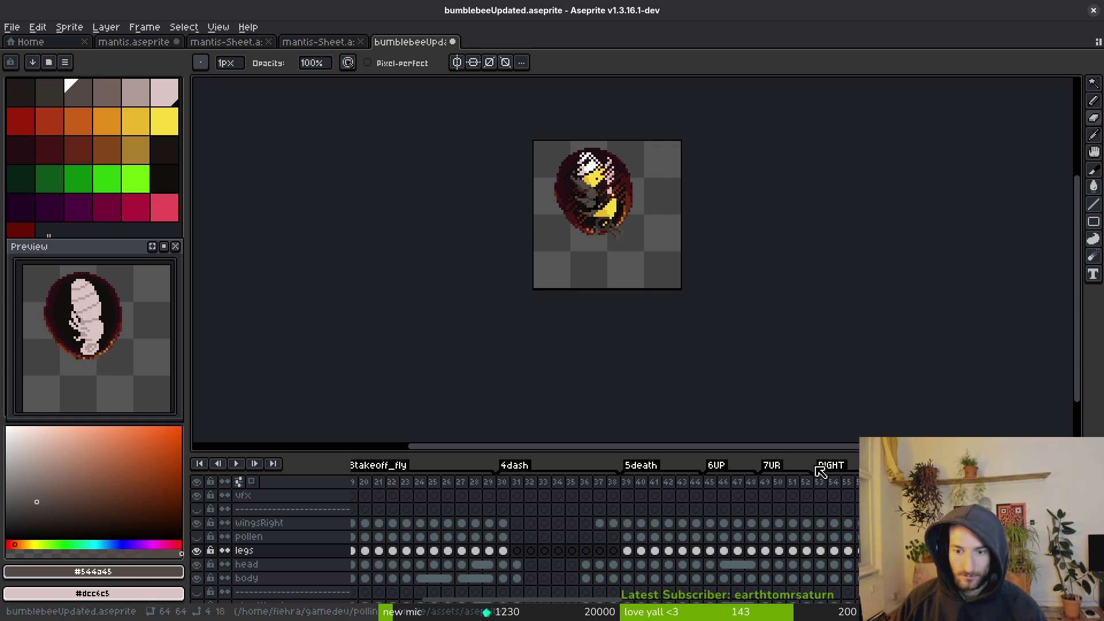
double_click(797, 468)
key("Return")
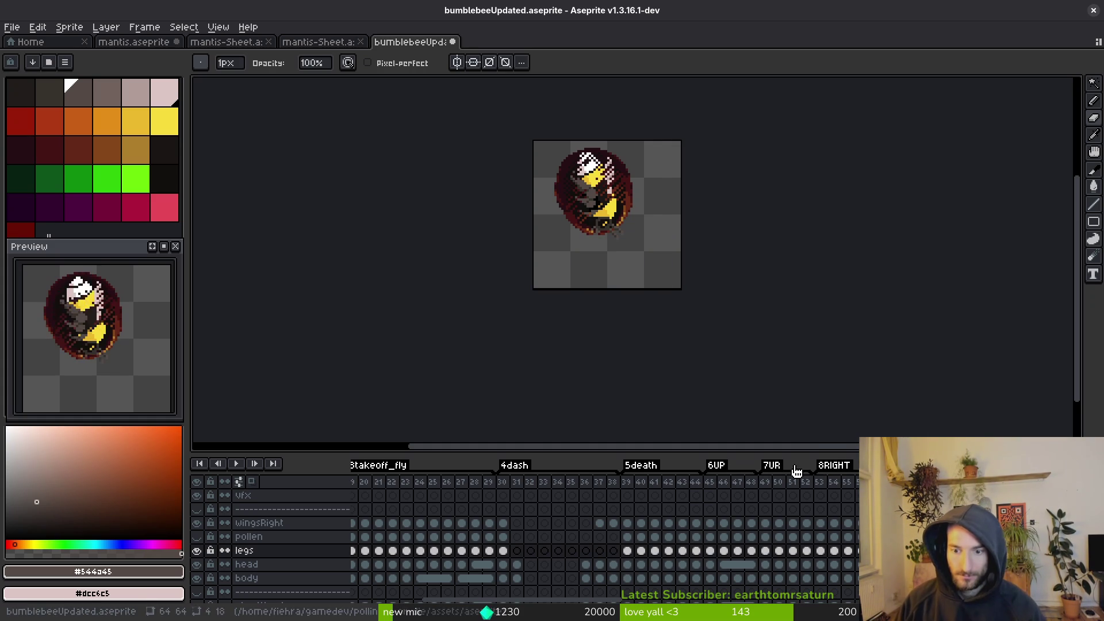
double_click(880, 467)
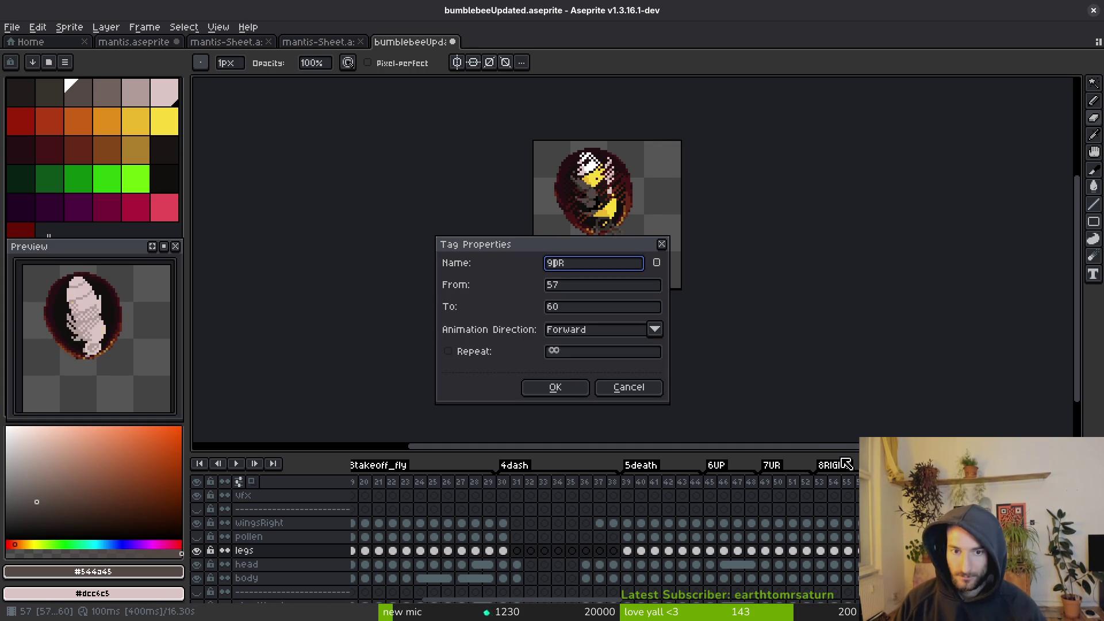
type("9")
key("Return")
double_click(944, 466)
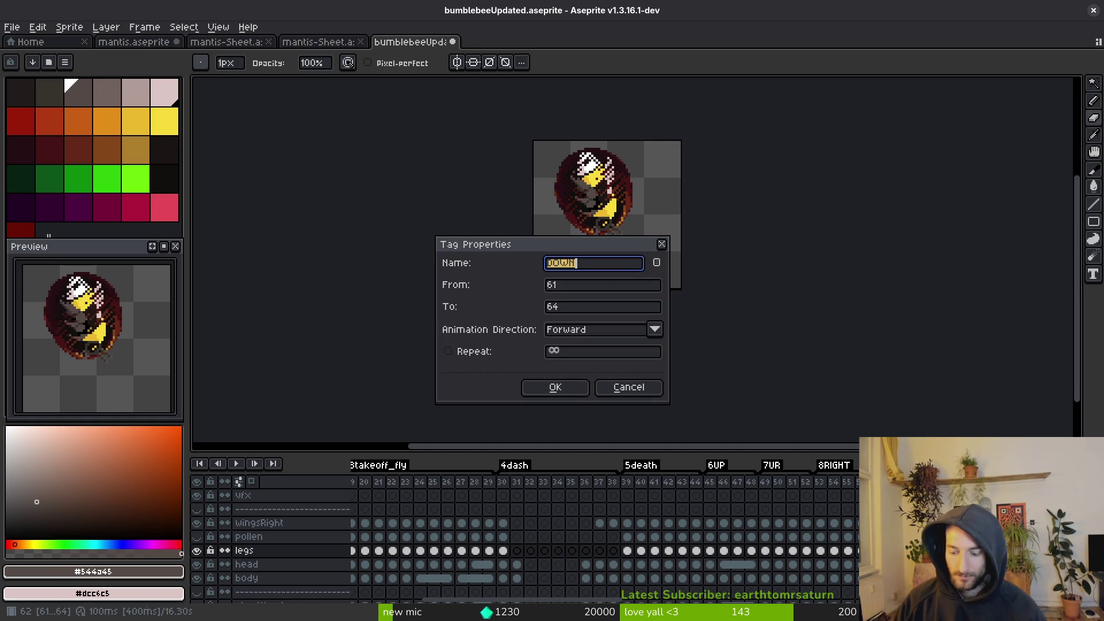
type("1")
key("Return")
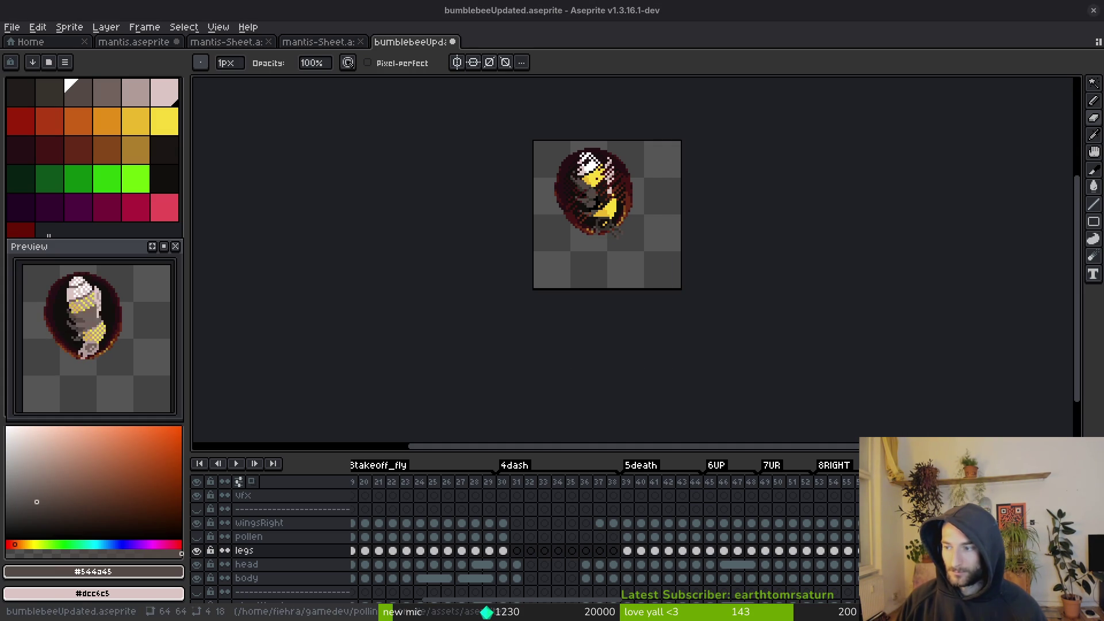
left_click_drag(728, 297, 692, 291)
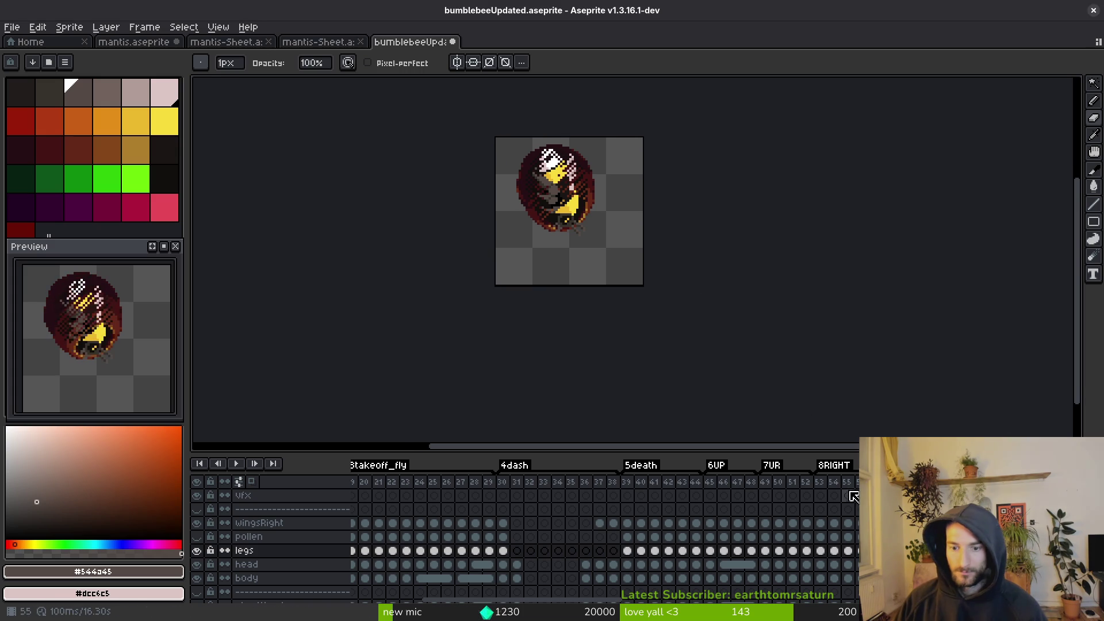
Rename the smash, stingWindup and poisonSting tags to 11smash, 12stingWindup and 13poisonSting.
scroll(542, 557, "right", 5)
double_click(665, 470)
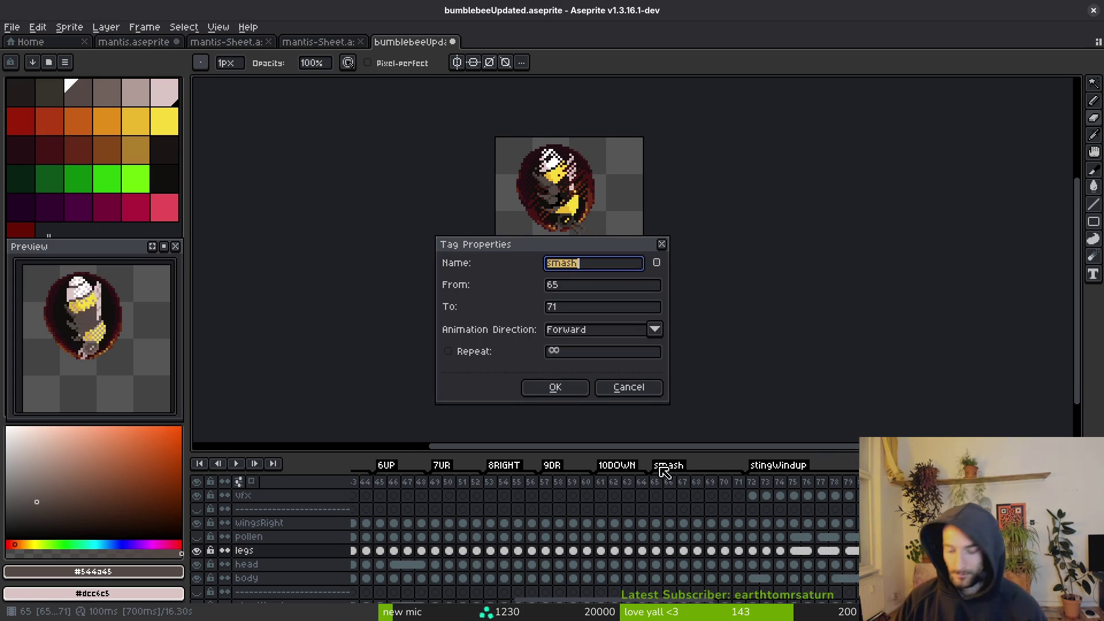
type("11")
key("Return")
double_click(756, 470)
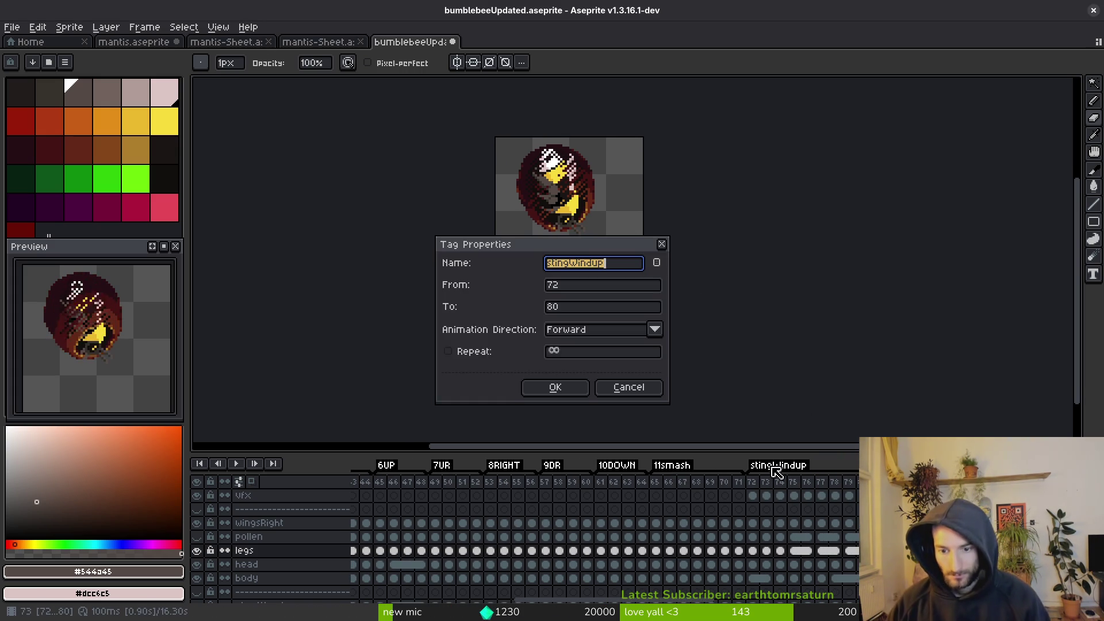
key("Home")
type("12")
key("Return")
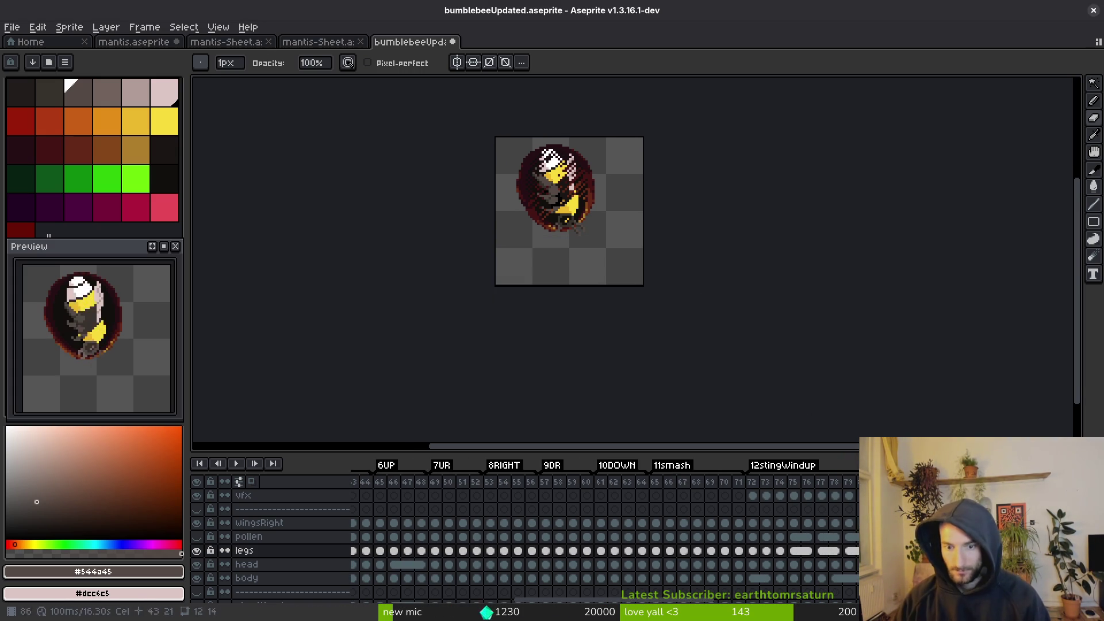
scroll(684, 543, "right", 2)
double_click(704, 471)
key("Home")
type("13")
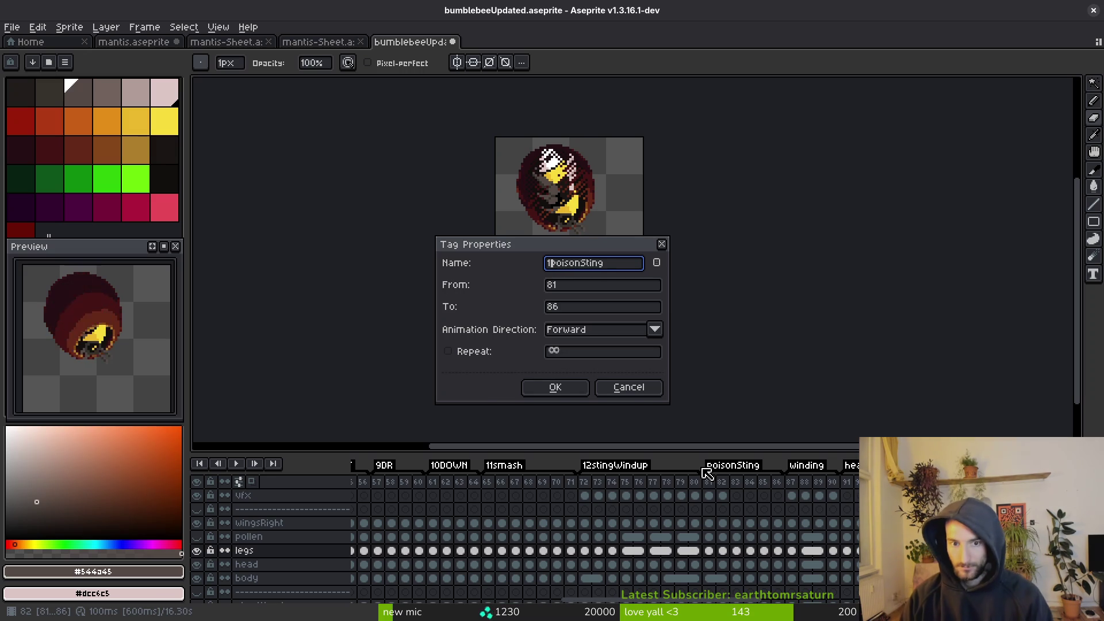
key("Return")
right_click(700, 482)
key("Escape")
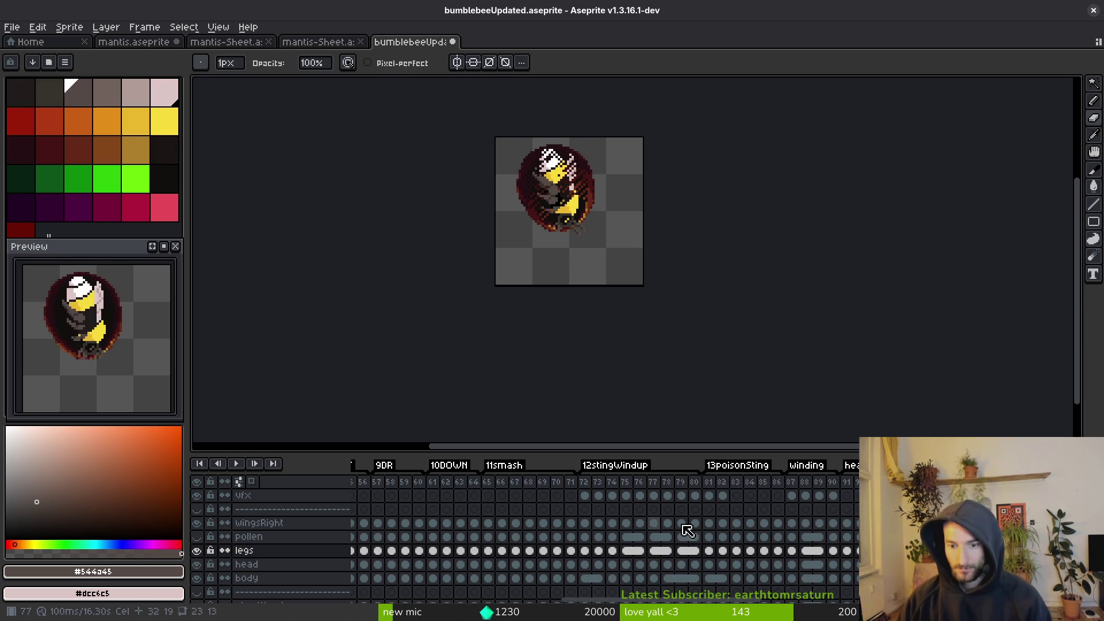
Rename the last tags to 14winding, 15heal and 16smokebomb, correcting a mistyped prefix.
scroll(650, 517, "right", 2)
double_click(665, 468)
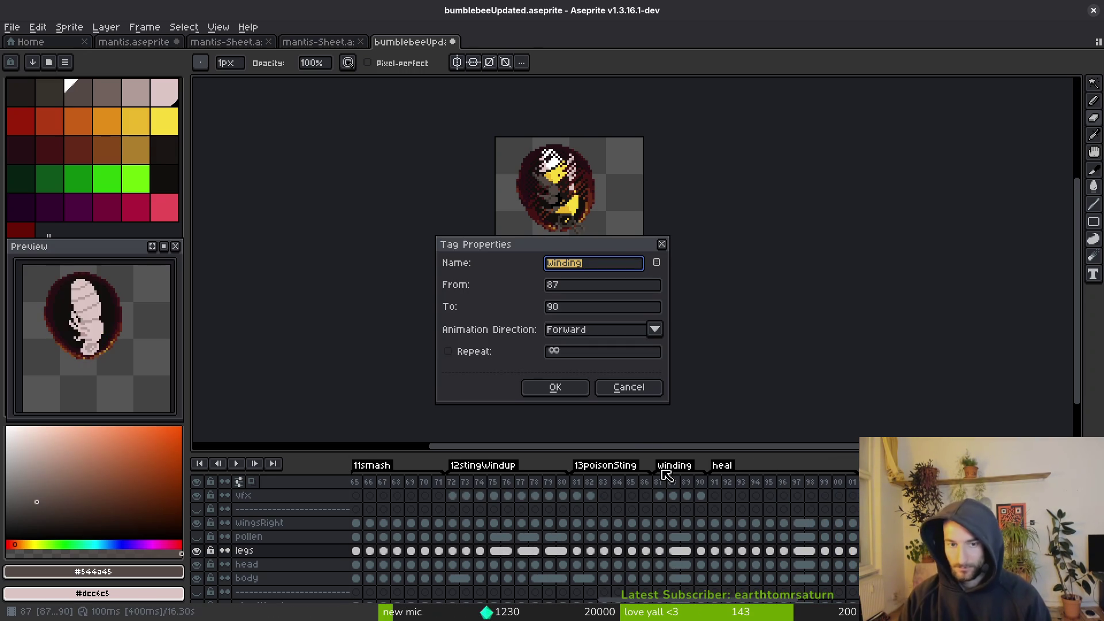
type("14")
key("Return")
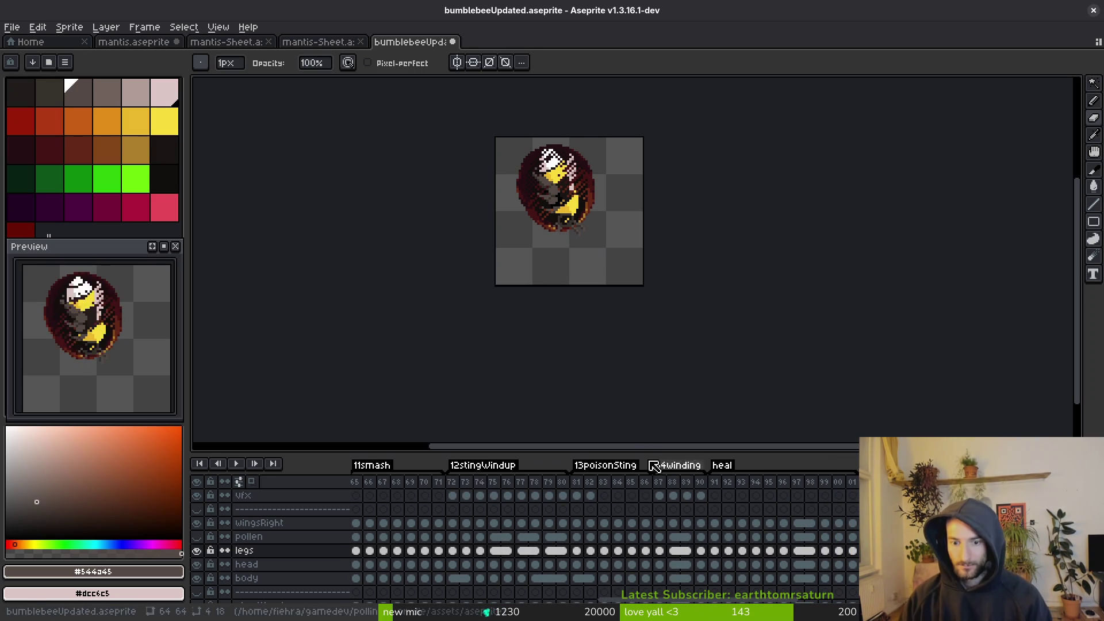
double_click(724, 469)
key("Home")
type("1")
key("Return")
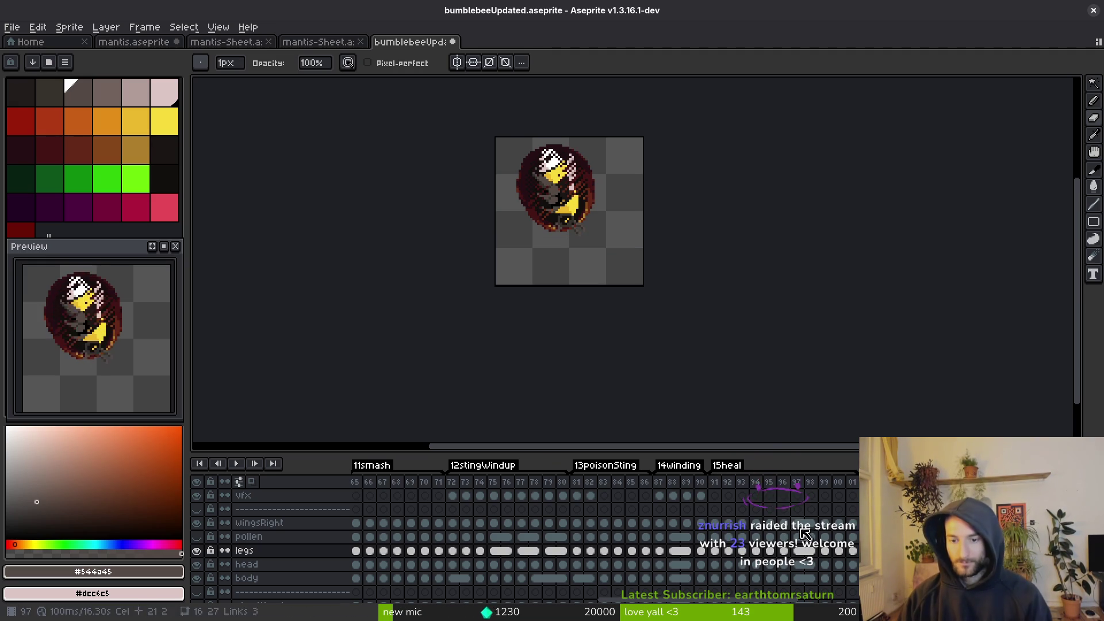
scroll(661, 483, "right", 3)
left_click(676, 473)
double_click(675, 473)
key("Home")
type("15")
key("BackSpace")
type("6")
key("Return")
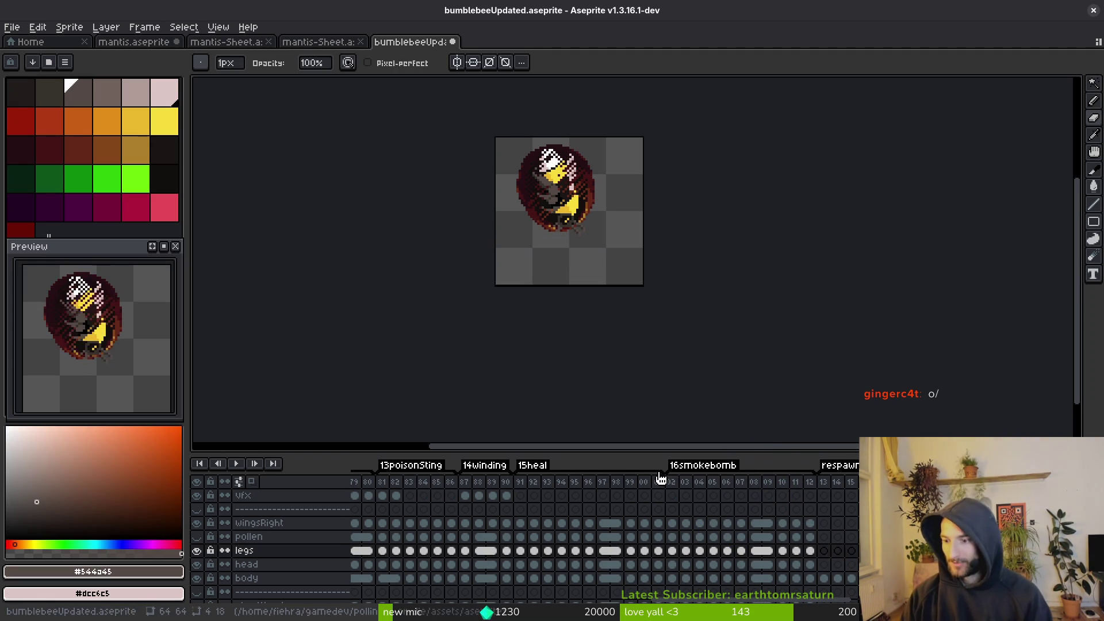
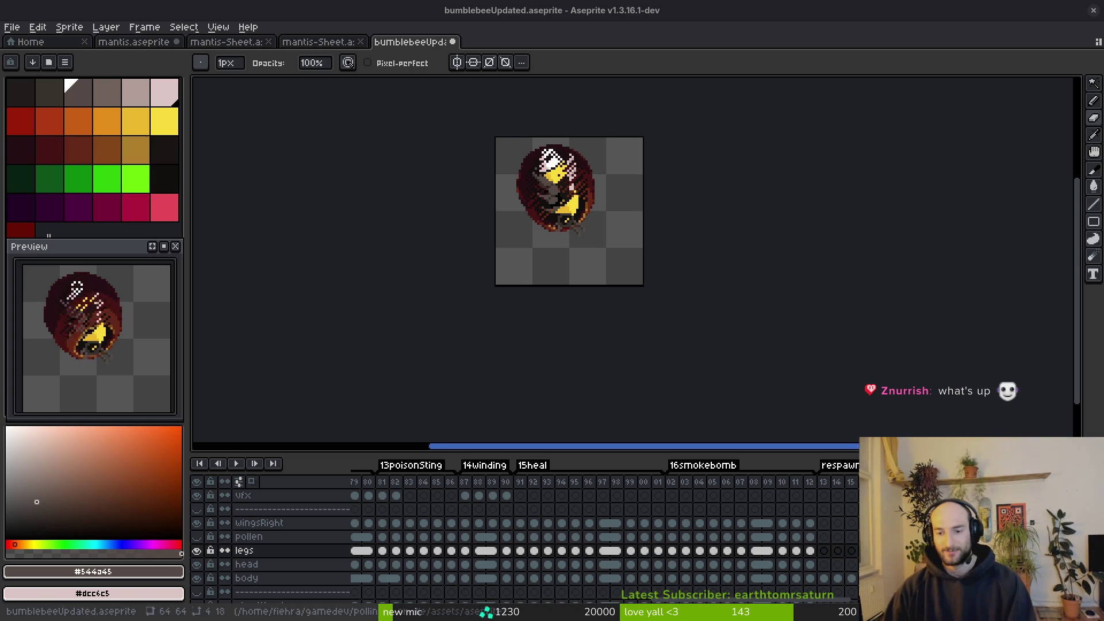
Enlarge the timeline, rename the respawn tag to 17respawn, and save.
left_click_drag(730, 456, 728, 374)
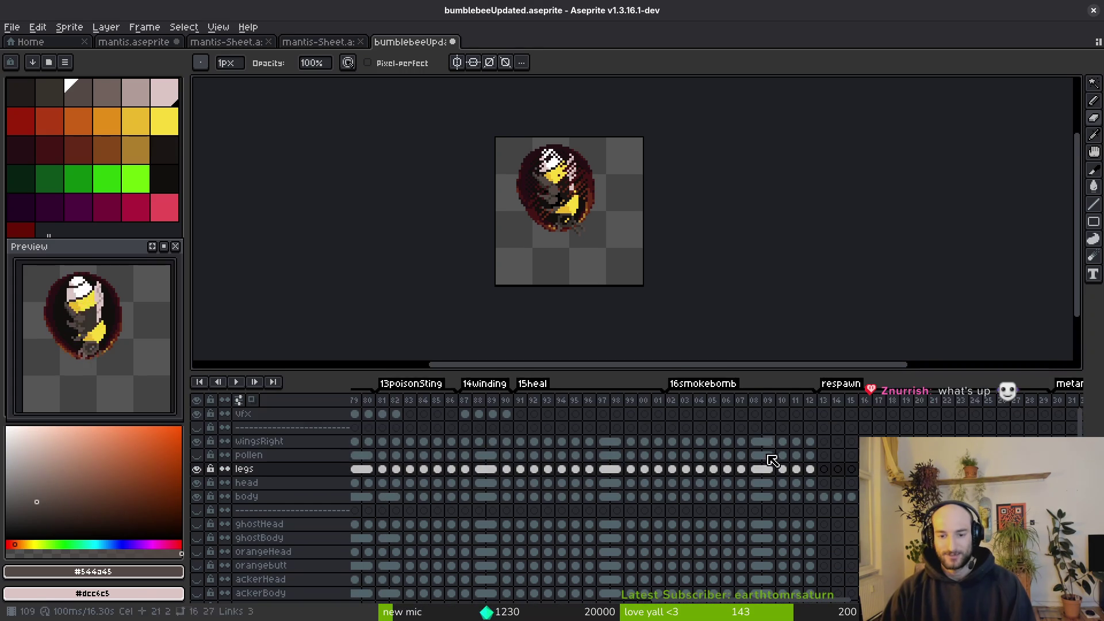
double_click(844, 384)
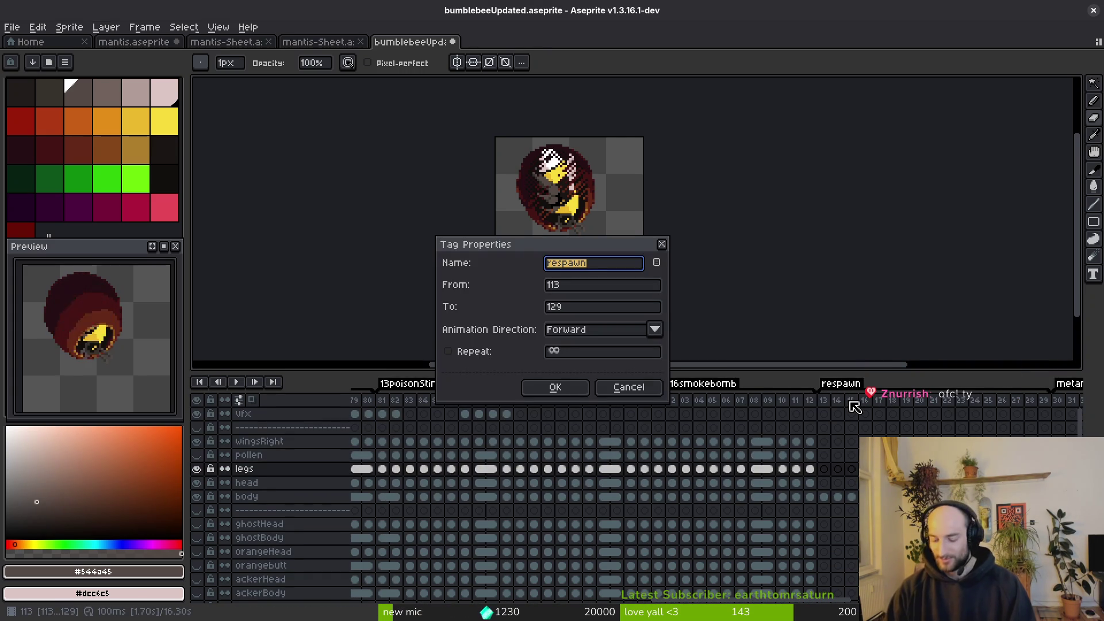
type("17")
key("Return")
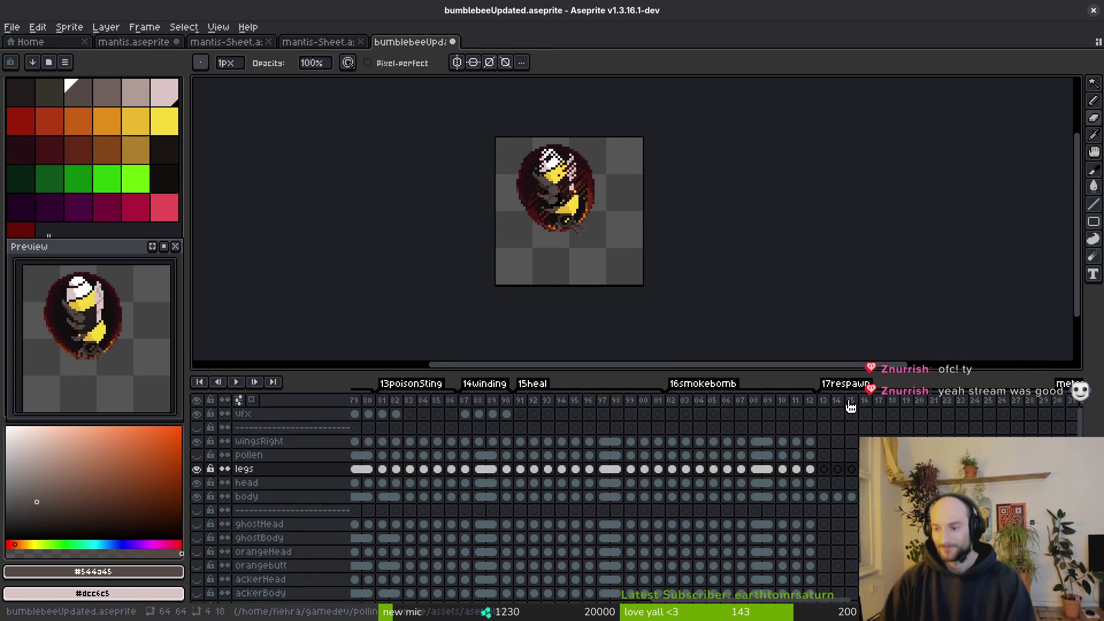
key("ctrl+s")
Rename the metamorphosis tag to 18metamorphosis.
scroll(624, 446, "right", 5)
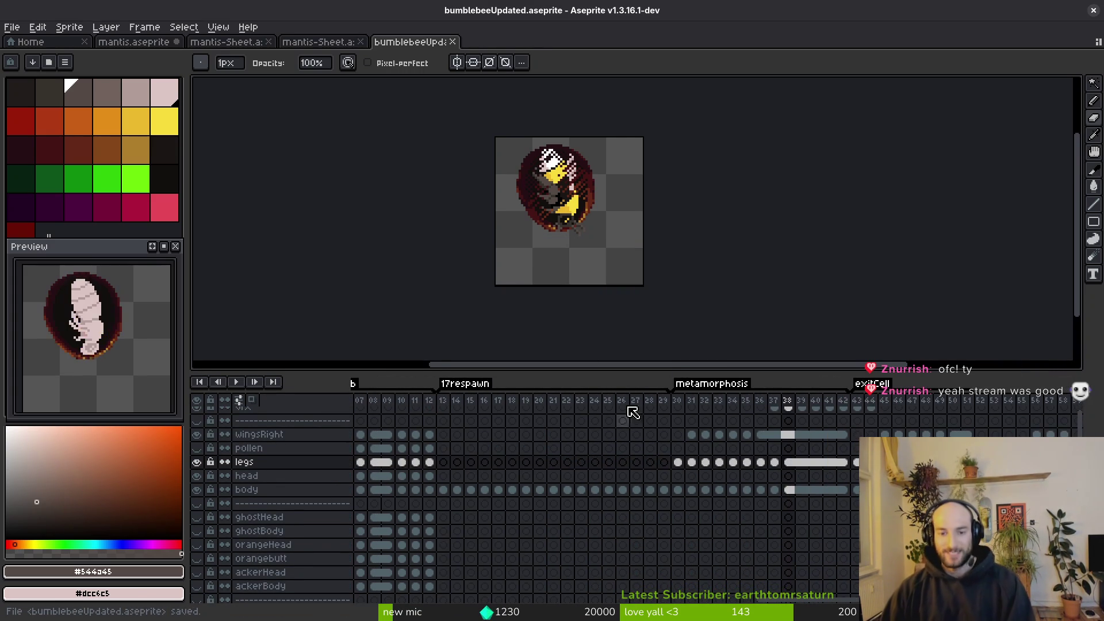
double_click(671, 385)
type("18metamorphosis")
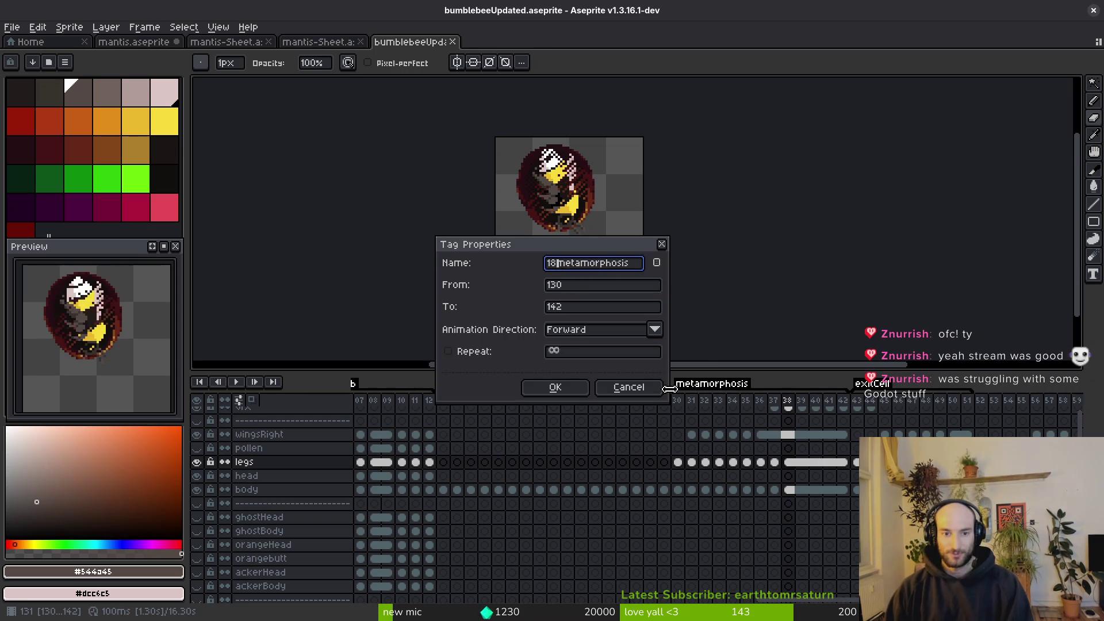
key("Return")
Rename the exitCell tag to 19exitCell and save the bumblebee file.
scroll(690, 483, "right", 4)
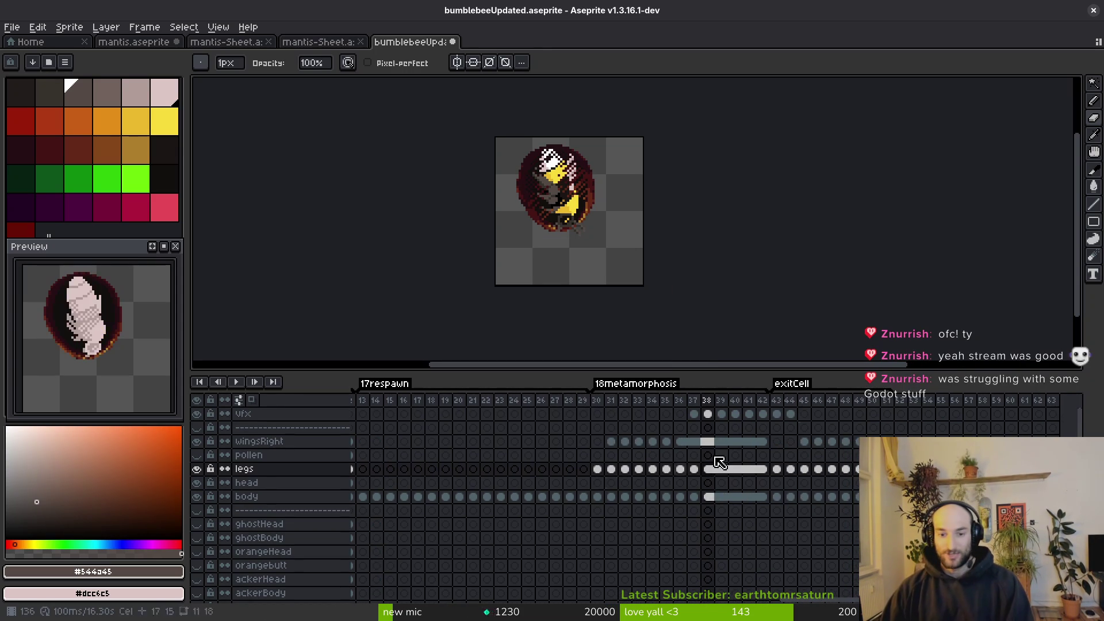
scroll(747, 437, "right", 2)
double_click(698, 391)
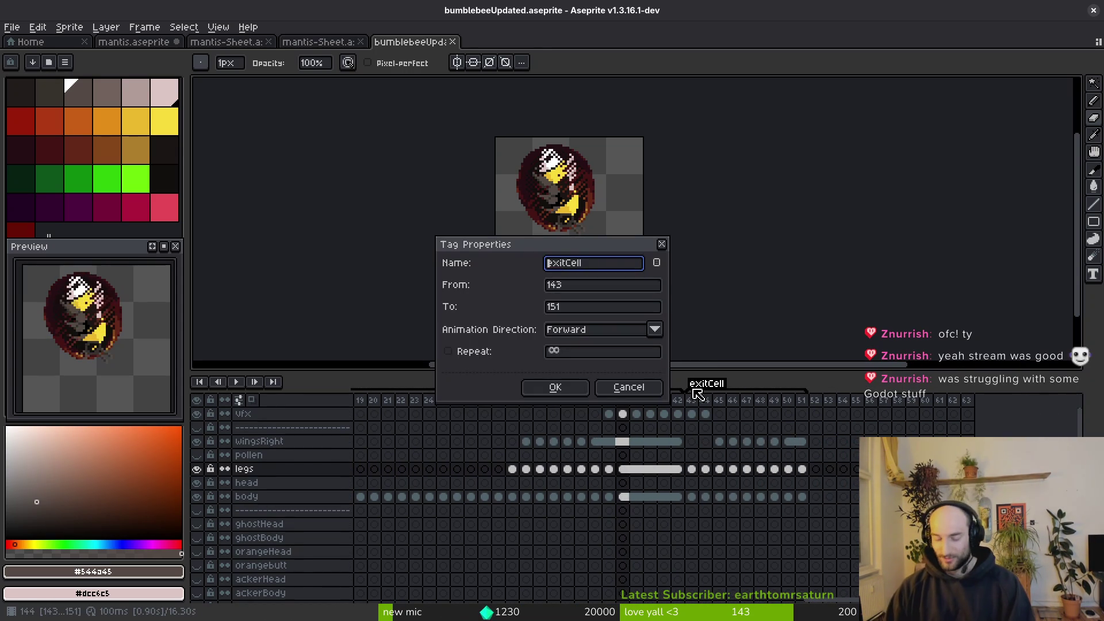
type("19")
key("Return")
key("ctrl+s")
scroll(765, 489, "left", 3)
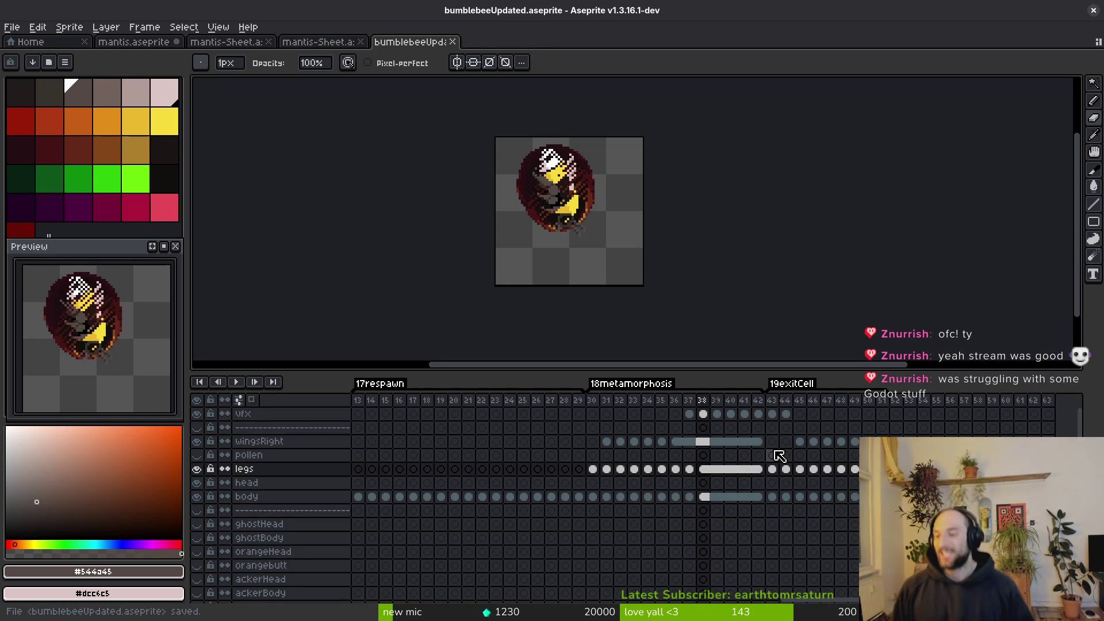
scroll(575, 483, "left", 10)
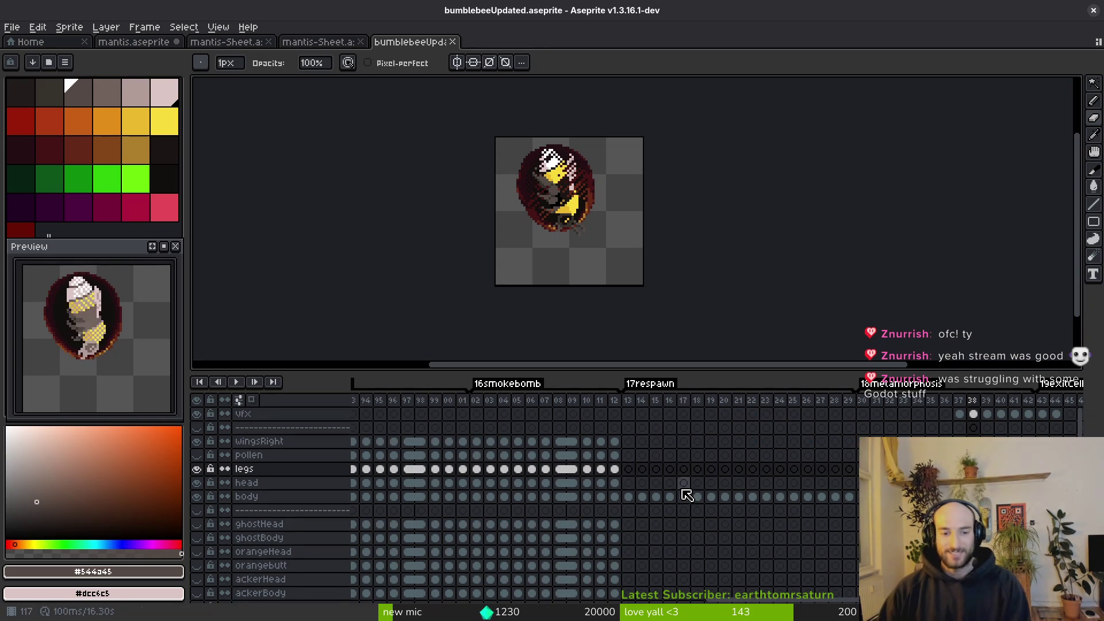
Review frames 13–28 of the bumblebee timeline in Aseprite.
key("alt+Tab")
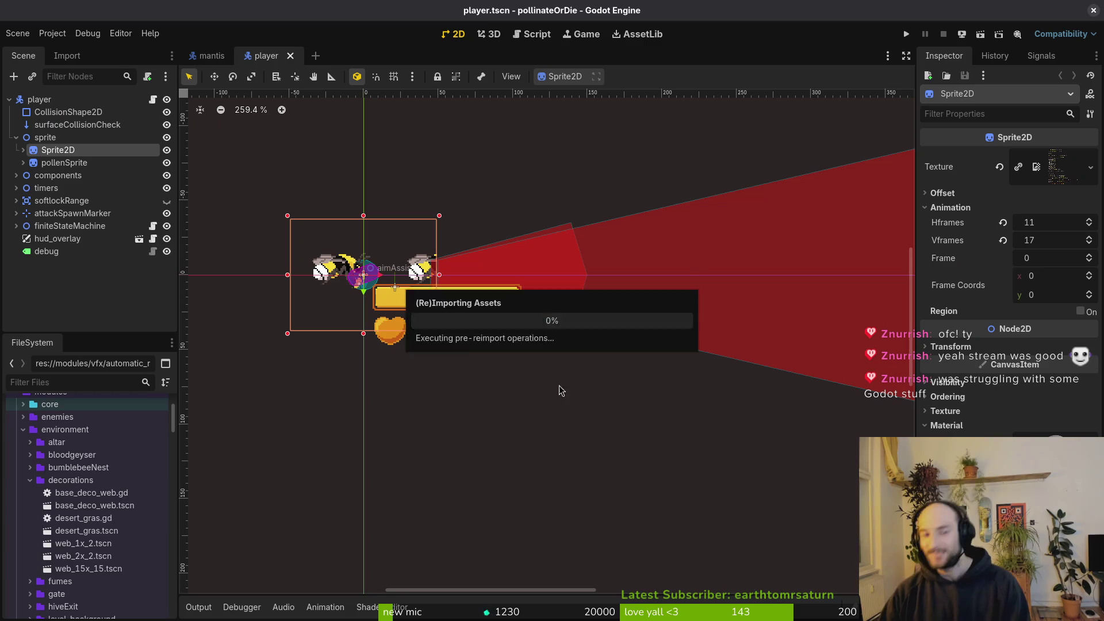
key("alt+Tab")
mouse_move(620, 410)
left_mouse_down()
mouse_move(846, 412)
mouse_move(634, 413)
mouse_move(813, 407)
left_mouse_up()
key("Escape")
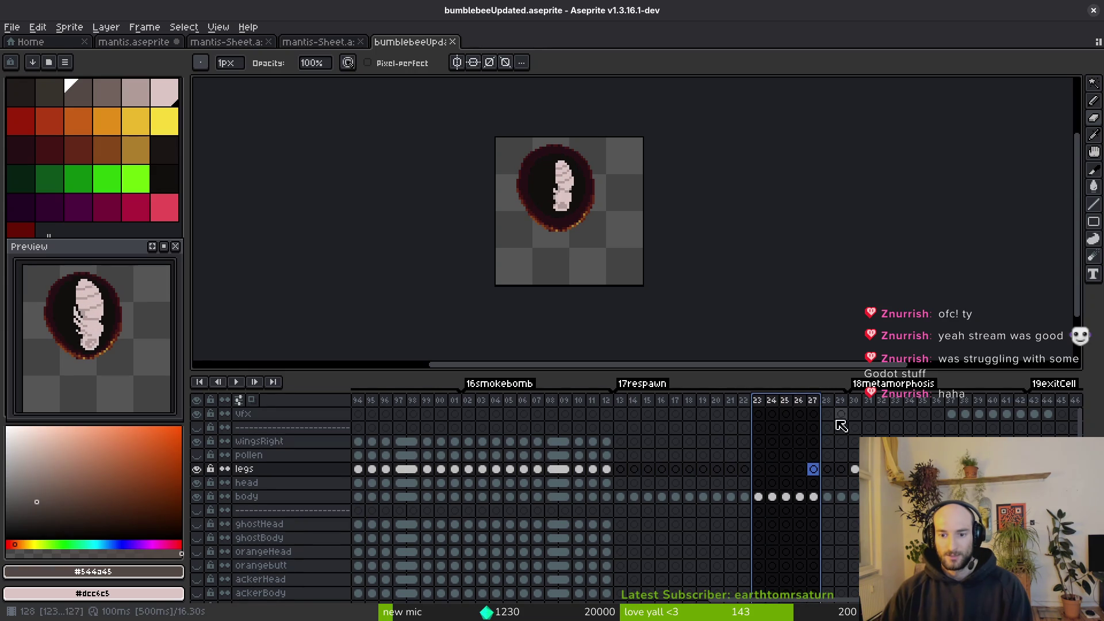
Set the player Sprite2D's Hframes to 17 and save the player scene.
key("alt+Tab")
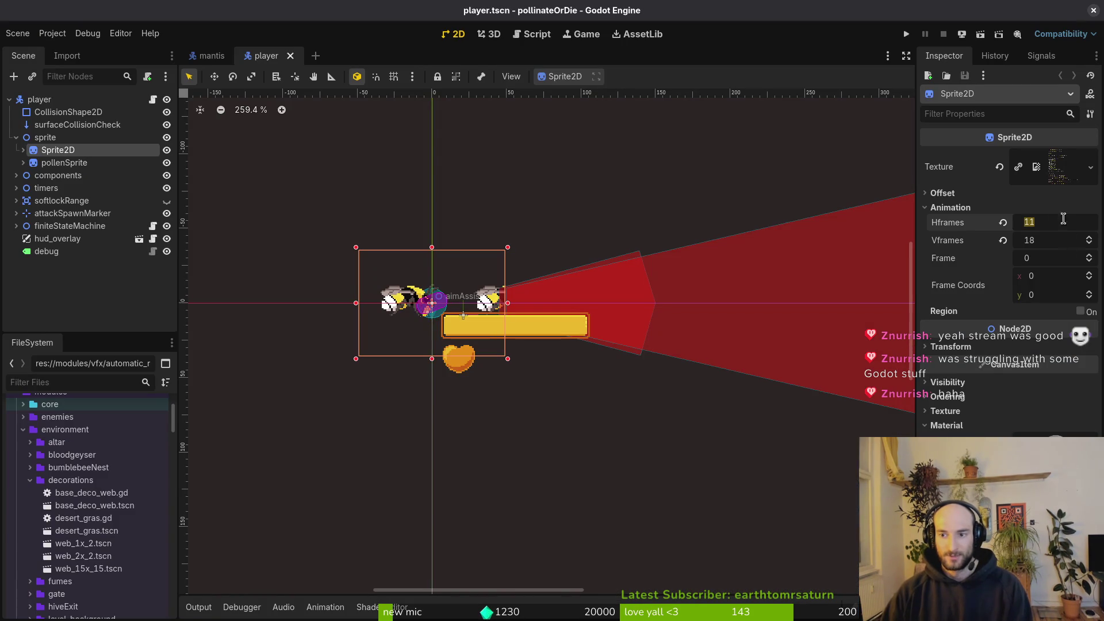
key("Return")
key("ctrl+s")
scroll(455, 312, "up", 6)
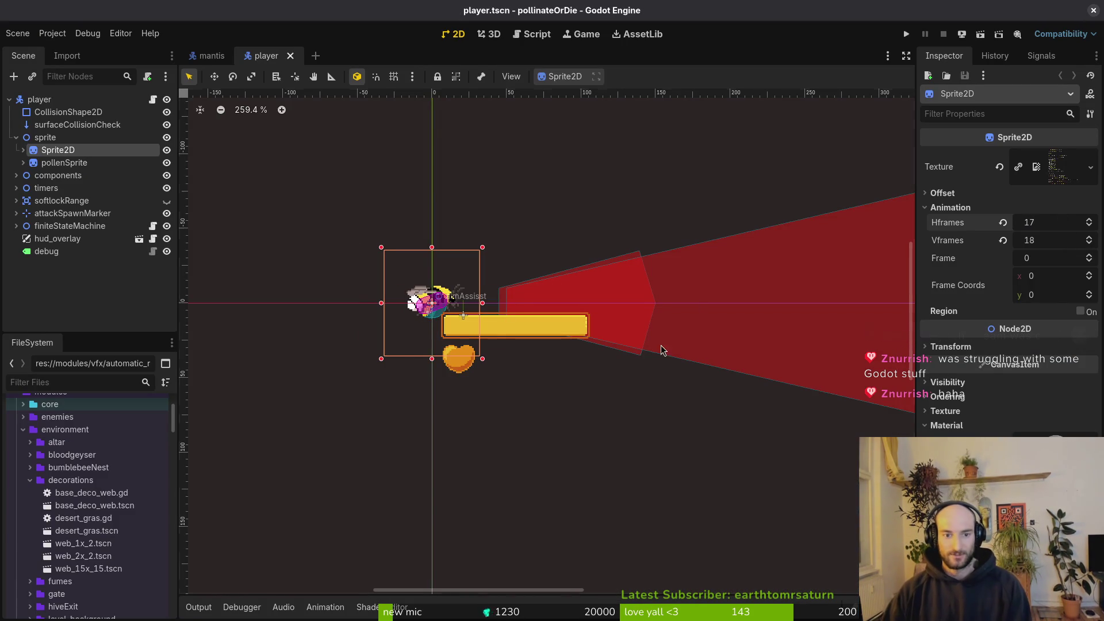
left_click_drag(454, 313, 581, 354)
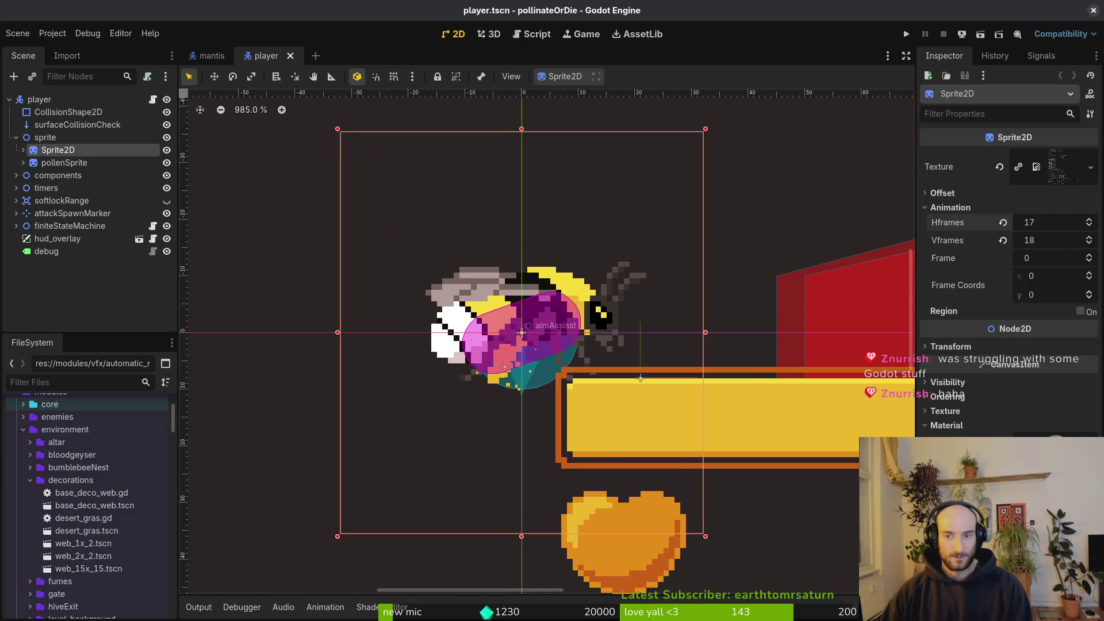
Try Vframes values of 17 and then 19, saving the scene.
left_click(1063, 240)
type("17")
key("Return")
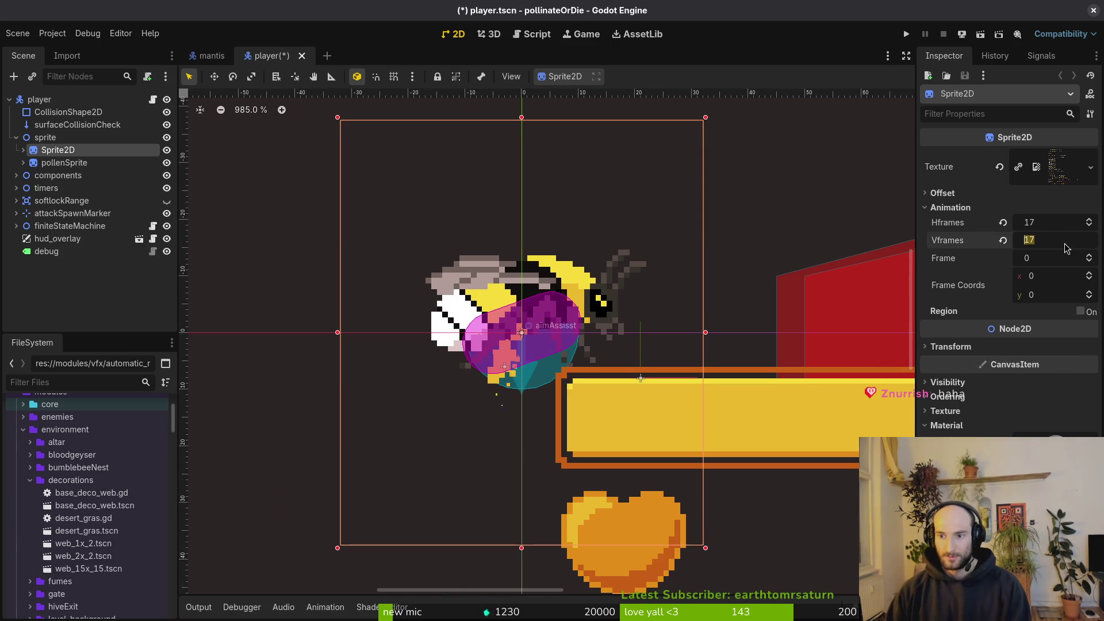
type("19")
key("Return")
key("ctrl+s")
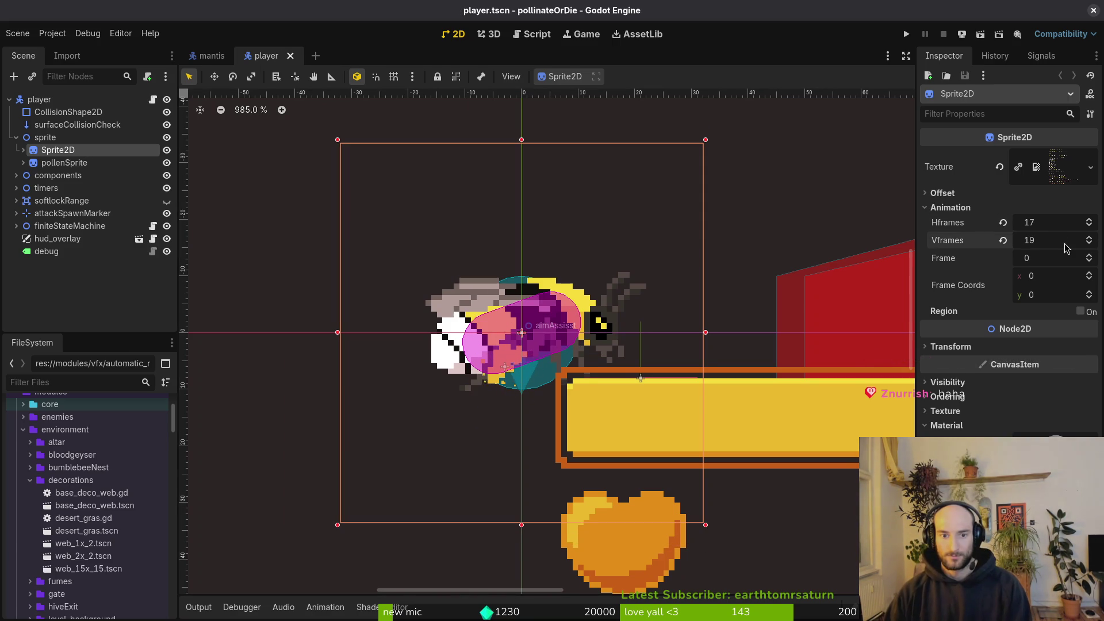
Compare the frame layout in Aseprite, set Vframes to 20, save, and run the game.
key("alt+Tab")
scroll(863, 455, "right", 5)
key("alt+Tab")
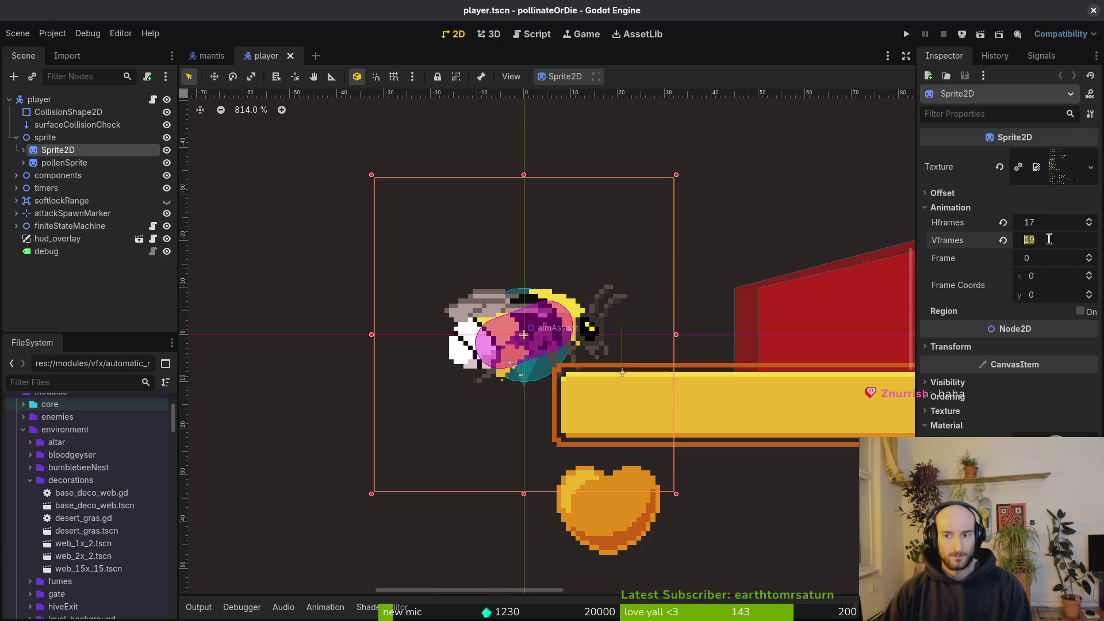
type("20")
key("Return")
key("ctrl+s")
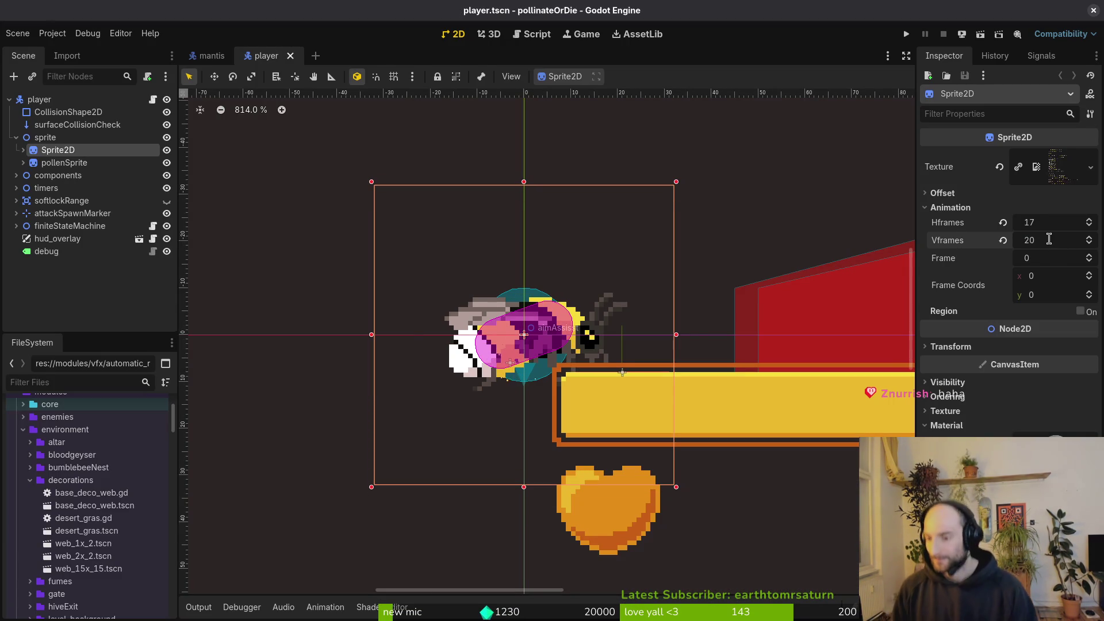
key("F5")
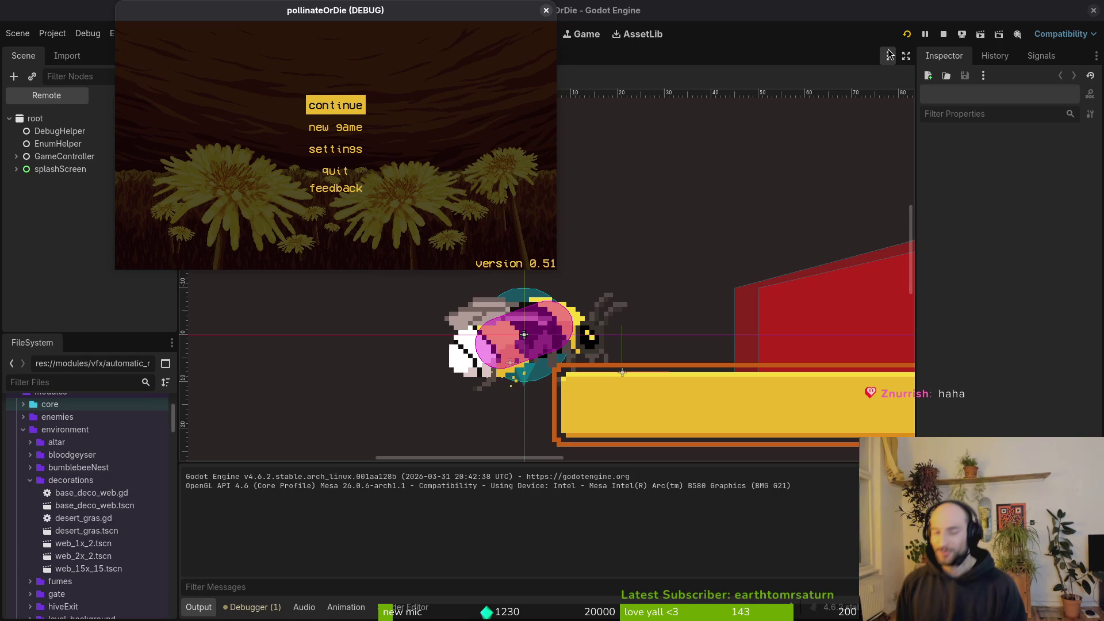
Maximize the game window and continue the saved game into the hive level.
double_click(335, 7)
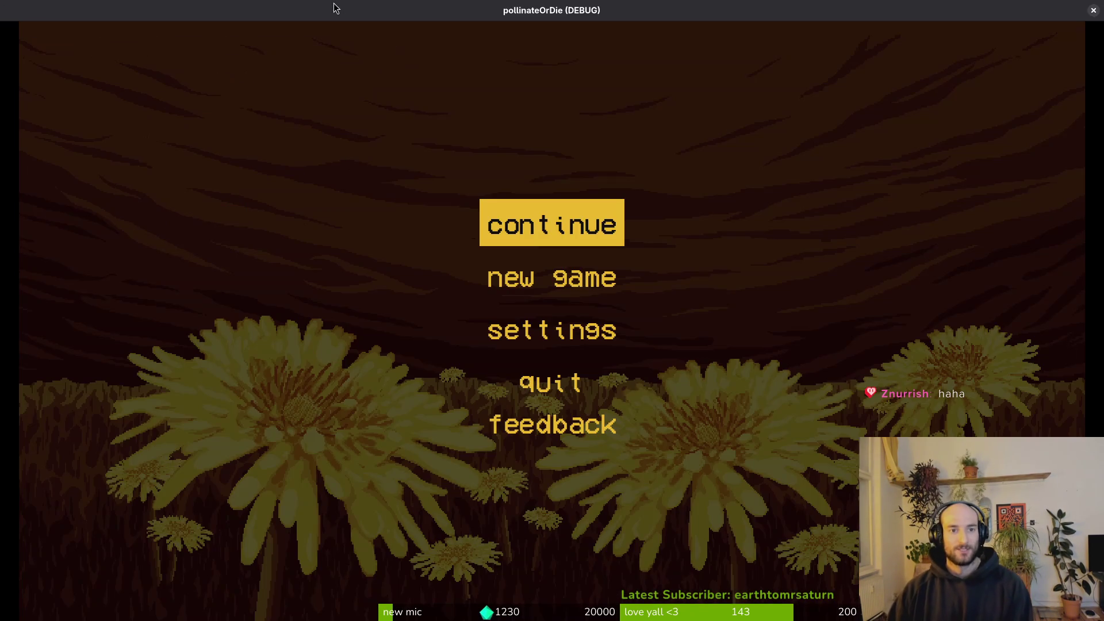
key("Return")
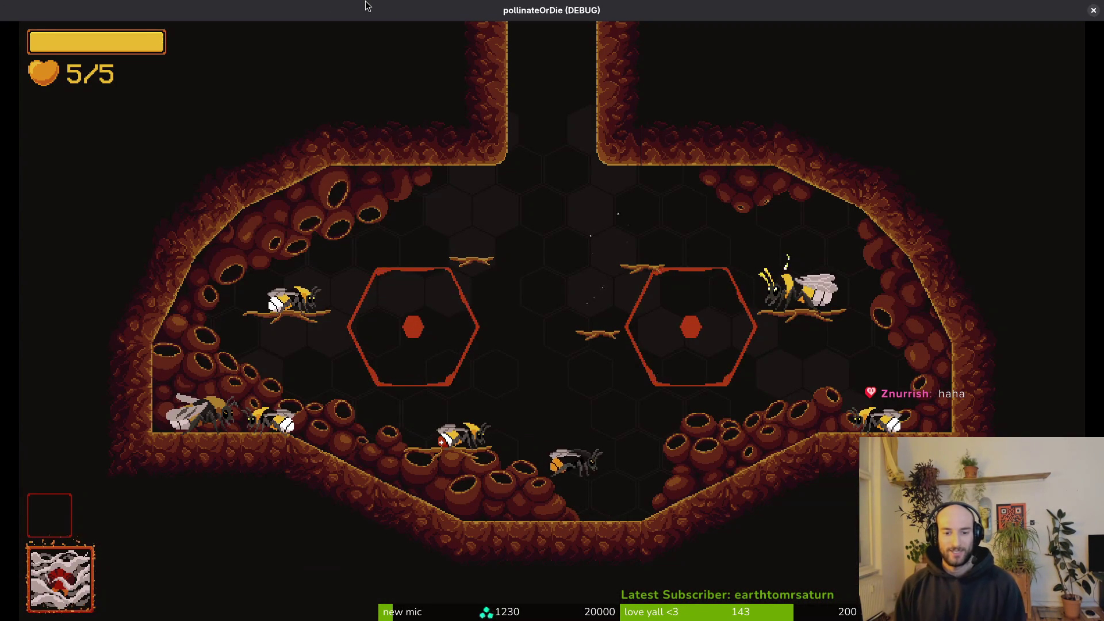
key("i")
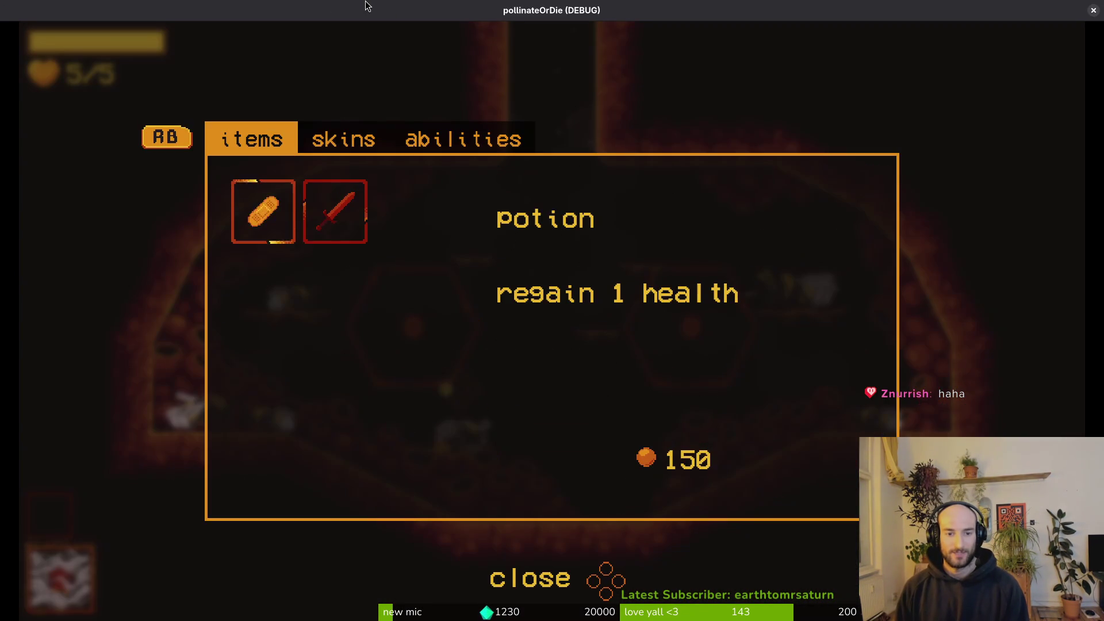
Equip the Buff-tailed bumblebee skin from the shop, fly onto the comb slope, then quit.
key("e")
key("Left")
key("Escape")
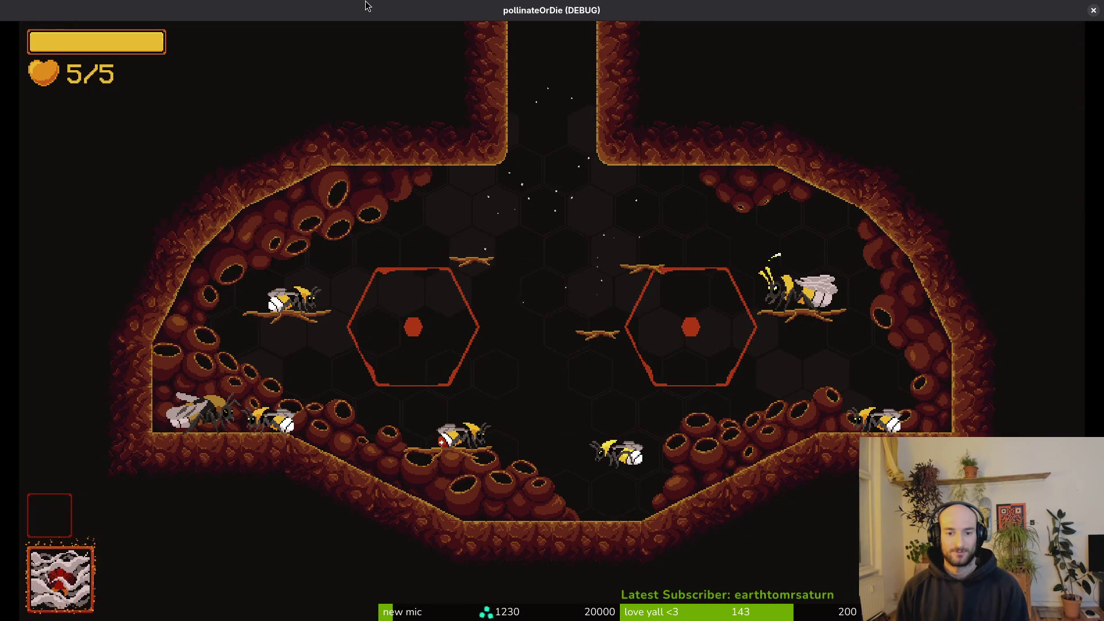
key("d")
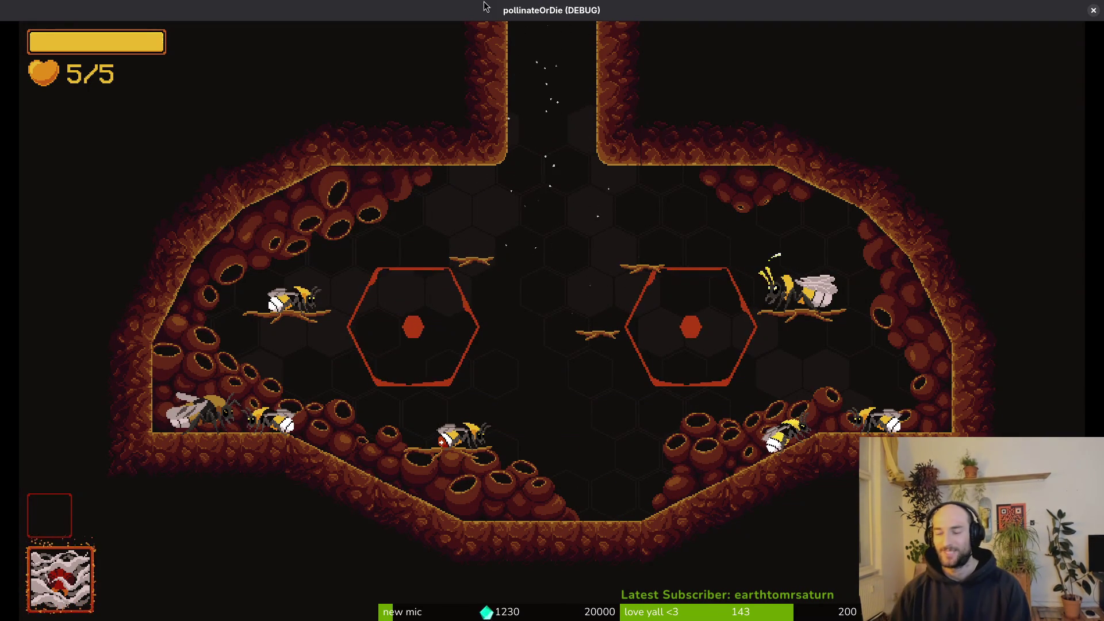
key("Escape")
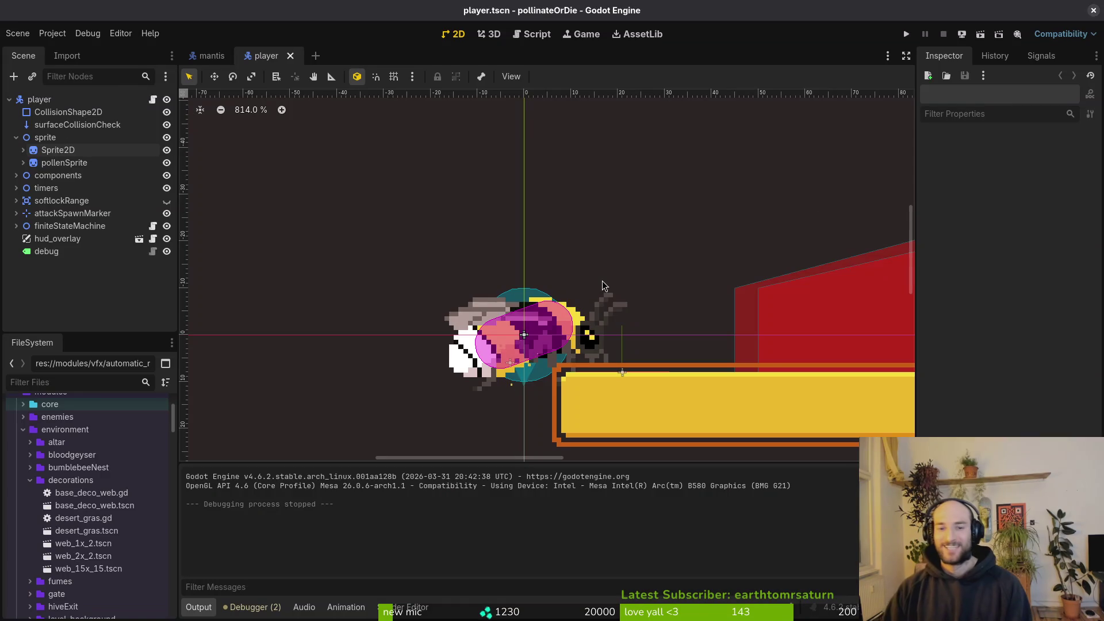
Load the consuming animation on the player's AnimationPlayer.
left_click(57, 149)
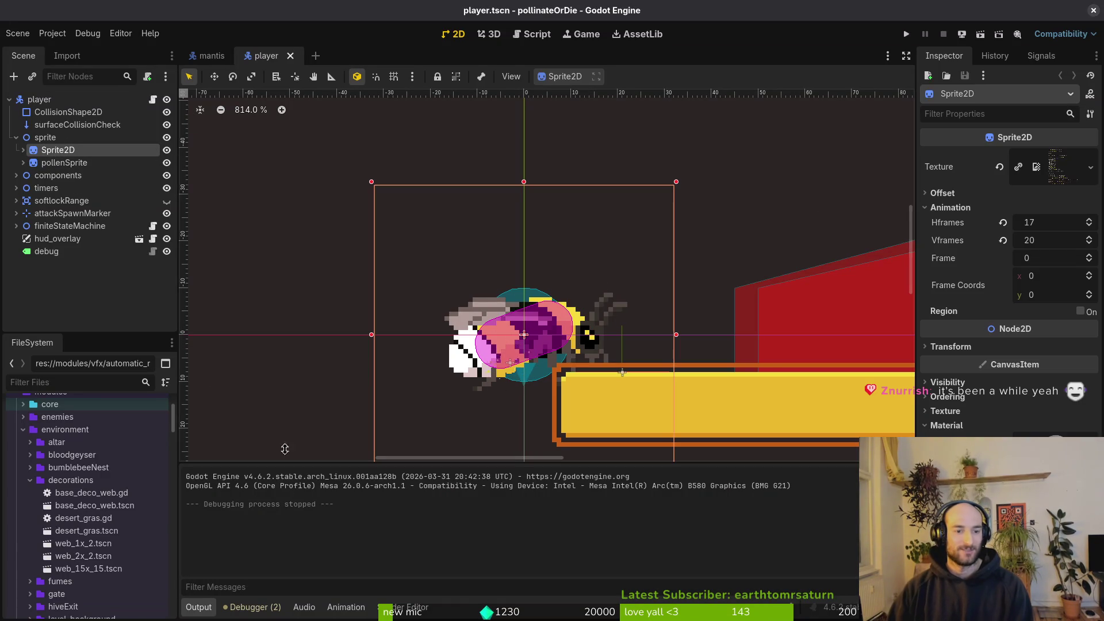
left_click(23, 149)
left_click(60, 163)
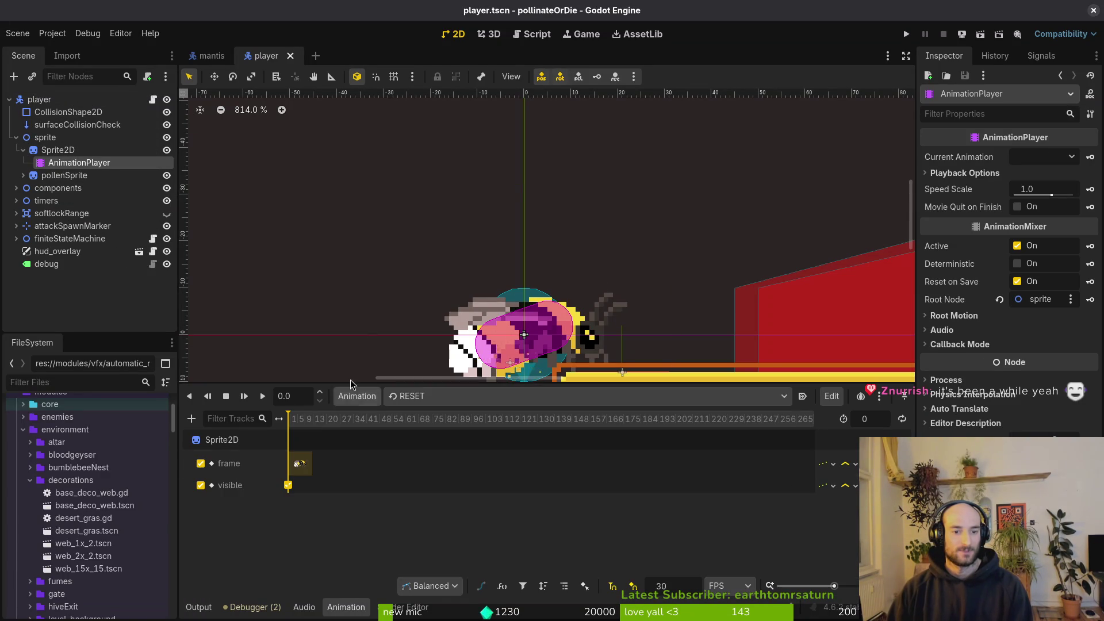
left_click(403, 396)
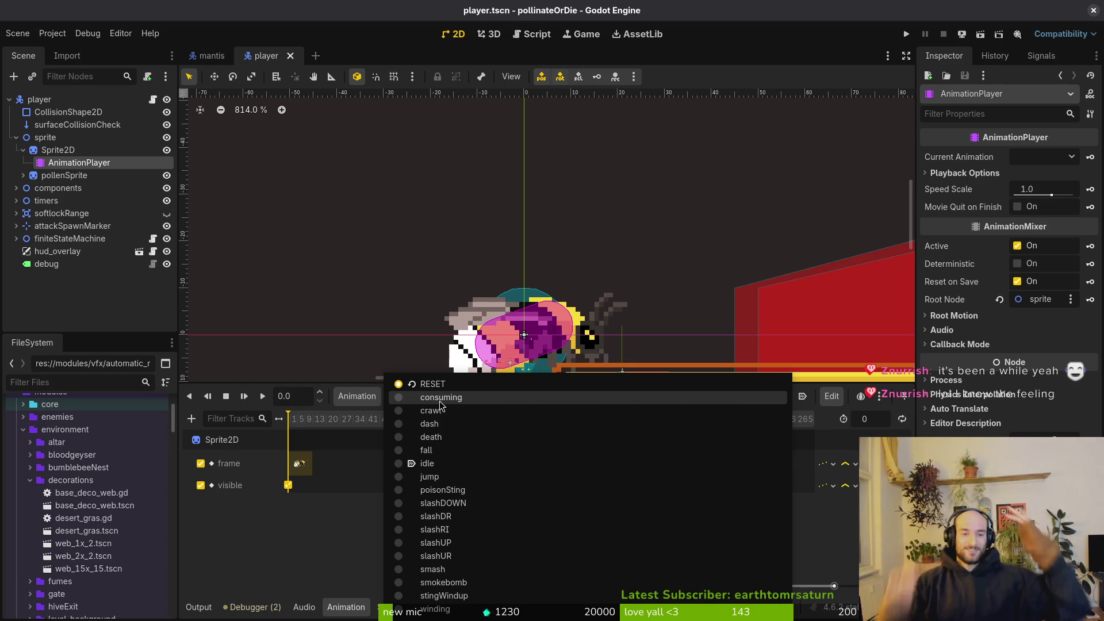
left_click(440, 404)
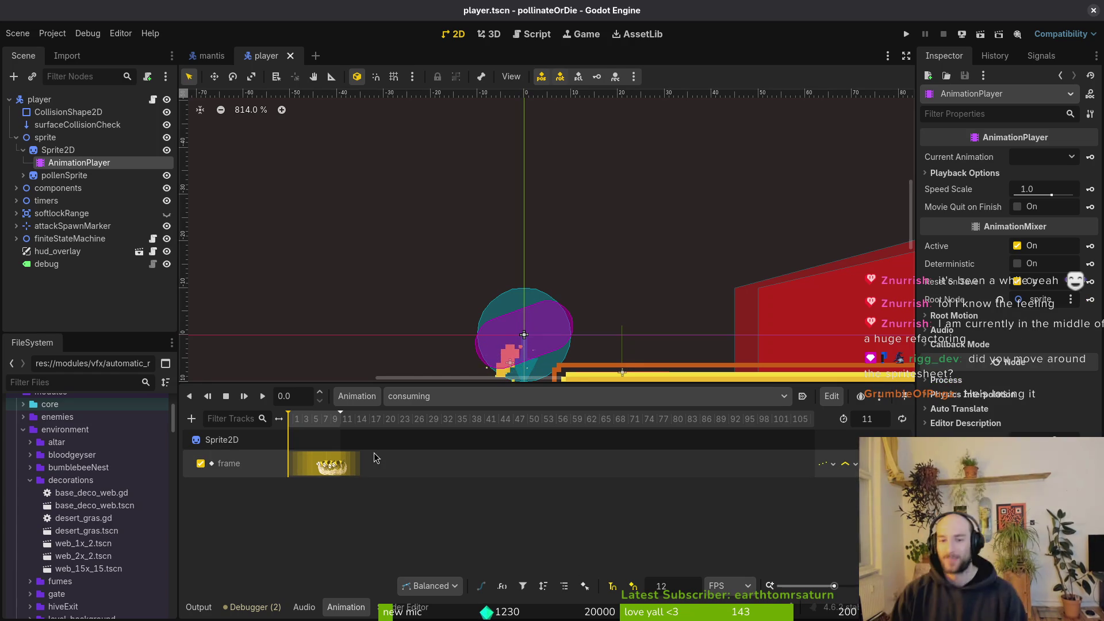
Inspect a Sprite2D frame keyframe of the consuming animation, then switch to Aseprite.
left_click(75, 150)
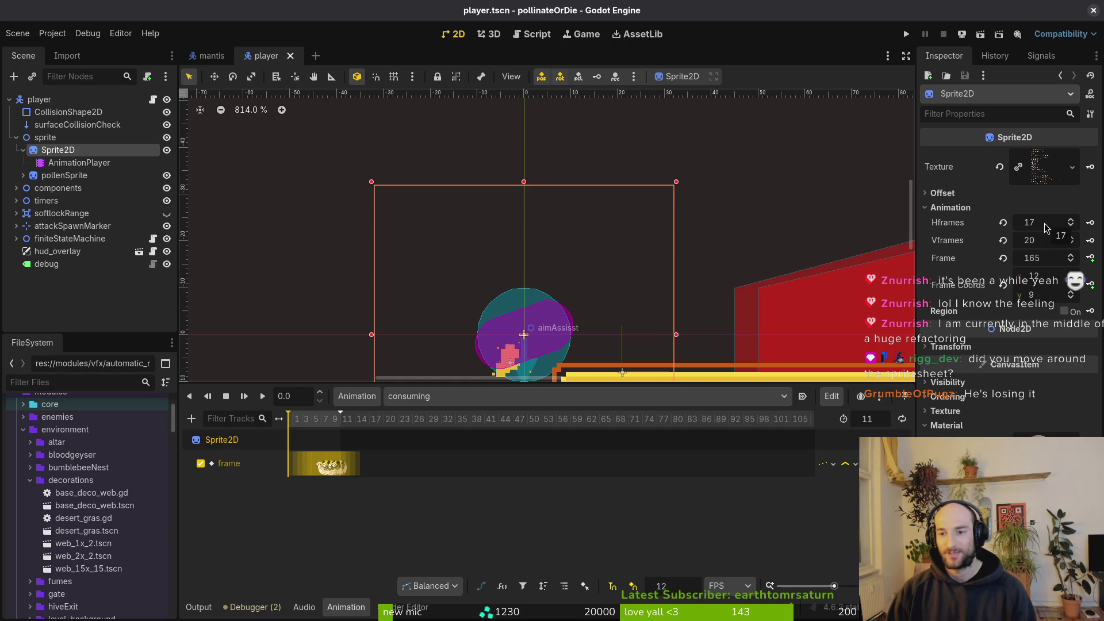
scroll(317, 470, "up", 3)
left_click(330, 463)
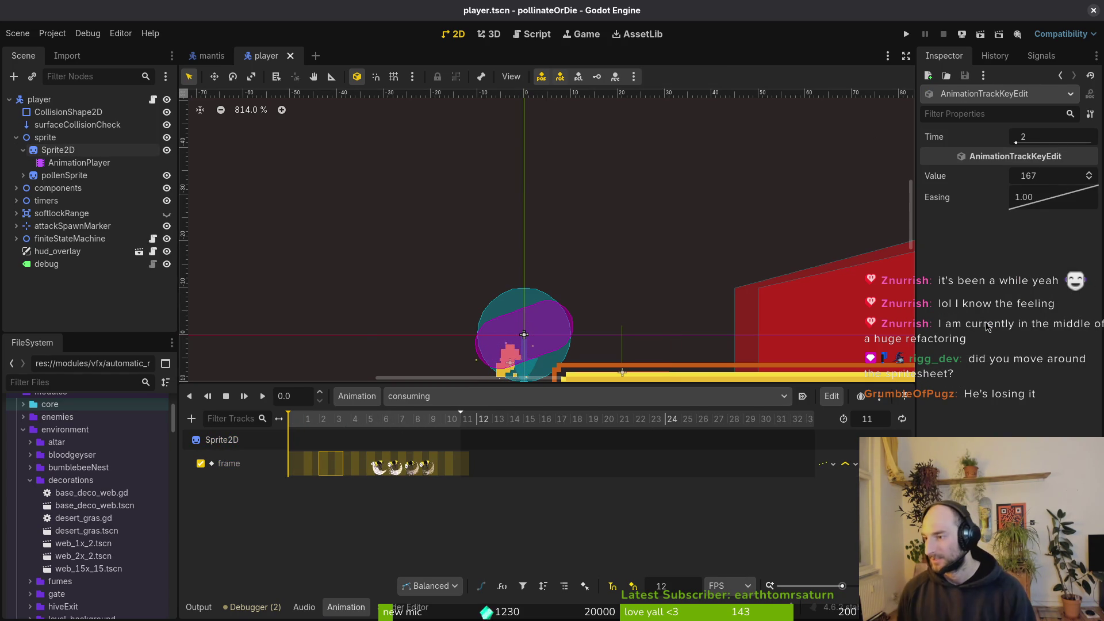
key("alt+Tab")
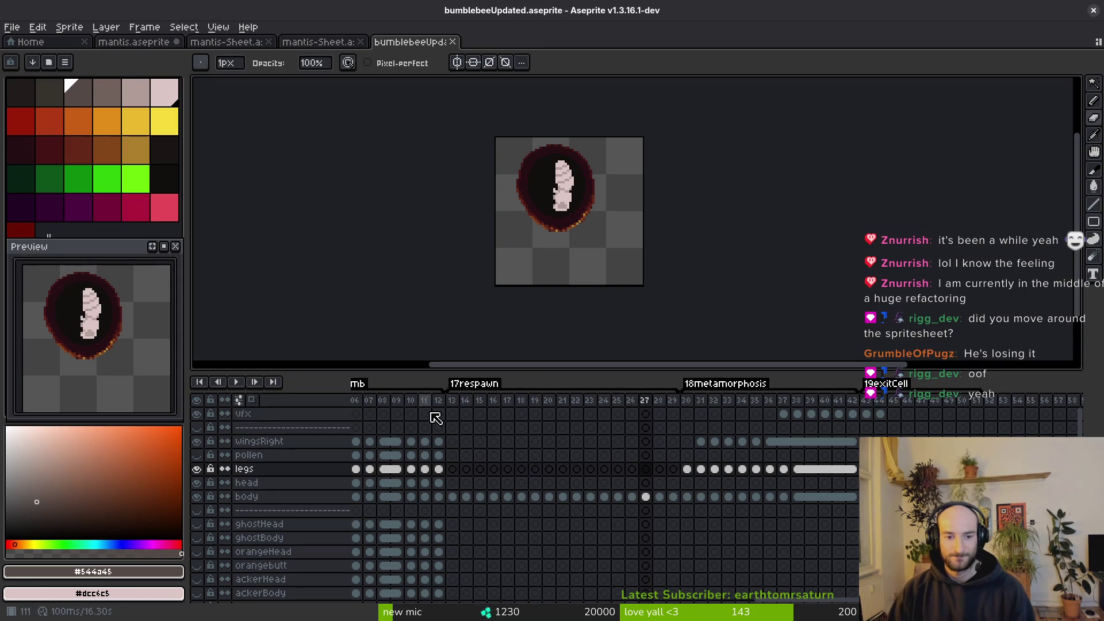
Play the bumblebee animation from a respawn frame, select frames 13–25, and open Export Sprite Sheet.
left_click(507, 414)
key("Return")
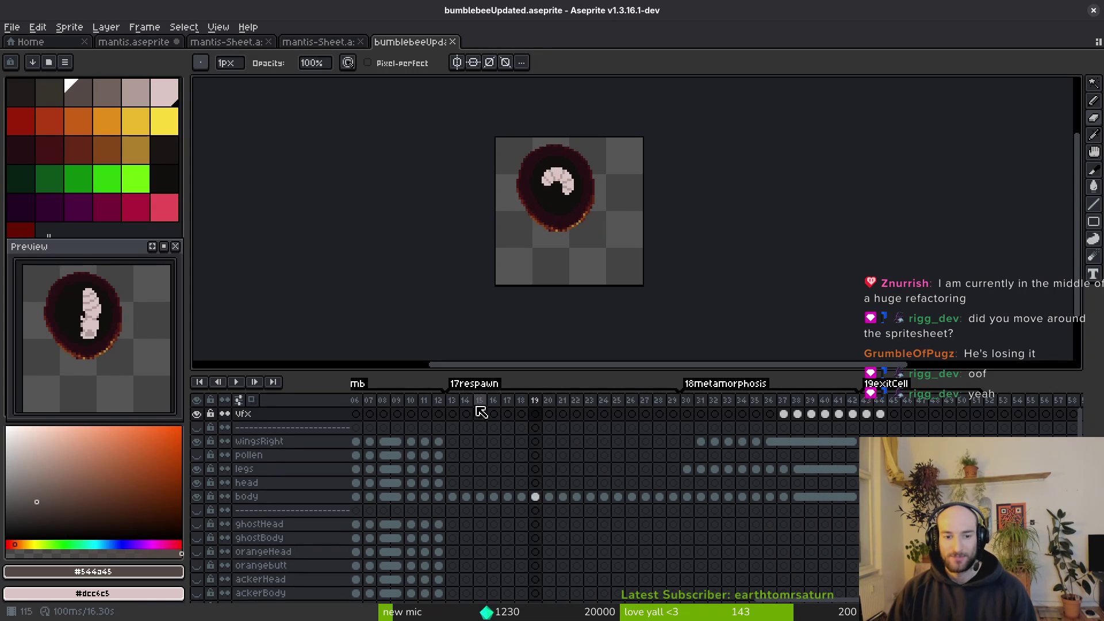
mouse_move(558, 404)
left_mouse_down()
mouse_move(716, 407)
mouse_move(769, 419)
left_mouse_up()
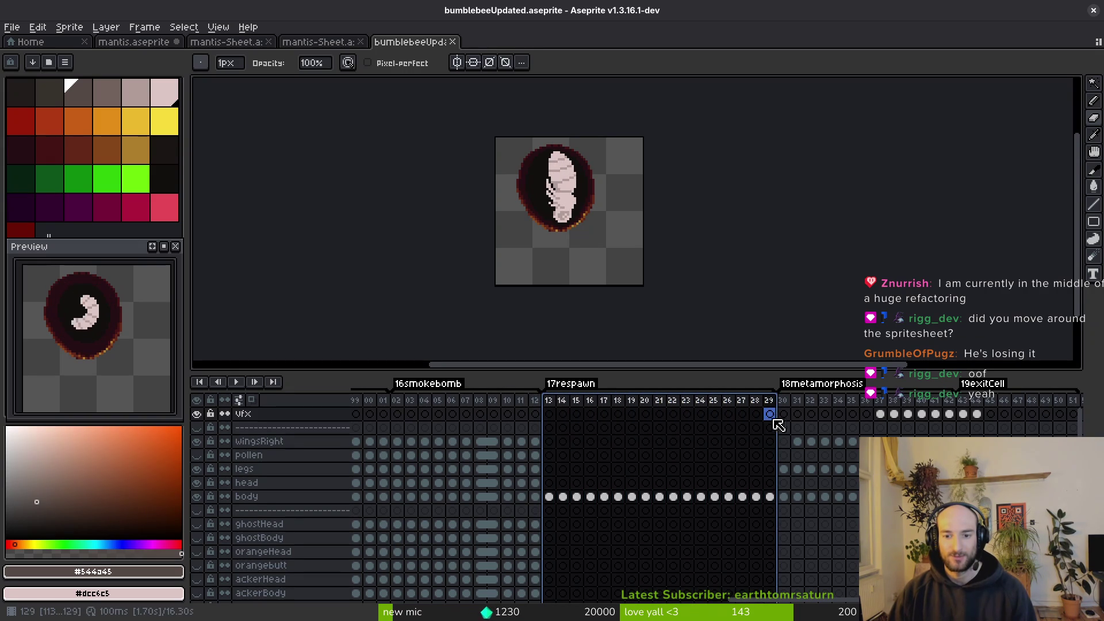
key("ctrl+e")
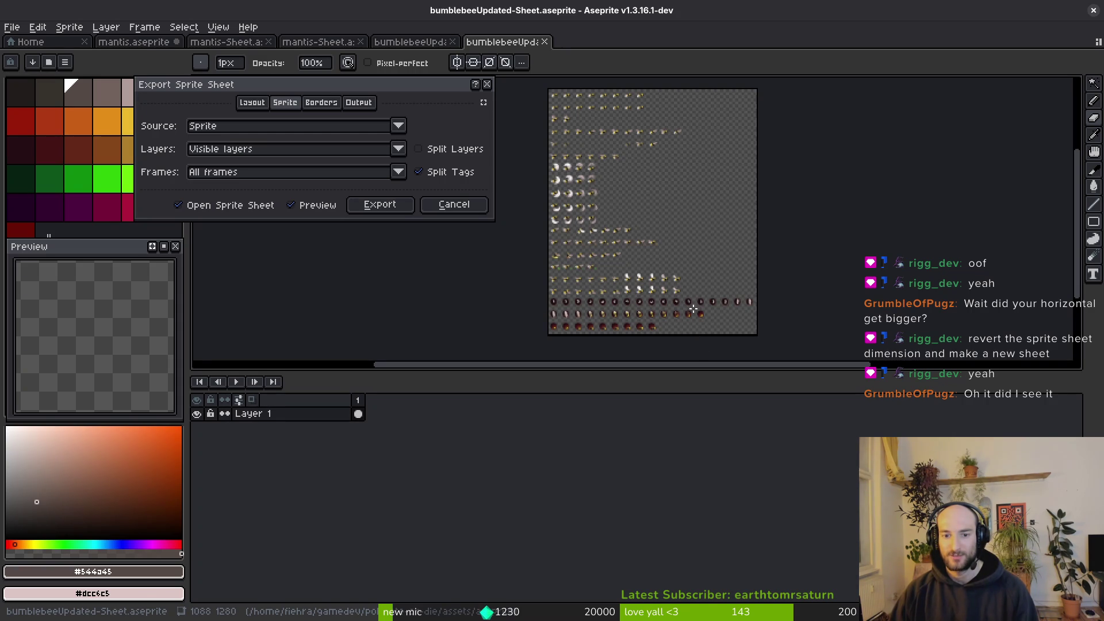
Zoom into the bumblebee sheet preview, then cancel the export.
scroll(692, 310, "up", 5)
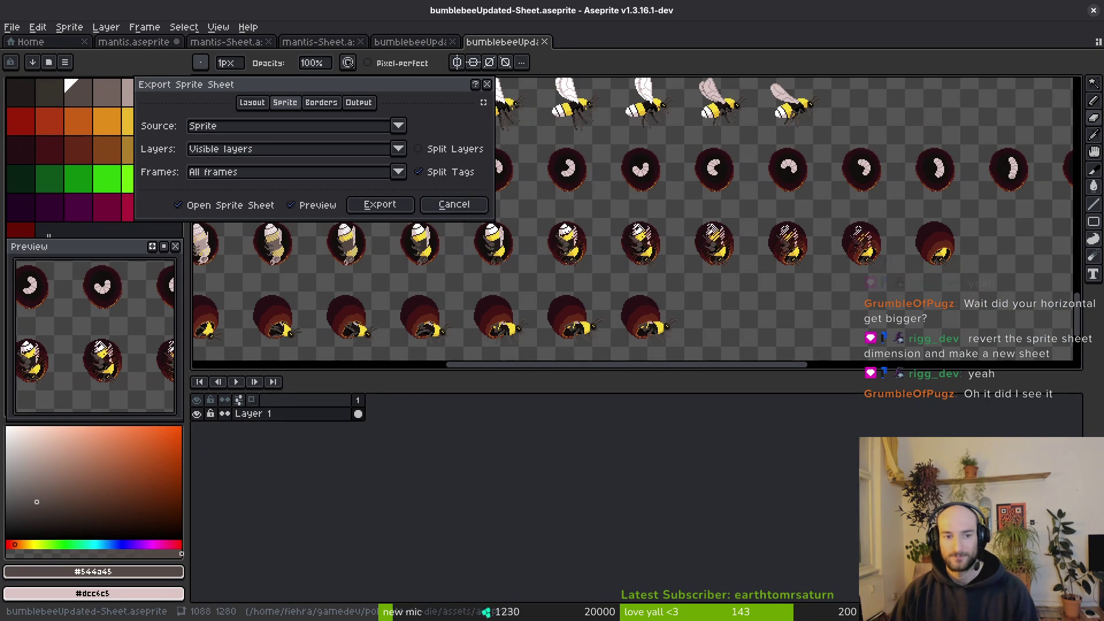
left_click(452, 205)
scroll(813, 263, "down", 2)
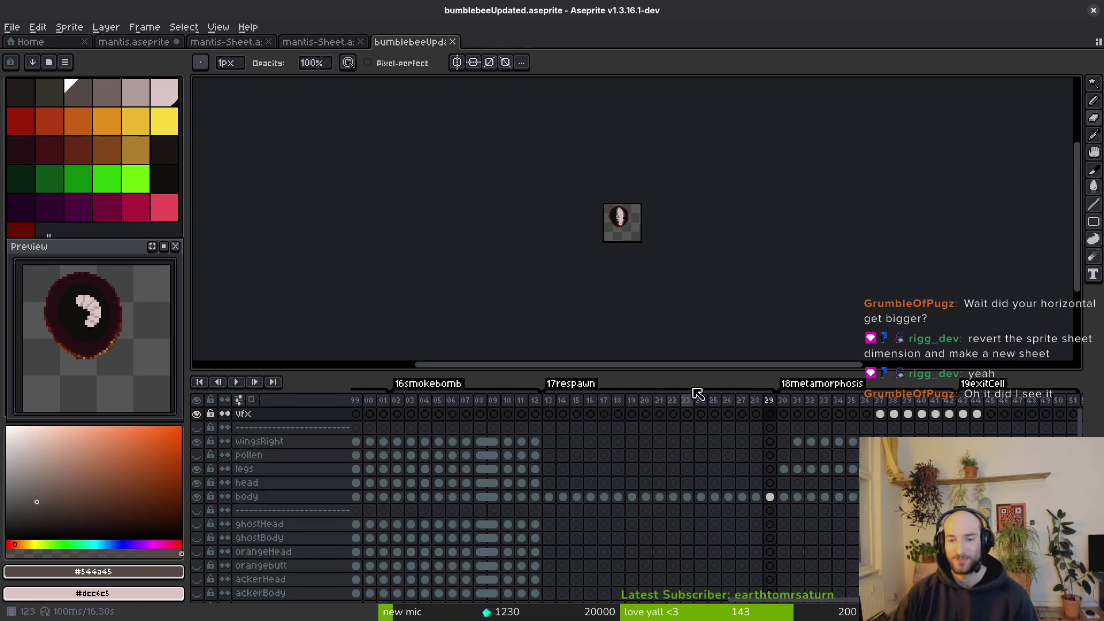
Step through respawn frames 13–30 and back to review the bumblebee poses.
scroll(724, 407, "right", 2)
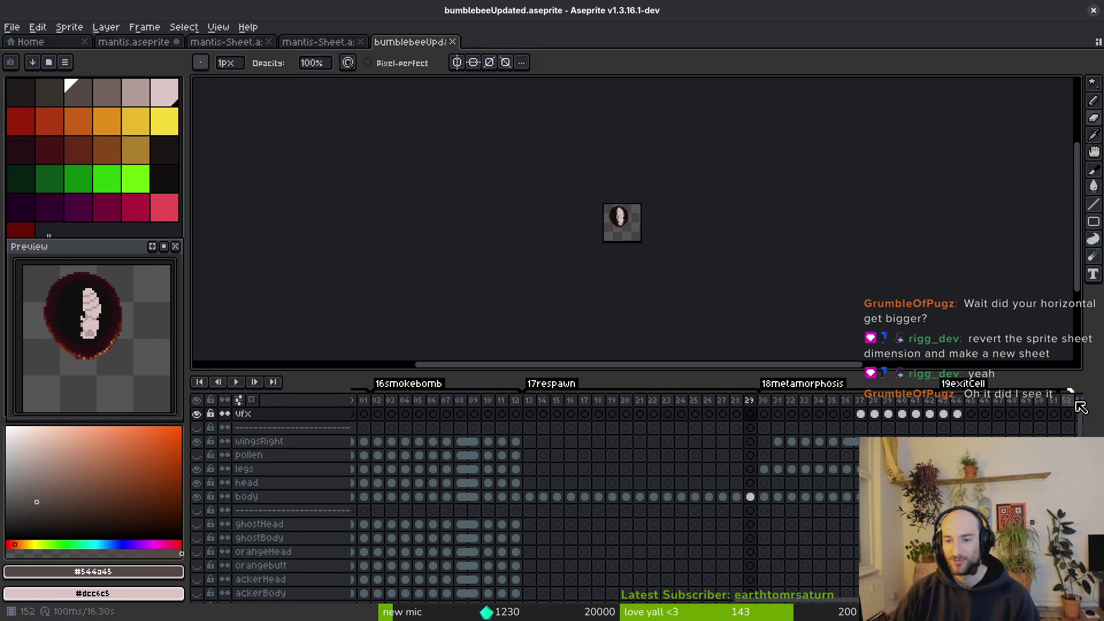
scroll(826, 515, "right", 4)
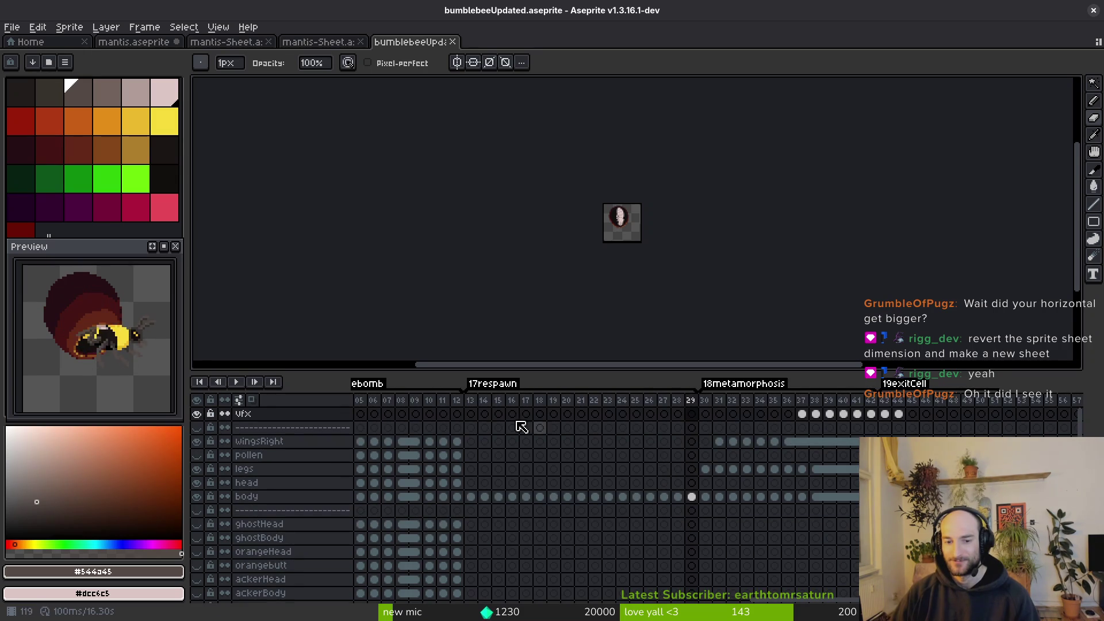
left_click(477, 405)
left_click(481, 406)
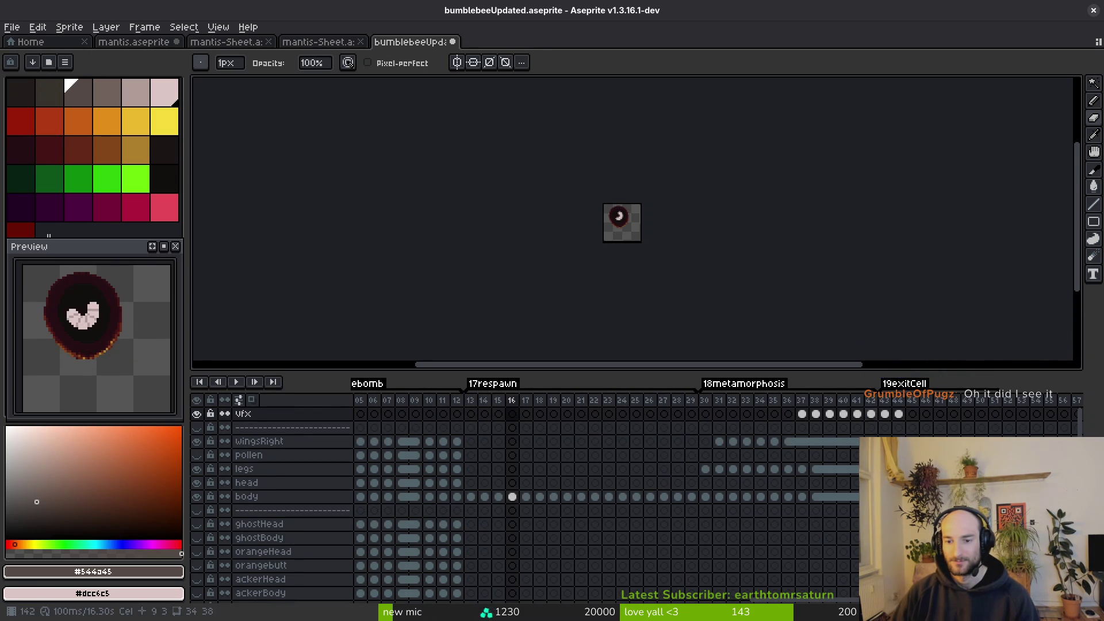
left_click(692, 414)
left_click(703, 419)
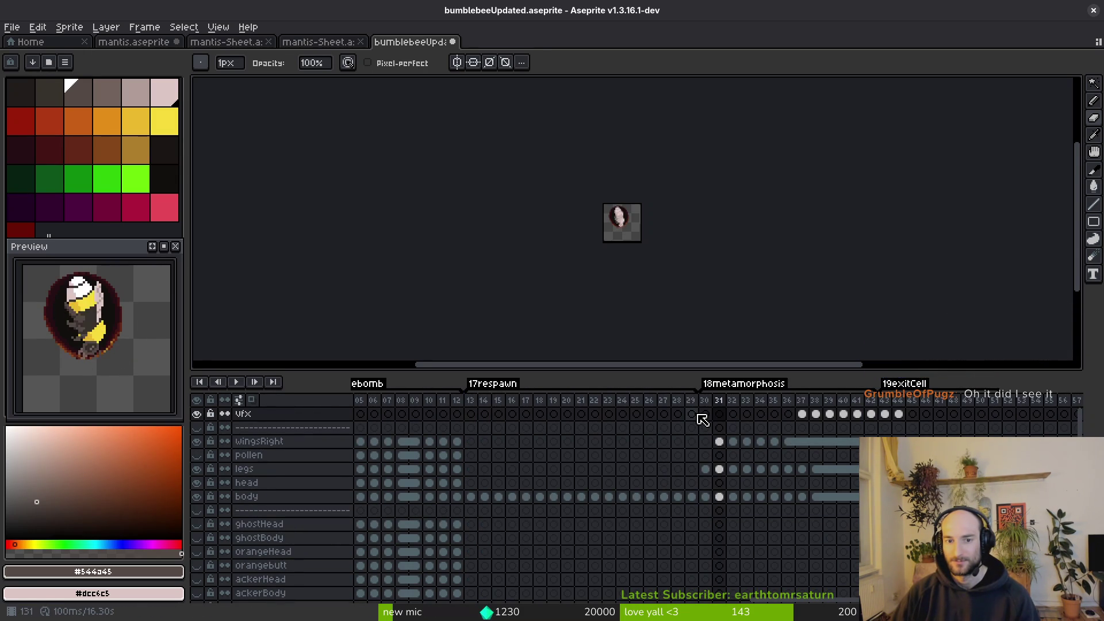
key("Left")
key("Left")
key("Left")
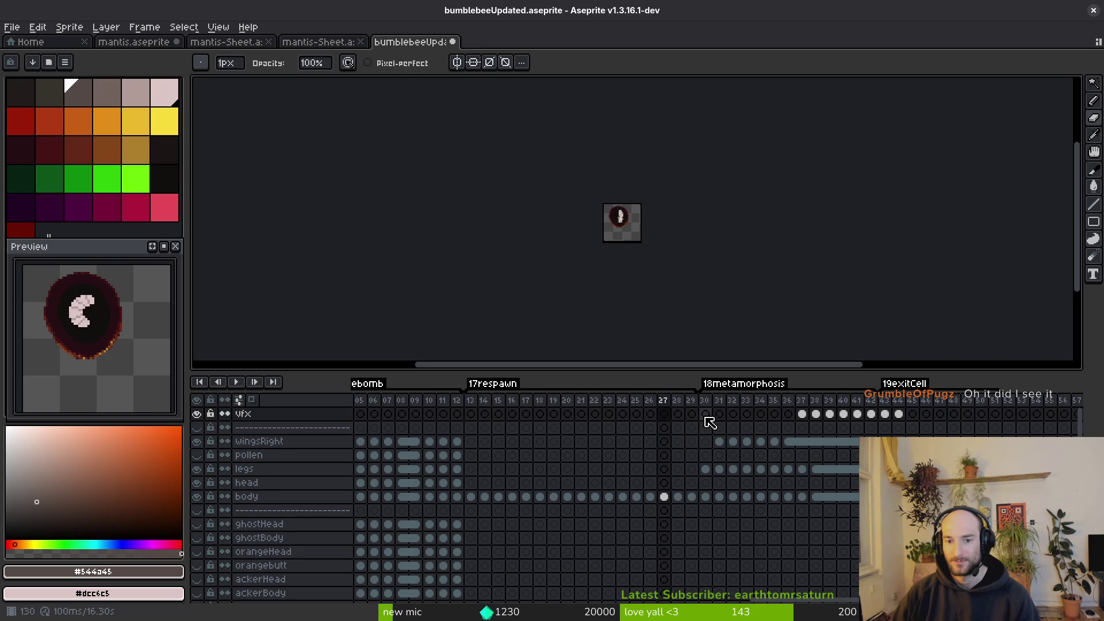
key("Left")
key("Left")
key("Left")
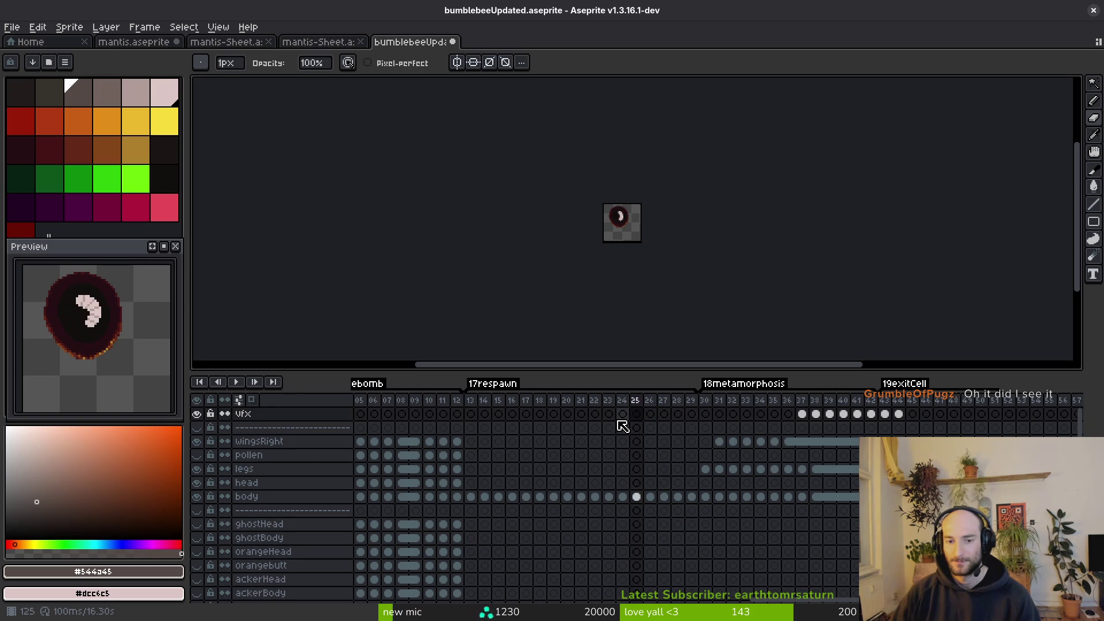
left_click(512, 497)
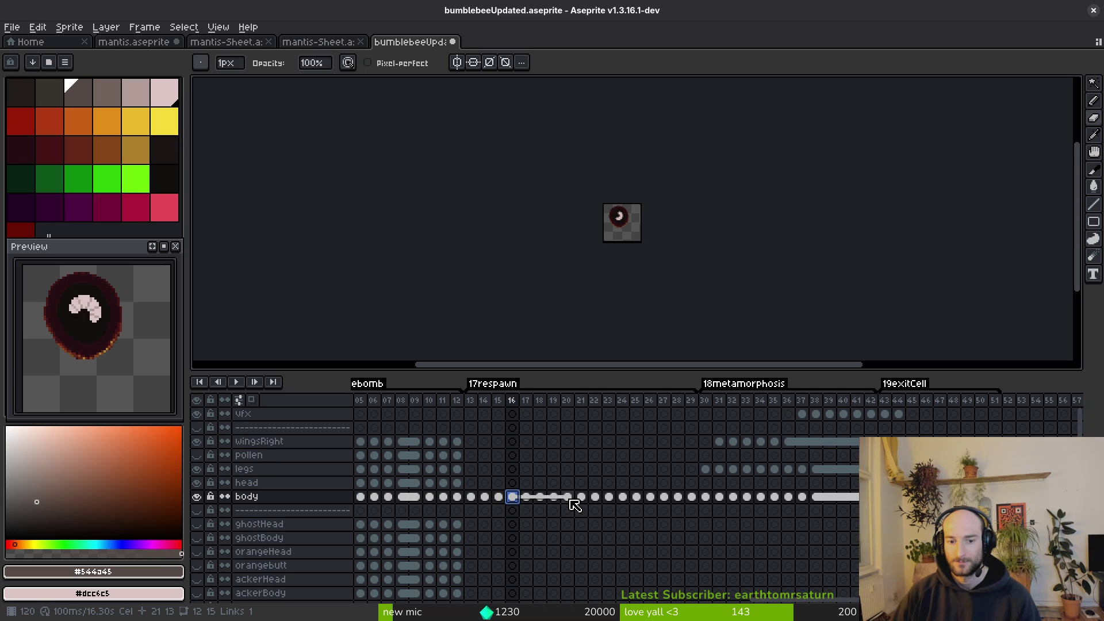
Delete frames 20–23, return to frame 13, and reopen the sprite sheet export preview.
left_click_drag(568, 401, 611, 403)
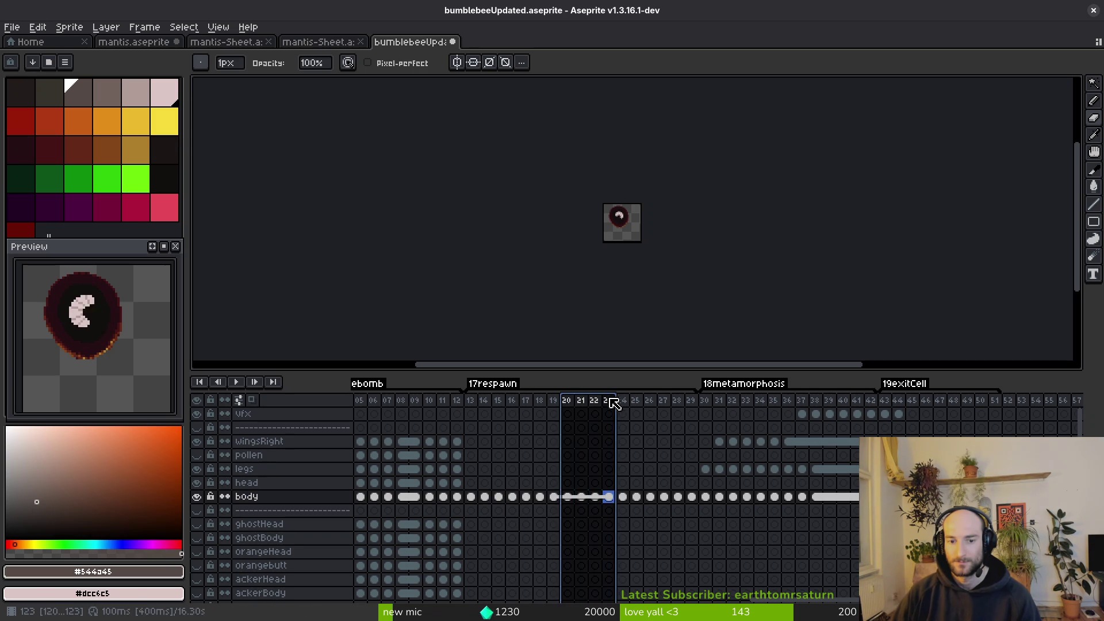
key("Delete")
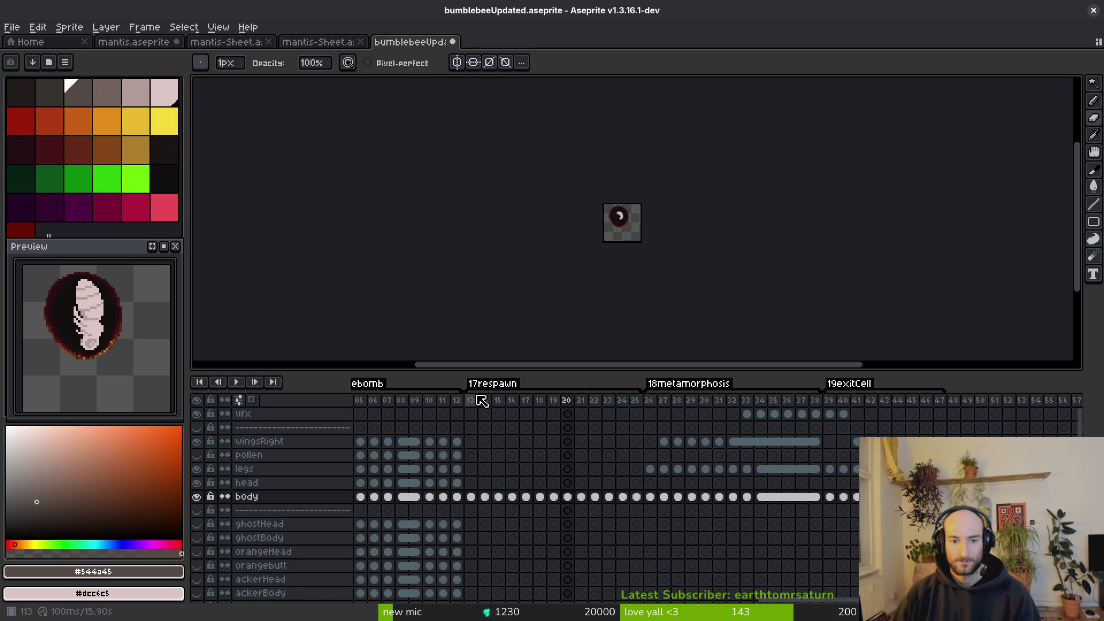
left_click(477, 399)
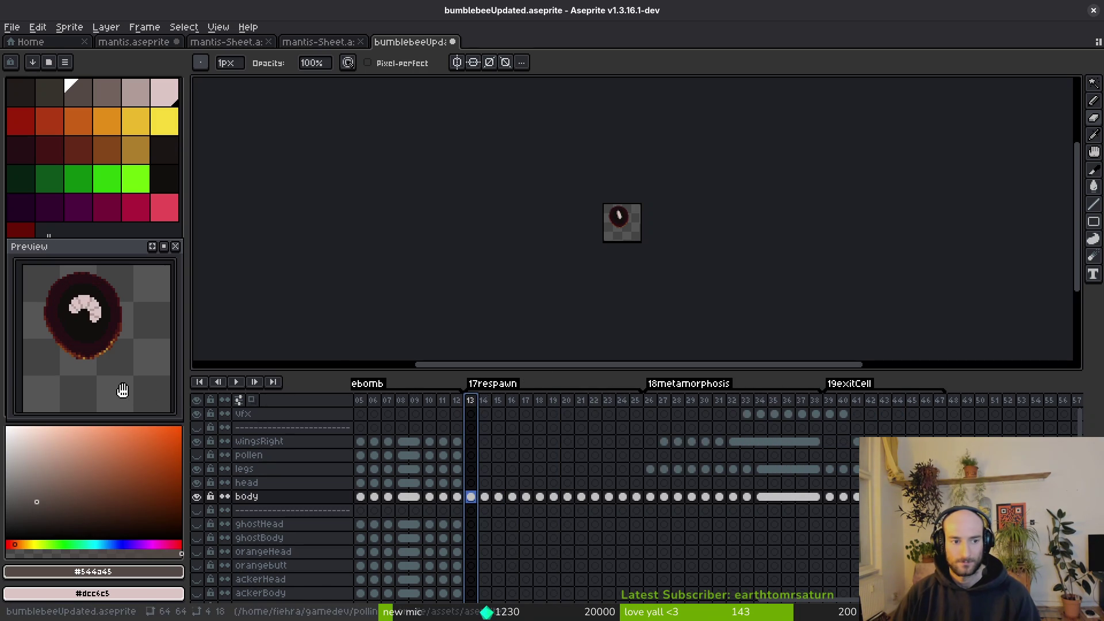
scroll(113, 369, "down", 2)
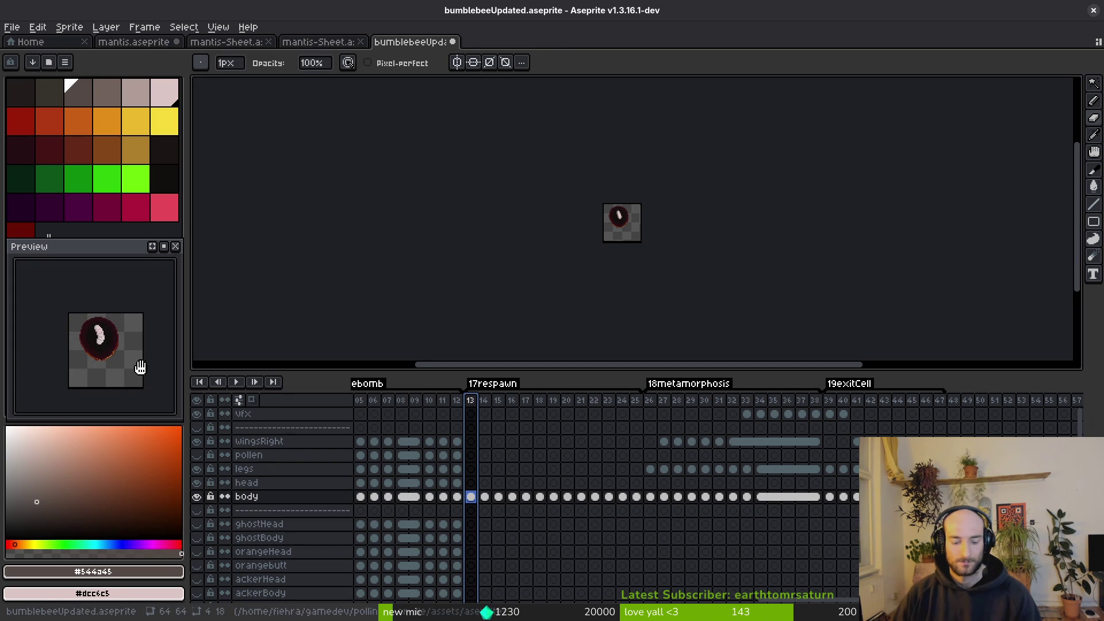
key("ctrl+e")
scroll(683, 234, "up", 2)
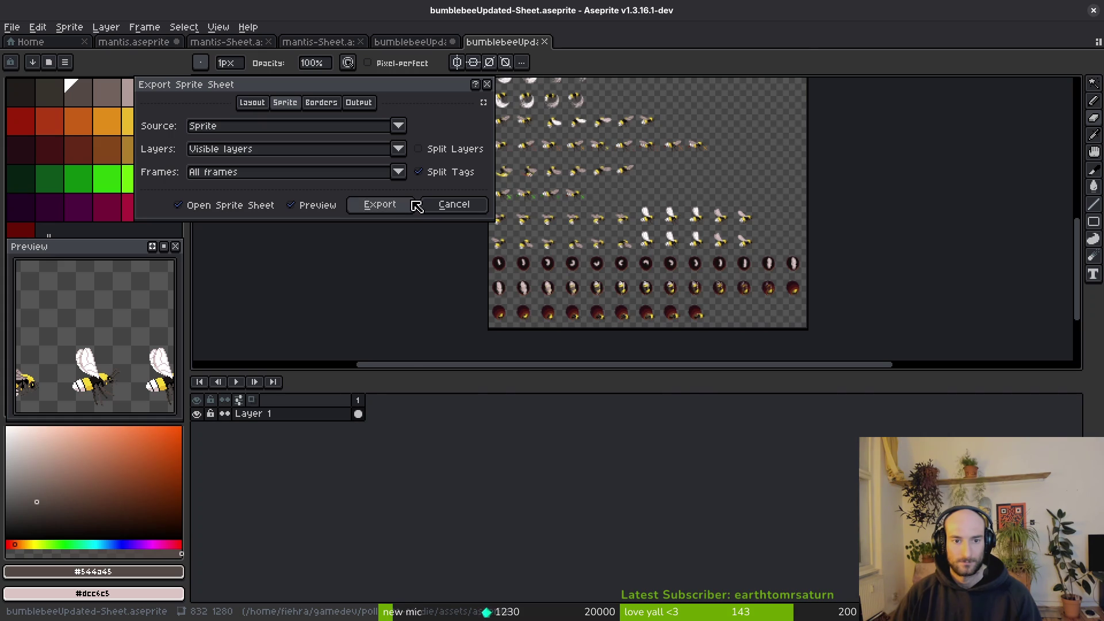
Cancel the export, undo the frame deletion, save bumblebeeUpdated.aseprite, and close its tab.
left_click(454, 204)
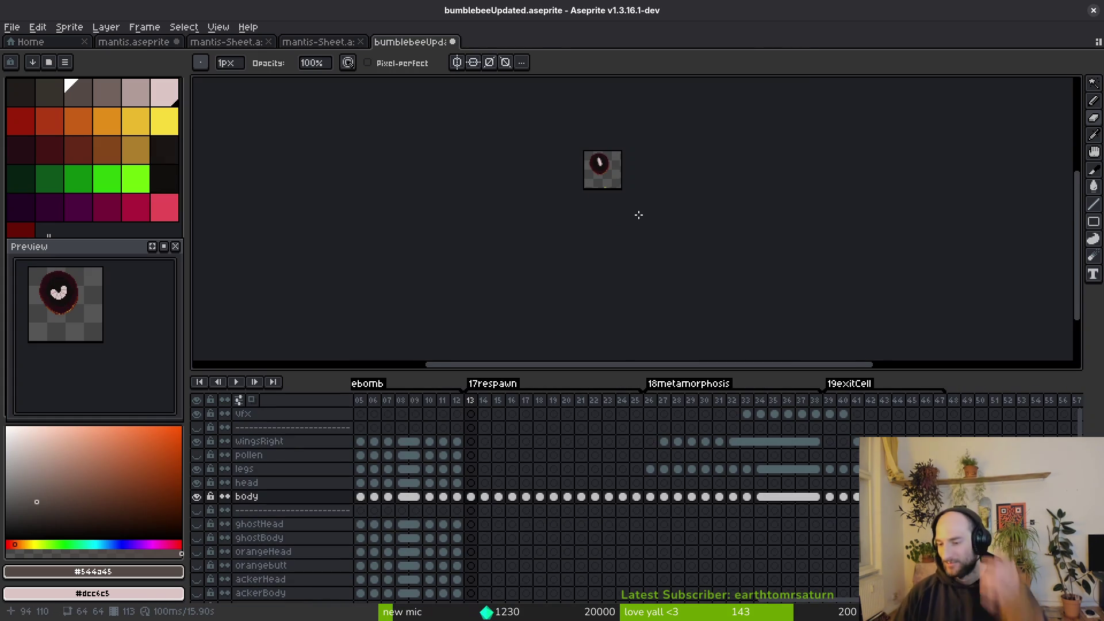
key("ctrl+z")
key("ctrl+z")
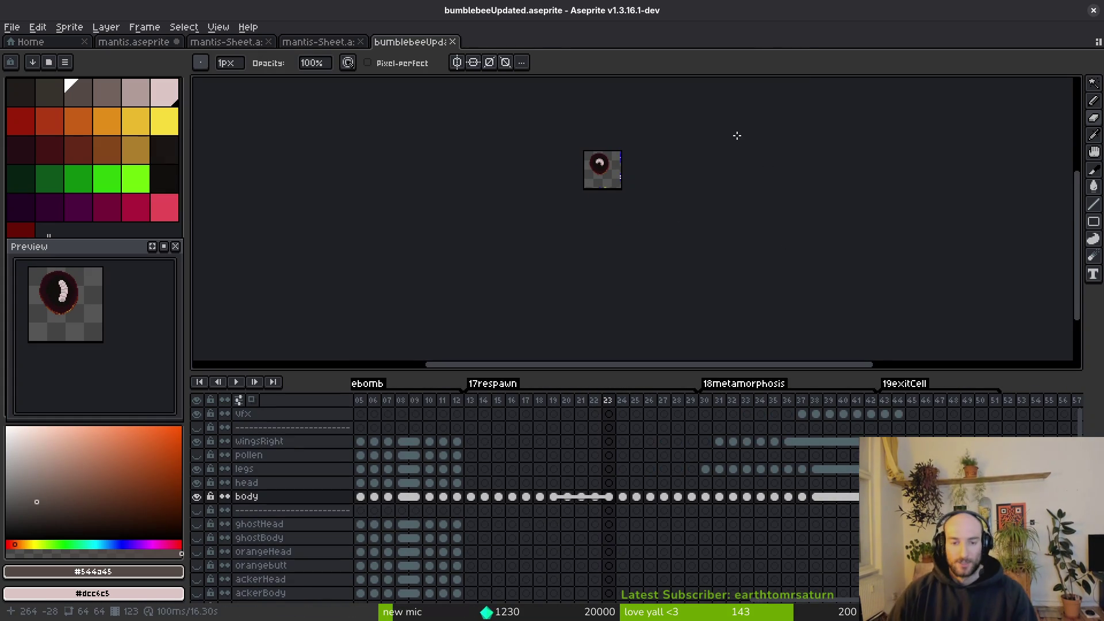
key("ctrl+s")
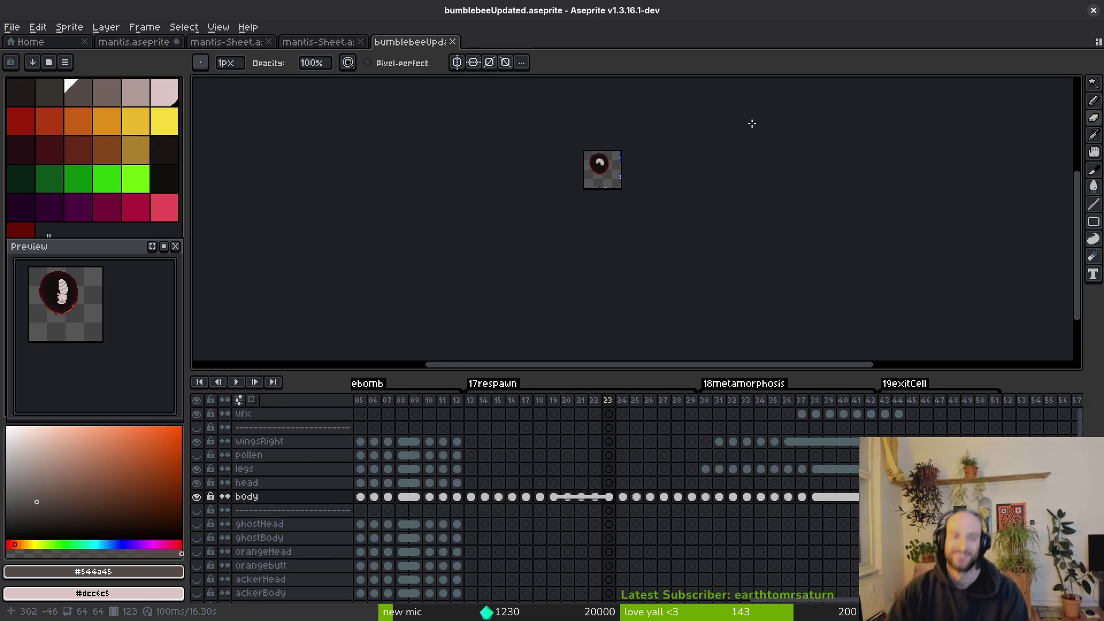
scroll(687, 447, "left", 3)
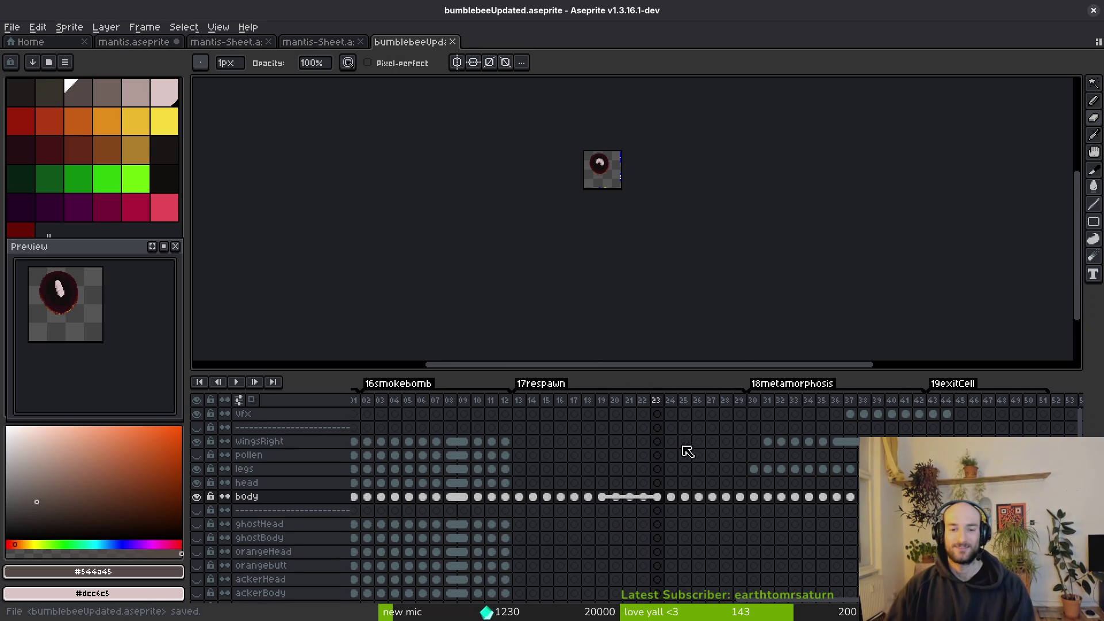
left_click(453, 42)
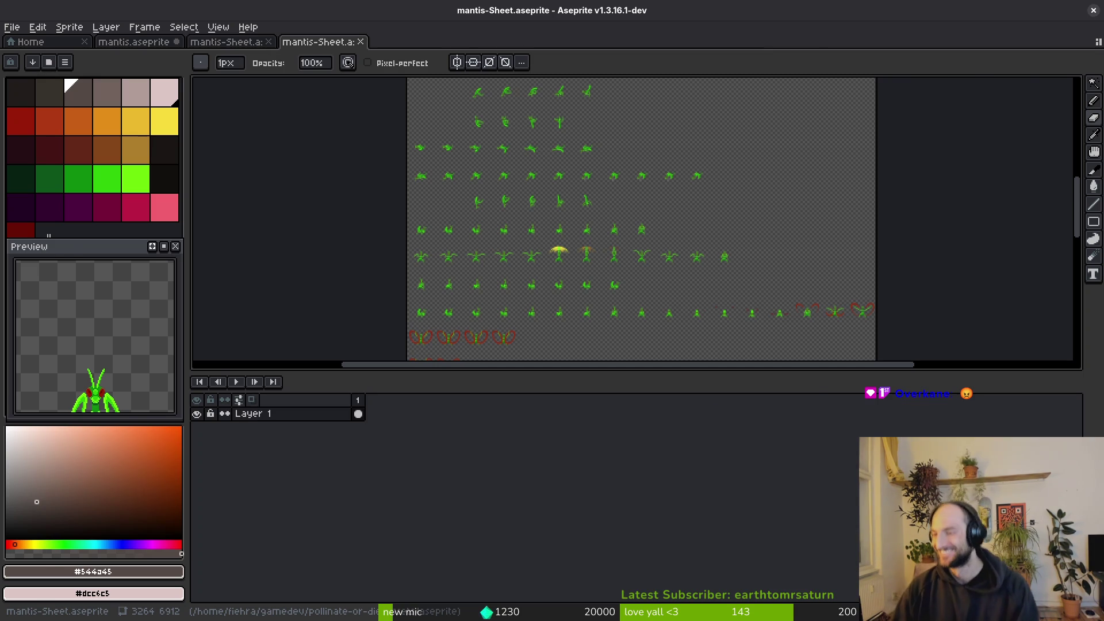
Check the Godot editor, then switch to the mantis.aseprite file in Aseprite.
key("alt+Tab")
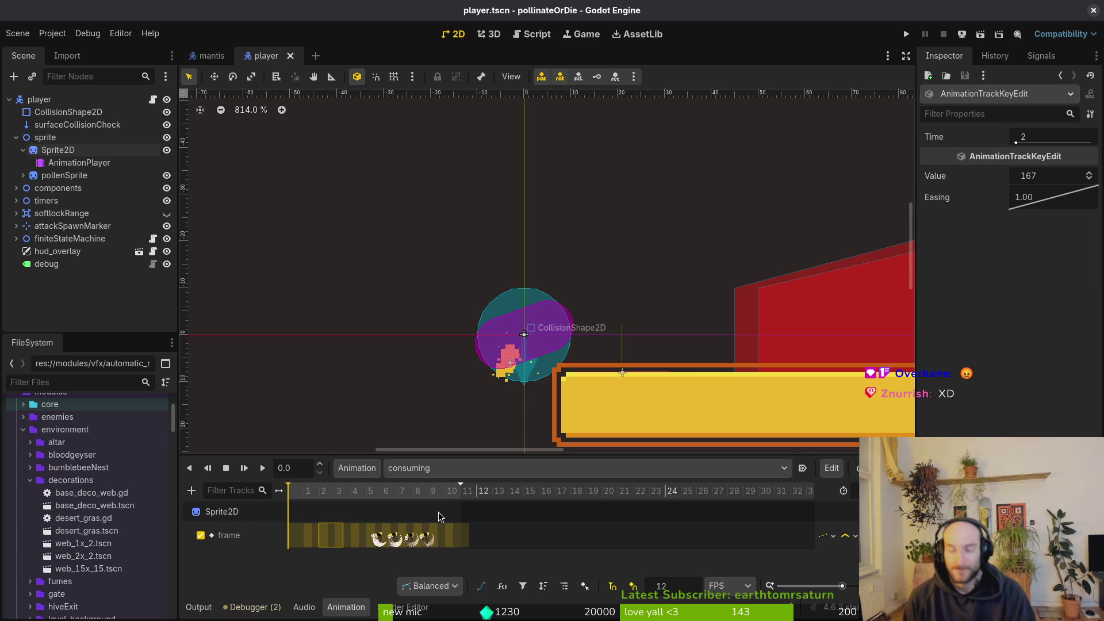
key("alt+Tab")
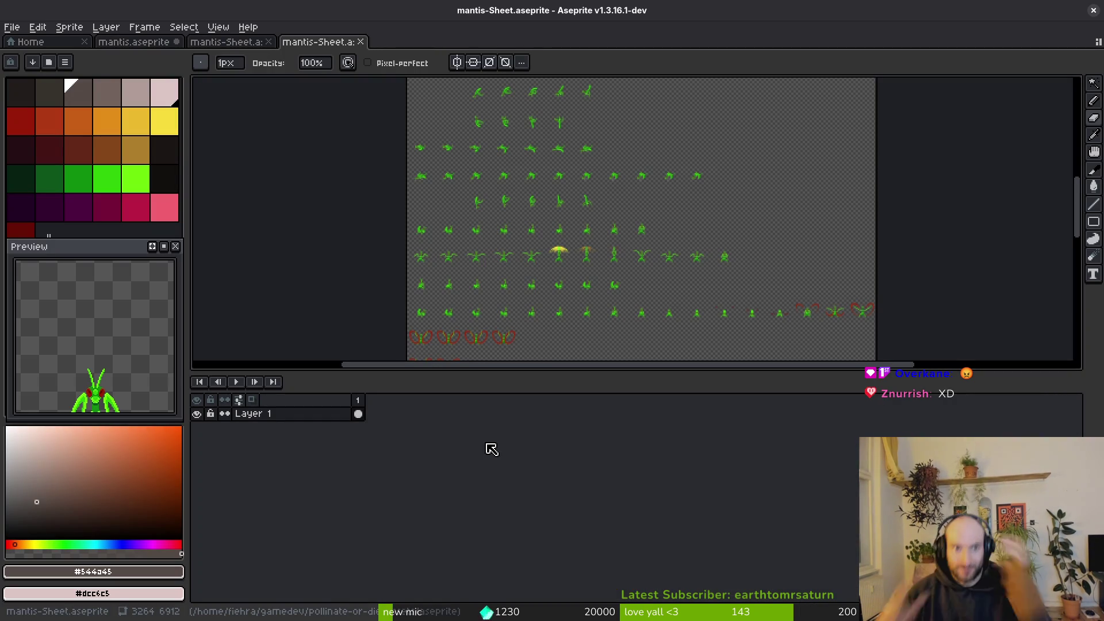
left_click(135, 42)
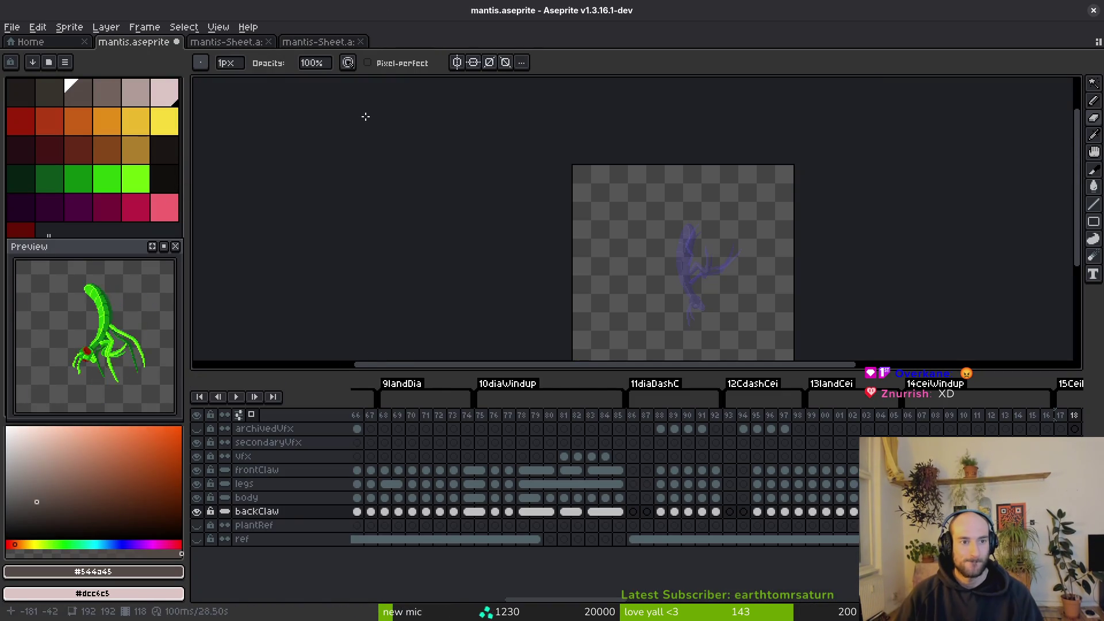
mouse_move(813, 512)
left_mouse_down()
mouse_move(593, 581)
mouse_move(707, 569)
left_mouse_up()
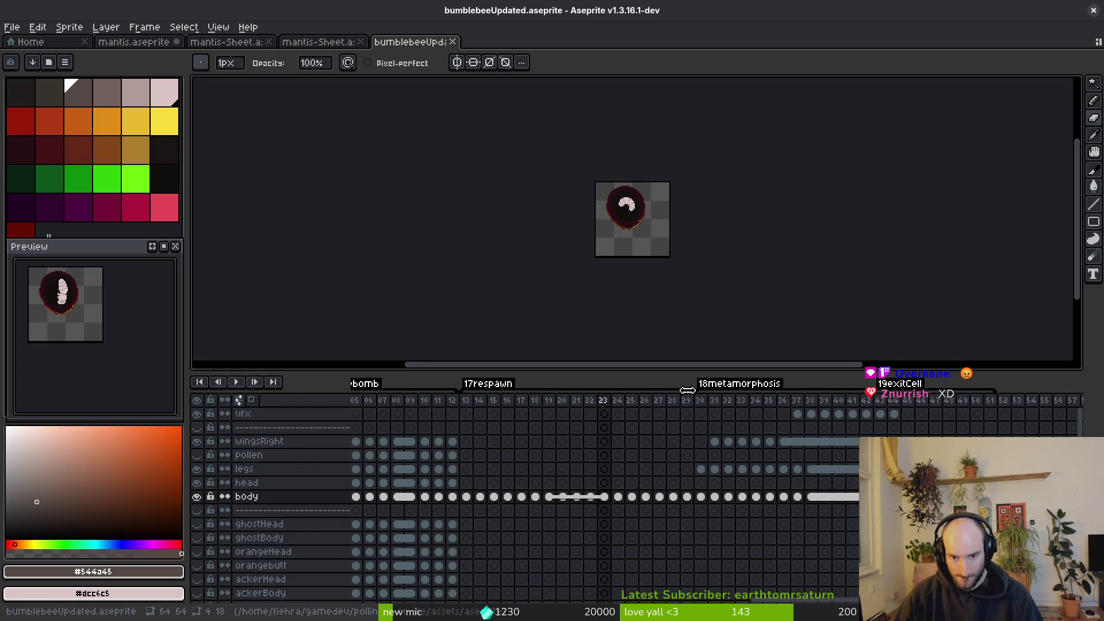
Review frames 18–24 of the respawn section, undoing an unwanted body-cel change.
left_click_drag(467, 401, 595, 408)
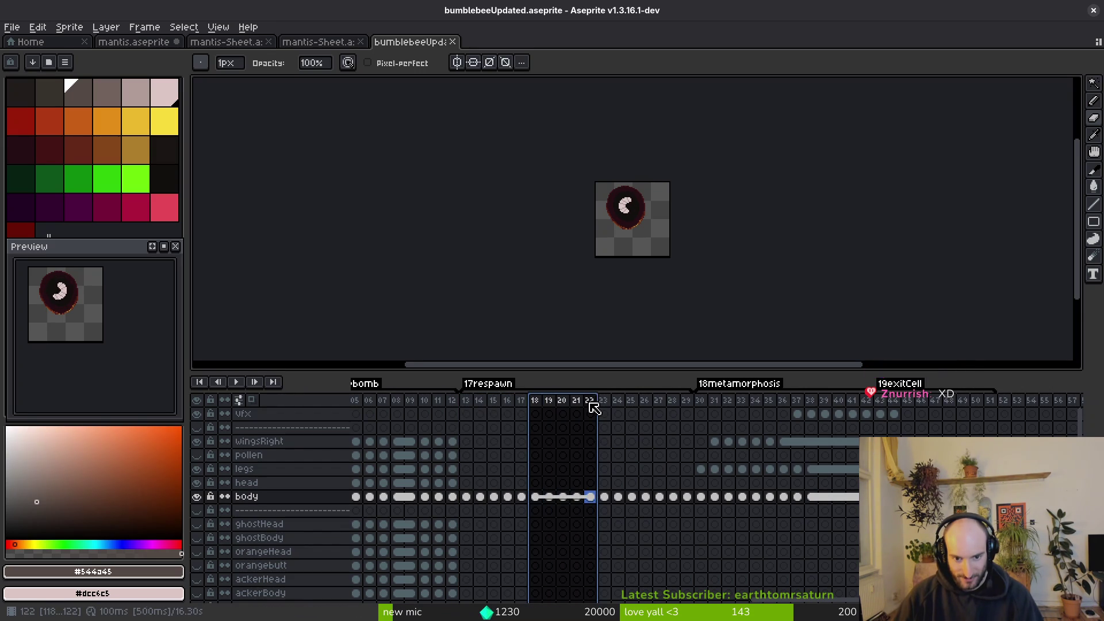
left_click(610, 403)
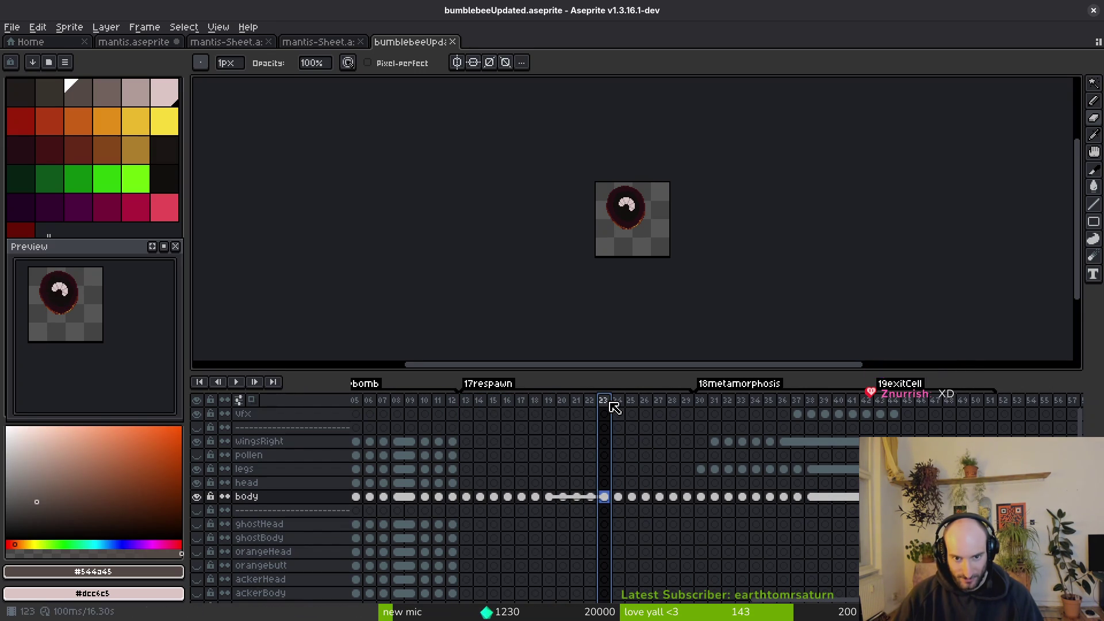
key("Right")
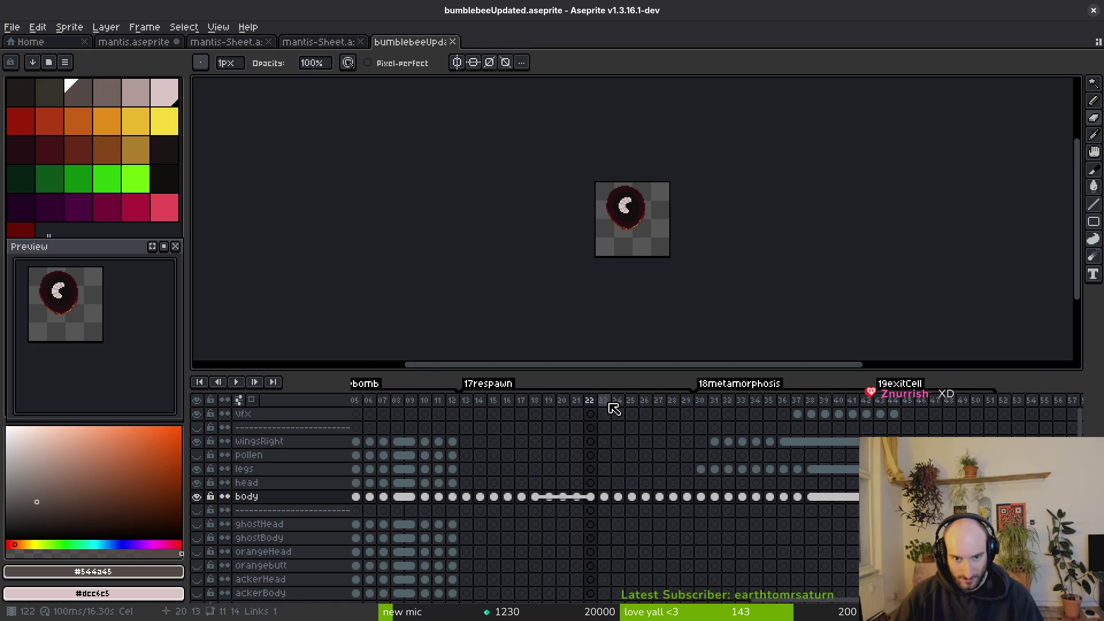
key("ctrl+z")
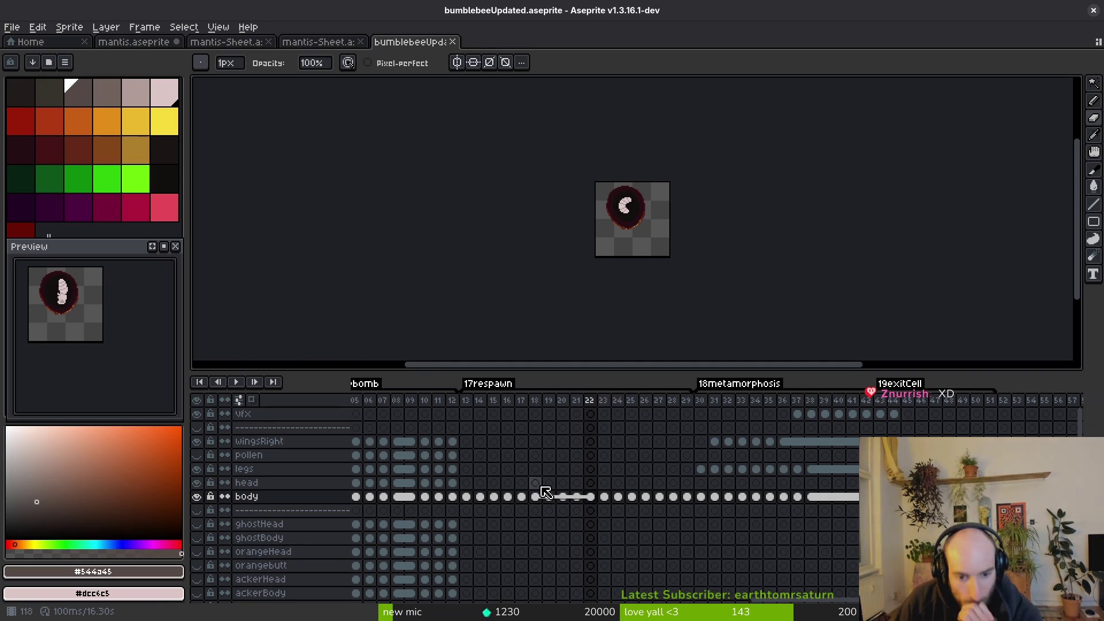
left_click(605, 496)
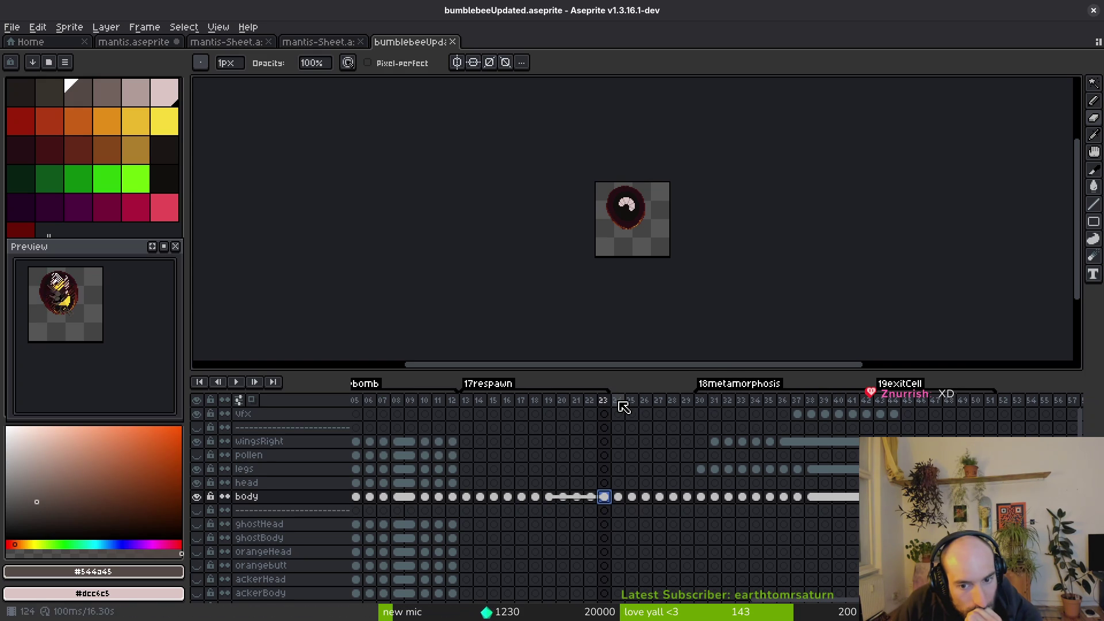
Inspect frames 35–36 and try moving the 18metamorphosis tag's start to frame 24.
mouse_move(782, 401)
left_mouse_down()
mouse_move(804, 401)
mouse_move(774, 407)
left_mouse_up()
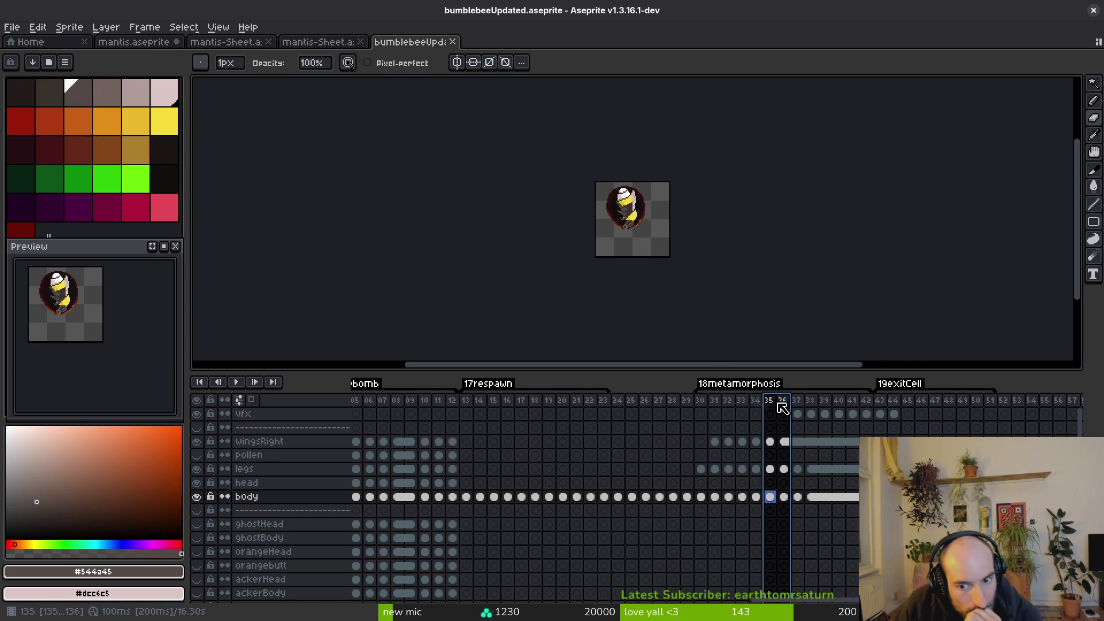
left_click(780, 404)
mouse_move(697, 391)
left_mouse_down()
mouse_move(613, 392)
mouse_move(661, 410)
mouse_move(759, 408)
left_mouse_up()
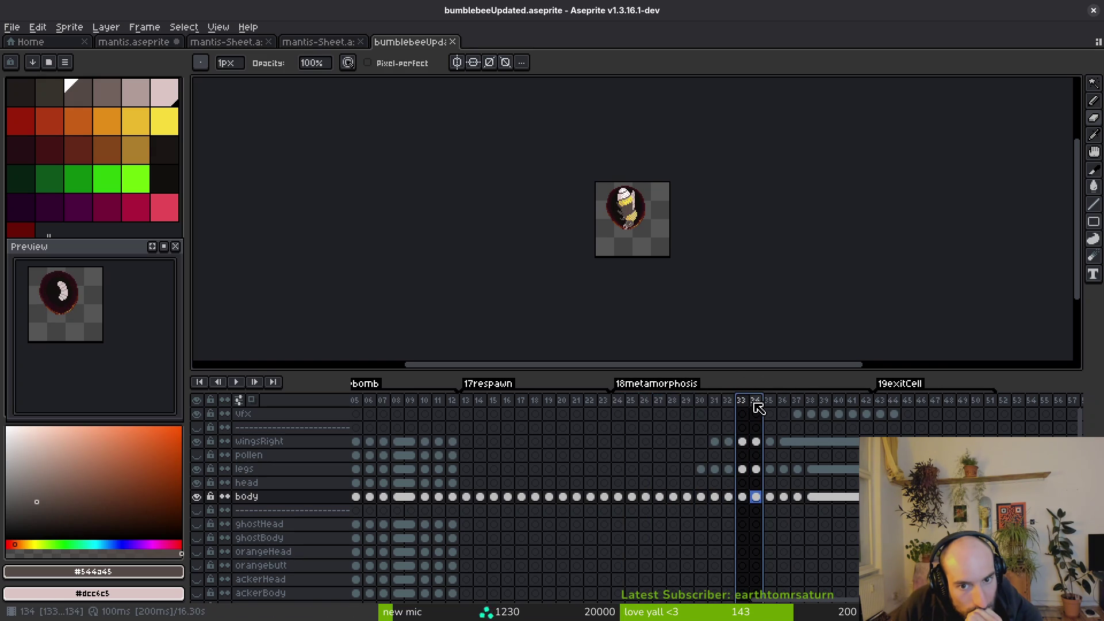
left_click(774, 405)
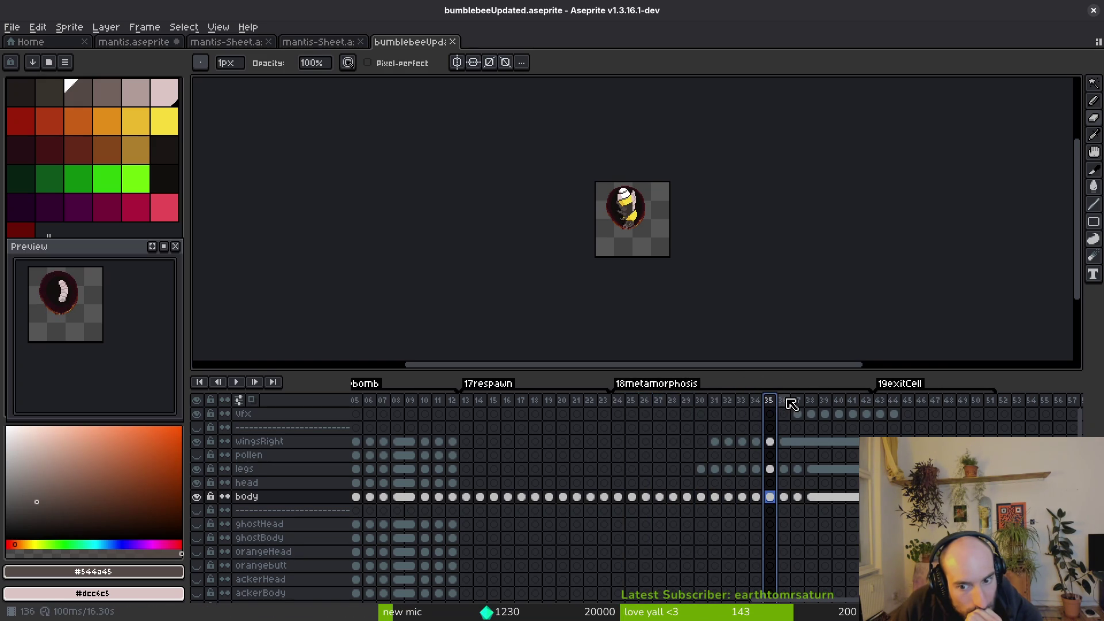
left_click(783, 403)
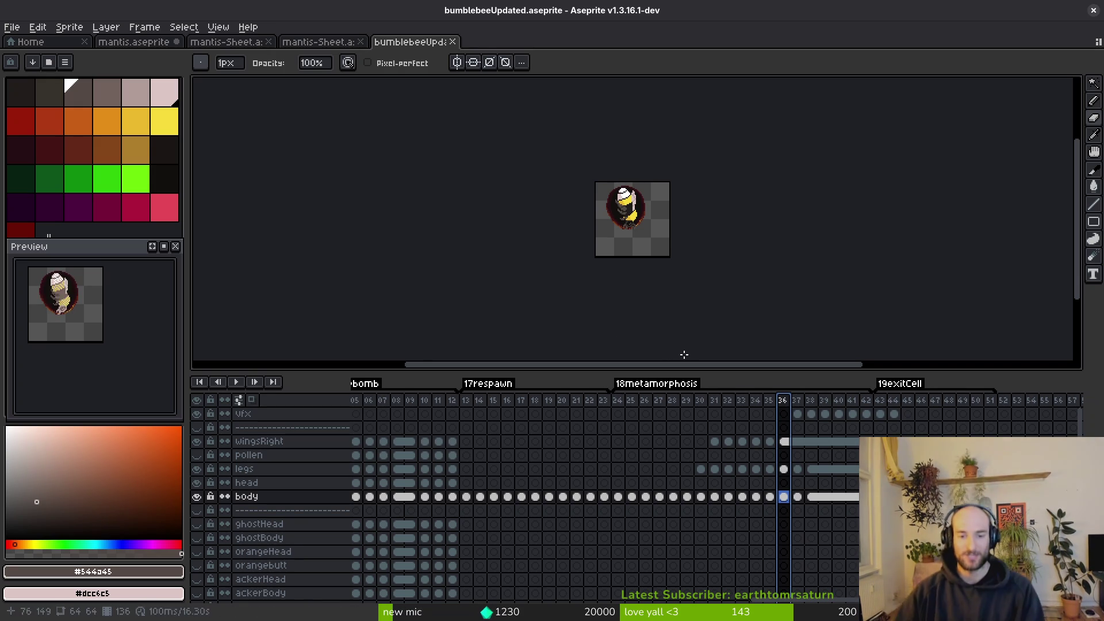
Delete frames 19–22 and set the 18metamorphosis tag to span frames 24 to about 35.
left_click(603, 401)
scroll(642, 292, "left", 1)
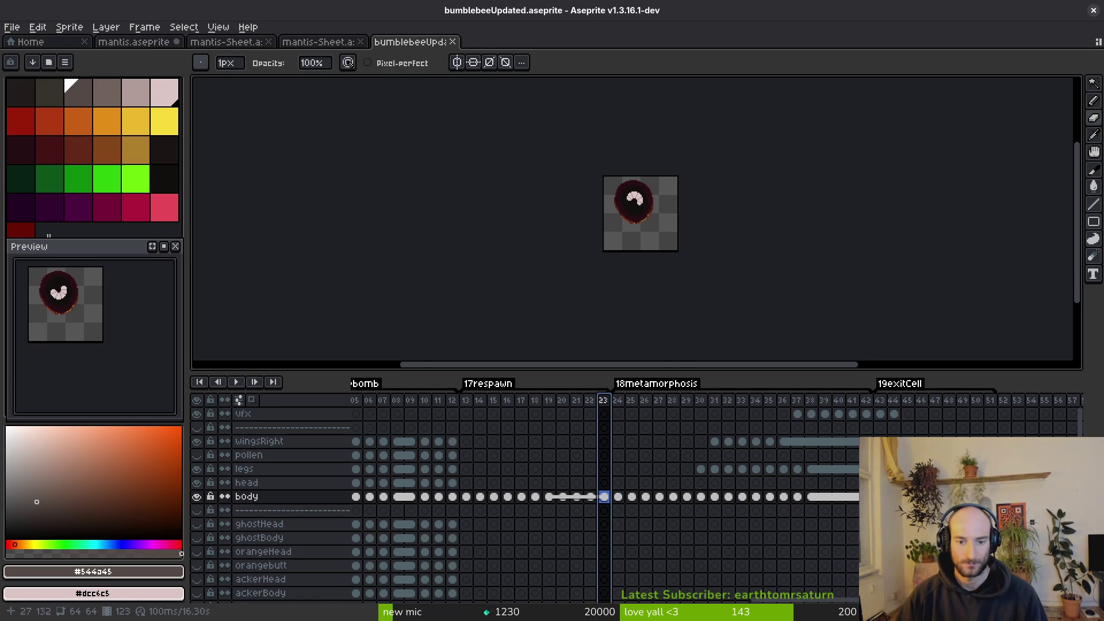
left_click(537, 502)
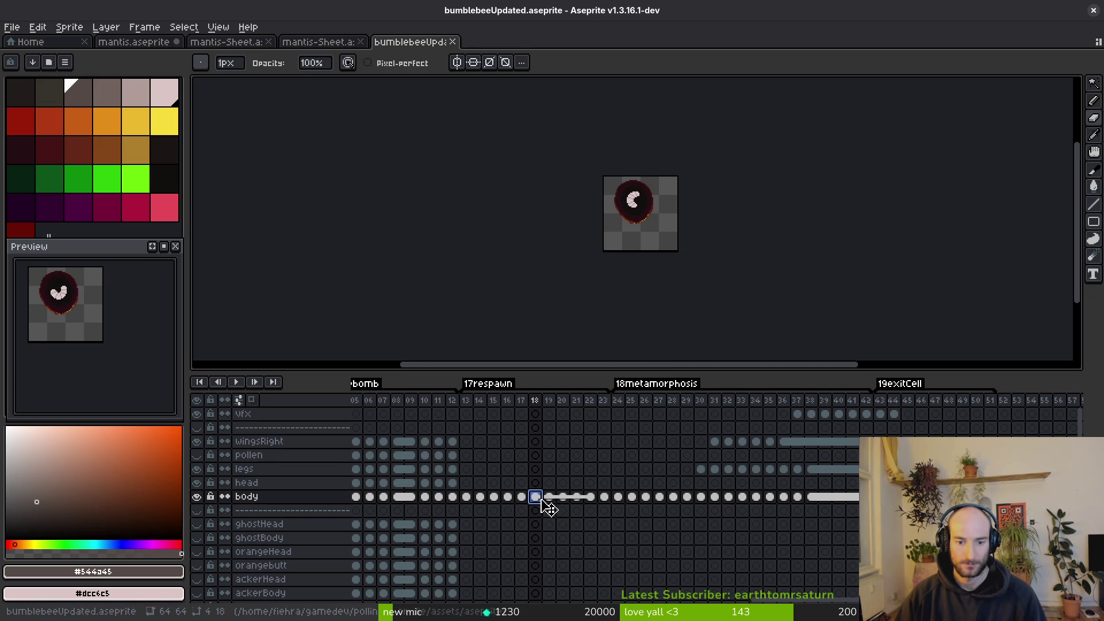
left_click_drag(550, 407, 595, 407)
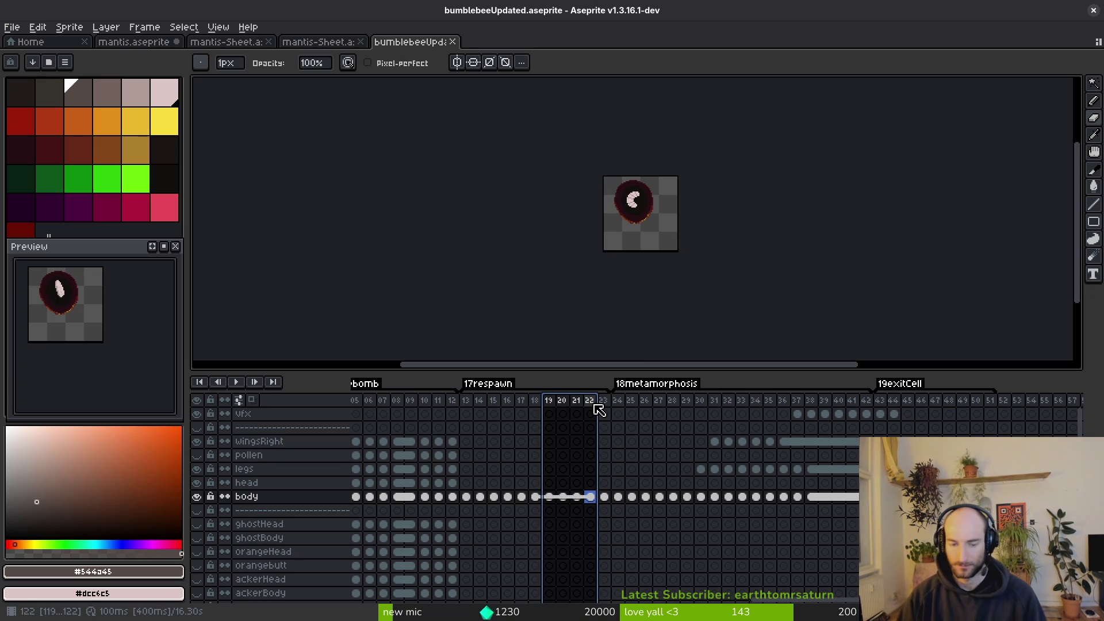
key("Delete")
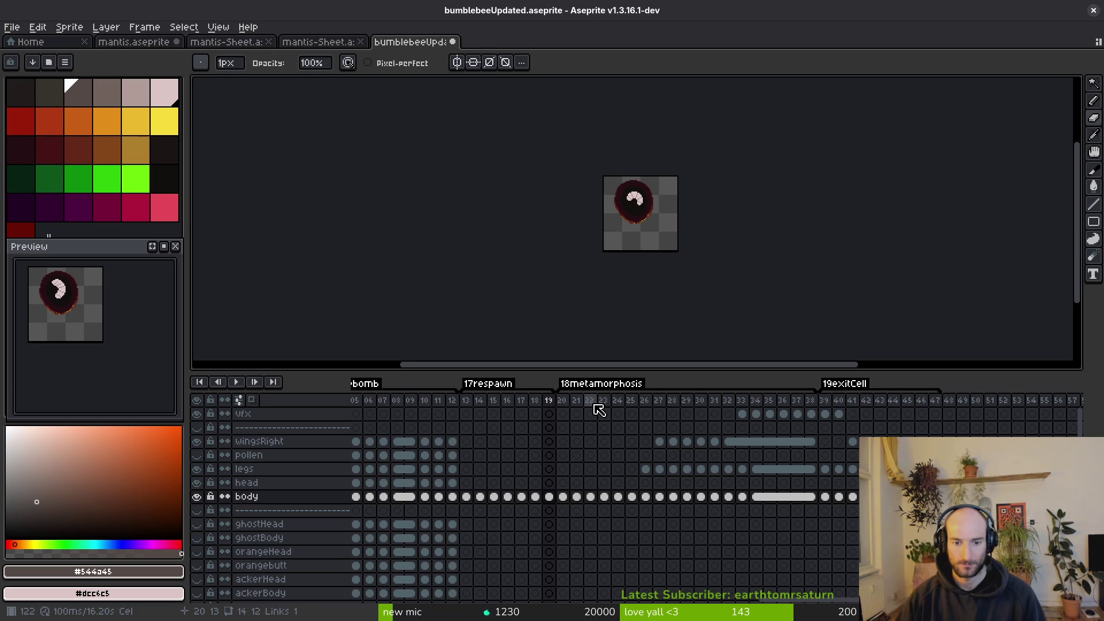
left_click_drag(574, 395, 614, 399)
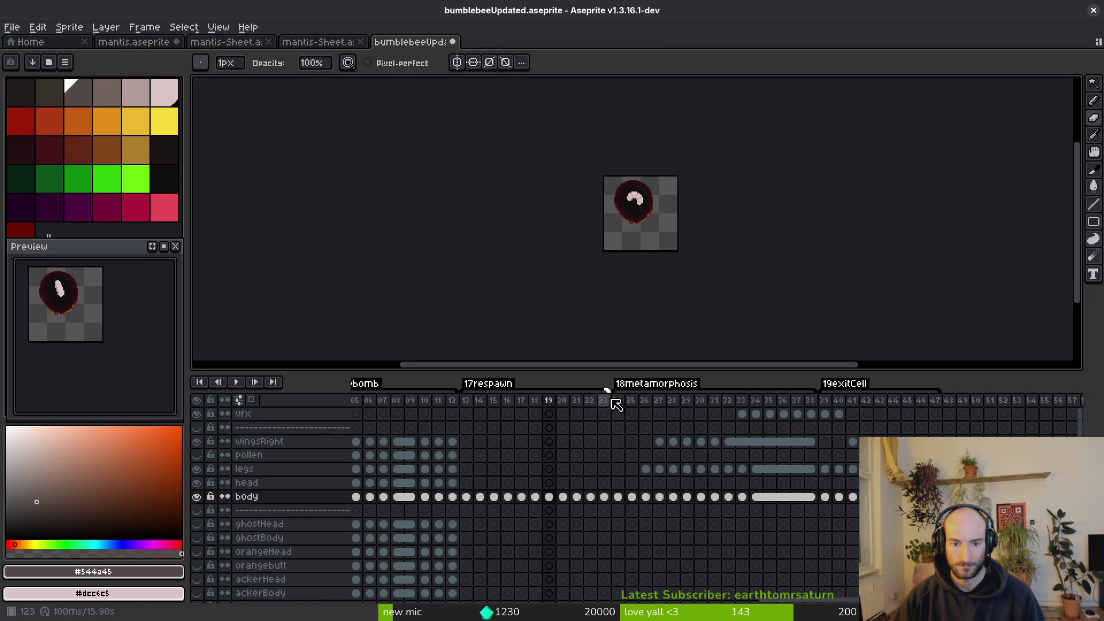
left_click_drag(816, 391, 769, 400)
Zoom in on frame 32 and switch between the eyedropper and pencil tools.
left_click(733, 402)
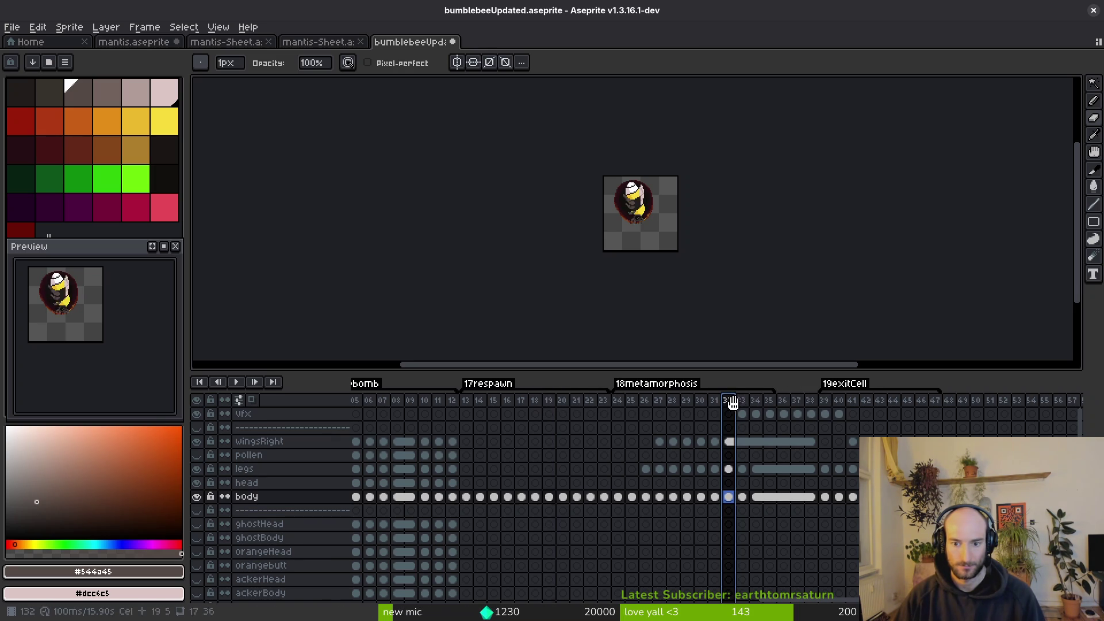
scroll(636, 228, "up", 6)
key("i")
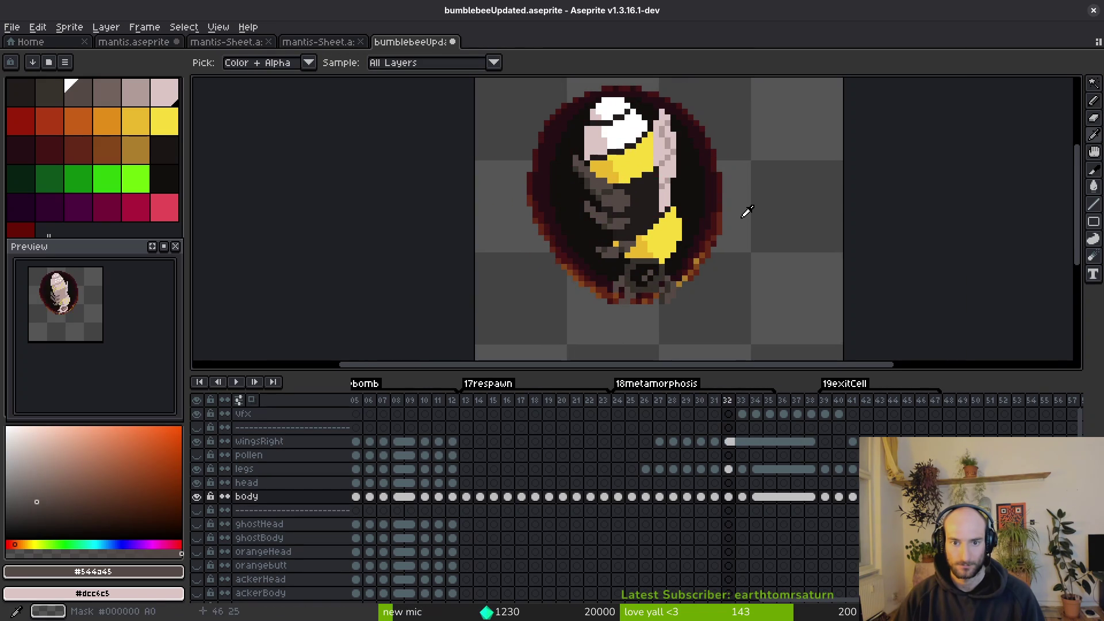
key("b")
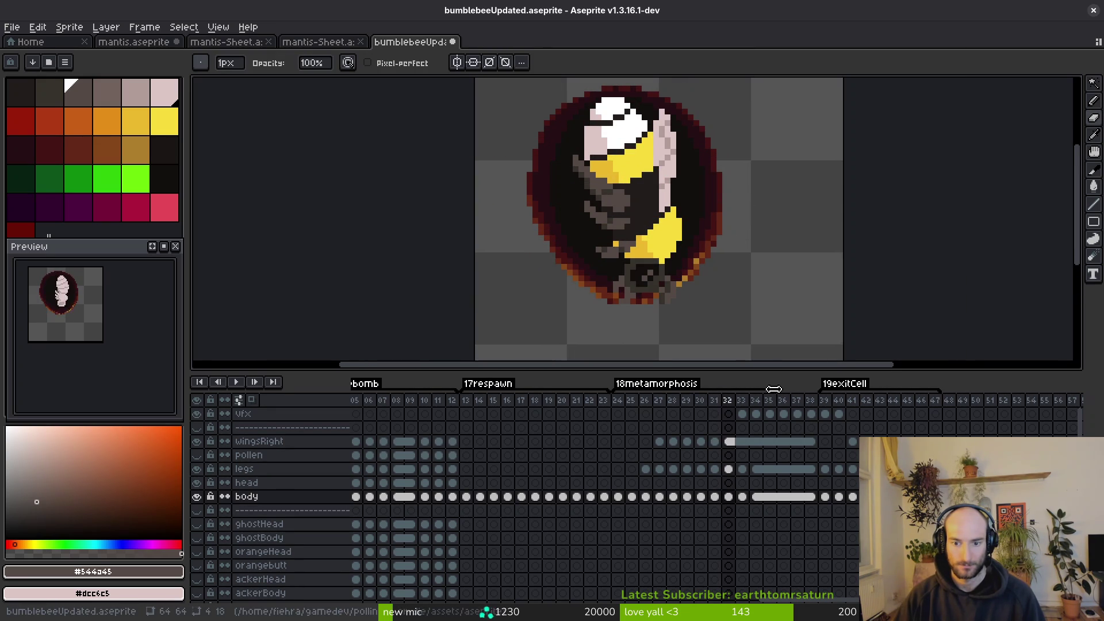
Step through frames 35–38, comparing frames 37 and 38, and settle on frame 37's vfx cel.
left_click(742, 414)
left_click(771, 415)
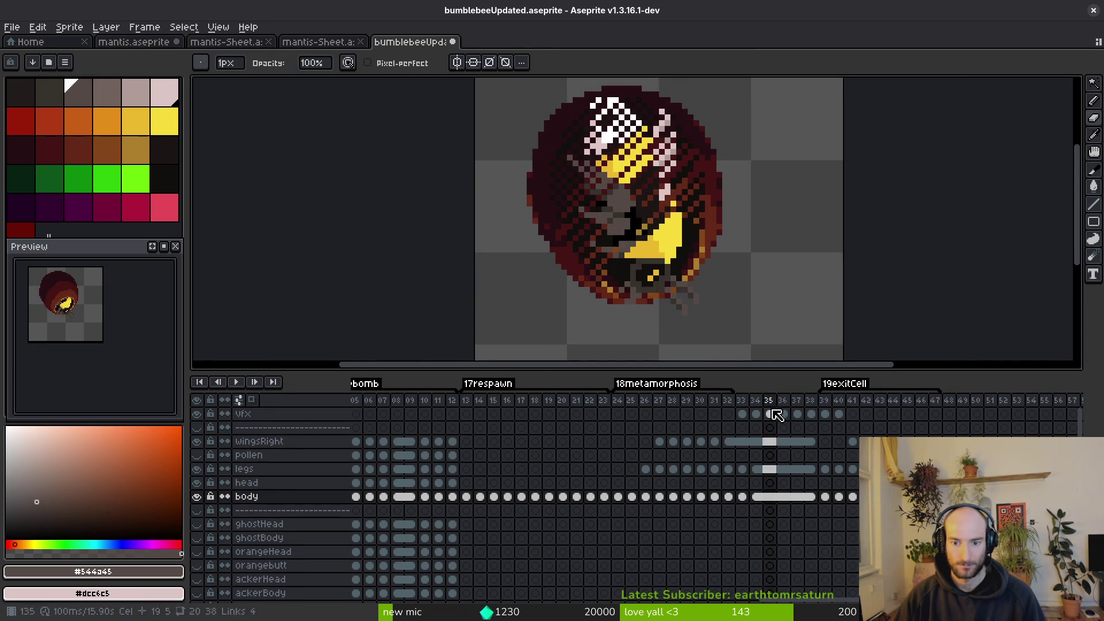
left_click(783, 414)
left_click(797, 414)
left_click(811, 414)
key("Left")
key("Right")
key("Left")
left_click(798, 413)
On frame 37's vfx layer, paint dark red pixels along the hive cell's lower edge.
scroll(656, 320, "up", 4)
left_click_drag(696, 289, 730, 182)
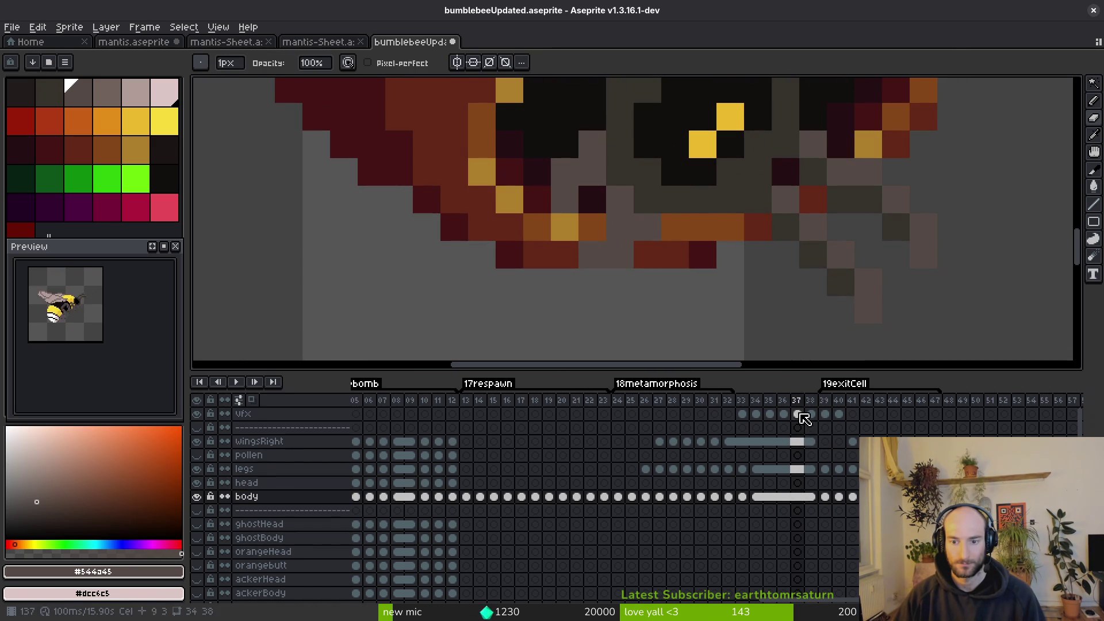
left_click(804, 418)
left_click(757, 222, "alt")
left_click(703, 228)
left_click(592, 227)
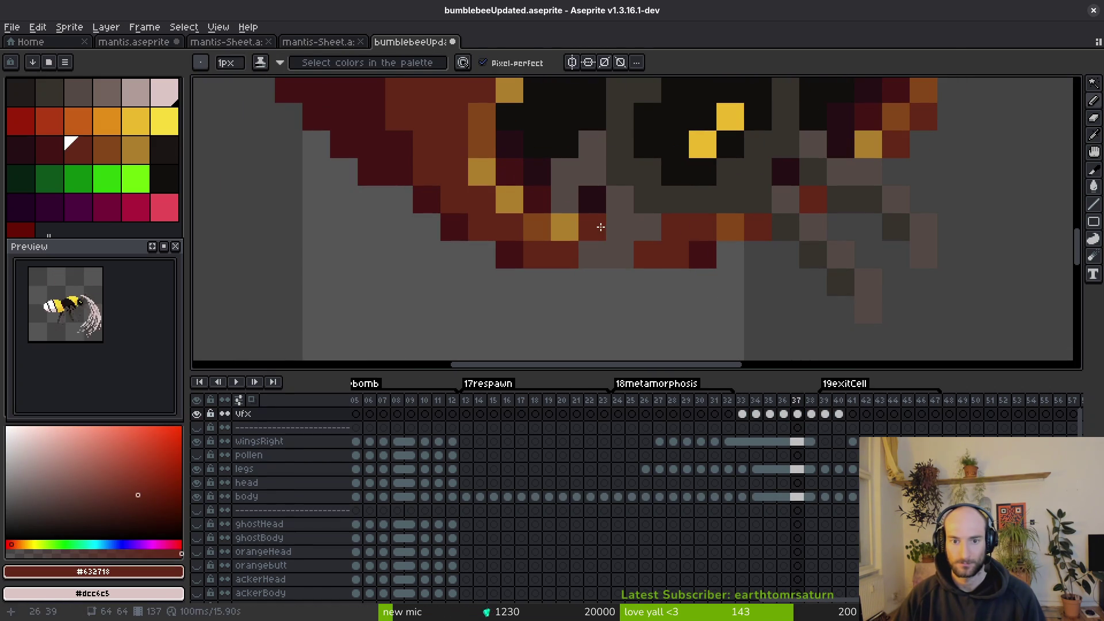
scroll(554, 228, "down", 4)
key("alt")
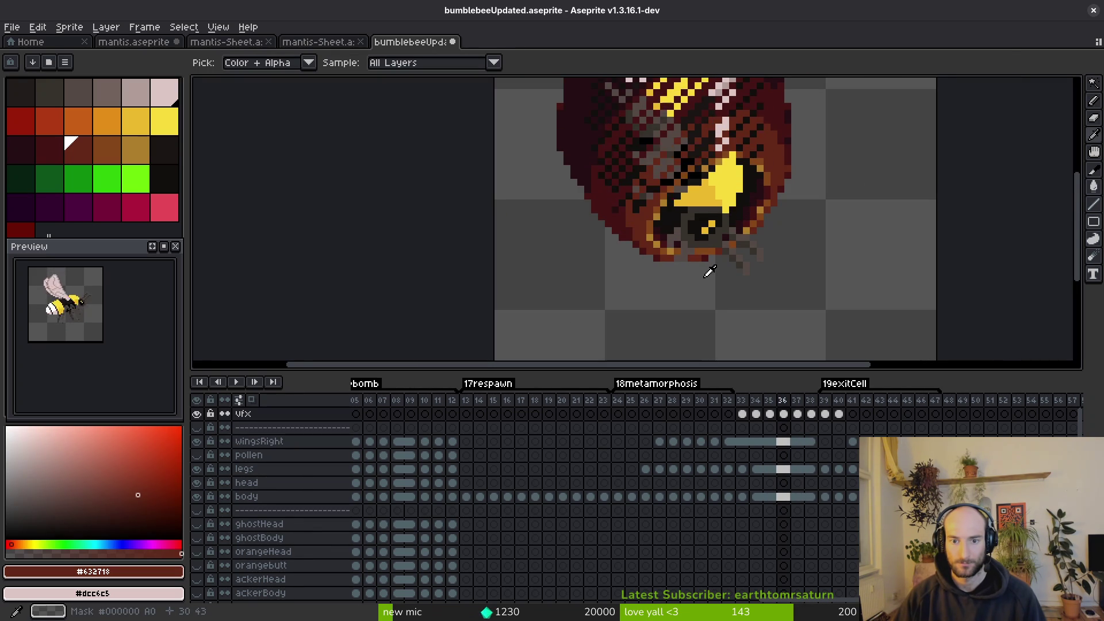
scroll(696, 271, "up", 4)
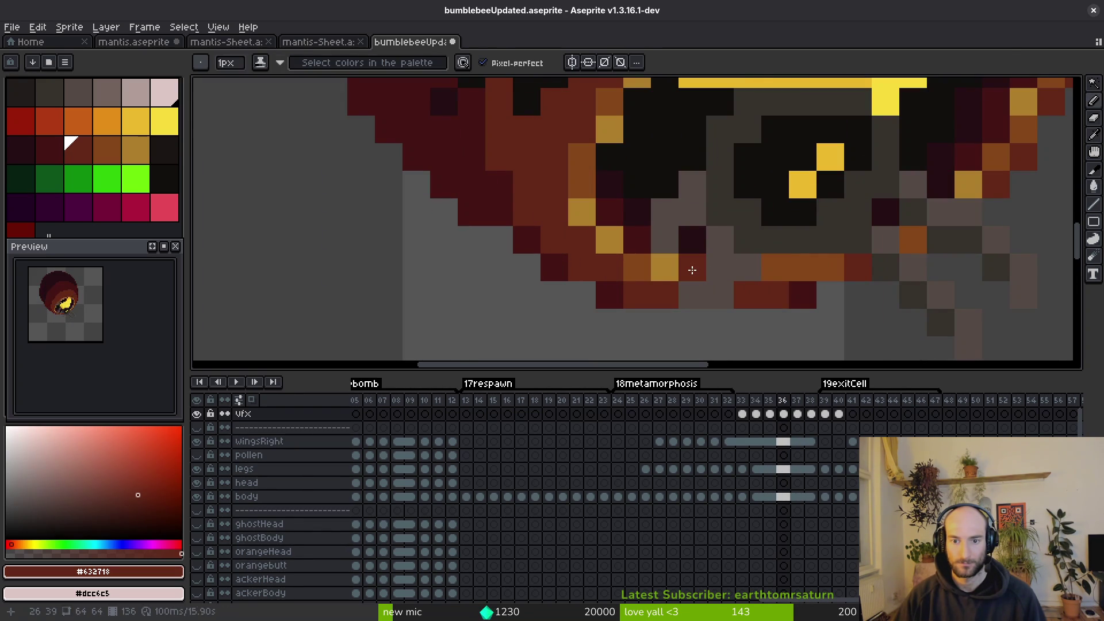
left_click(771, 264)
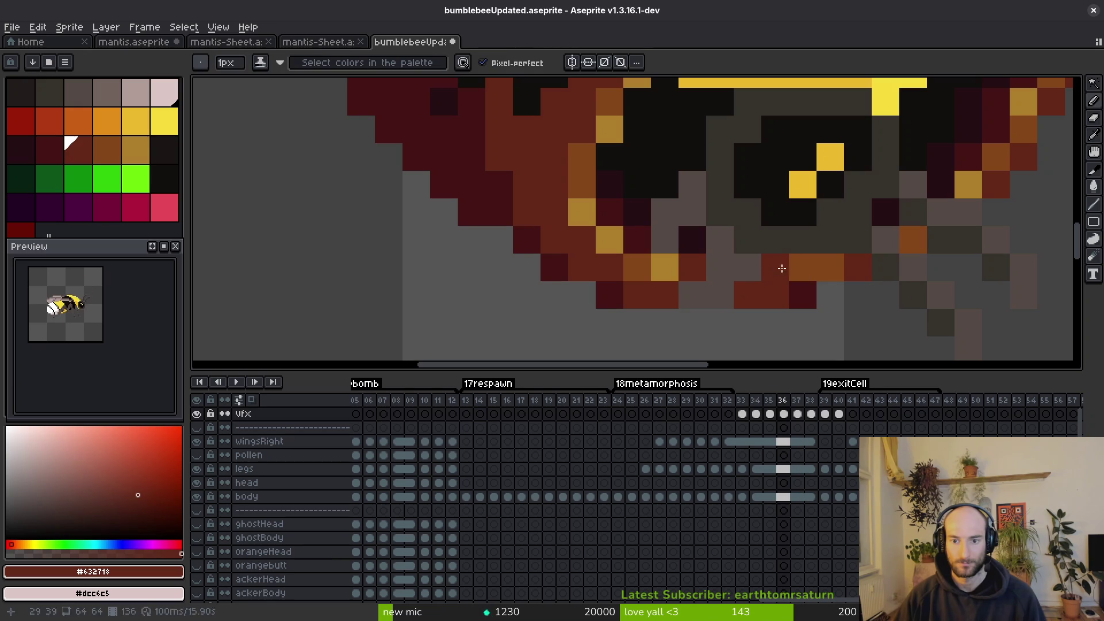
scroll(794, 268, "down", 4)
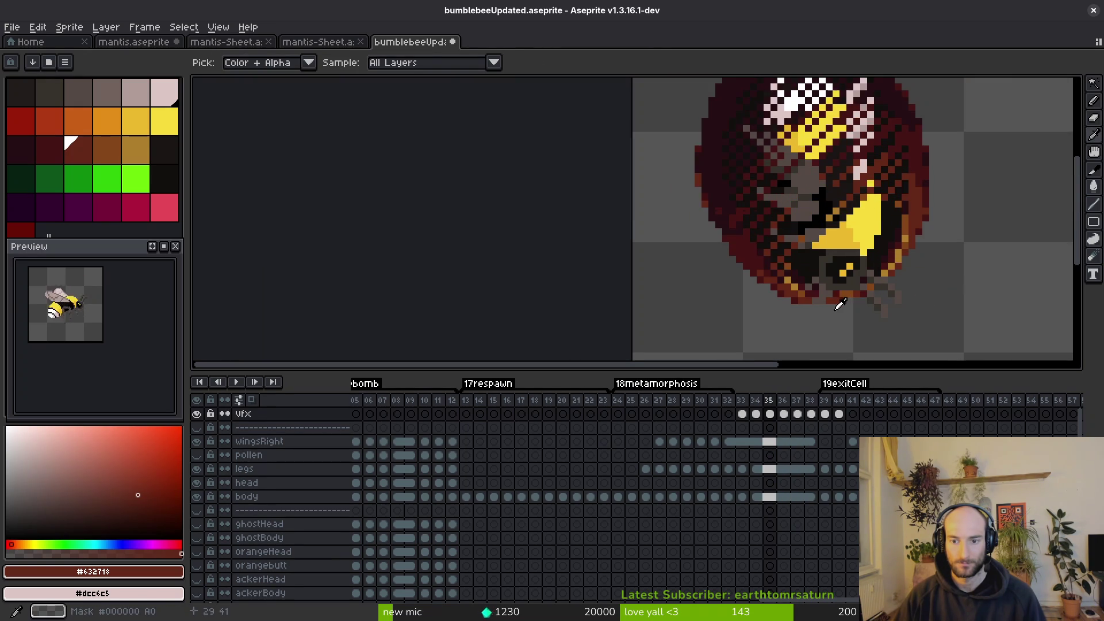
Visit frames 36–37, sample brown #854619 from the cell rim, and save the bumblebee file.
key("period")
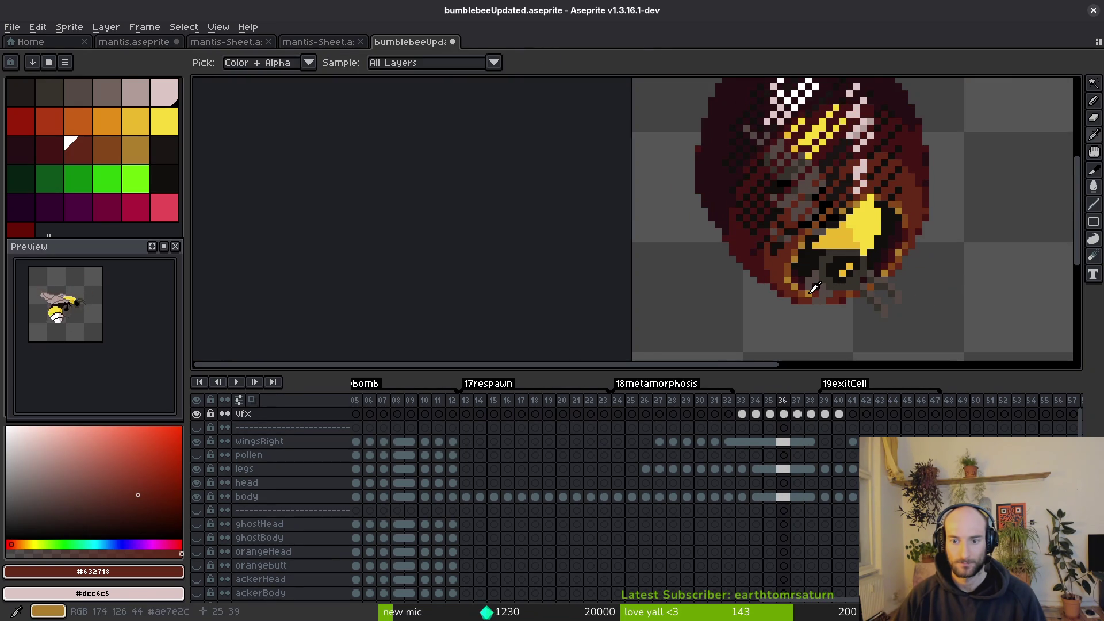
scroll(809, 295, "up", 3)
scroll(804, 294, "down", 3)
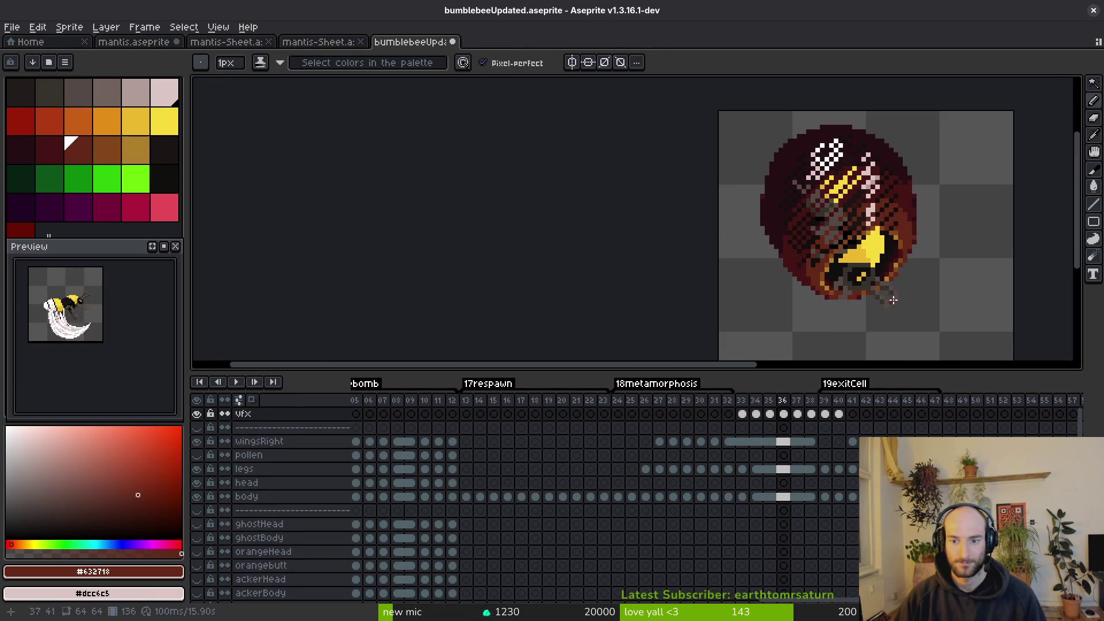
key("period")
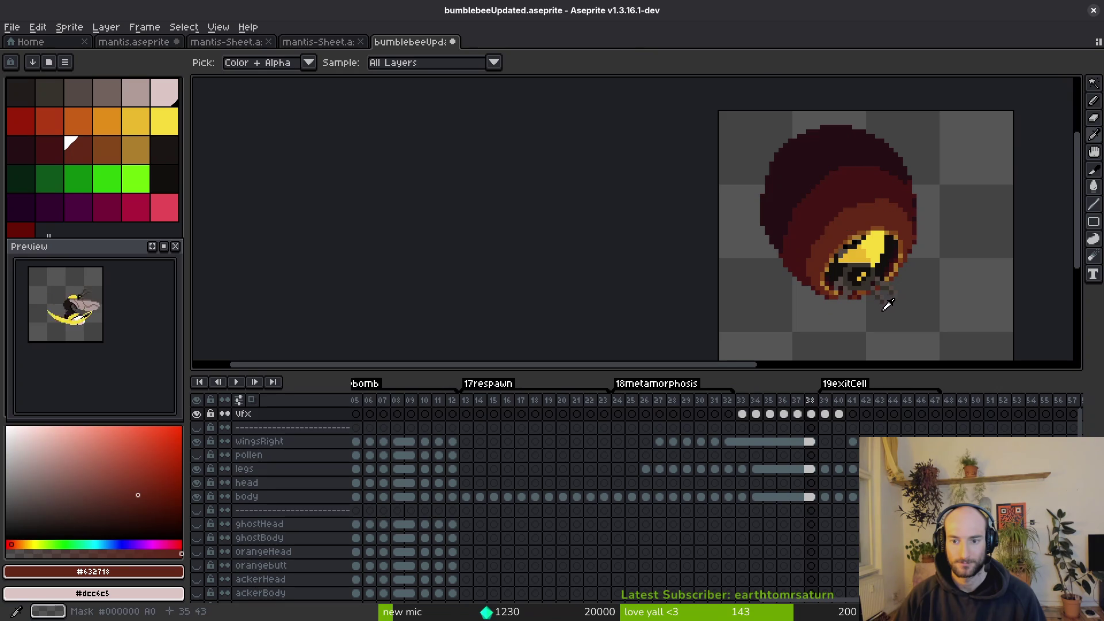
scroll(802, 296, "up", 3)
left_click(796, 298, "alt")
scroll(817, 299, "down", 3)
key("alt")
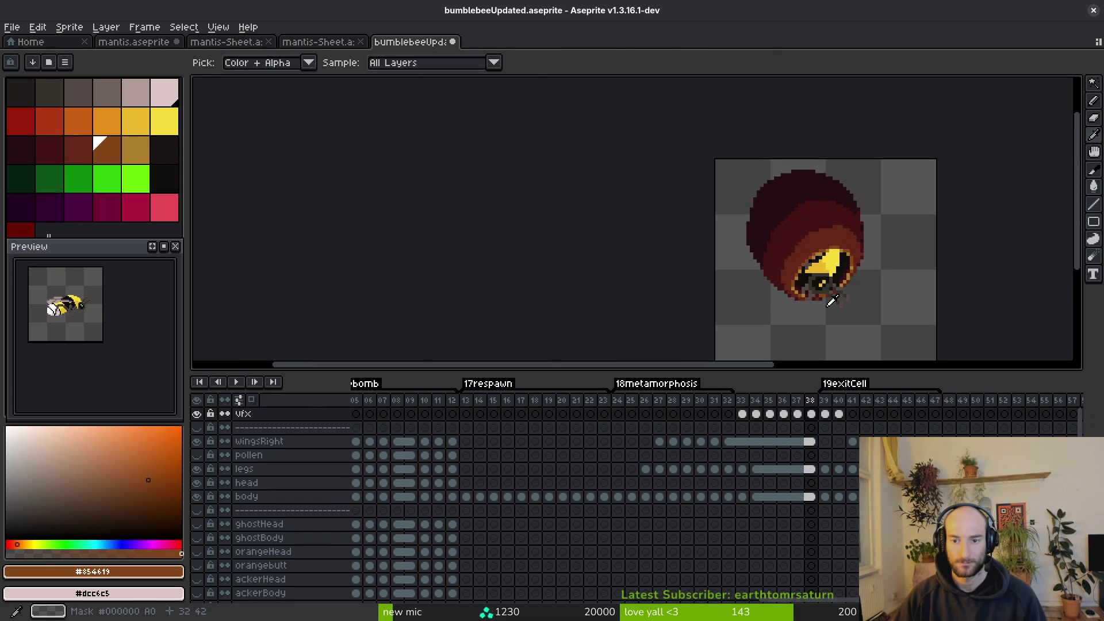
key("period")
key("period")
key("period")
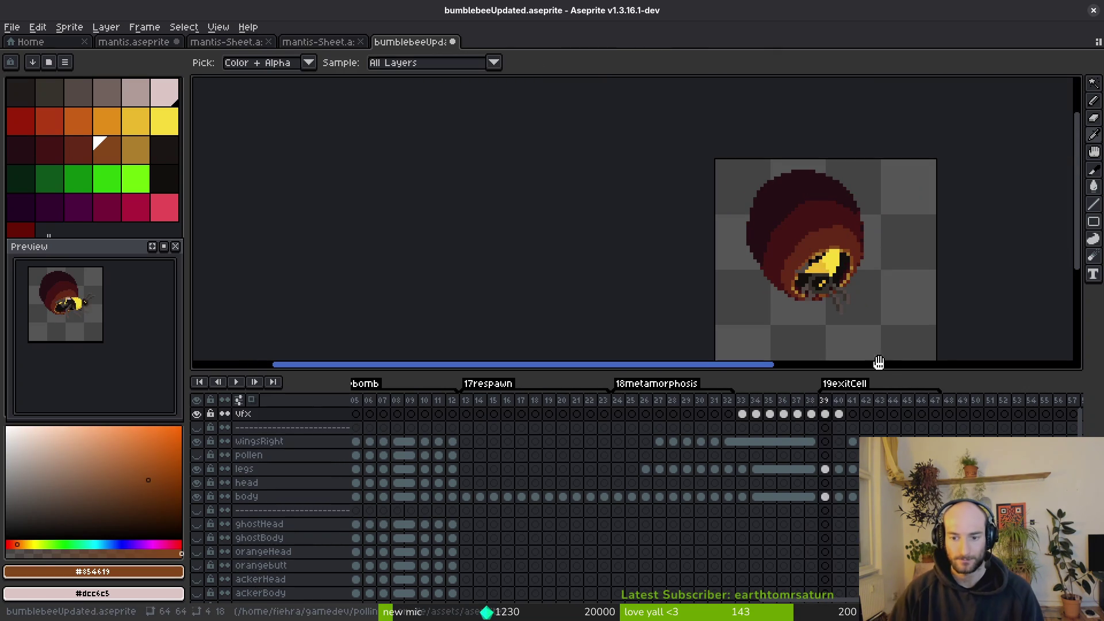
key("ctrl+s")
left_click(748, 411)
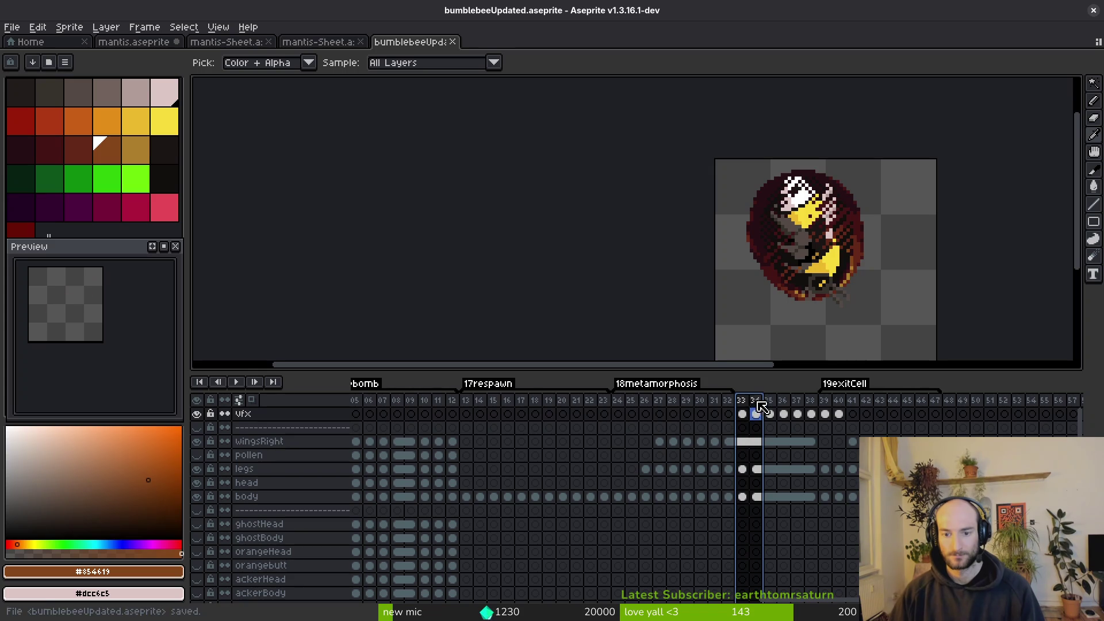
Preview the respawn frames 13–23 by selecting them and playing the animation.
left_click_drag(467, 401, 604, 405)
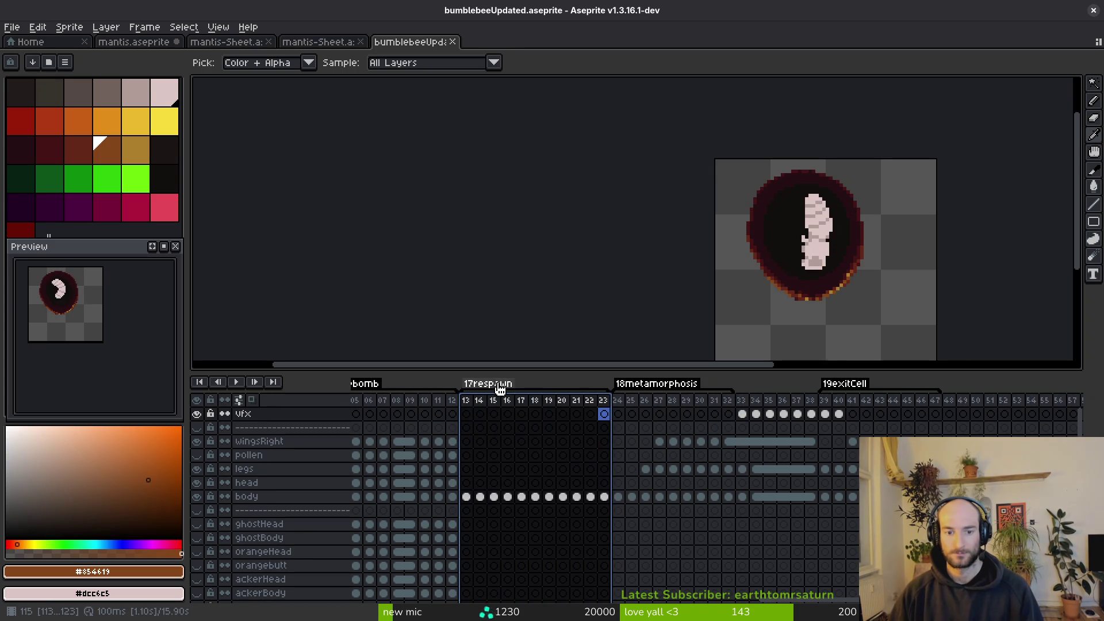
left_click(604, 401)
left_click(597, 403)
key("Return")
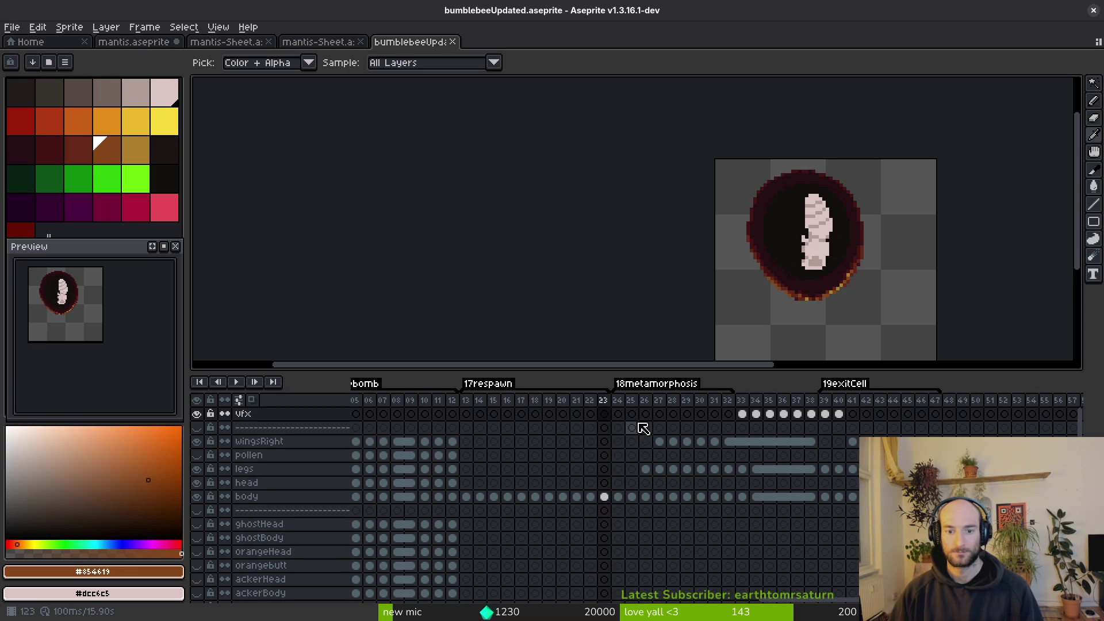
left_click_drag(477, 409, 591, 407)
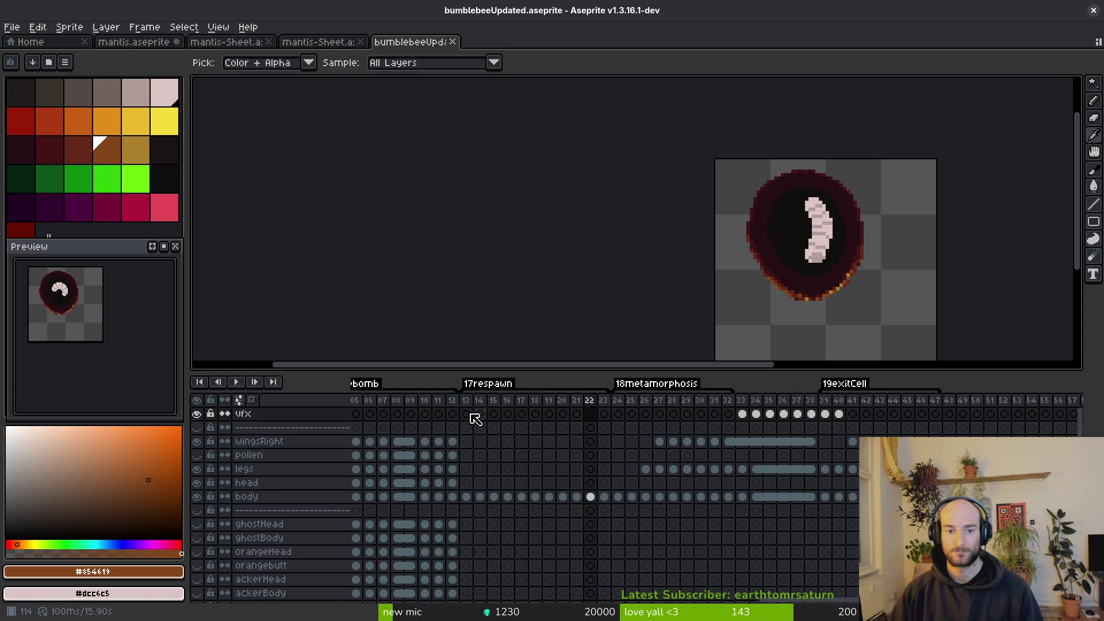
Rename the 17respawn tag to 17larva.
double_click(487, 386)
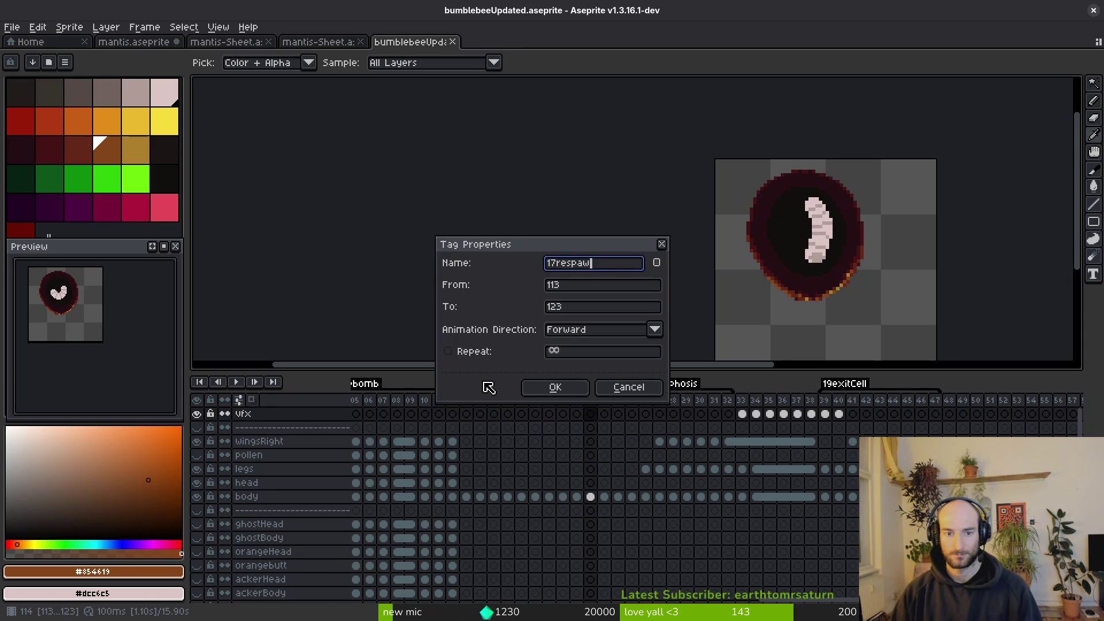
key("BackSpace")
key("Return")
Tag the selected frame range as a new animation named 19closeCell.
left_click_drag(617, 403, 816, 411)
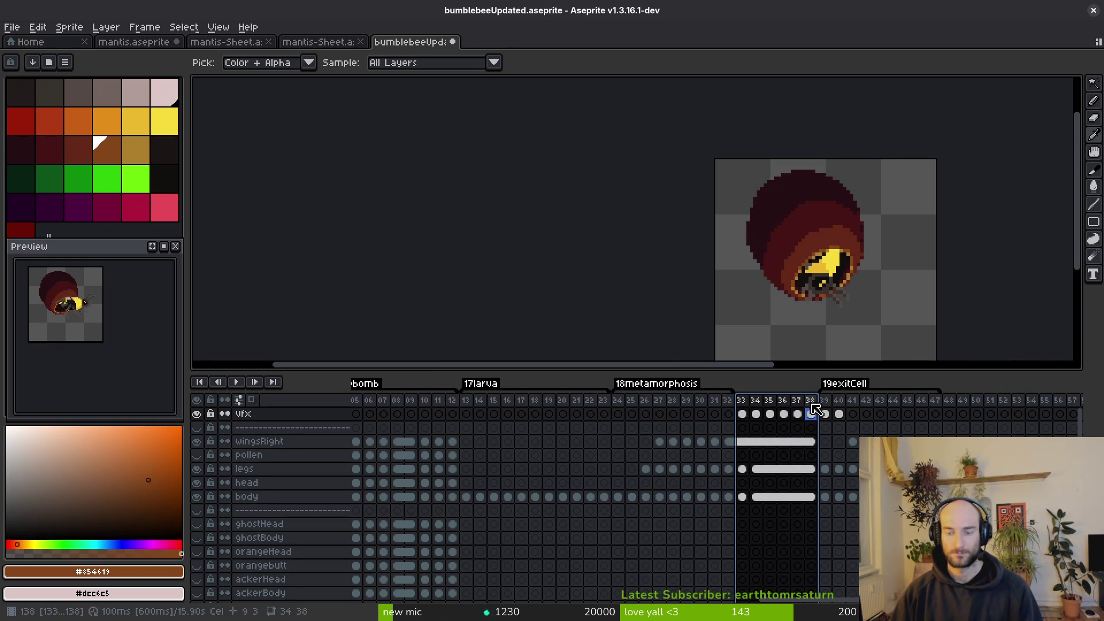
key("F2")
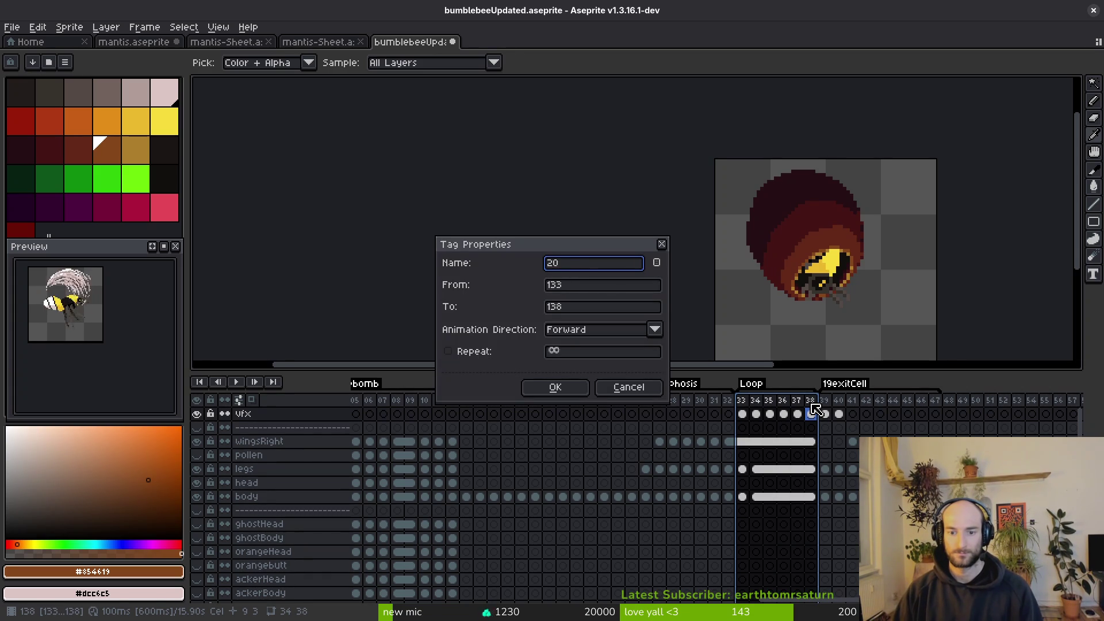
type("9closeCell")
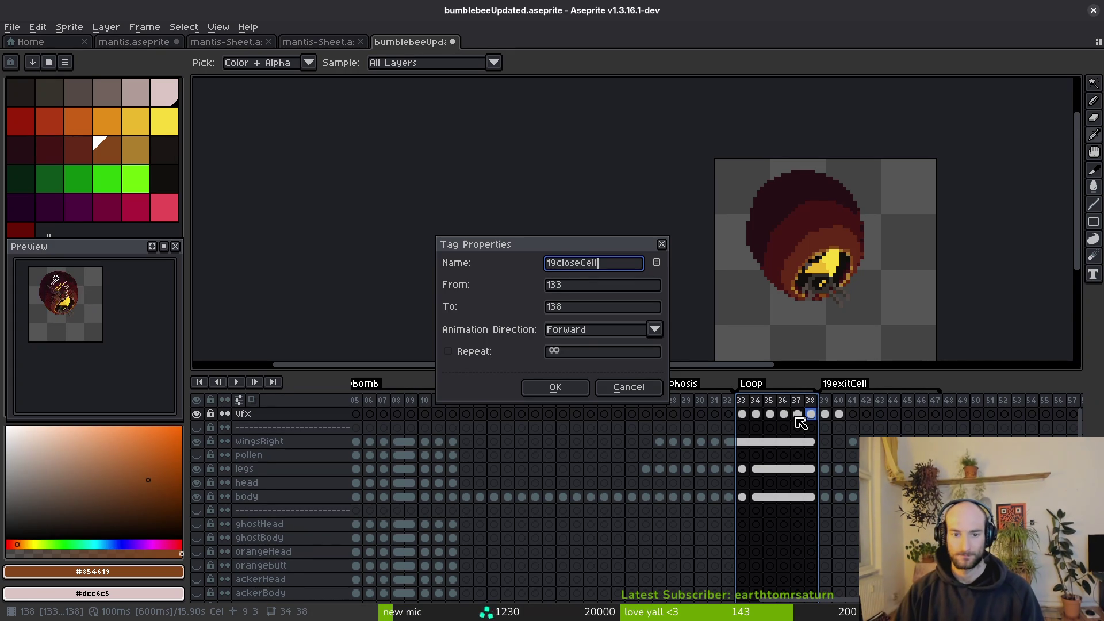
key("Return")
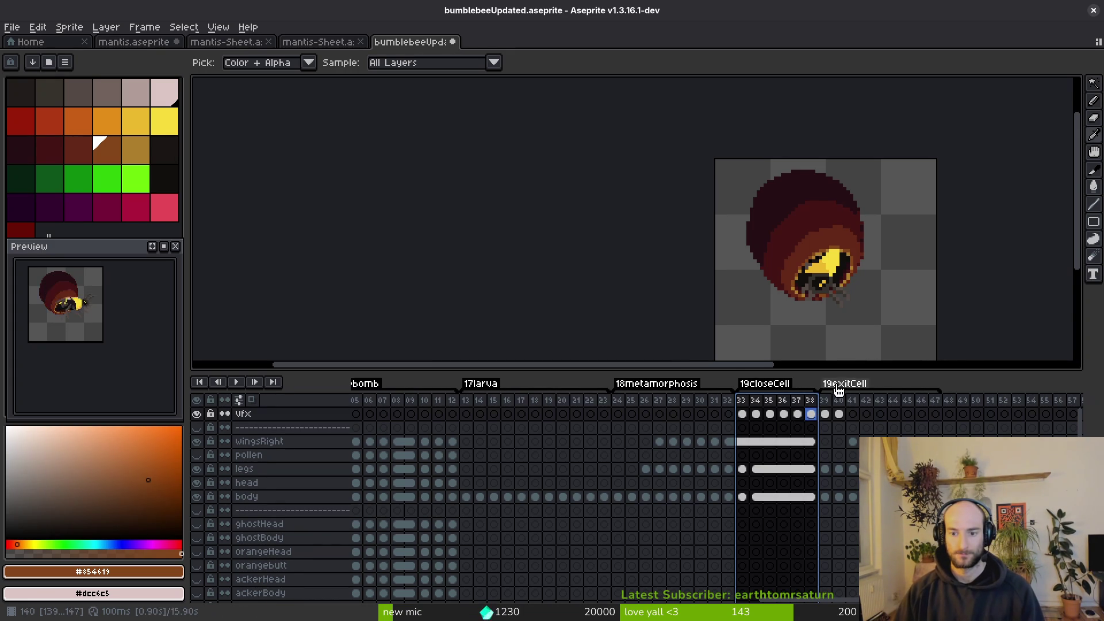
Rename the 19exitCell tag to 20exitCell and bring up Export Sprite Sheet.
double_click(849, 385)
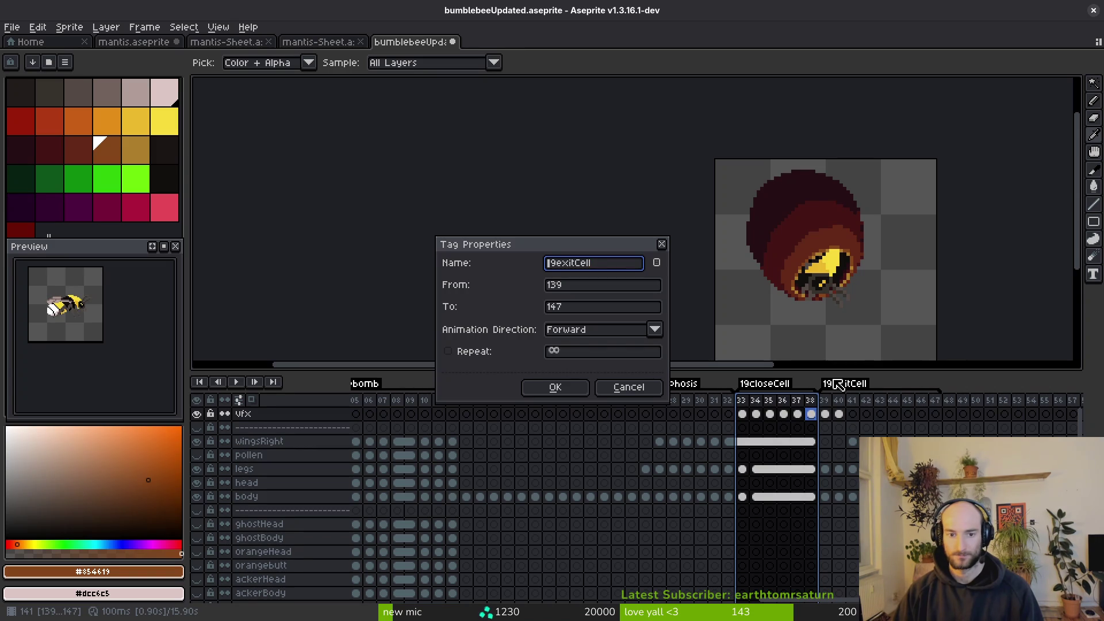
type("20")
key("Return")
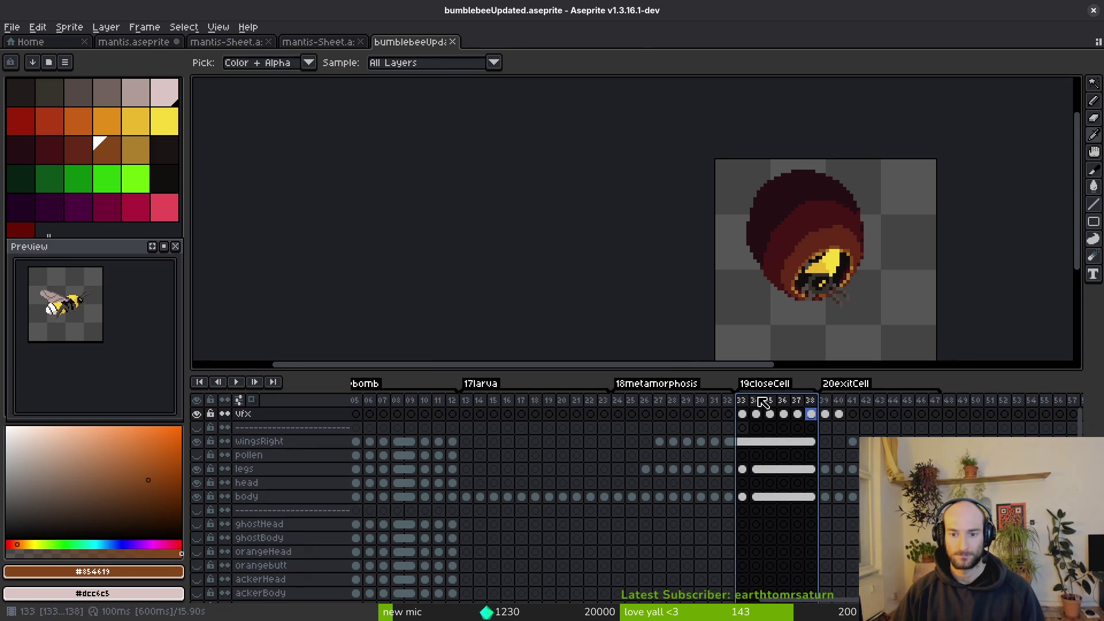
key("ctrl+e")
scroll(641, 239, "down", 3)
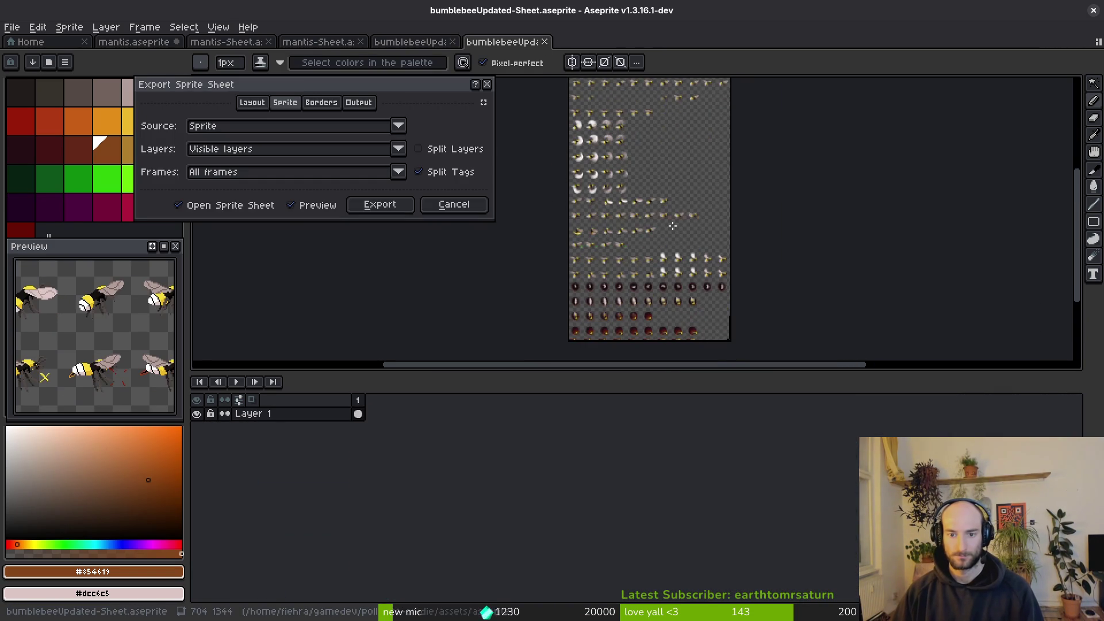
Export the generated sheet over art/player/bumblebee-Sheet.png, confirming overwrite, then switch to Godot.
left_click(379, 205)
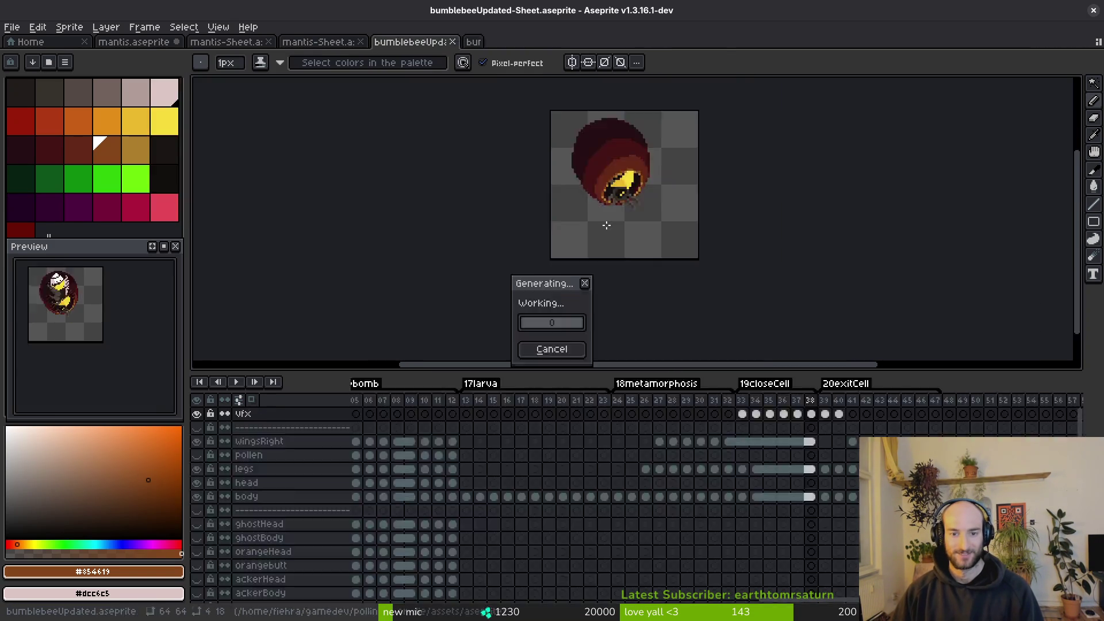
left_click(289, 52)
left_click(285, 51)
left_click(283, 52)
left_click(304, 73)
left_click(169, 107)
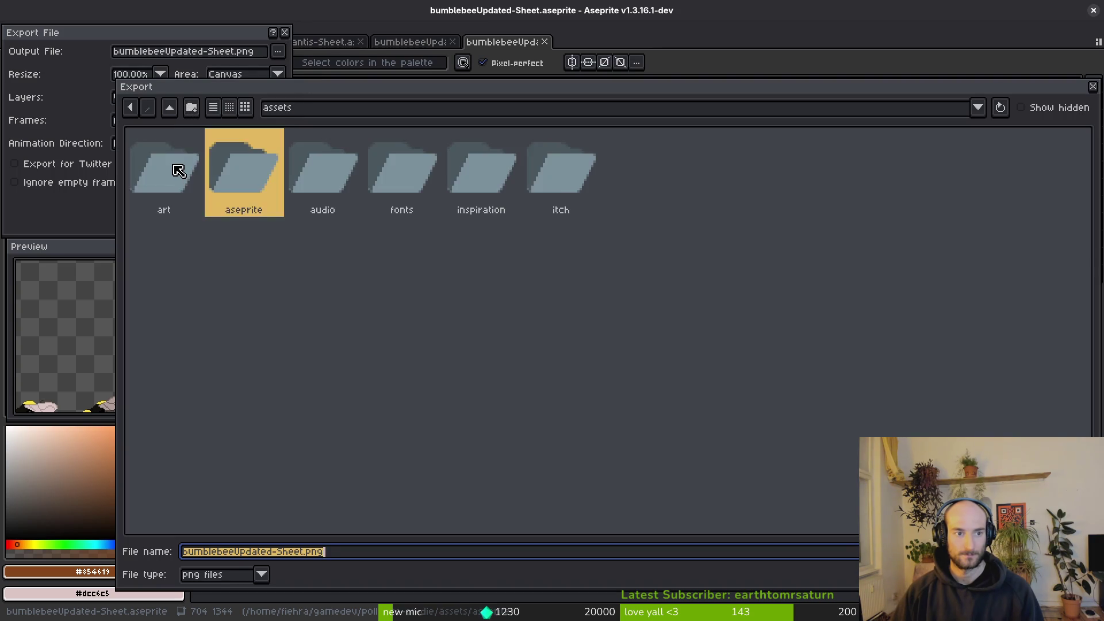
double_click(176, 168)
double_click(978, 189)
left_click(188, 178)
double_click(188, 179)
left_click(503, 352)
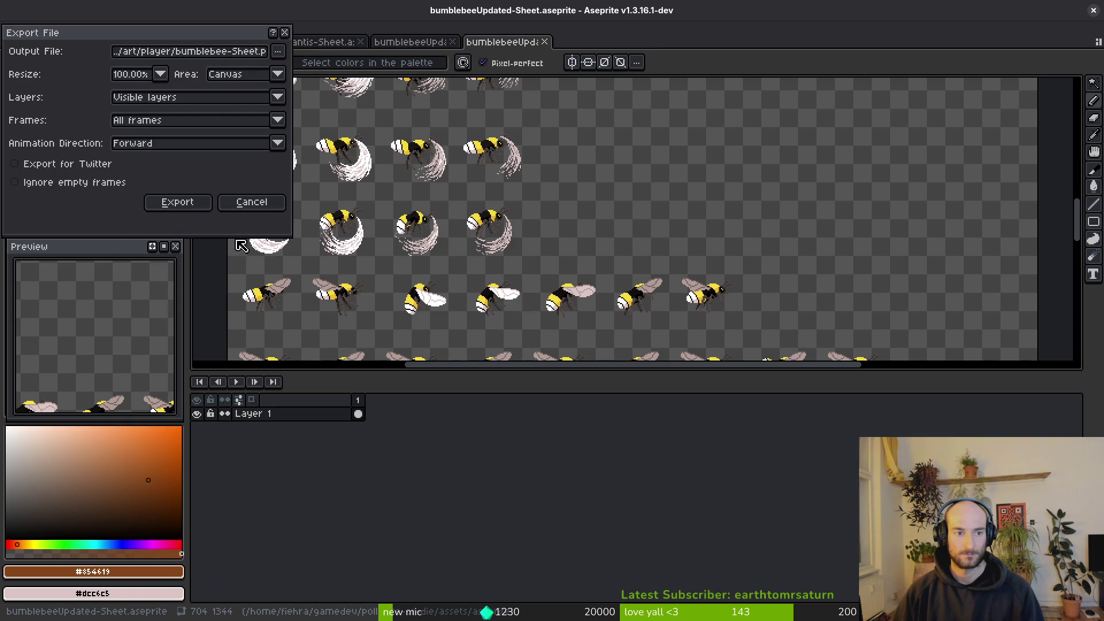
left_click(187, 208)
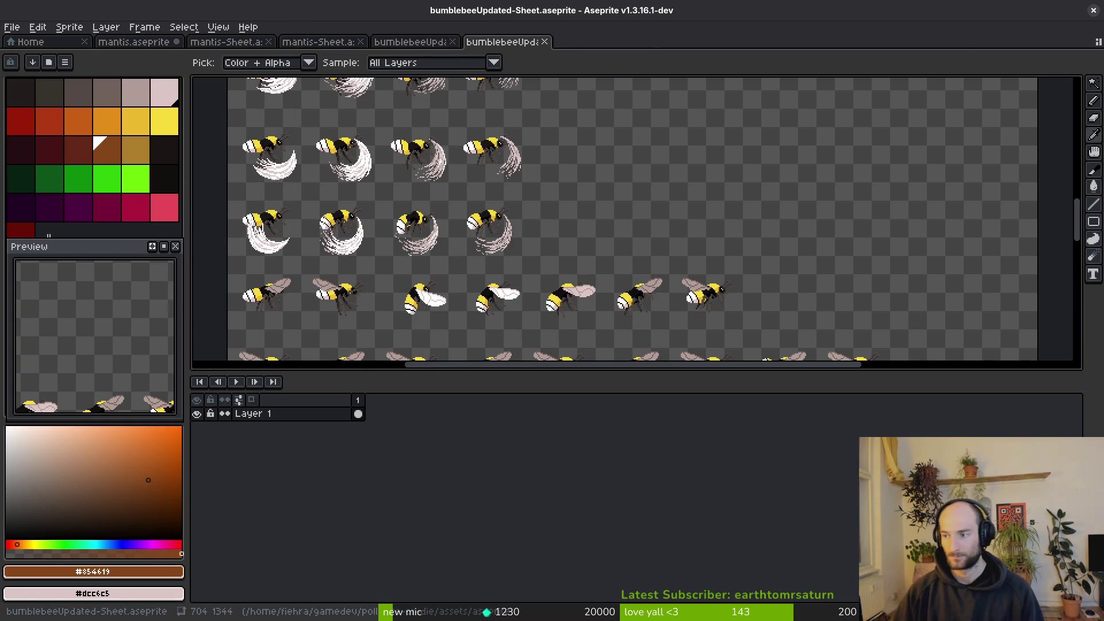
key("alt+Tab")
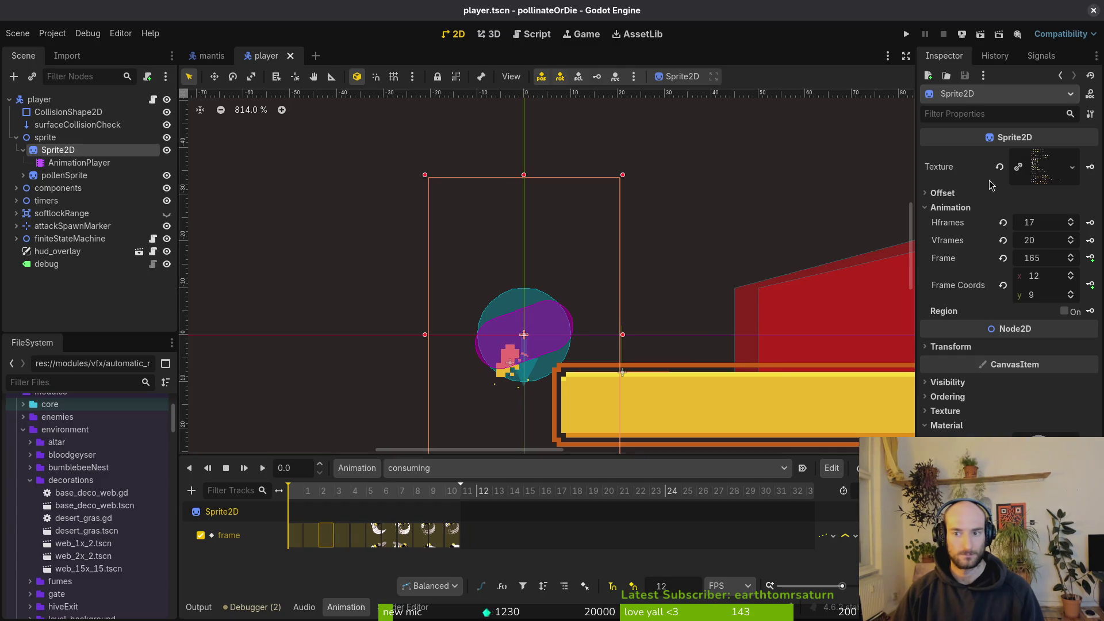
Set the Sprite2D to 11 Hframes and 21 Vframes and save the scene.
left_click(1046, 224)
type("1")
key("Tab")
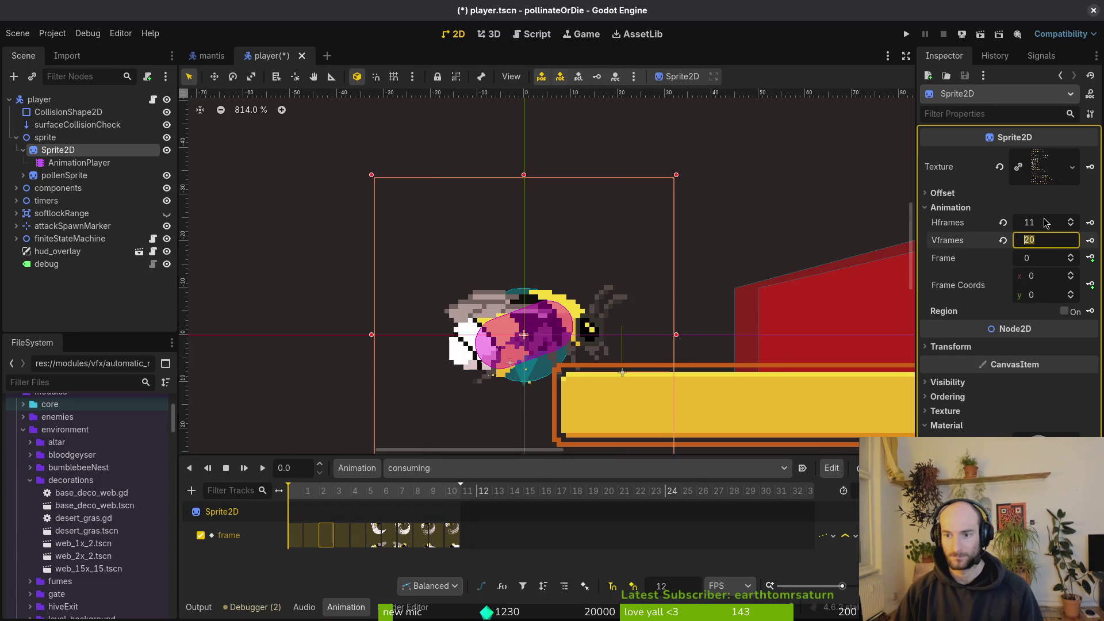
type("21")
key("Return")
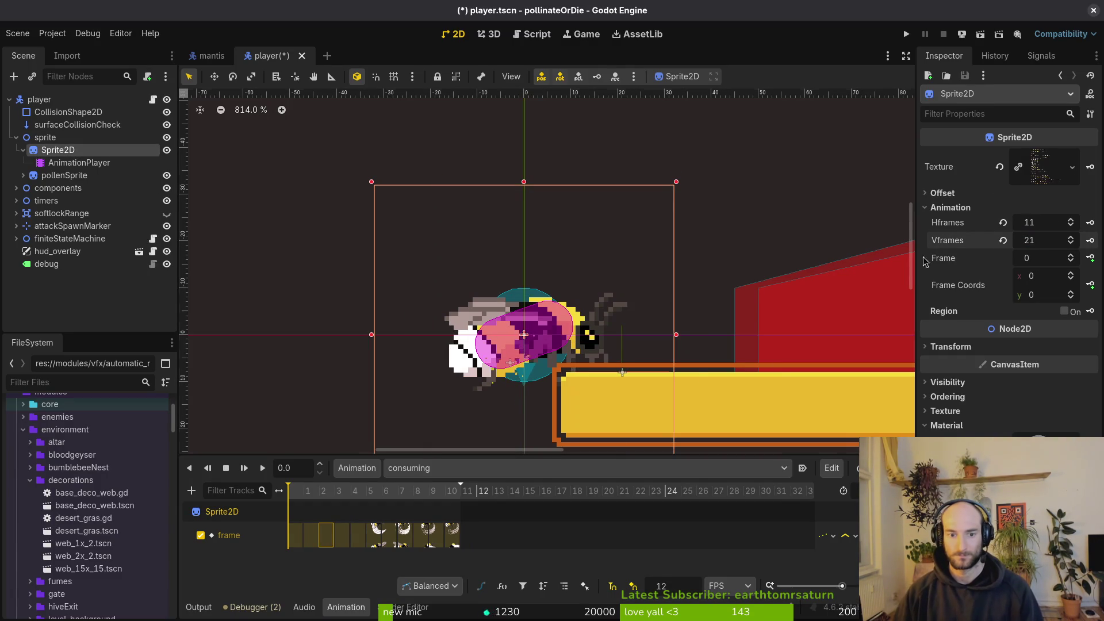
scroll(611, 180, "down", 2)
key("ctrl+s")
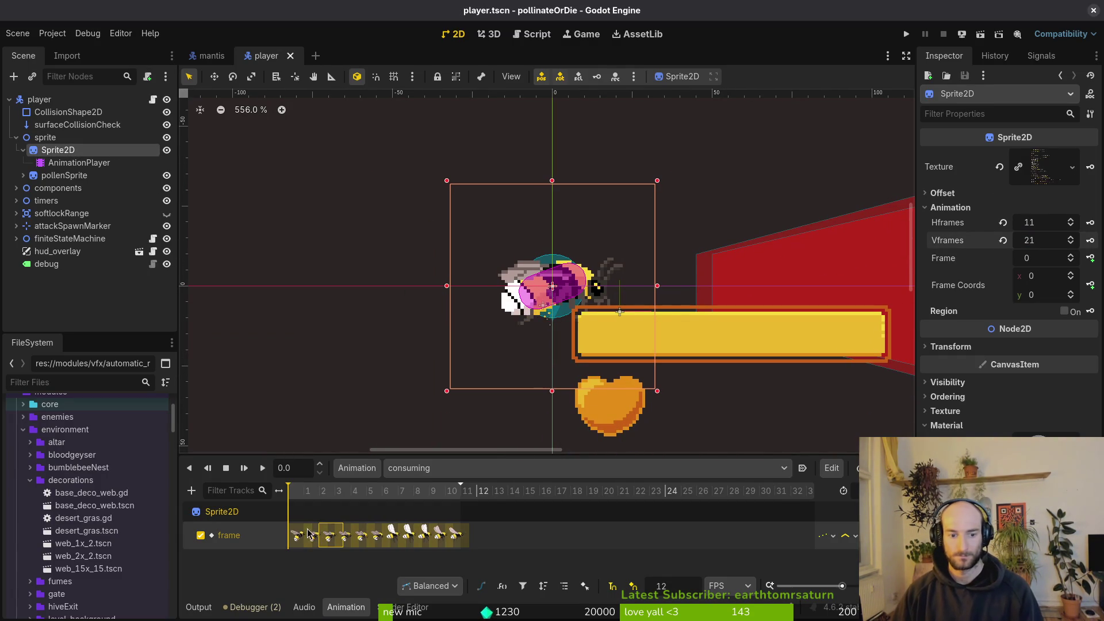
Scrub and play the consuming animation to check the new sheet, then save.
left_click_drag(314, 492, 353, 491)
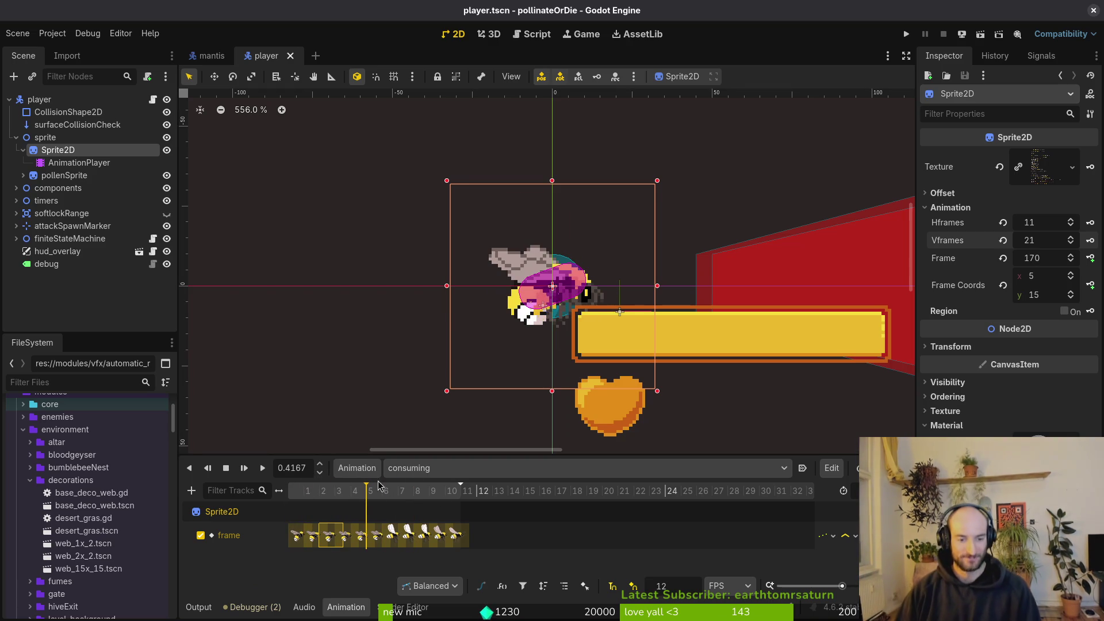
key("d")
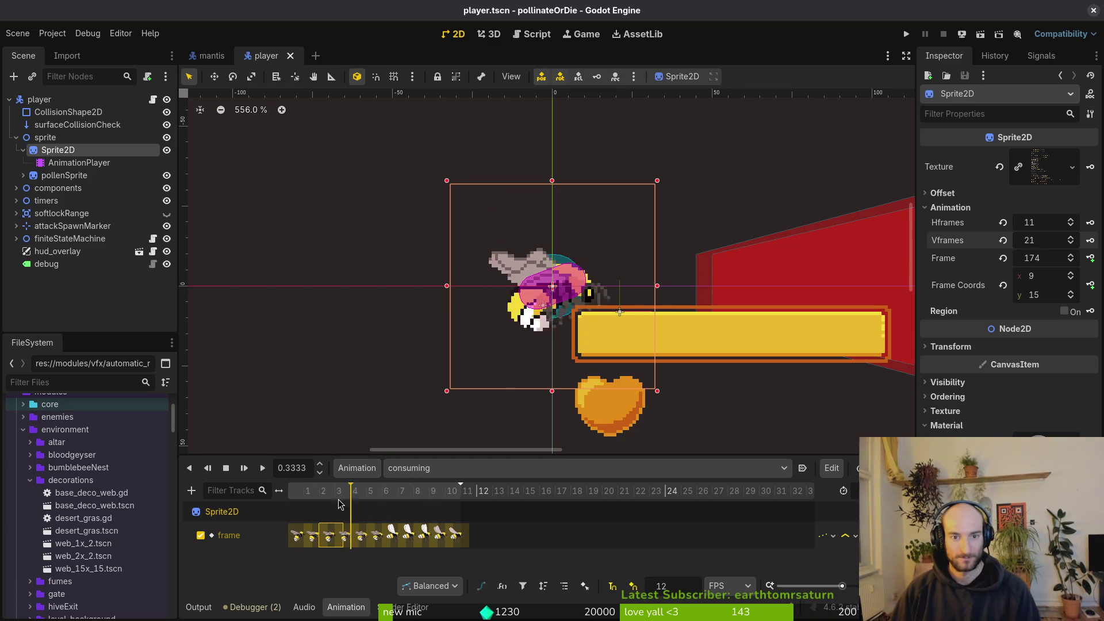
left_click(278, 237)
key("ctrl+s")
Select the pollenSprite node and switch back to Aseprite.
left_click(426, 468)
left_click(151, 239)
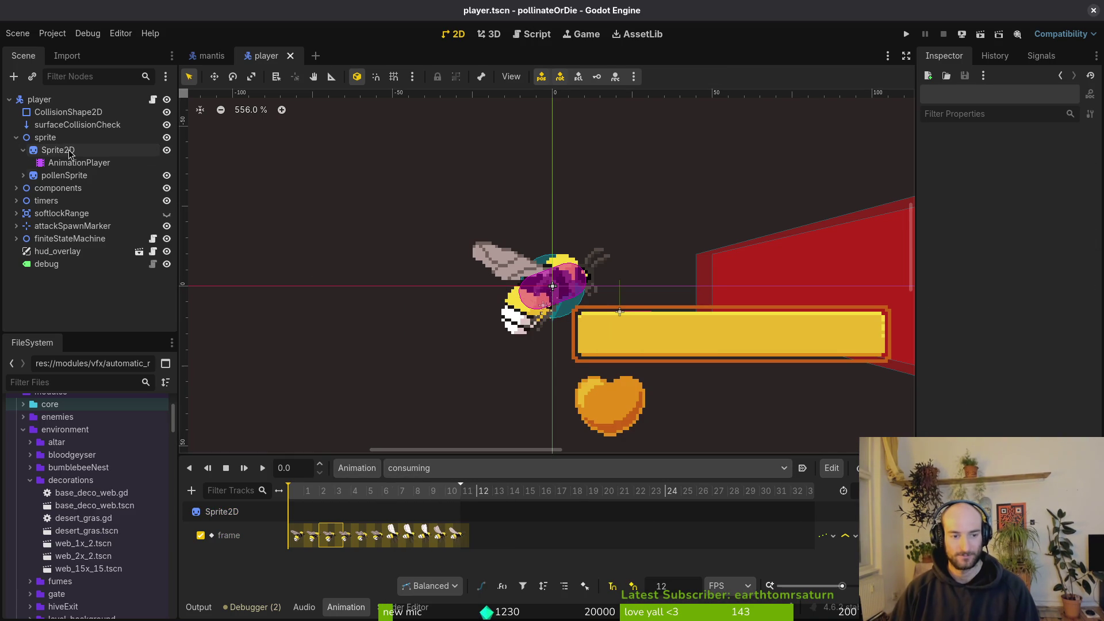
left_click(23, 149)
left_click(64, 163)
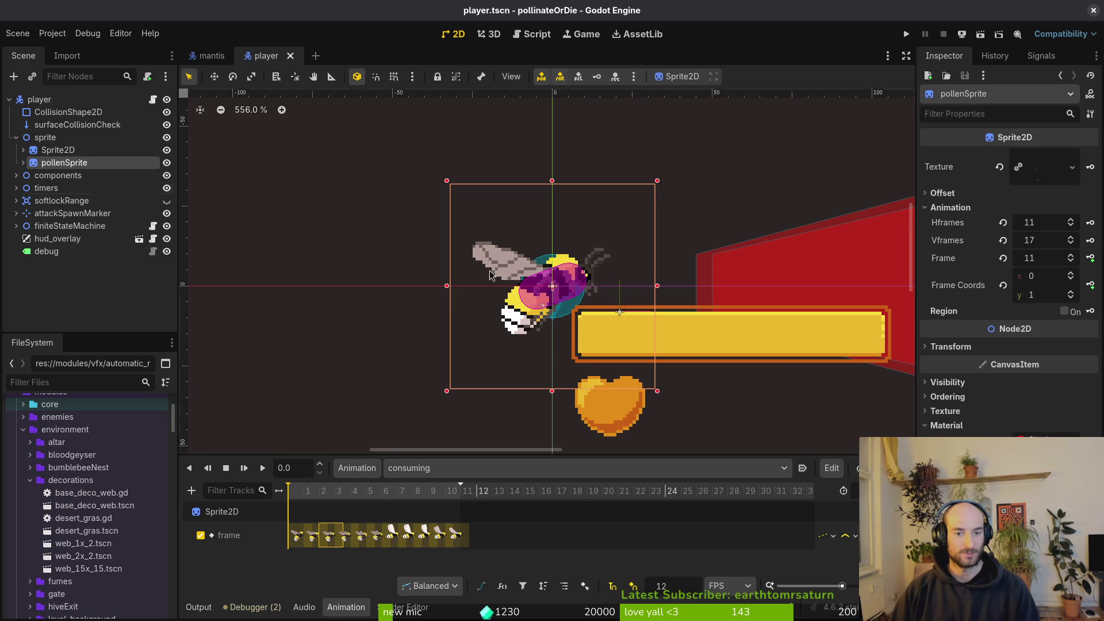
scroll(560, 305, "down", 1)
key("alt+Tab")
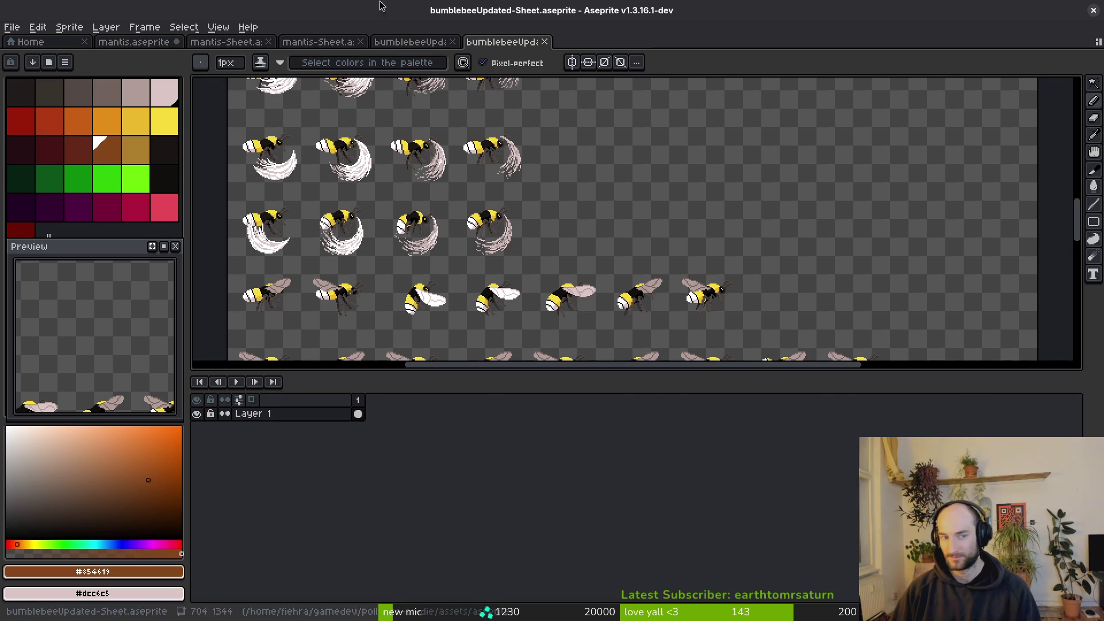
Show the pollen layer and hide legs, head, body, vfx and eggcellBackbround layers.
left_click(403, 40)
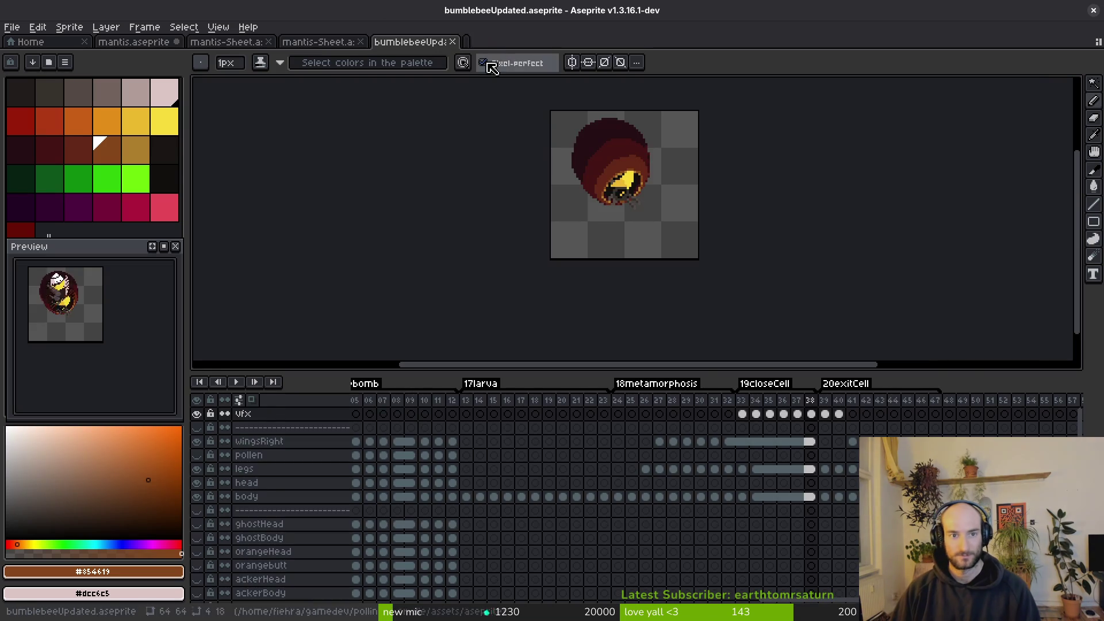
left_click(197, 456)
left_click_drag(197, 469, 197, 496)
left_click(197, 413)
scroll(225, 524, "down", 2)
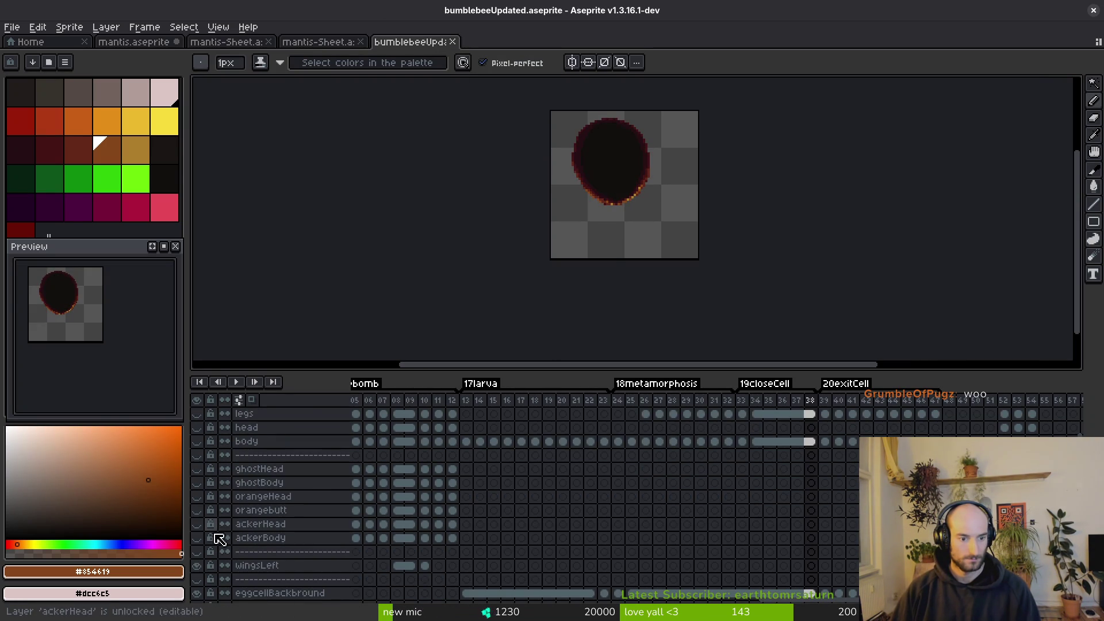
scroll(210, 573, "down", 2)
left_click(197, 551)
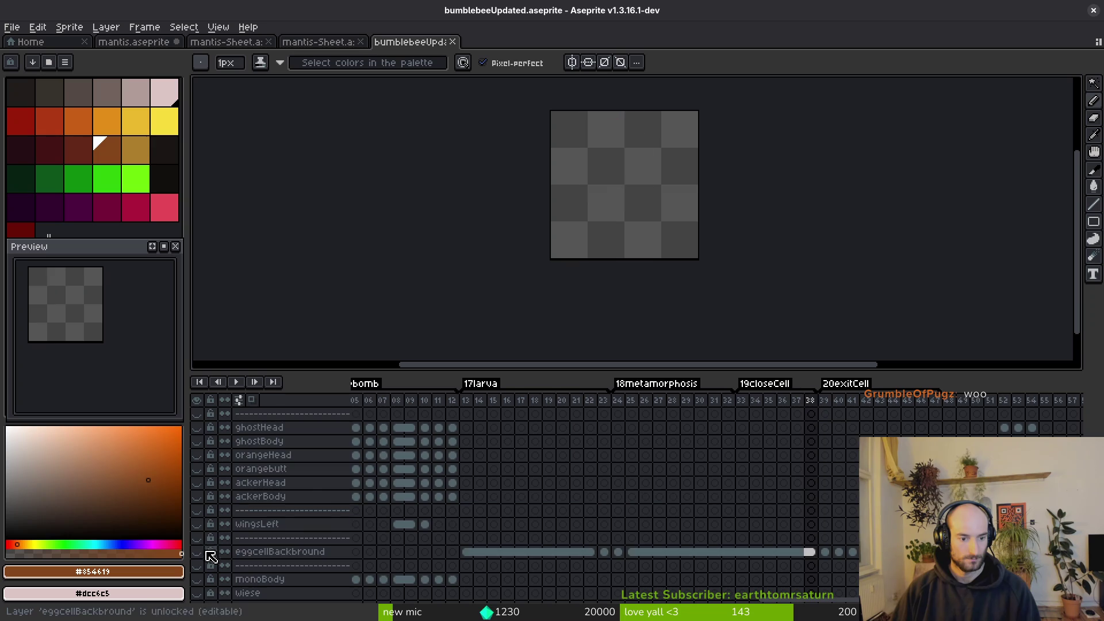
scroll(210, 561, "down", 3)
scroll(510, 500, "up", 6)
scroll(511, 501, "left", 5)
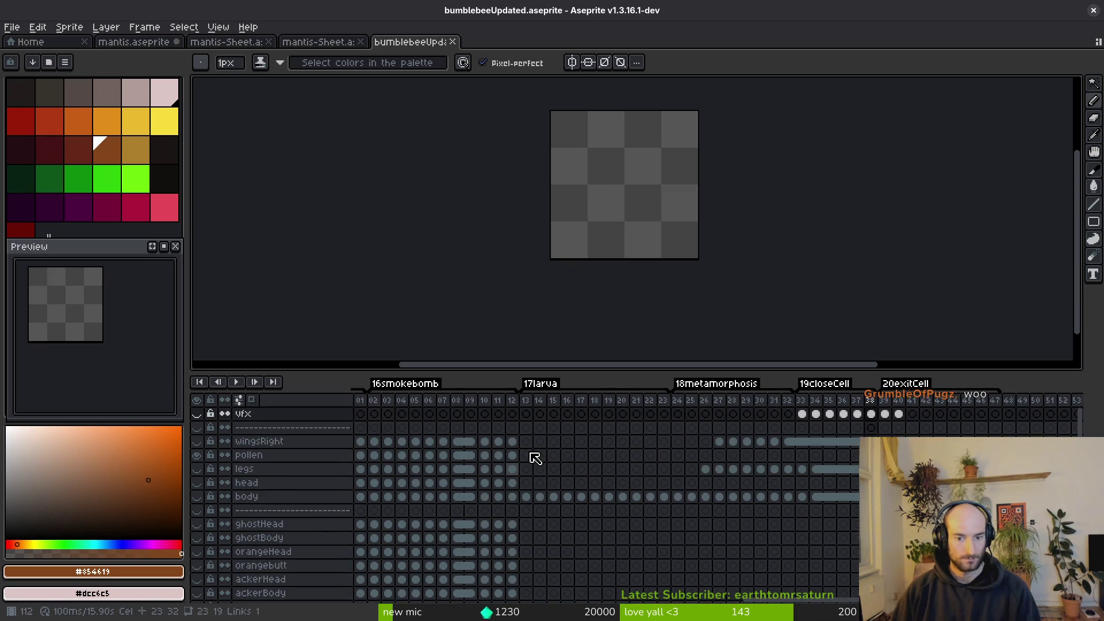
Step back through frames to check the pollen art, then open Export Sprite Sheet.
key("Left")
key("Left")
key("Left")
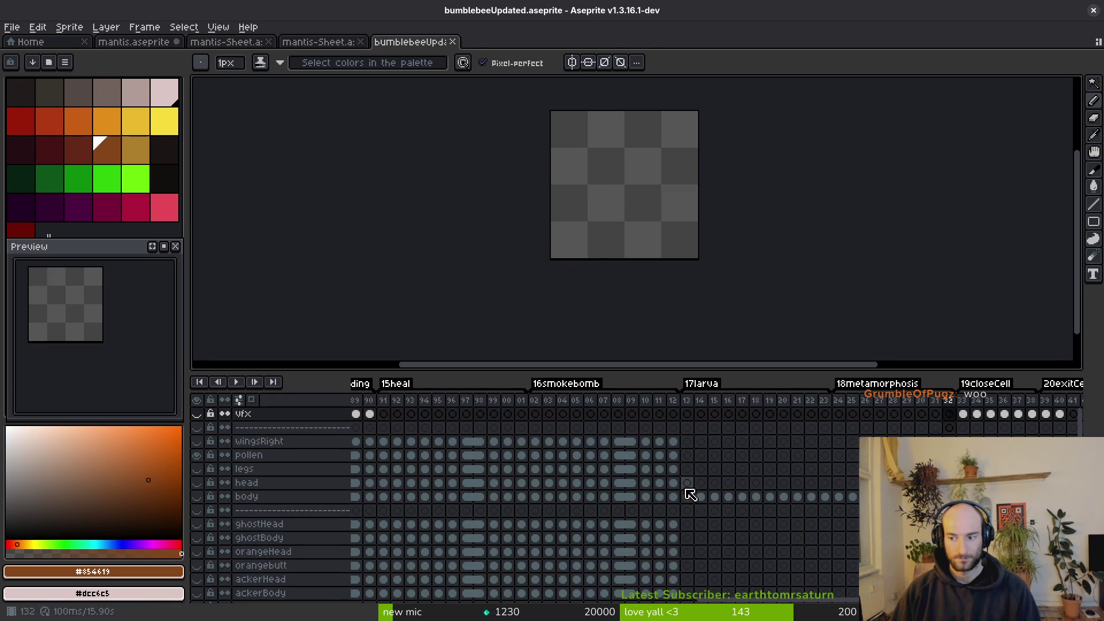
key("Left")
key("Left")
key("Left")
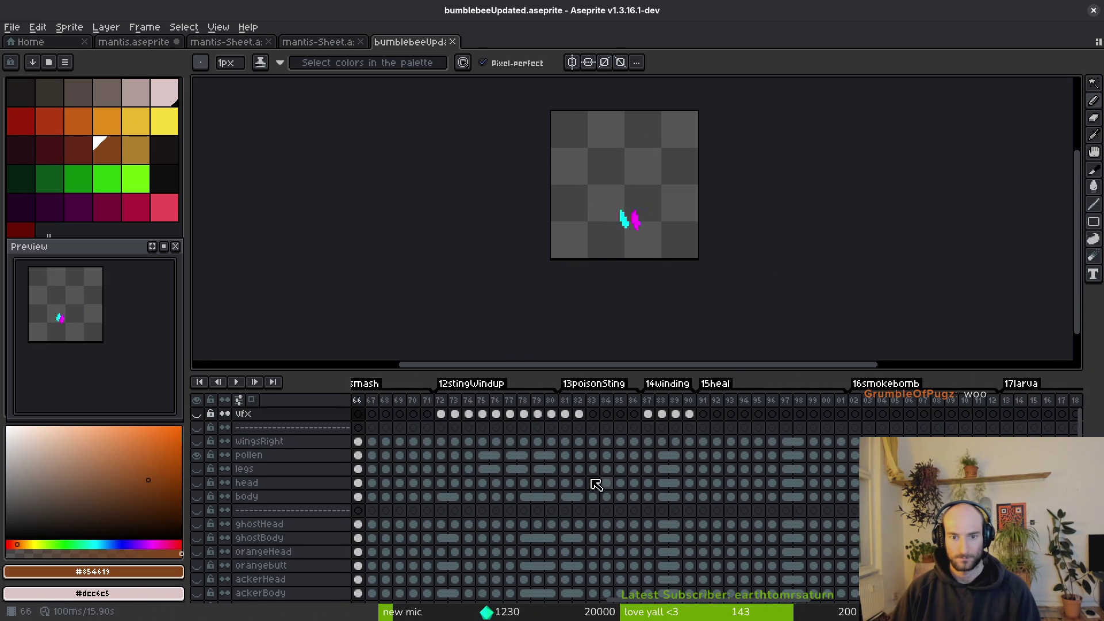
key("Left")
key("Left")
key("Left")
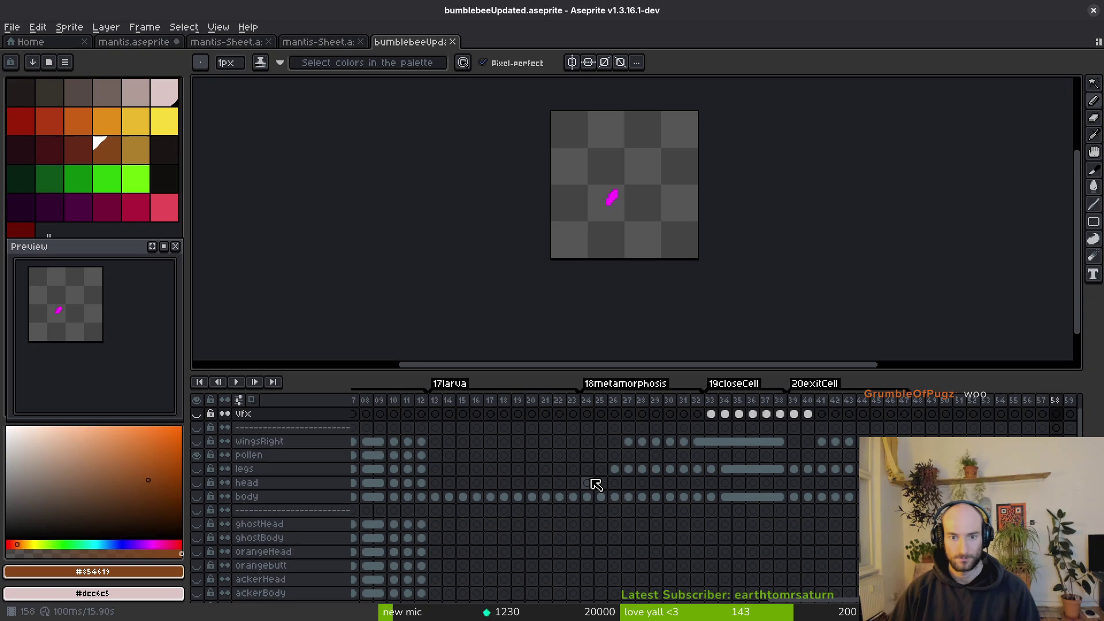
key("ctrl+e")
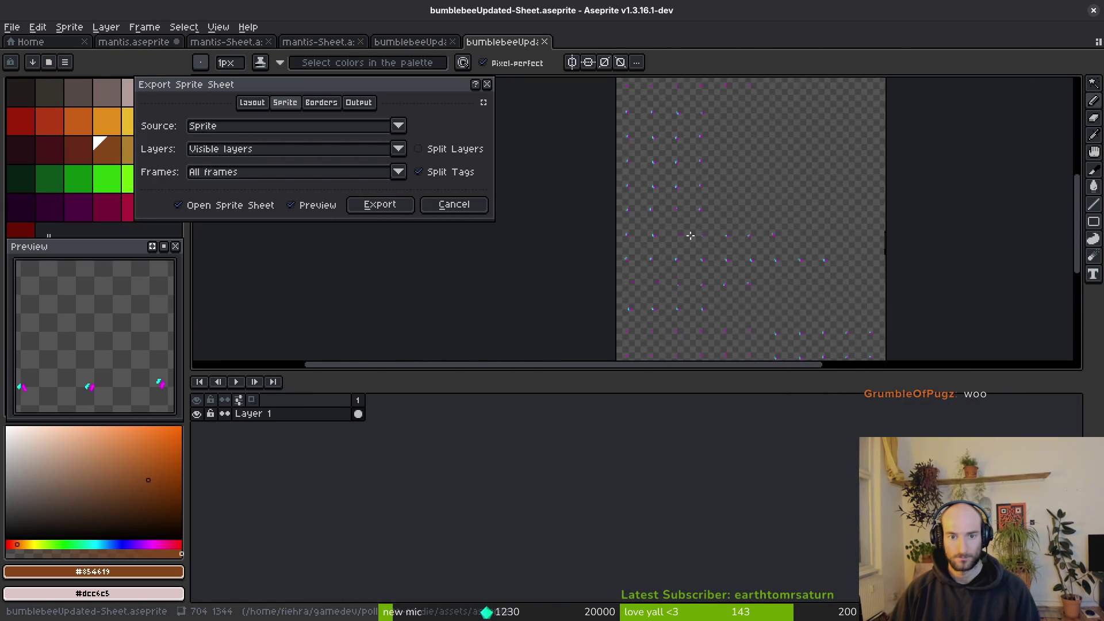
Generate the pollen-only sprite sheet and browse for its output file.
scroll(625, 231, "up", 4)
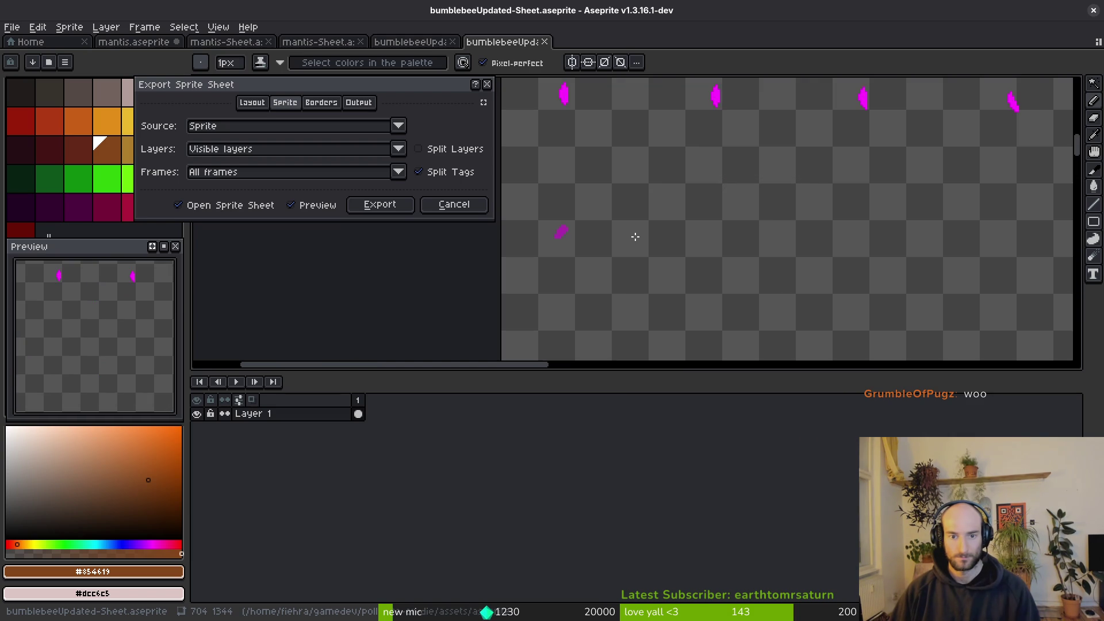
scroll(635, 236, "down", 4)
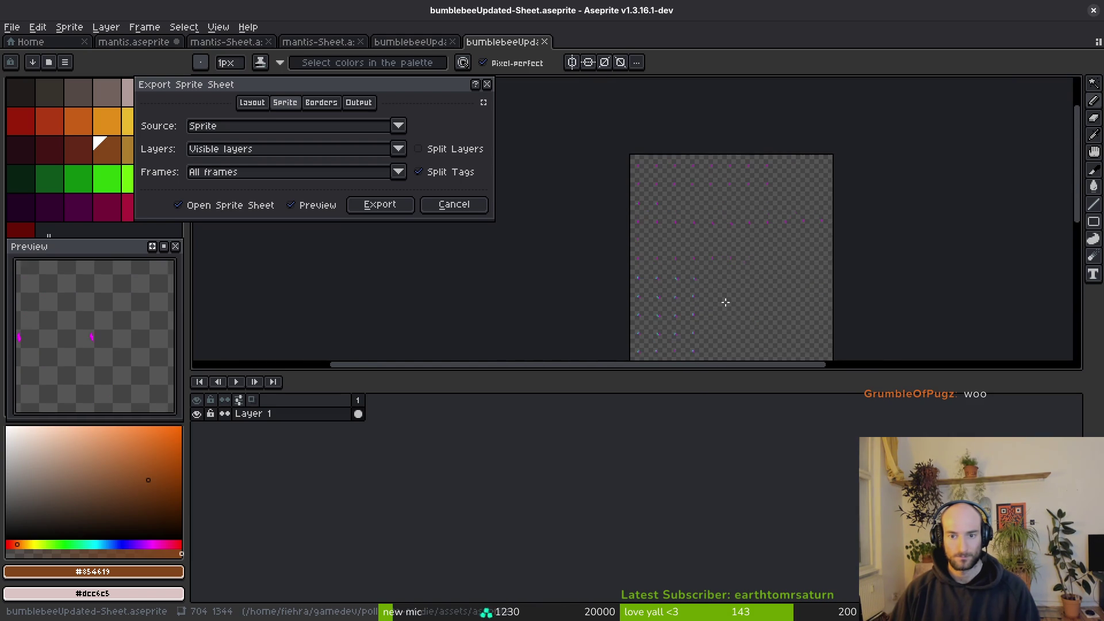
left_click(377, 205)
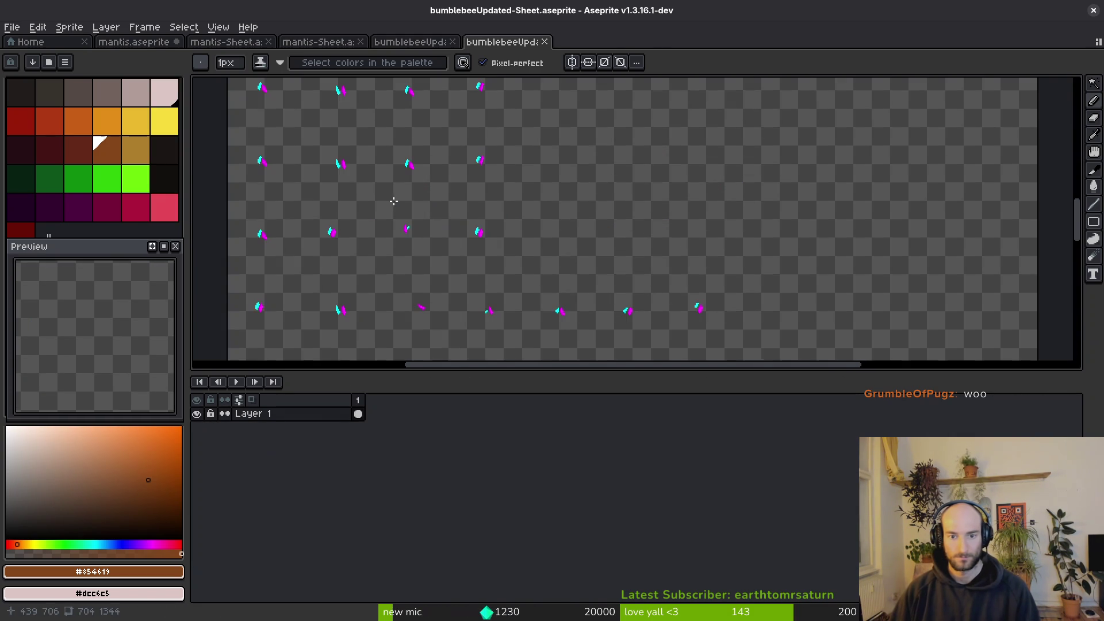
key("ctrl+alt+shift+s")
left_click(277, 51)
left_click(290, 69)
Export the sheet over player/pollen-sheet.png, confirming the overwrite.
left_click(172, 108)
double_click(1012, 178)
left_click(525, 147)
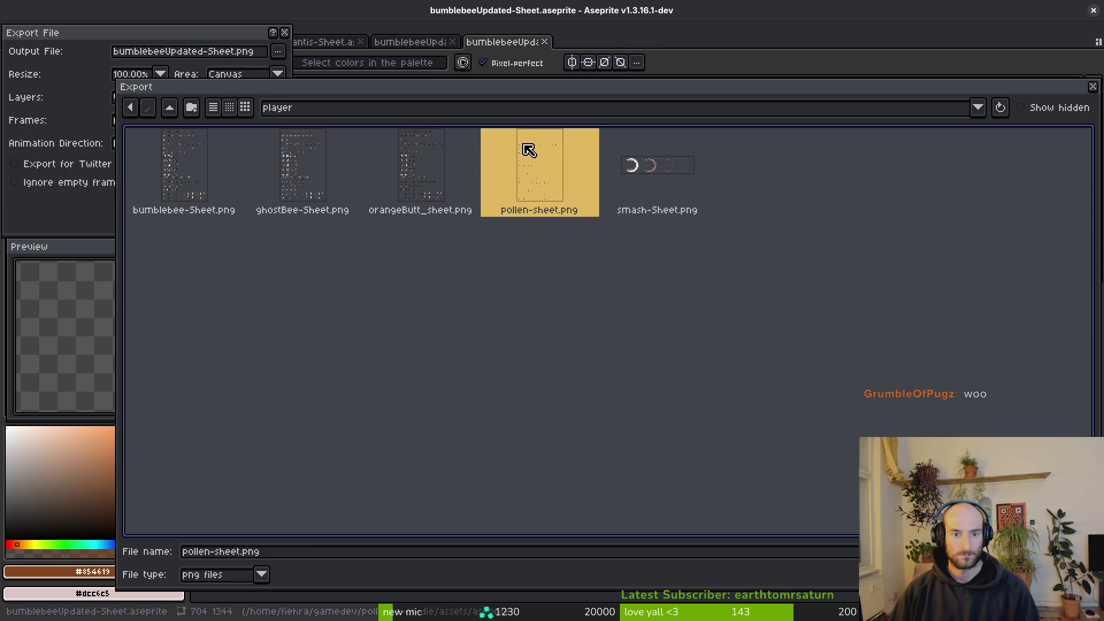
double_click(525, 148)
left_click(470, 349)
left_click(190, 202)
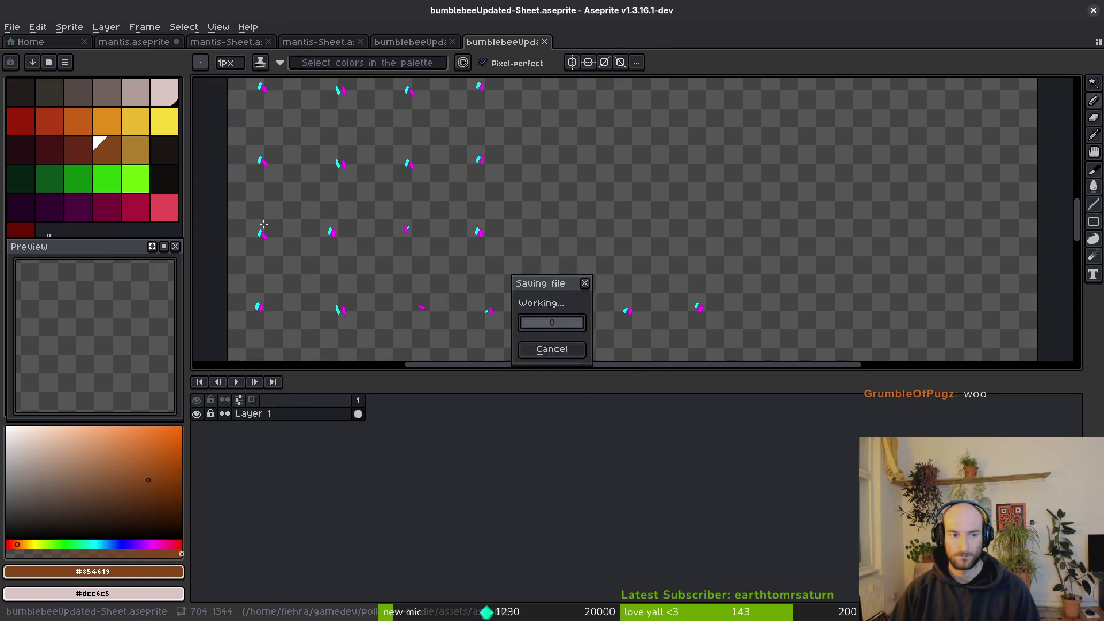
Close the exported sheet document and return to Godot's animation panel.
middle_click(511, 47)
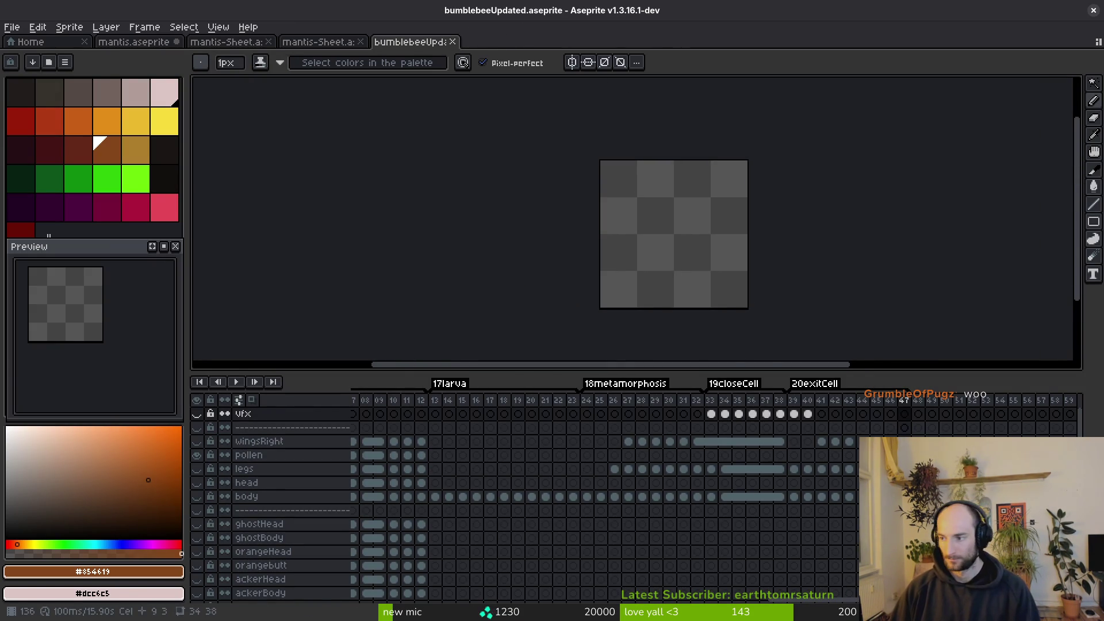
key("alt+Tab")
left_click(356, 468)
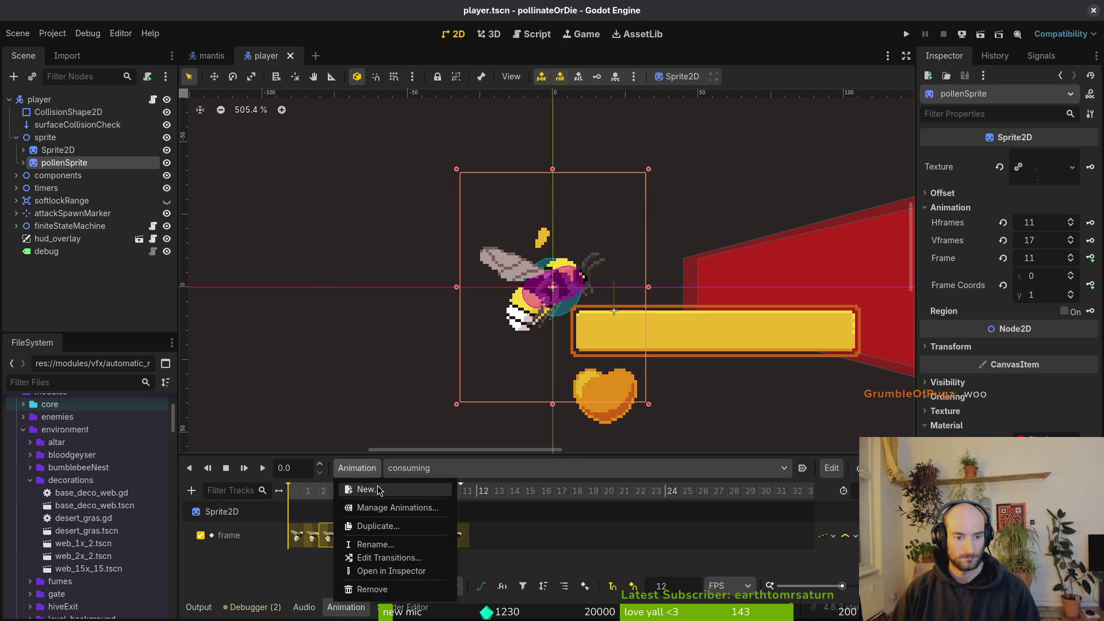
Add a new larva animation and save the player scene.
left_click(378, 490)
type("larva")
key("Return")
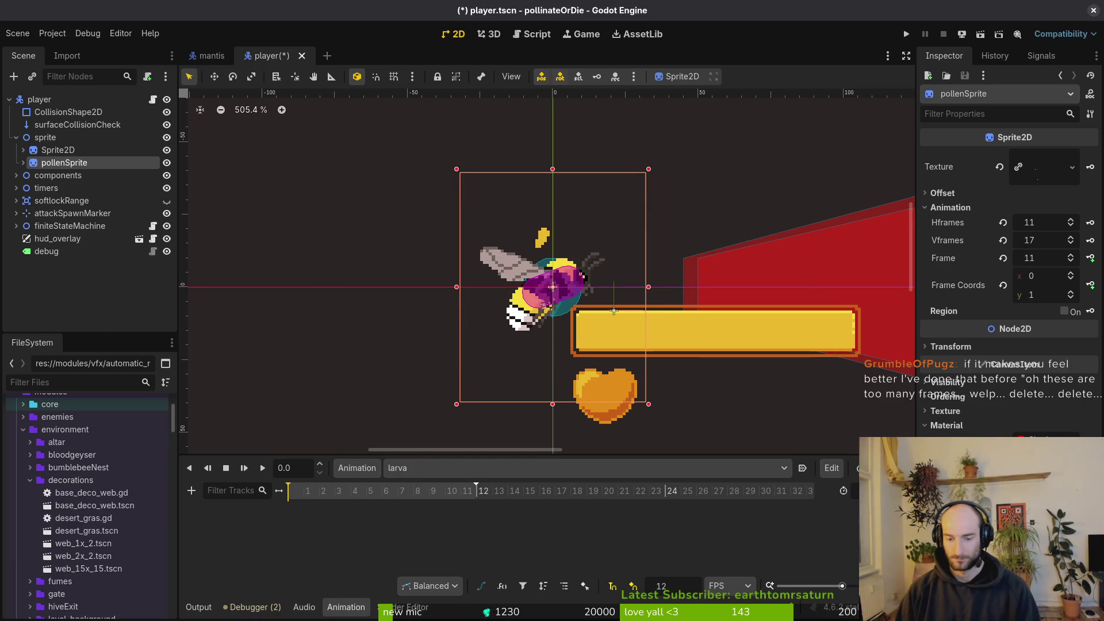
key("ctrl+s")
Add a new metamorphosis animation and save the scene.
left_click(356, 467)
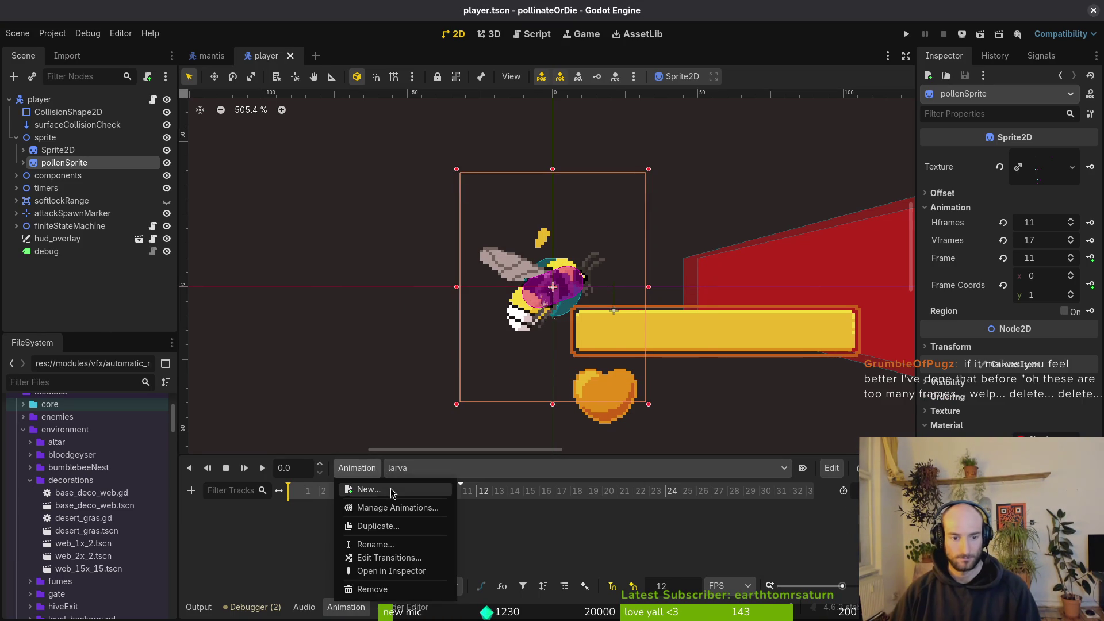
left_click(388, 493)
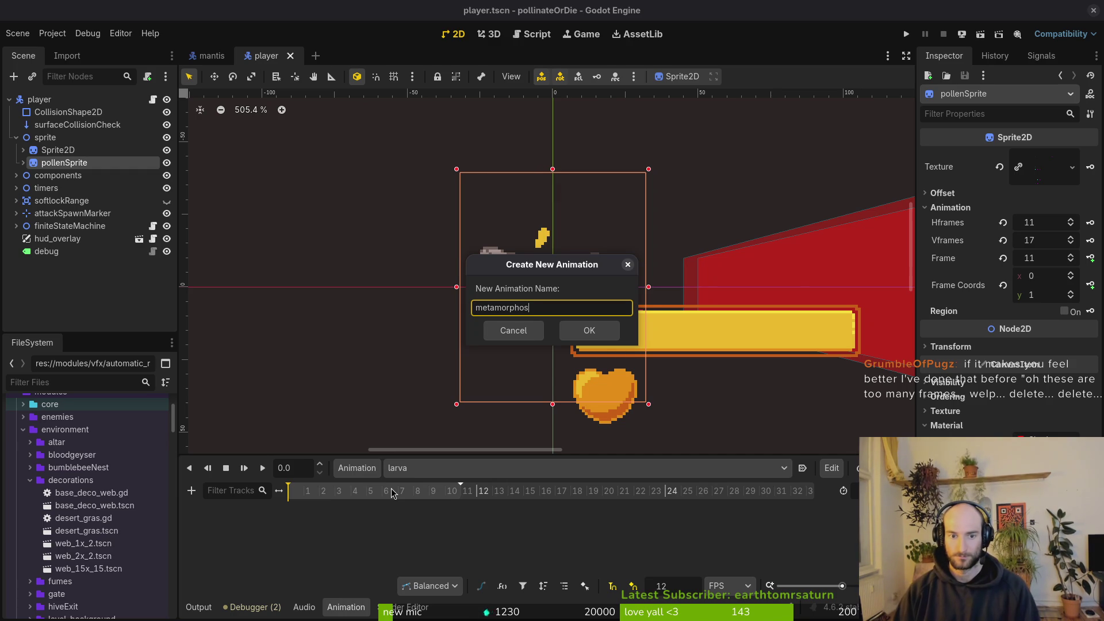
type("is")
key("Return")
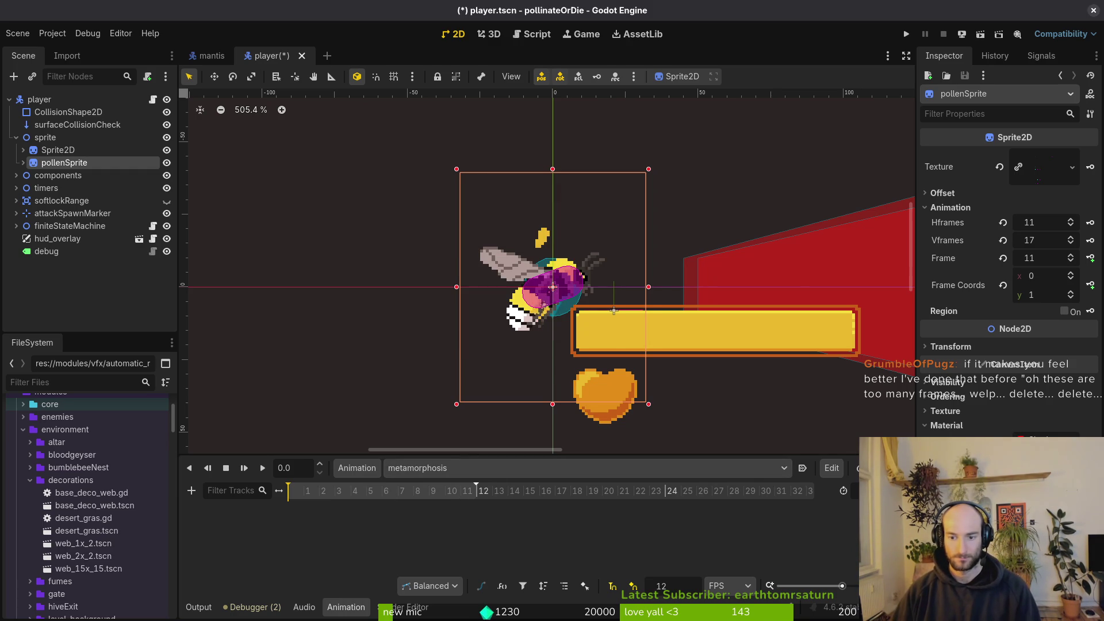
key("ctrl+s")
Add a closeCell animation with its length set to 0.5 seconds.
left_click(357, 467)
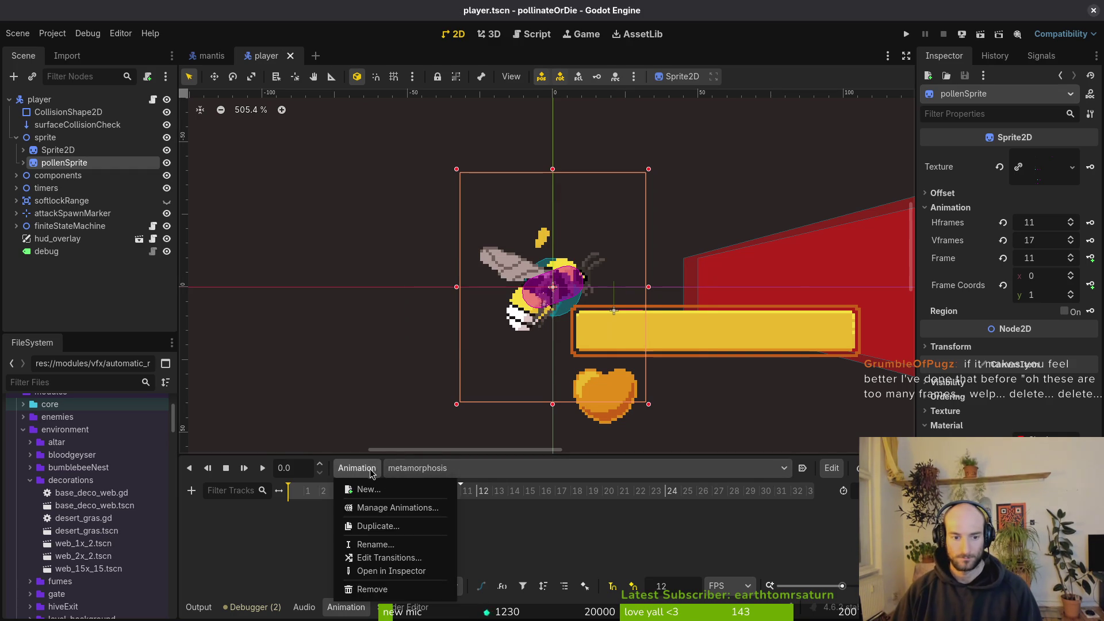
left_click(379, 488)
type("closeC")
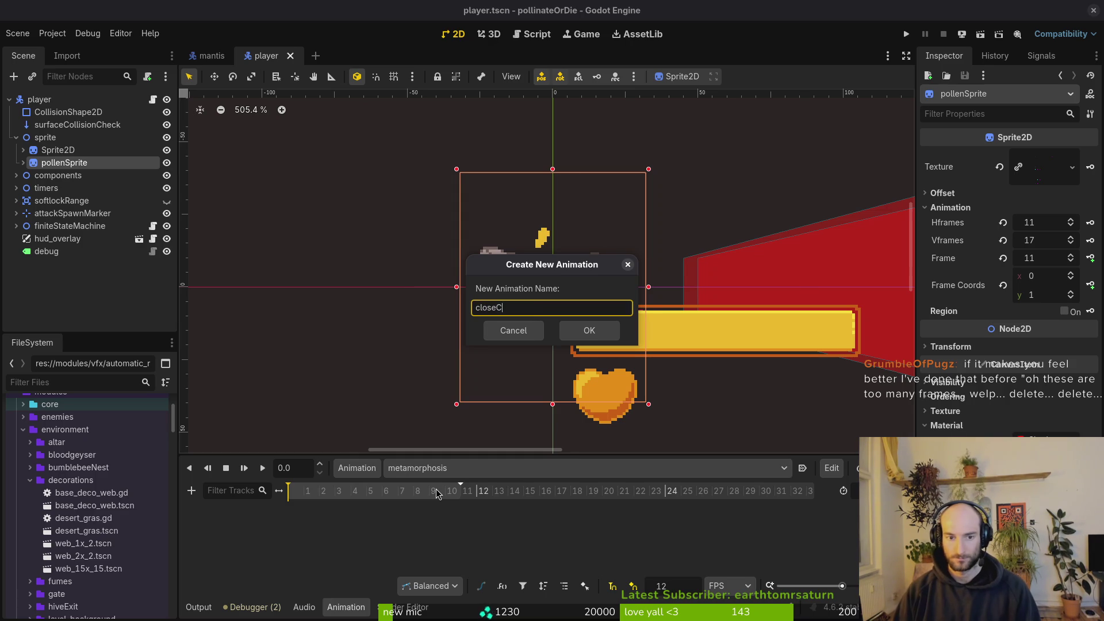
type("ell")
key("Return")
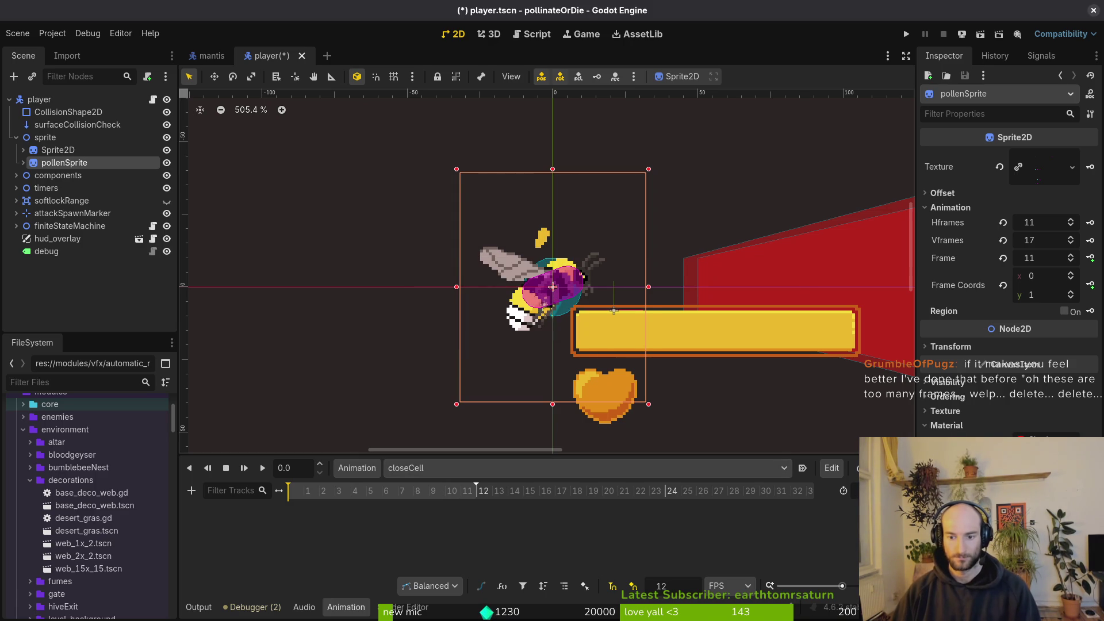
type("0.5")
key("Return")
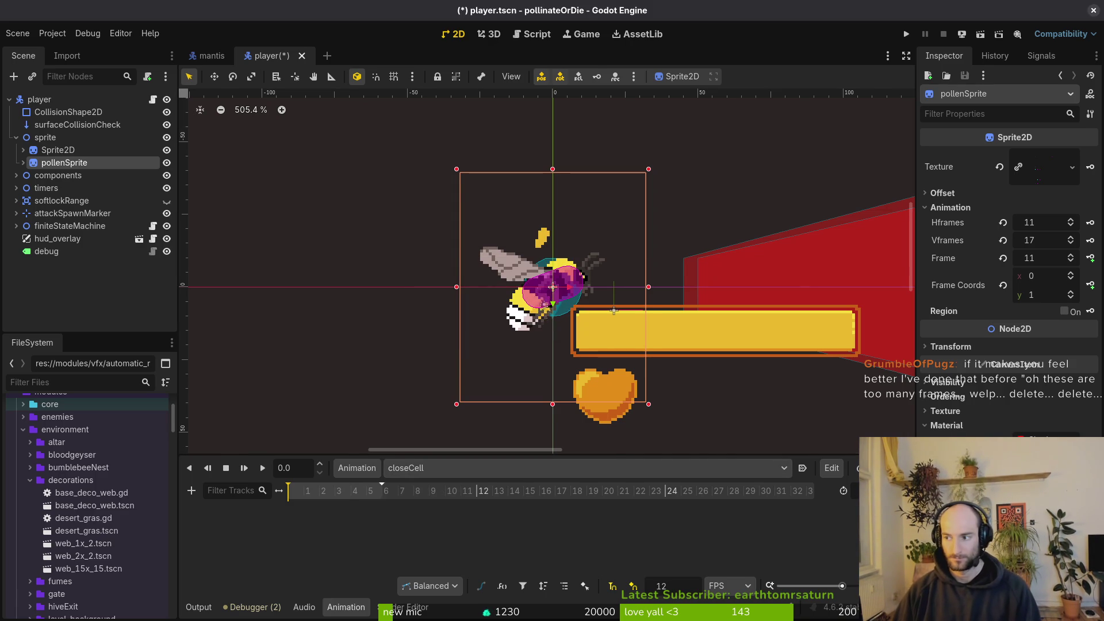
Count the closeCell frames 33–35 in Aseprite and return to Godot.
key("alt+Tab")
left_click_drag(719, 409, 834, 406)
left_click(742, 424)
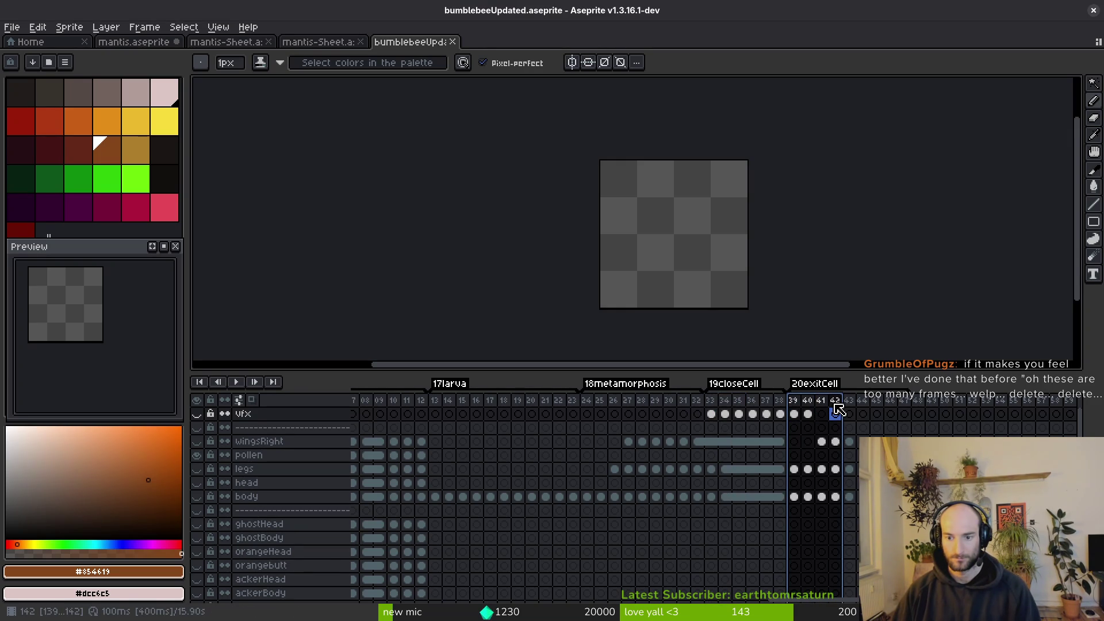
key("alt+Tab")
Add an exitCell animation, count its frames 39–42 in Aseprite, and save.
left_click(364, 475)
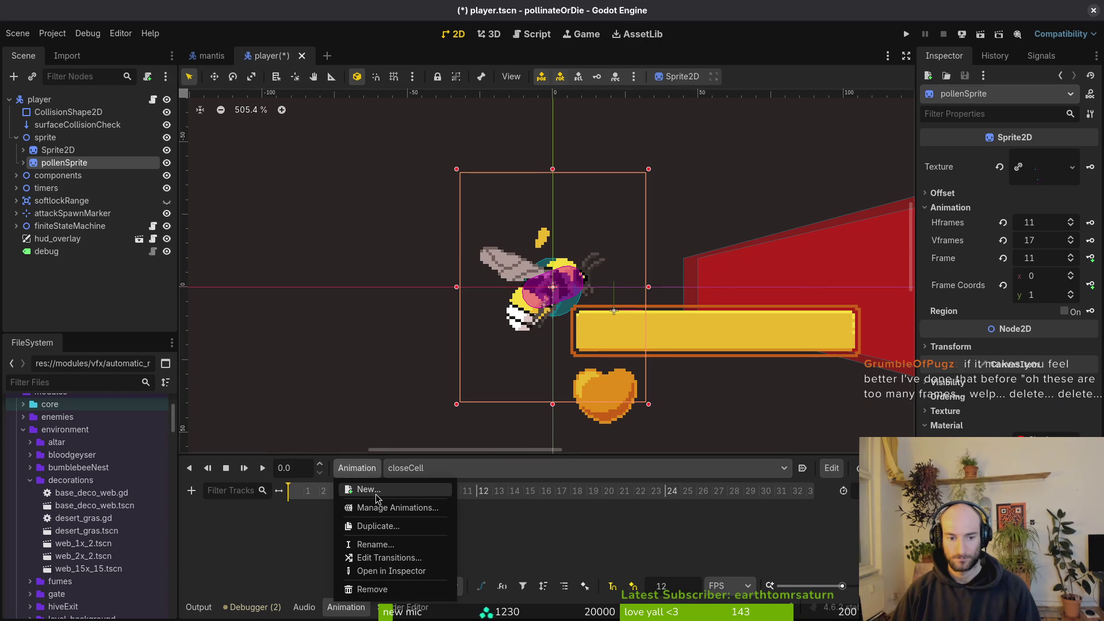
left_click(374, 494)
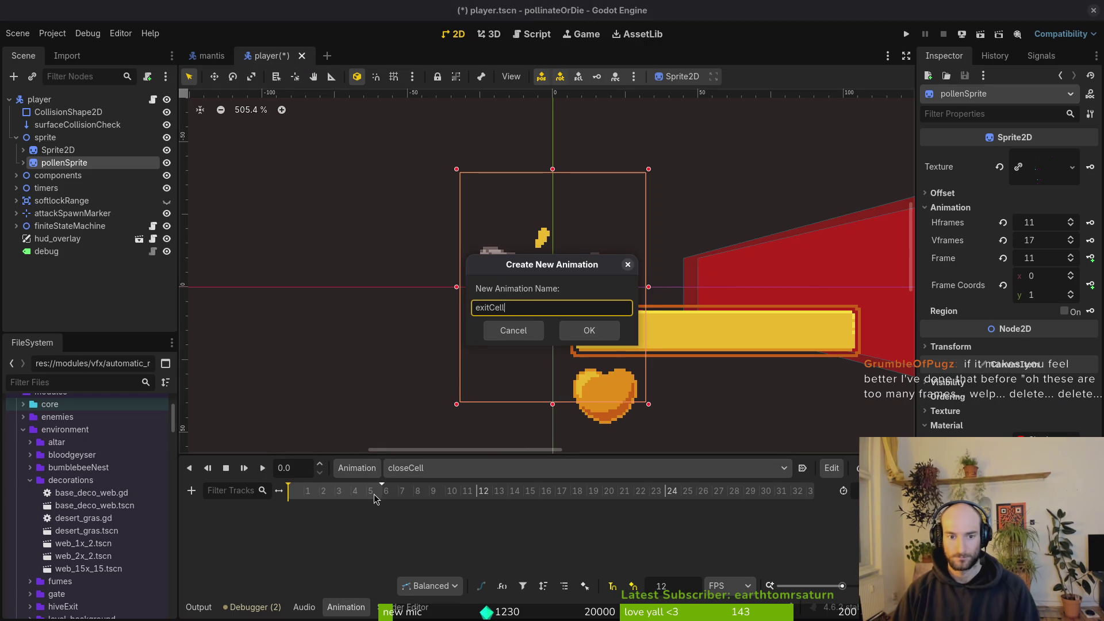
key("Return")
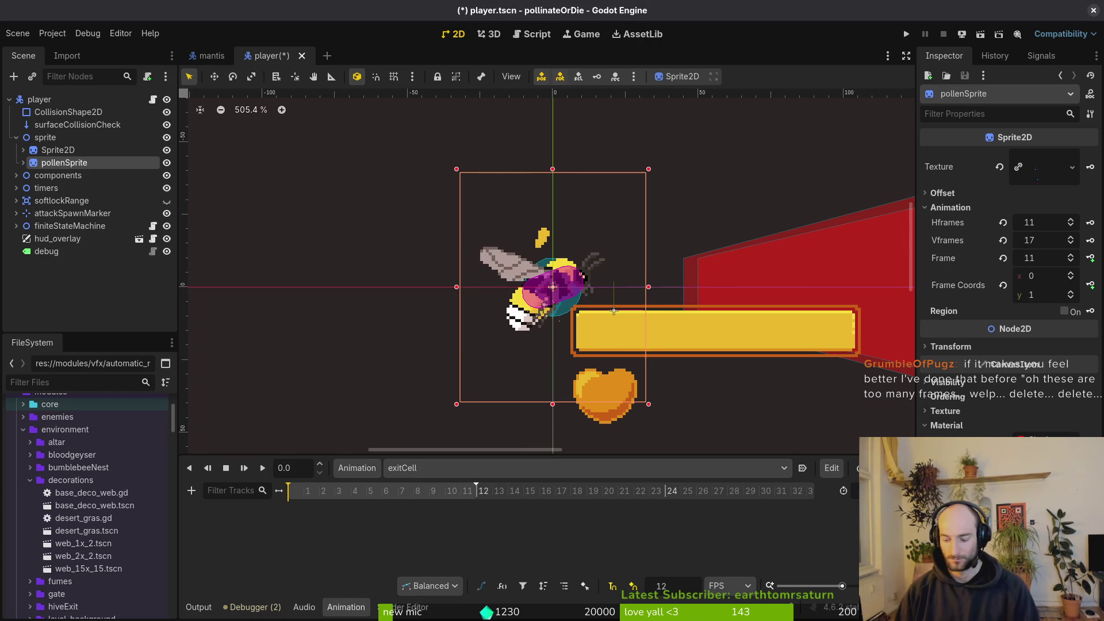
key("alt+Tab")
left_click_drag(794, 401, 836, 408)
key("alt+Tab")
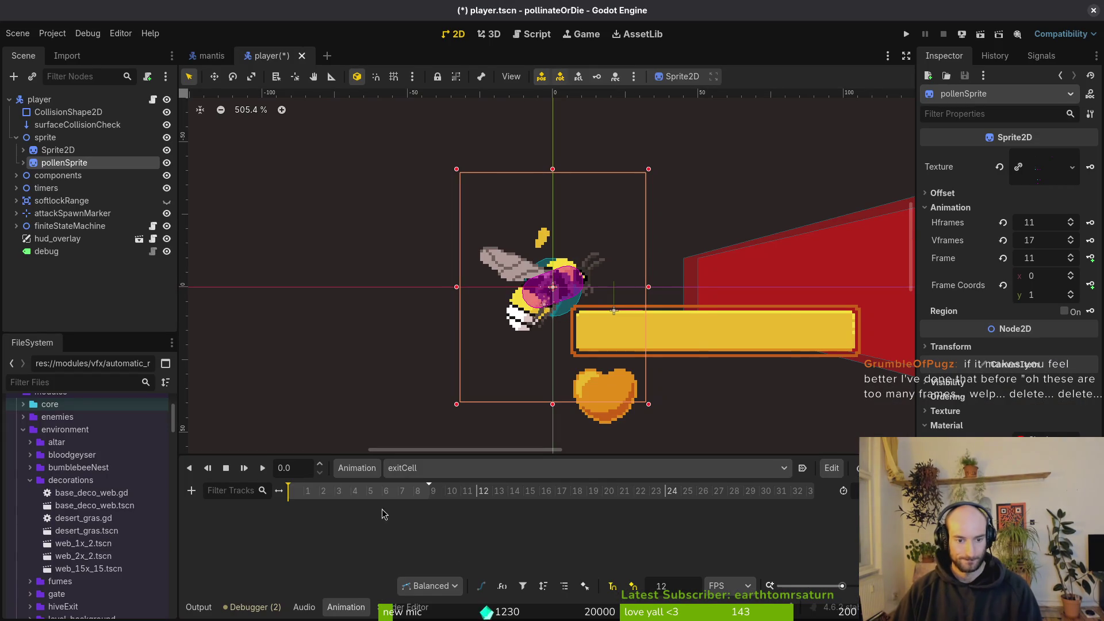
key("ctrl+s")
left_click(454, 468)
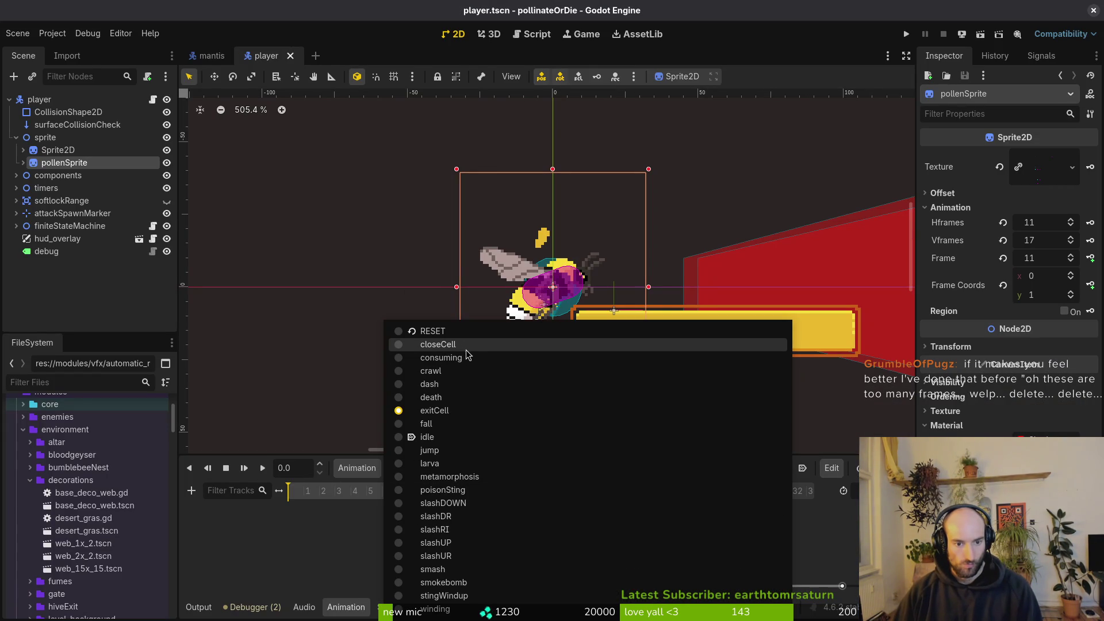
Set pollenSprite's Vframes to 21 to match the main Sprite2D's frame layout.
left_click(435, 410)
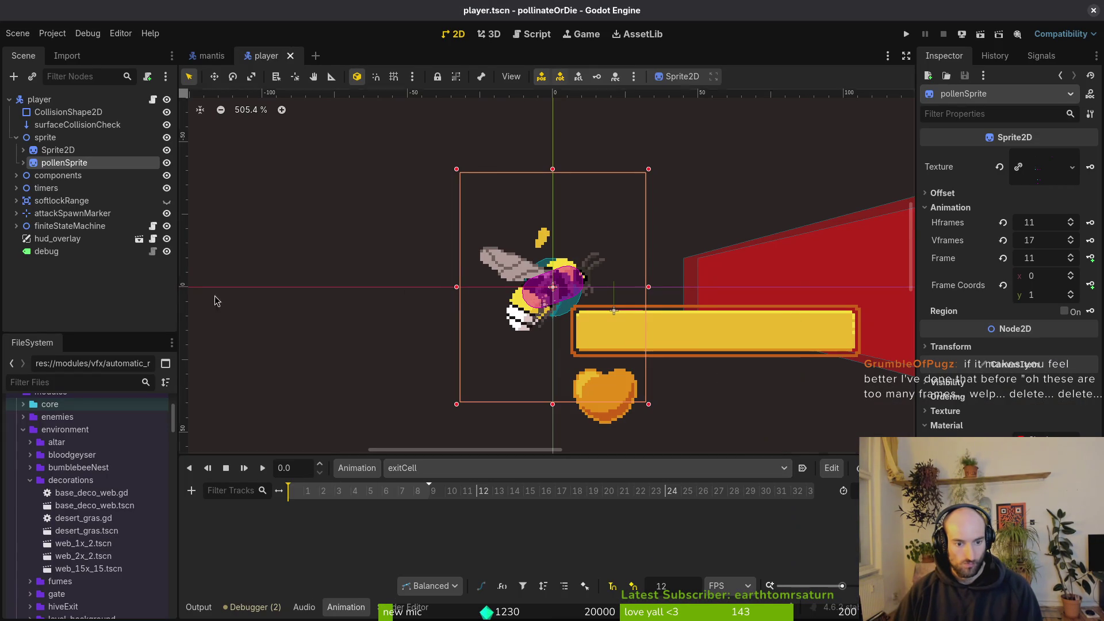
left_click(48, 151)
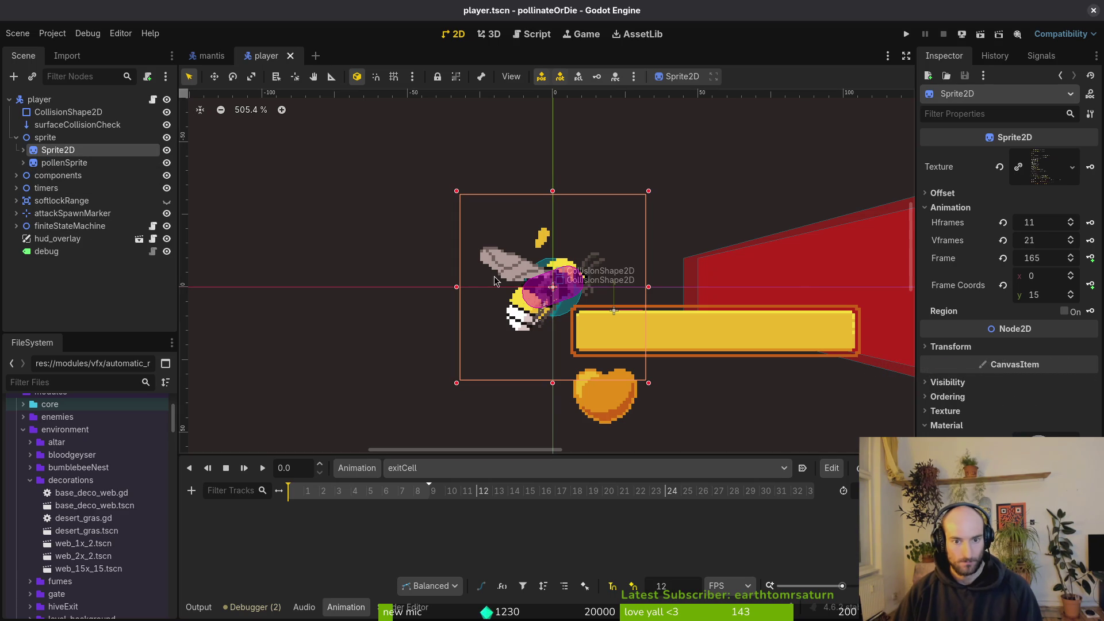
left_click(64, 162)
left_click(1048, 241)
key("Tab")
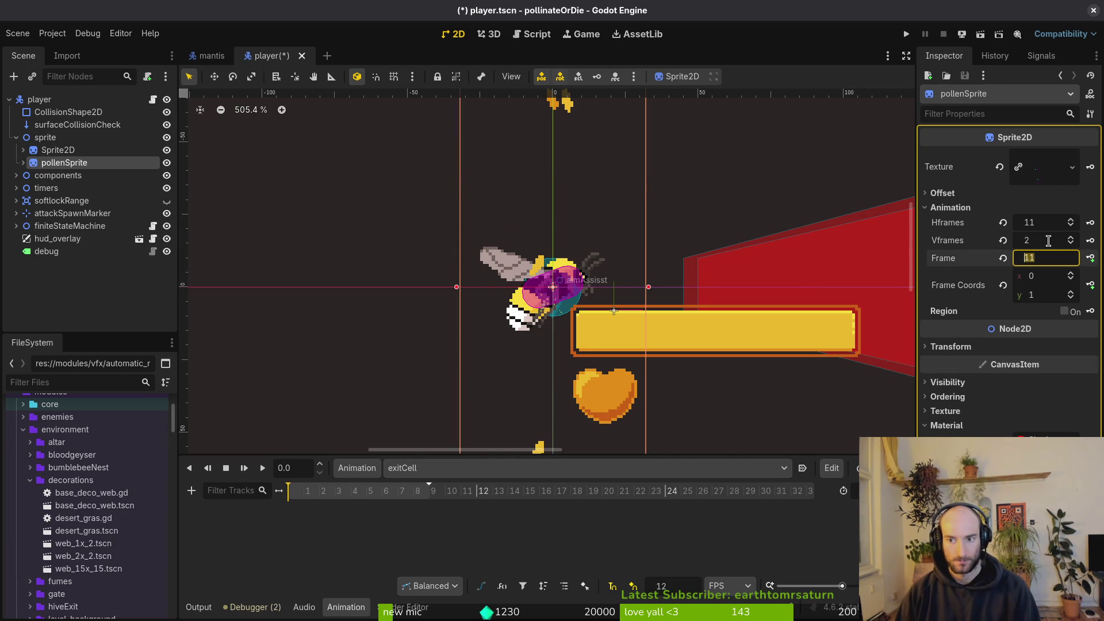
key("Return")
left_click(1047, 238)
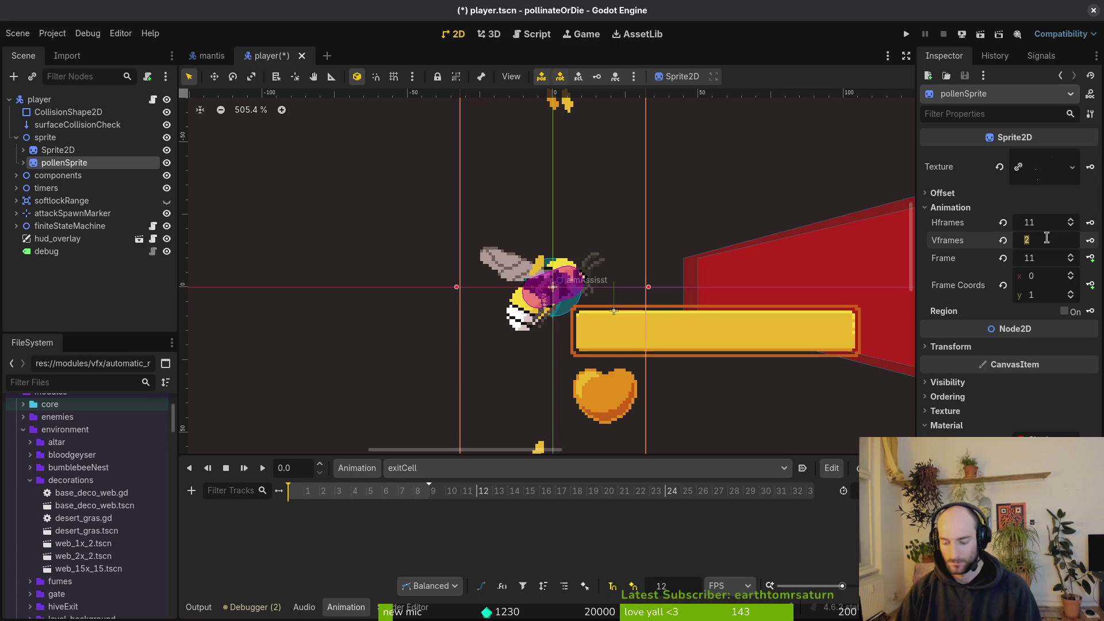
key("Return")
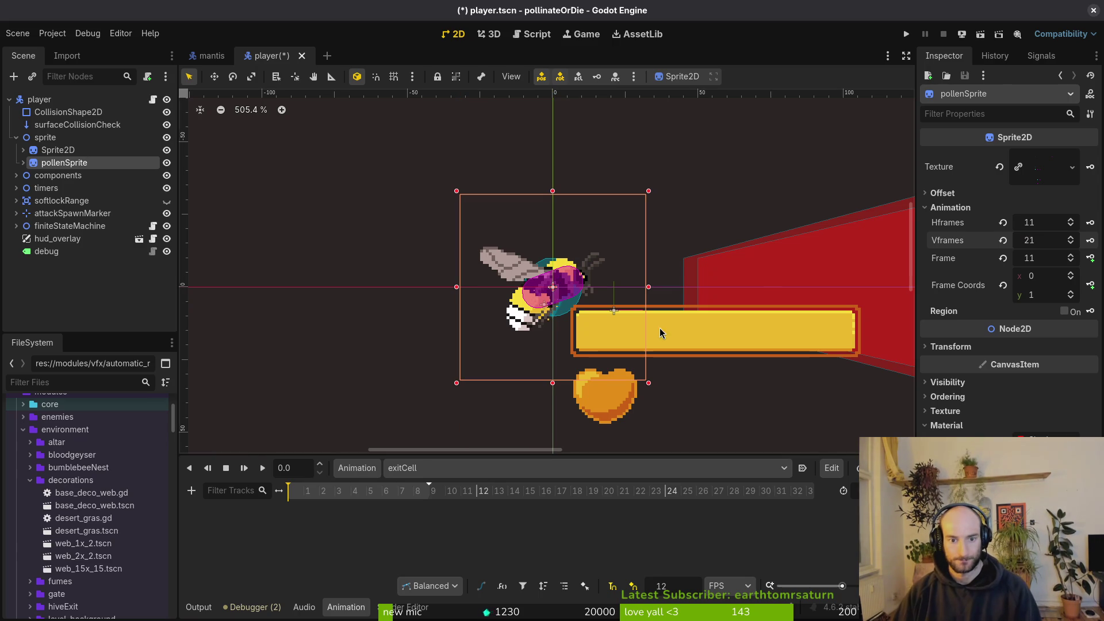
scroll(545, 325, "up", 5)
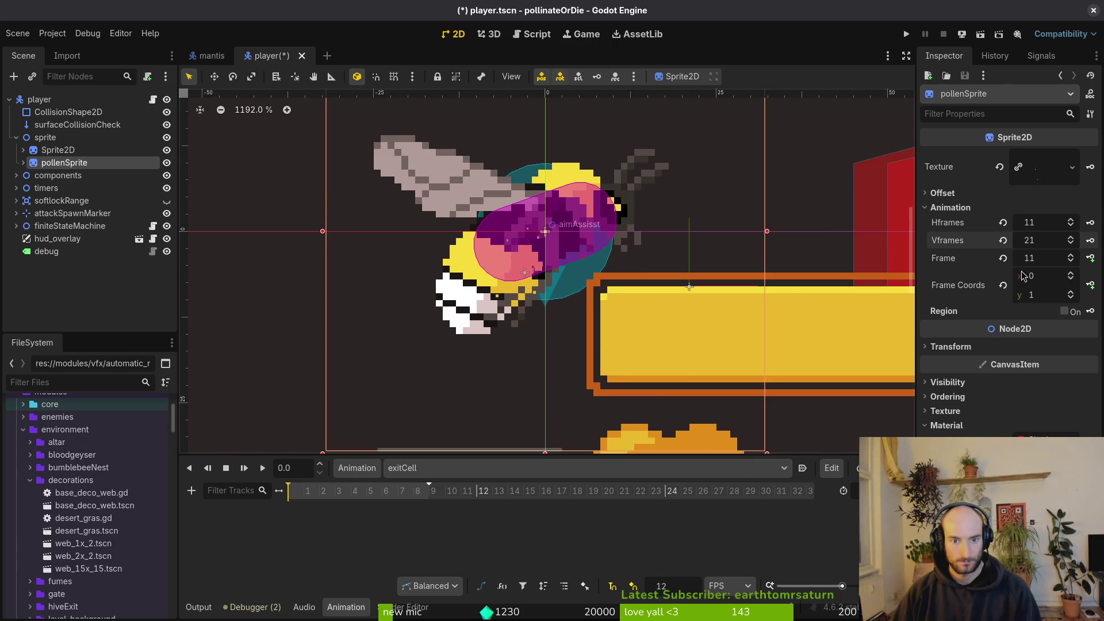
left_click(63, 151)
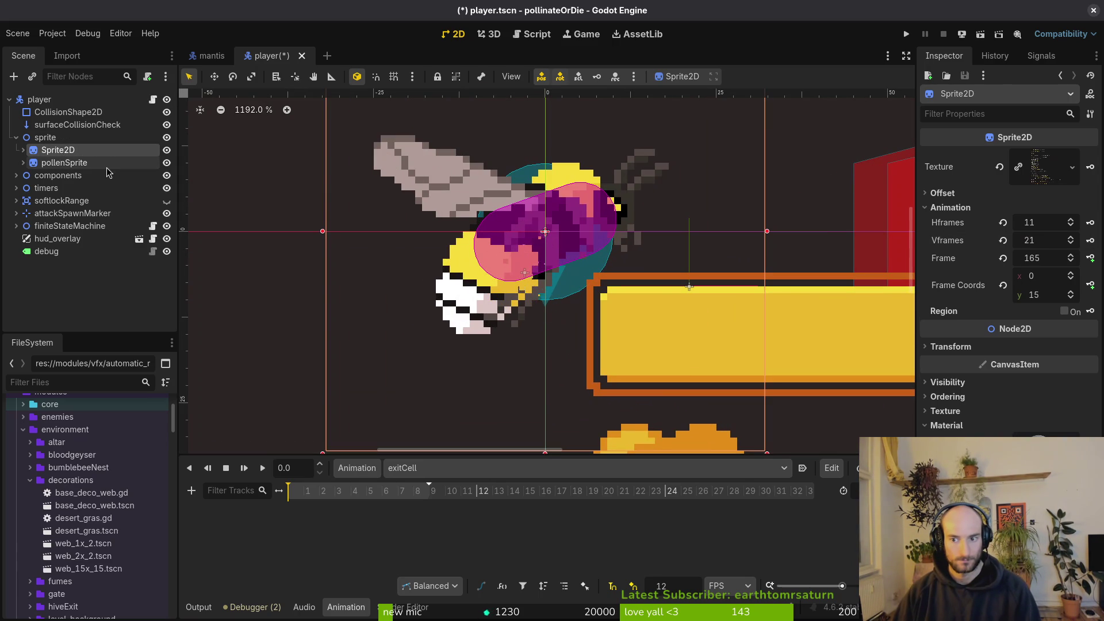
Save the player scene with pollenSprite's updated frame settings.
left_click(81, 164)
left_click(63, 150)
left_click(69, 163)
key("ctrl+s")
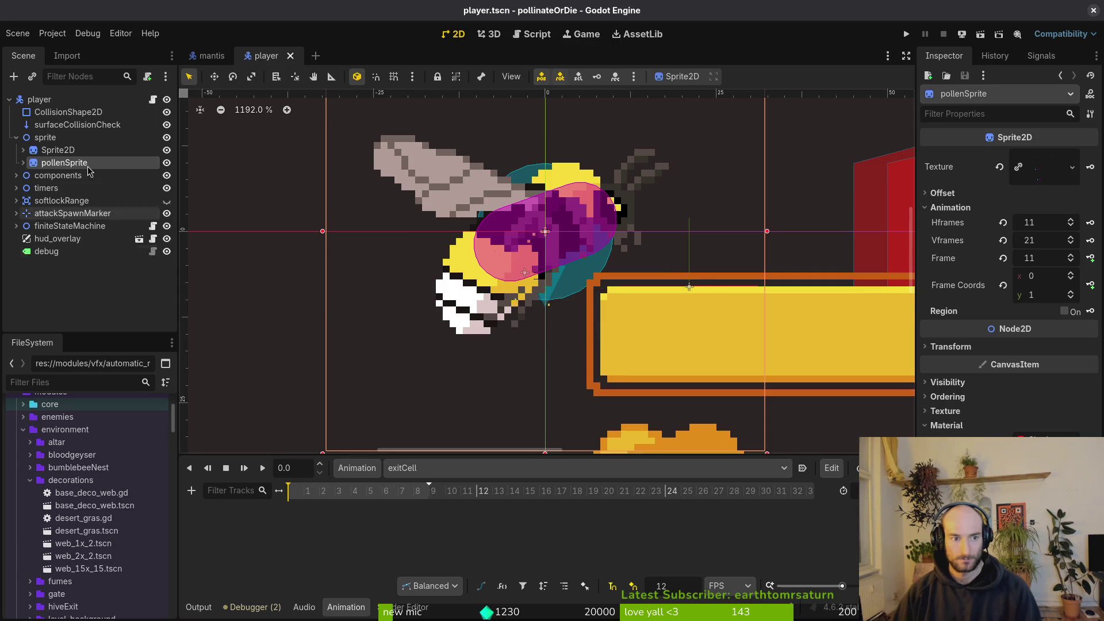
Set the bee Sprite2D's frame row to 20 and hide the pollen sprite.
left_click(58, 150)
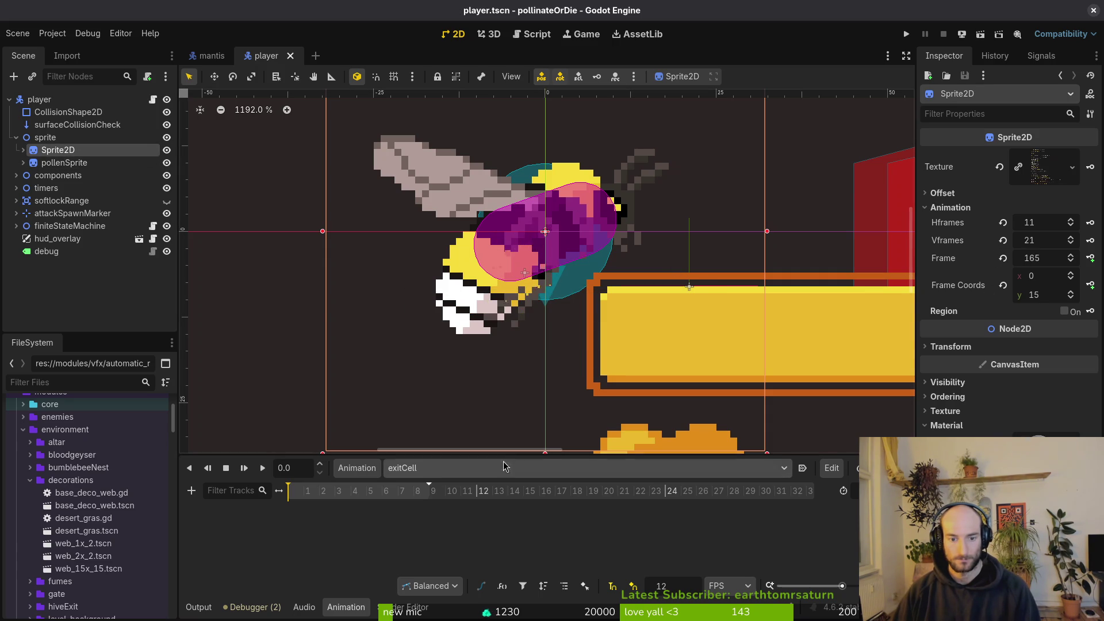
left_click(1059, 300)
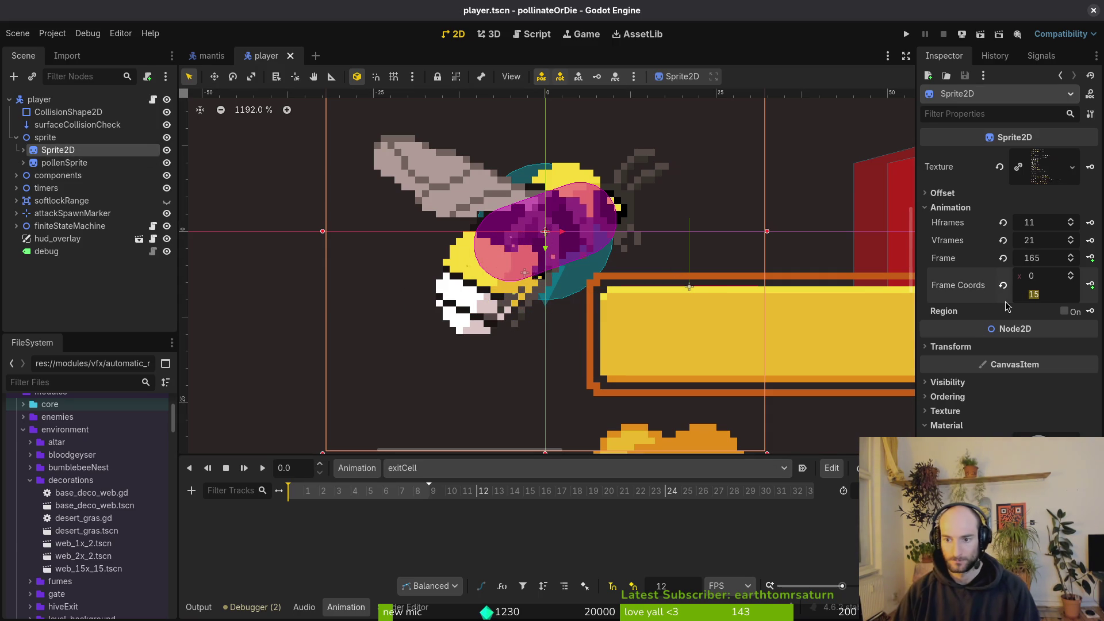
type("20")
key("Return")
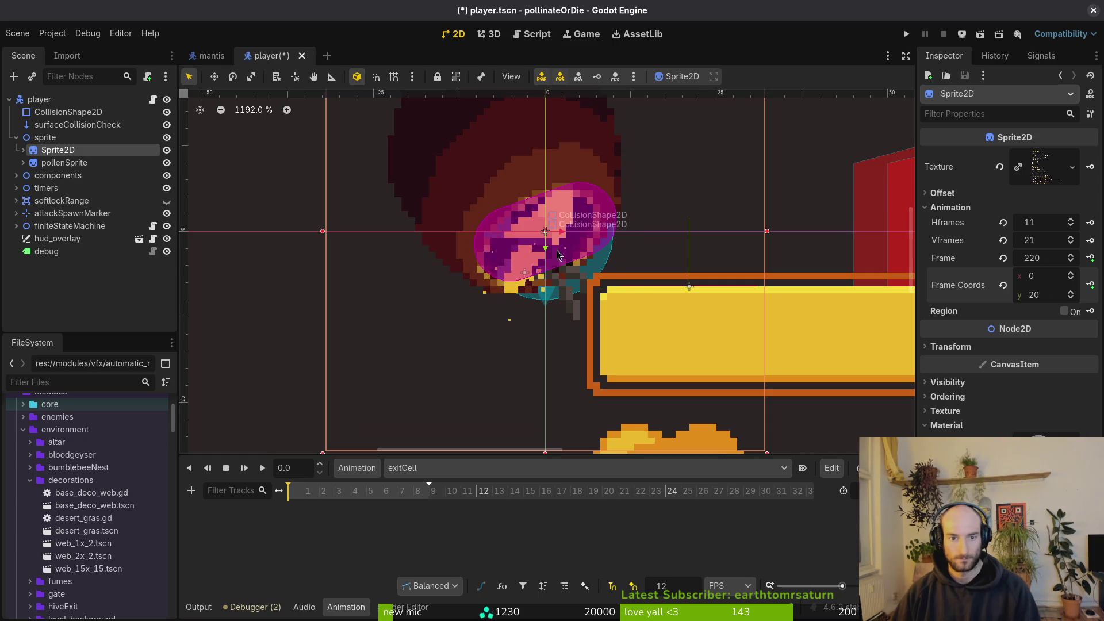
scroll(640, 328, "down", 2)
scroll(582, 334, "up", 5)
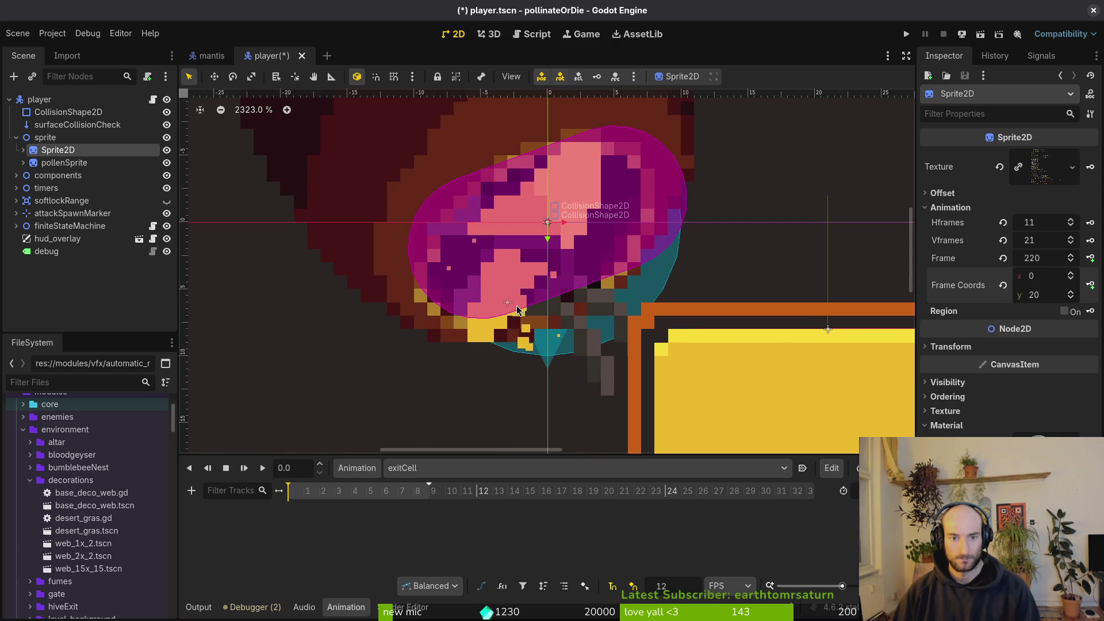
left_click(166, 164)
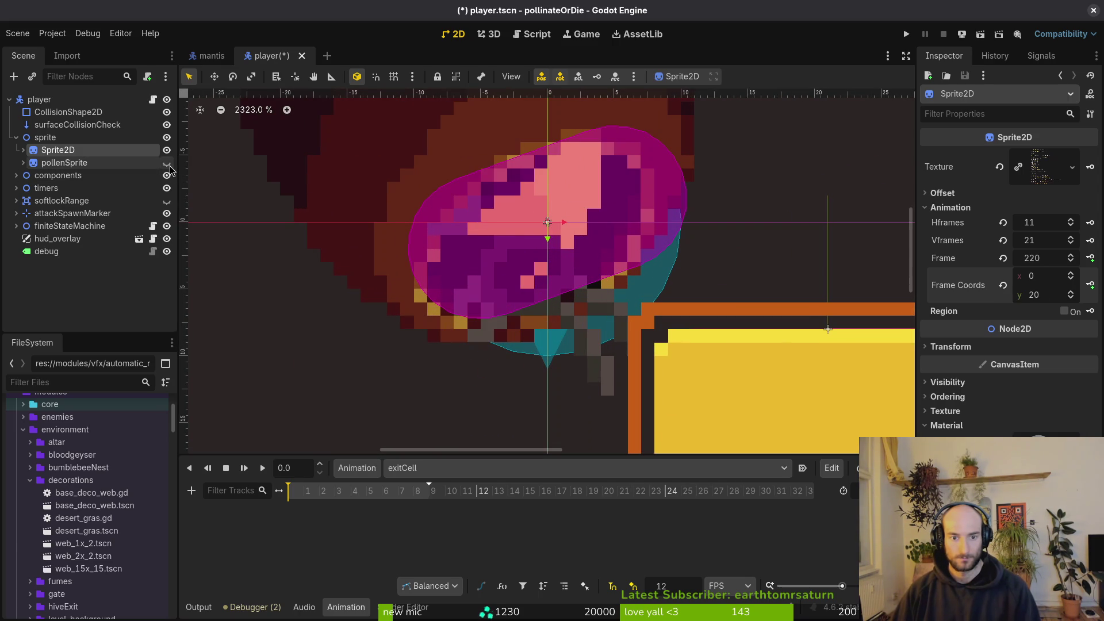
Key a Sprite2D frame track in exitCell from frame 220 through 0.75 s, then save.
left_click(1091, 258)
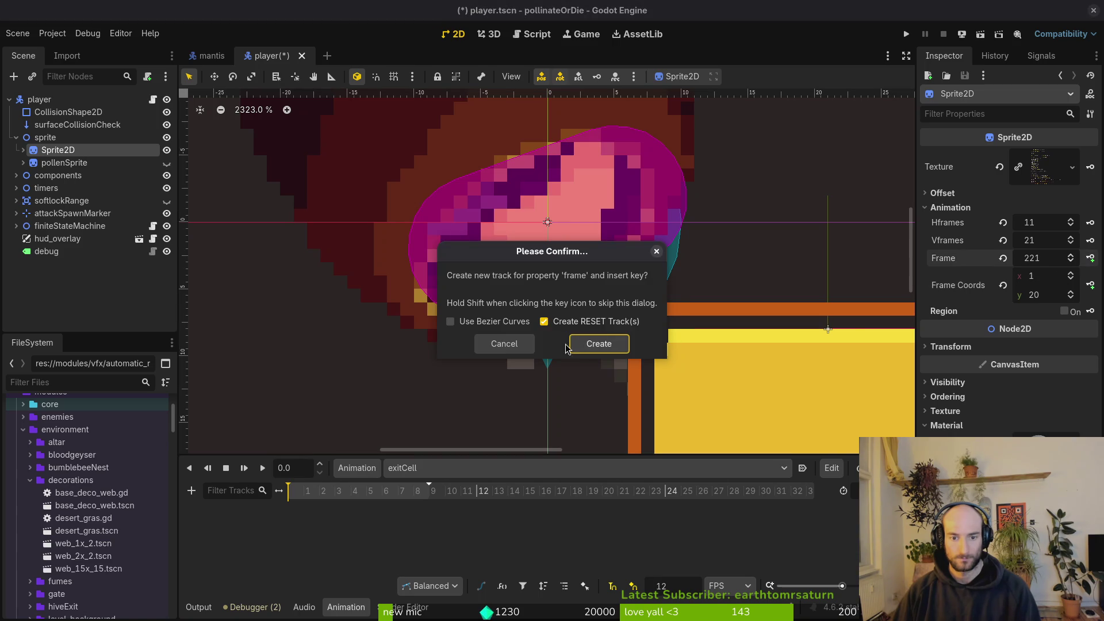
left_click(597, 344)
left_click(1090, 258)
left_click(1091, 257)
left_click(1091, 258)
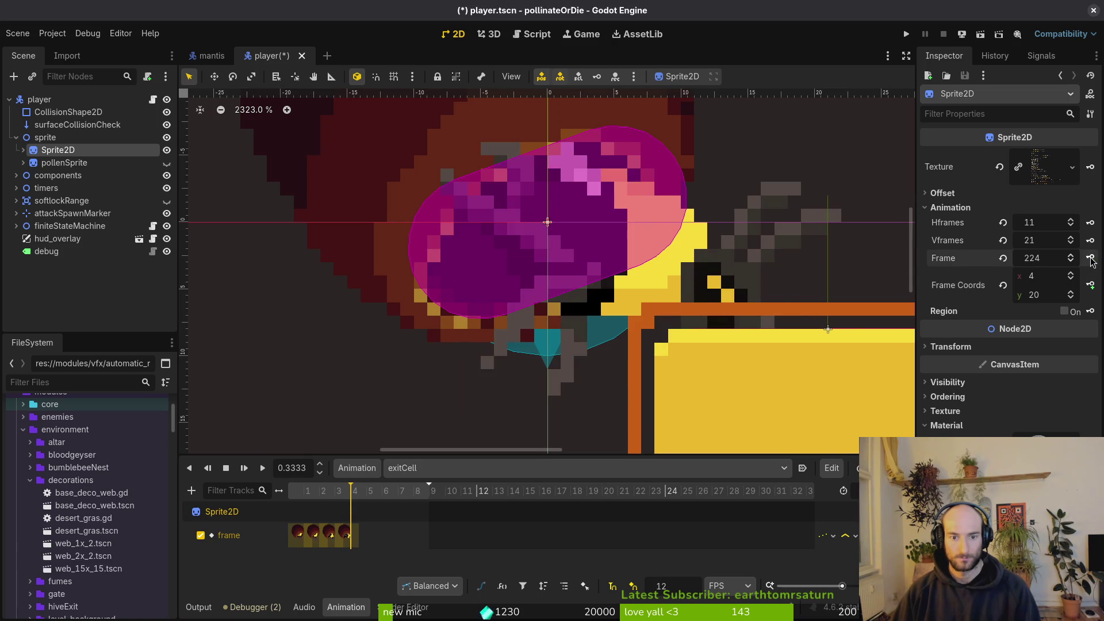
left_click(1091, 258)
left_click(1090, 258)
left_click(1090, 258)
left_click(1091, 258)
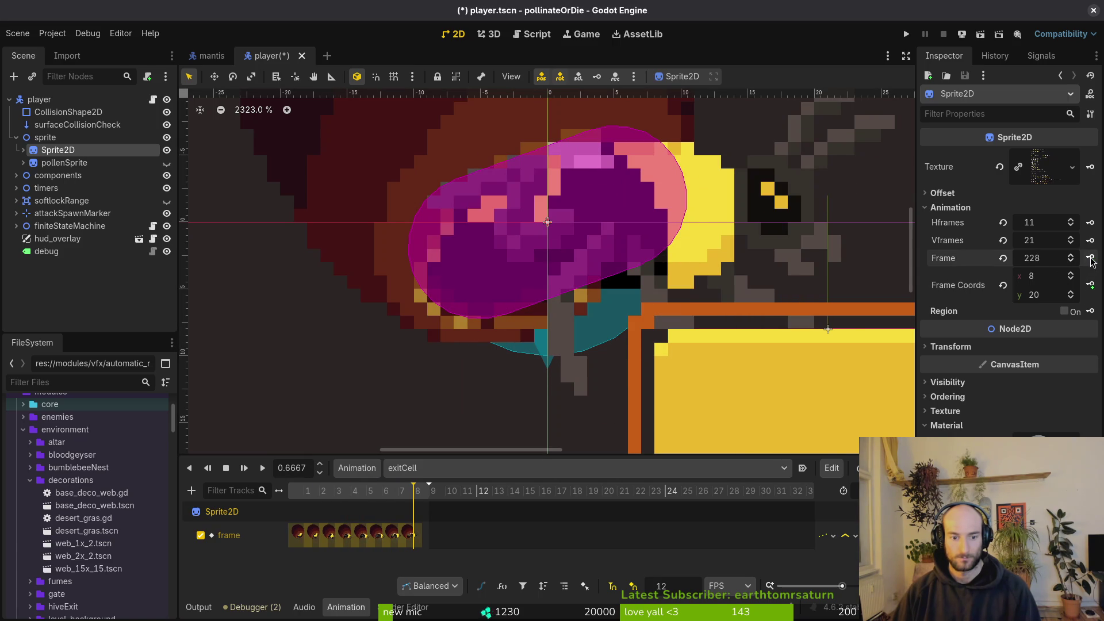
left_click(1090, 257)
left_click(463, 535)
key("ctrl+s")
scroll(469, 403, "down", 2)
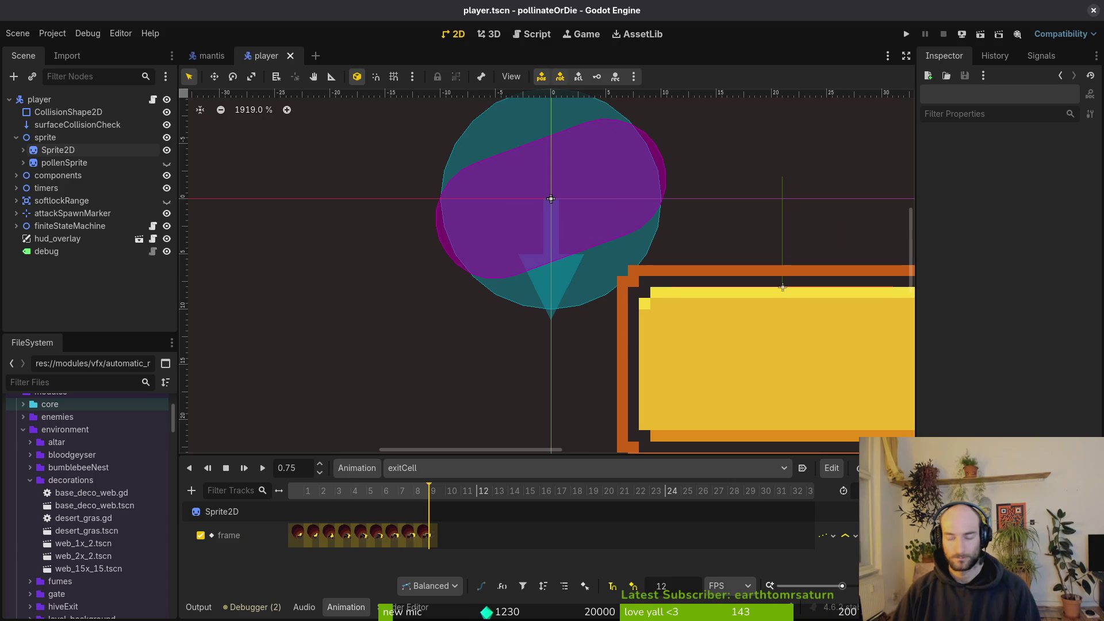
left_click(428, 468)
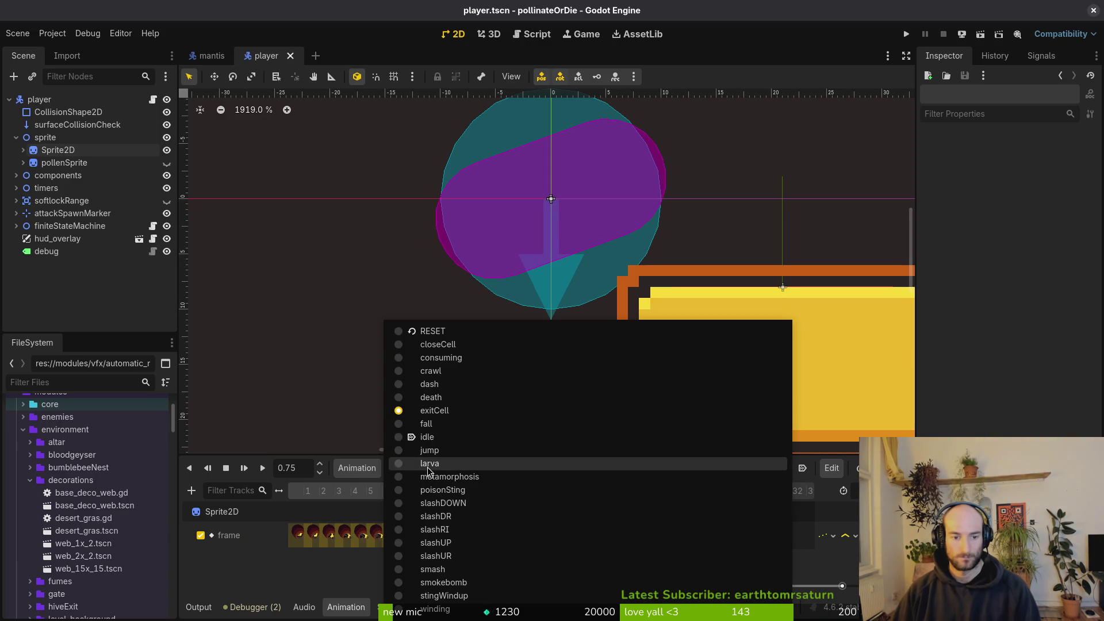
Switch to the closeCell animation and set the Sprite2D's Frame Coords to 0, 19.
left_click(459, 345)
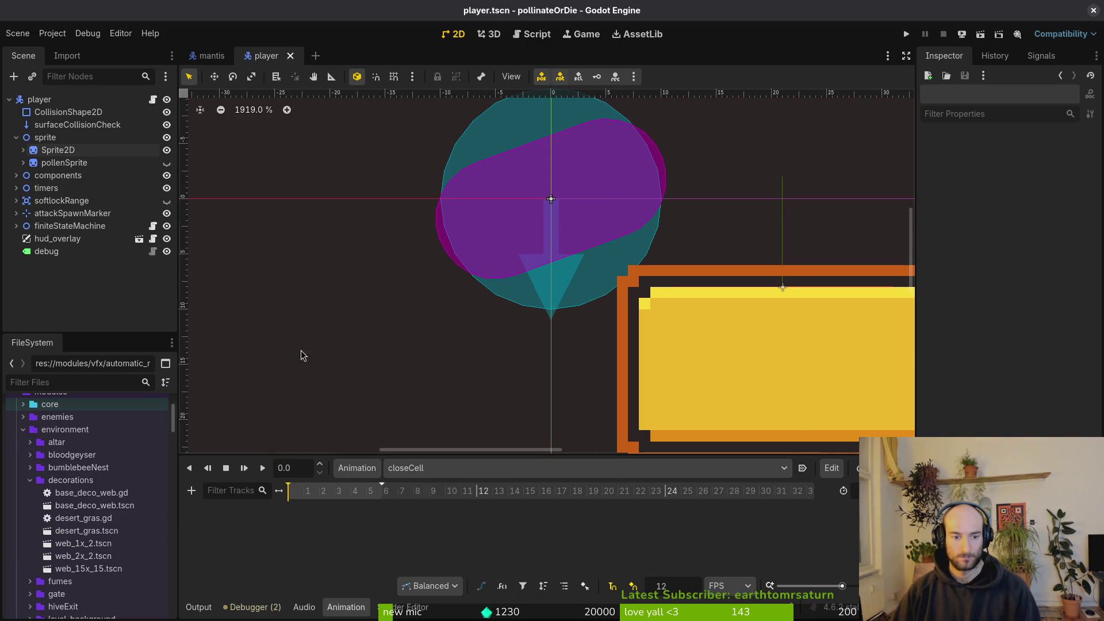
left_click(44, 150)
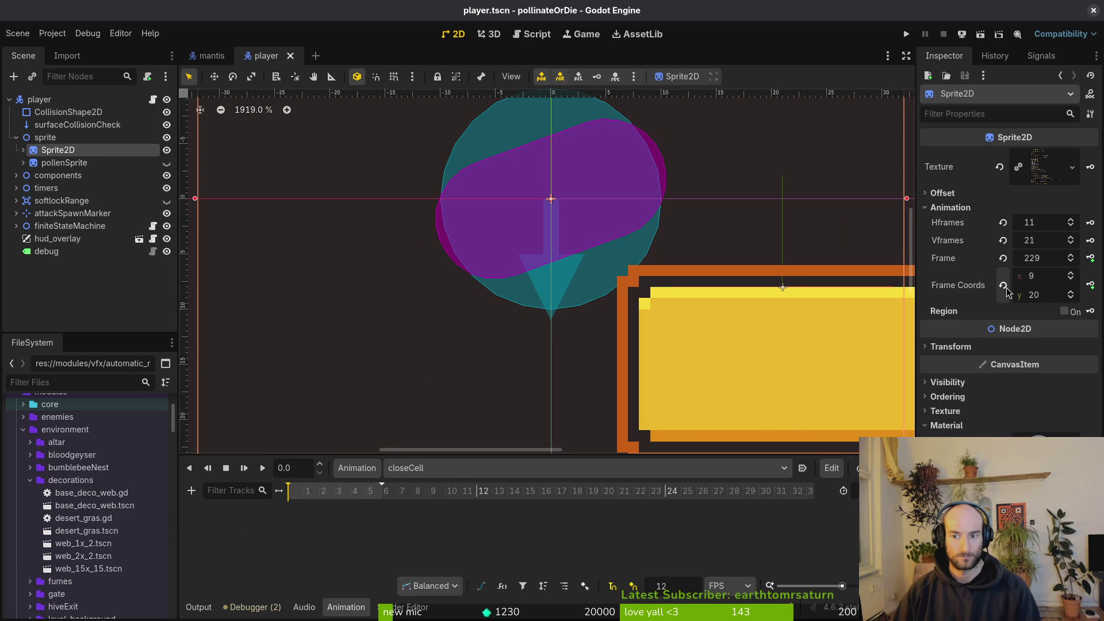
left_click(1056, 284)
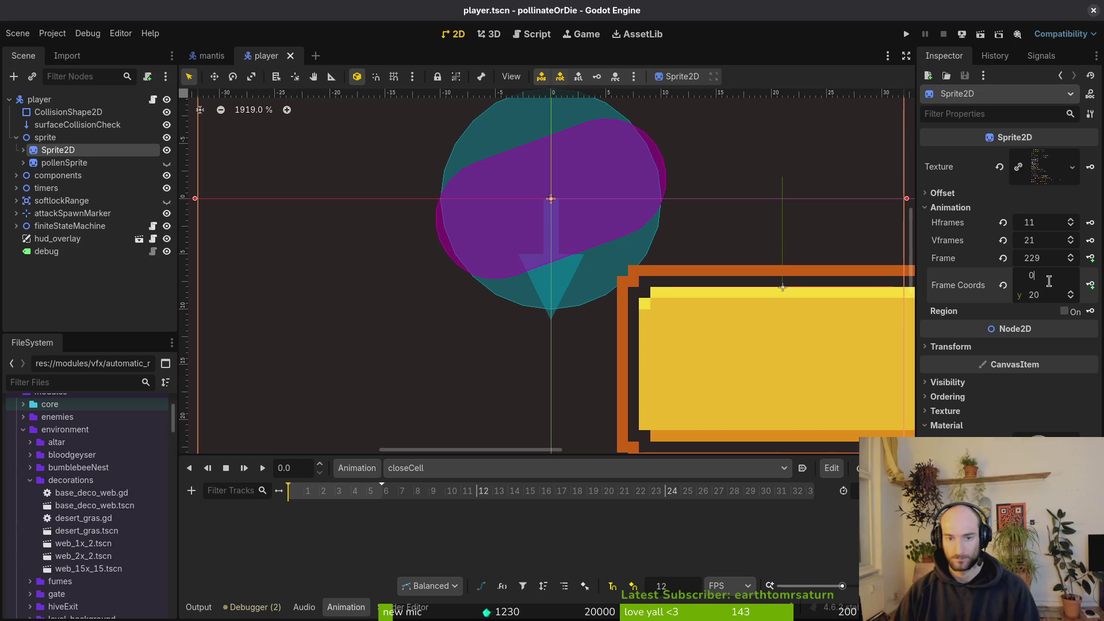
type("0")
key("Return")
left_click(1045, 294)
type("19")
key("Return")
scroll(500, 280, "down", 5)
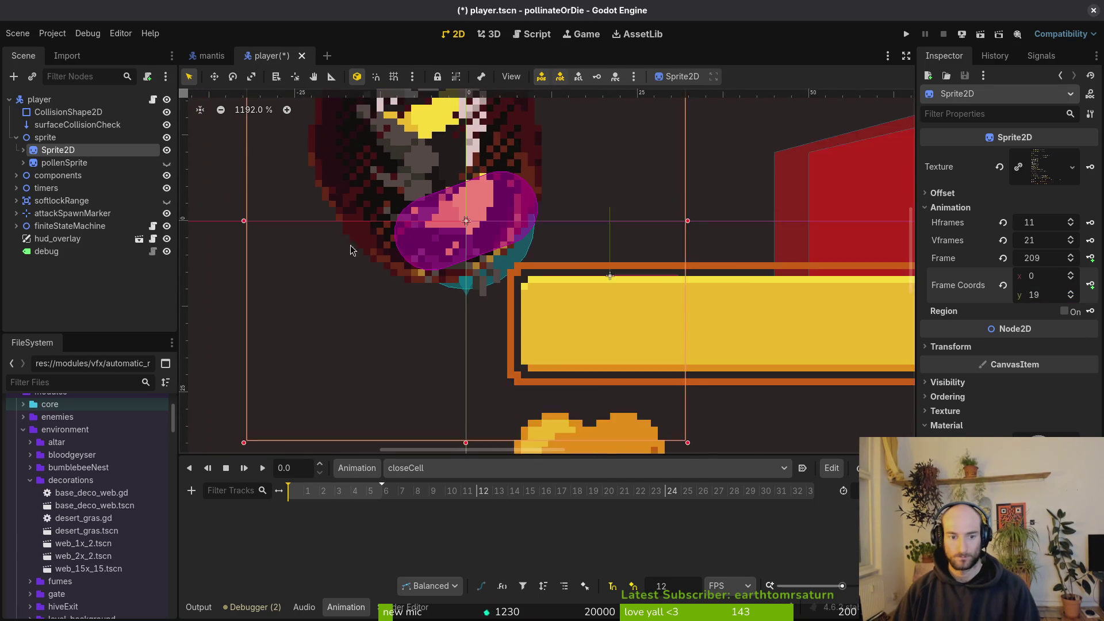
Key six closeCell frames from 209 through 0.5 s, save, and select Aseprite frame 38.
left_click(1092, 260)
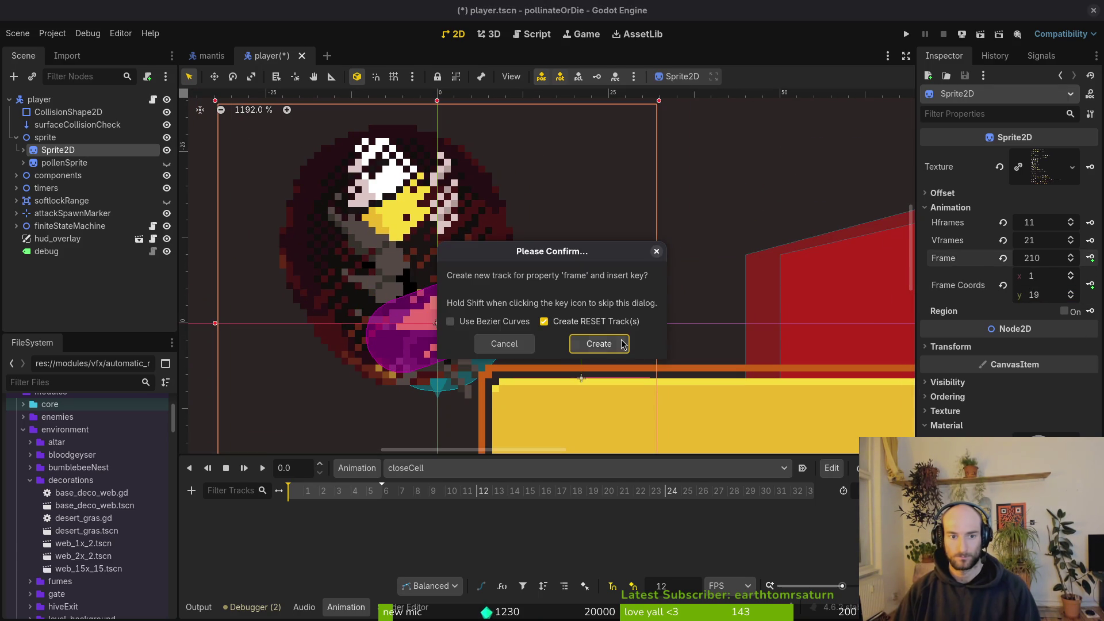
left_click(598, 341)
left_click(1095, 259)
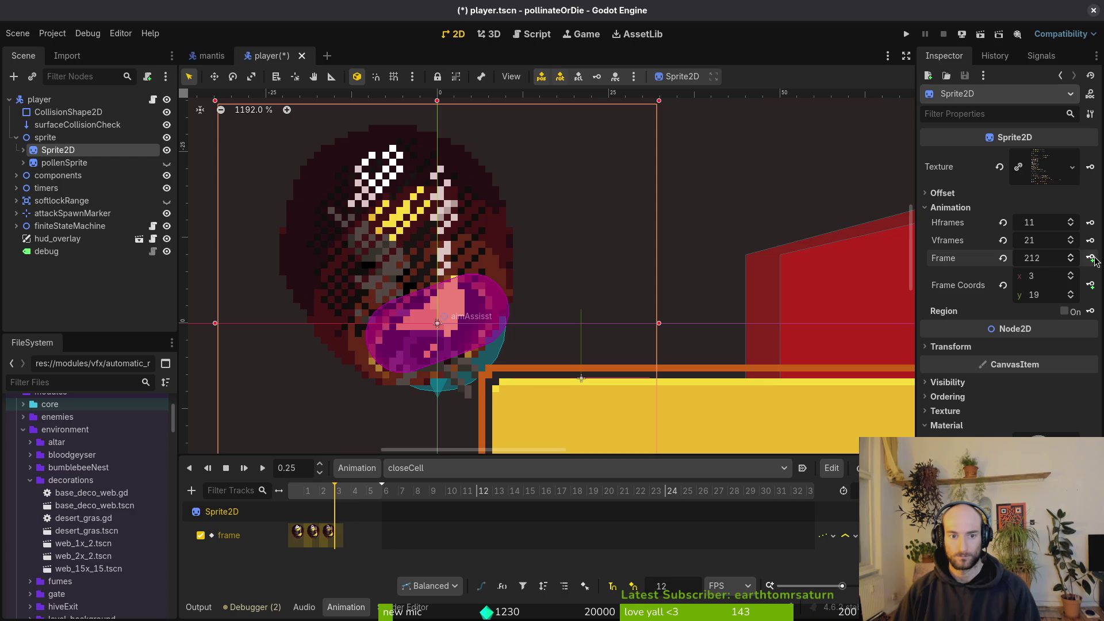
left_click(1094, 259)
left_click(1094, 259)
left_click(1095, 259)
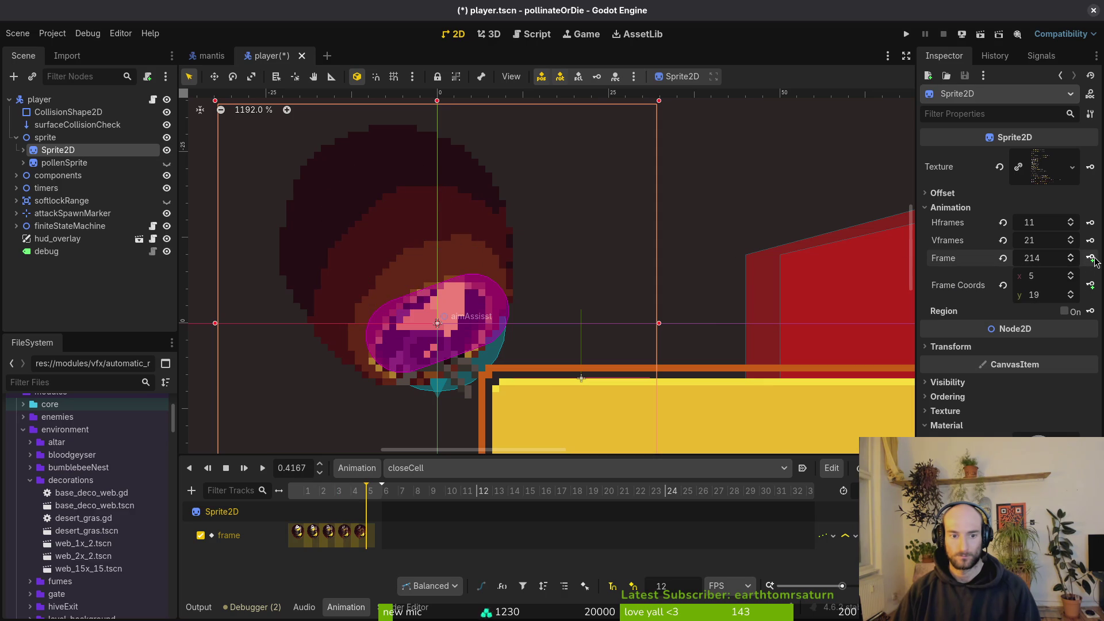
left_click(1094, 258)
left_click(639, 347)
key("ctrl+s")
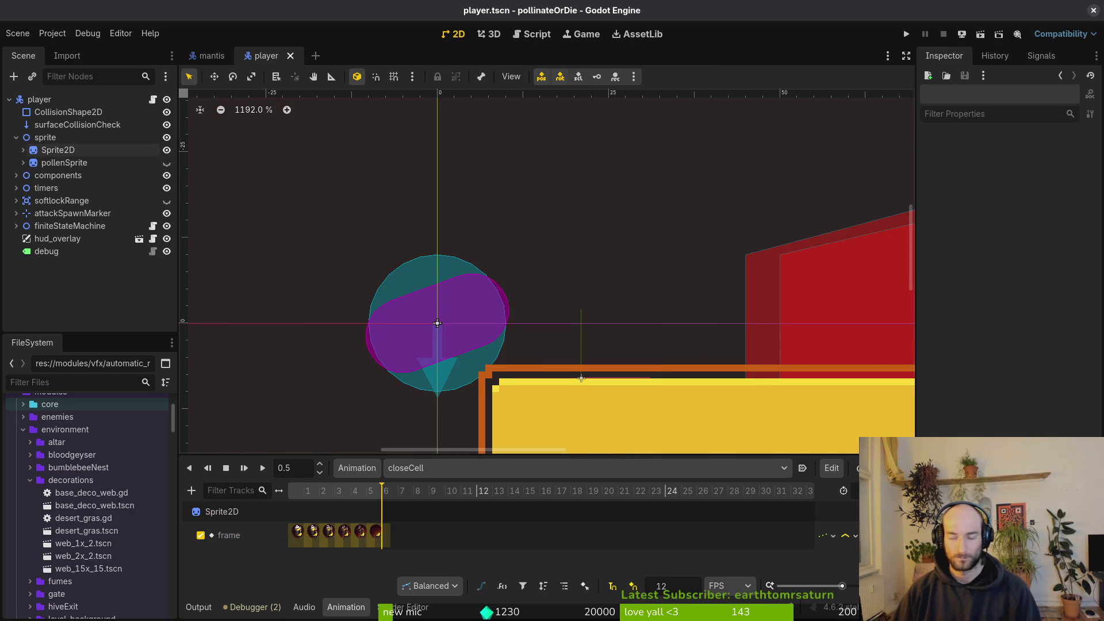
key("alt+Tab")
left_click(779, 401)
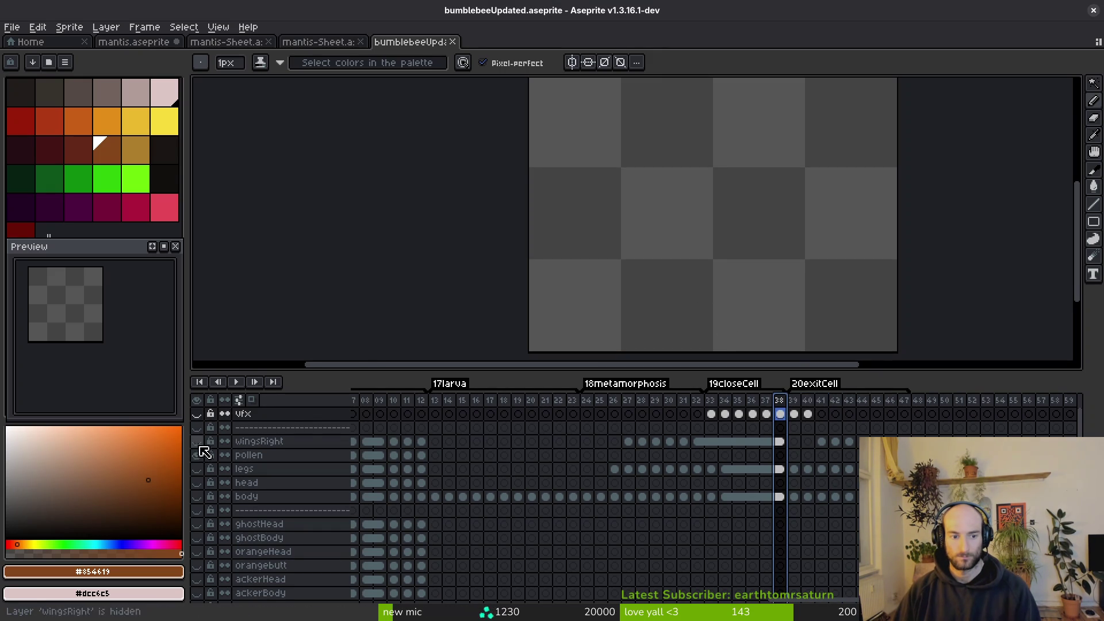
Show the vfx layer and compare the neighbouring cell frames 39 and 40.
left_click(197, 414)
scroll(661, 276, "down", 1)
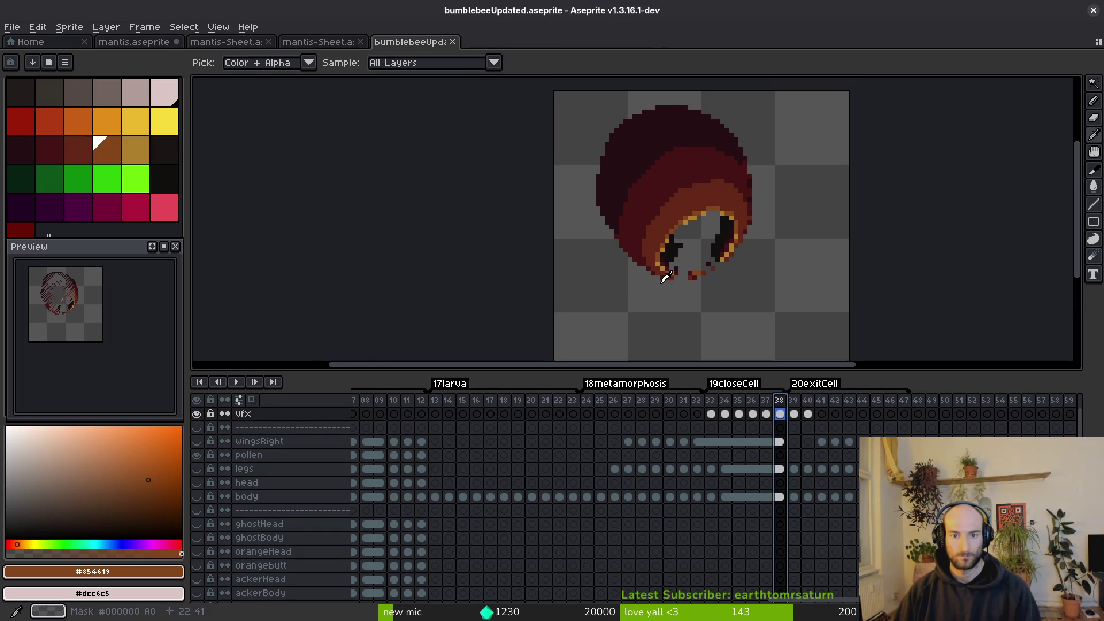
key("Left")
key("Right")
key("Right")
key("Right")
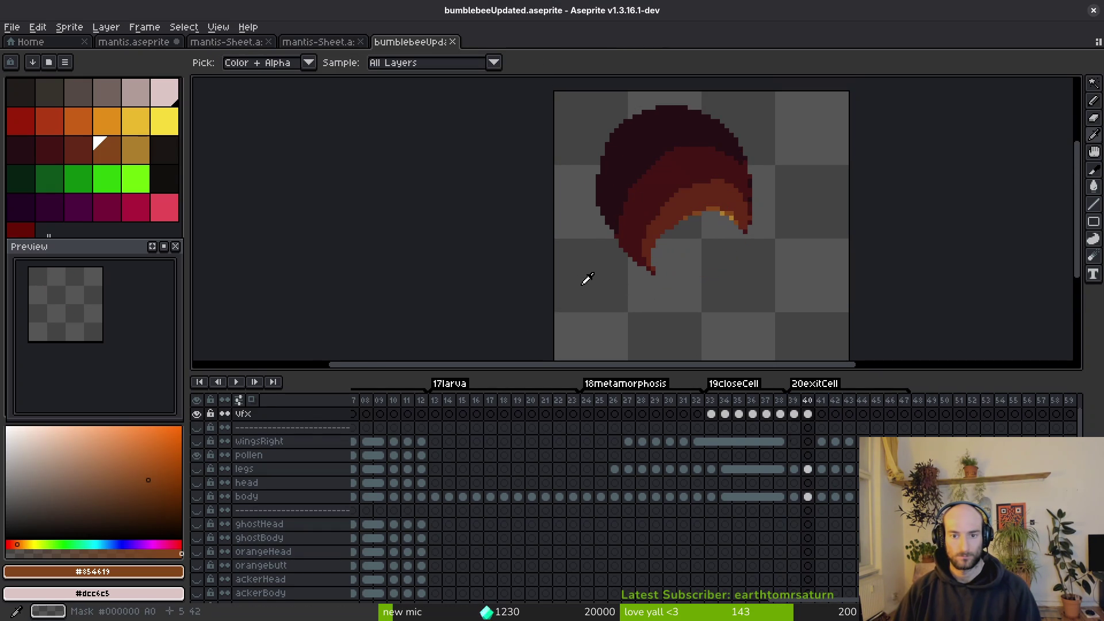
key("Left")
key("Left")
key("Right")
key("Right")
key("Right")
key("Left")
key("b")
key("Left")
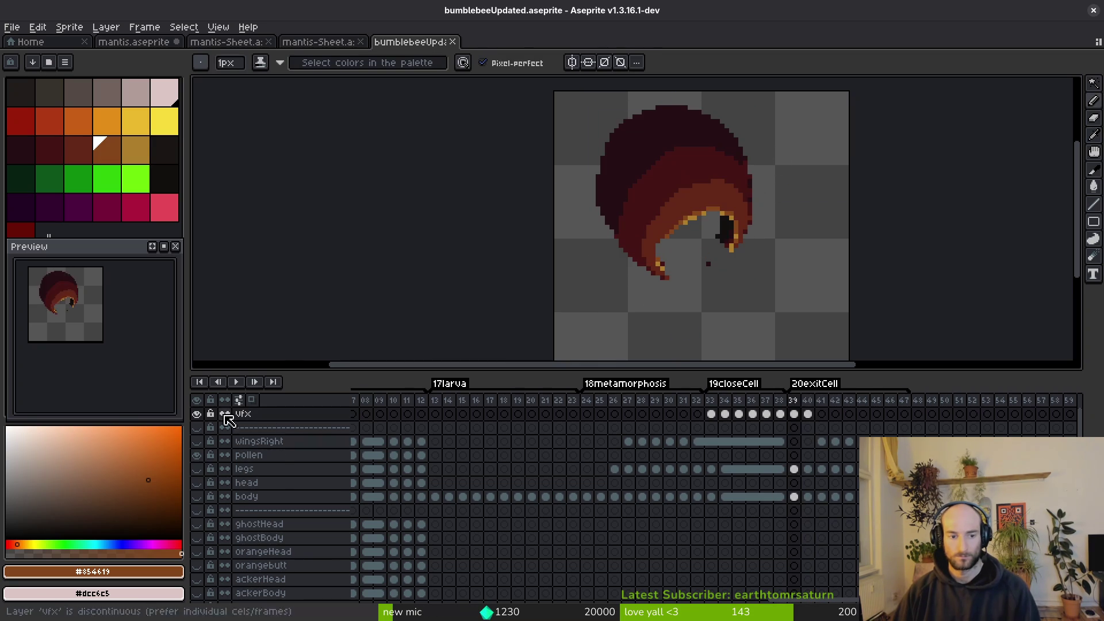
left_click(199, 414)
left_click(198, 414)
left_click(197, 414)
left_click(197, 414)
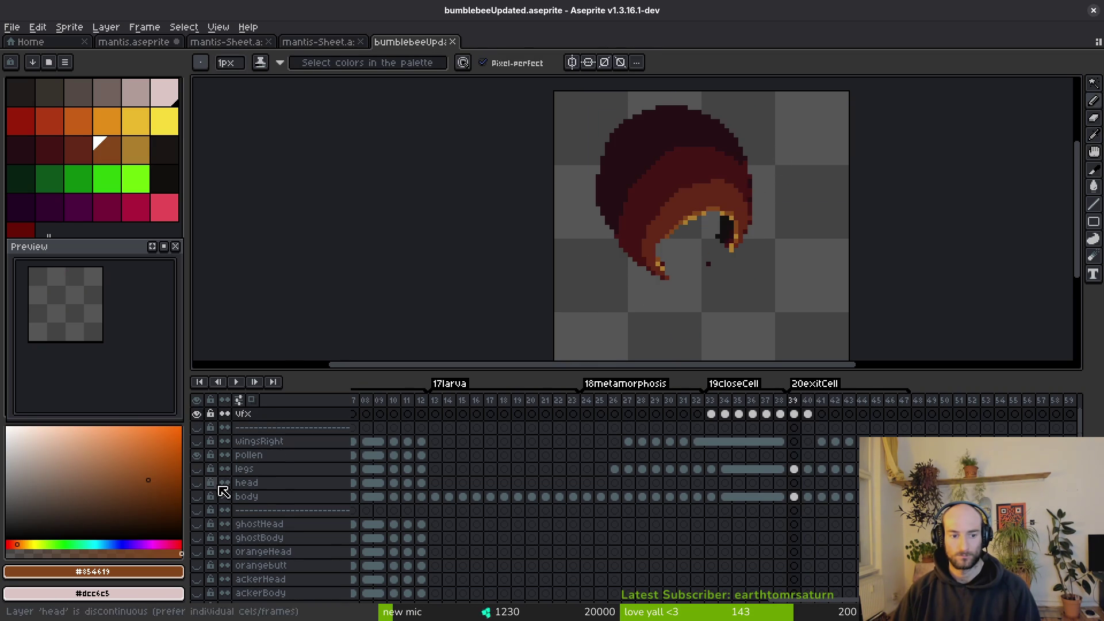
scroll(224, 489, "down", 3)
Show the egg-cell background, body and legs layers and save the bee file.
left_click(197, 579)
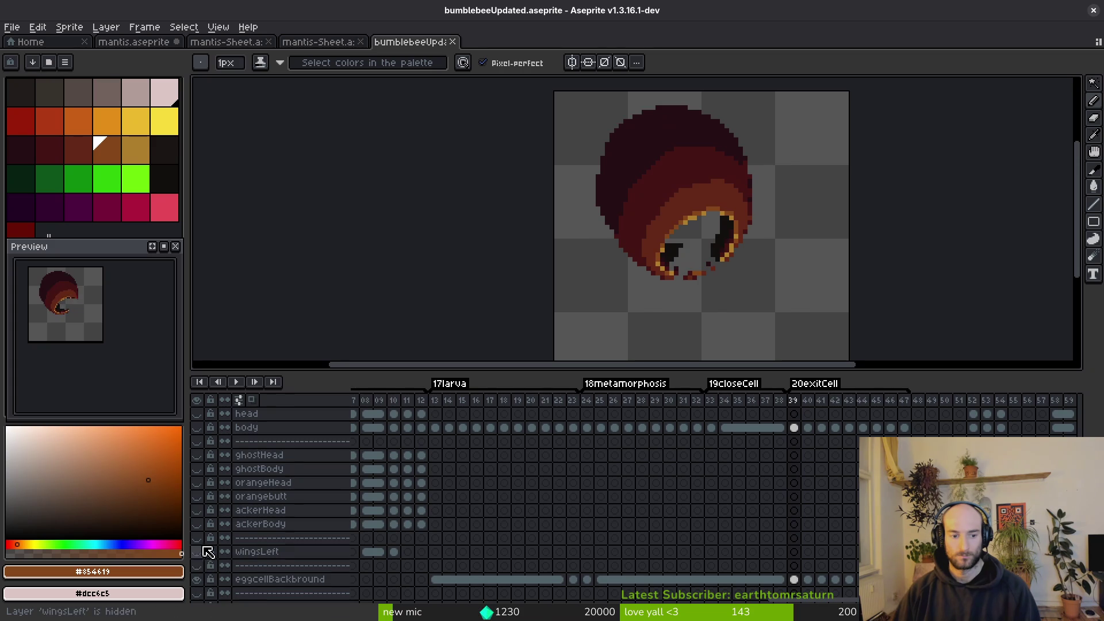
scroll(210, 541, "up", 2)
left_click(197, 469)
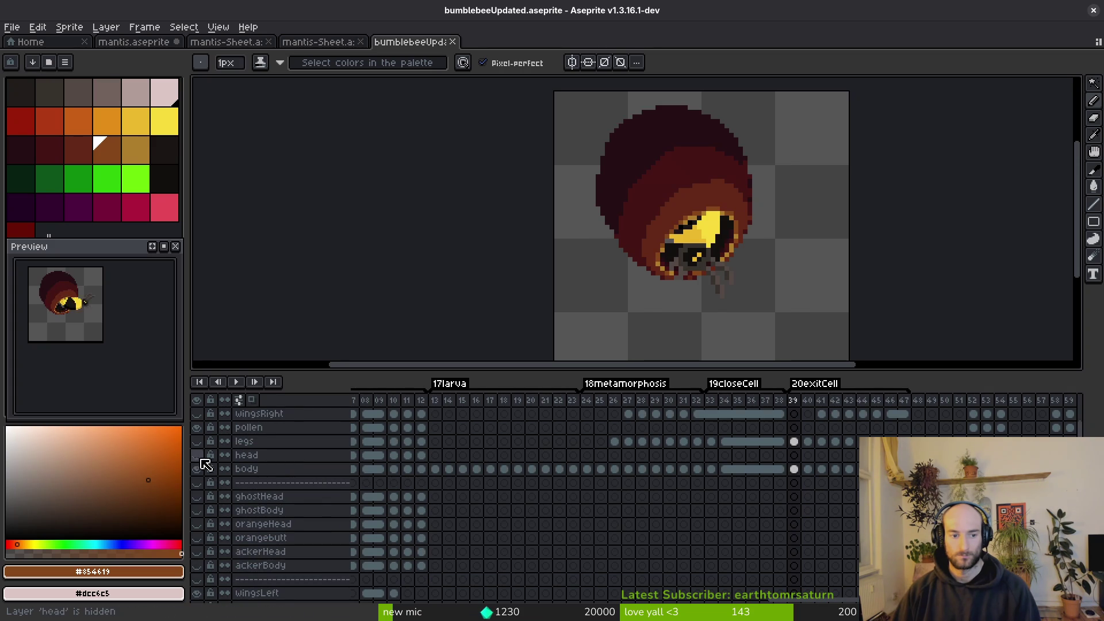
left_click(197, 441)
scroll(219, 448, "up", 2)
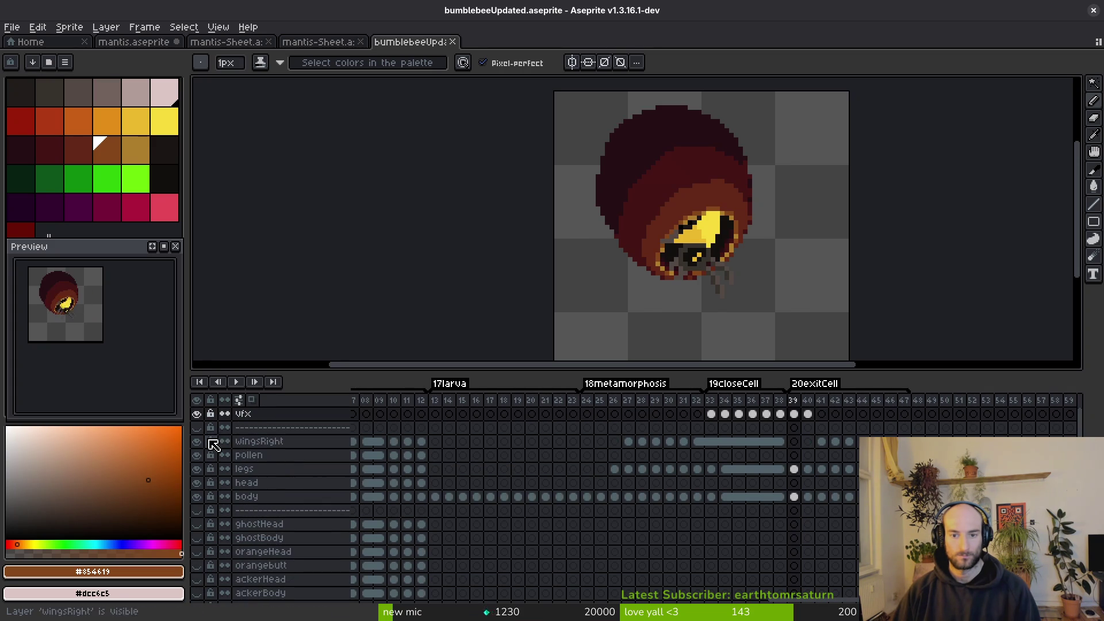
key("ctrl+s")
key("alt+Tab")
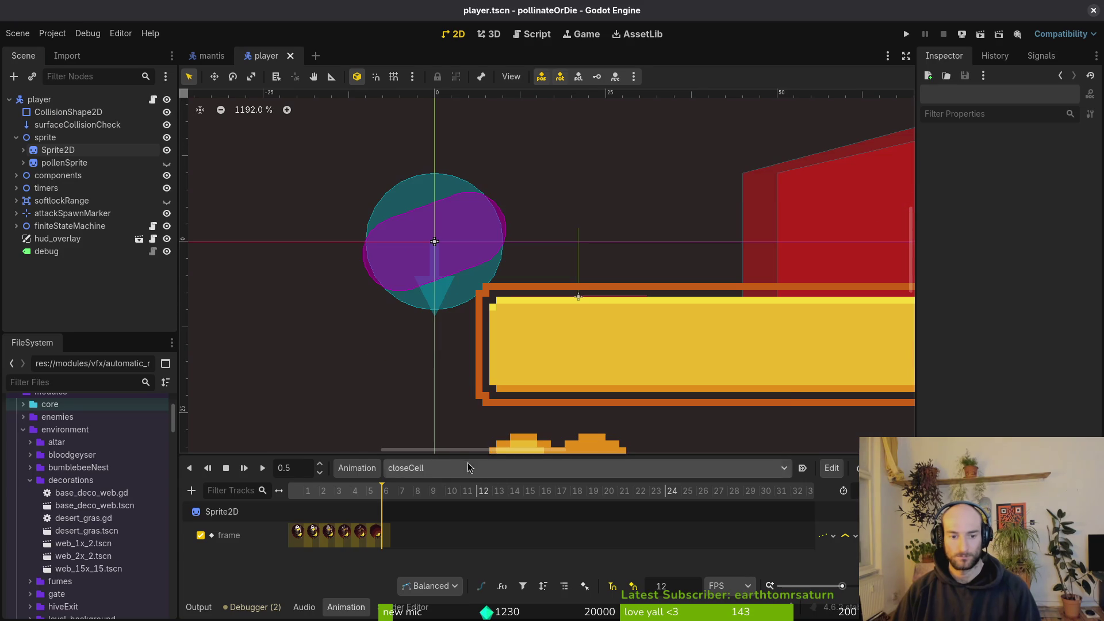
Switch to the larva animation and set the Sprite2D's frame row to 17.
left_click(476, 467)
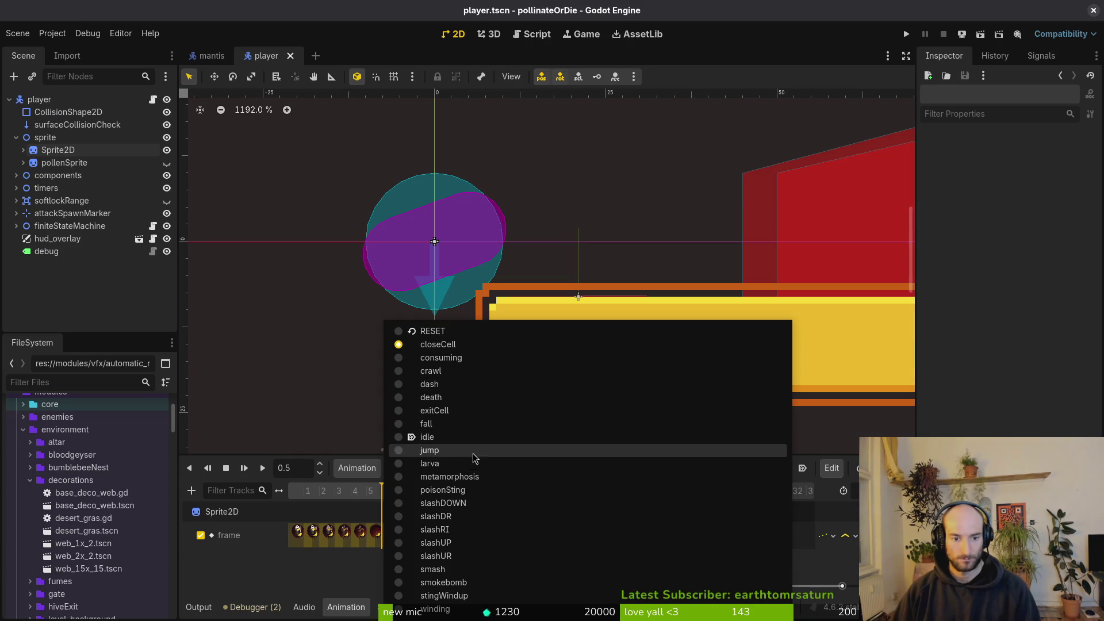
left_click(443, 463)
left_click(360, 471)
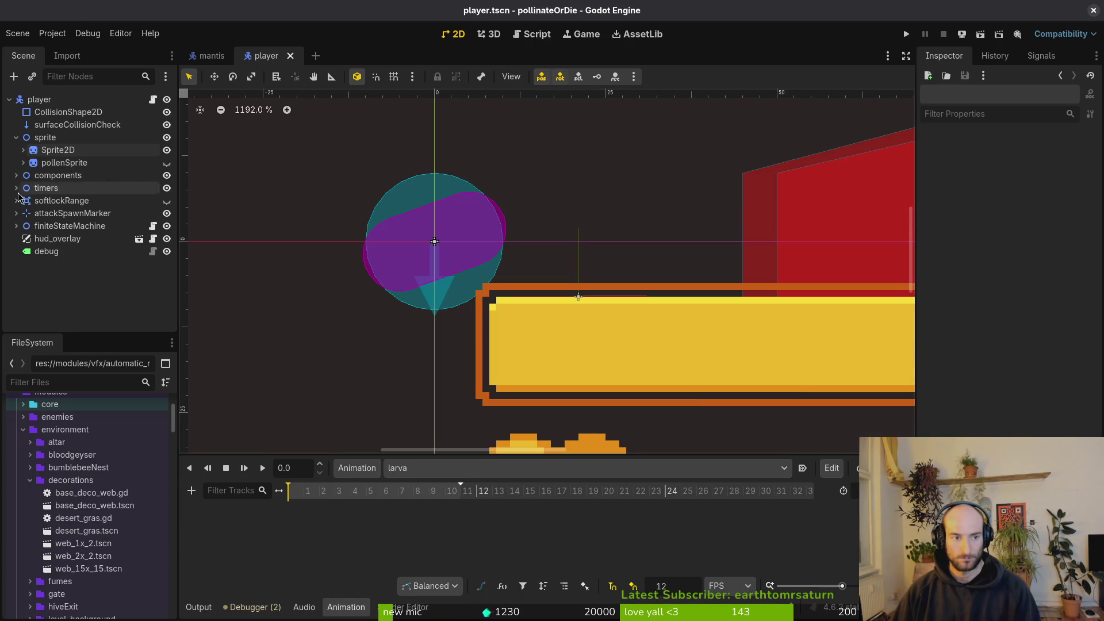
left_click(58, 150)
left_click(1054, 295)
type("19")
key("Return")
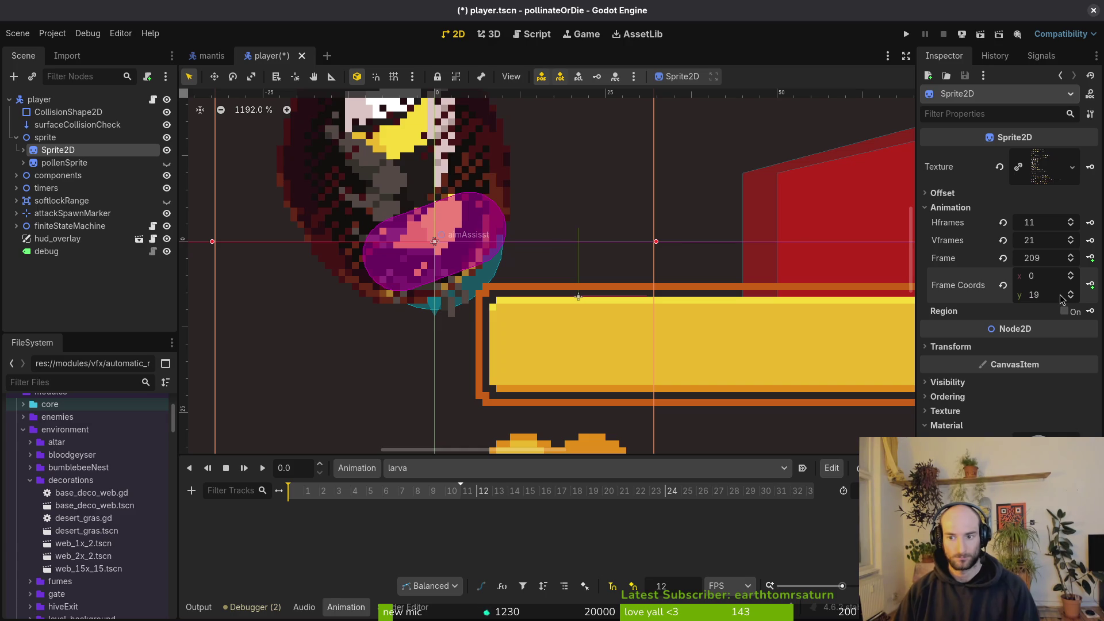
left_click(1071, 298)
left_click(1071, 299)
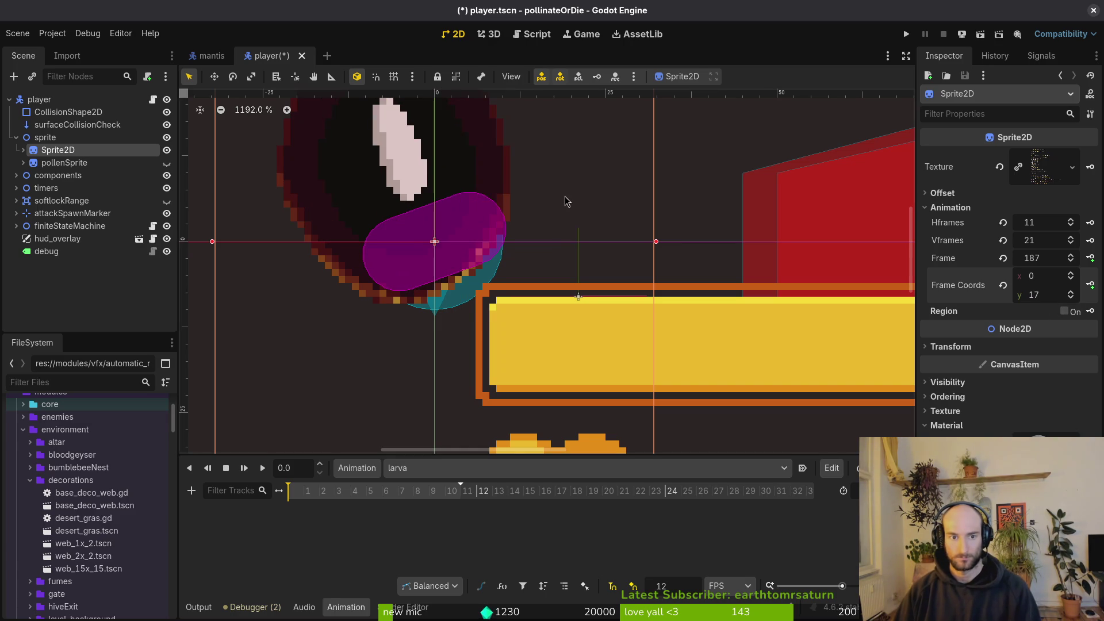
Key larva frames from 187 through about 0.92 s, save, and select metamorphosis.
left_click(1092, 260)
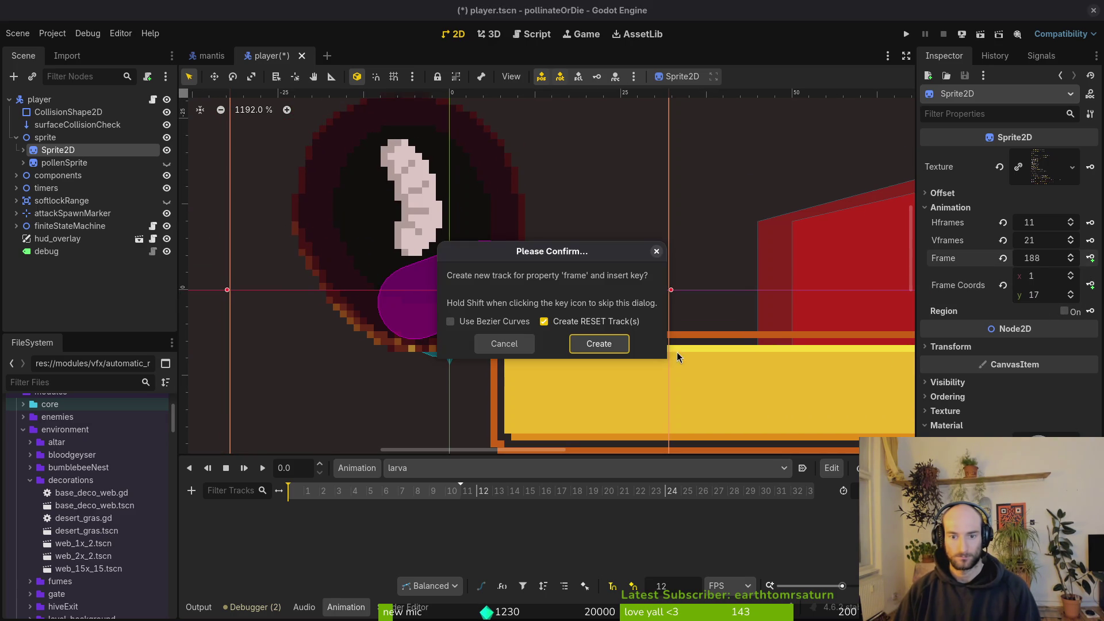
left_click(608, 347)
left_click(1091, 259)
left_click(1091, 260)
left_click(1091, 259)
left_click(1091, 259)
left_click(1091, 260)
left_click(1091, 259)
left_click(1091, 259)
left_click(1091, 260)
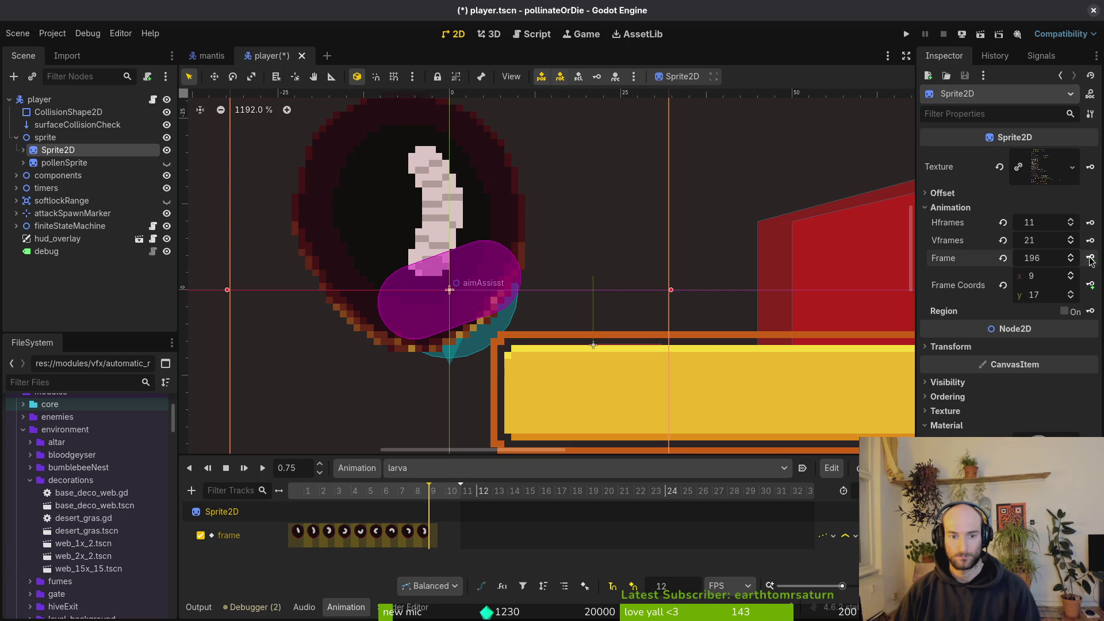
left_click(1091, 259)
left_click(1091, 259)
left_click(558, 308)
key("ctrl+s")
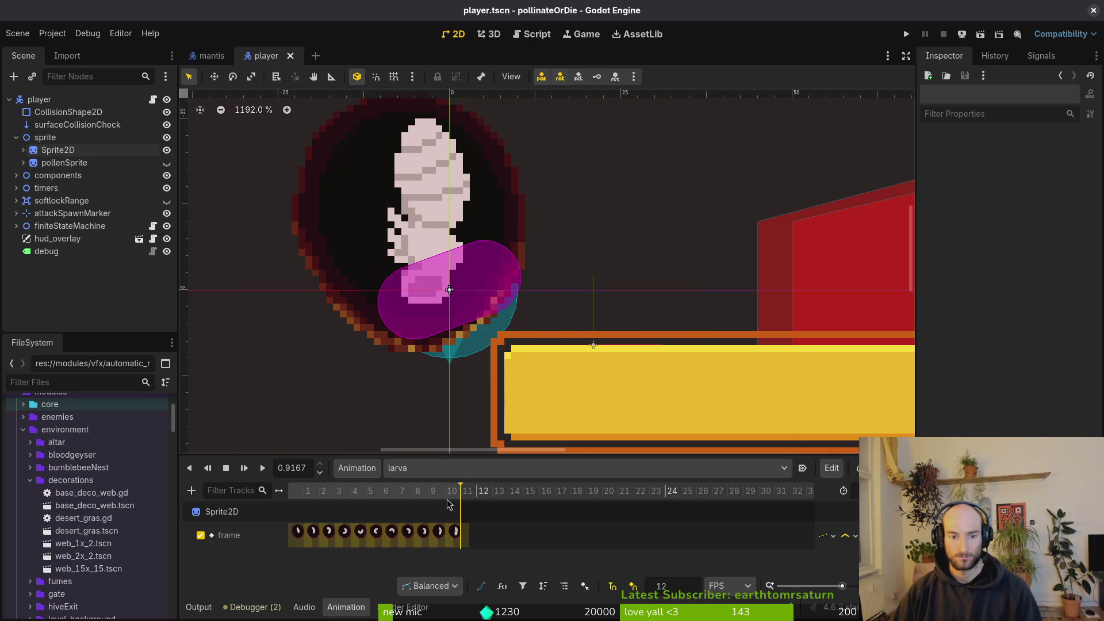
left_click(449, 469)
left_click(456, 478)
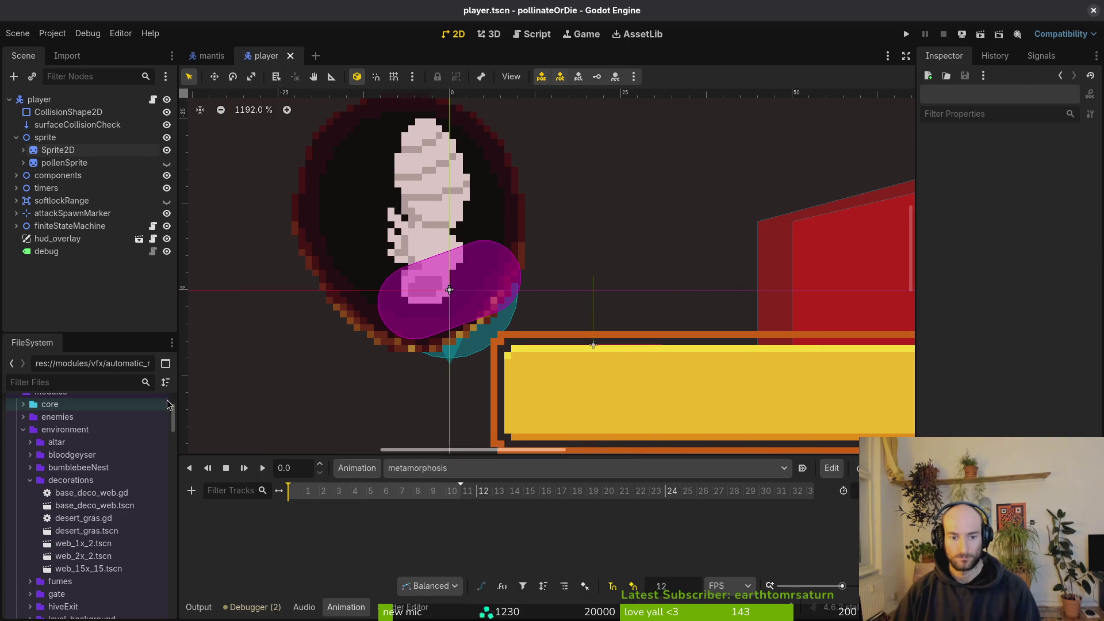
Set the Sprite2D to frame 198 and key a metamorphosis frame track through 0.75 s.
left_click(58, 150)
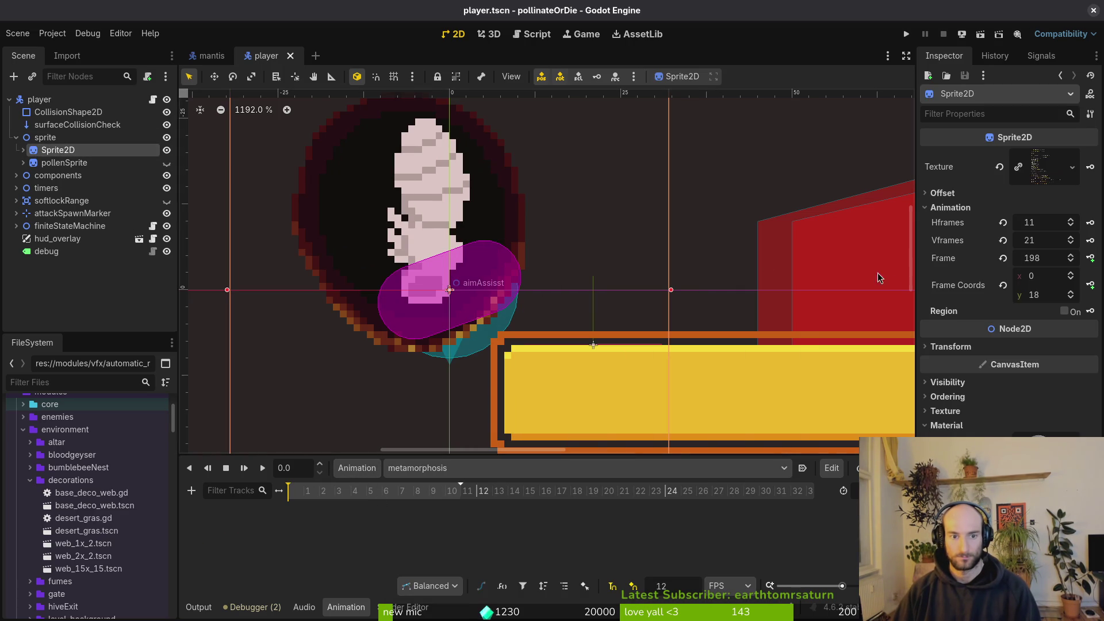
left_click(1071, 292)
left_click(1071, 298)
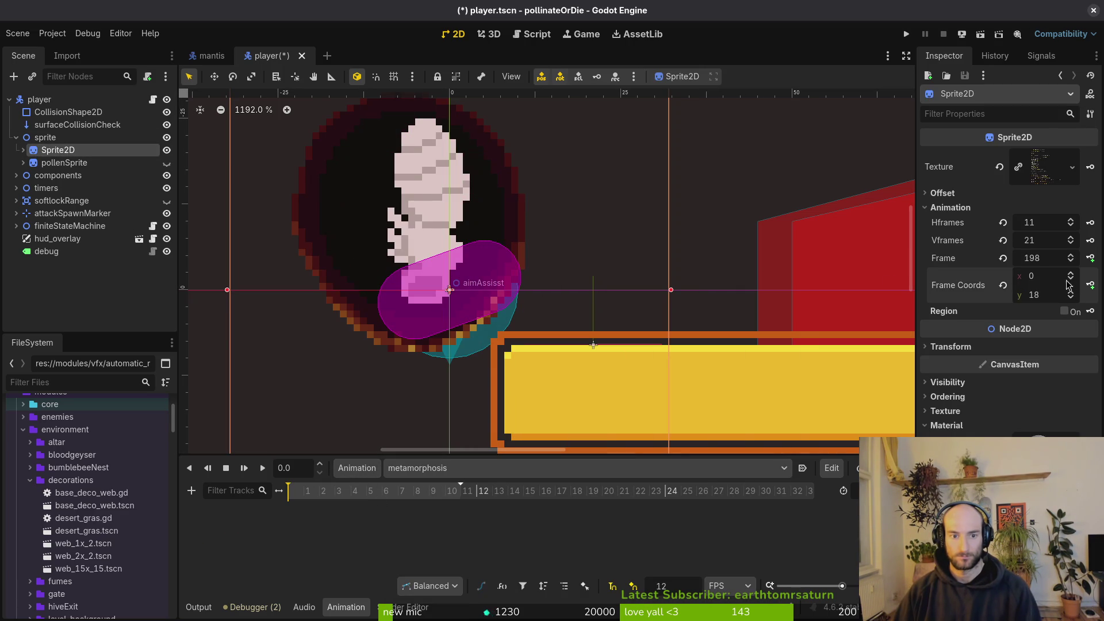
left_click(1088, 260)
left_click(599, 346)
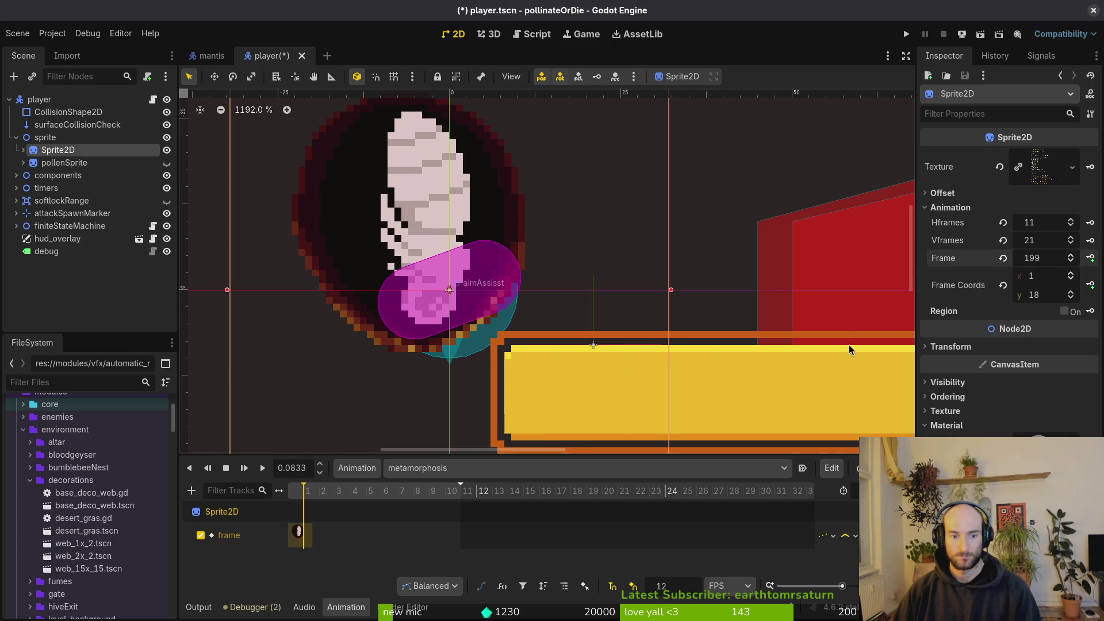
left_click(1092, 260)
left_click(1092, 260)
left_click(1092, 260)
left_click(1092, 260)
left_click(1092, 260)
left_click(1092, 260)
left_click(1092, 260)
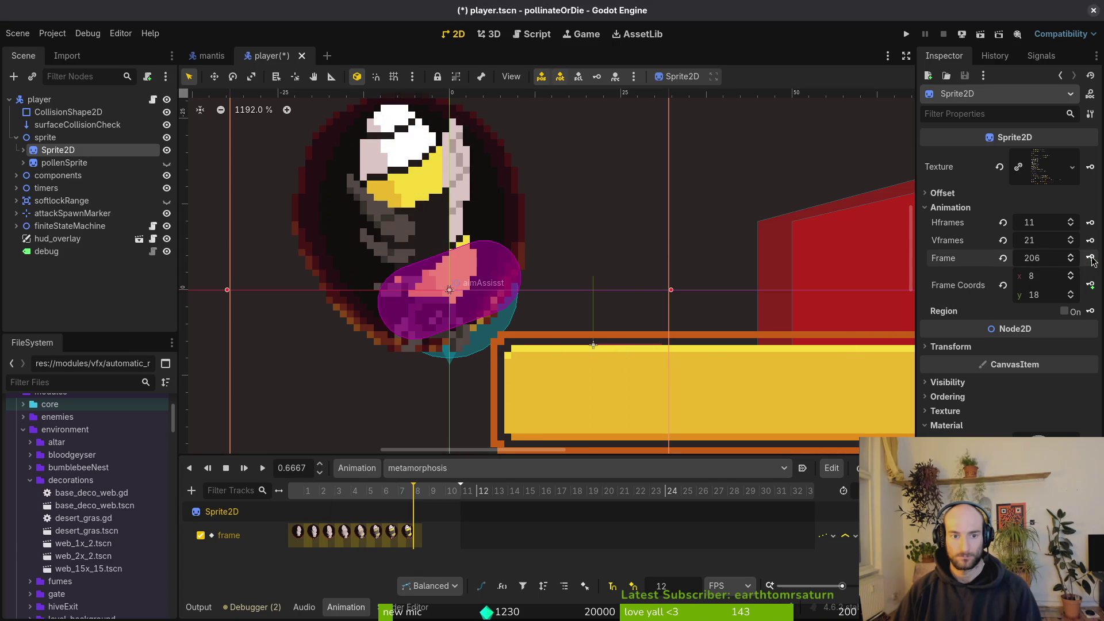
left_click(1092, 260)
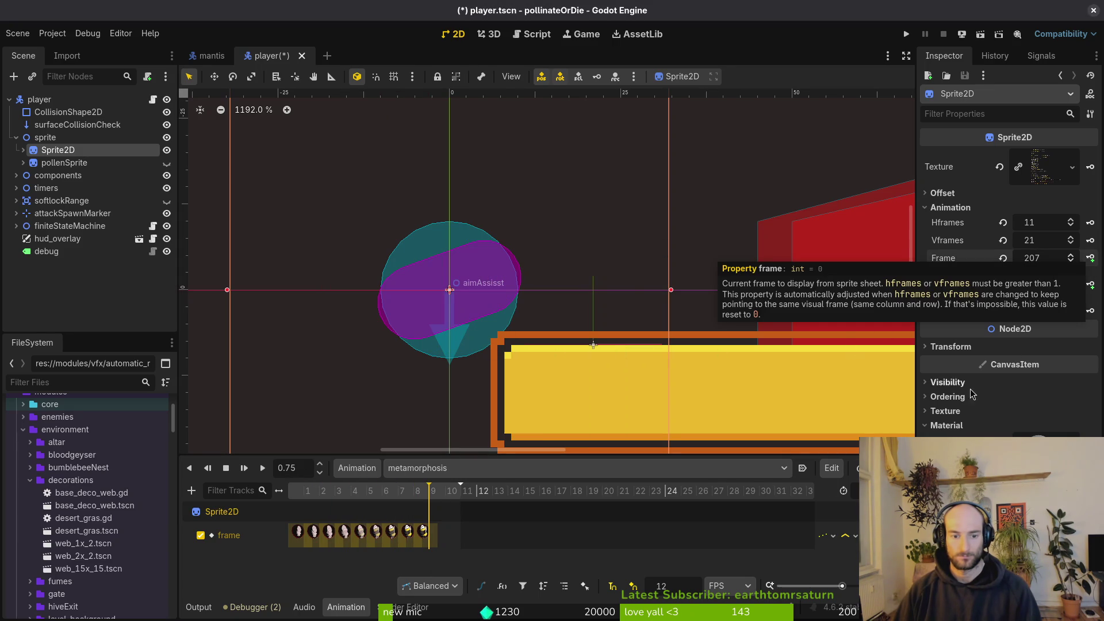
Check two bumblebee frames in Aseprite, then save the player scene in Godot.
key("alt+Tab")
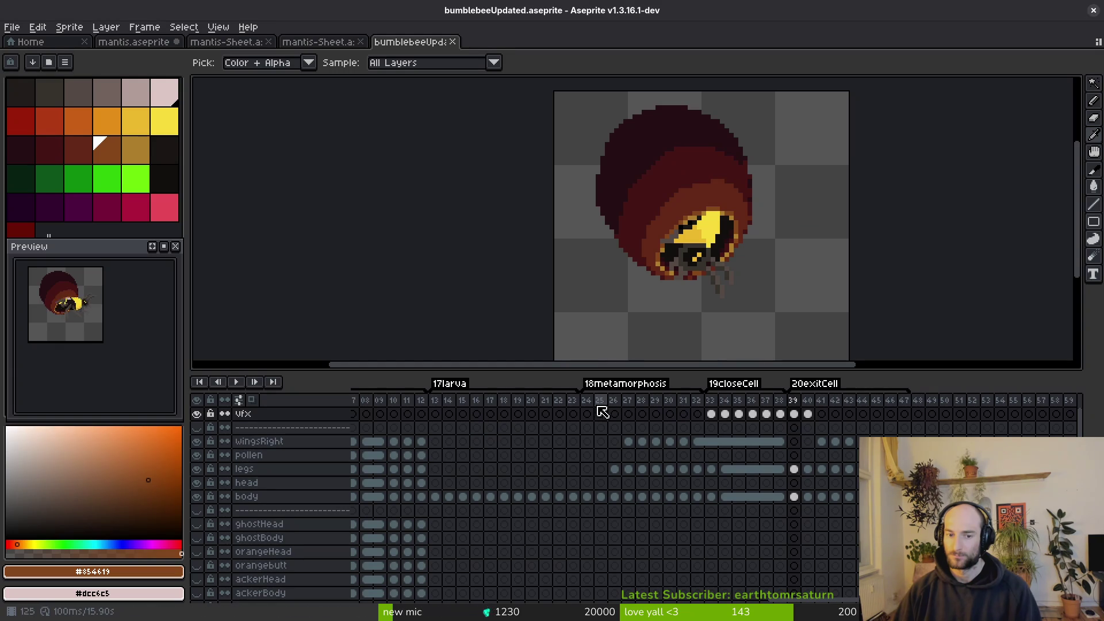
left_click(605, 413)
left_click(636, 412)
key("alt+Tab")
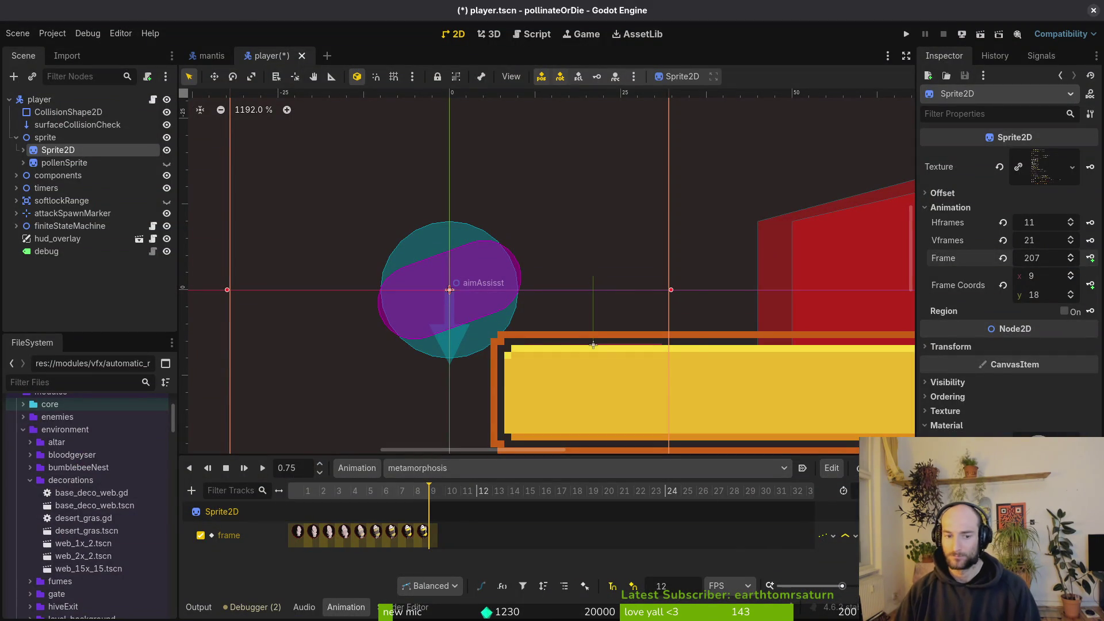
key("ctrl+s")
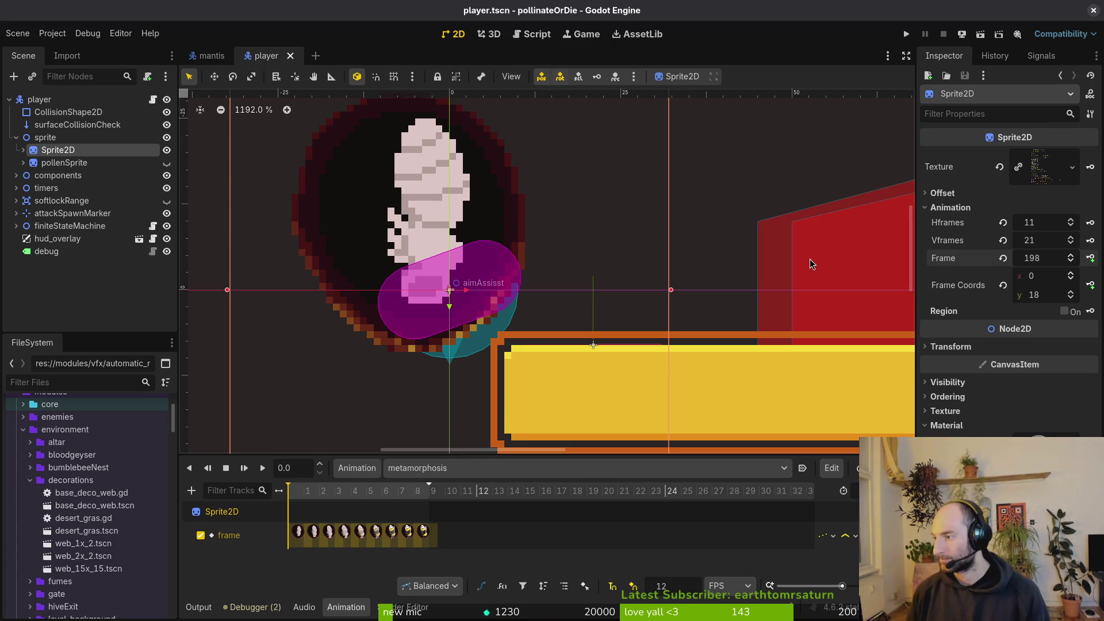
key("alt+Tab")
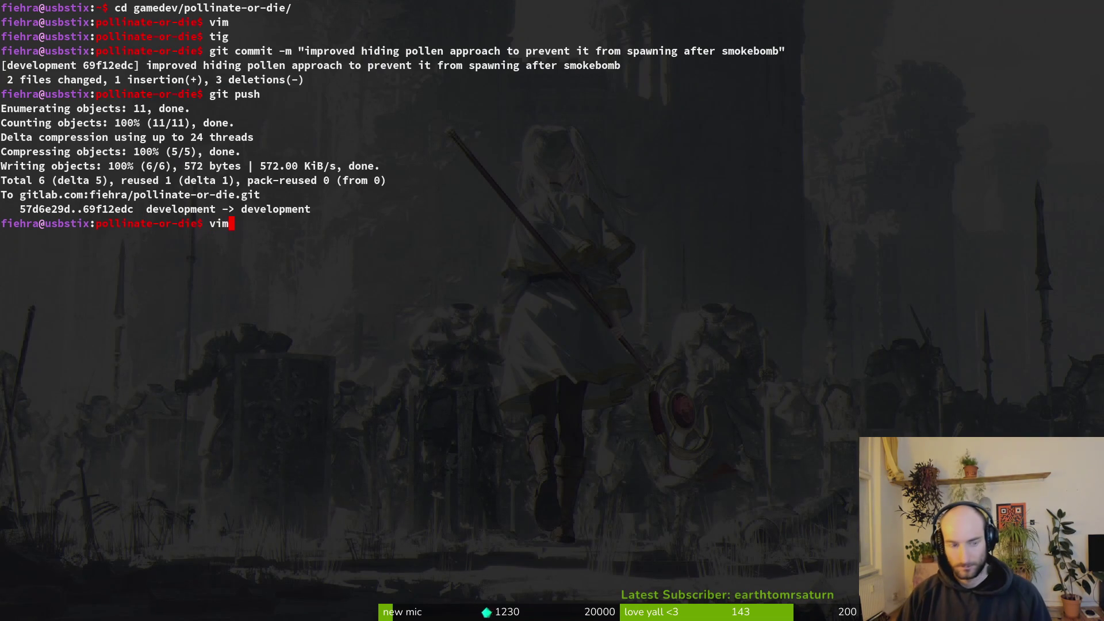
Launch Vim, glance at dying.gd, then open player.manager.gd through the file finder.
key("Return")
key("ctrl+p")
type("dying")
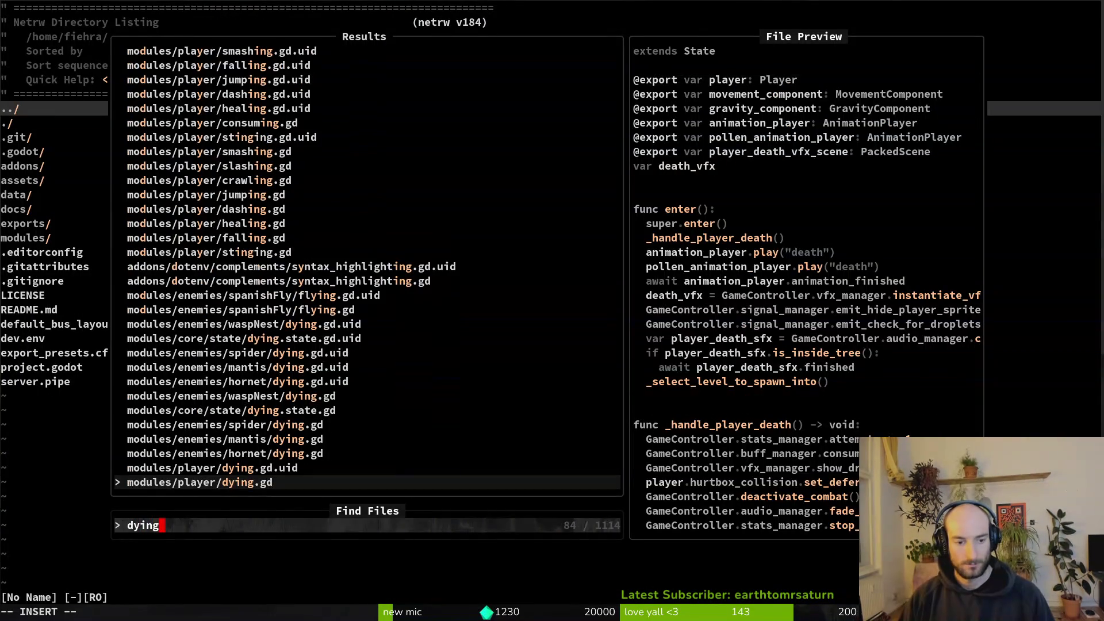
key("Return")
key("j")
key("j")
key("j")
key("ctrl+p")
type("gqamc")
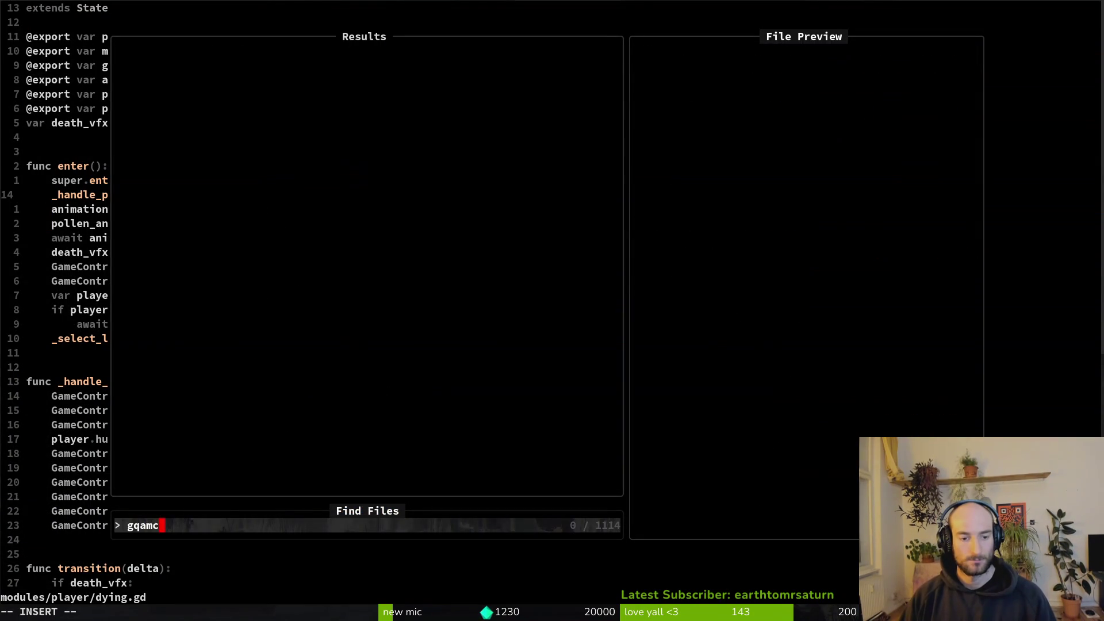
key("BackSpace")
key("BackSpace")
key("BackSpace")
type("plaman")
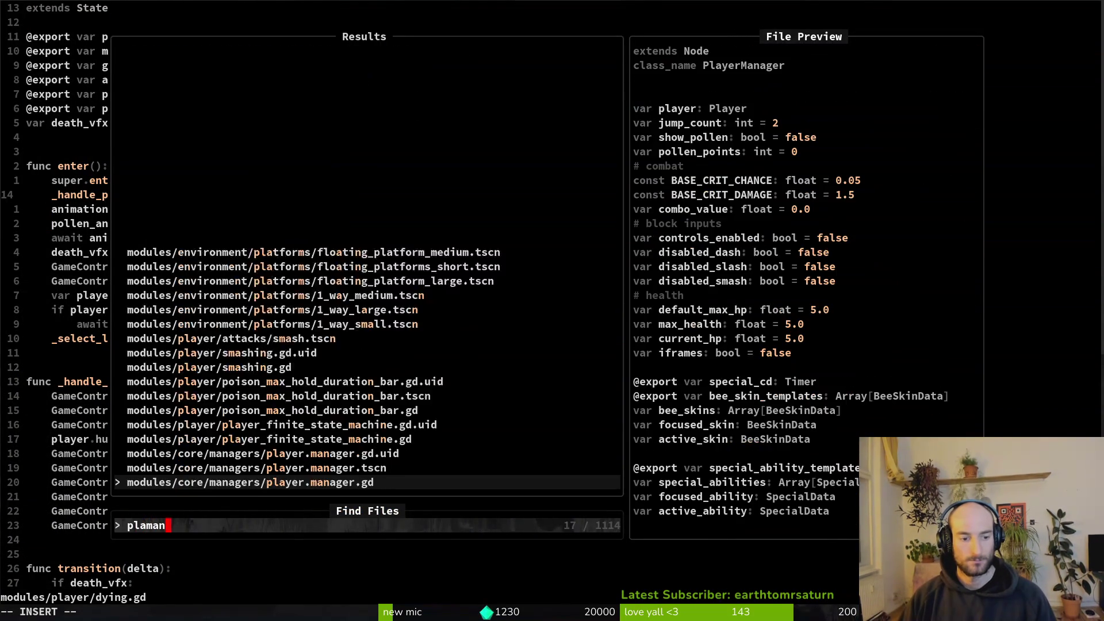
key("Return")
Duplicate the pollen_points declaration line in player.manager.gd.
key("5")
key("j")
key("8")
key("j")
key("4")
key("j")
key("5")
key("k")
key("7")
key("k")
key("j")
key("y")
key("y")
key("p")
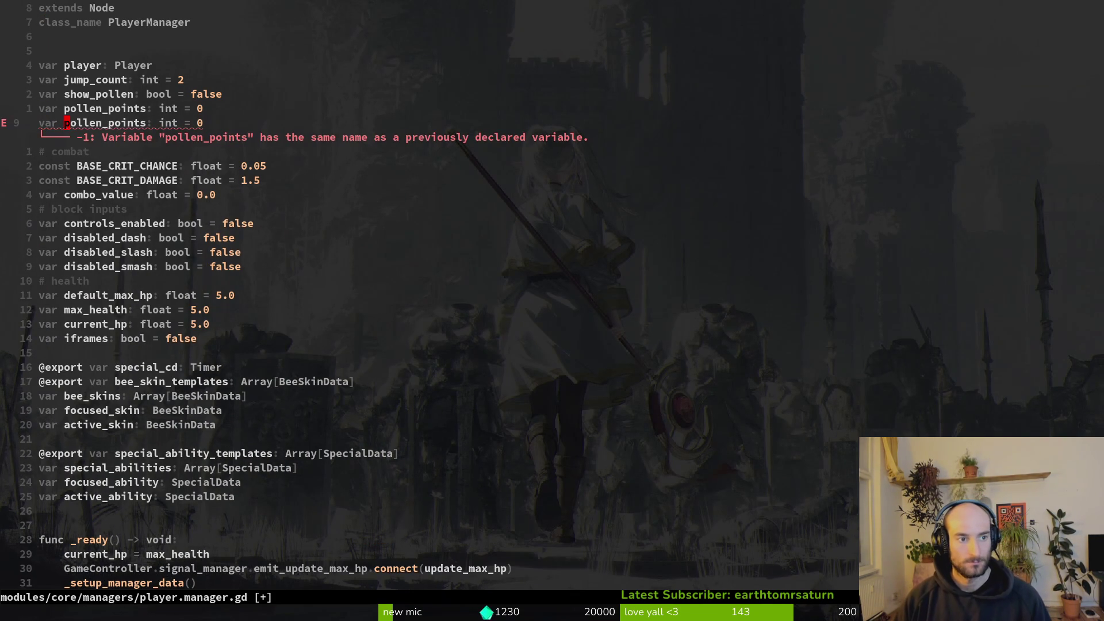
Move the copied pollen_points line below disabled_slash and iframes, then clear its variable name.
key("V")
key("J")
key("J")
key("J")
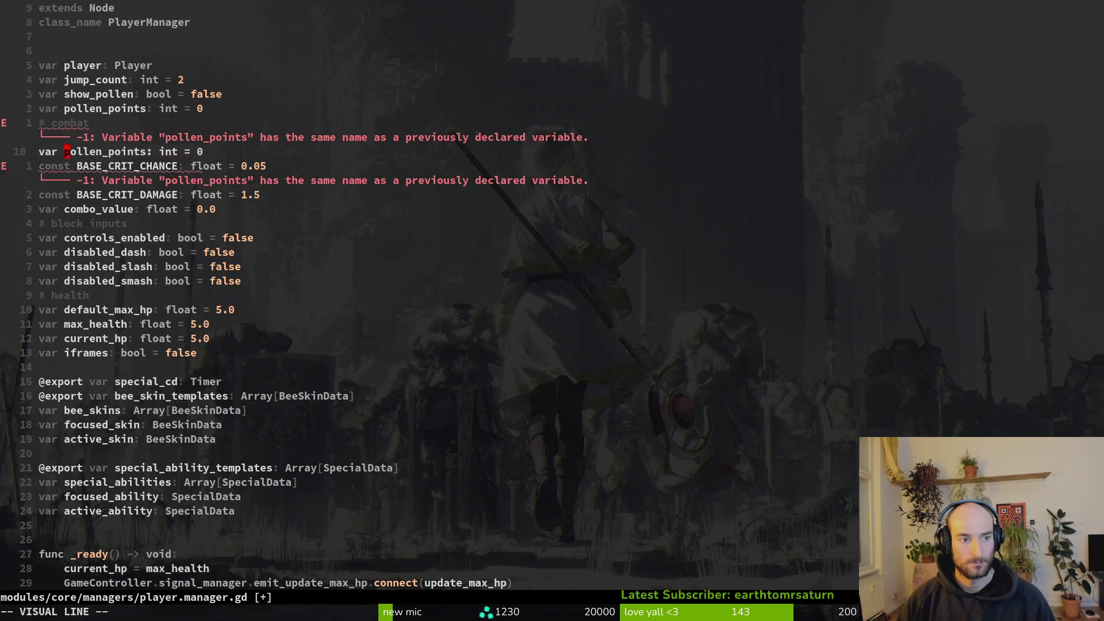
key("J")
key("J")
key("J")
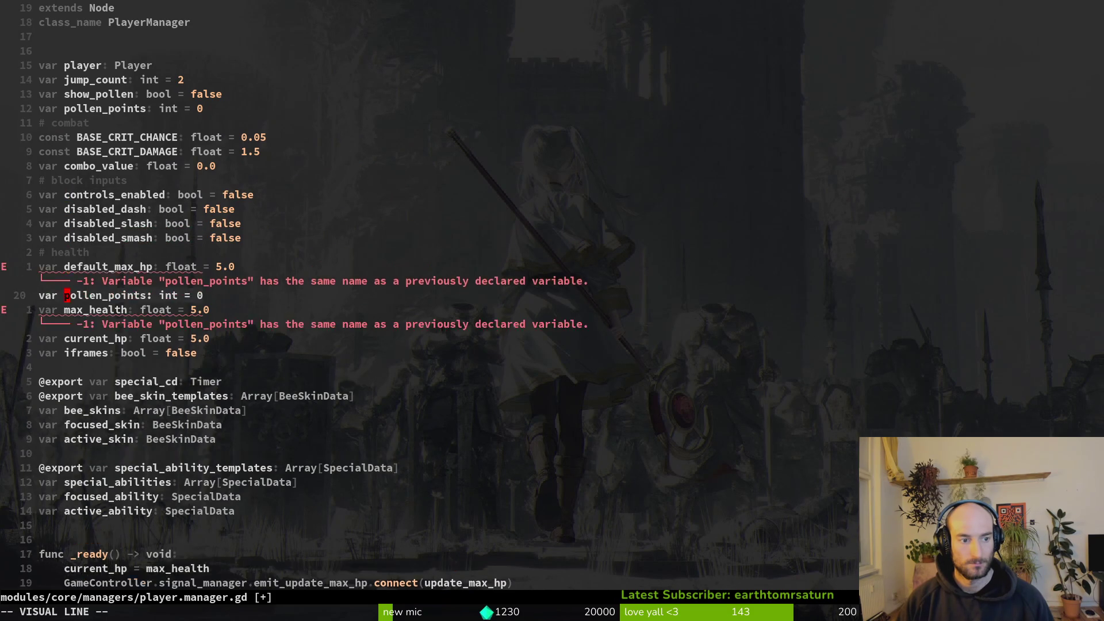
key("Escape")
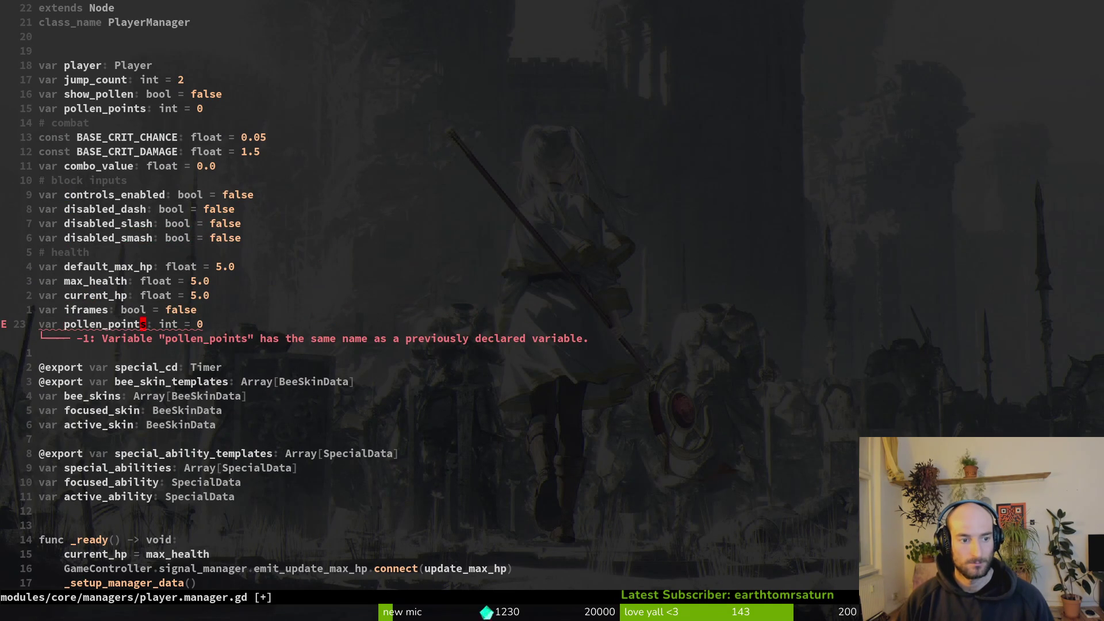
key("c")
key("i")
key("w")
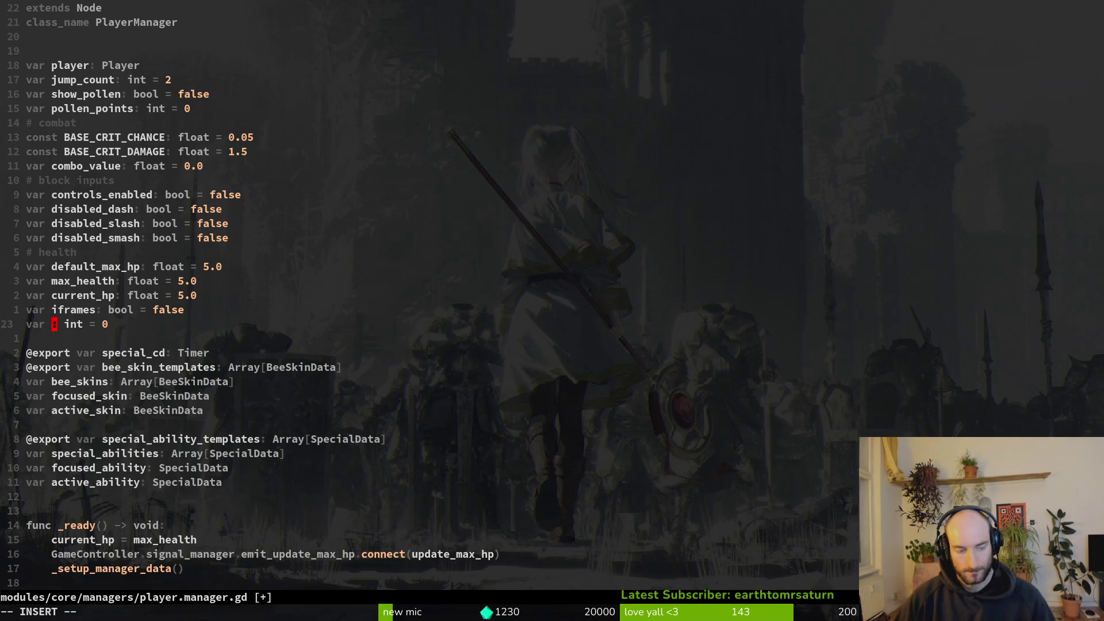
key("Escape")
Delete the leftover incomplete var line and save player.manager.gd with :w.
key("d")
key("d")
type(":w")
key("Return")
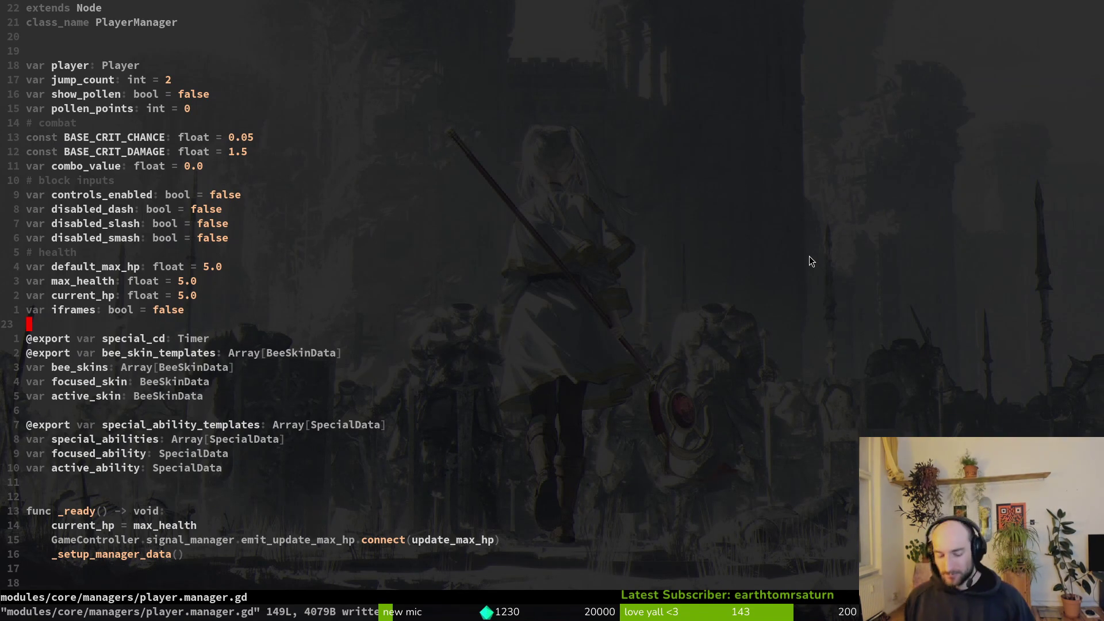
key("alt+Tab")
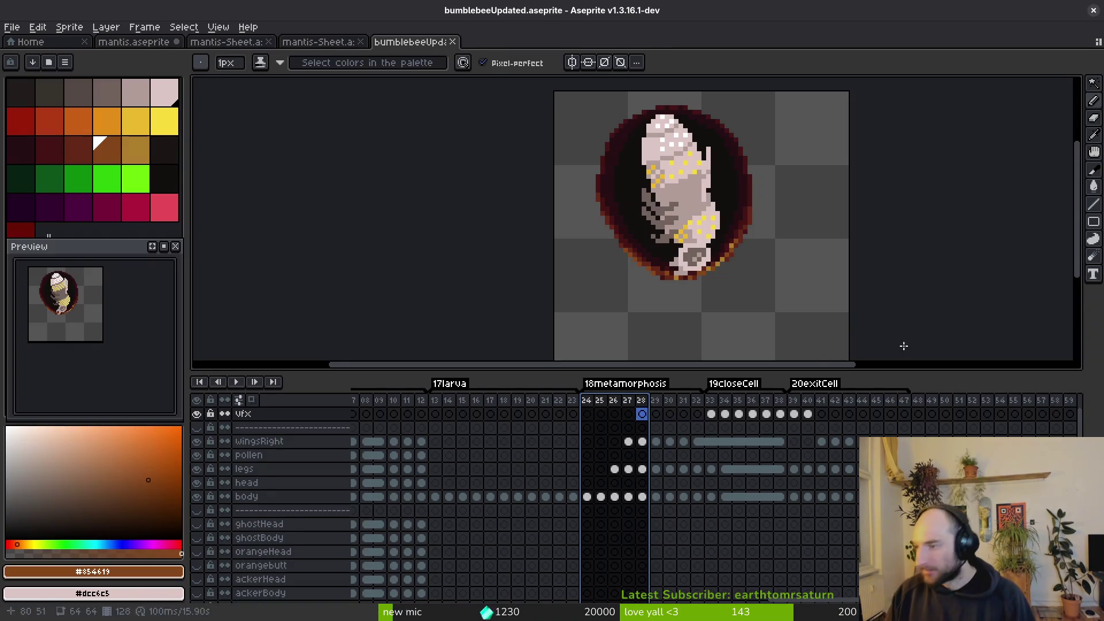
Play the bumblebee animation from frame 14 and stop it on frame 15.
left_click(449, 429)
key("Return")
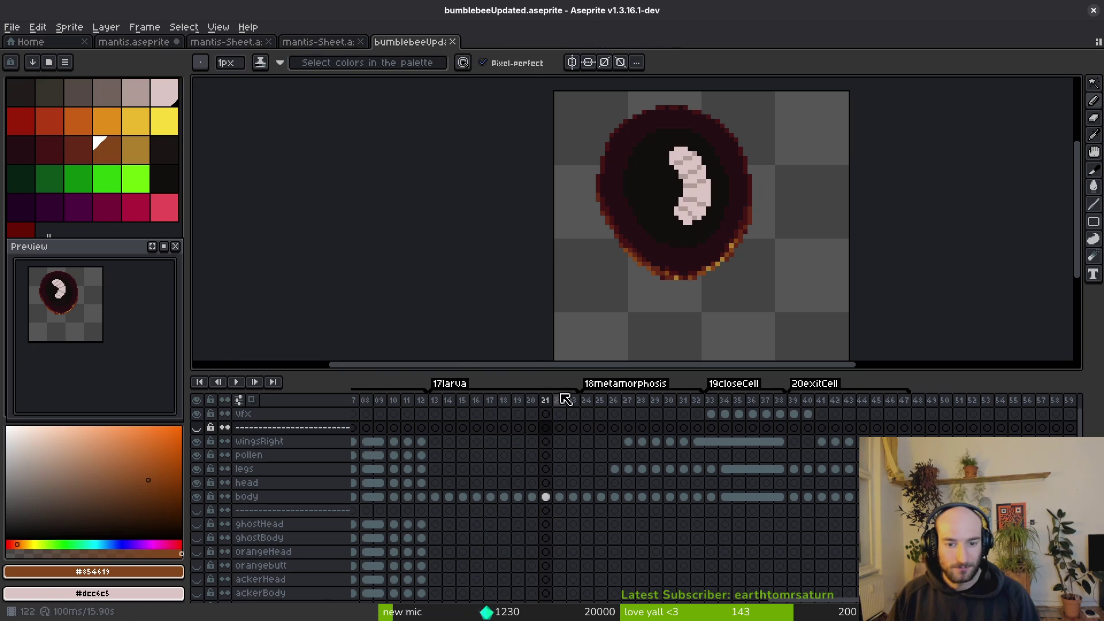
left_click(463, 428)
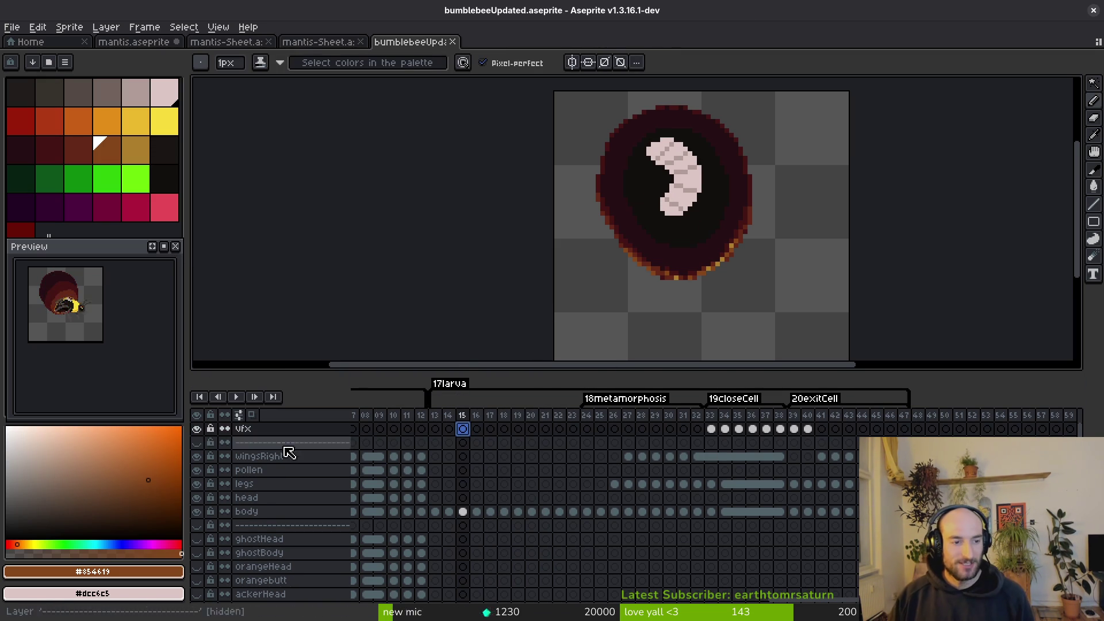
left_click(112, 375)
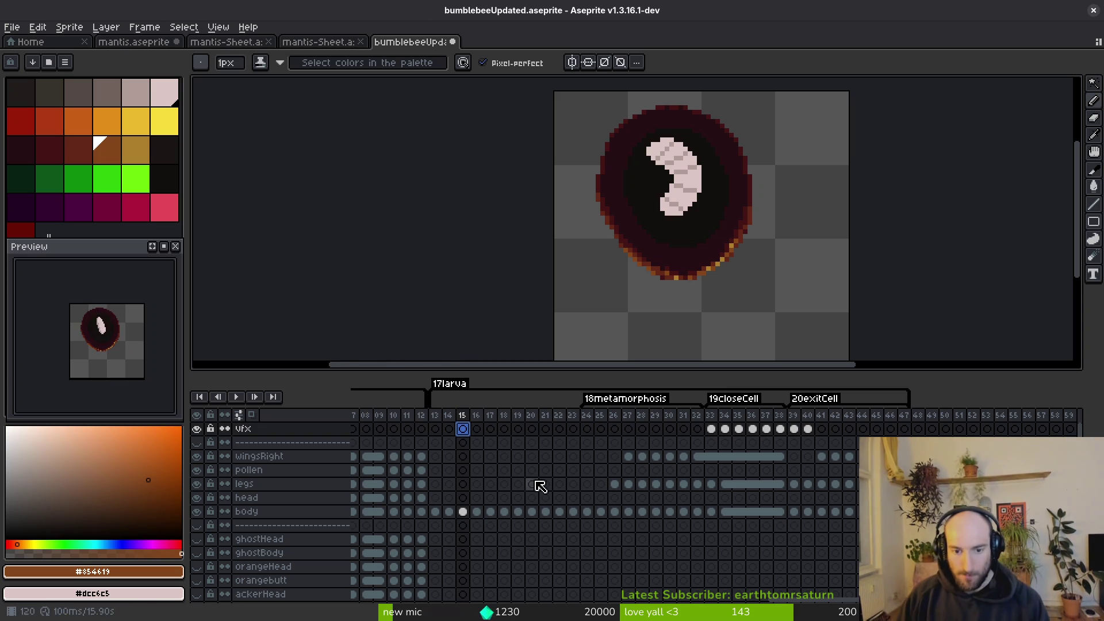
Select the separator layer, save bumblebeeUpdated.aseprite, and go back to Godot.
left_click(458, 445)
key("ctrl+s")
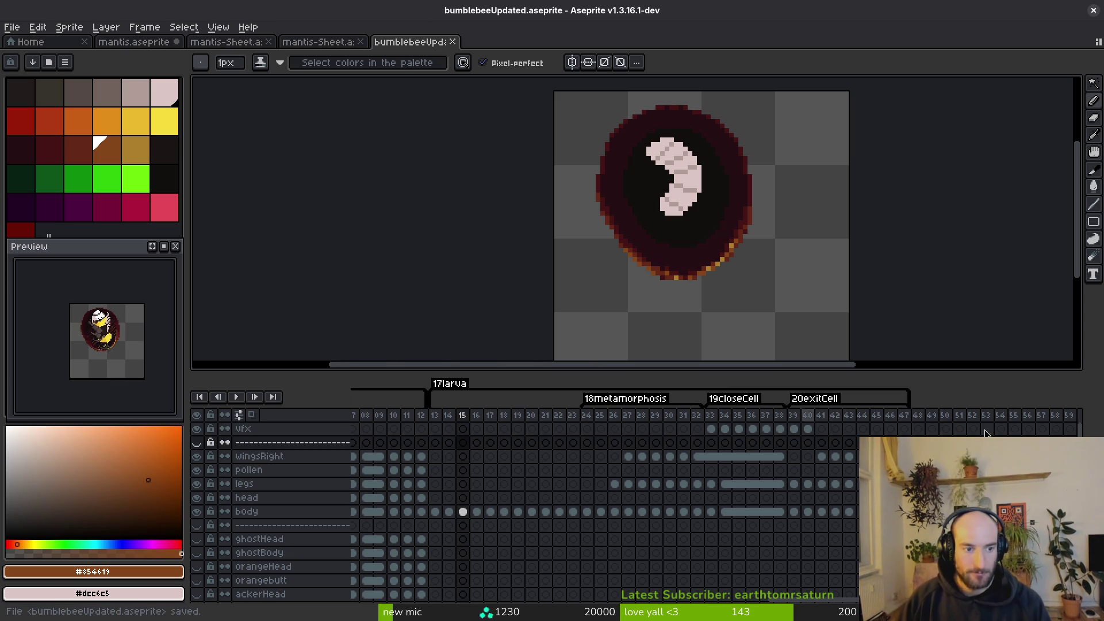
key("alt+Tab")
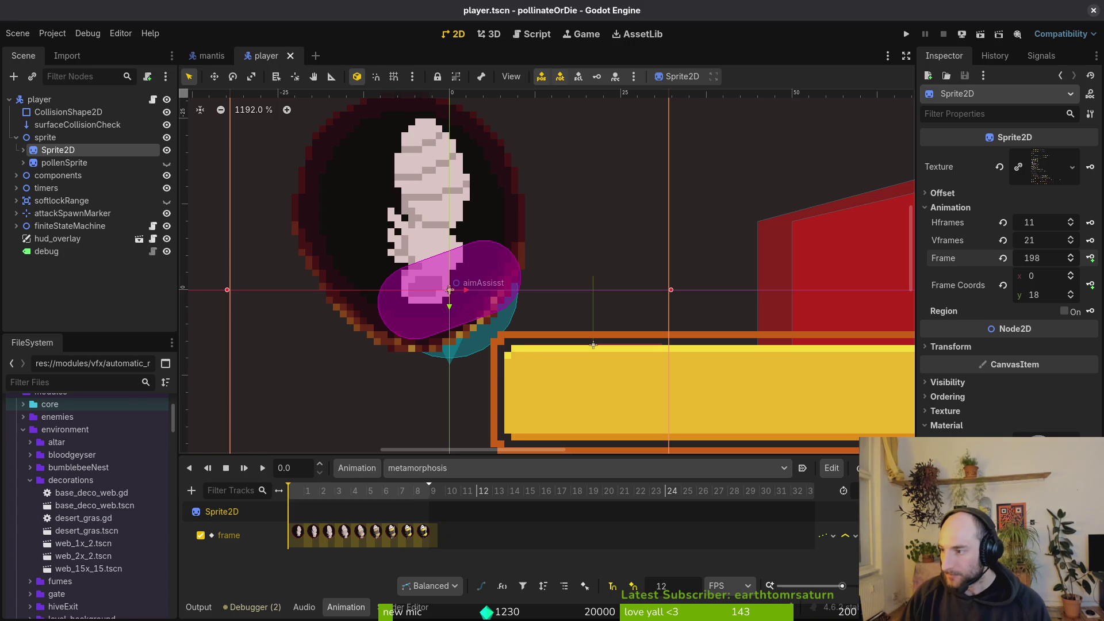
key("alt+Tab")
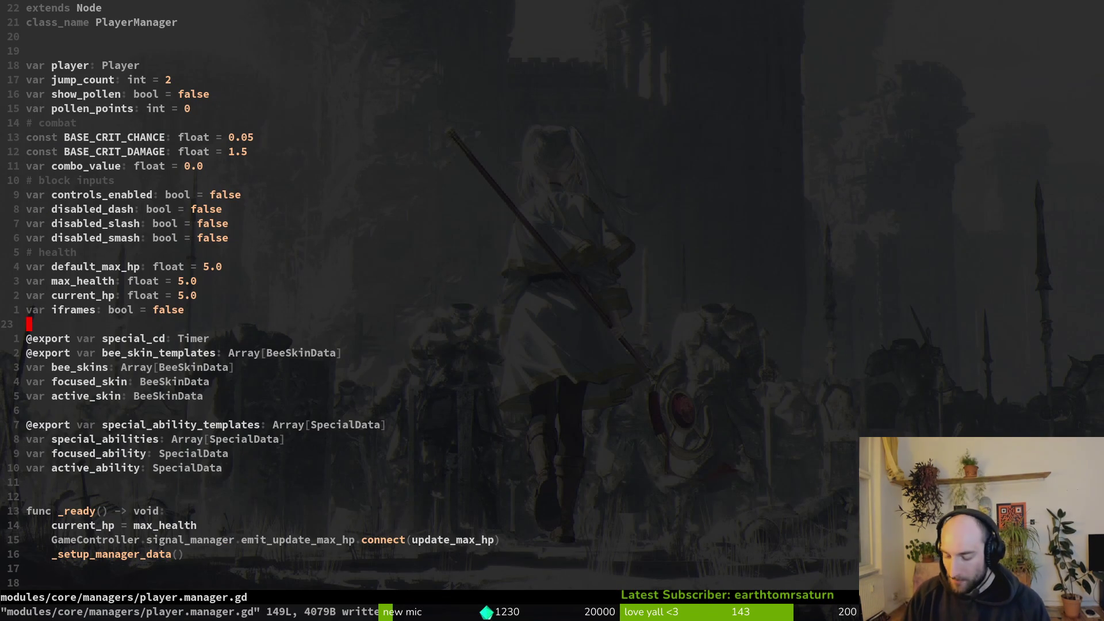
key("alt+Tab")
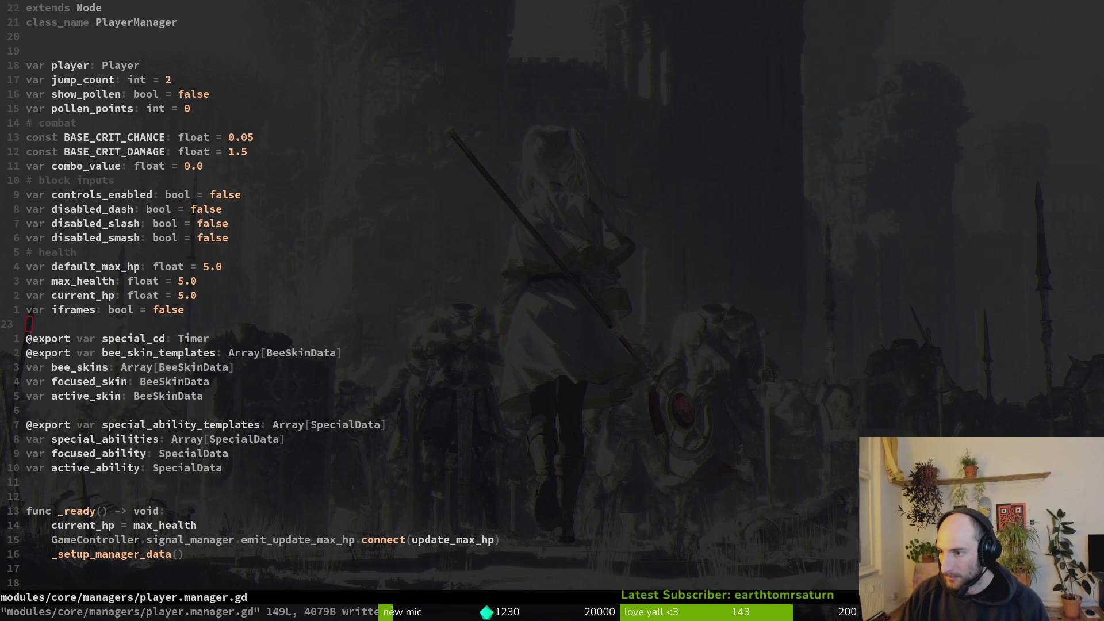
key("alt+Tab")
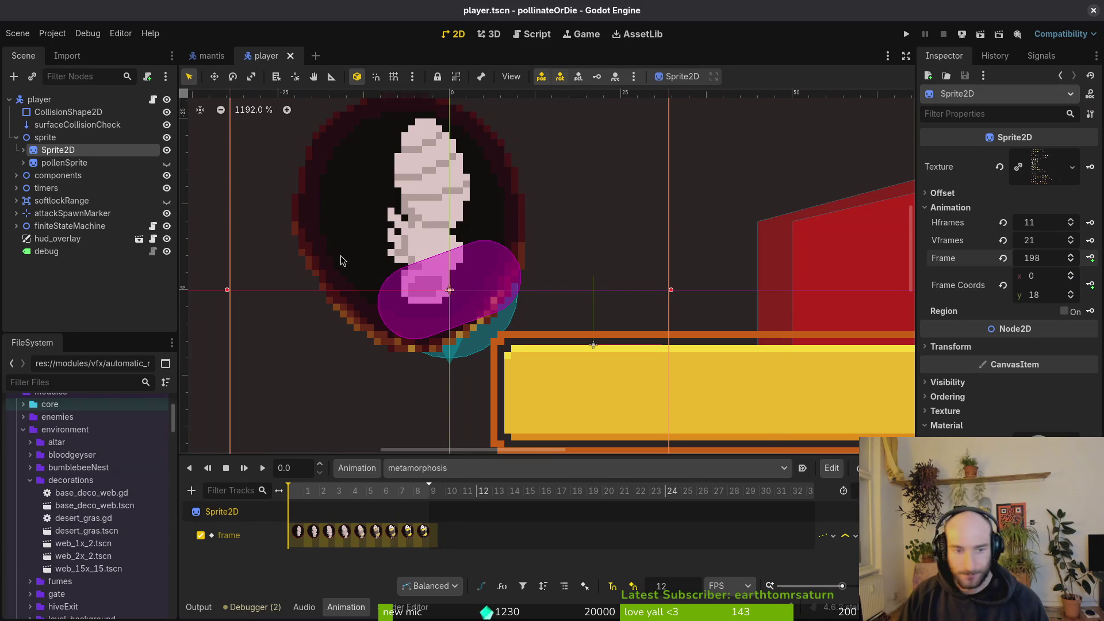
Quick-open the hive.tscn scene by searching 'hivet'.
key("alt+shift+o")
type("hivet")
key("Return")
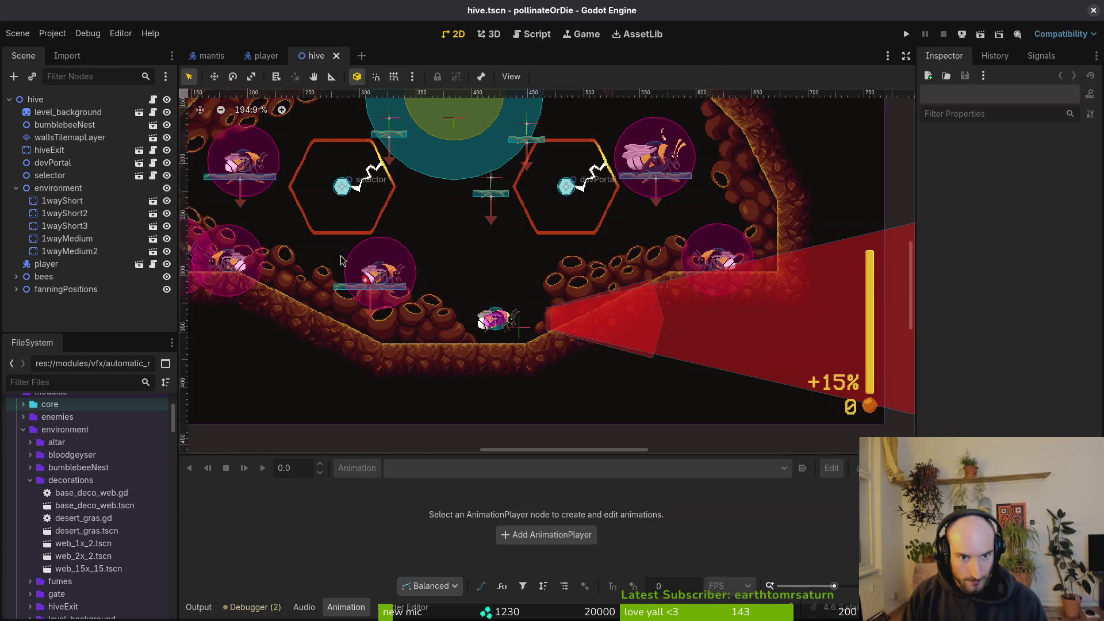
Drag the player instance into a hive cell, shifting it about 37 px left.
scroll(745, 434, "down", 3)
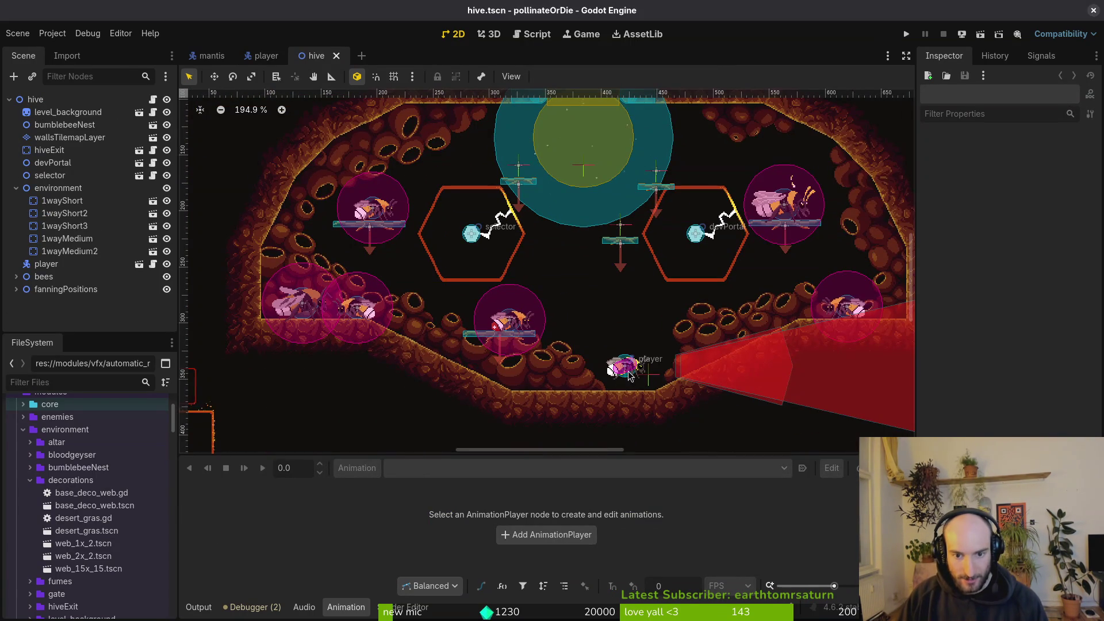
left_click_drag(617, 365, 449, 178)
scroll(506, 230, "up", 3)
scroll(568, 283, "up", 6)
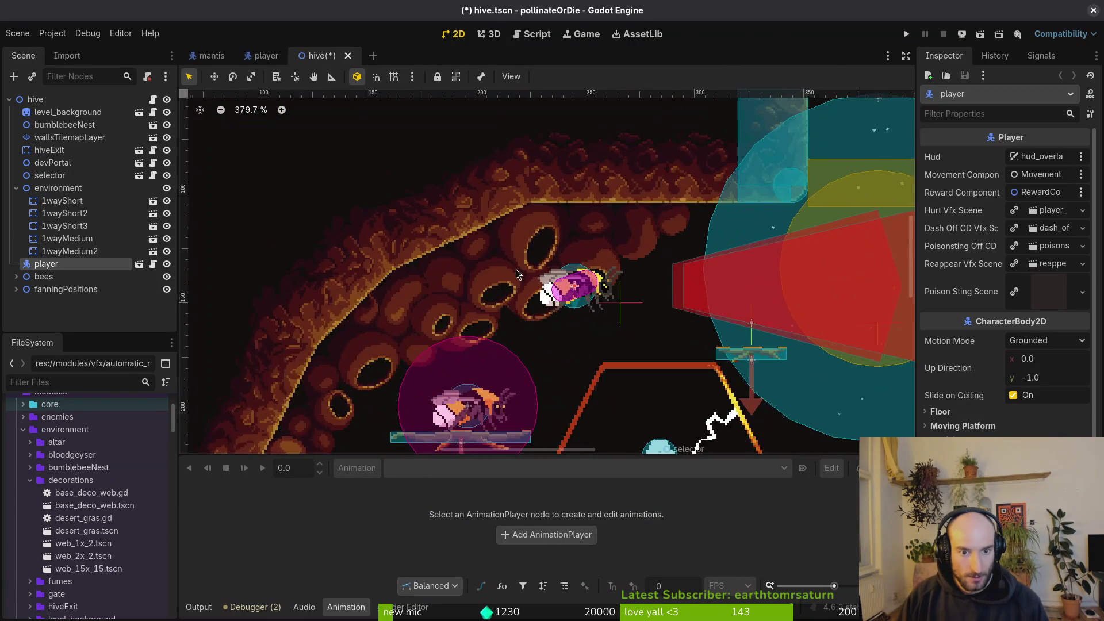
mouse_move(662, 297)
left_mouse_down()
mouse_move(538, 308)
mouse_move(533, 285)
left_mouse_up()
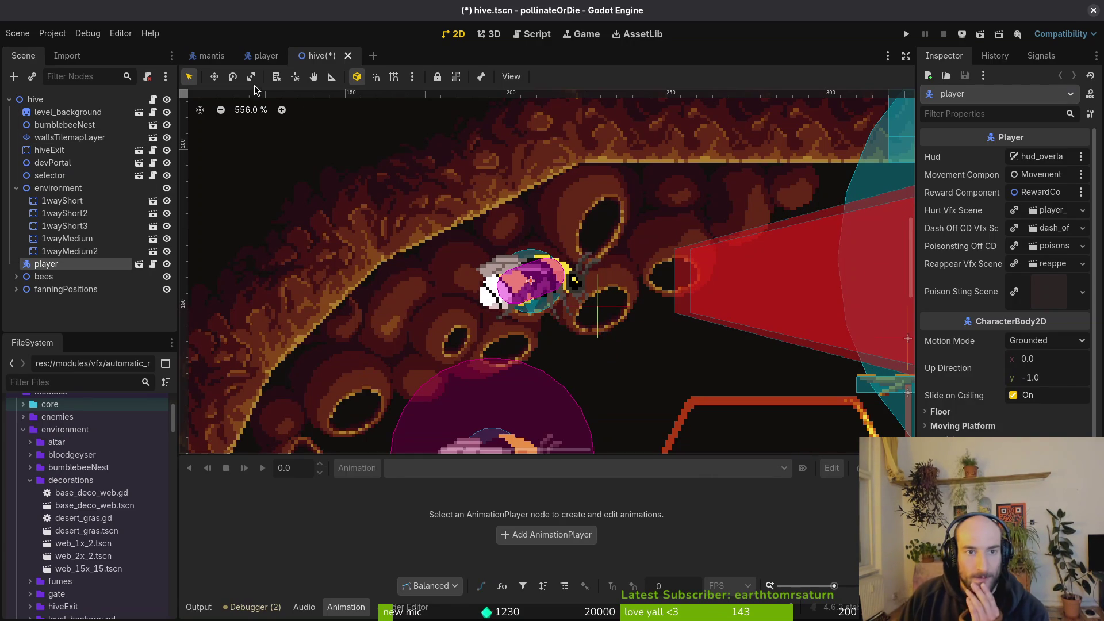
Compare with the player scene's sprite, then turn on Editable Children for the player node.
left_click(265, 55)
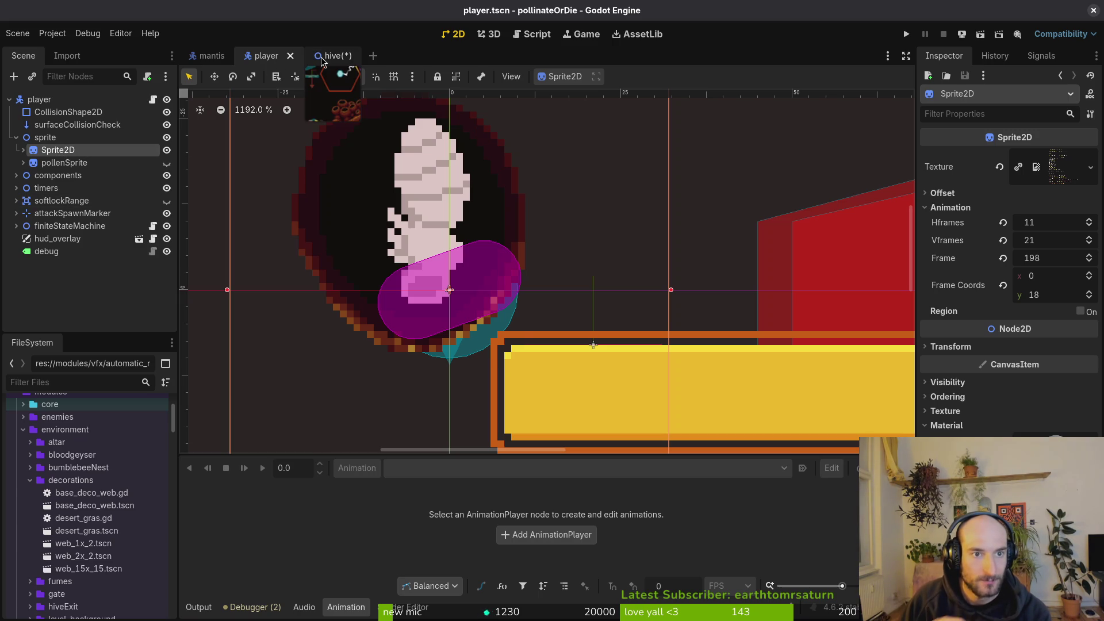
left_click(337, 55)
right_click(56, 266)
left_click(151, 520)
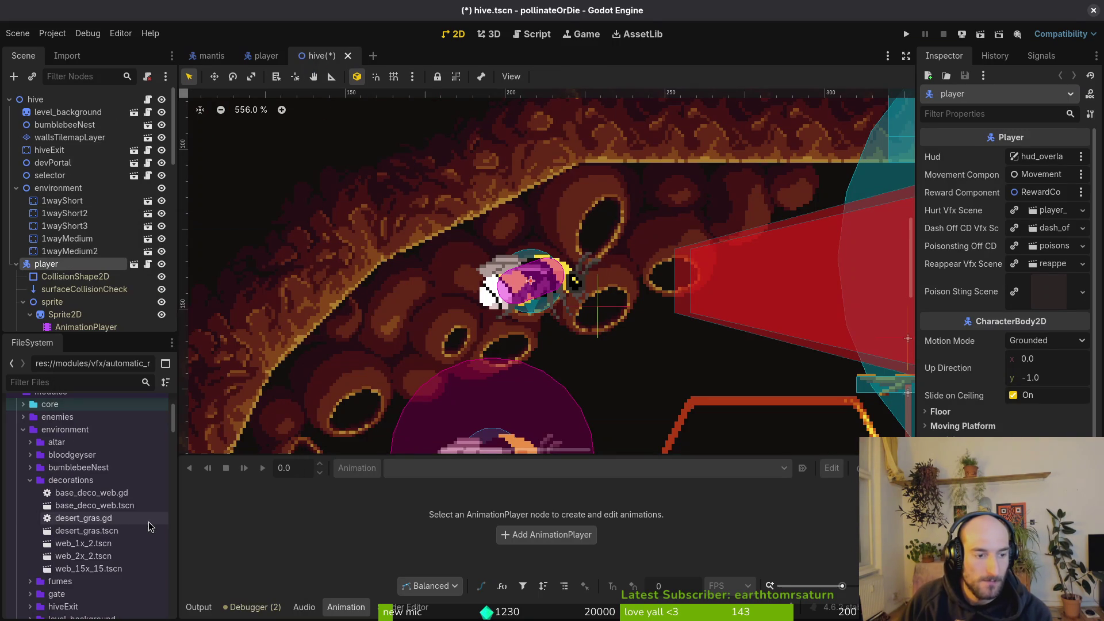
Raise the player Sprite2D's Frame Coords row to 20, giving frame 220.
left_click(60, 315)
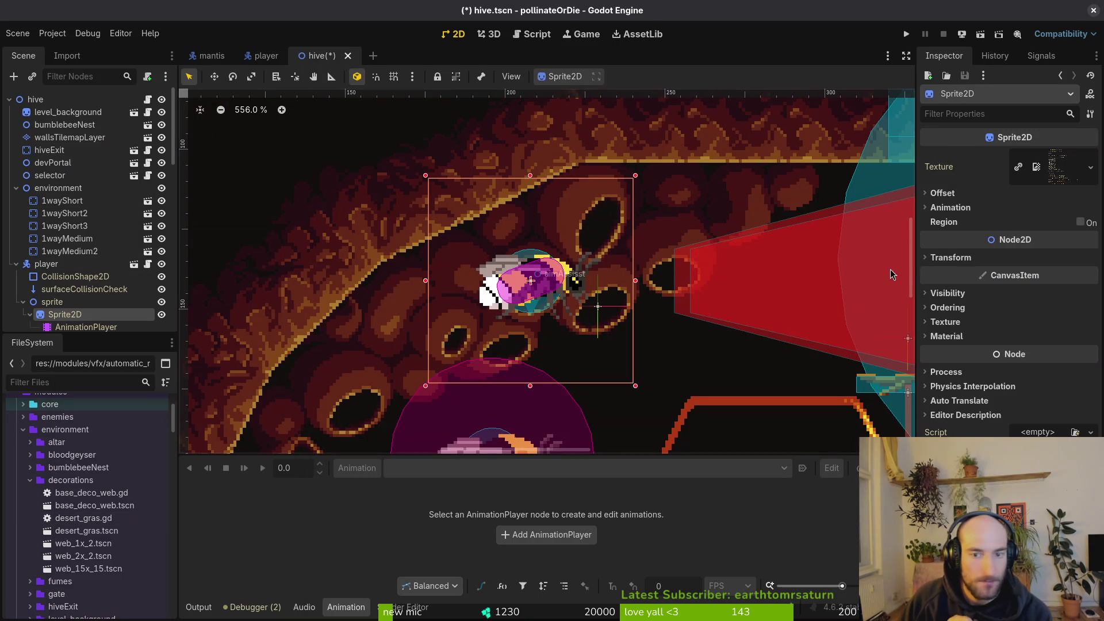
left_click(950, 207)
left_click(1089, 292)
left_click(1089, 293)
left_click(1089, 293)
left_click(1089, 294)
left_click(1090, 293)
left_click(1089, 293)
left_click(1089, 294)
left_click(1089, 294)
left_click(1089, 293)
left_click(1089, 293)
left_click(1089, 294)
left_click(1089, 293)
left_click(1089, 294)
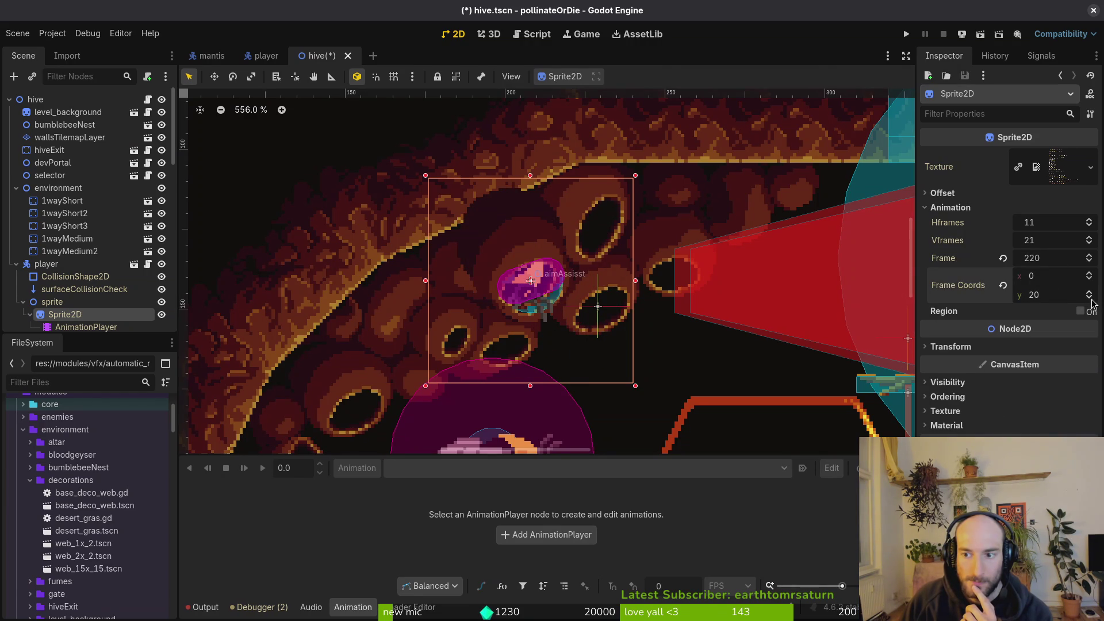
Zoom in and nudge the bee sprite one pixel diagonally.
scroll(537, 283, "up", 2)
scroll(539, 288, "up", 1)
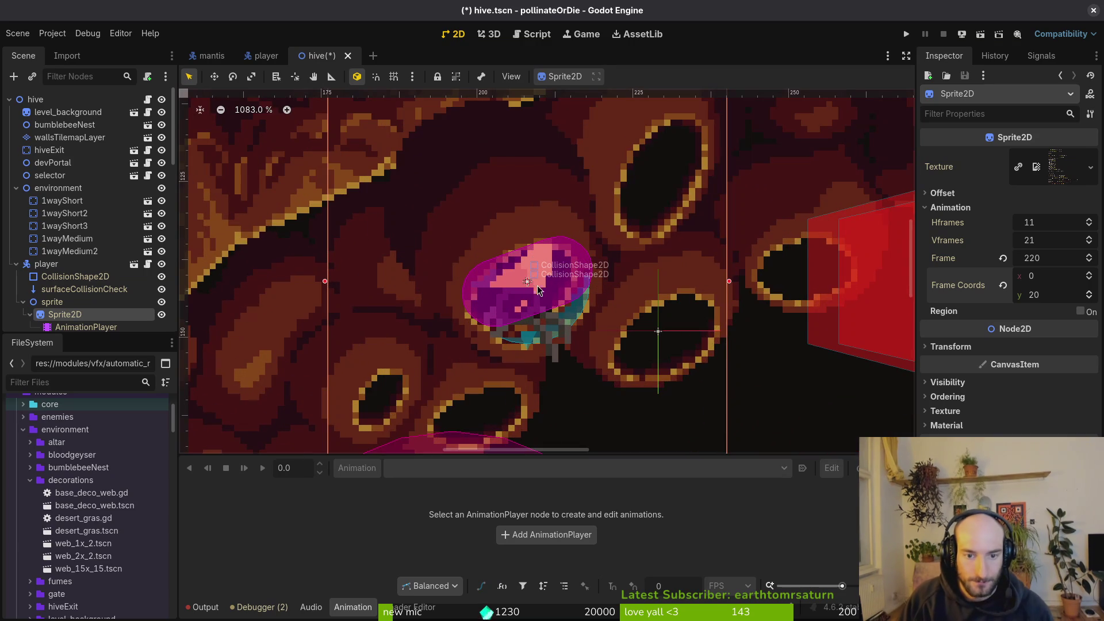
mouse_move(527, 290)
left_mouse_down()
mouse_move(565, 311)
mouse_move(563, 290)
mouse_move(564, 301)
mouse_move(542, 278)
mouse_move(586, 342)
mouse_move(629, 345)
mouse_move(617, 276)
mouse_move(575, 305)
mouse_move(620, 287)
mouse_move(694, 214)
mouse_move(1043, 333)
mouse_move(978, 368)
mouse_move(710, 449)
mouse_move(661, 314)
mouse_move(809, 252)
mouse_move(742, 331)
mouse_move(653, 333)
mouse_move(776, 340)
mouse_move(653, 344)
mouse_move(671, 339)
left_mouse_up()
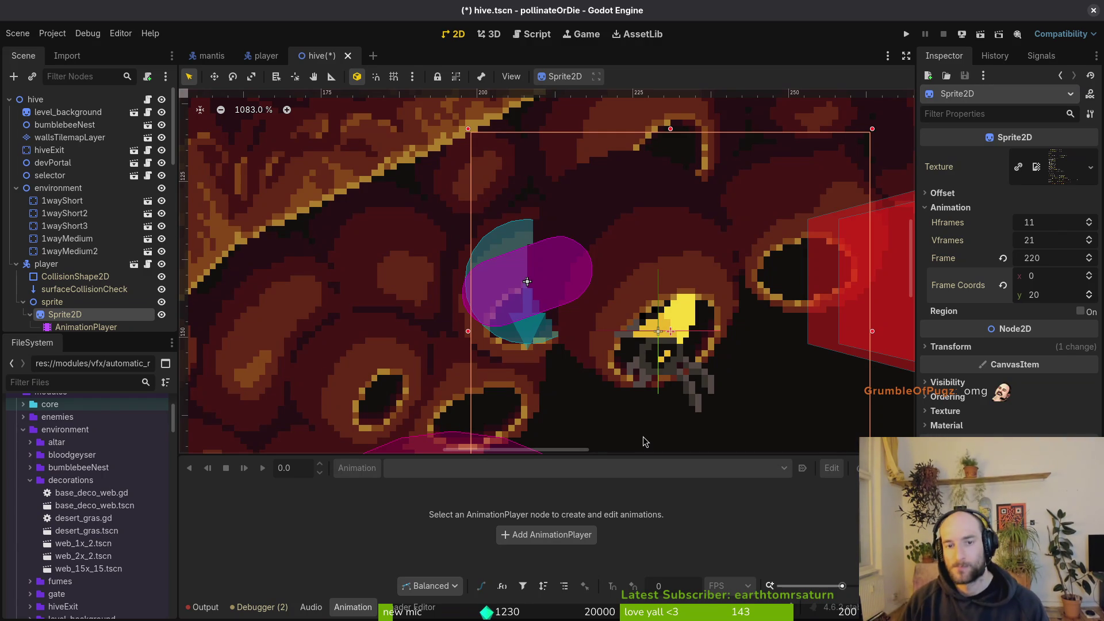
Undo the nudge and move the bee Sprite2D into the hive cell to its right.
scroll(660, 328, "down", 1)
scroll(659, 328, "down", 6)
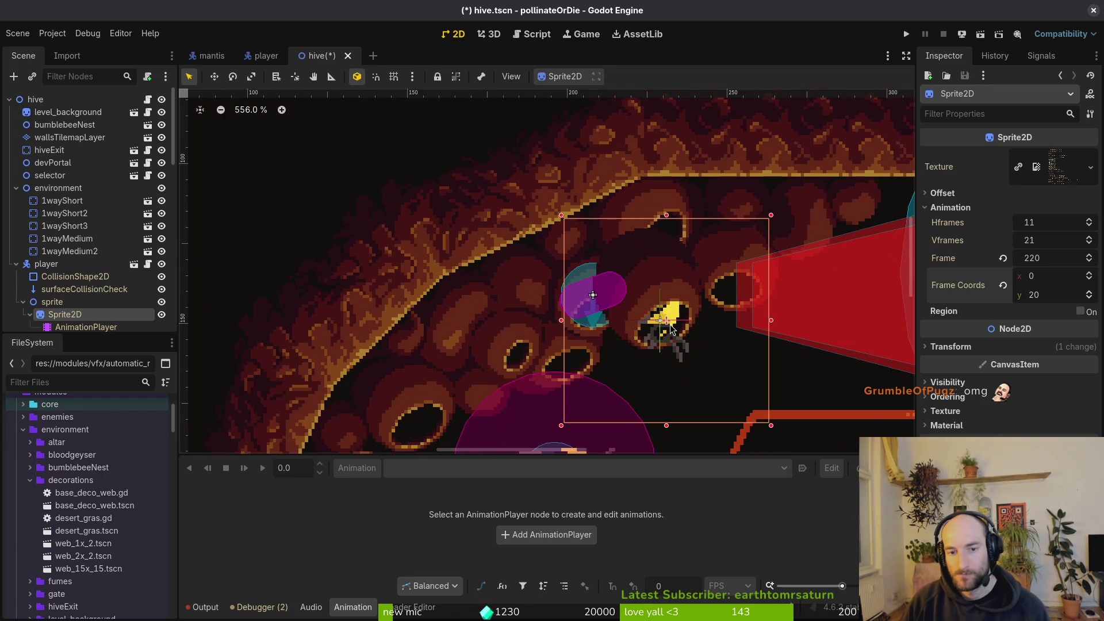
key("ctrl+z")
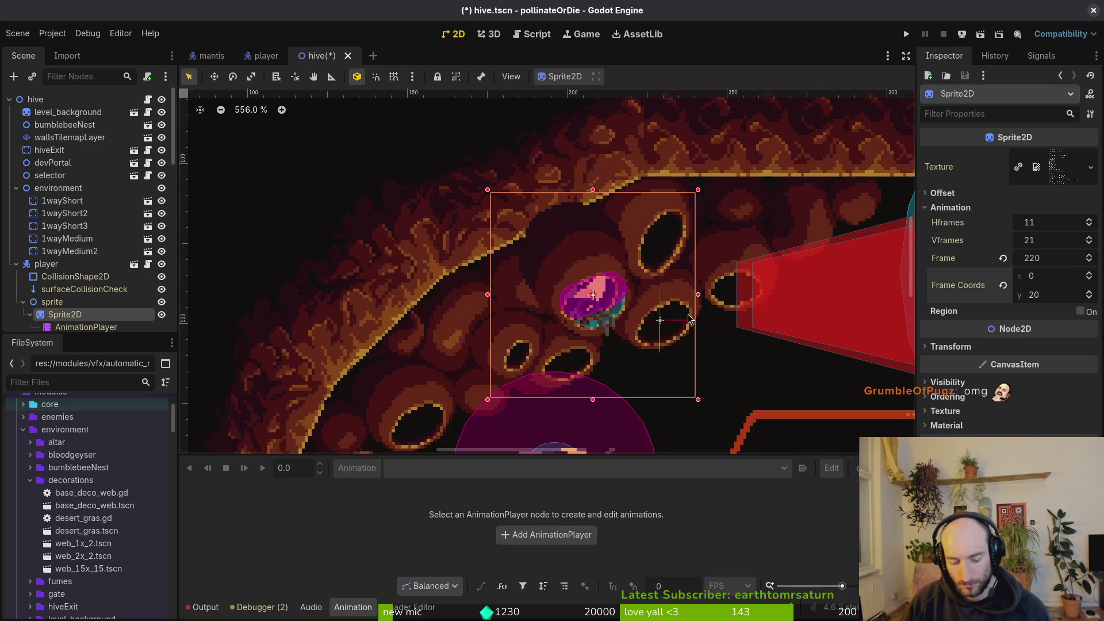
left_click_drag(585, 303, 656, 326)
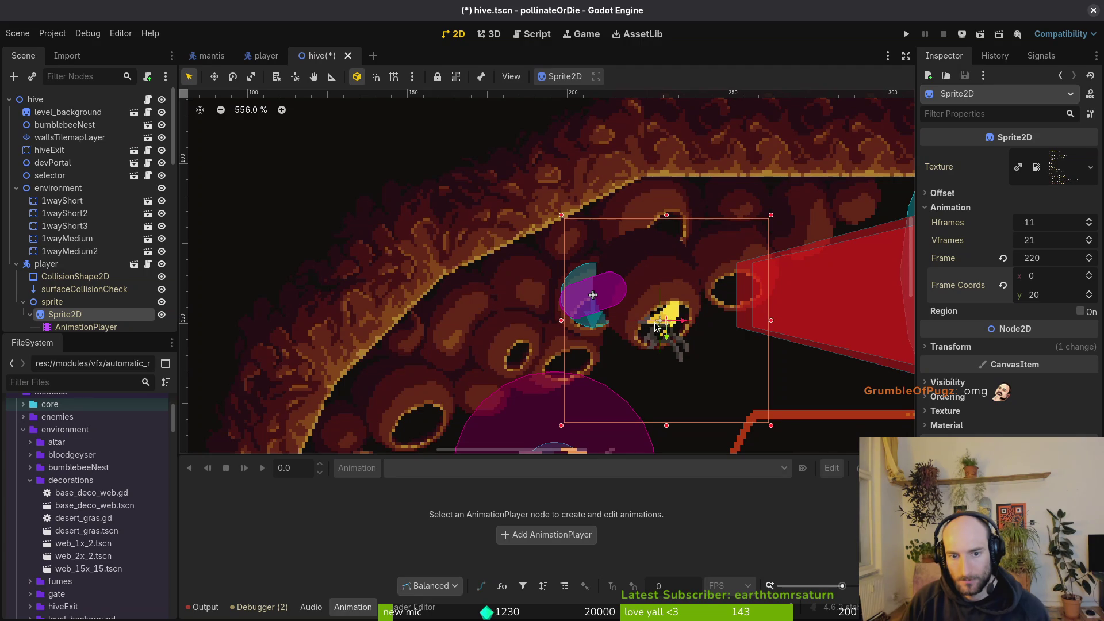
left_click(654, 309)
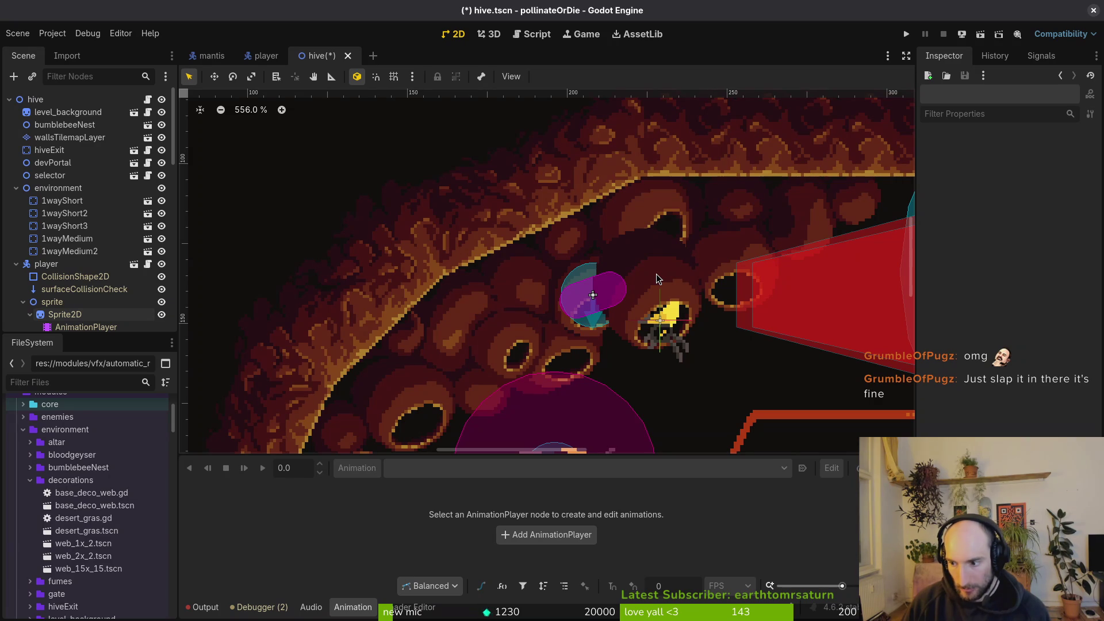
scroll(657, 273, "down", 5)
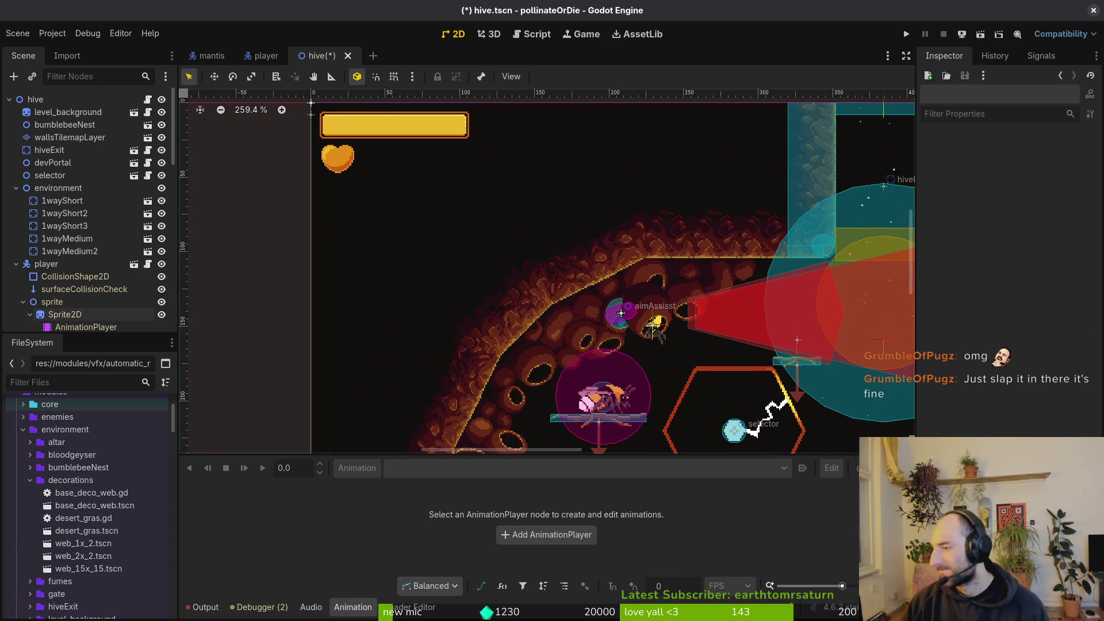
key("alt+Tab")
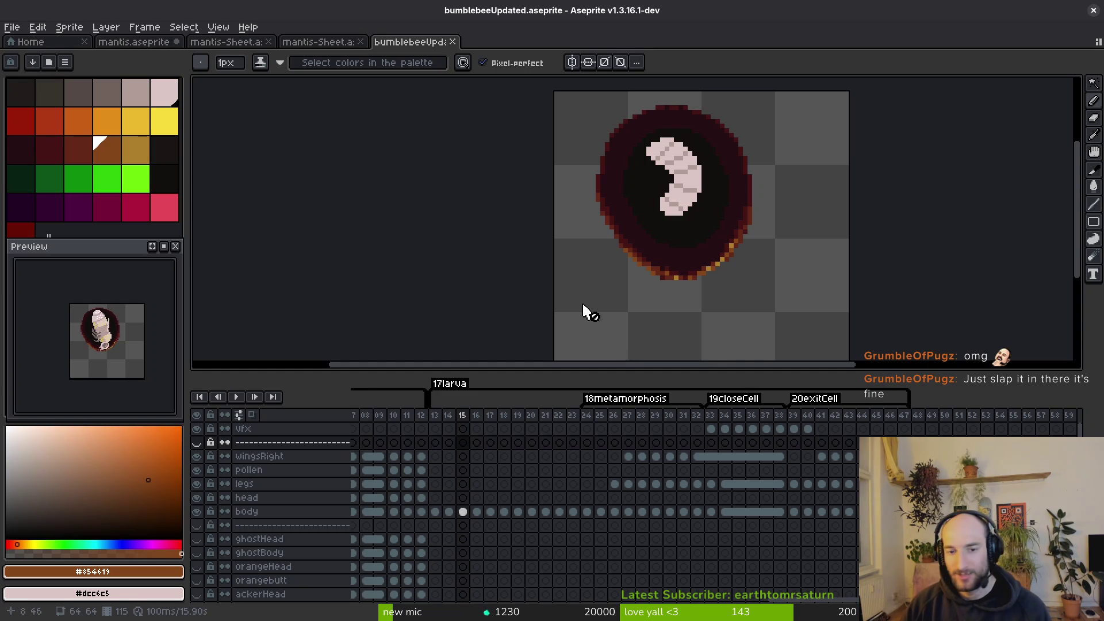
Open bumblebeeHiveNest.aseprite from the assets folder.
left_click(56, 49)
left_click(66, 79)
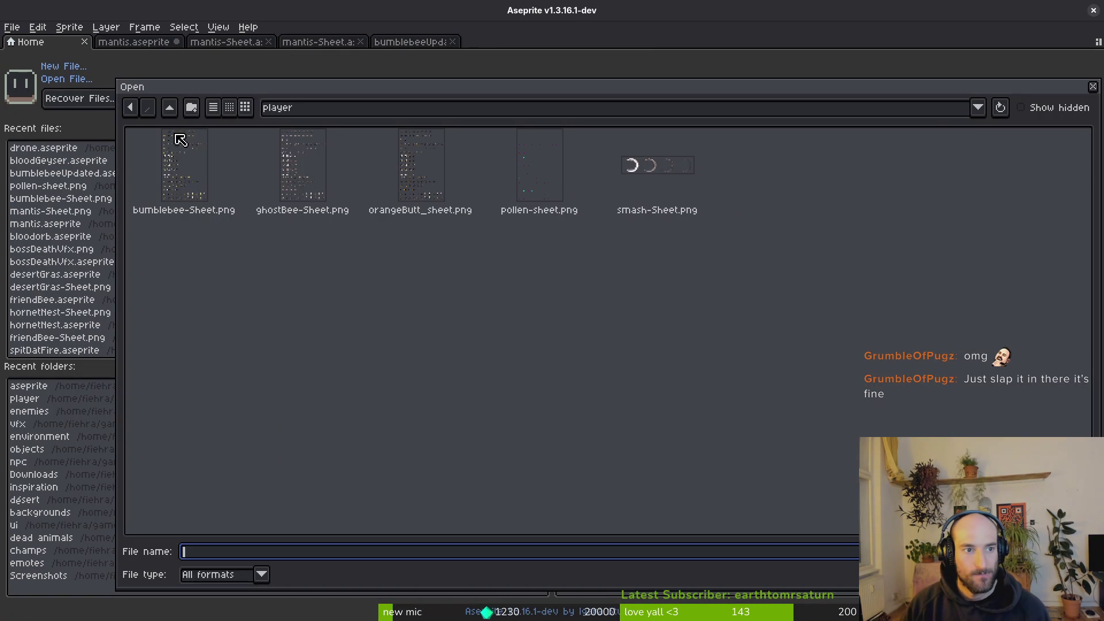
left_click(169, 107)
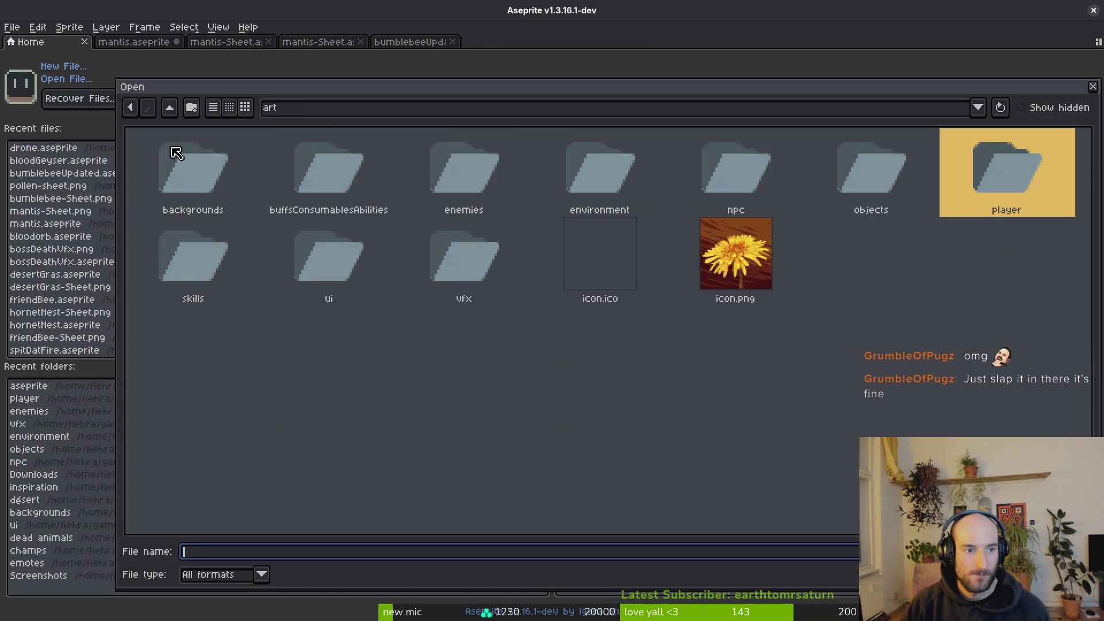
left_click(169, 107)
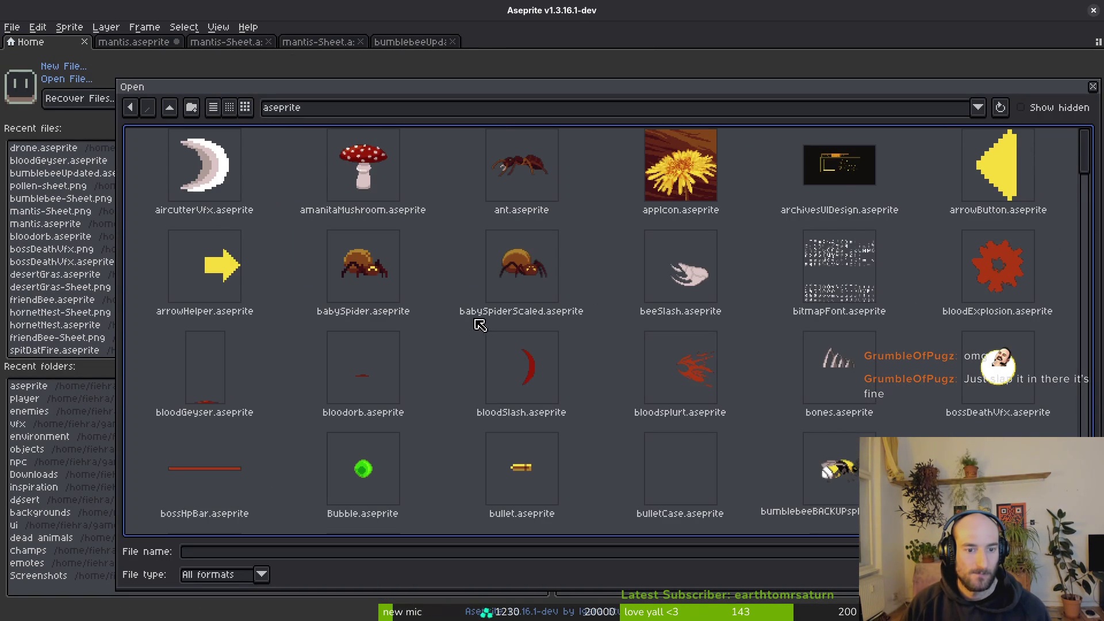
scroll(479, 326, "down", 3)
left_click(990, 269)
key("Return")
Lasso a cluster of hive pods on the cells layer, delete them, then undo to keep them selected.
scroll(584, 234, "up", 5)
scroll(586, 270, "down", 2)
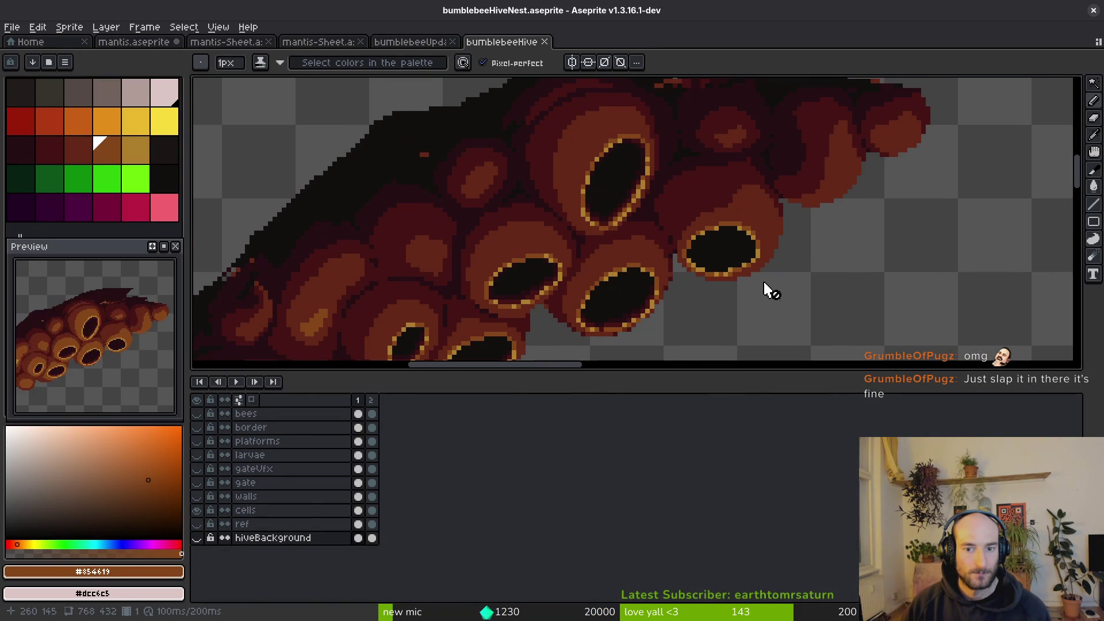
scroll(744, 303, "down", 1)
scroll(758, 264, "up", 2)
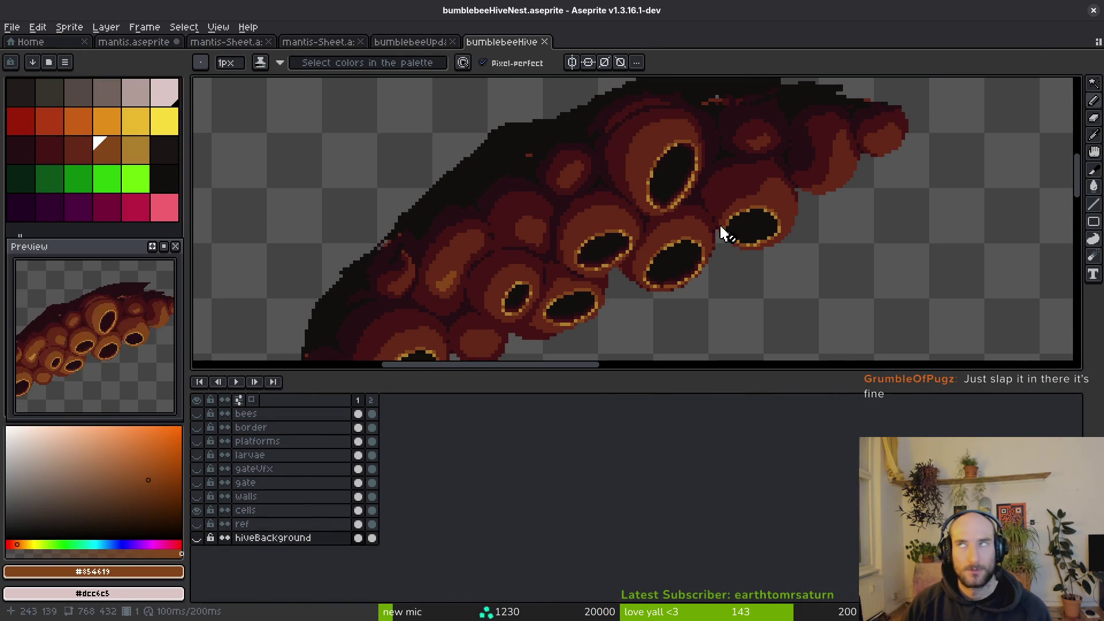
scroll(695, 204, "up", 1)
key("q")
mouse_move(713, 199)
left_mouse_down()
mouse_move(662, 159)
mouse_move(562, 197)
mouse_move(581, 280)
mouse_move(636, 271)
mouse_move(714, 200)
left_mouse_up()
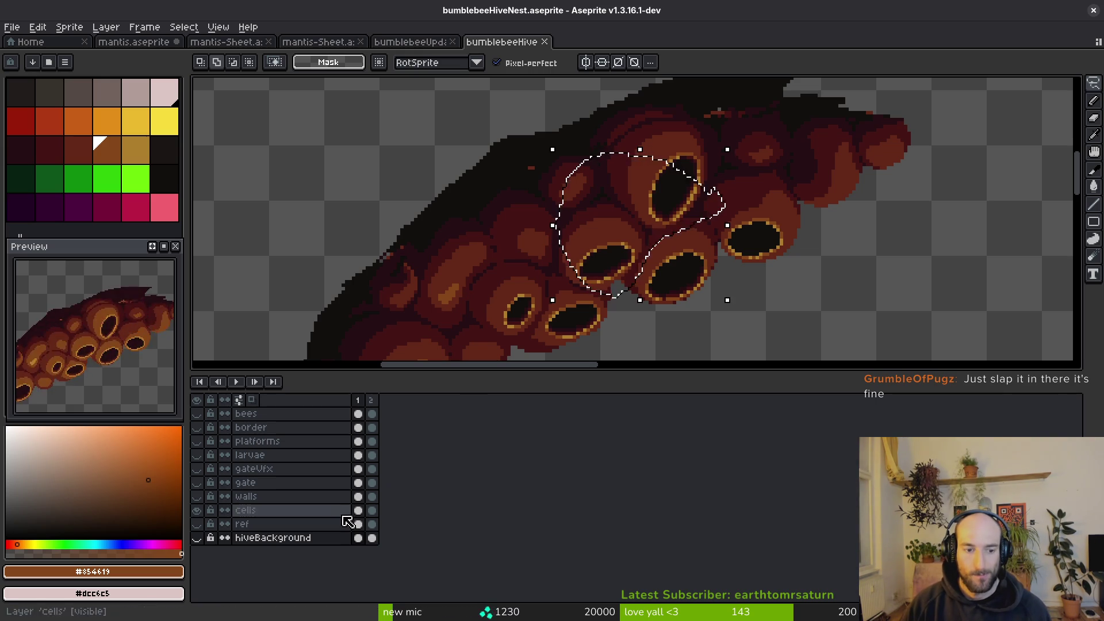
left_click(359, 512)
key("Delete")
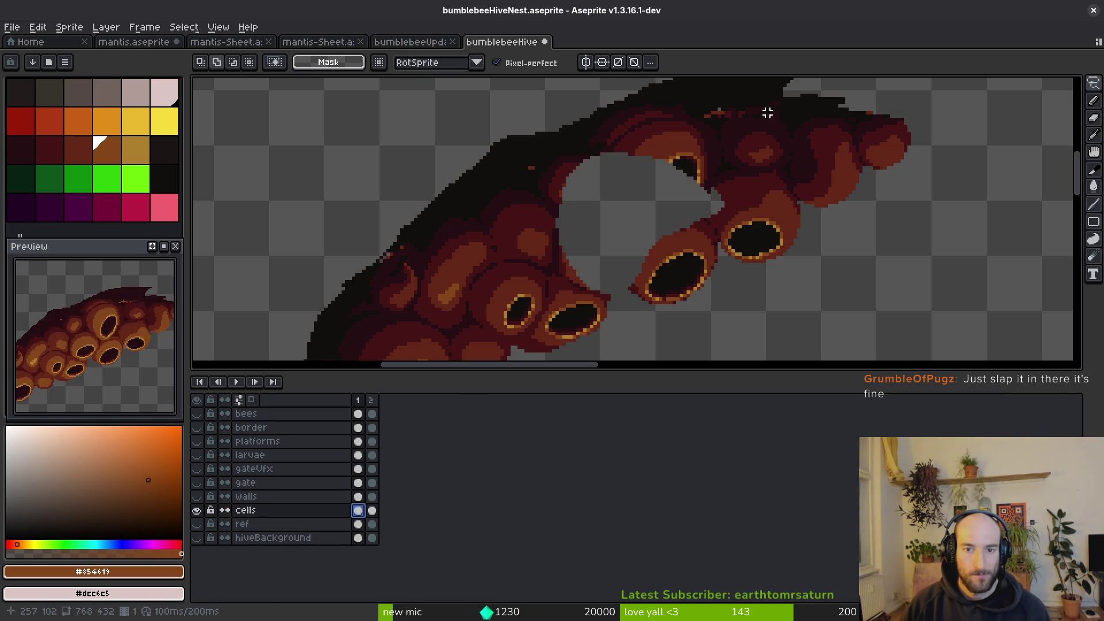
key("ctrl+z")
Switch to bumblebeeUpdated and step forward through its later frames.
left_click(410, 42)
key("i")
key("Right")
key("Right")
key("Right")
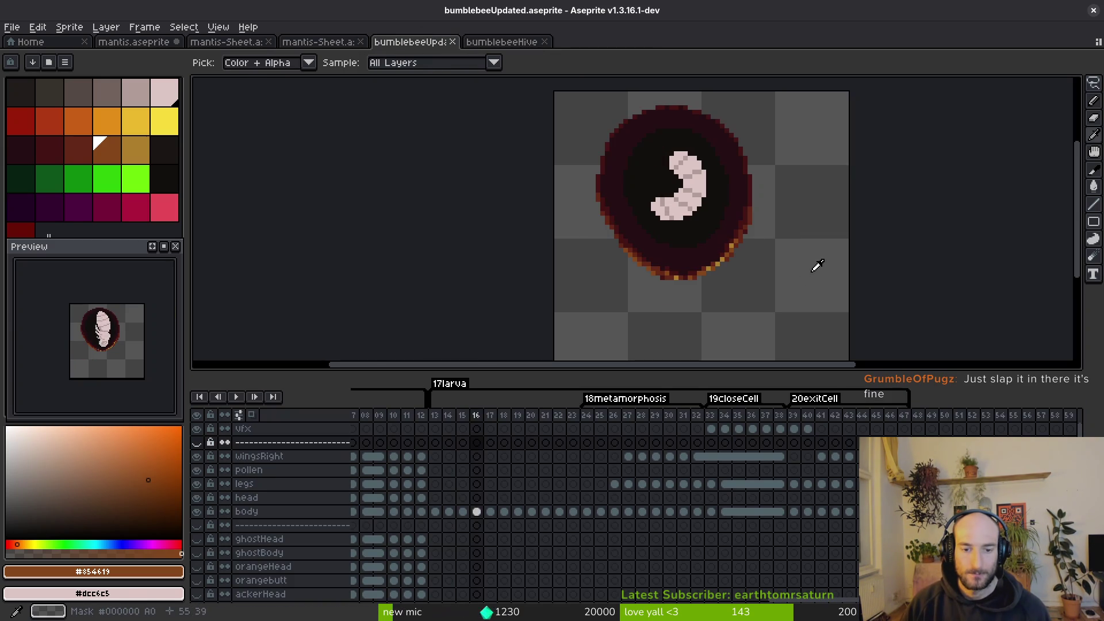
Step to frame 33, show the vfx layer, and play the cell-exit frames through frame 38.
key("Right")
key("Right")
key("Right")
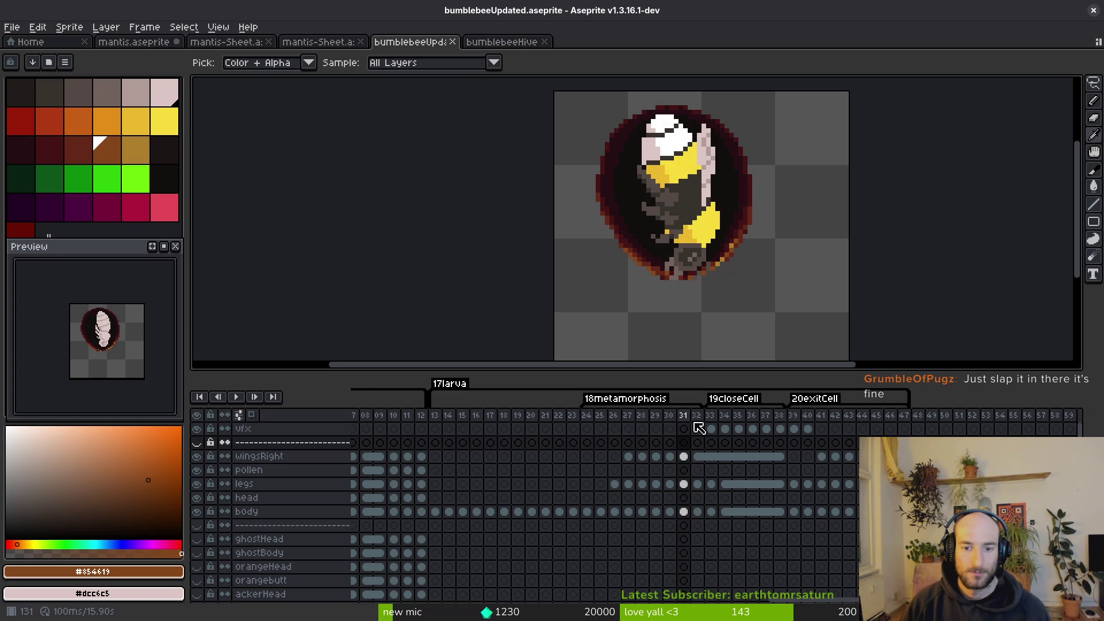
left_click(711, 430)
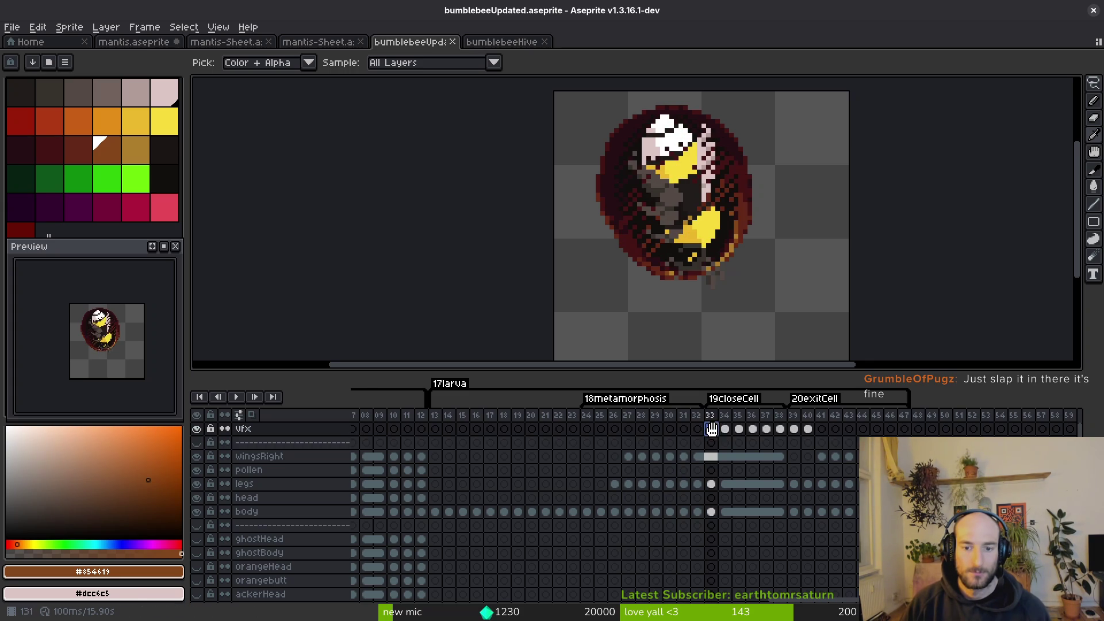
left_click(198, 430)
scroll(811, 285, "up", 2)
key("i")
key("Return")
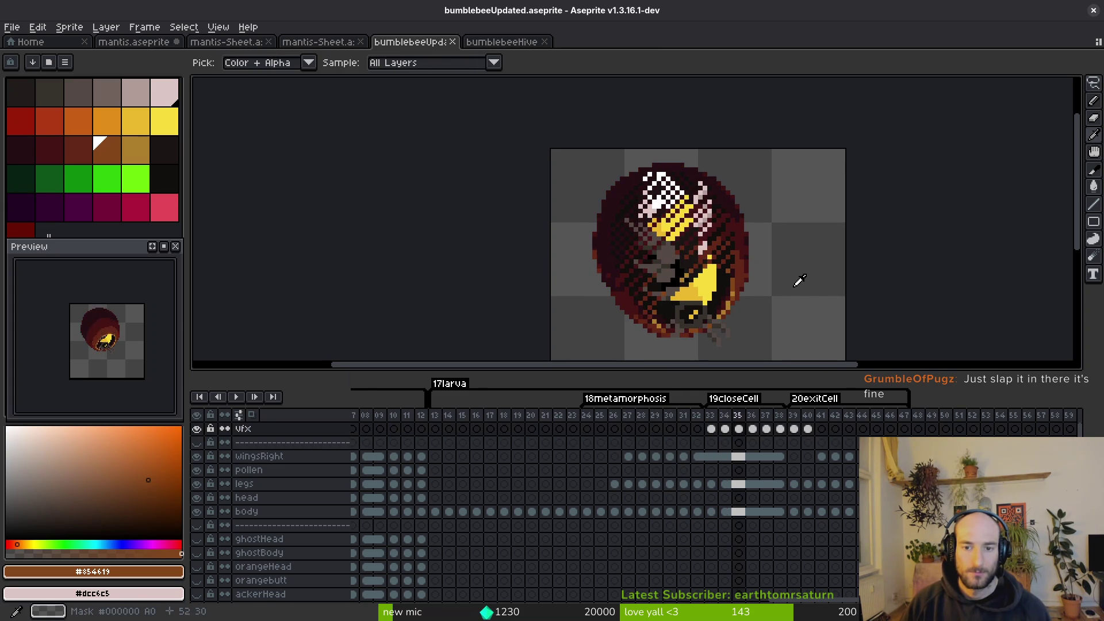
Paste the hive pods onto frame 38, shift them right and up, then cancel the paste.
key("v")
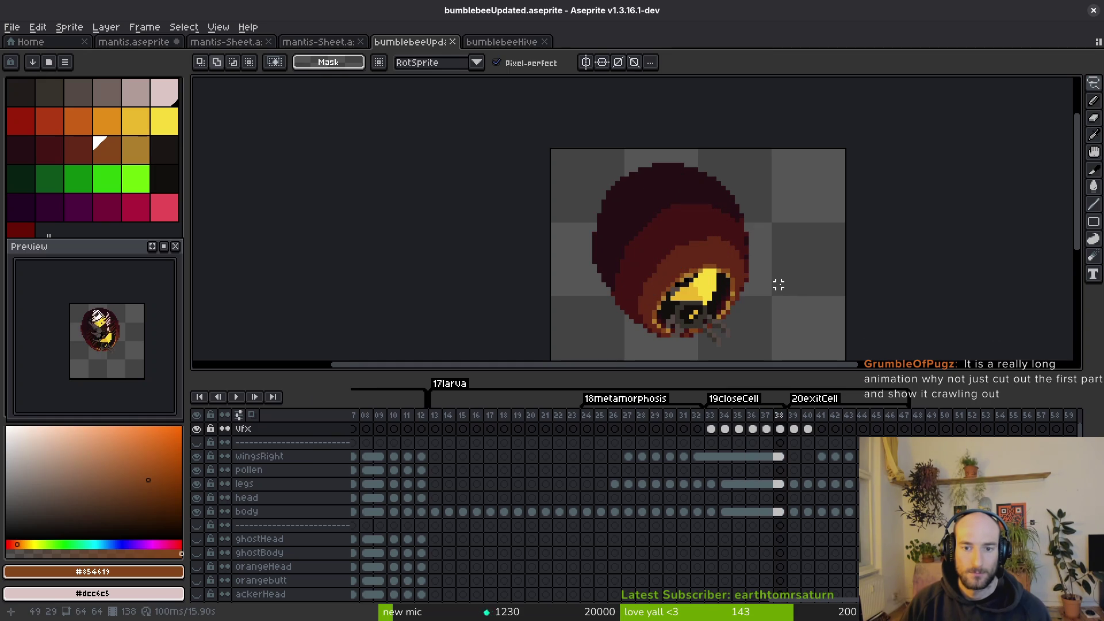
key("ctrl+v")
mouse_move(633, 203)
left_mouse_down()
mouse_move(697, 196)
mouse_move(715, 229)
mouse_move(680, 244)
mouse_move(713, 247)
mouse_move(614, 203)
mouse_move(571, 222)
mouse_move(654, 239)
mouse_move(616, 173)
mouse_move(681, 203)
mouse_move(713, 251)
mouse_move(695, 226)
left_mouse_up()
key("Escape")
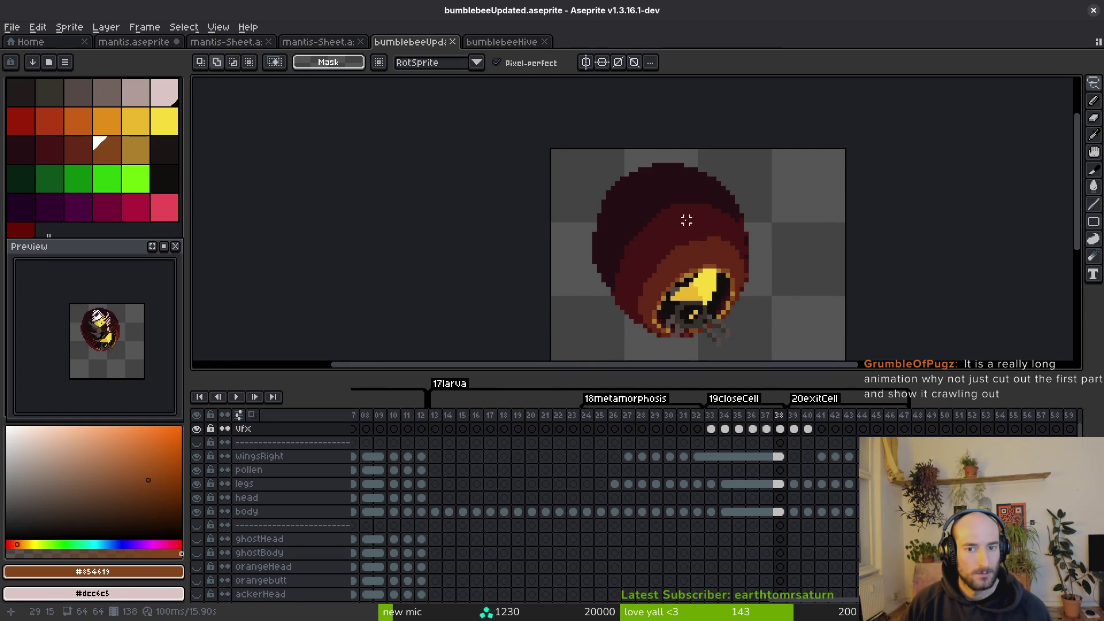
key("alt+Tab")
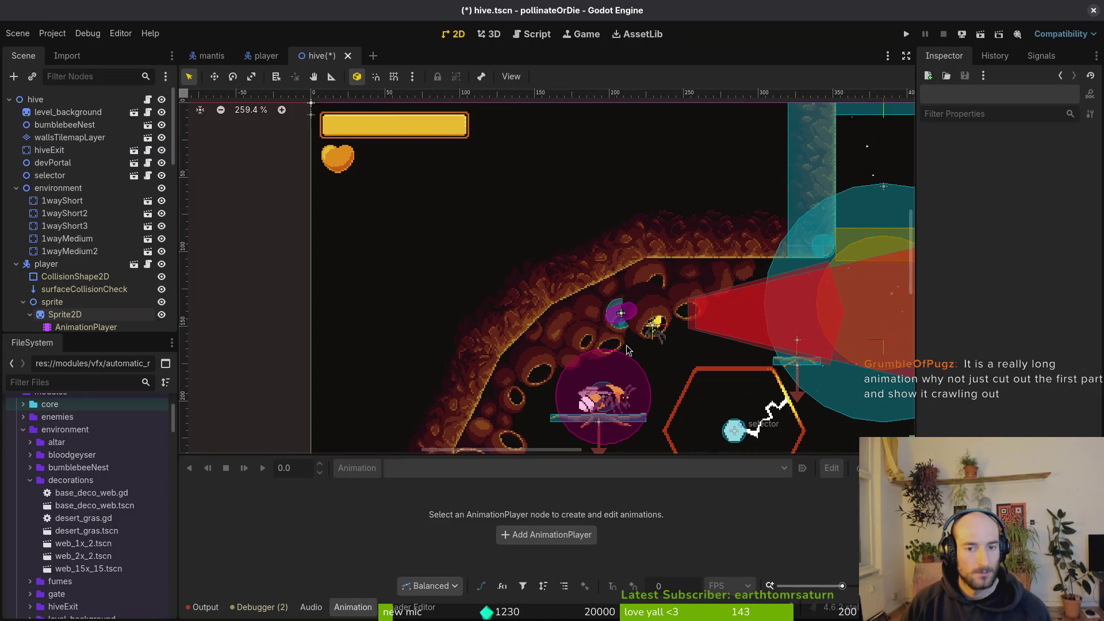
In bumblebeeHiveNest, lasso a larger area of hive cells, cut it, and undo.
key("alt+Tab")
left_click(494, 42)
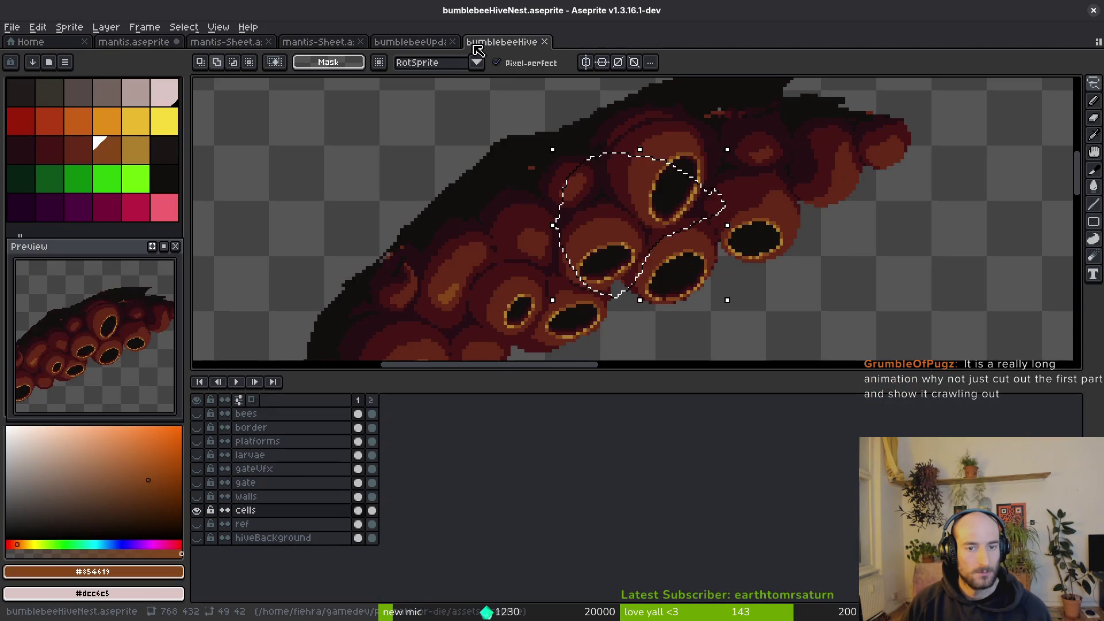
scroll(705, 254, "down", 2)
scroll(707, 248, "up", 3)
mouse_move(771, 152)
left_mouse_down()
mouse_move(593, 348)
mouse_move(624, 345)
mouse_move(783, 172)
mouse_move(777, 155)
left_mouse_up()
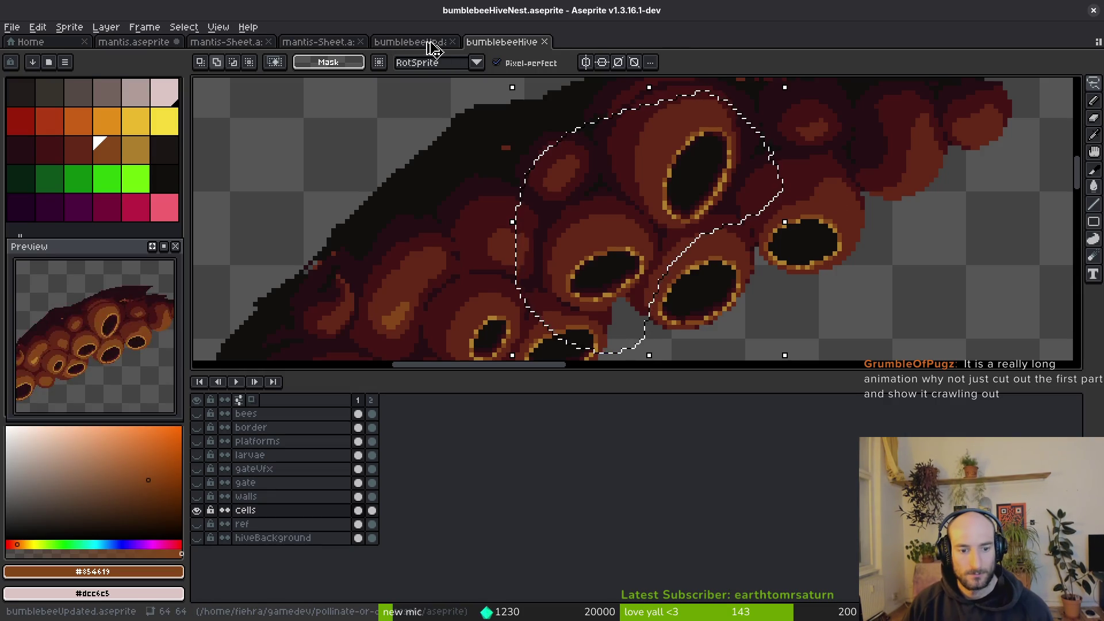
key("Delete")
key("w")
key("ctrl+z")
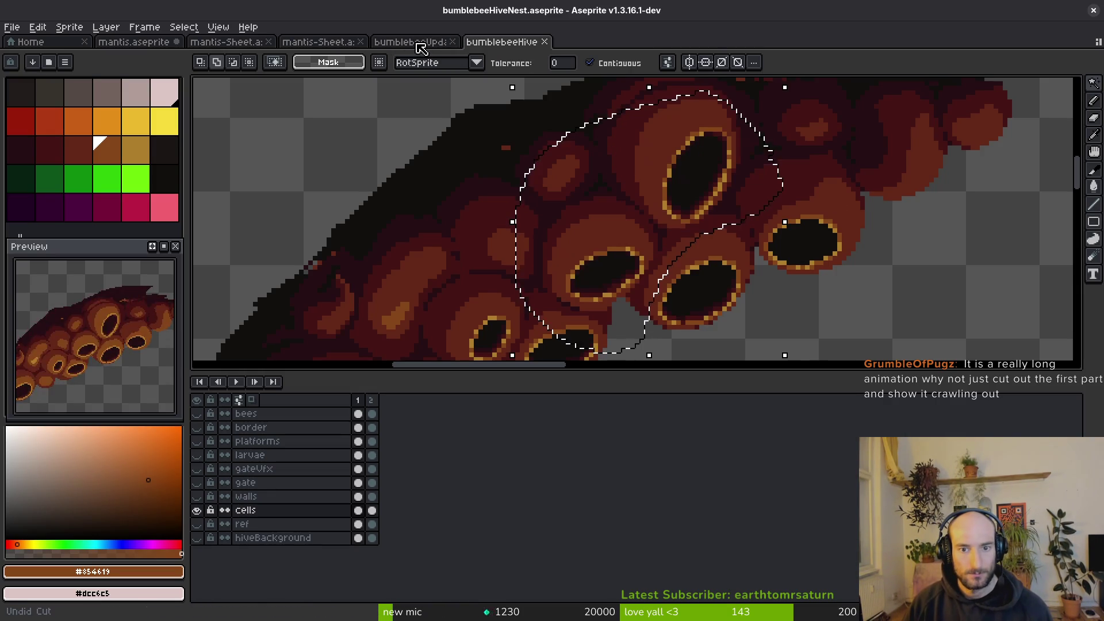
Paste the hive cutout onto the bee frame in bumblebeeUpdated and nudge it one pixel right.
left_click(420, 45)
key("ctrl+v")
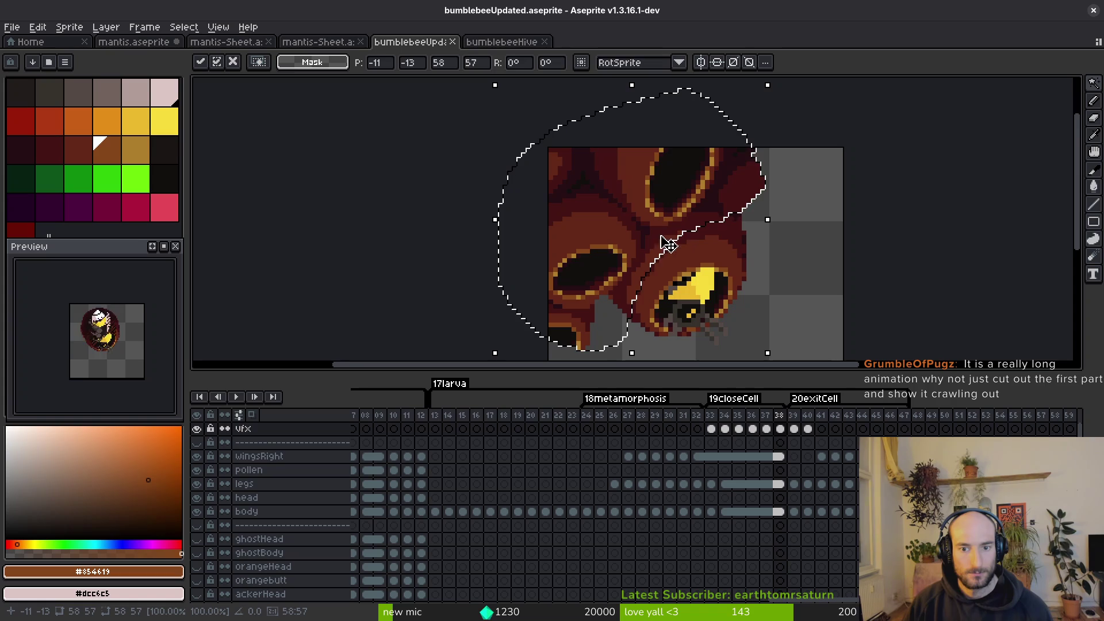
key("Right")
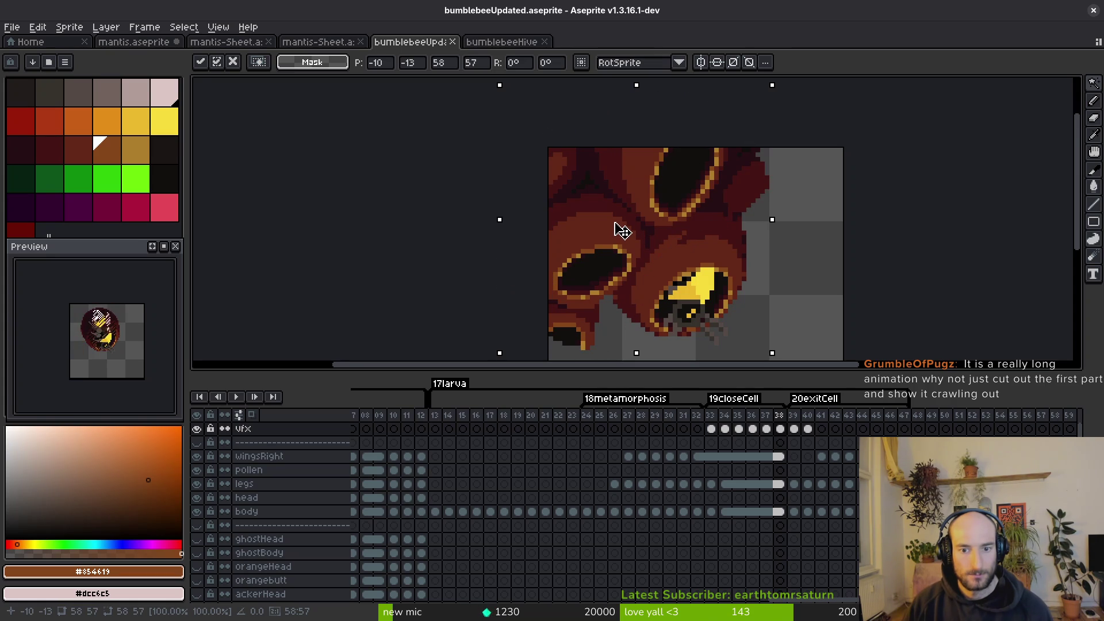
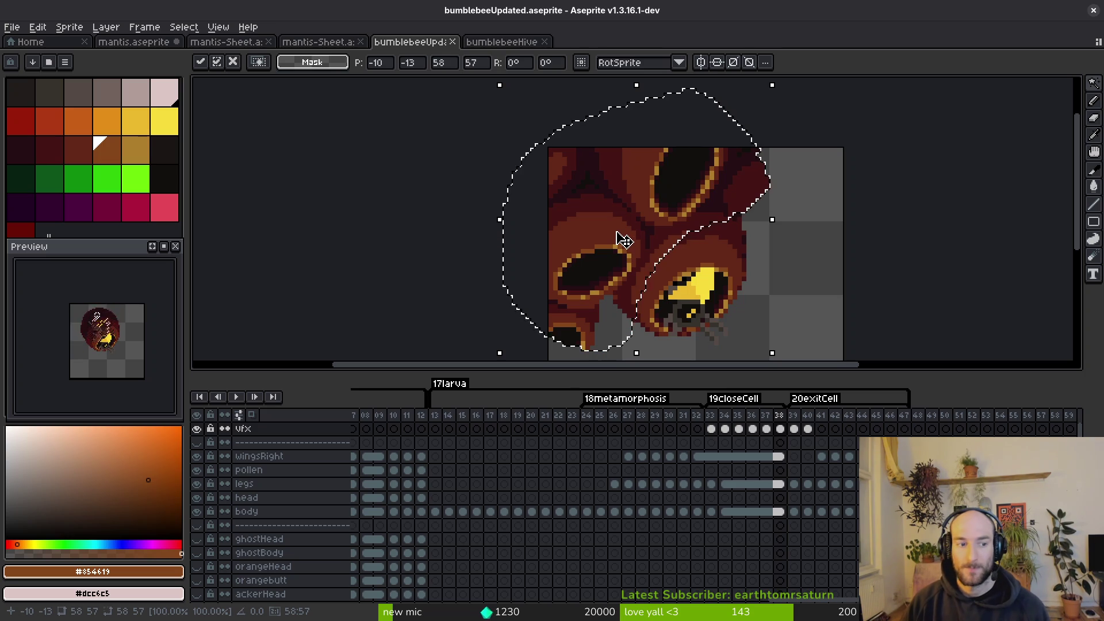
Commit the pasted hive-cell transform around the bee on frame 38.
scroll(666, 240, "up", 1)
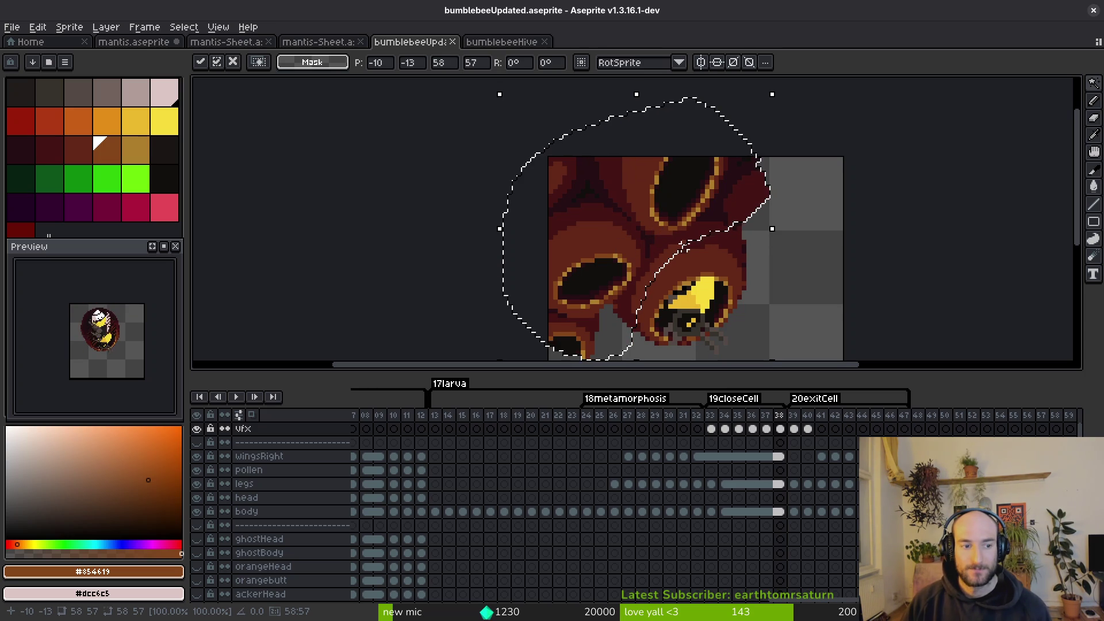
scroll(694, 224, "up", 1)
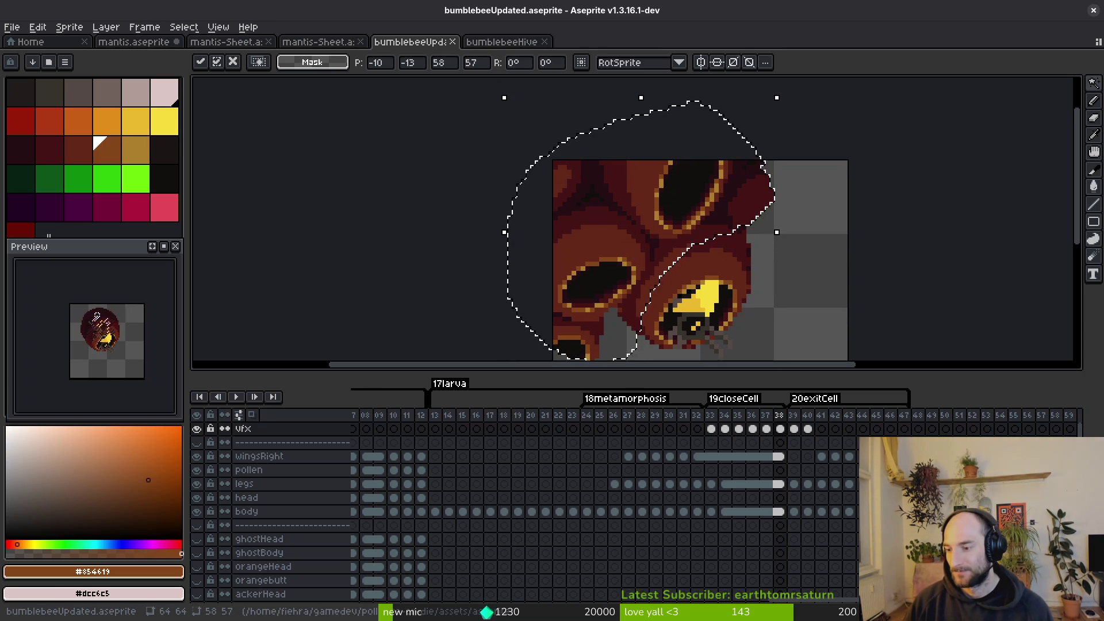
right_click(502, 278)
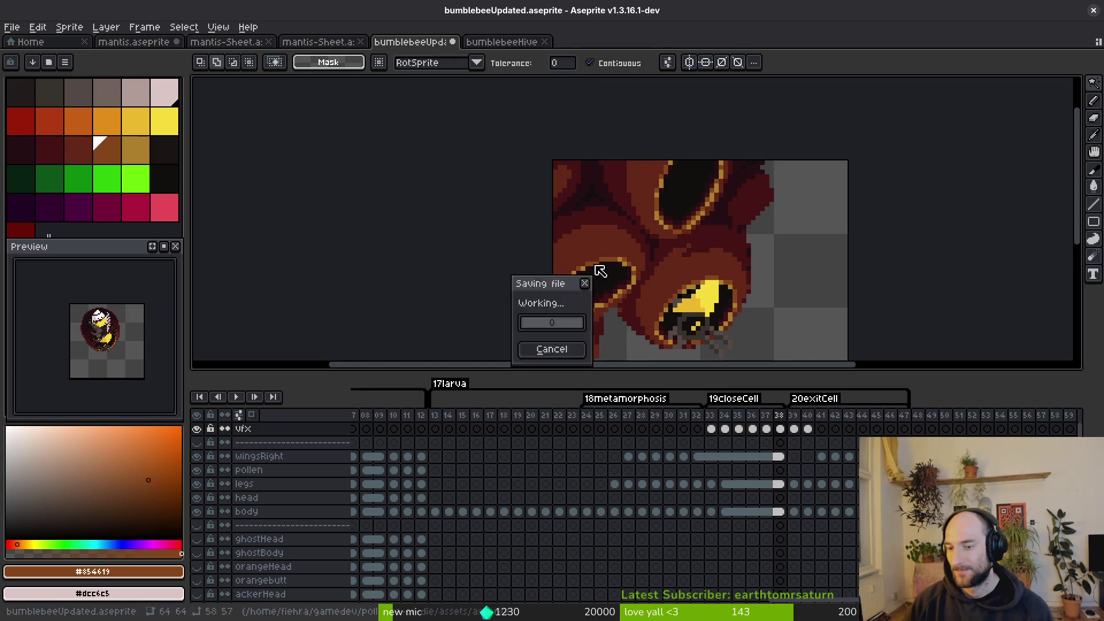
key("Escape")
key("alt+Tab")
key("alt+Tab")
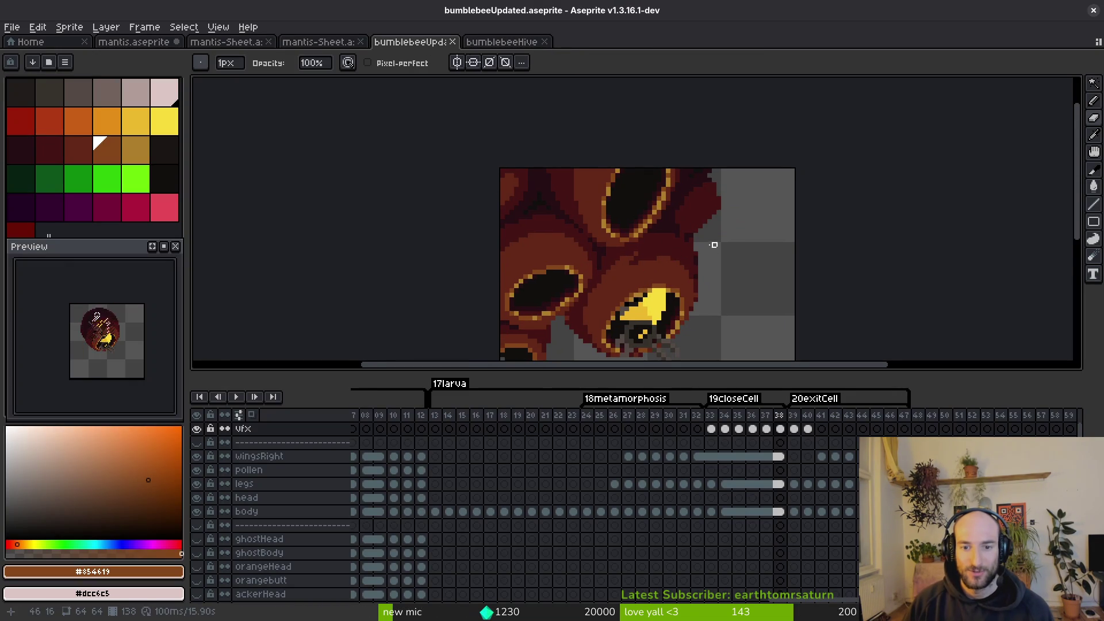
Pick the dark red #431414 for the pencil and save bumblebeeUpdated.aseprite.
left_click(661, 233, "alt")
key("b")
scroll(660, 236, "up", 3)
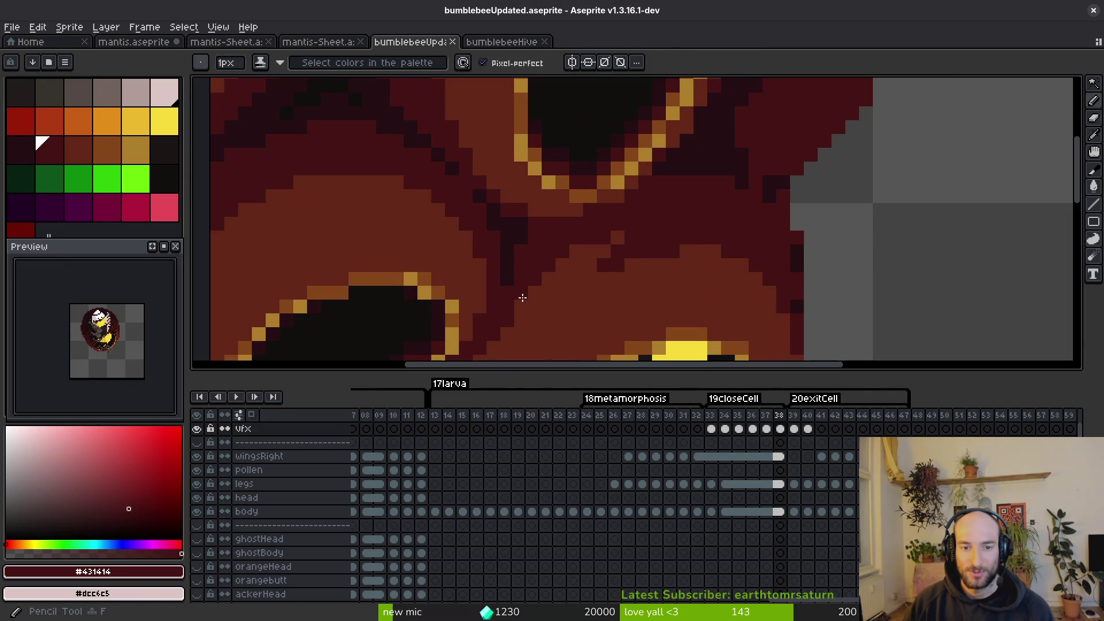
scroll(580, 254, "down", 4)
key("ctrl+s")
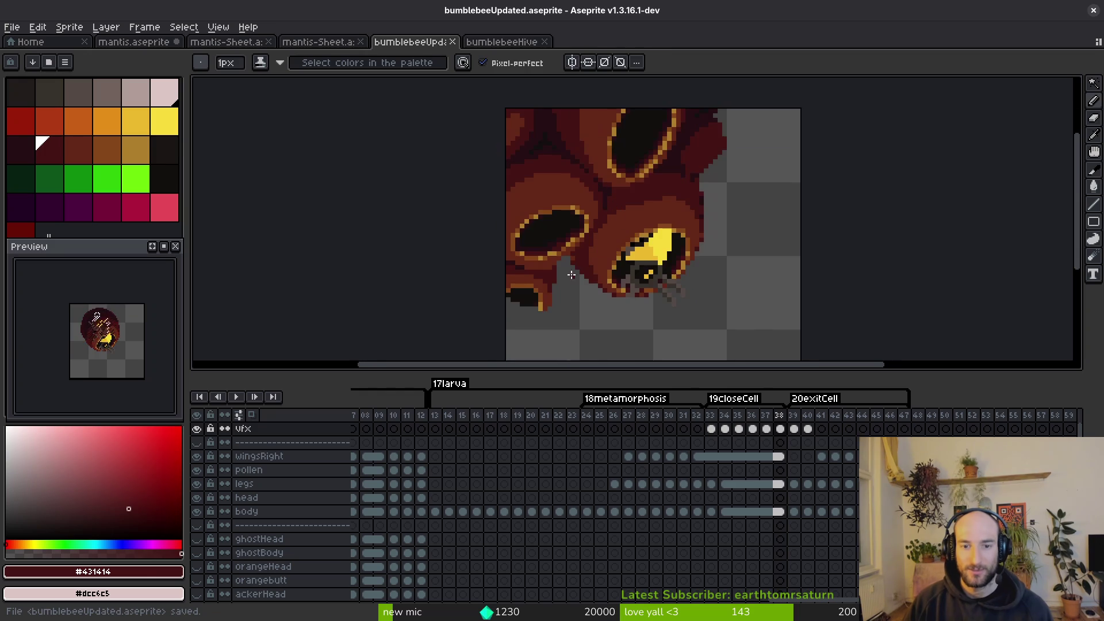
Switch to the eraser and advance to frame 39.
key("e")
scroll(567, 272, "up", 2)
scroll(566, 273, "down", 2)
scroll(575, 277, "up", 1)
scroll(575, 277, "down", 1)
scroll(570, 281, "up", 7)
key("Right")
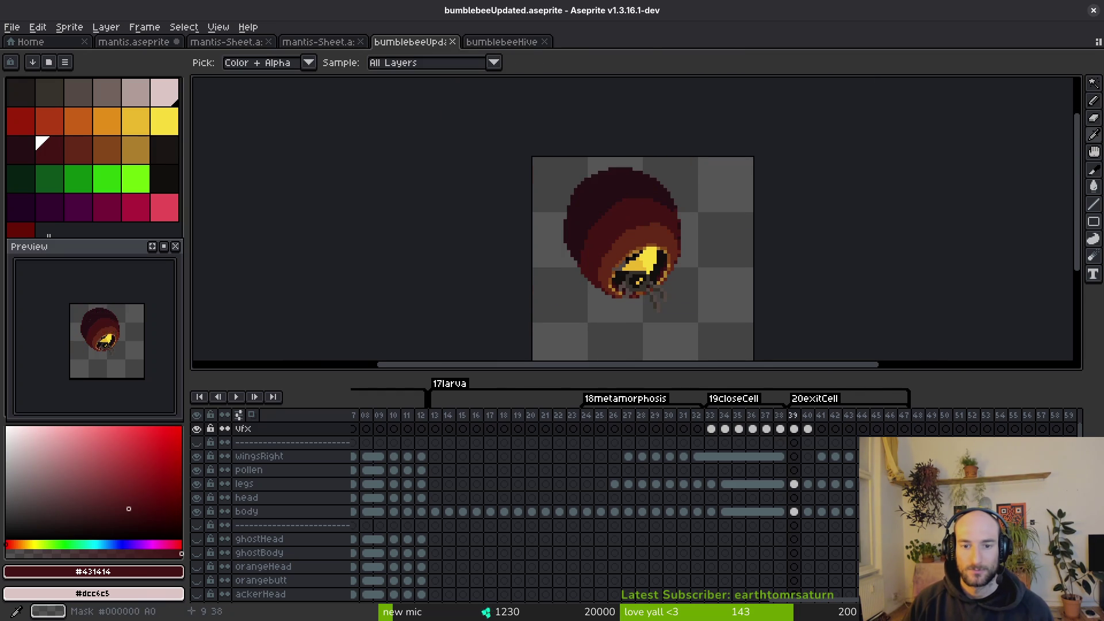
Back on frame 38, erase the stray orange mark left of the bee's body.
key("Left")
key("shift+w")
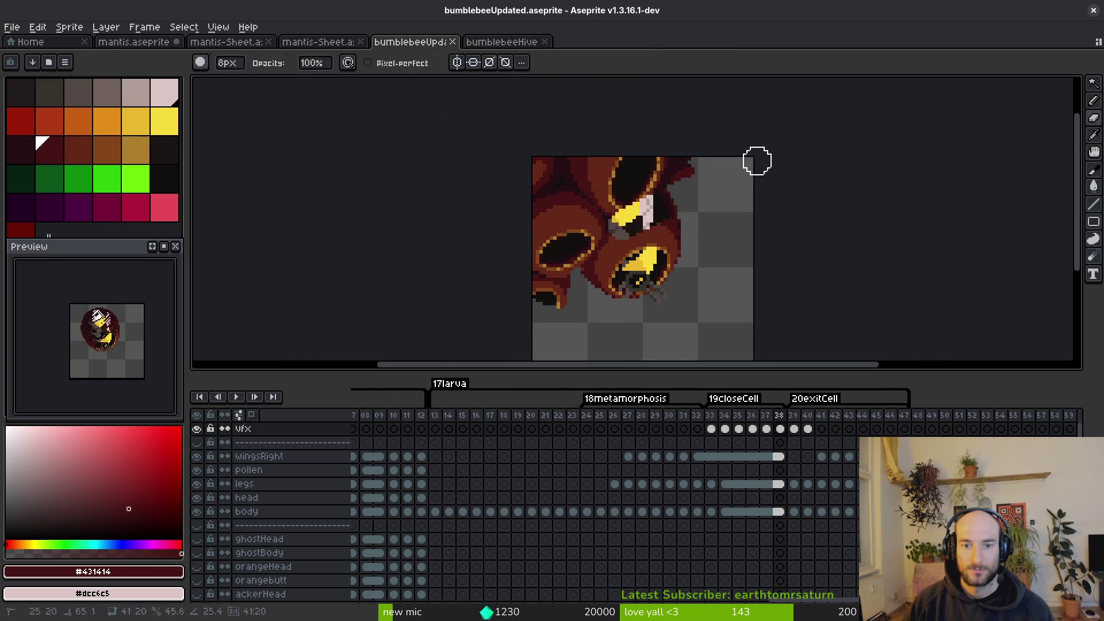
key("b")
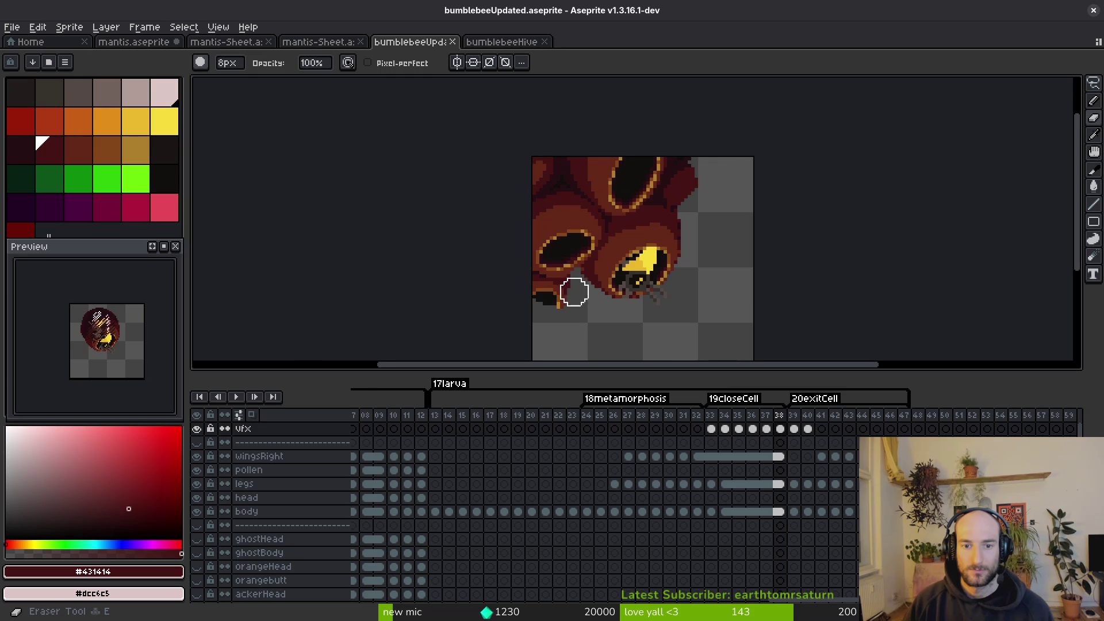
scroll(577, 289, "up", 1)
left_click_drag(568, 327, 547, 278)
scroll(762, 241, "up", 1)
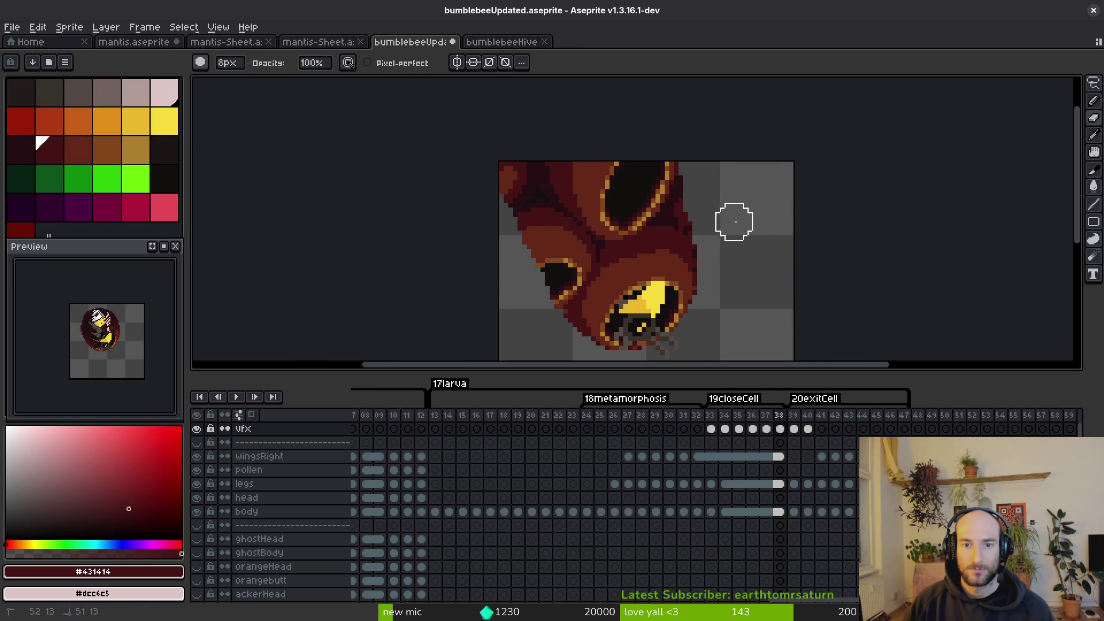
Flip between frames 37 and 38 to compare the cleanup.
key("comma")
key("alt")
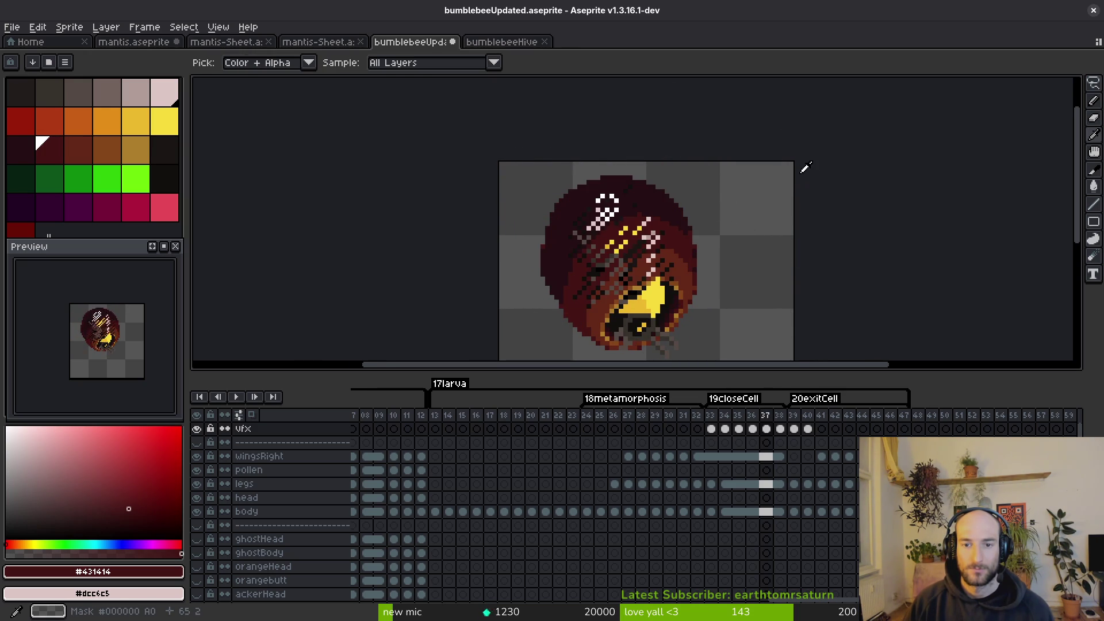
key("period")
key("comma")
key("period")
key("alt")
key("comma")
key("period")
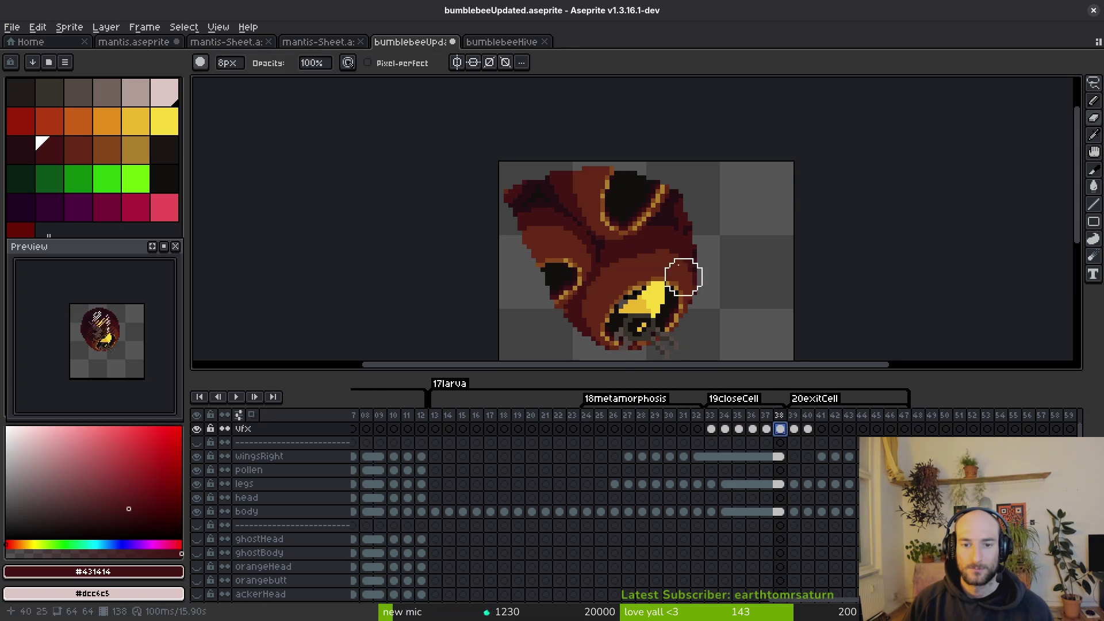
Lasso-select the hive cells over the bee on frame 38.
key("q")
mouse_move(758, 178)
left_mouse_down()
mouse_move(499, 184)
mouse_move(575, 245)
left_mouse_up()
scroll(680, 159, "up", 5)
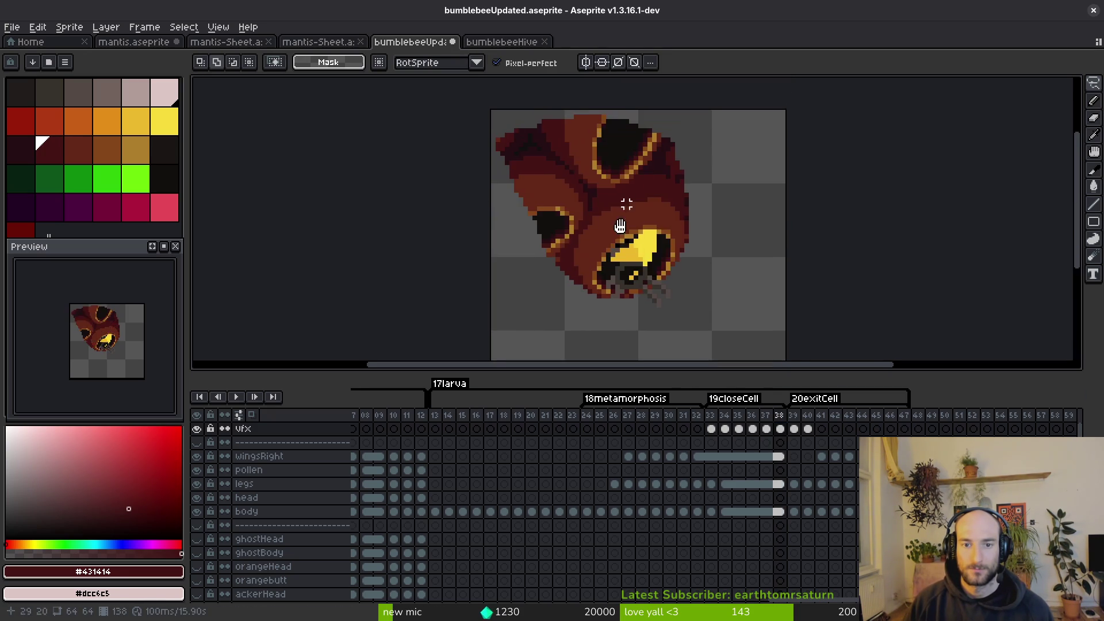
mouse_move(688, 223)
left_mouse_down()
mouse_move(693, 173)
mouse_move(645, 259)
mouse_move(754, 199)
left_mouse_up()
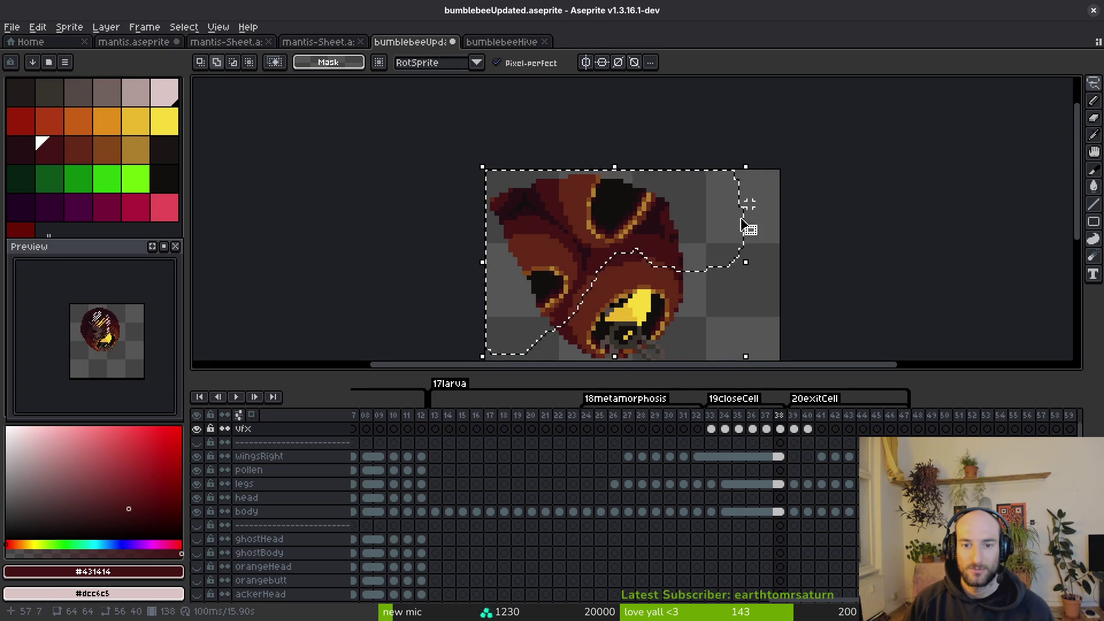
scroll(690, 208, "up", 1)
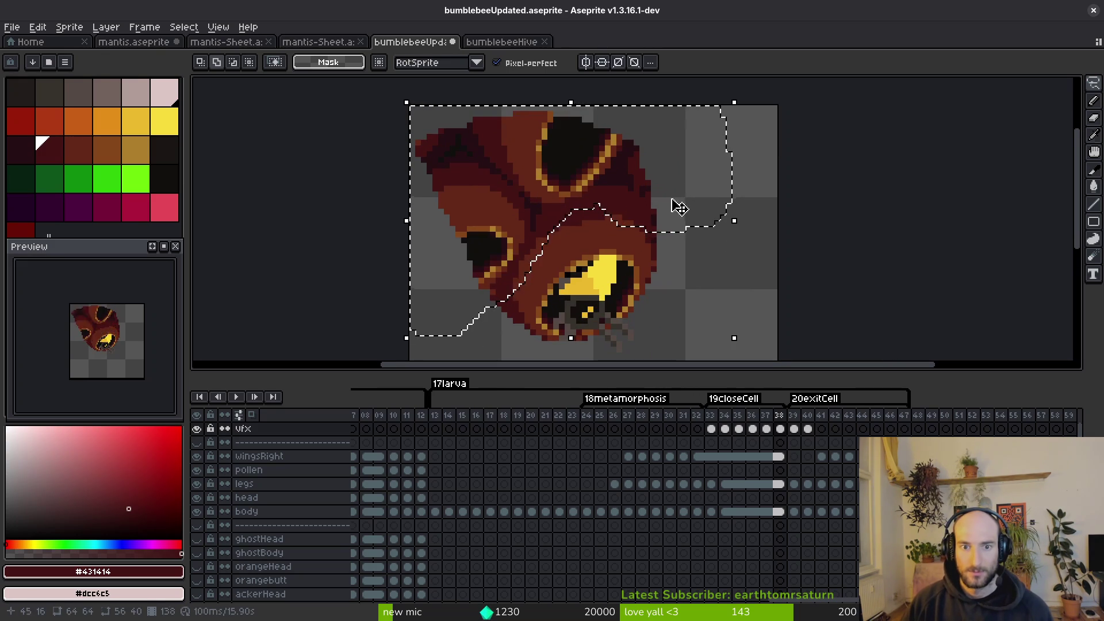
Step through frames 39–41, try the hive cells on frame 41, then undo.
key("Right")
key("Left")
key("Right")
key("Right")
key("Right")
key("Left")
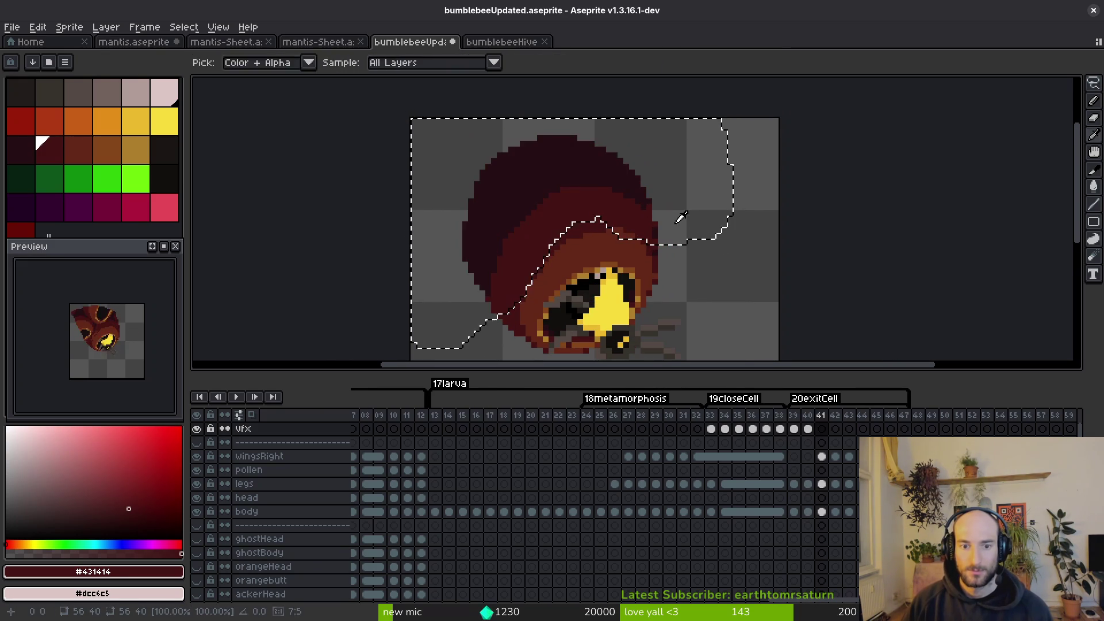
key("ctrl+t")
key("Right")
key("ctrl+z")
key("Left")
scroll(659, 253, "down", 2)
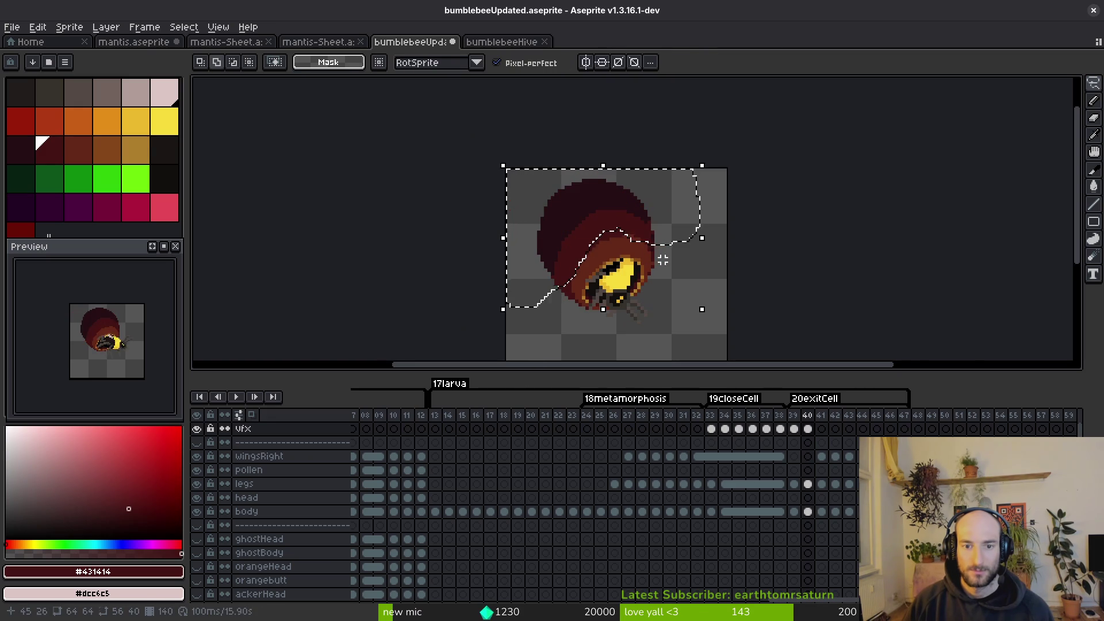
Discard the floating paste, deselect, return to frame 38, and preview the hive in Godot.
key("Left")
key("i")
key("ctrl+z")
key("ctrl+d")
key("Left")
key("ctrl+z")
key("m")
key("alt+Tab")
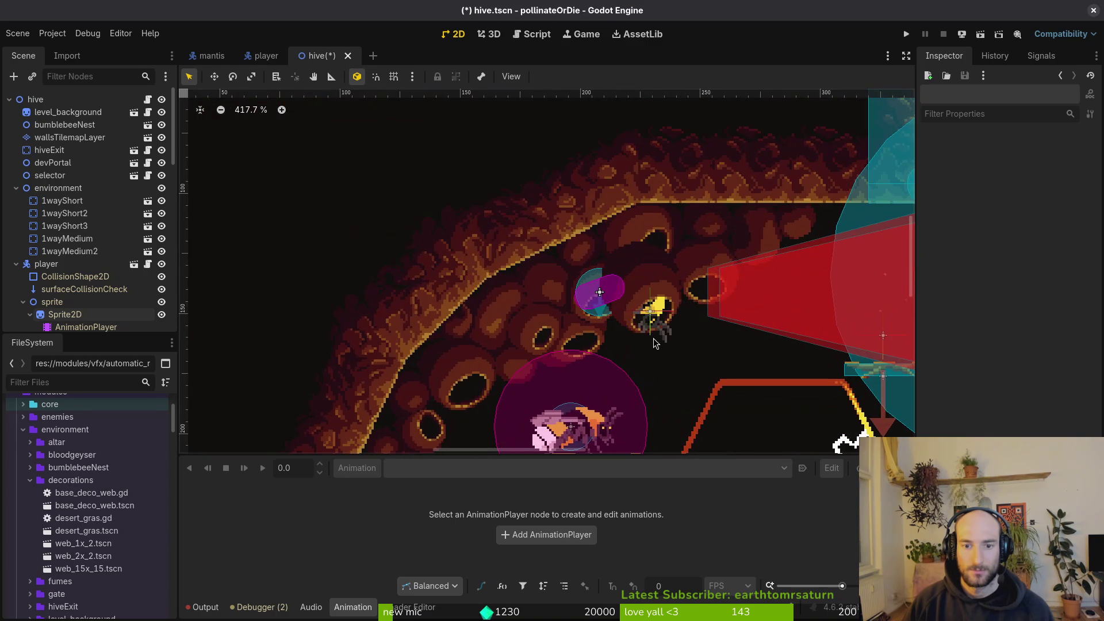
key("alt+Tab")
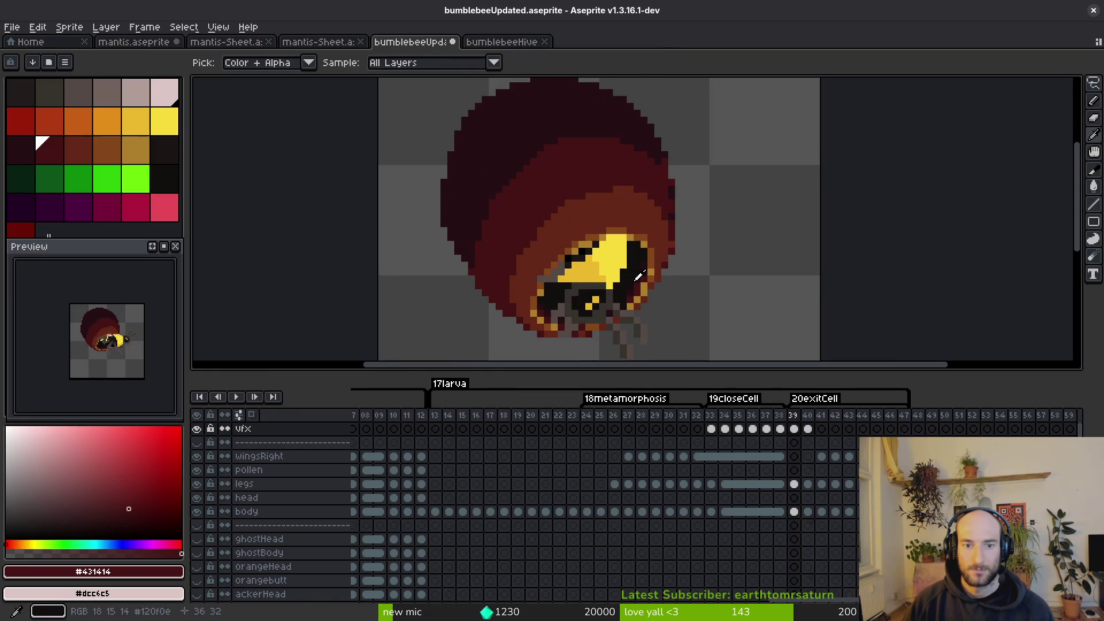
Undo the erasing and selection on frame 38 back to the plain round body.
key("Left")
key("Right")
key("ctrl+z")
key("q")
key("ctrl+z")
key("ctrl+z")
key("ctrl+z")
key("ctrl+z")
key("ctrl+z")
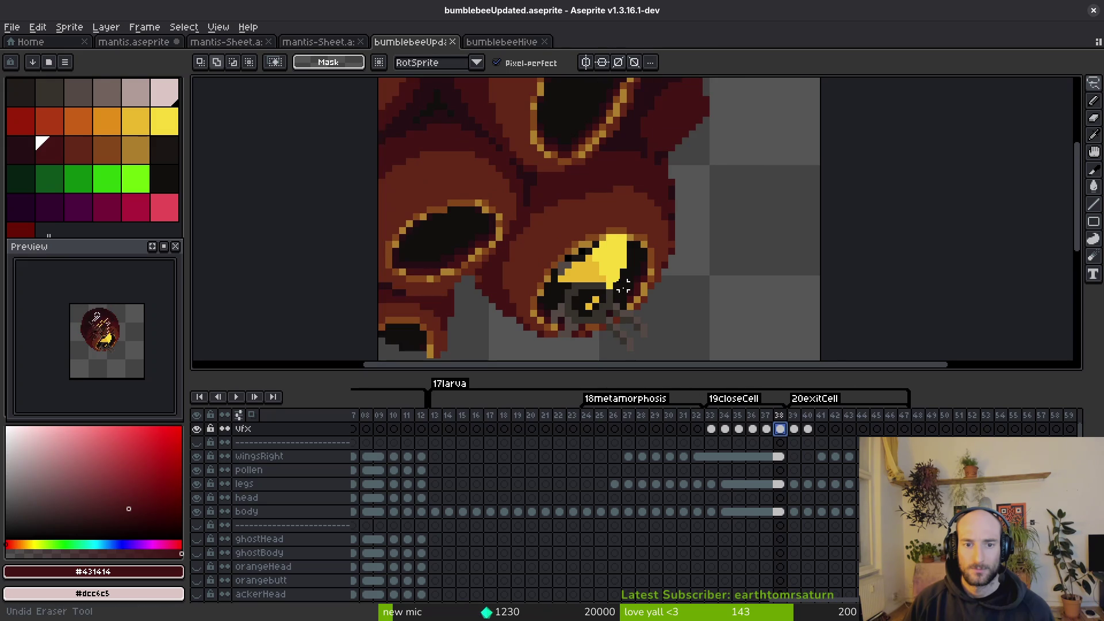
key("ctrl+z")
key("ctrl+z")
key("alt")
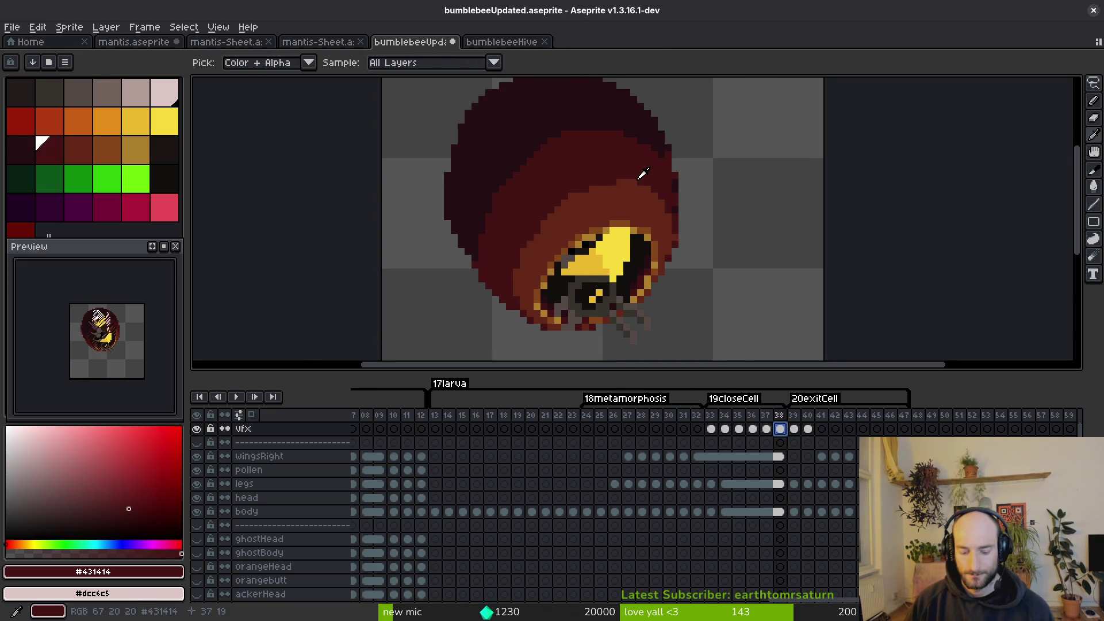
Paste the second saved hive-cells image from clipboard history and position it over the bee.
key("ctrl+shift+v")
key("Down")
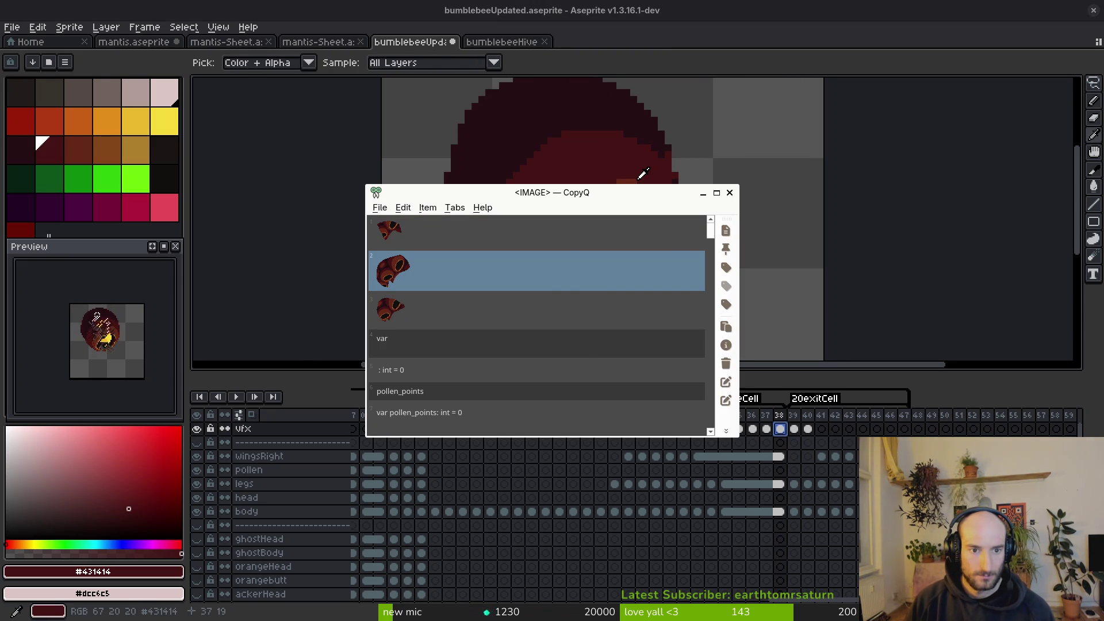
key("Return")
scroll(637, 179, "up", 2)
mouse_move(636, 284)
left_mouse_down()
mouse_move(456, 141)
mouse_move(474, 146)
left_mouse_up()
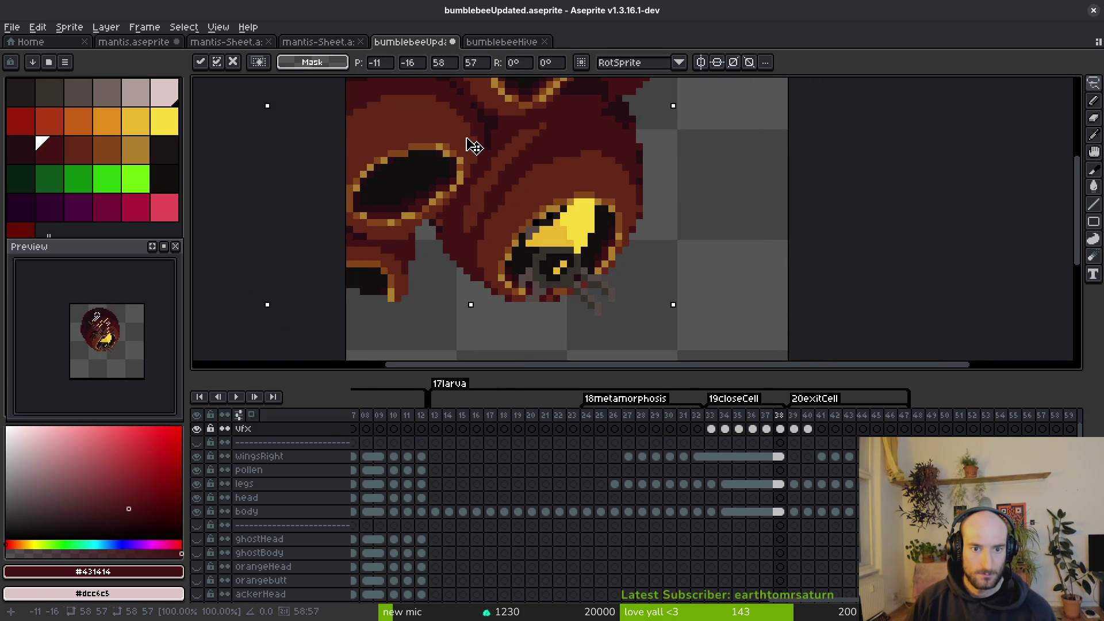
left_click_drag(473, 144, 488, 131)
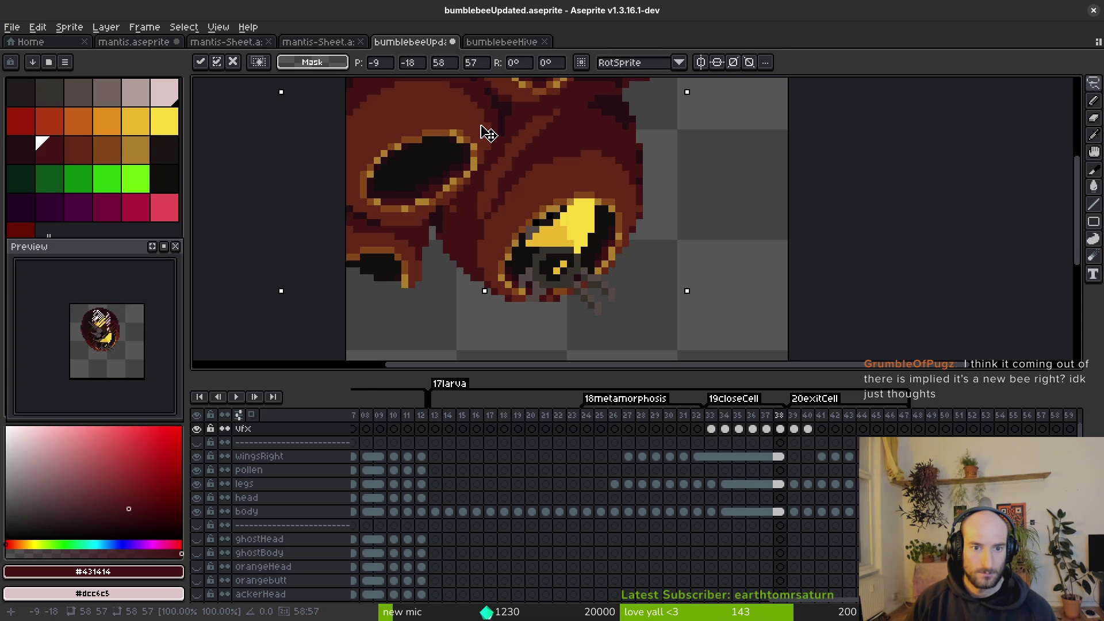
mouse_move(480, 130)
left_mouse_down()
mouse_move(419, 209)
mouse_move(457, 155)
left_mouse_up()
Nudge the hive cells left, cancel the placement, and go to mantis-Sheet.aseprite.
scroll(463, 159, "down", 3)
scroll(471, 173, "up", 3)
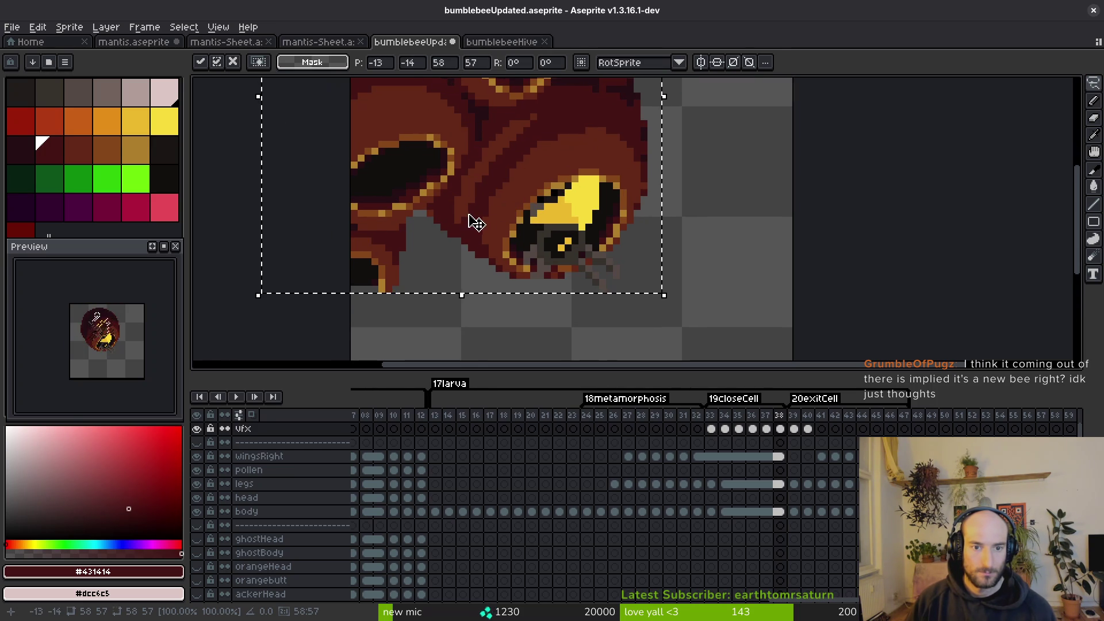
scroll(464, 186, "down", 3)
scroll(464, 185, "up", 3)
left_click_drag(461, 203, 439, 197)
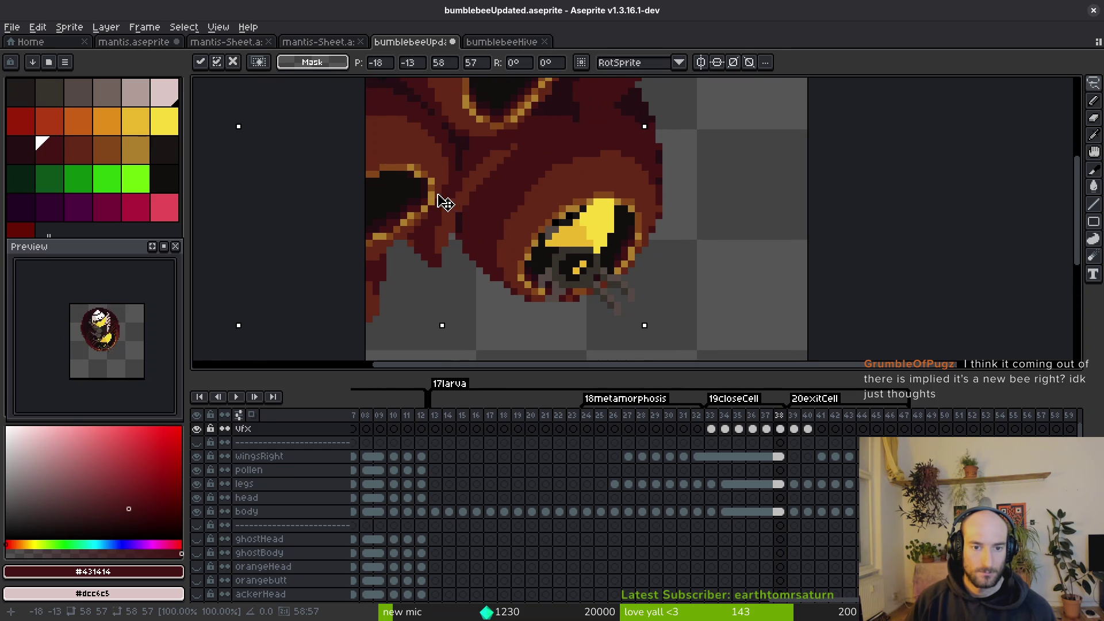
key("Escape")
left_click(331, 39)
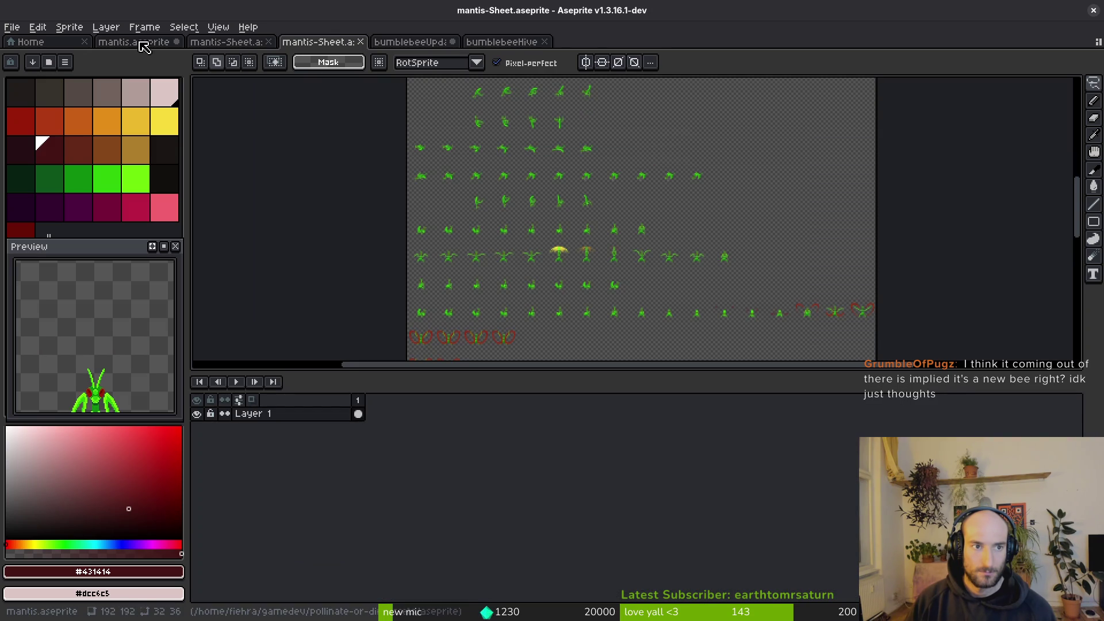
Adjust the selection around the hive cells and cut them.
left_click(158, 44)
left_click(501, 42)
scroll(754, 305, "up", 5)
mouse_move(627, 274)
left_mouse_down()
mouse_move(604, 276)
mouse_move(604, 309)
left_mouse_up()
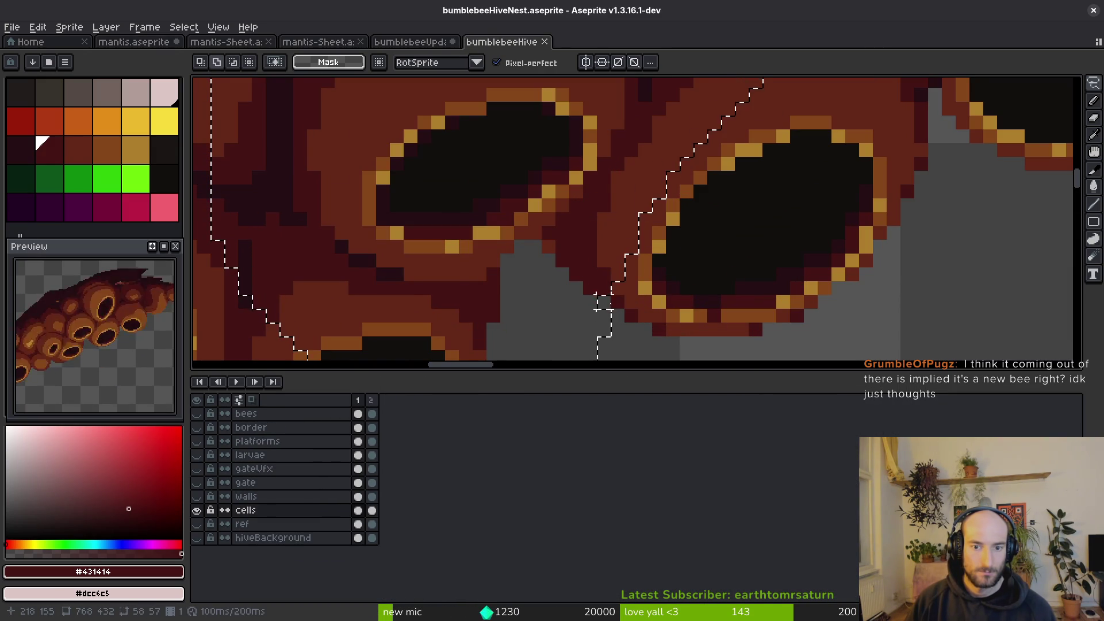
scroll(604, 288, "down", 4)
key("ctrl+x")
Paste the hive cells into the bee sprite, over the larva, and commit them.
key("ctrl+z")
key("ctrl+shift+Tab")
key("ctrl+v")
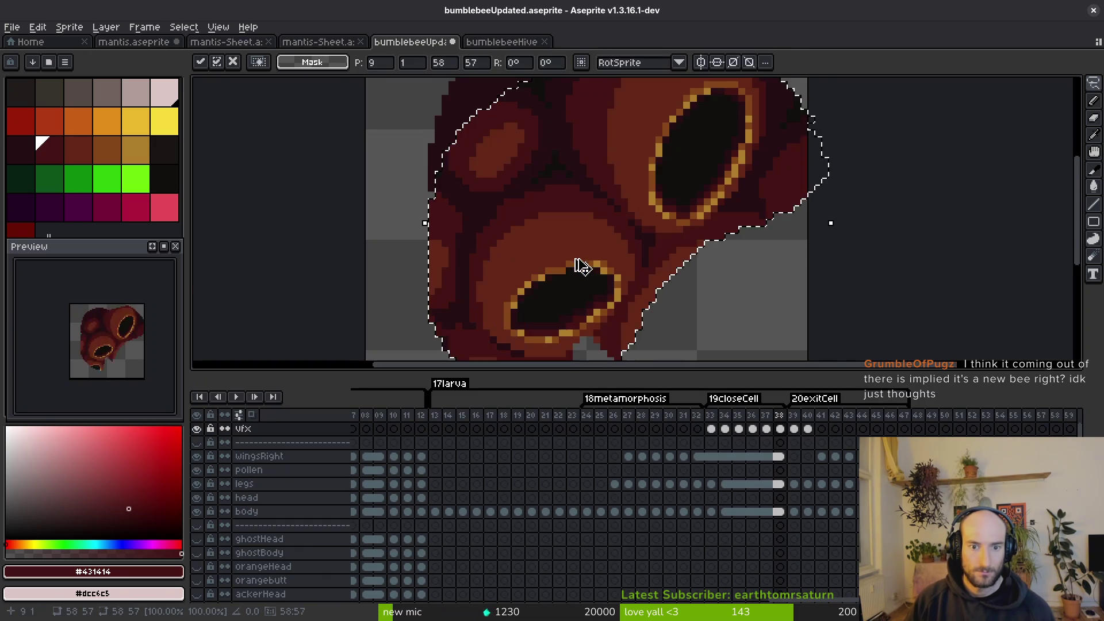
mouse_move(598, 273)
left_mouse_down()
mouse_move(555, 178)
mouse_move(532, 180)
mouse_move(544, 228)
left_mouse_up()
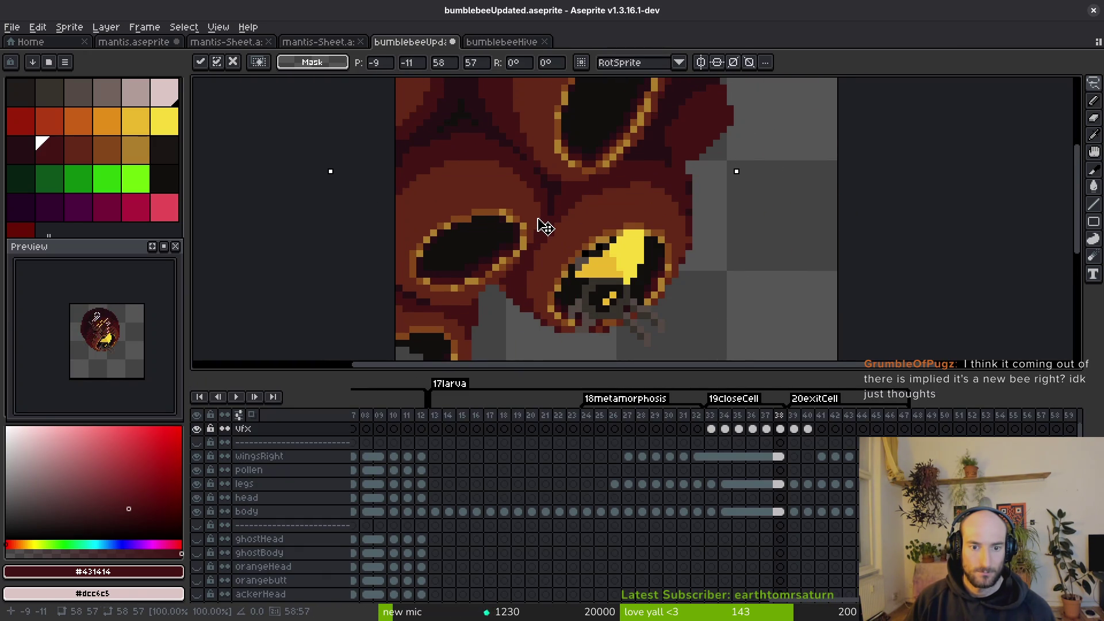
key("Return")
key("ctrl+d")
Erase stray hive pixels along the left edge and top-left corner with the 8px eraser.
key("e")
scroll(545, 227, "down", 3)
scroll(564, 259, "up", 2)
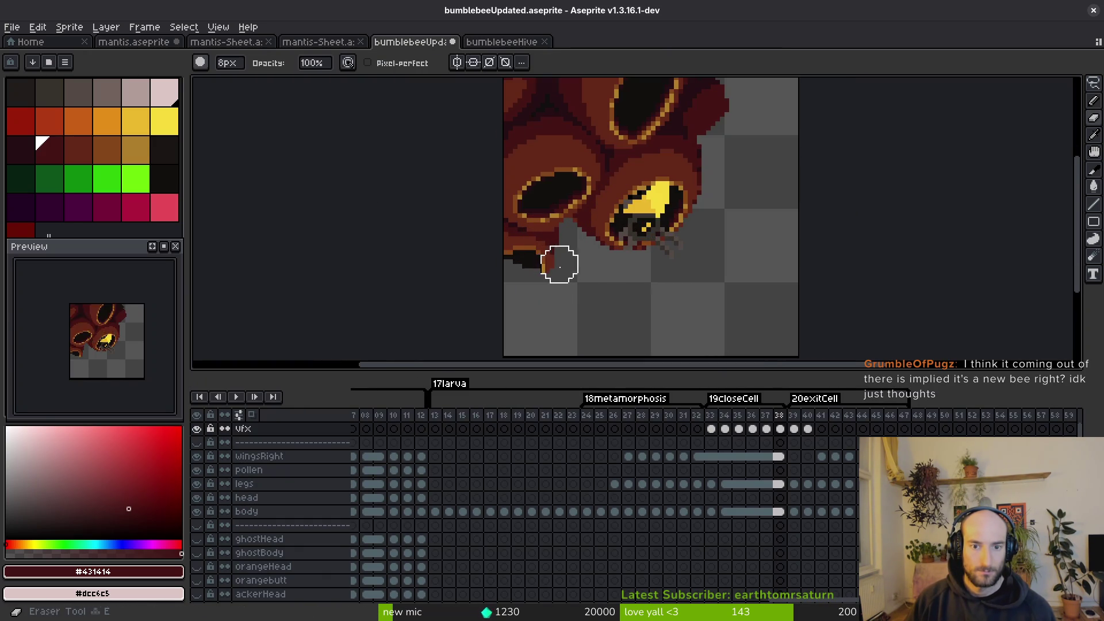
left_click_drag(532, 219, 550, 287)
mouse_move(540, 230)
left_mouse_down()
mouse_move(488, 328)
mouse_move(506, 391)
left_mouse_up()
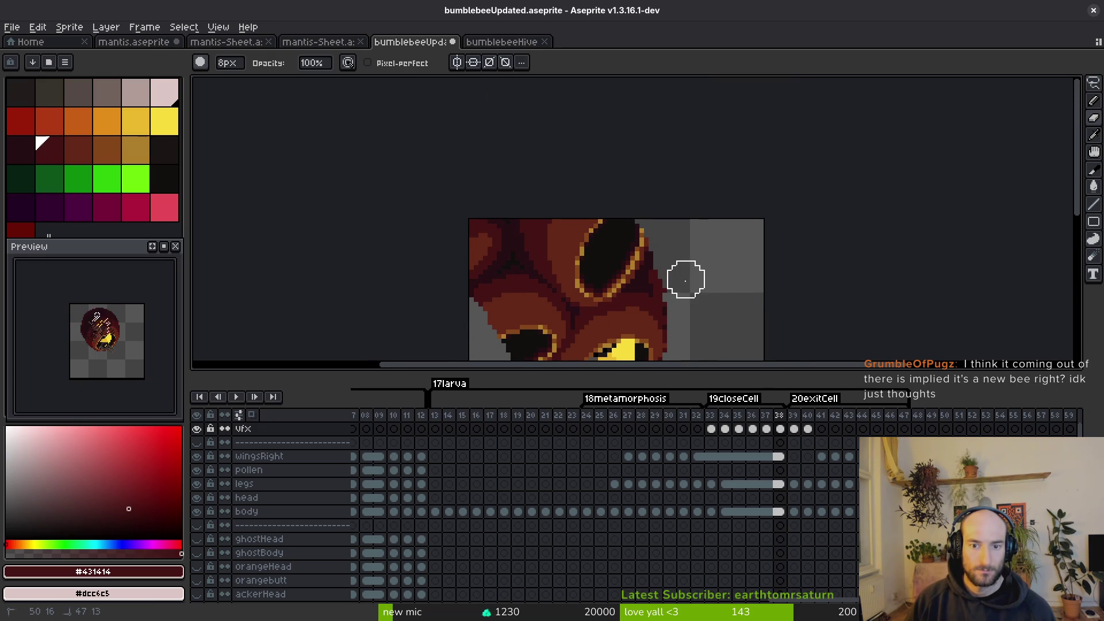
mouse_move(498, 202)
left_mouse_down()
mouse_move(473, 249)
mouse_move(512, 239)
mouse_move(497, 247)
left_mouse_up()
scroll(518, 241, "down", 3)
Save the bee file and select the vfx cels for frames 38 and 39.
key("ctrl+s")
key("v")
left_click(780, 429)
key("e")
left_click(794, 429)
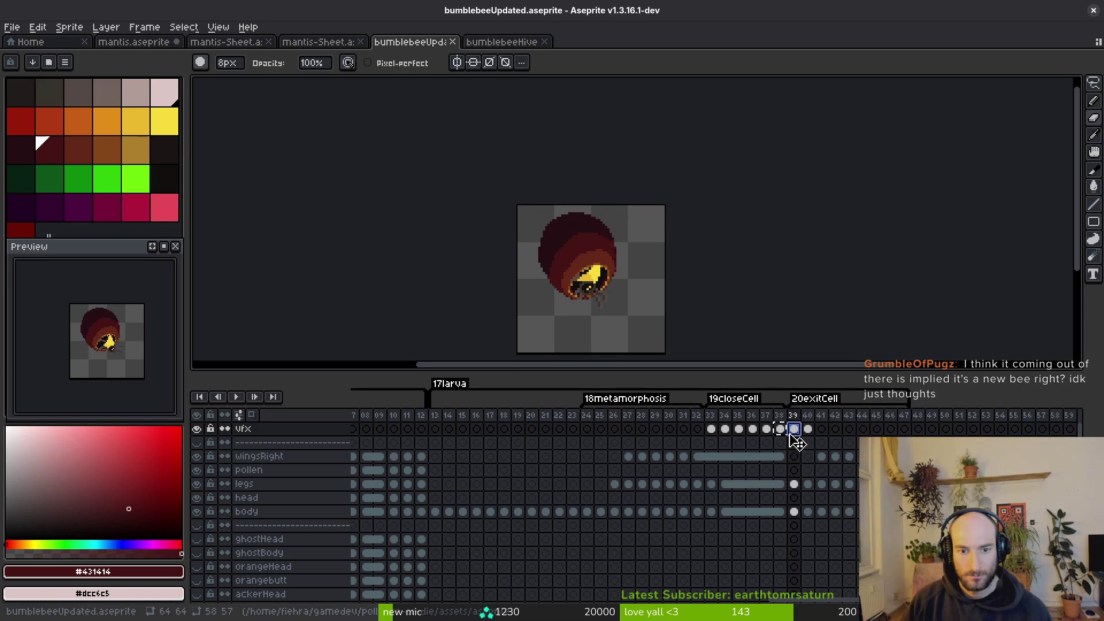
Lasso the upper hive cells on frame 38 of the vfx layer.
scroll(615, 248, "up", 3)
key("ctrl+z")
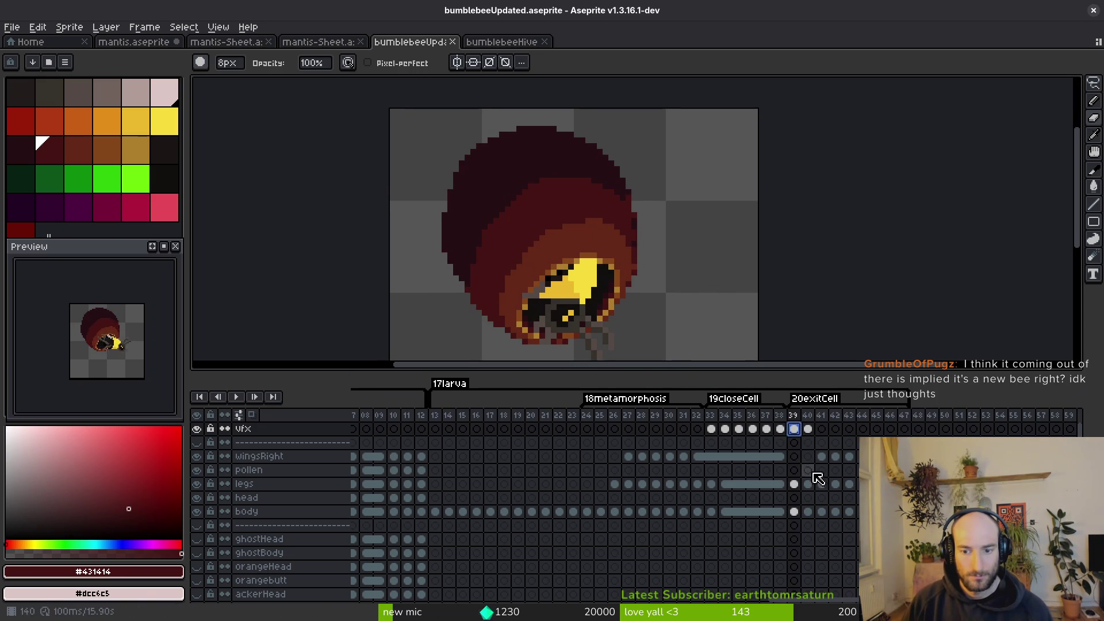
key("Left")
key("m")
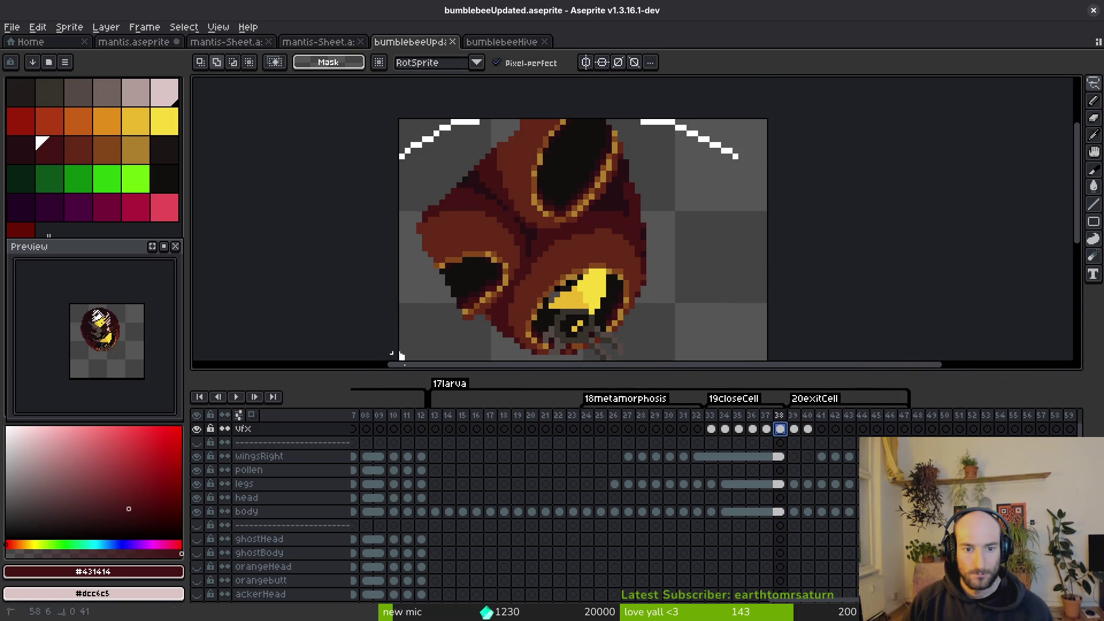
scroll(505, 296, "down", 5)
scroll(505, 296, "down", 3)
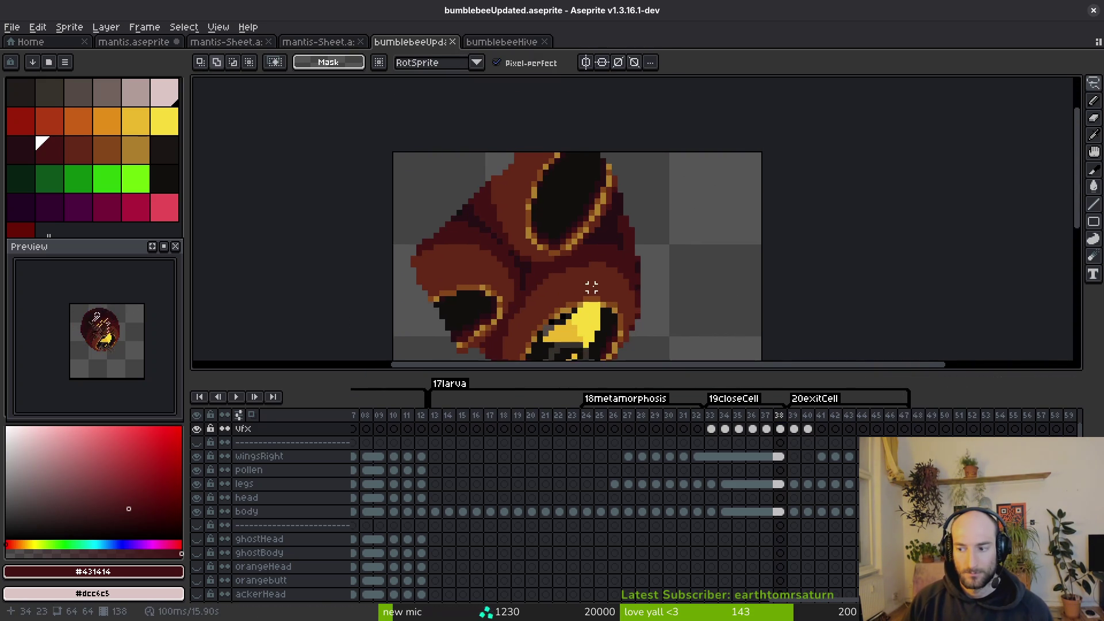
scroll(700, 267, "left", 2)
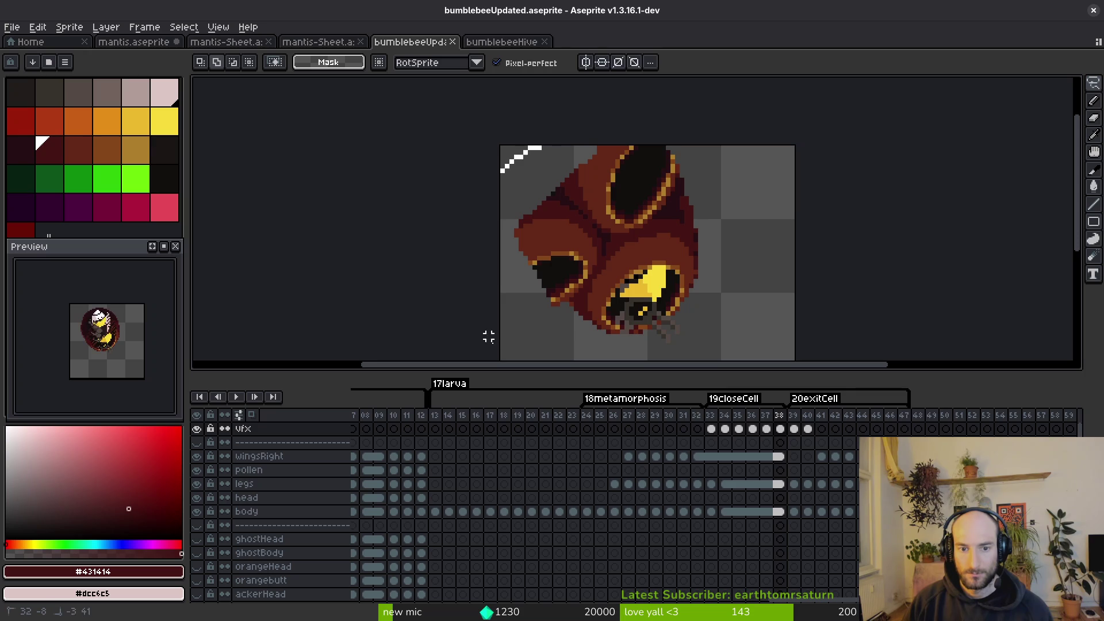
left_click_drag(648, 244, 678, 148)
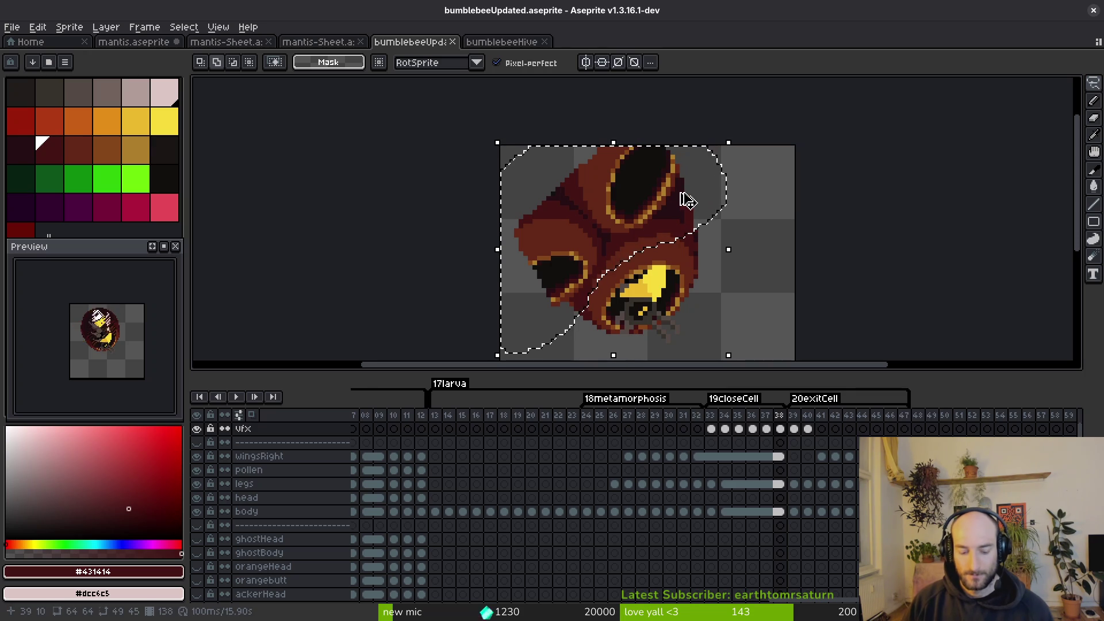
Paste the hive overlay onto frames 39 through 42.
key("period")
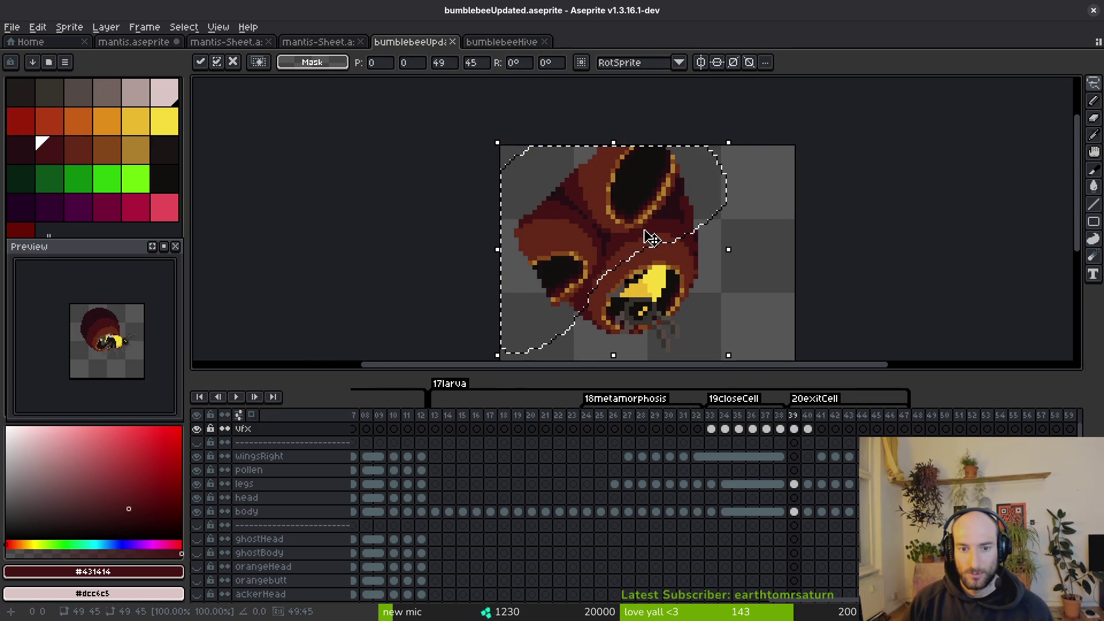
key("ctrl+d")
key("Right")
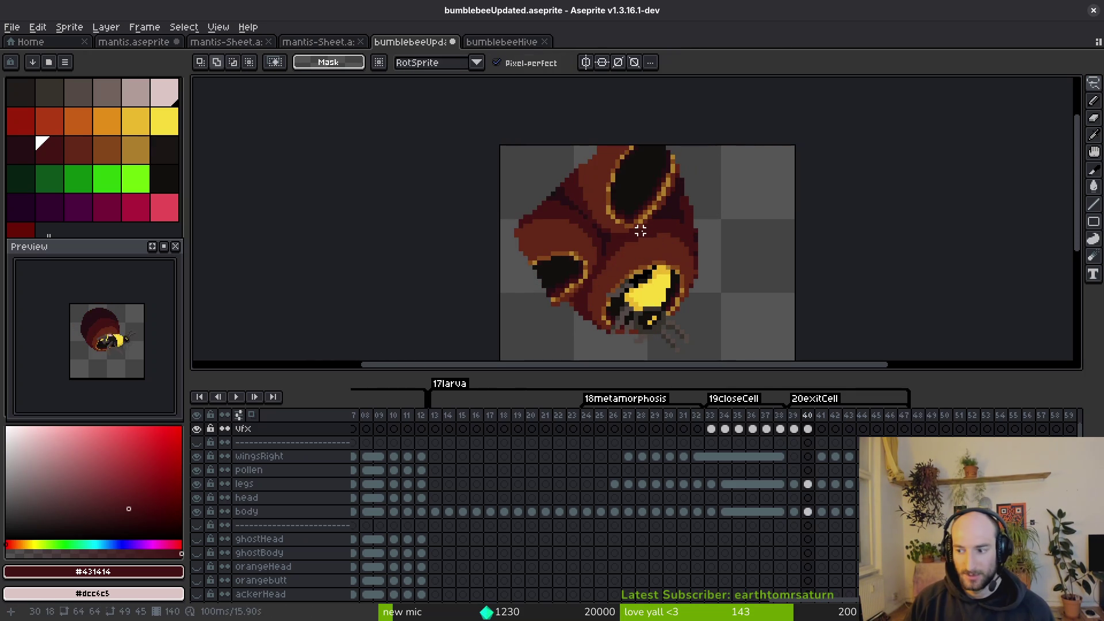
key("Right")
key("Left")
key("Right")
key("ctrl+v")
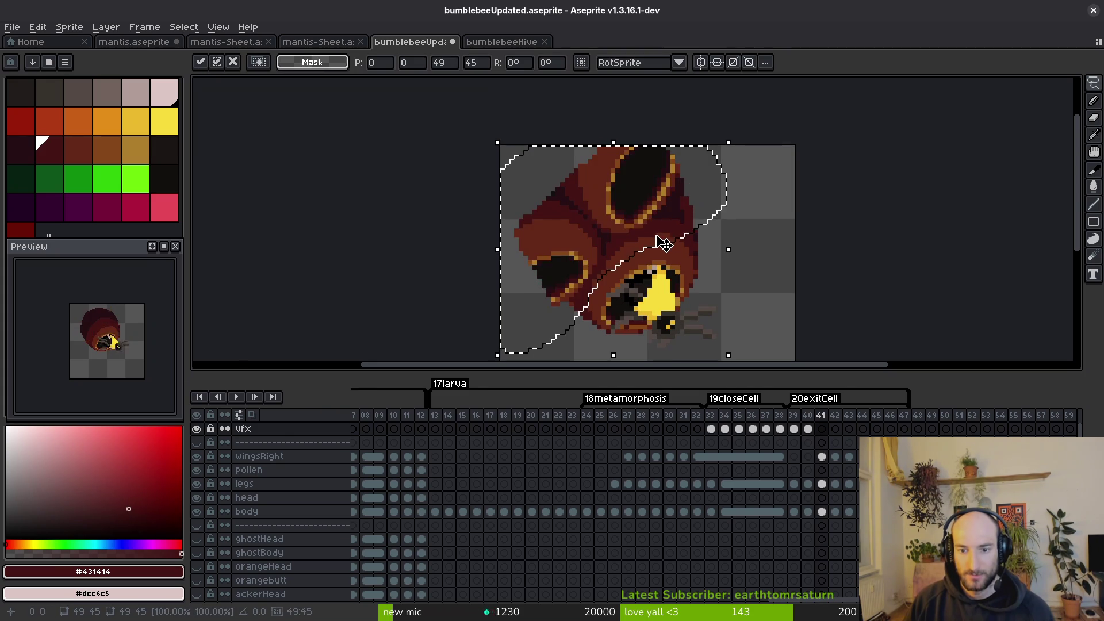
key("Right")
key("ctrl+v")
key("Right")
key("ctrl+v")
key("Right")
Paste the hive overlay onto frames 43 through 47 and save.
key("ctrl+v")
key("Right")
key("ctrl+v")
key("Right")
key("ctrl+v")
key("Right")
key("ctrl+v")
key("Return")
key("ctrl+s")
Step back through frames 35–37 to review the animation.
key("Left")
key("Left")
key("Left")
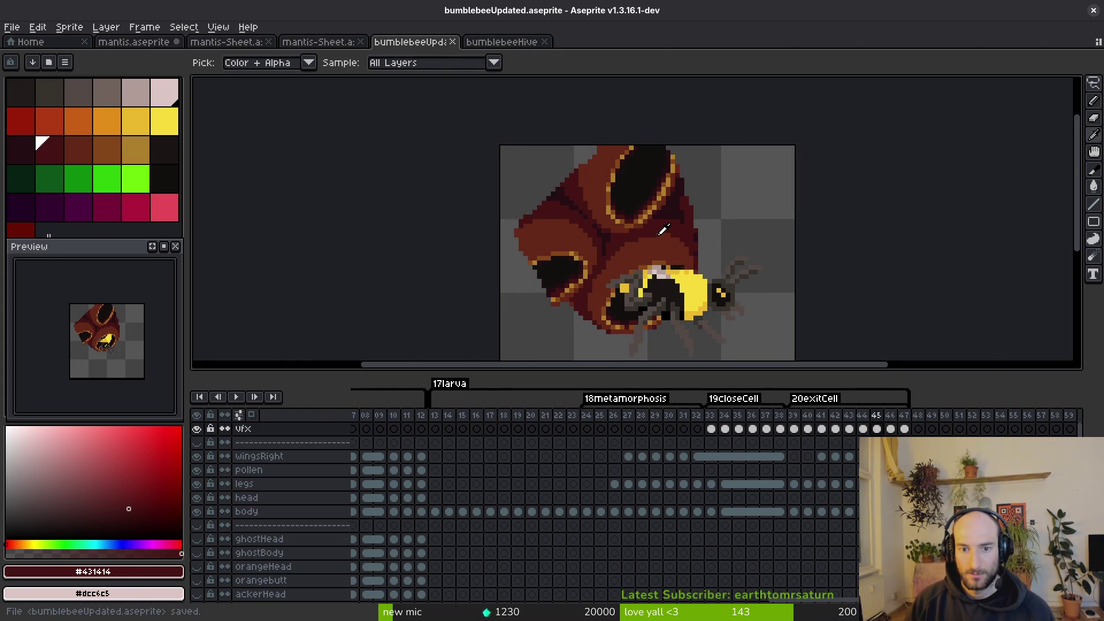
key("Left")
key("Left")
key("Left")
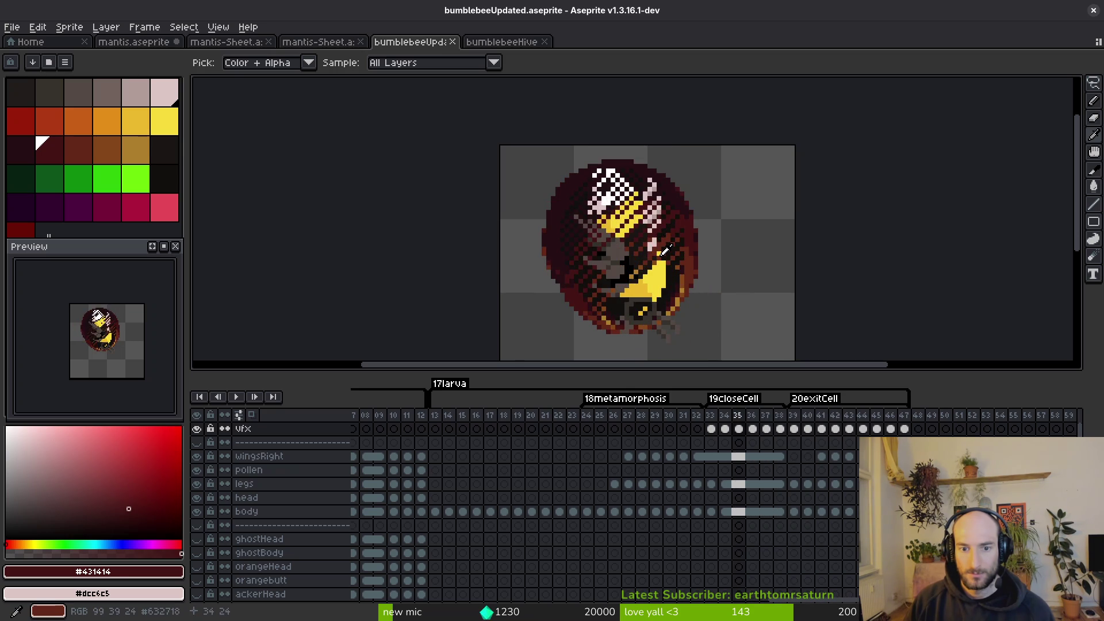
key("Right")
key("Right")
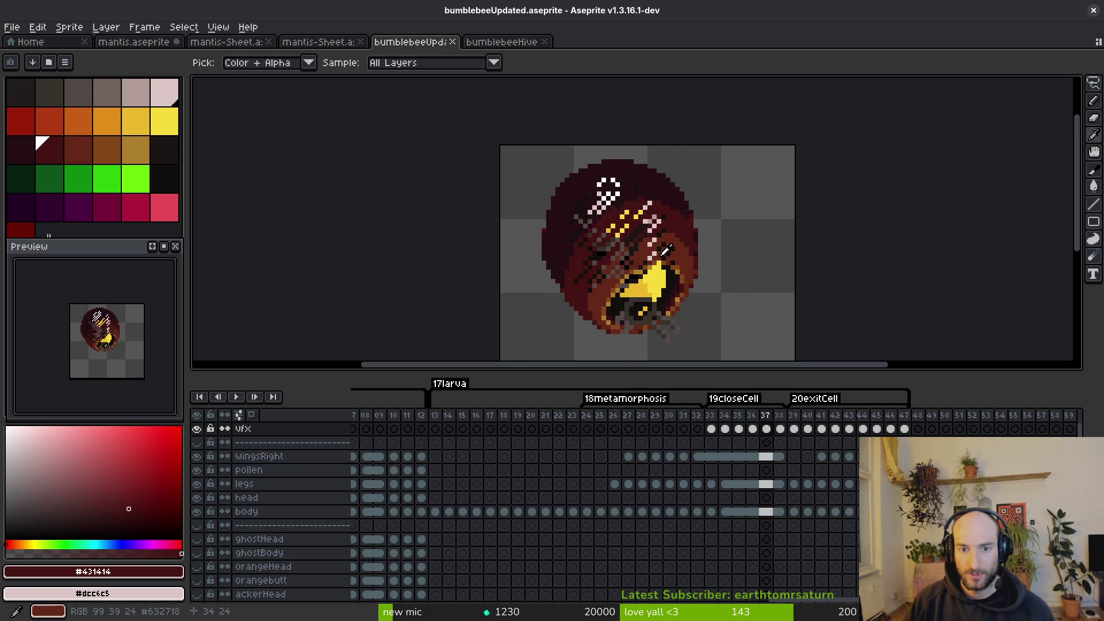
key("ctrl+a")
key("Left")
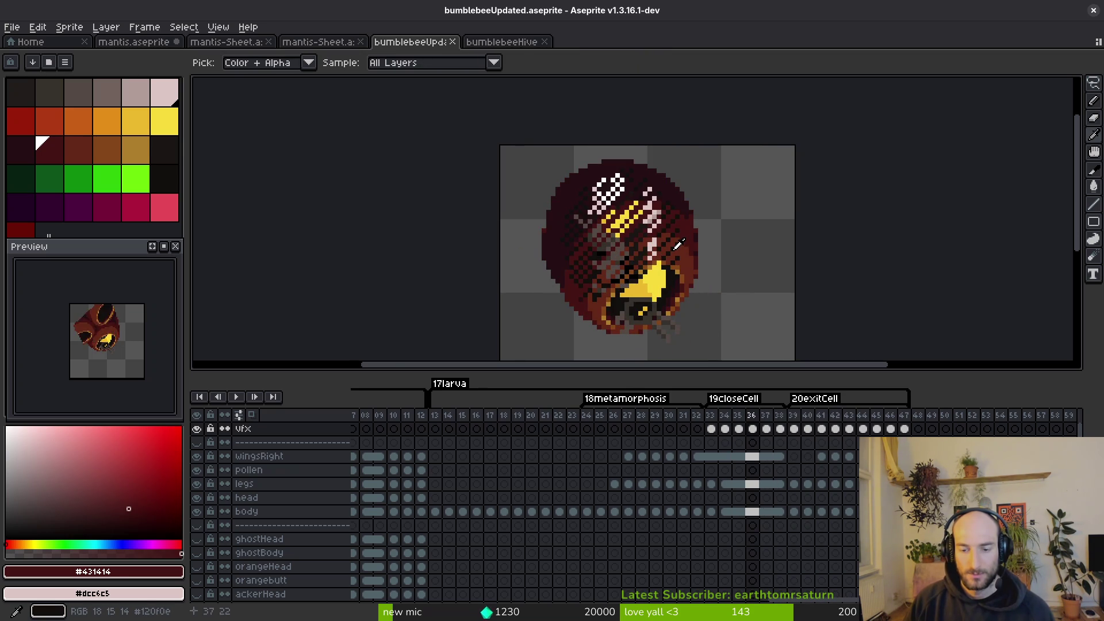
key("Left")
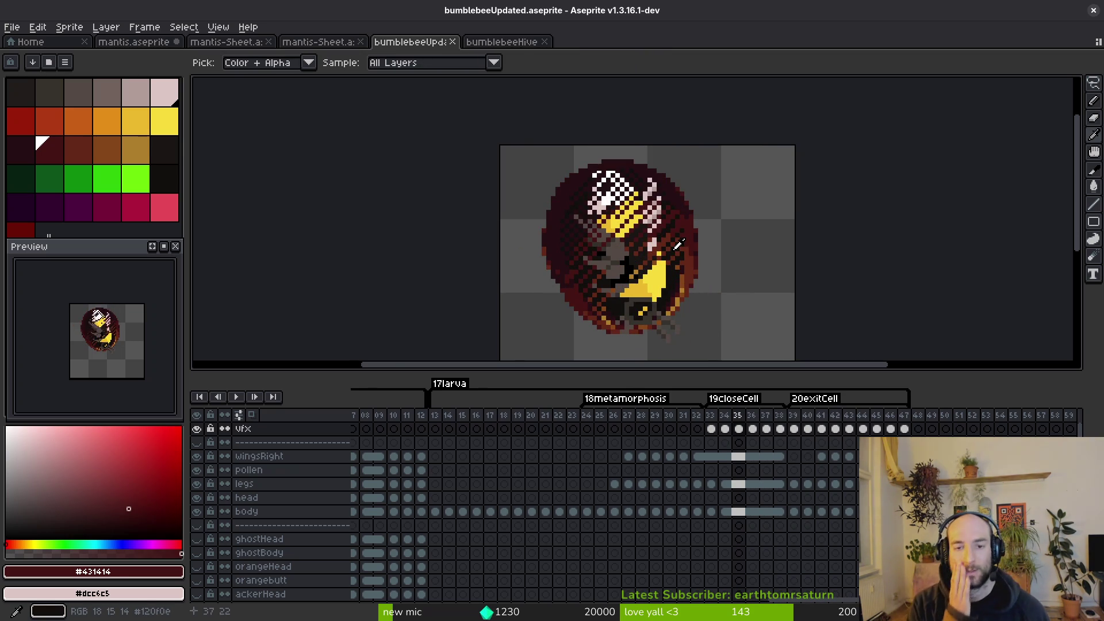
Paste the hive overlay onto separator-layer frames 33, 34, 35, 36 and 37.
key("Right")
key("Right")
key("Left")
key("Left")
key("Left")
key("Left")
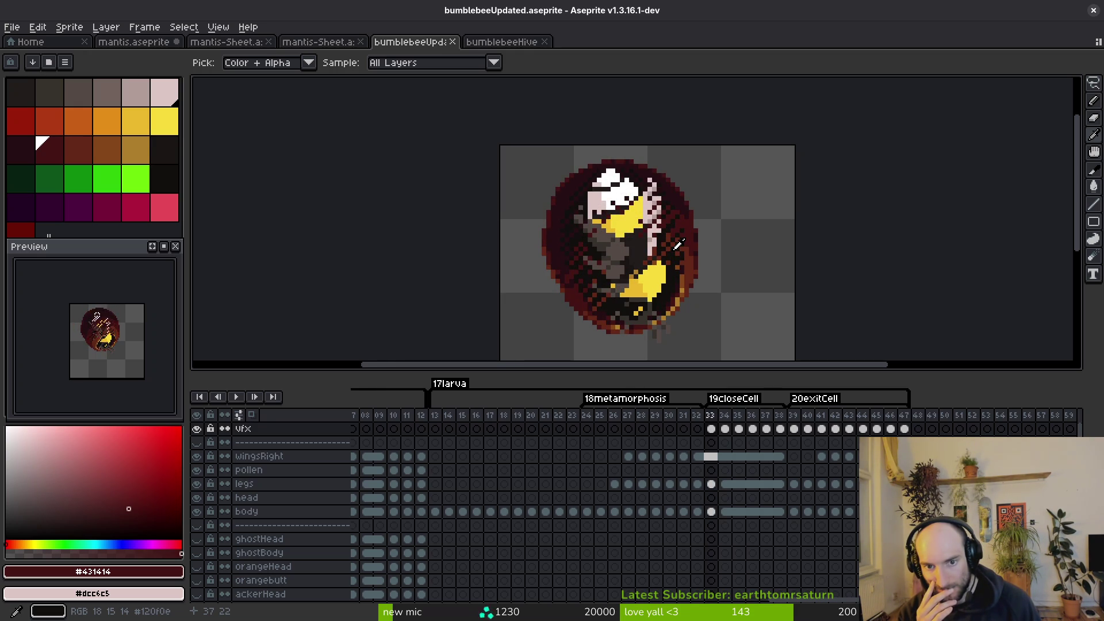
key("m")
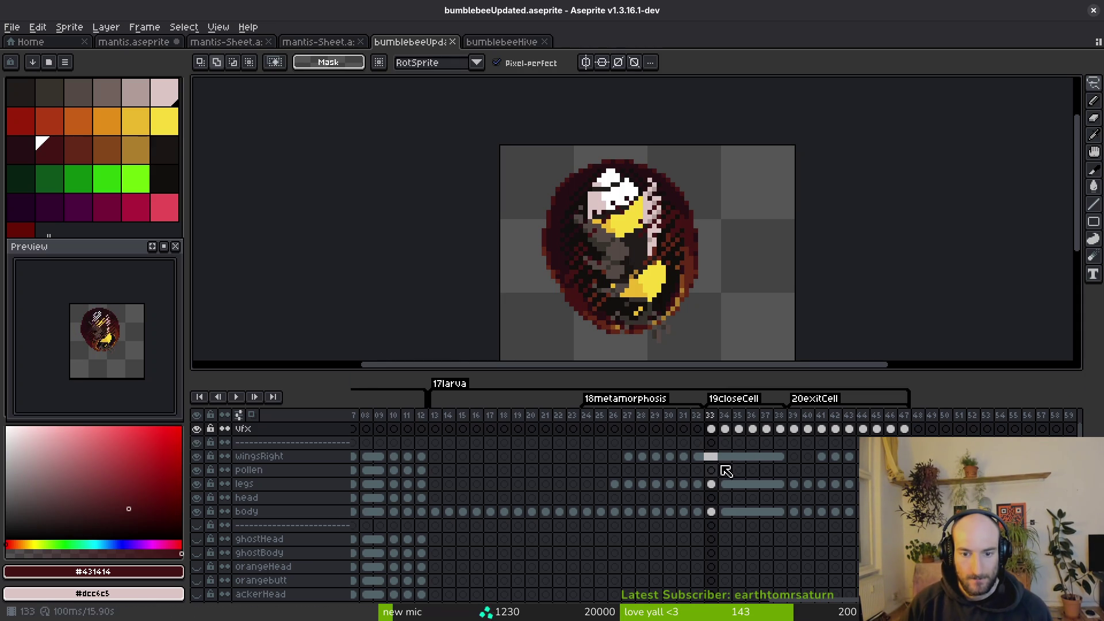
left_click(713, 442)
key("ctrl+v")
left_click(726, 442)
key("ctrl+v")
left_click(739, 442)
key("ctrl+v")
left_click(753, 443)
key("ctrl+v")
left_click(767, 442)
key("ctrl+v")
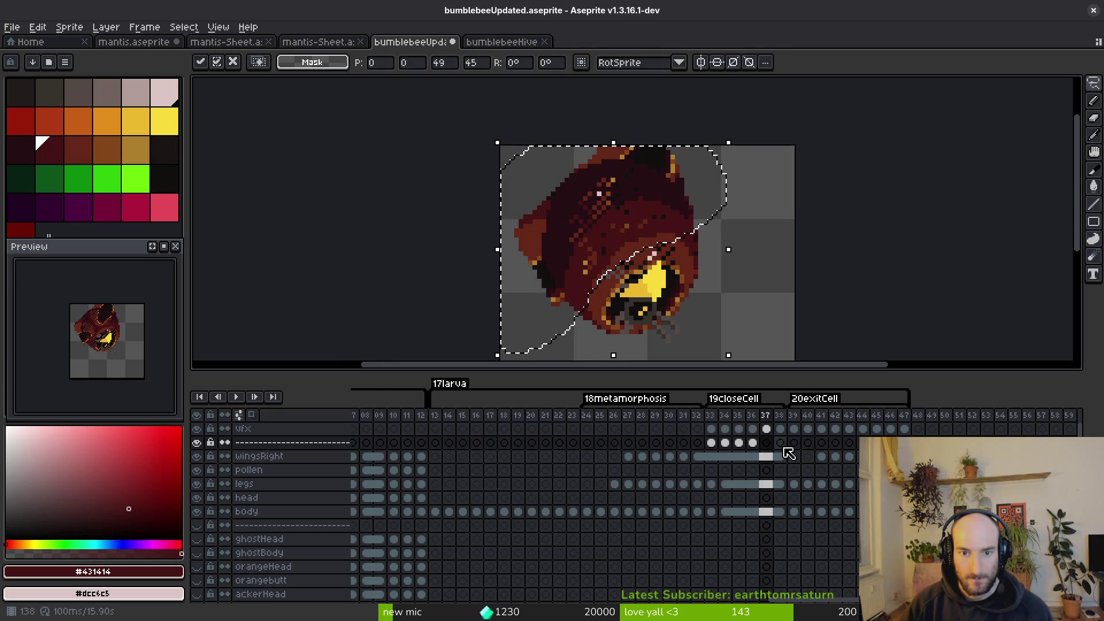
Commit the paste, save bumblebeeUpdated.aseprite, and select separator frames 33–38.
left_click(780, 442)
key("ctrl+d")
key("ctrl+s")
left_click_drag(711, 442, 783, 446)
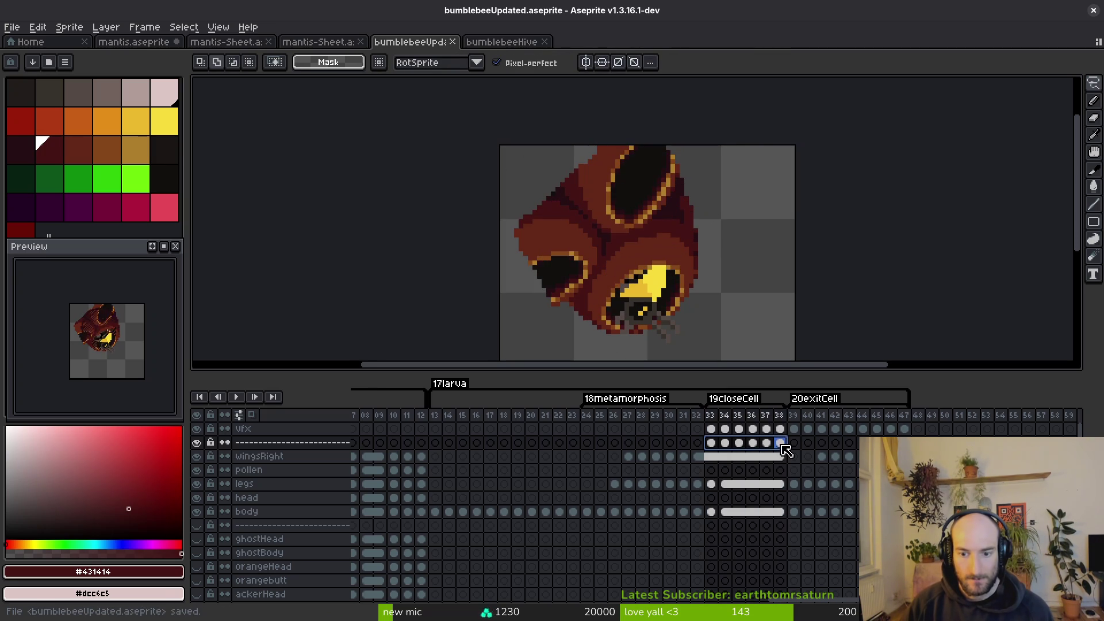
left_click(715, 429)
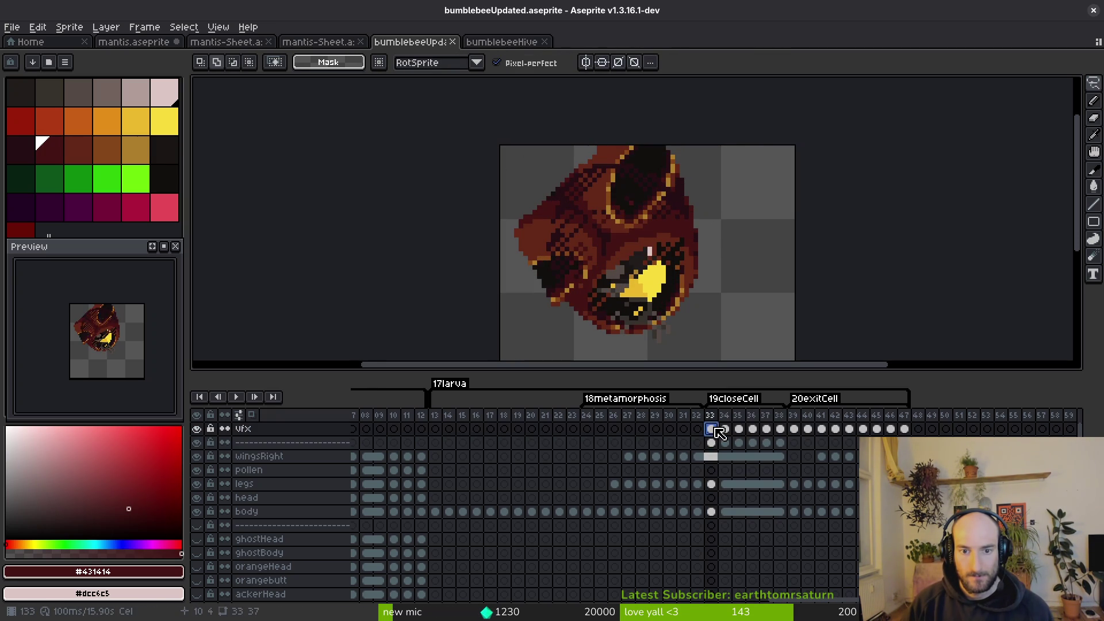
Hide the separator layer to reveal the bee and sample the egg's dark maroon.
left_click(197, 442)
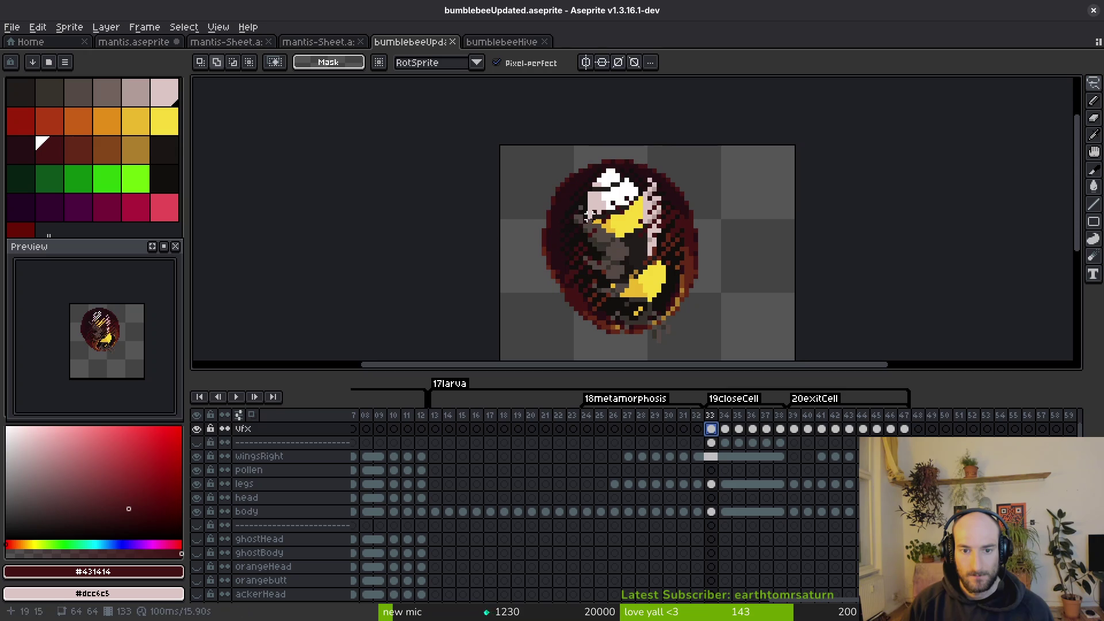
left_click_drag(603, 245, 613, 242)
scroll(546, 262, "up", 1)
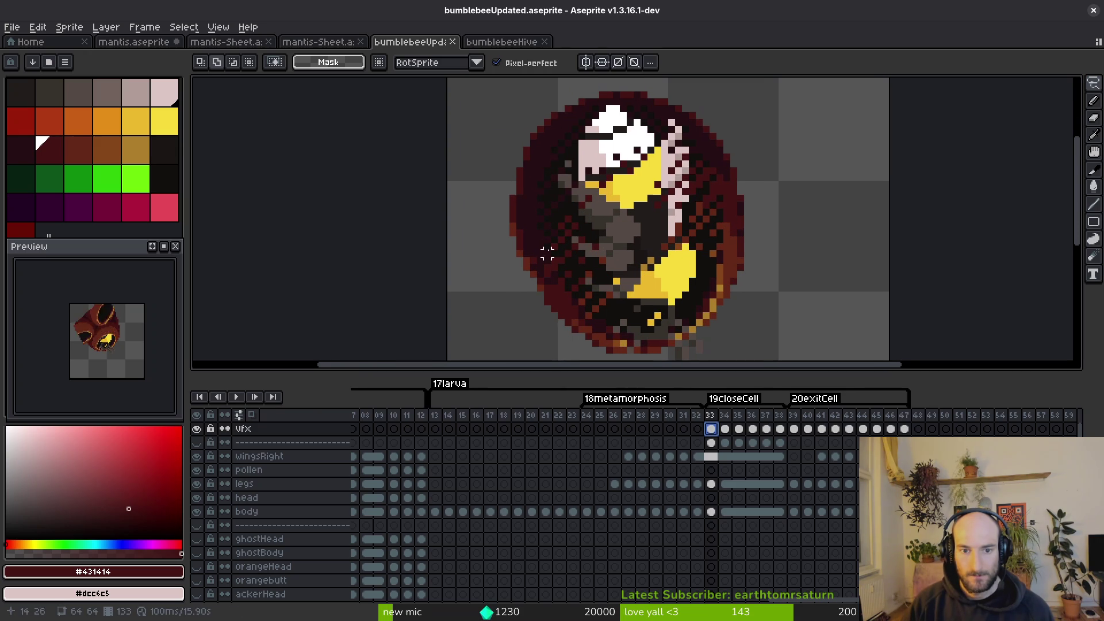
key("i")
left_click(534, 214)
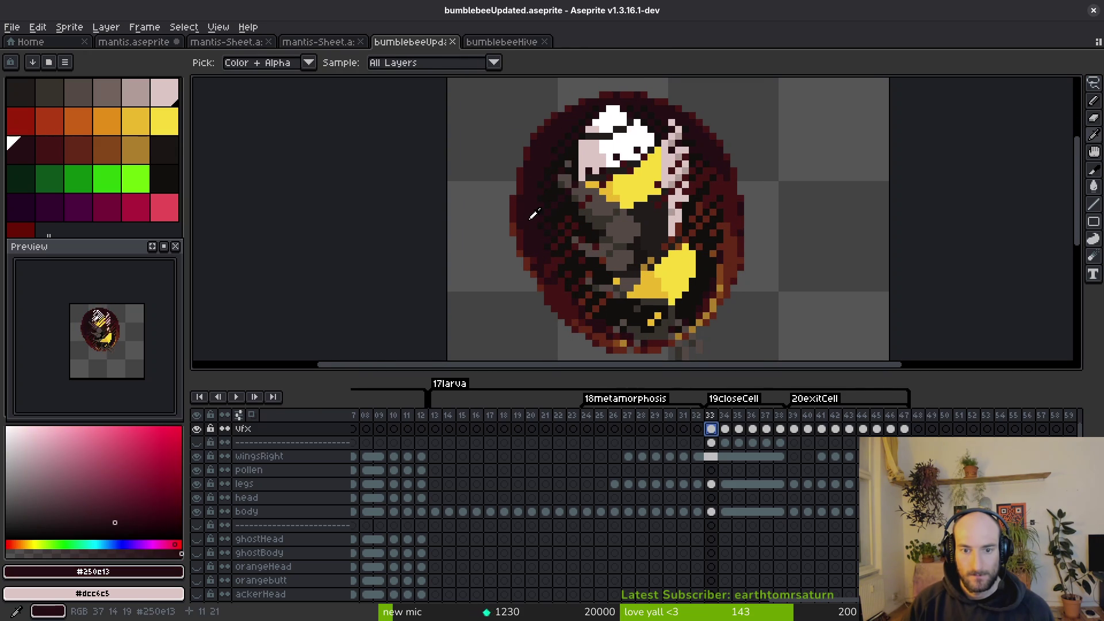
key("m")
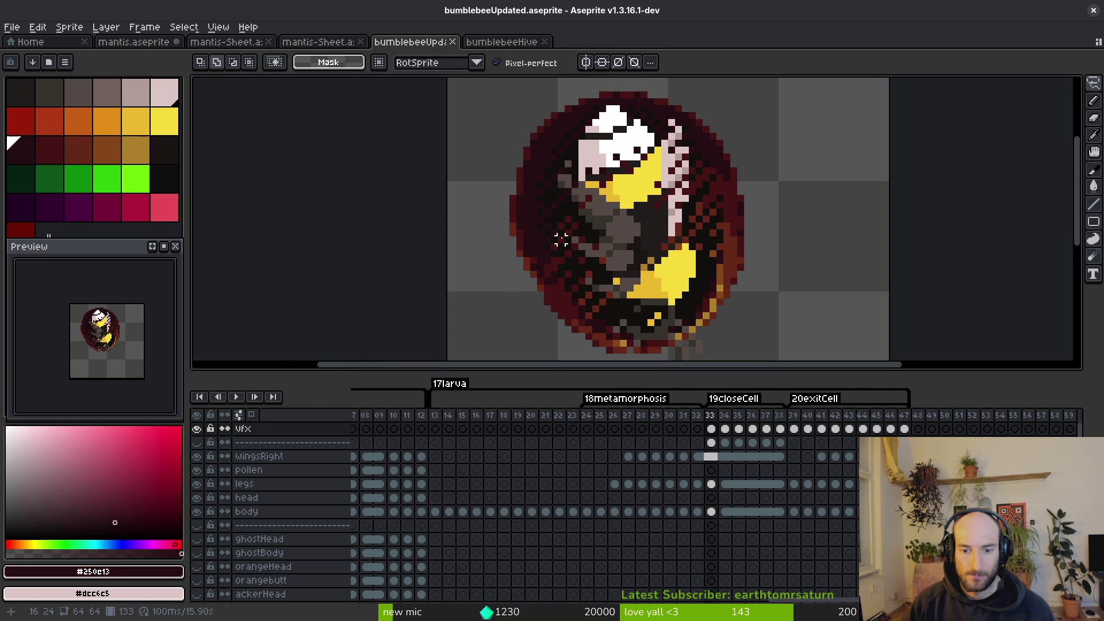
key("i")
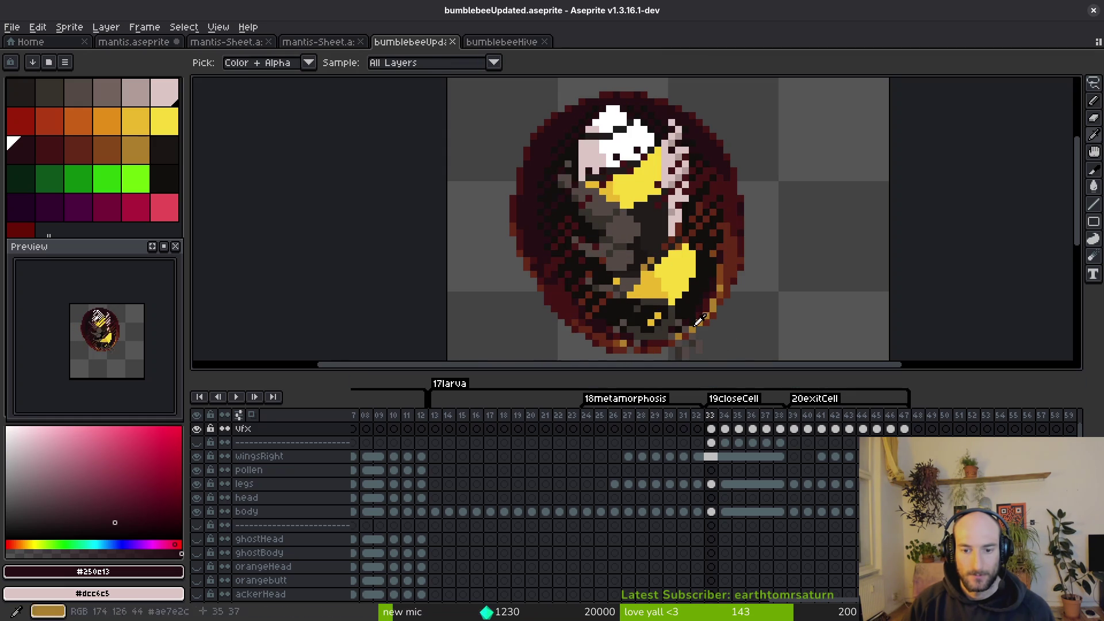
key("m")
On frame 33, show the separator art, hide vfx, sample dark red and pick bright green.
left_click(711, 443)
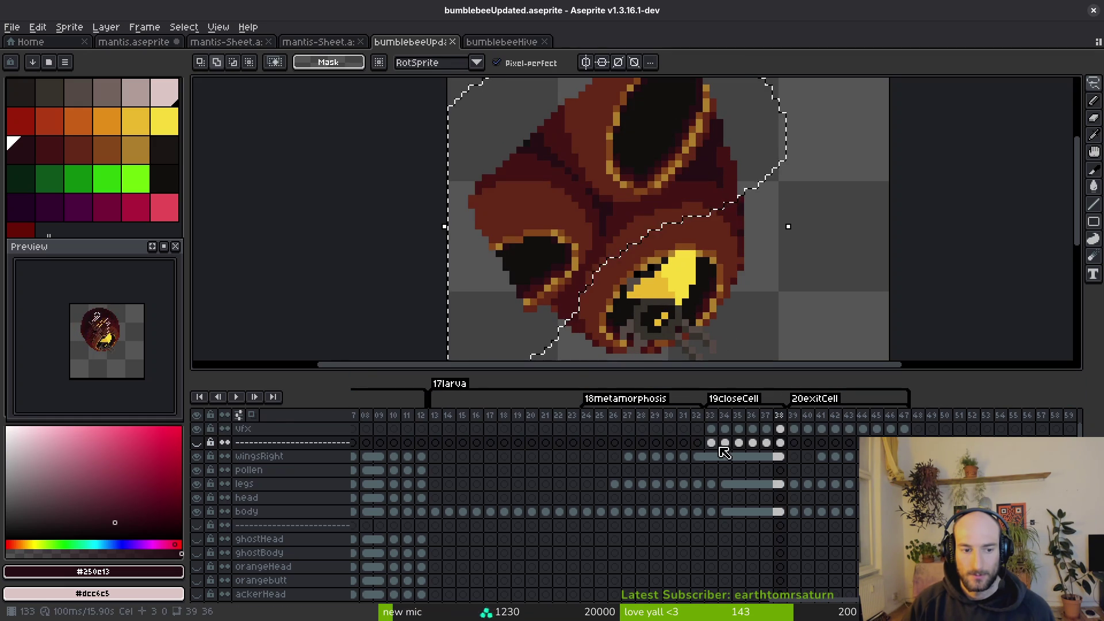
left_click(712, 430)
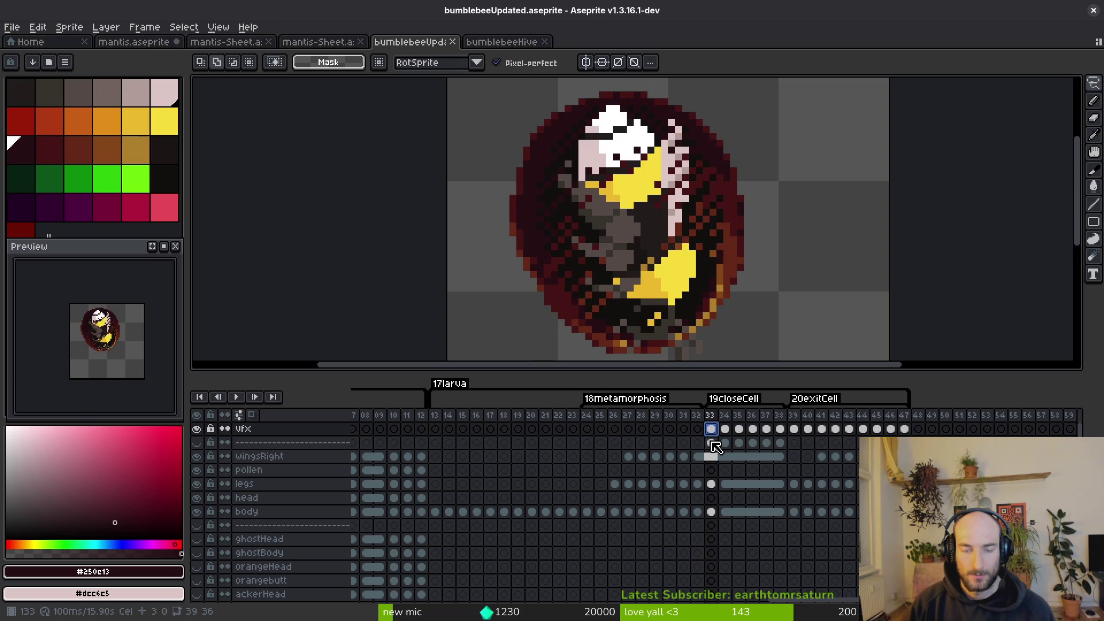
left_click(714, 443)
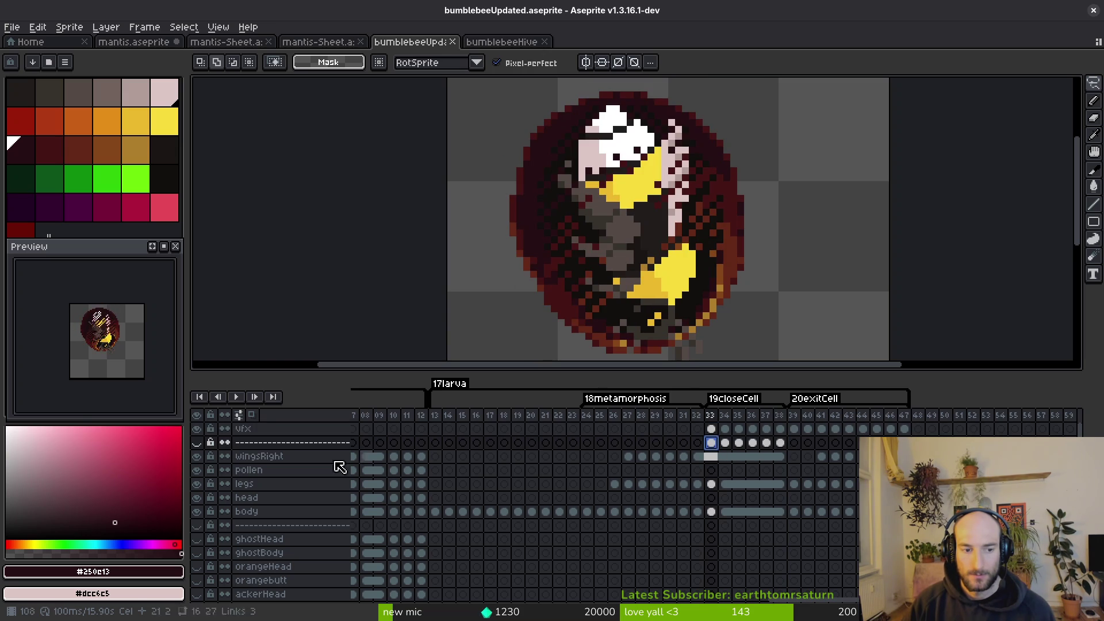
left_click(197, 443)
left_click(196, 445)
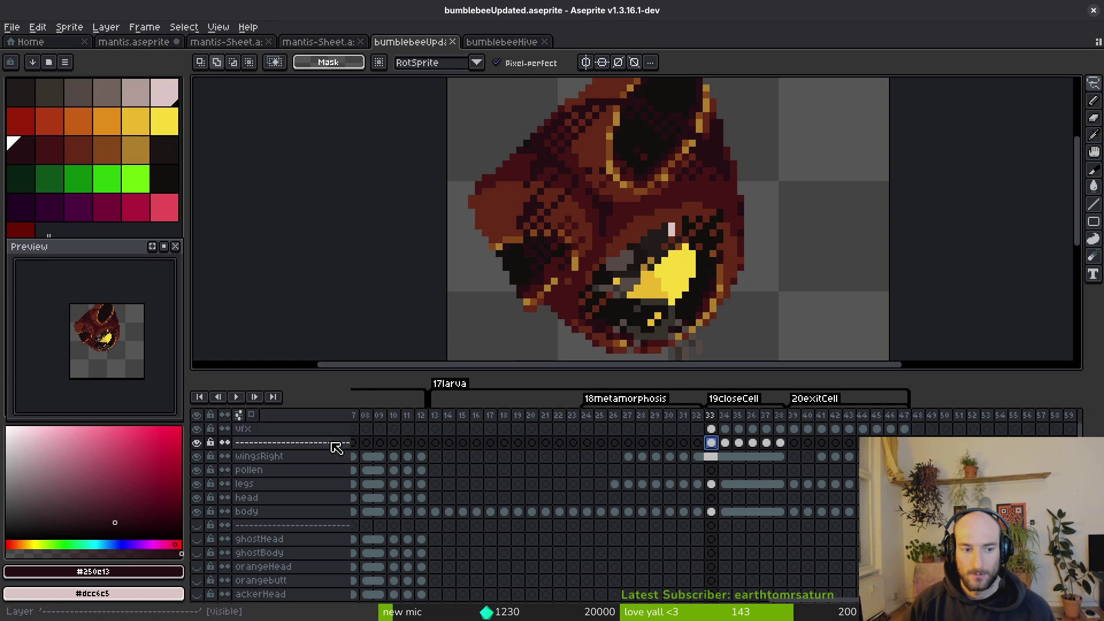
left_click(197, 429)
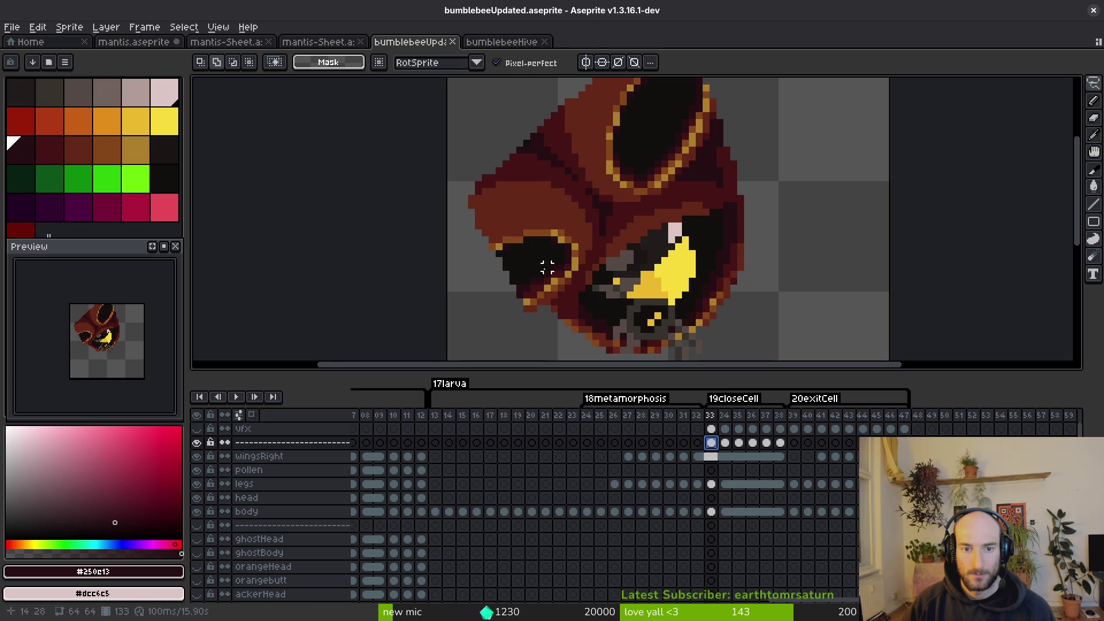
left_click(575, 187, "alt")
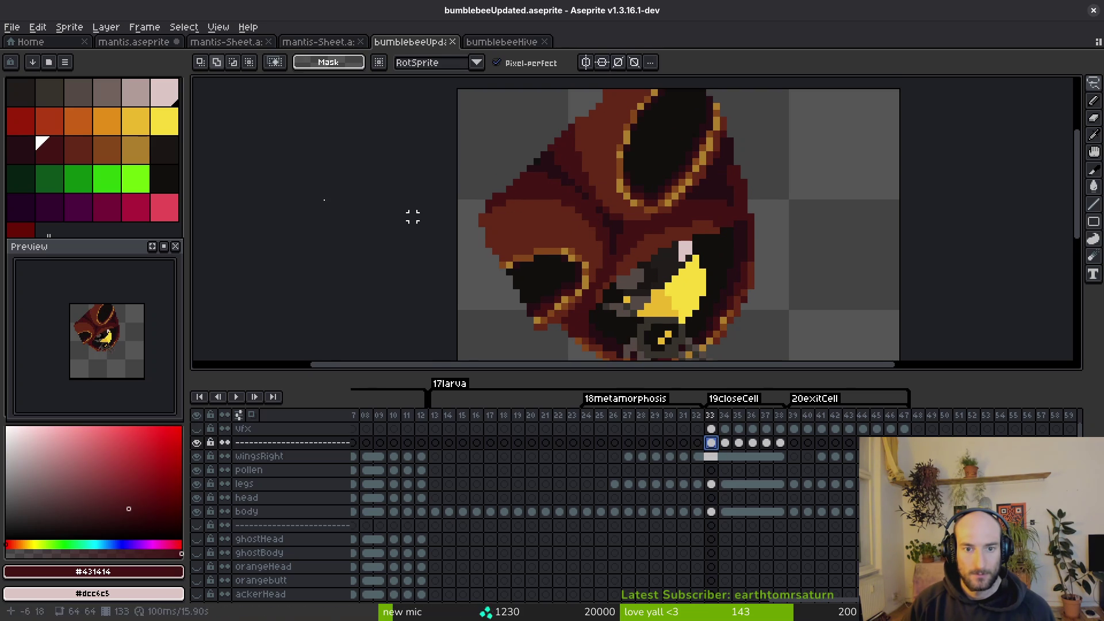
left_click(110, 183)
key("g")
left_click(572, 192)
left_click(538, 236)
left_click(611, 154)
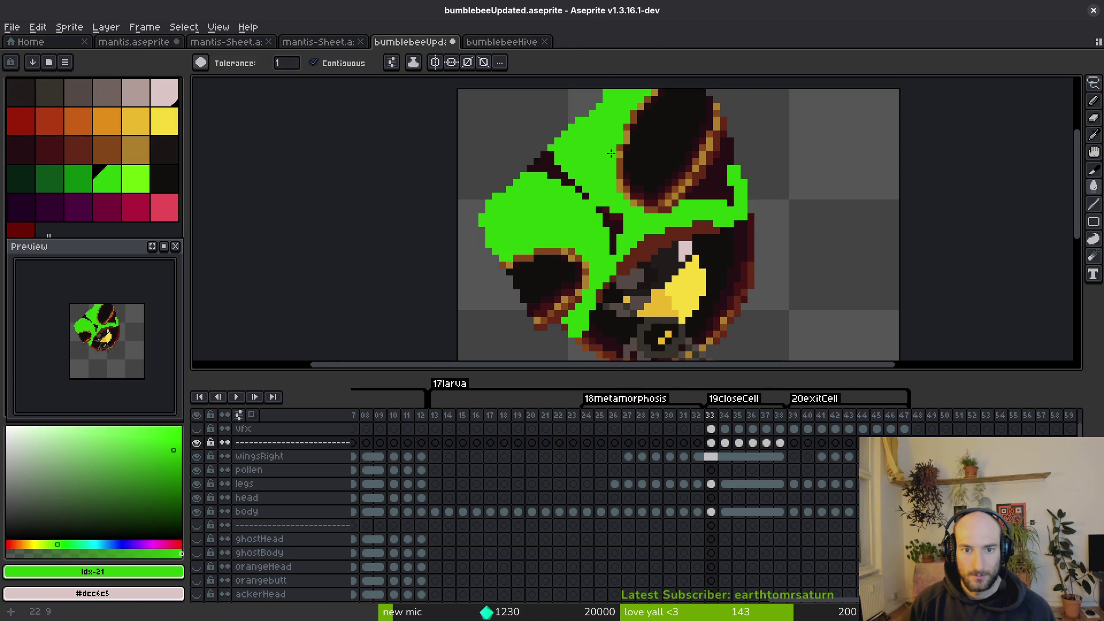
left_click(662, 138)
left_click(601, 190, "alt")
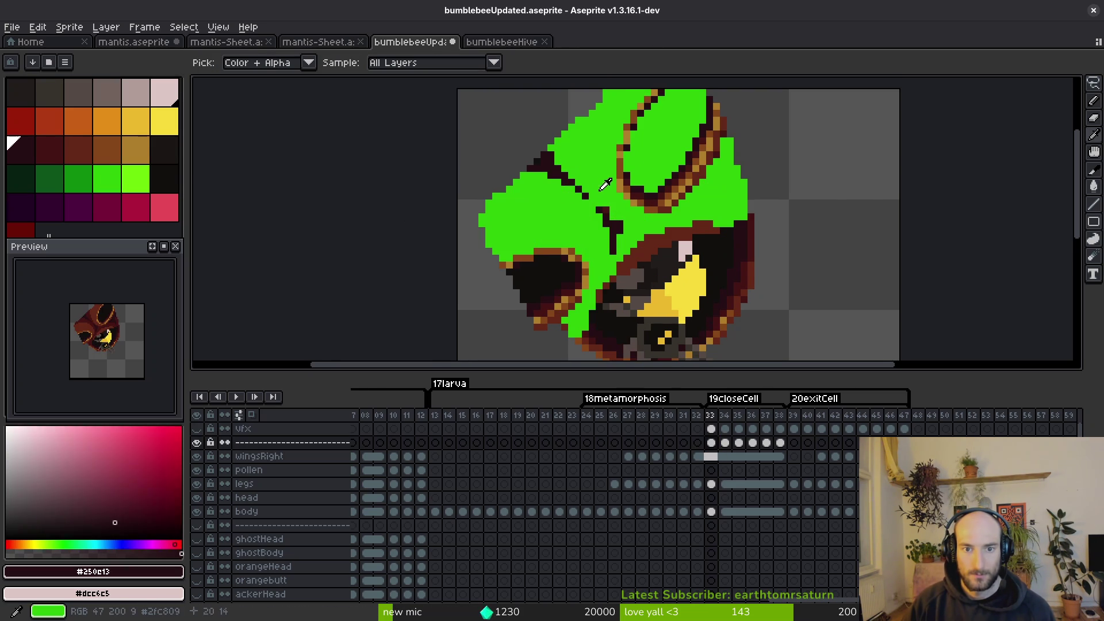
right_click(601, 190, "alt")
key("shift+r")
key("Return")
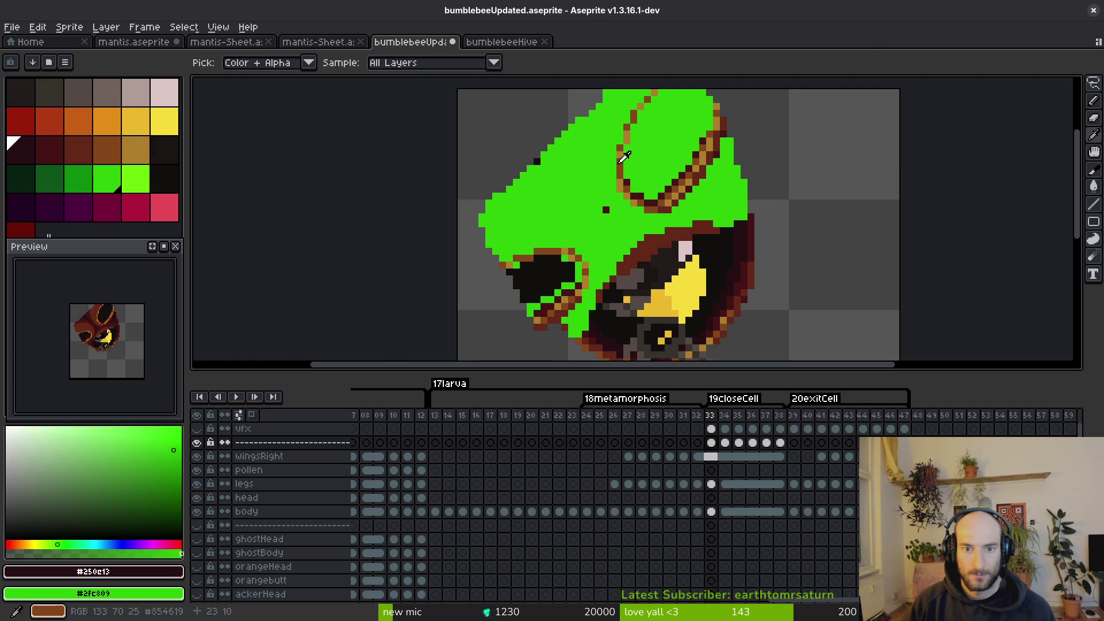
left_click(621, 159, "alt")
key("shift+r")
key("Return")
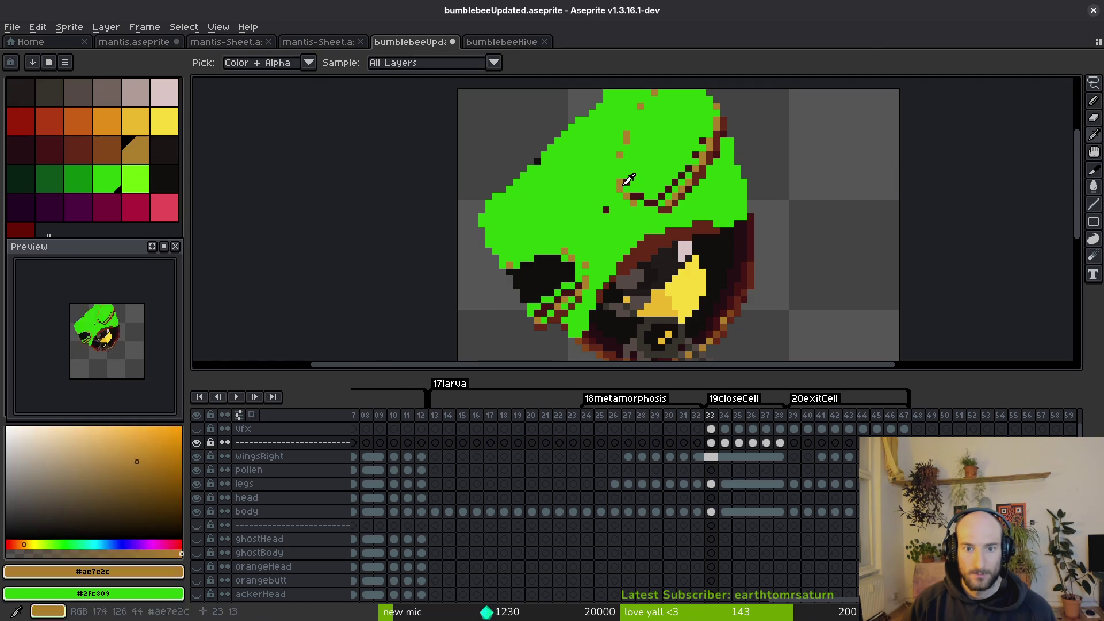
key("shift+r")
key("Return")
key("shift+r")
left_click(818, 172)
left_click(650, 195, "alt")
key("shift+r")
left_click(866, 167)
left_click(606, 209, "alt")
key("shift+r")
key("Return")
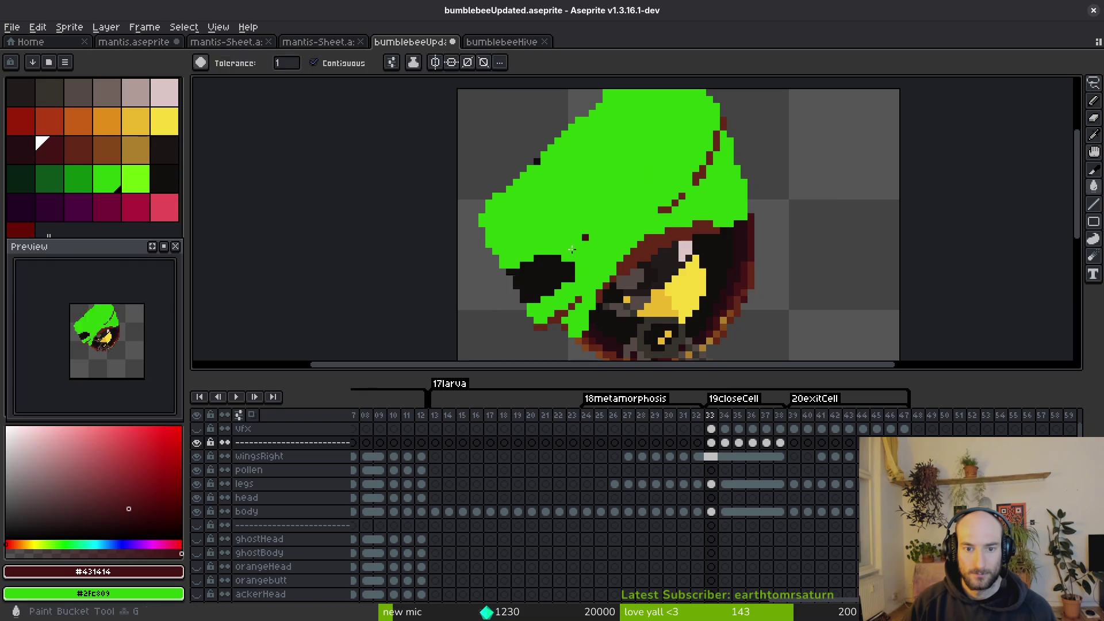
left_click(537, 161, "alt")
key("shift+r")
left_click(820, 170)
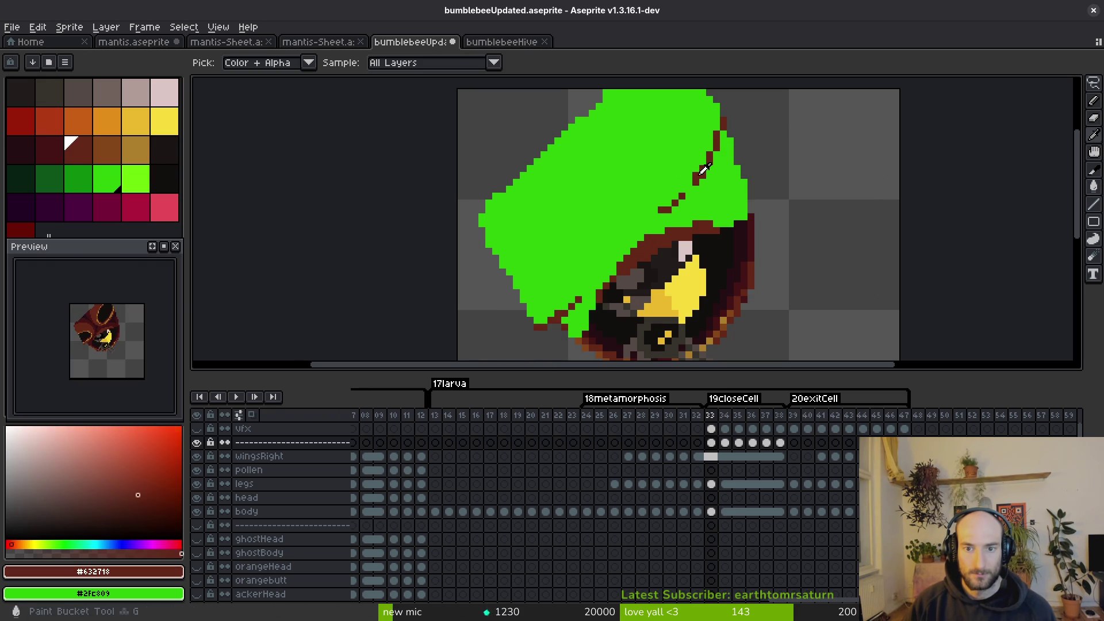
left_click(703, 170, "alt")
key("shift+r")
left_click(840, 167)
left_click(197, 442)
key("w")
scroll(632, 242, "up", 3)
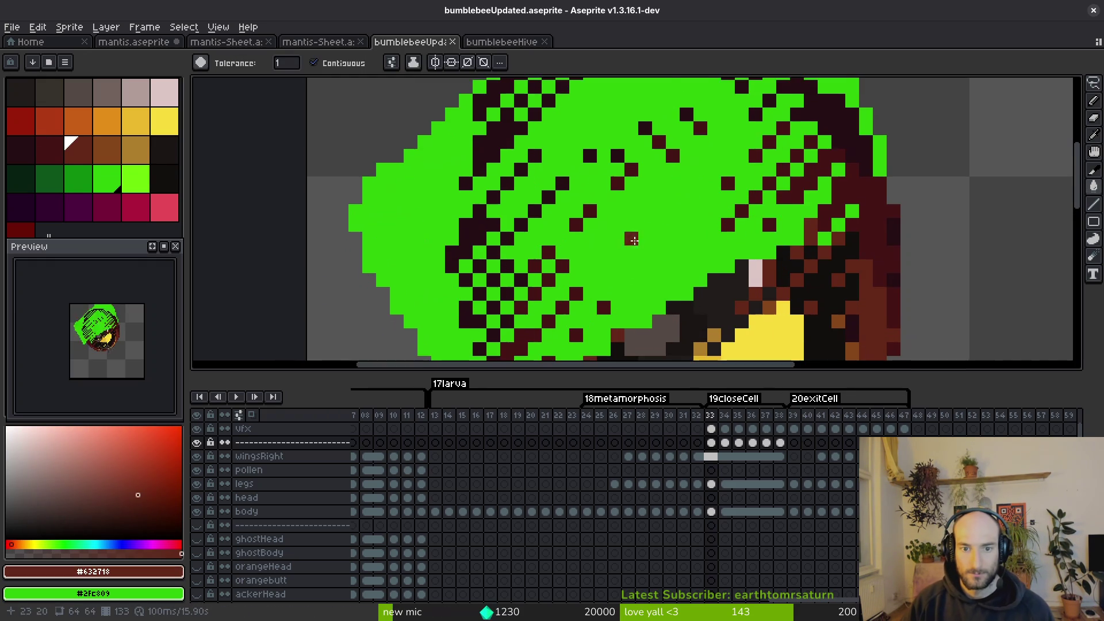
scroll(633, 243, "down", 1)
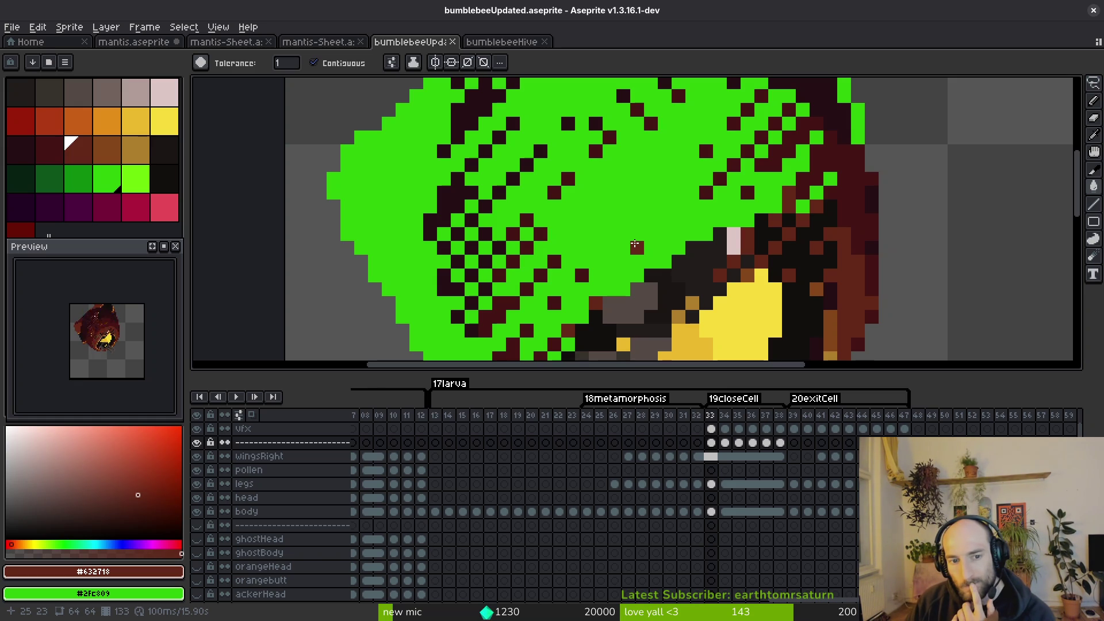
scroll(623, 220, "down", 3)
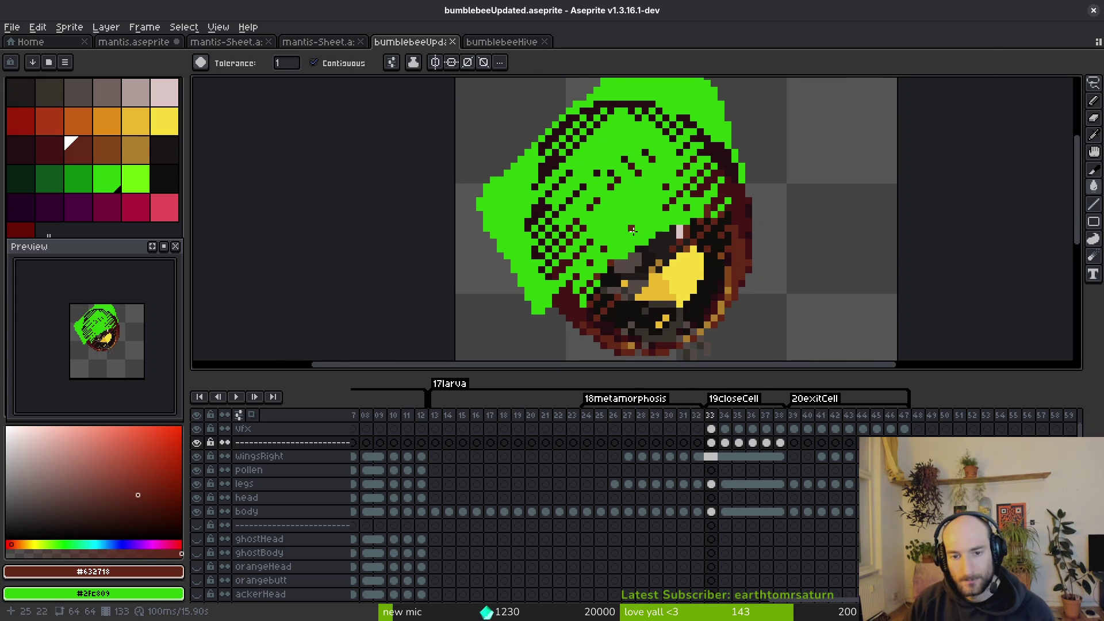
key("ctrl+z")
key("ctrl+z")
key("ctrl+z")
key("ctrl+z")
key("ctrl+z")
key("ctrl+z")
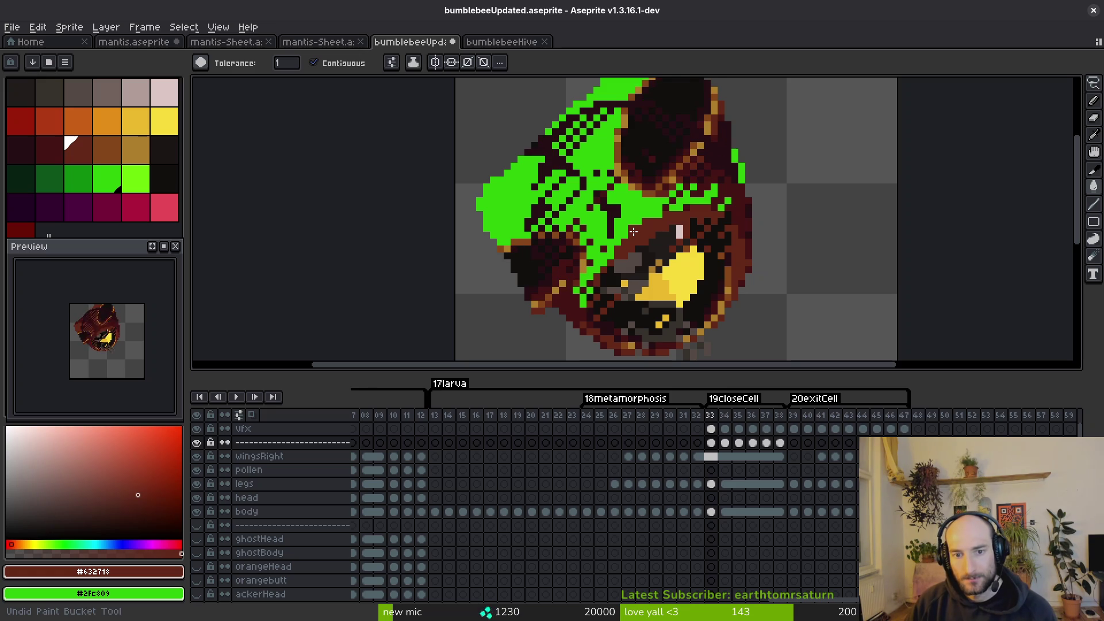
key("ctrl+z")
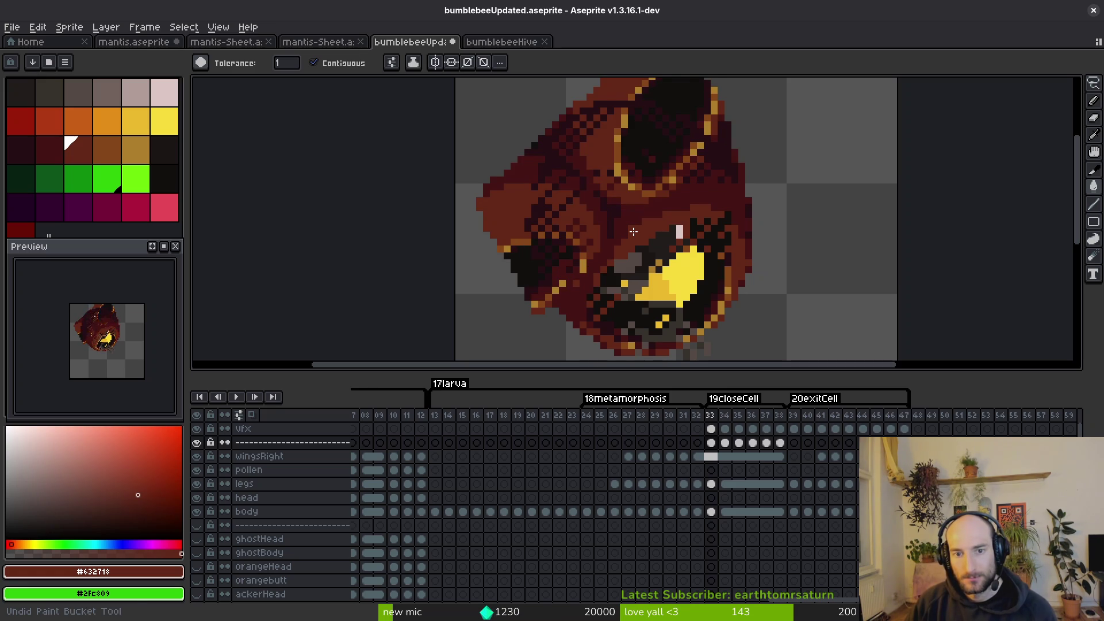
left_click(198, 431)
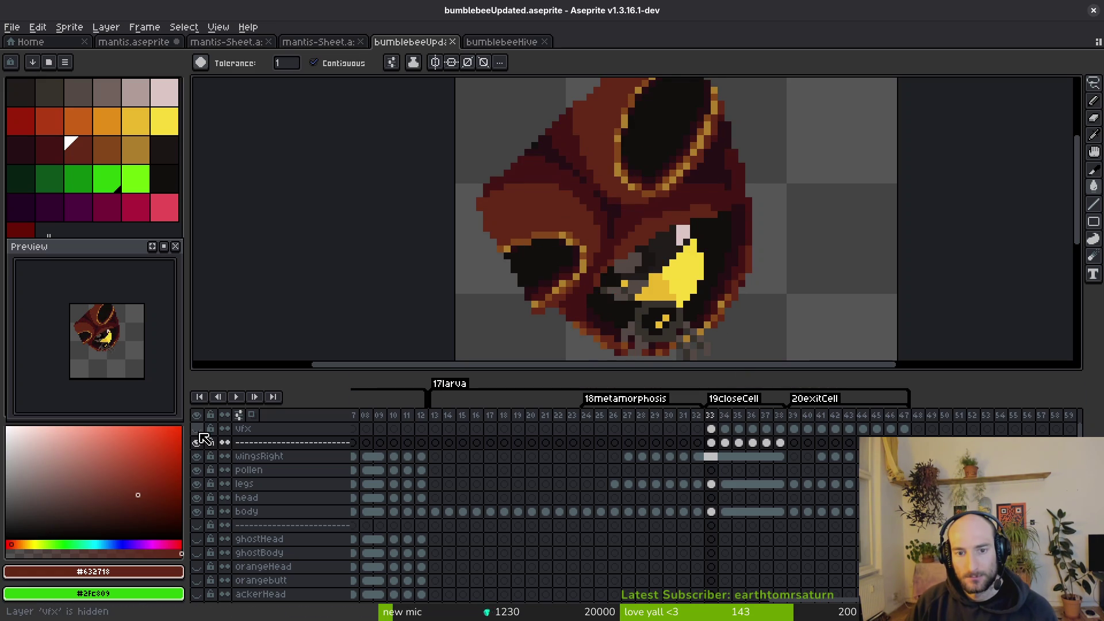
Sample the darkest dither colour and apply Replace Color to it.
left_click(198, 442)
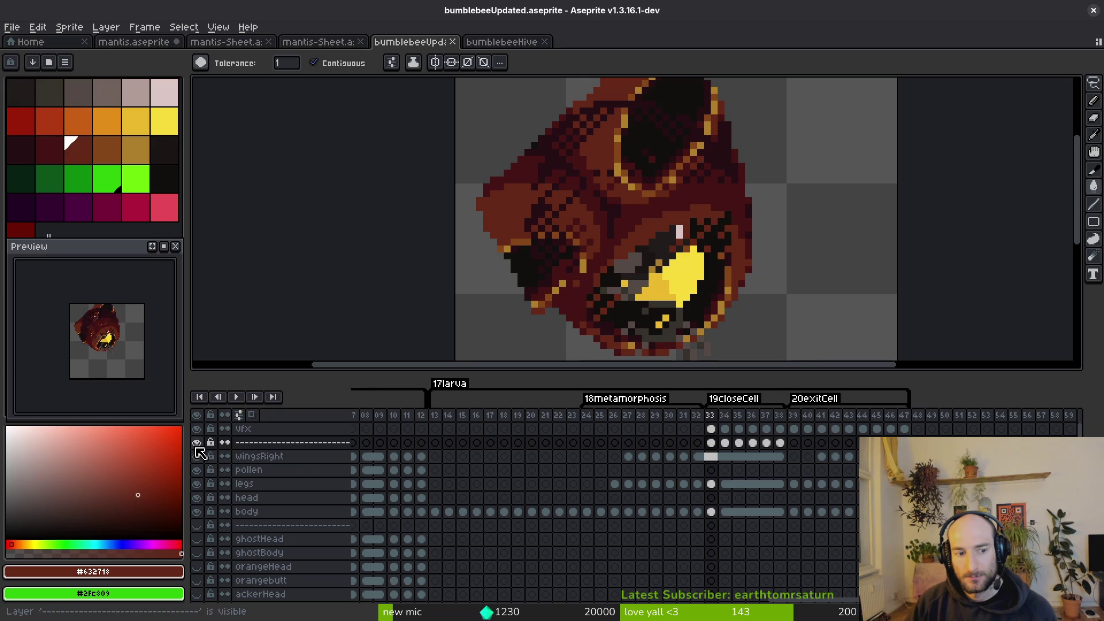
left_click(198, 443)
key("i")
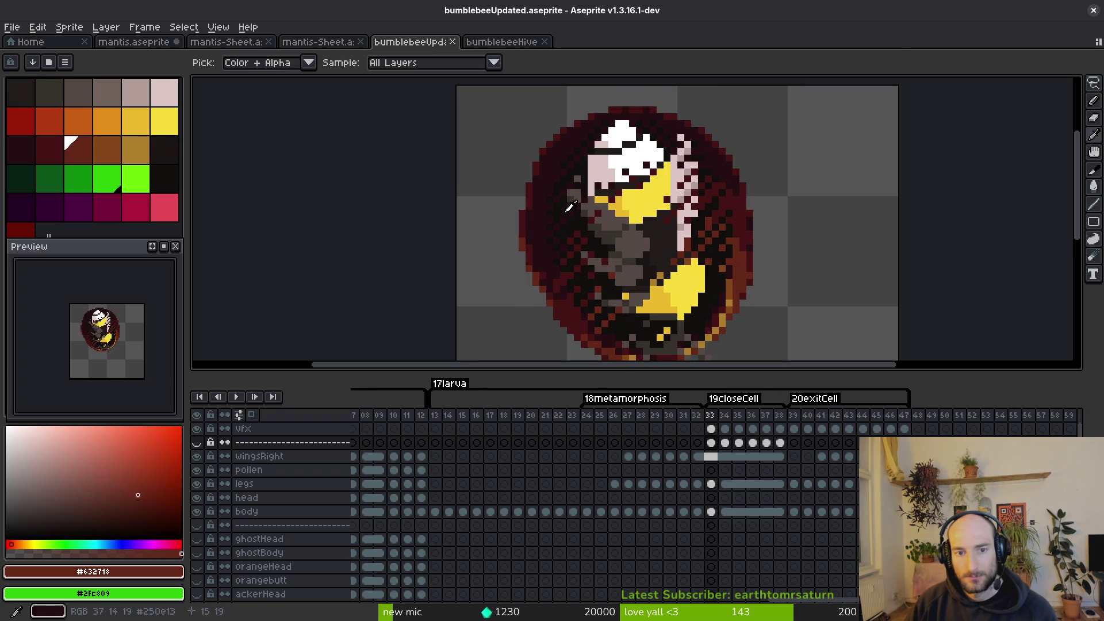
left_click(556, 175)
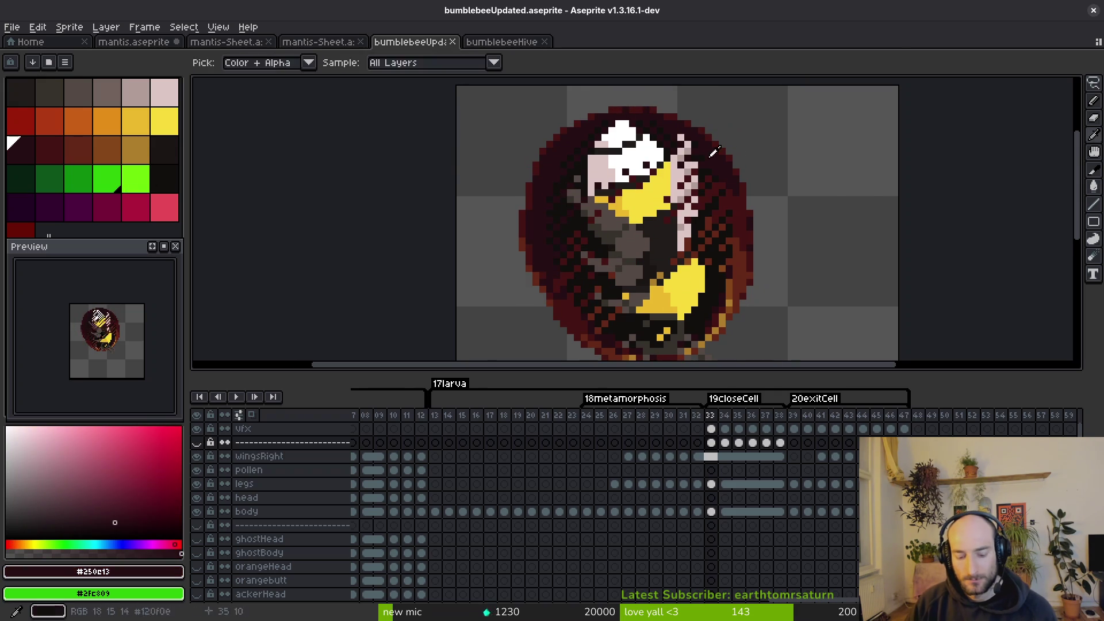
key("shift+r")
key("Return")
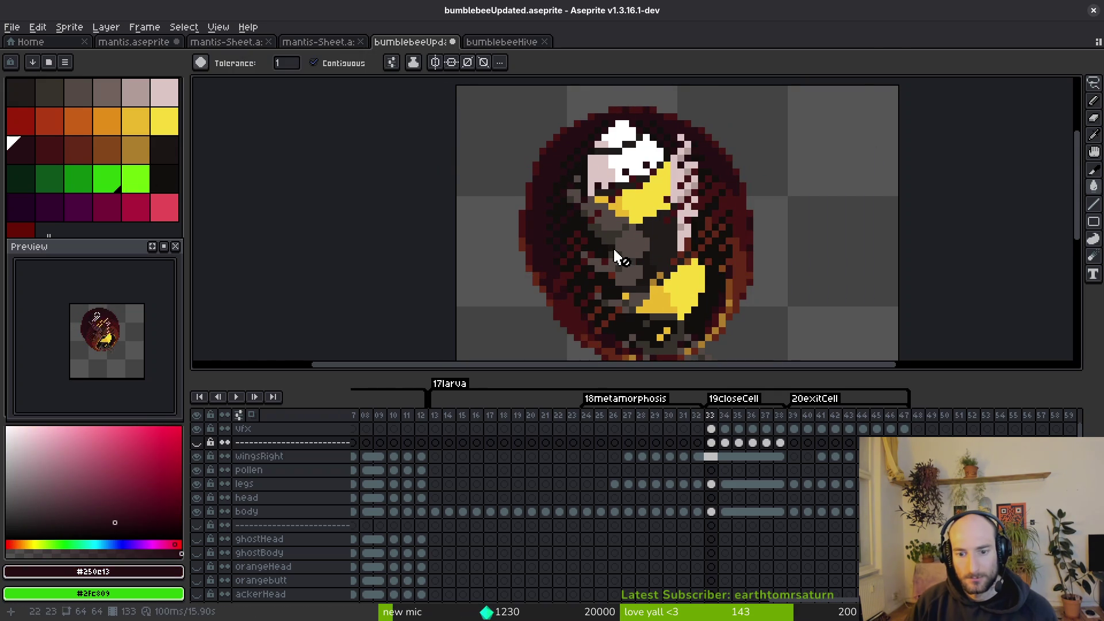
On the vfx layer, save and replace the dark red dither colour with green.
left_click(629, 254, "ctrl+alt")
key("ctrl+s")
key("alt")
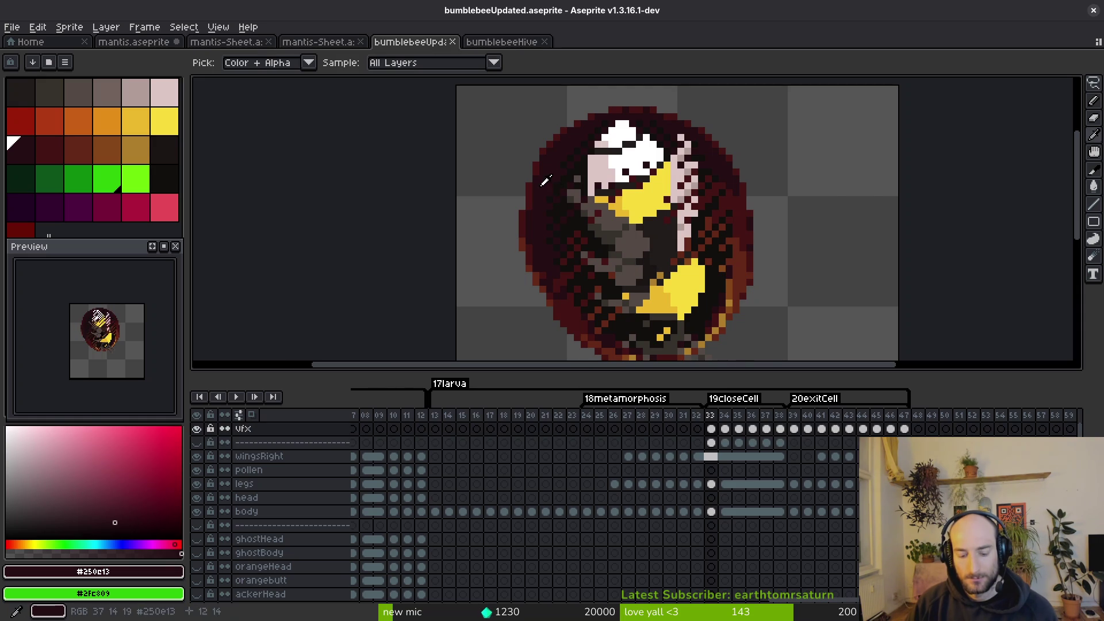
key("shift+r")
key("Return")
left_click(543, 160)
key("shift+r")
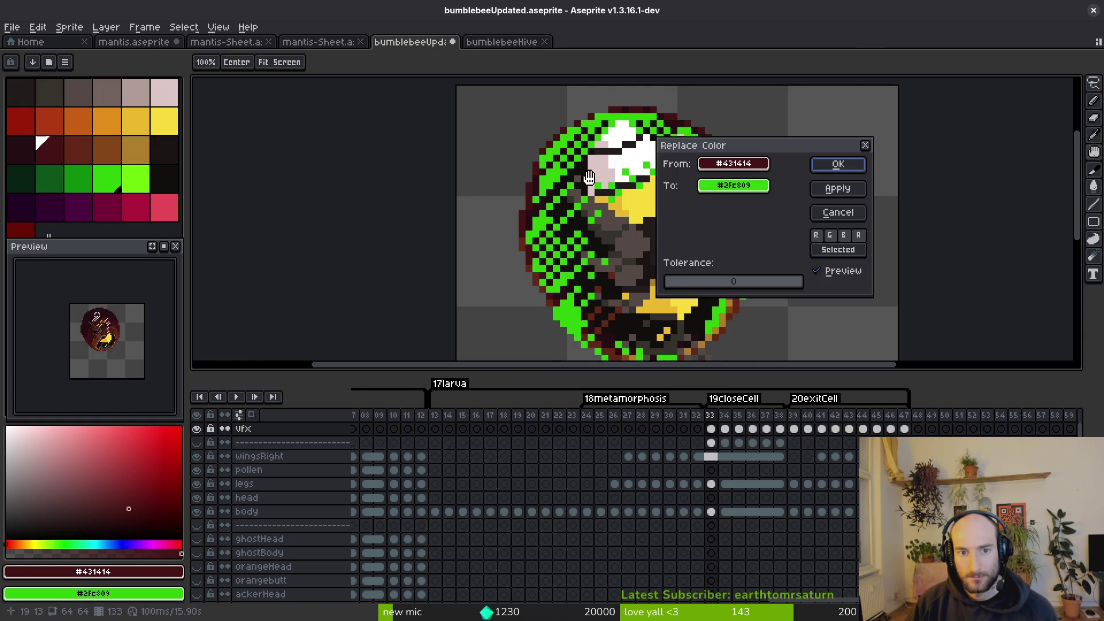
key("Return")
Replace the remaining dark red pixels with #2fc809 and hide the eggcellBackbround layer.
left_click(539, 181)
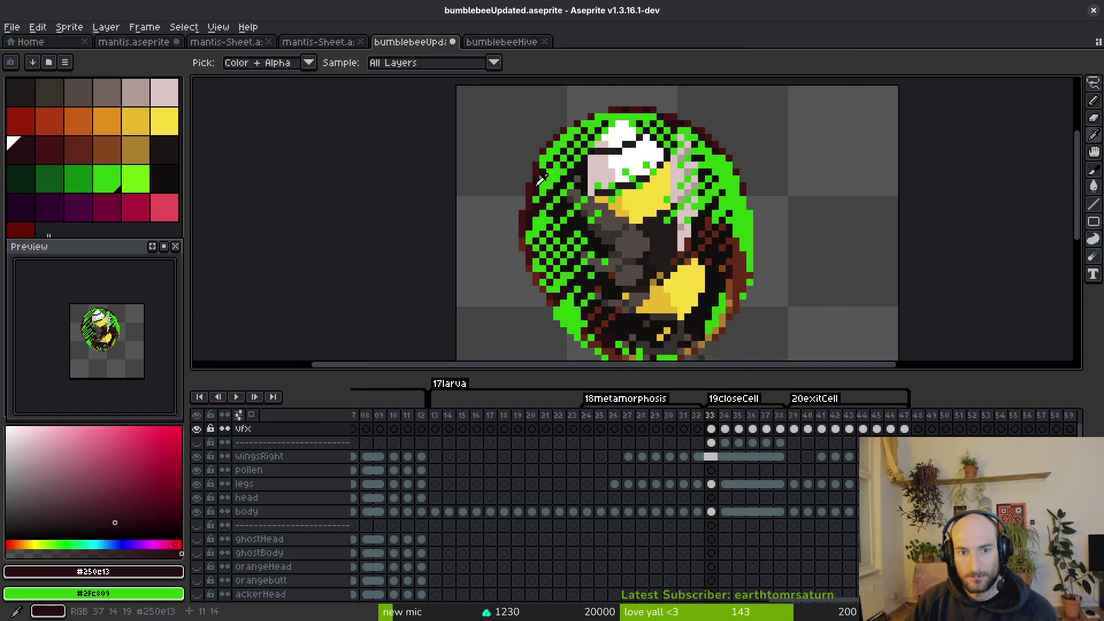
key("shift+r")
key("Return")
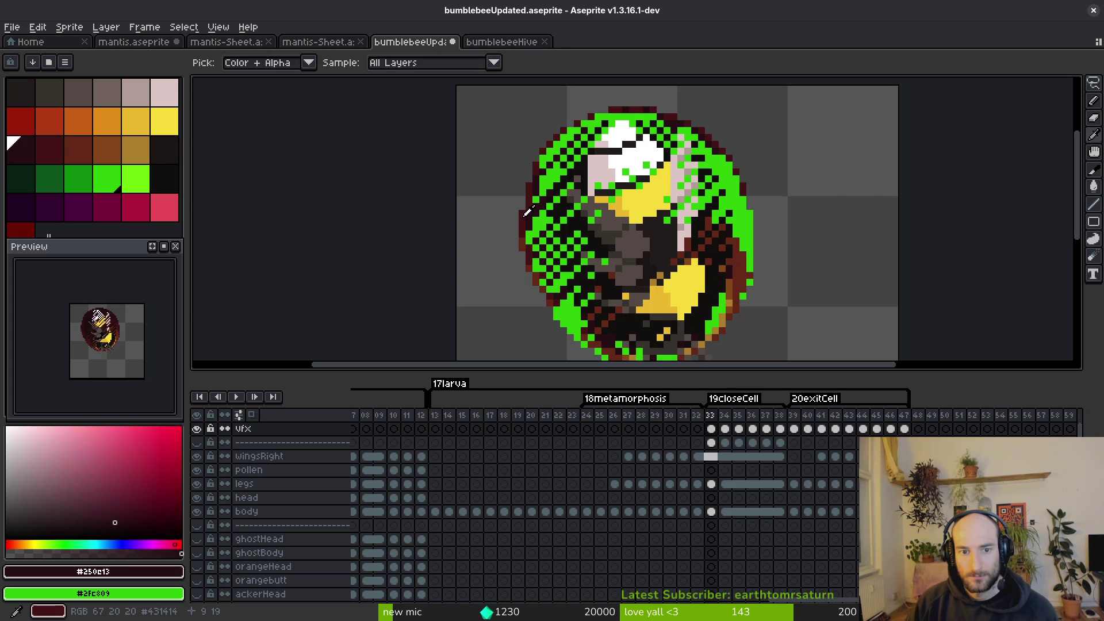
left_click(528, 212)
key("shift+r")
left_click(827, 166)
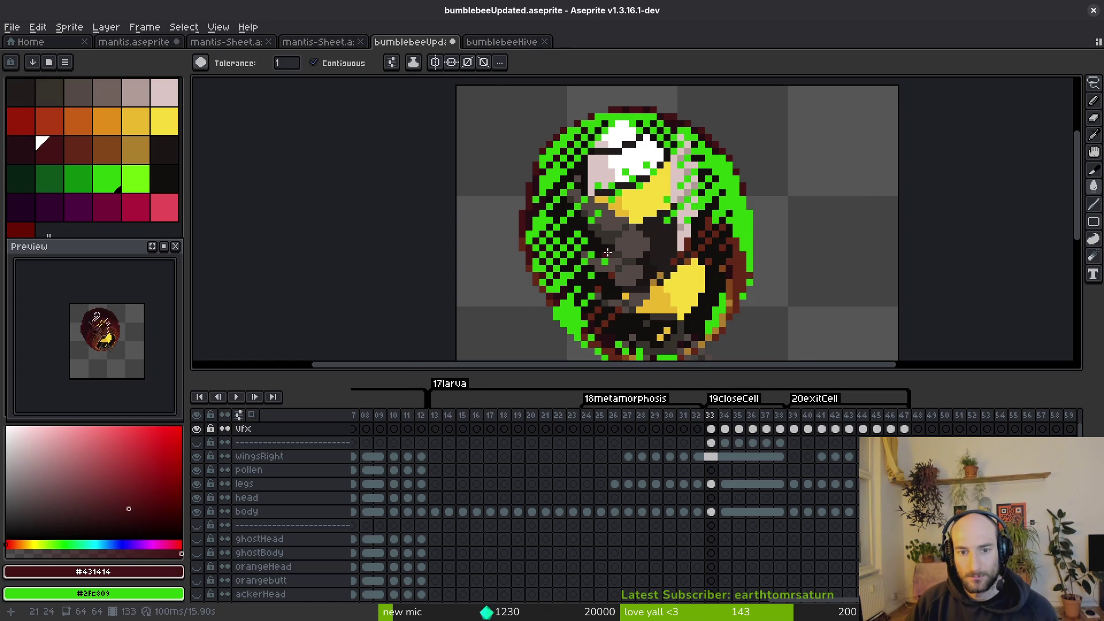
scroll(239, 484, "down", 5)
mouse_move(239, 485)
left_mouse_down()
mouse_move(252, 506)
mouse_move(210, 467)
left_mouse_up()
left_click(198, 443)
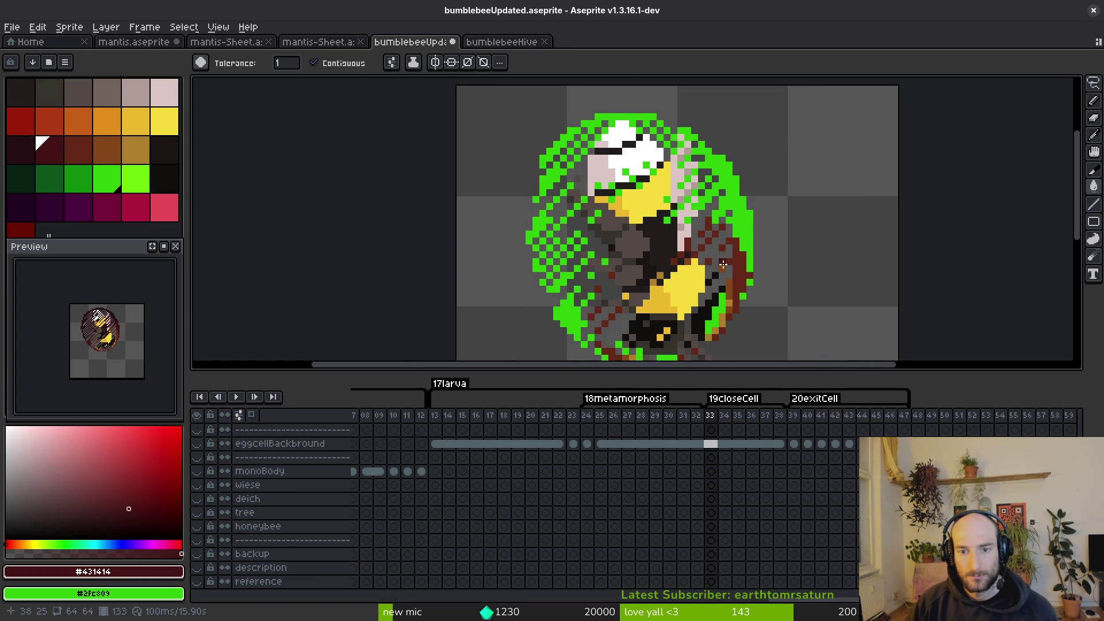
scroll(722, 264, "up", 2)
left_click(765, 239, "alt")
key("shift+r")
left_click(838, 190)
left_click(739, 328, "alt")
key("shift+r")
left_click(838, 165)
left_click_drag(677, 245, 642, 115)
left_click(690, 277, "alt")
key("shift+r")
left_click(838, 166)
scroll(734, 215, "down", 3)
key("ctrl+s")
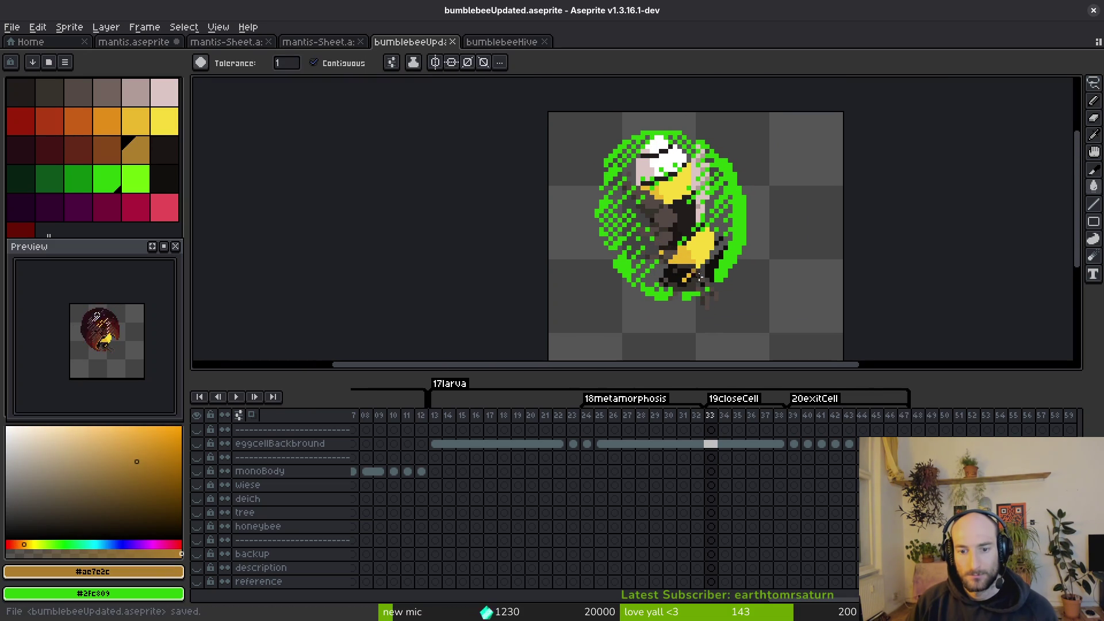
scroll(696, 510, "up", 5)
left_click(697, 429)
left_click(198, 445)
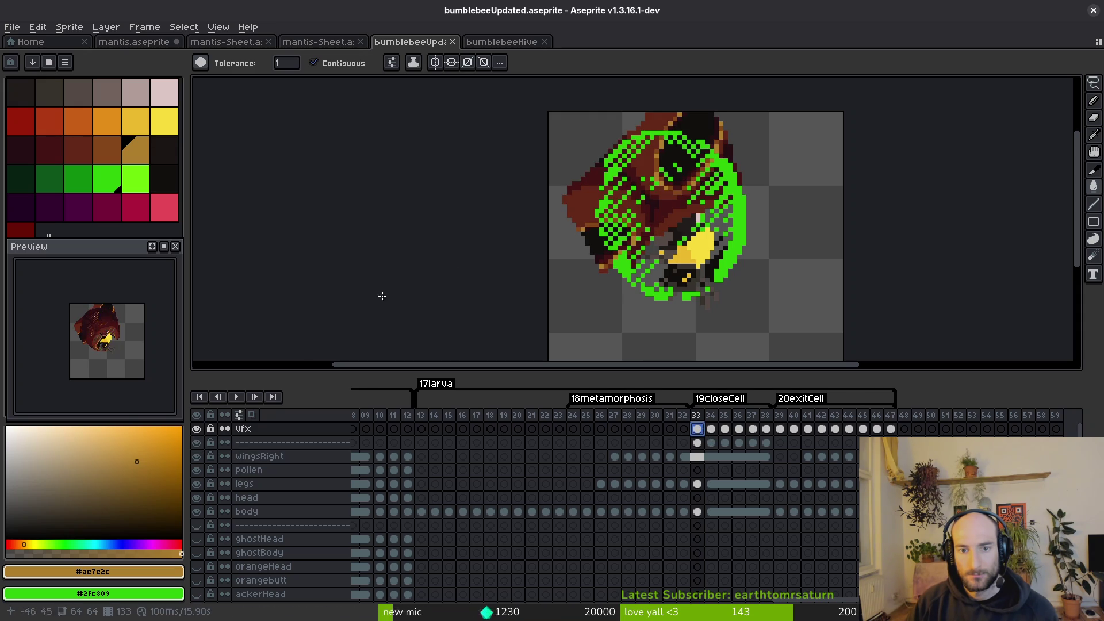
scroll(643, 277, "up", 2)
scroll(643, 276, "right", 1)
scroll(643, 277, "down", 2)
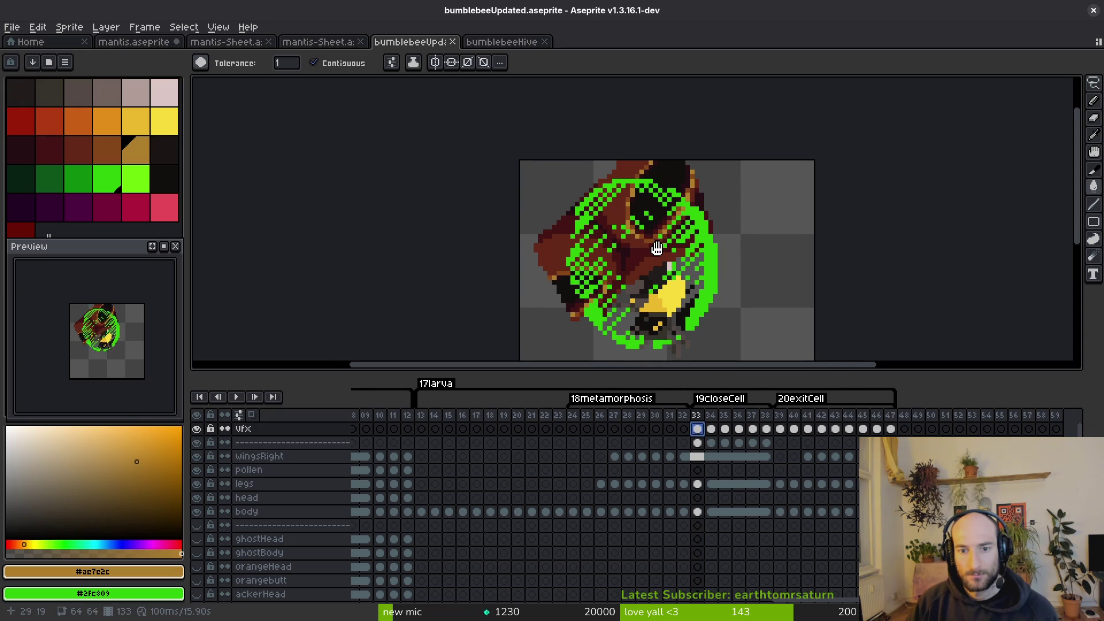
key("period")
key("i")
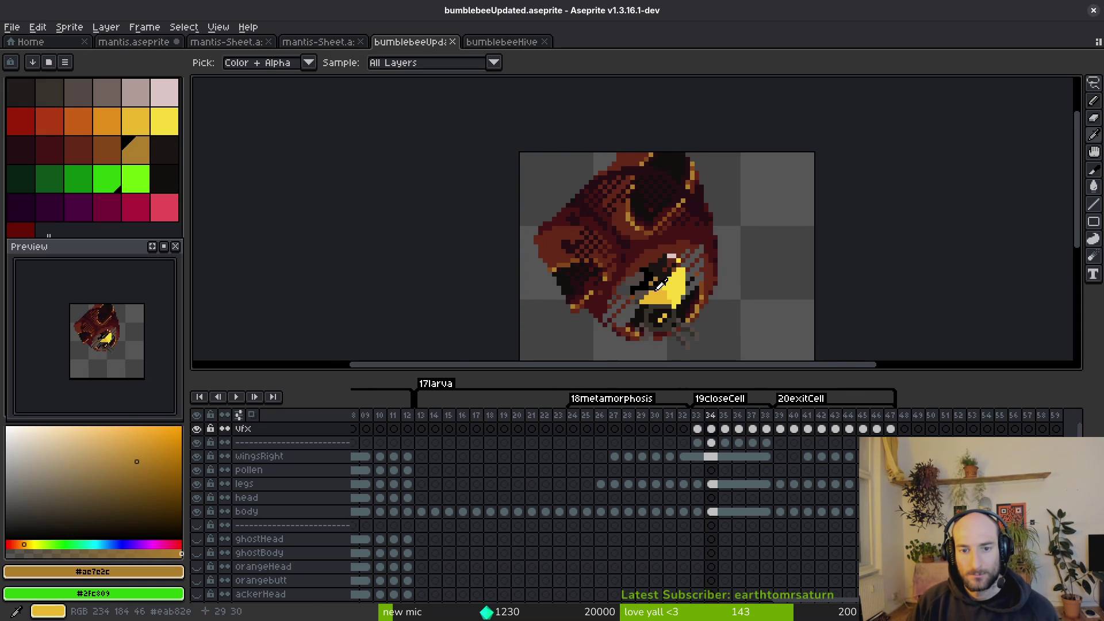
key("comma")
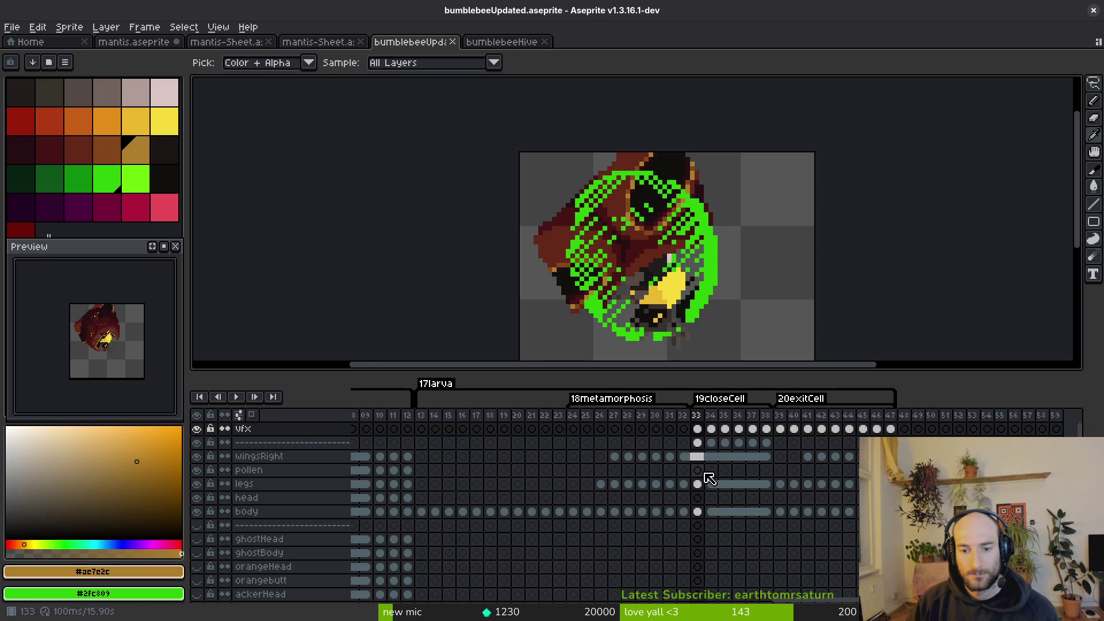
left_click(702, 445)
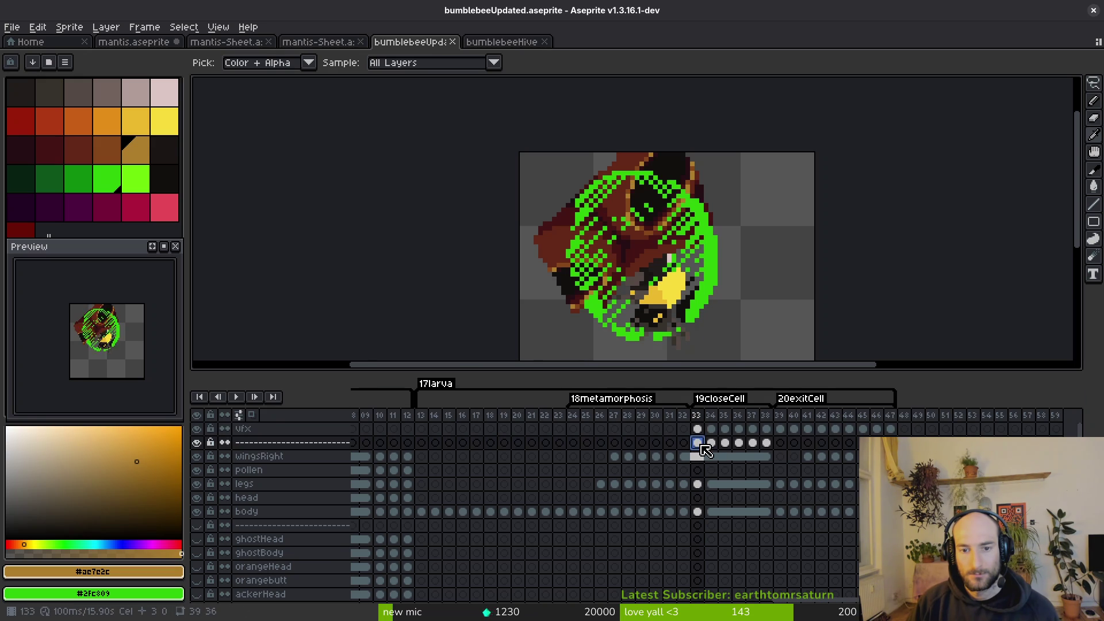
mouse_move(707, 450)
left_mouse_down()
mouse_move(739, 450)
mouse_move(700, 446)
left_mouse_up()
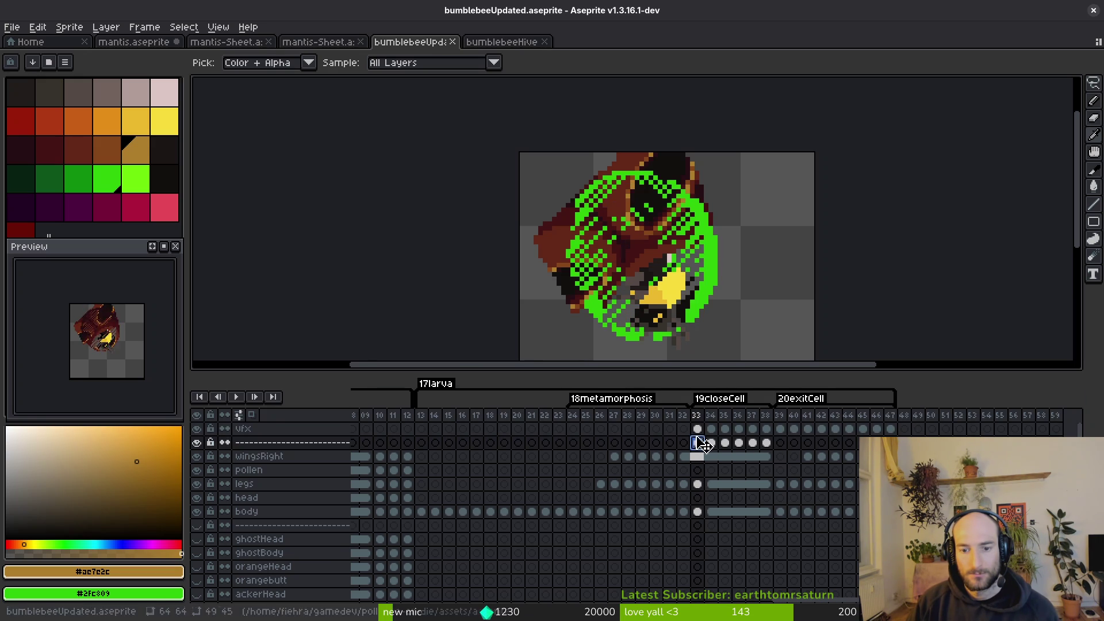
left_click(698, 429)
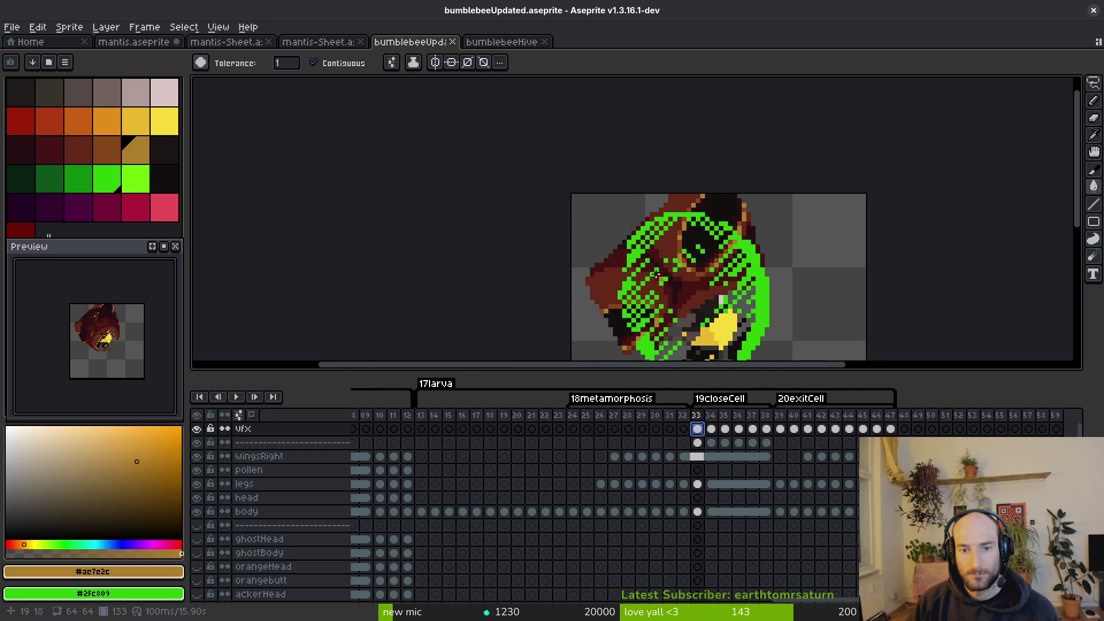
With a 1px pencil, place a first pixel on the separator layer at frame 33.
key("b")
scroll(592, 230, "up", 4)
key("minus")
key("minus")
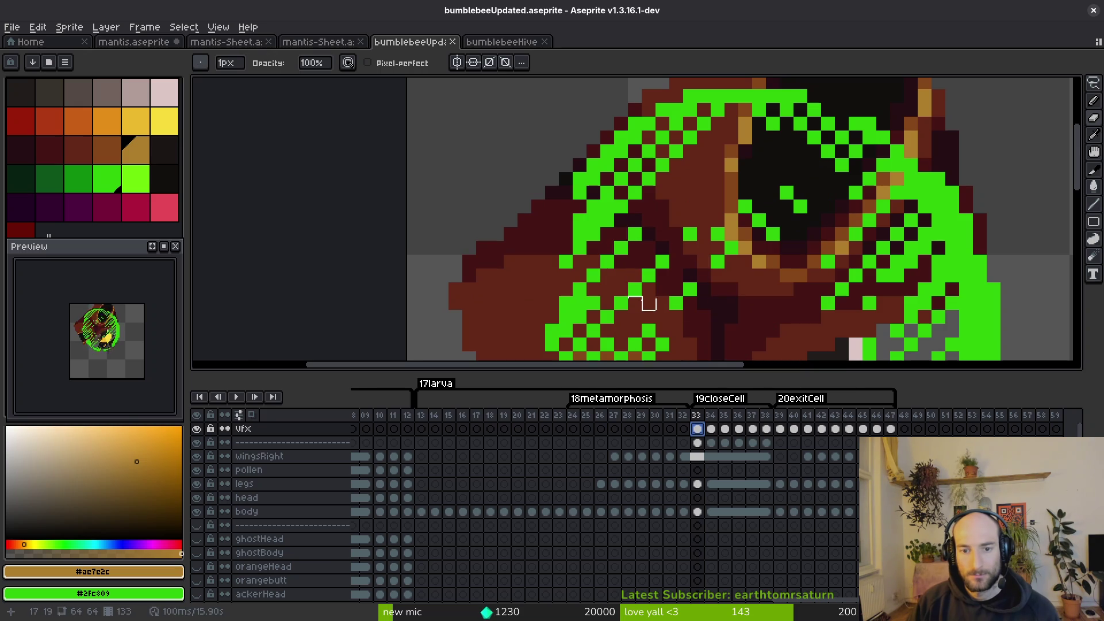
left_click_drag(797, 343, 732, 222)
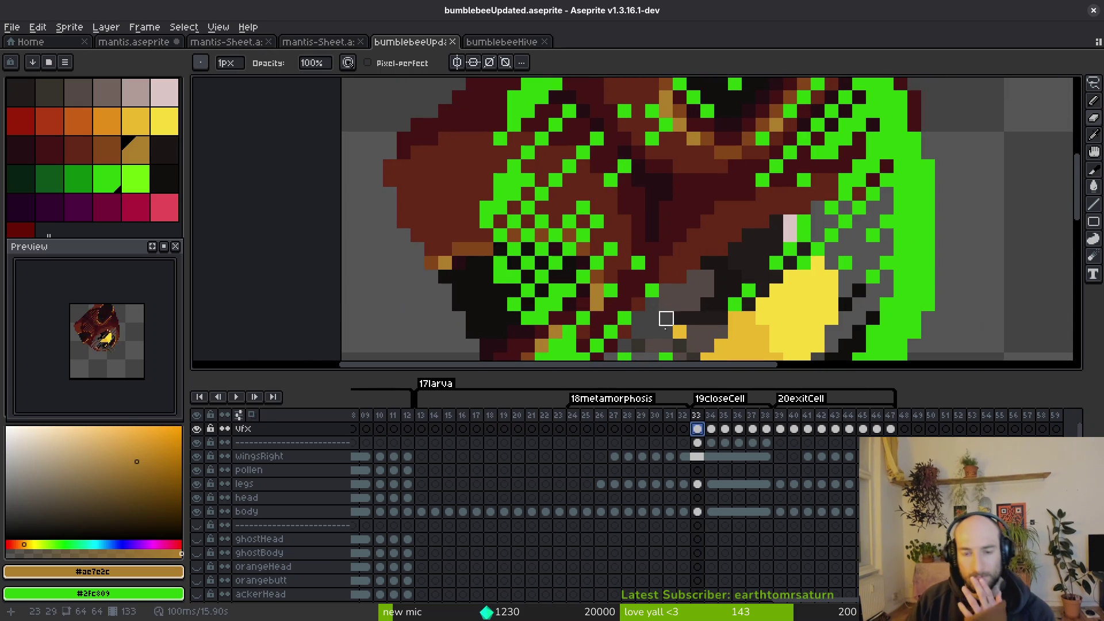
left_click(697, 442)
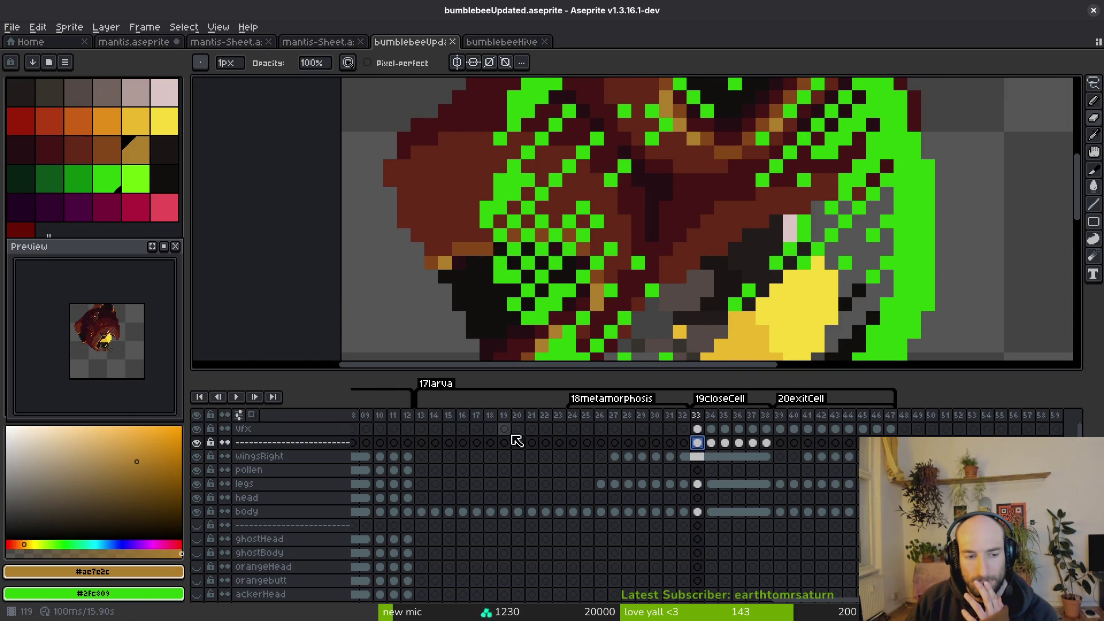
left_click(583, 249)
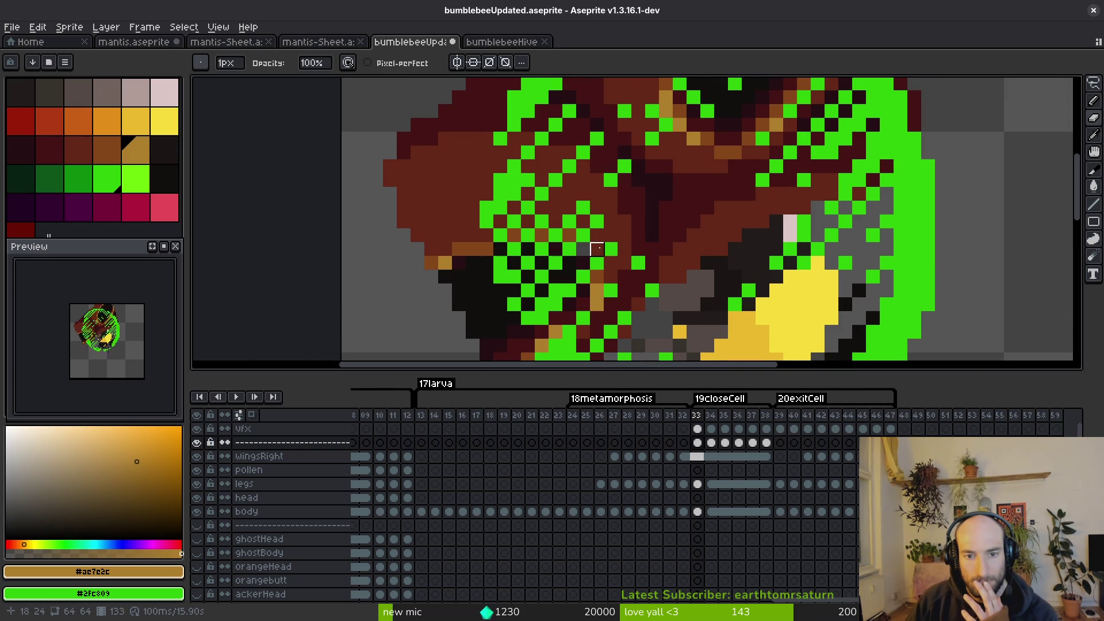
Paint a 4px grey diagonal stroke across the bee's middle, then 1px touch-ups below.
scroll(598, 248, "down", 3)
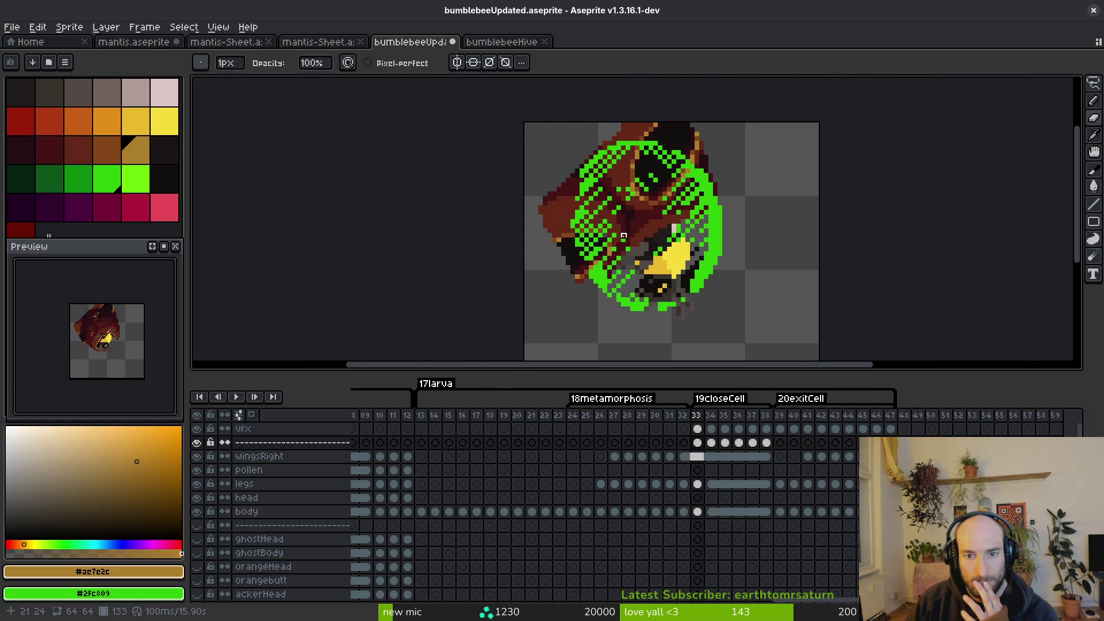
scroll(623, 236, "up", 3)
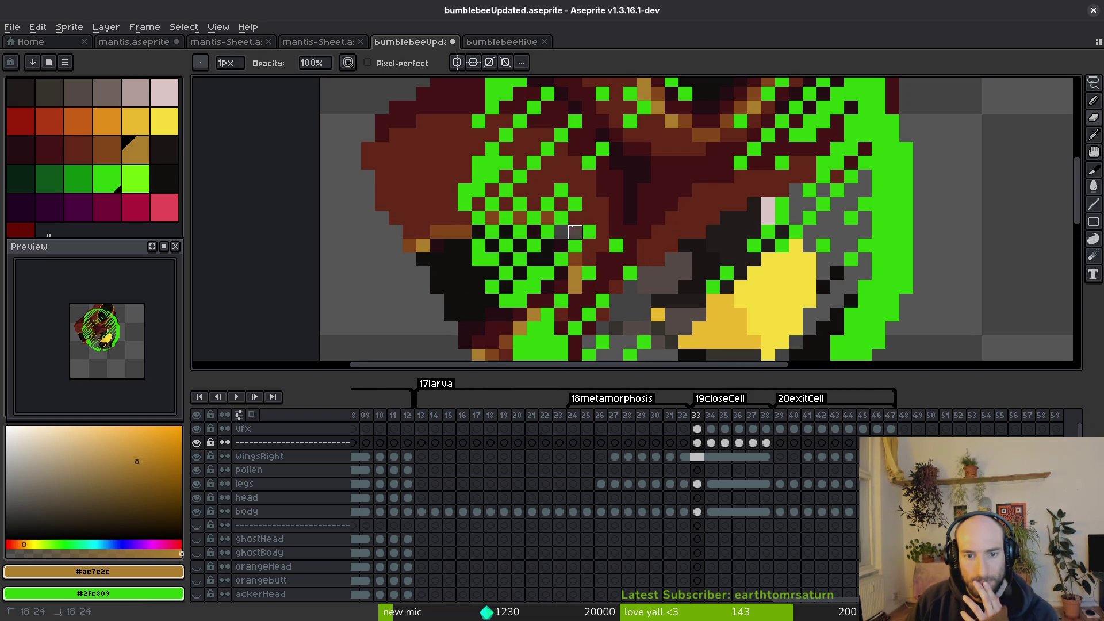
key("plus")
key("plus")
key("plus")
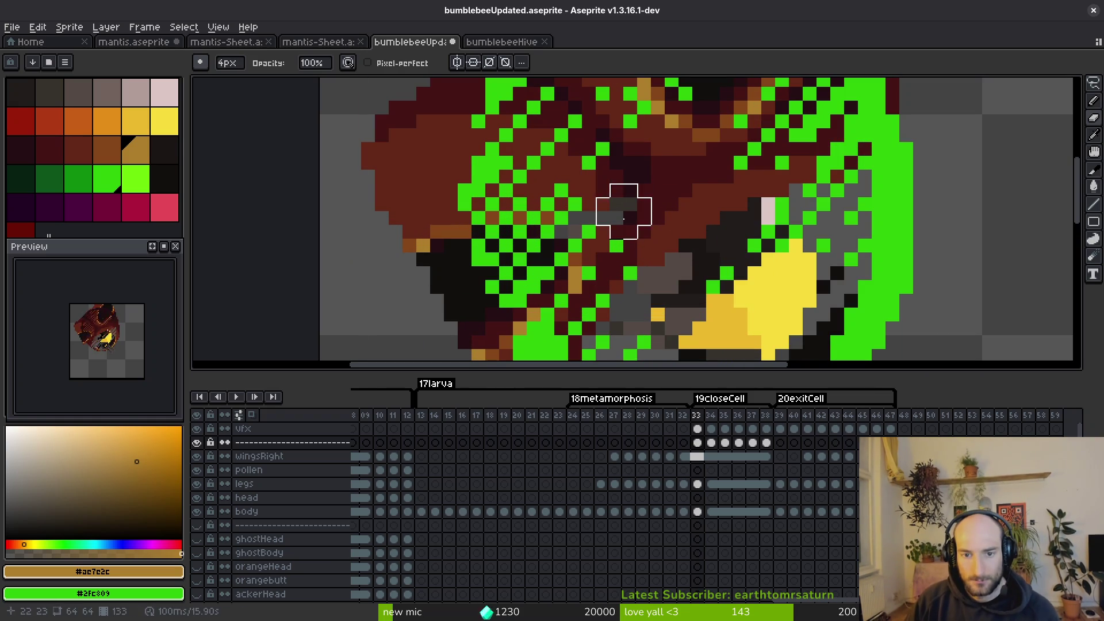
mouse_move(617, 218)
left_mouse_down()
mouse_move(698, 173)
mouse_move(678, 192)
mouse_move(725, 204)
mouse_move(665, 245)
left_mouse_up()
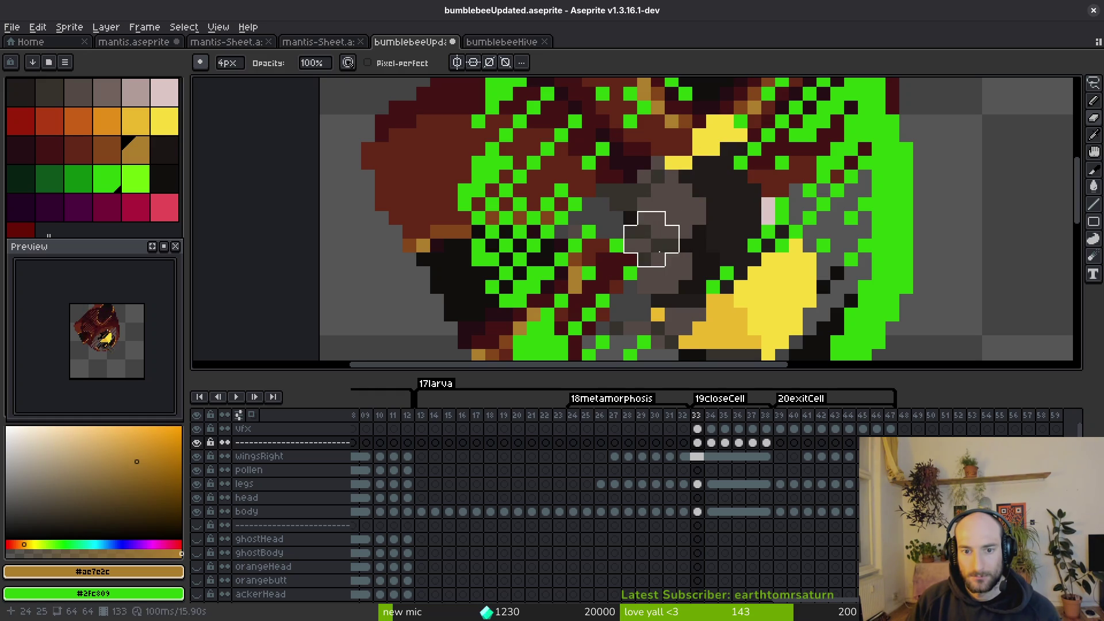
key("minus")
key("minus")
key("minus")
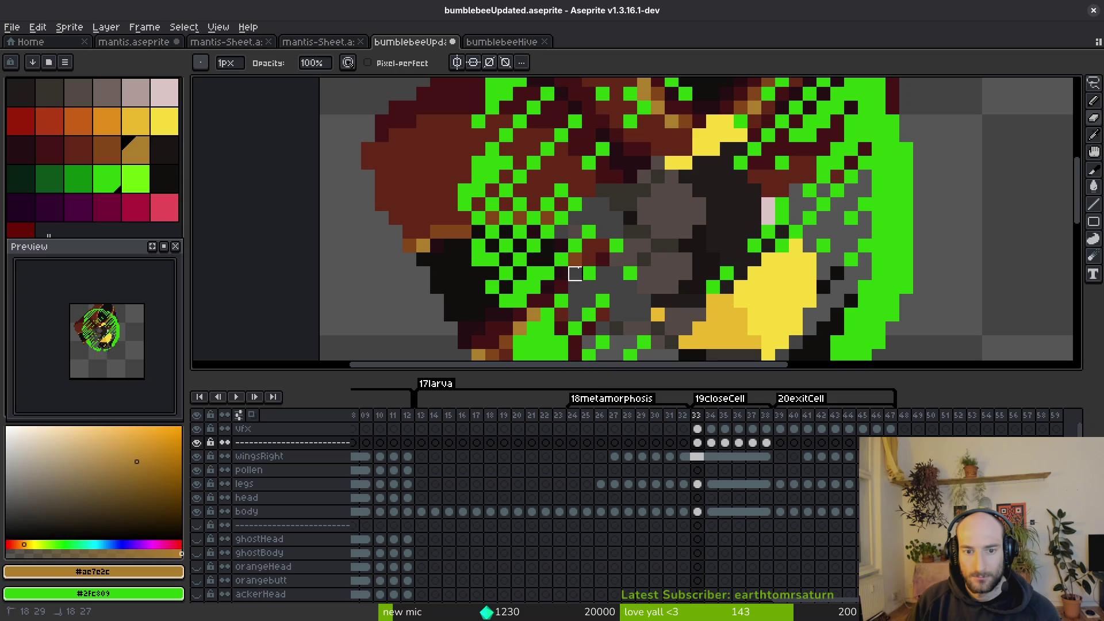
left_click_drag(548, 300, 547, 287)
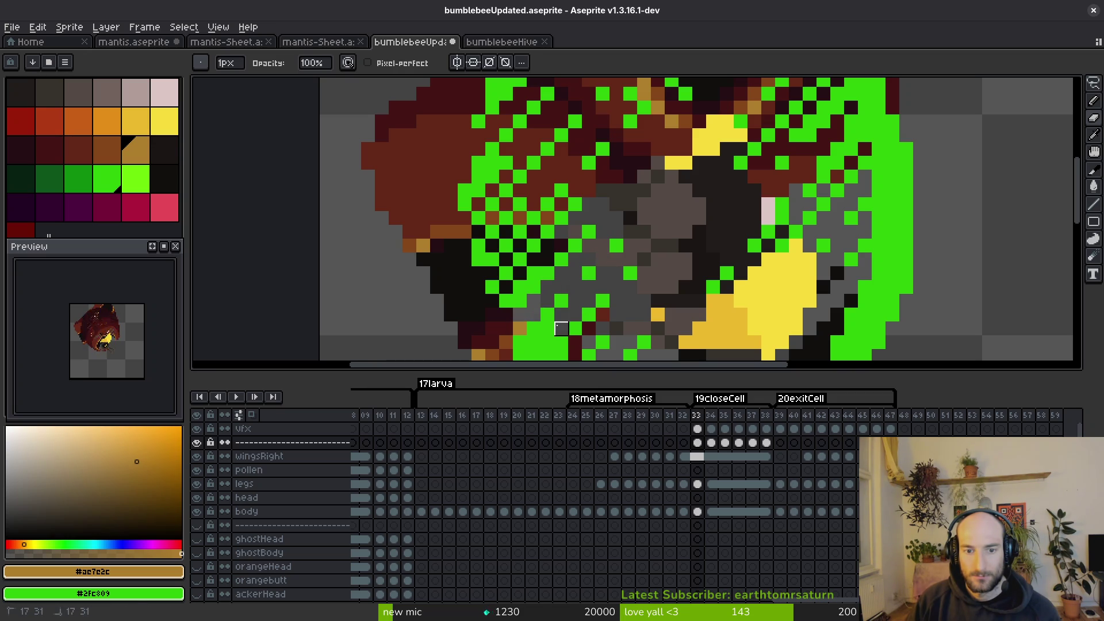
scroll(596, 322, "down", 4)
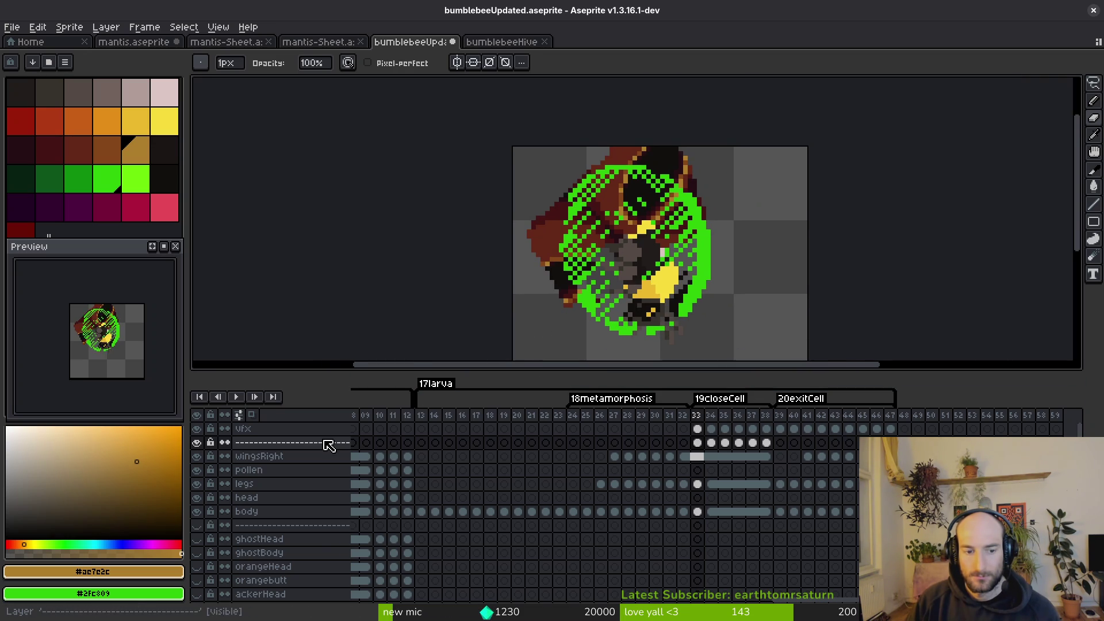
Toggle the green vfx overlay off and on to compare, leaving it visible.
left_click(197, 442)
left_click(198, 442)
left_click(198, 430)
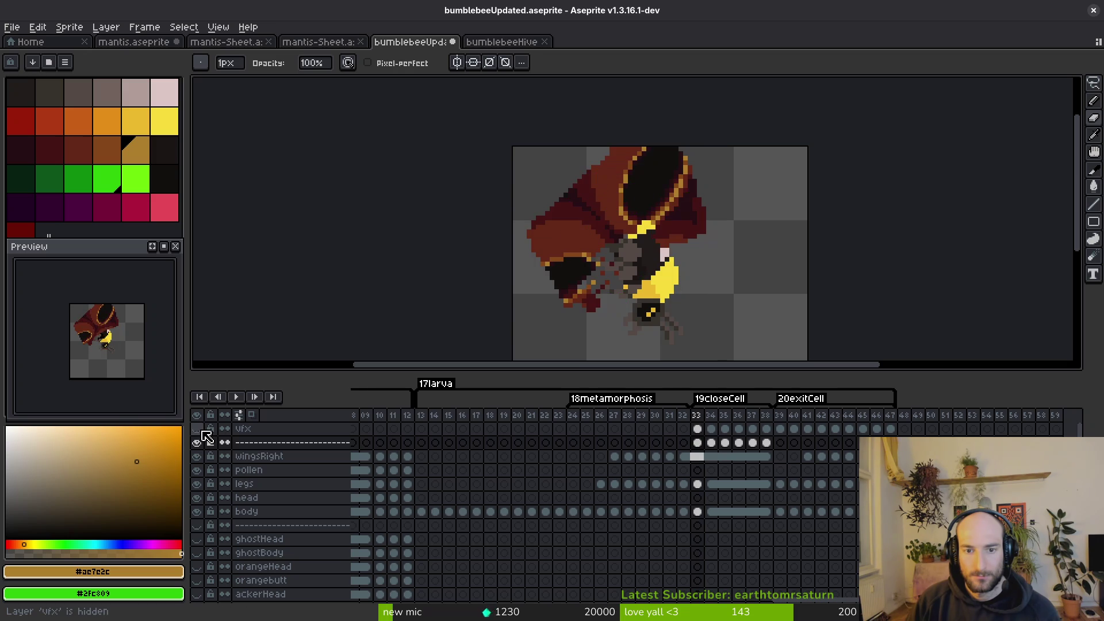
left_click(203, 433)
left_click(202, 433)
left_click(203, 433)
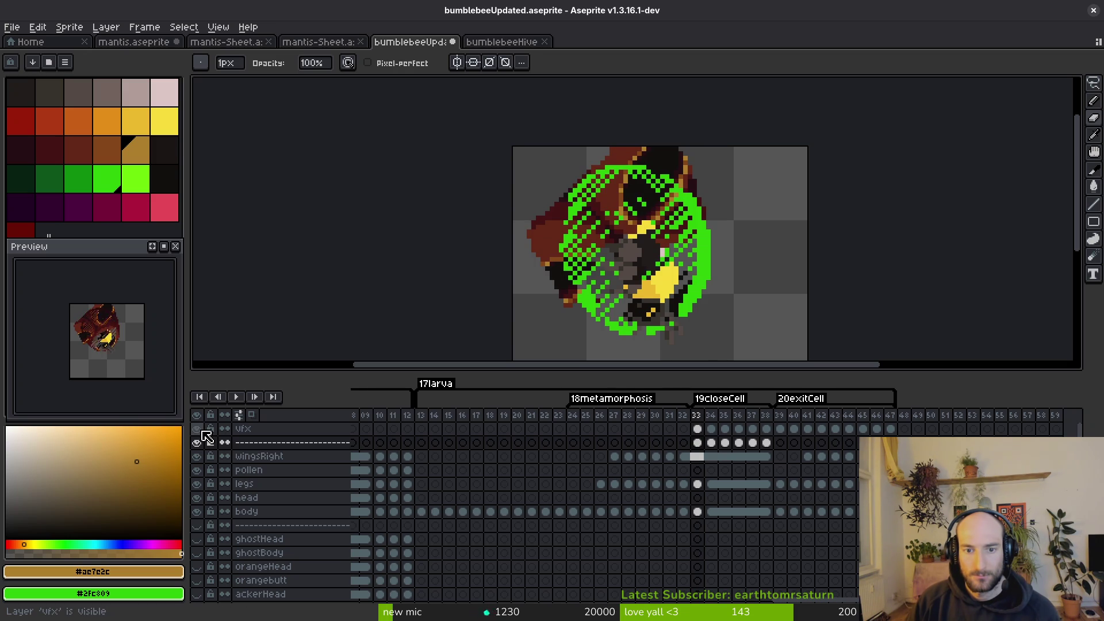
scroll(590, 285, "up", 3)
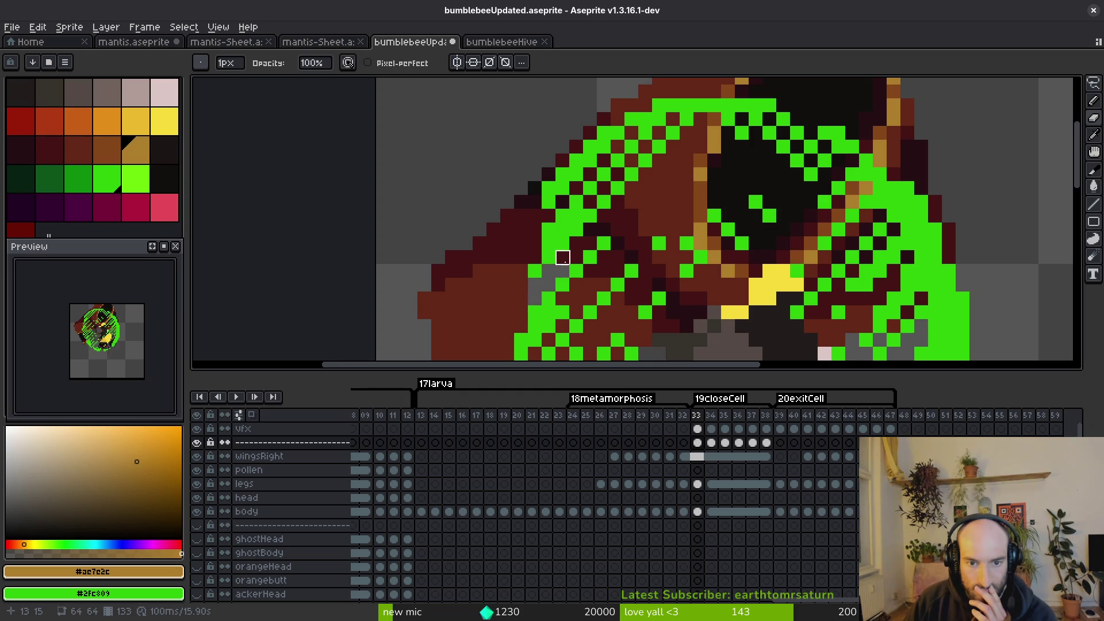
scroll(591, 243, "down", 2)
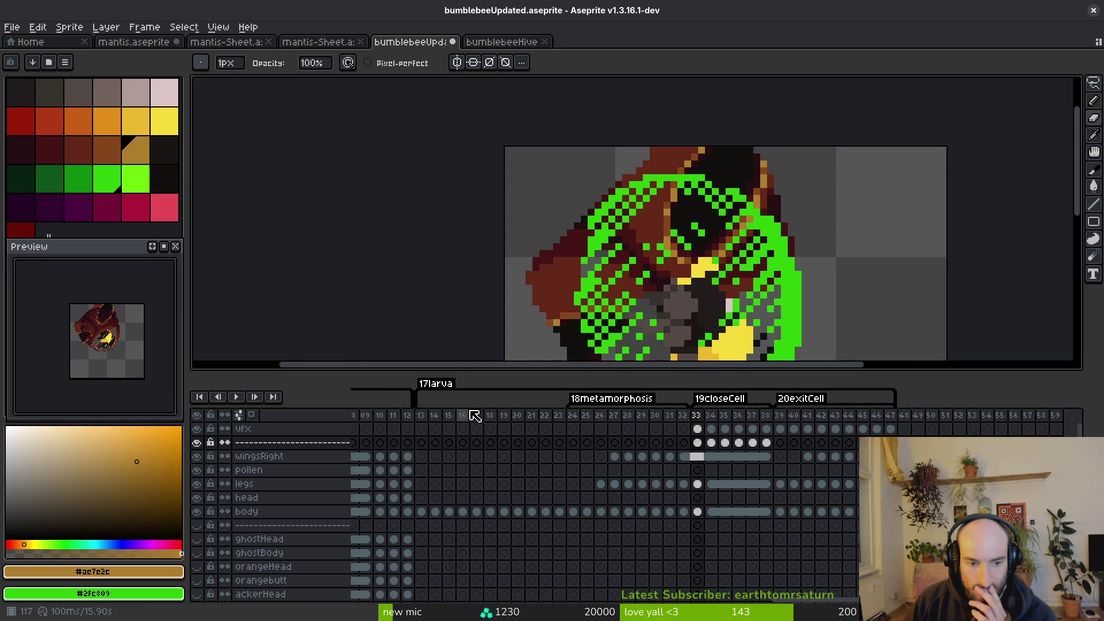
Hide the body, head, legs, pollen and wingsRight layers and magic-wand select the remaining wing area.
left_click(198, 507)
left_click_drag(203, 506, 198, 456)
left_click_drag(708, 277, 662, 151)
scroll(207, 505, "down", 5)
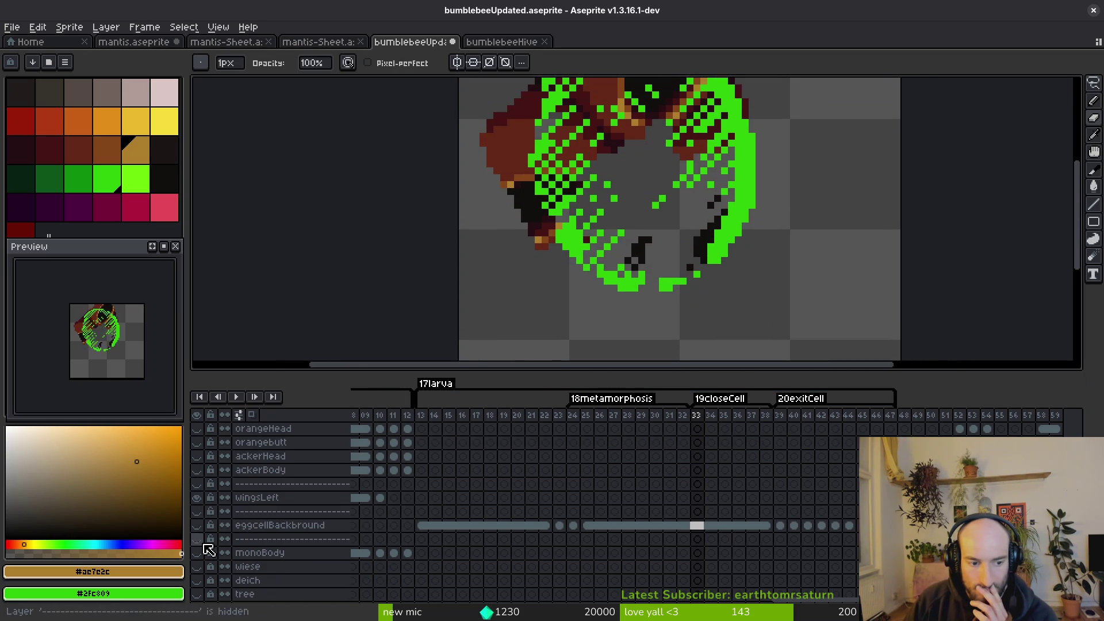
left_click_drag(661, 247, 621, 297)
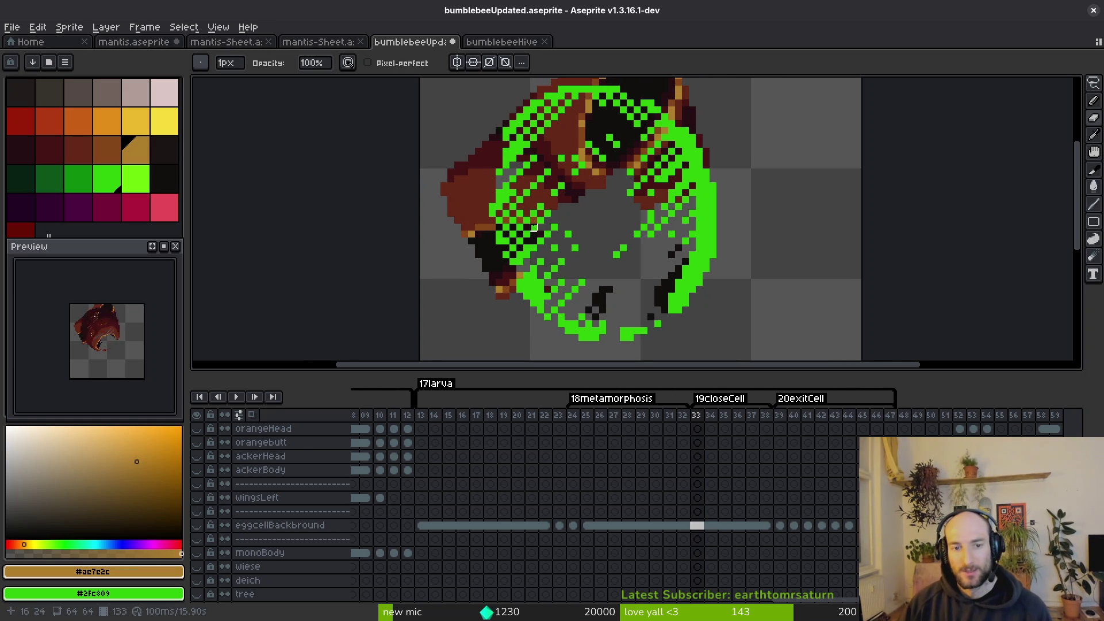
key("w")
left_click(715, 234)
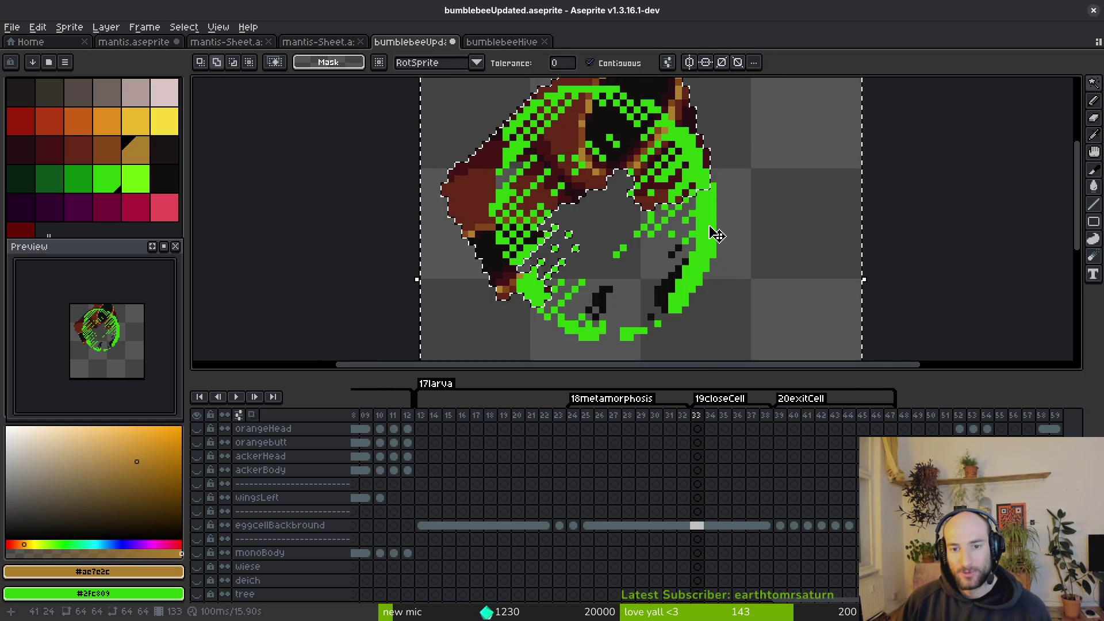
Repaint the wing edge brown with a 4px pencil and clear stray pixels.
scroll(729, 481, "up", 5)
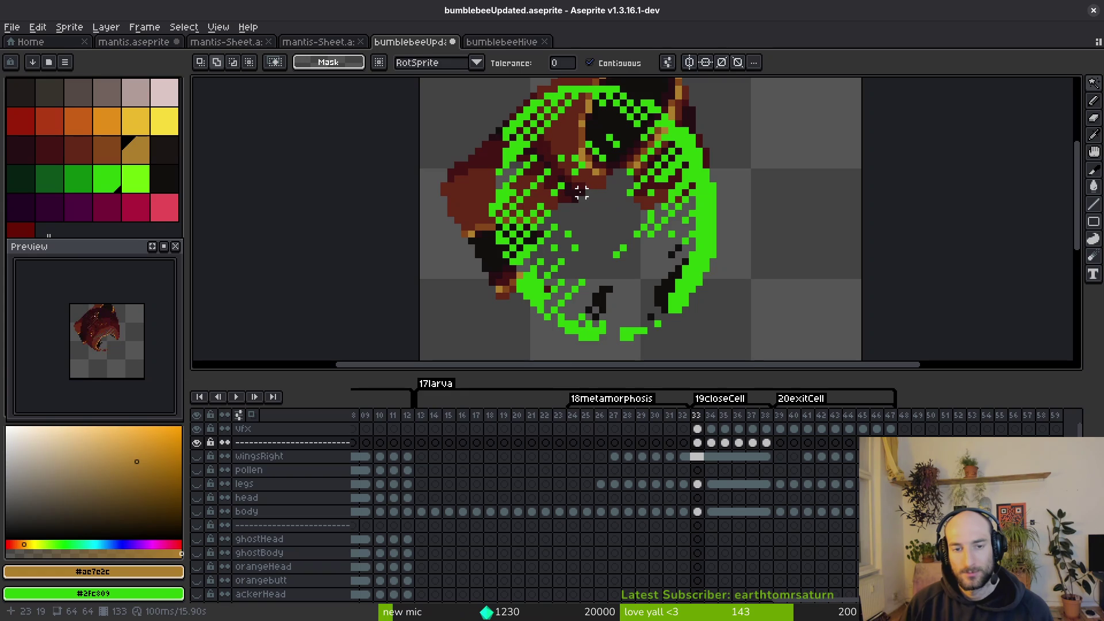
left_click_drag(583, 195, 610, 238)
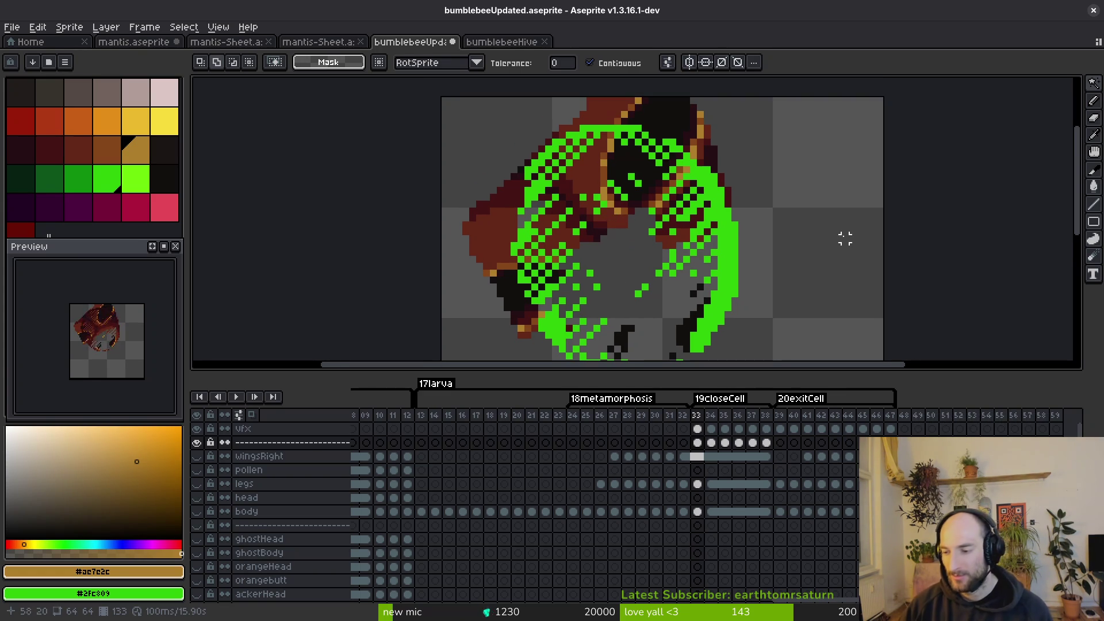
key("b")
scroll(598, 229, "up", 2)
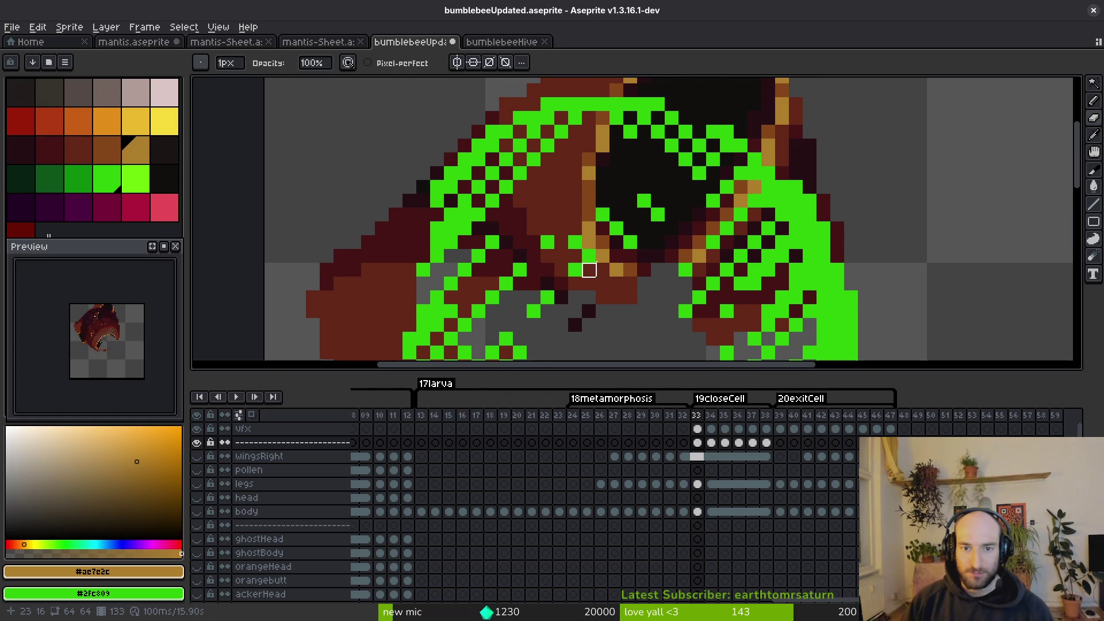
key("plus")
key("plus")
key("plus")
mouse_move(601, 189)
left_mouse_down()
mouse_move(572, 151)
mouse_move(571, 188)
mouse_move(542, 197)
mouse_move(536, 226)
mouse_move(514, 225)
mouse_move(637, 167)
mouse_move(681, 197)
mouse_move(696, 234)
mouse_move(690, 225)
mouse_move(662, 242)
mouse_move(656, 262)
mouse_move(604, 283)
mouse_move(641, 247)
mouse_move(629, 266)
left_mouse_up()
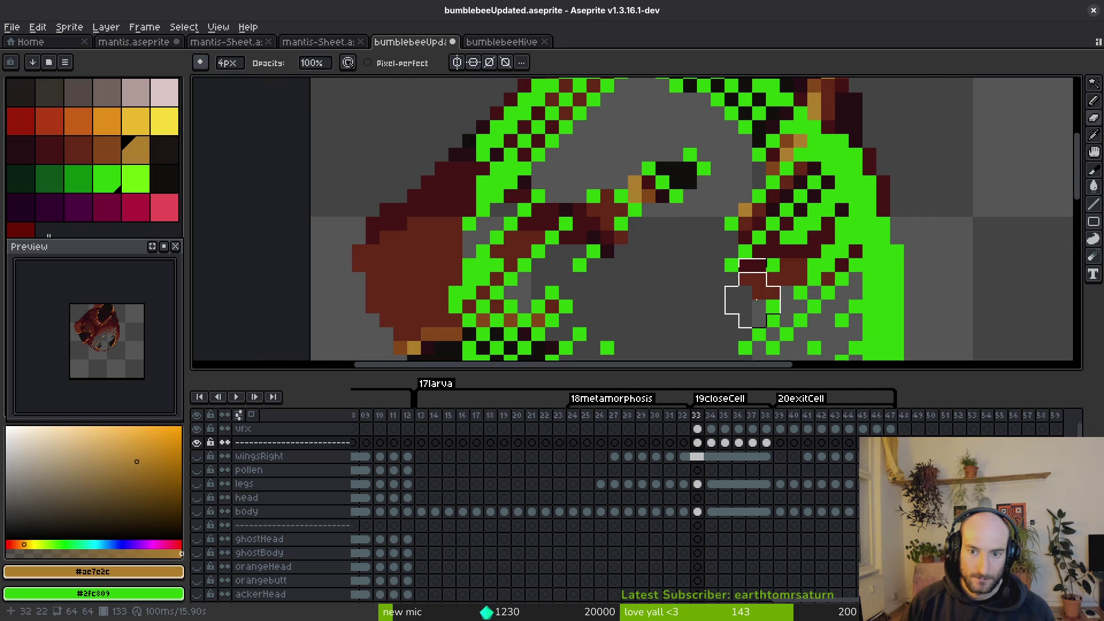
With a 1px brush, erase stray dark and green pixels along the right wing edge.
key("minus")
key("minus")
key("minus")
left_click_drag(745, 279, 786, 280)
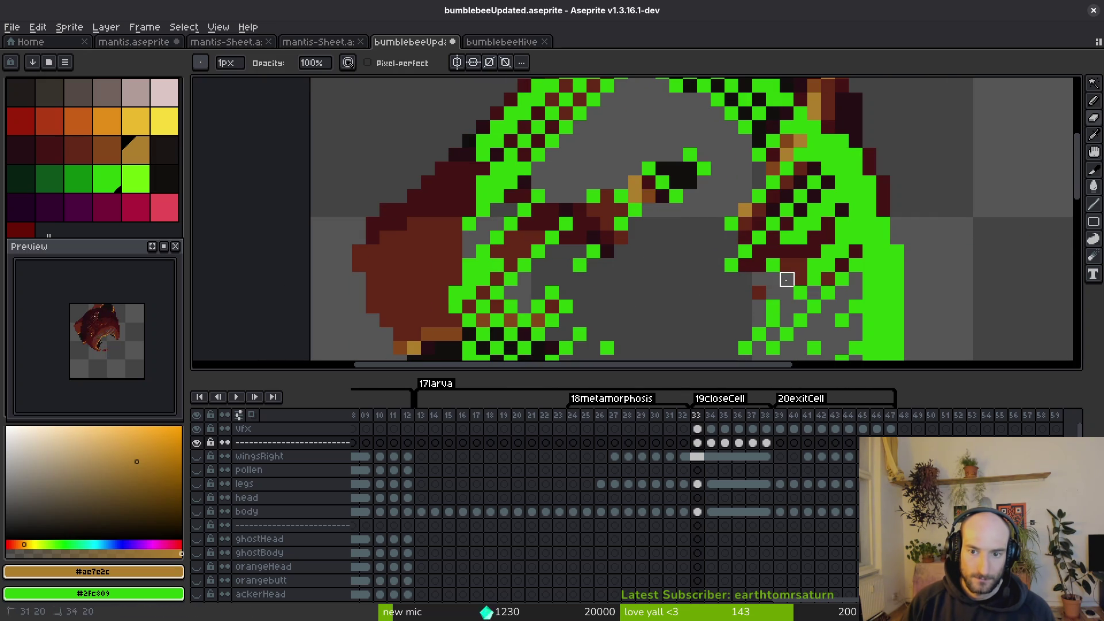
mouse_move(829, 224)
left_mouse_down()
mouse_move(828, 251)
mouse_move(760, 252)
left_mouse_up()
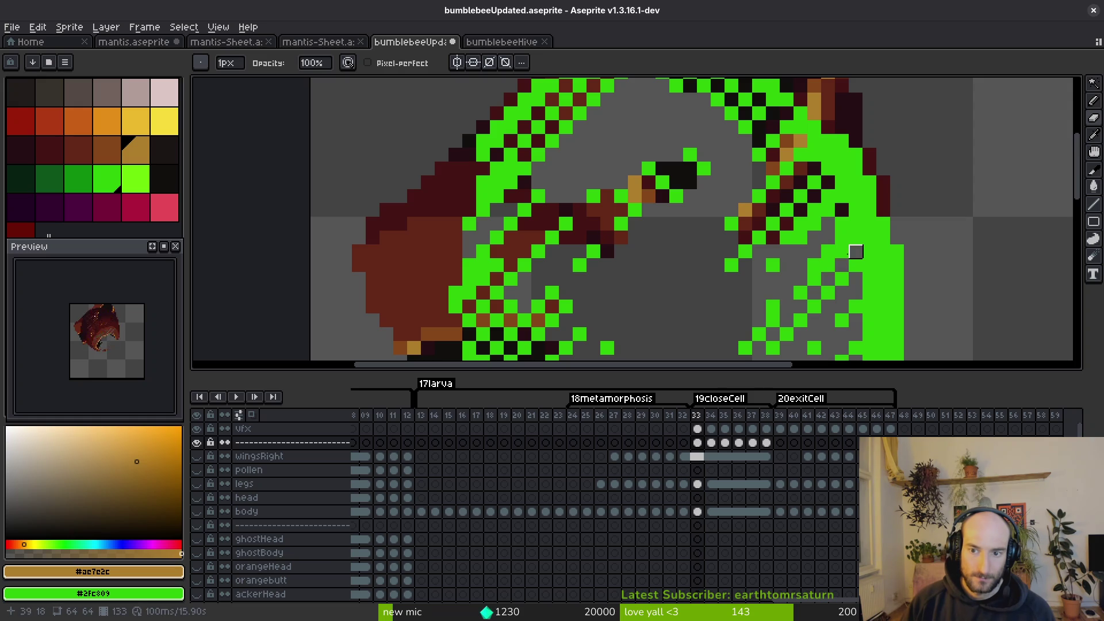
left_click(200, 62)
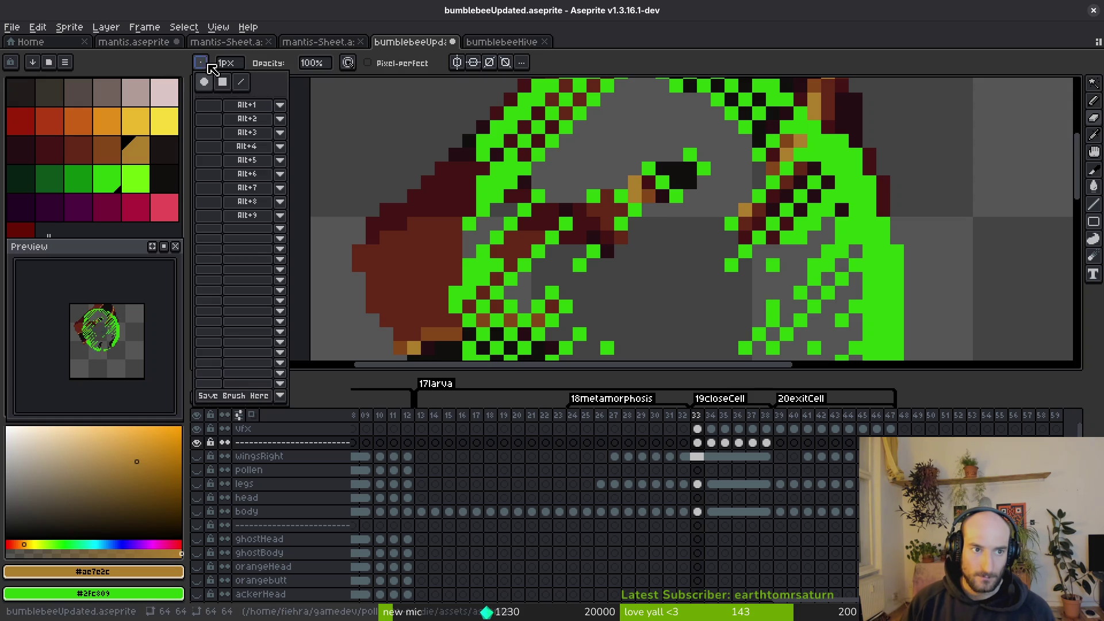
Paint green over brown pixels along the diagonal with the 6px 45° line brush.
left_click(241, 81)
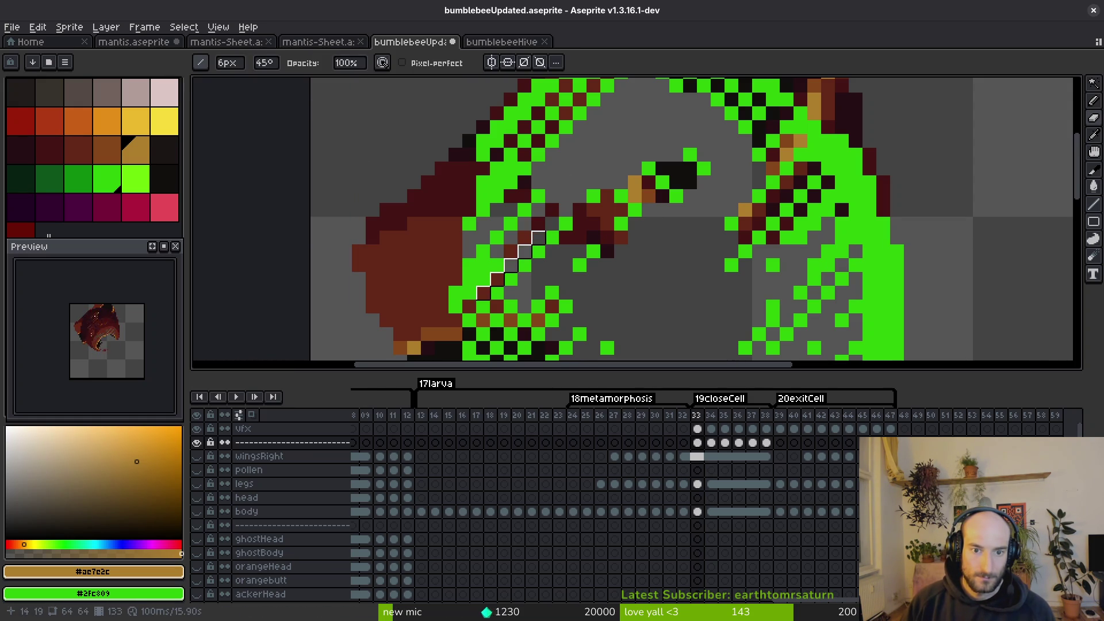
mouse_move(485, 293)
left_mouse_down()
mouse_move(449, 287)
mouse_move(538, 181)
mouse_move(530, 222)
mouse_move(527, 185)
mouse_move(520, 196)
mouse_move(620, 257)
left_mouse_up()
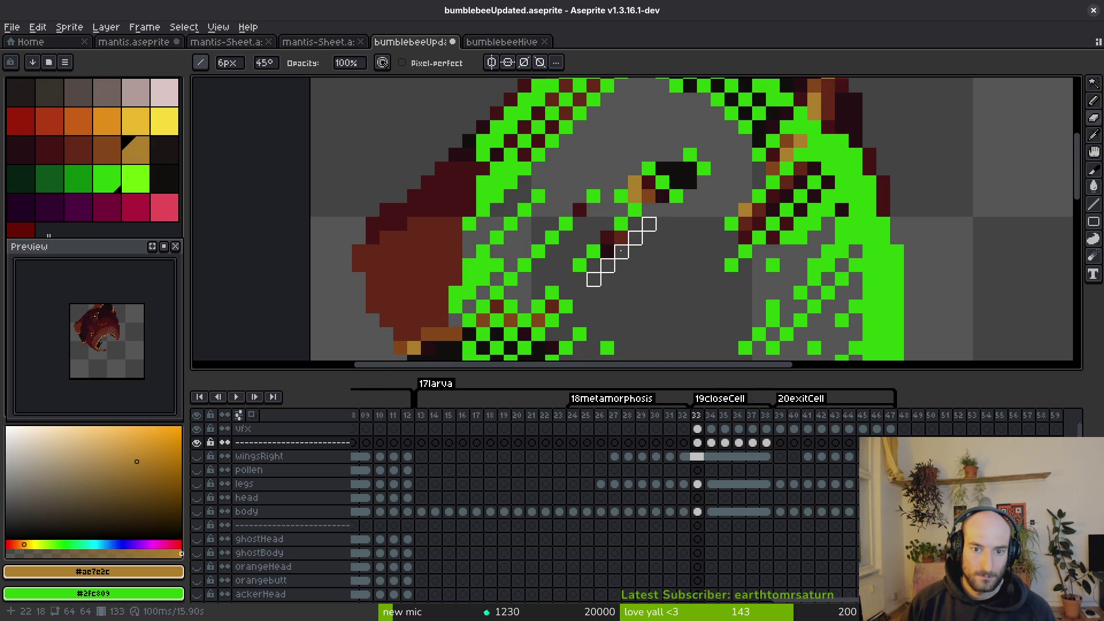
key("b")
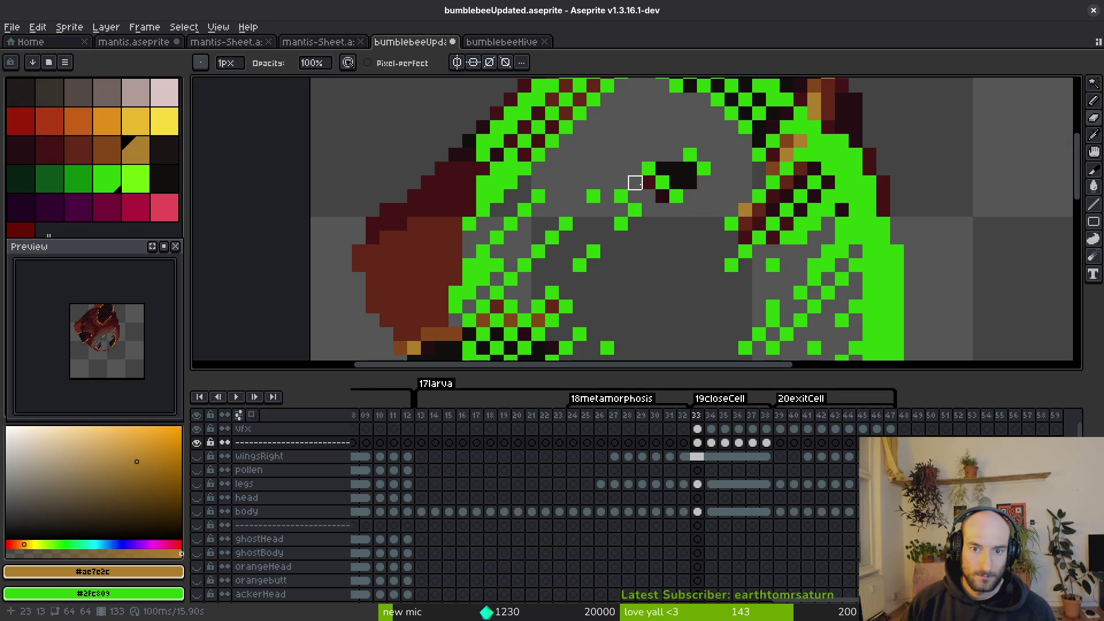
mouse_move(688, 180)
left_mouse_down()
mouse_move(697, 212)
mouse_move(611, 297)
left_mouse_up()
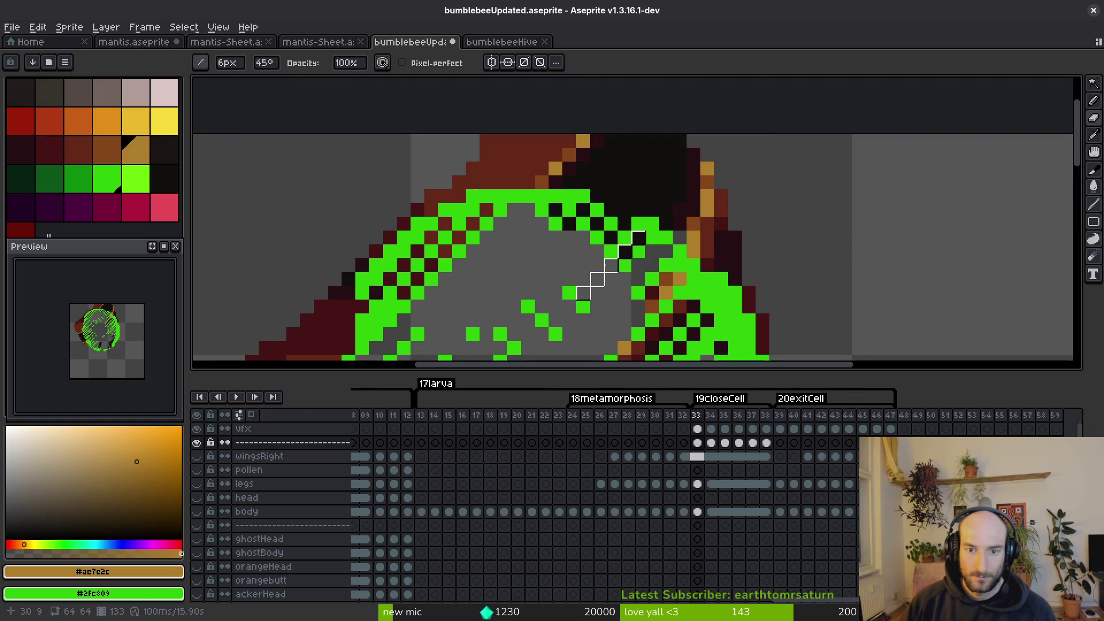
Paint over dark maroon pixels along the diagonal stripe and in the green band.
left_click(597, 252)
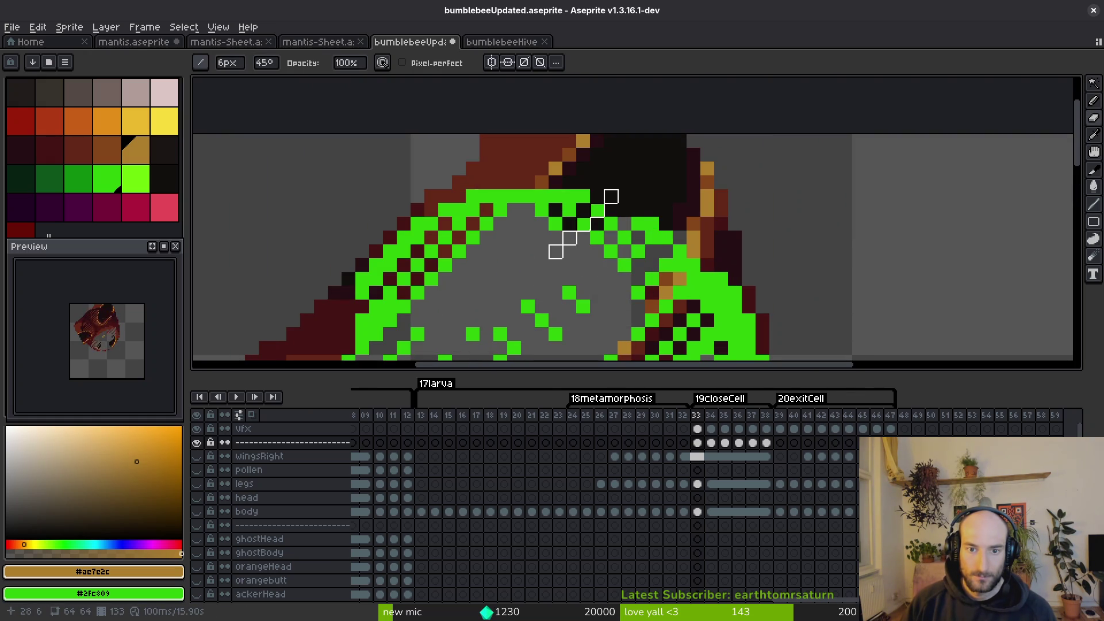
left_click(551, 239)
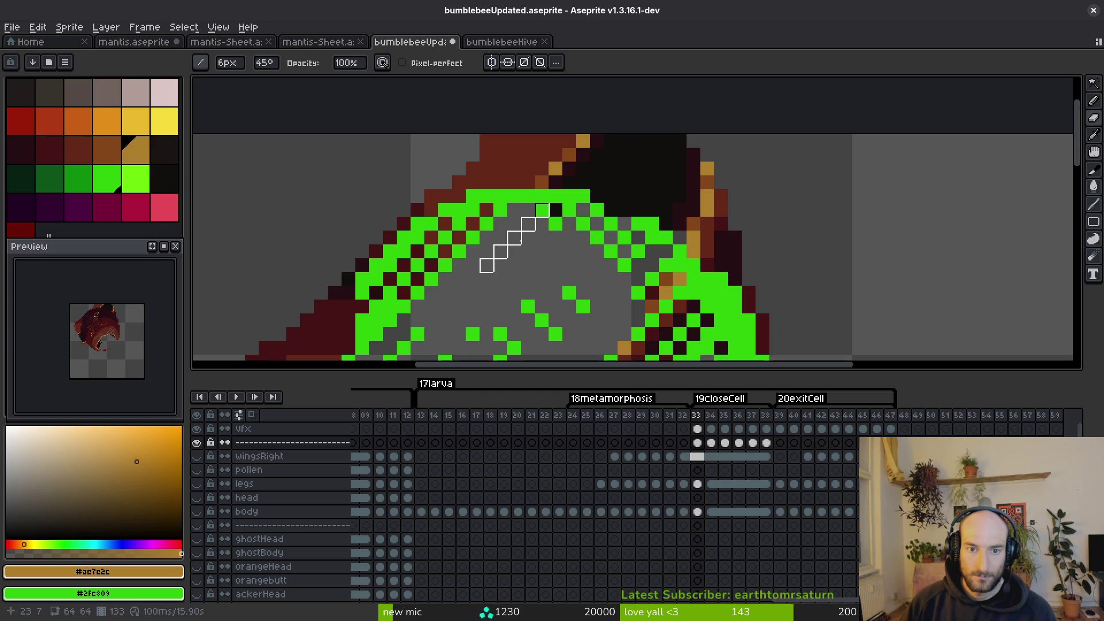
left_click(431, 268)
left_click(417, 255)
left_click(391, 282)
scroll(518, 248, "down", 3)
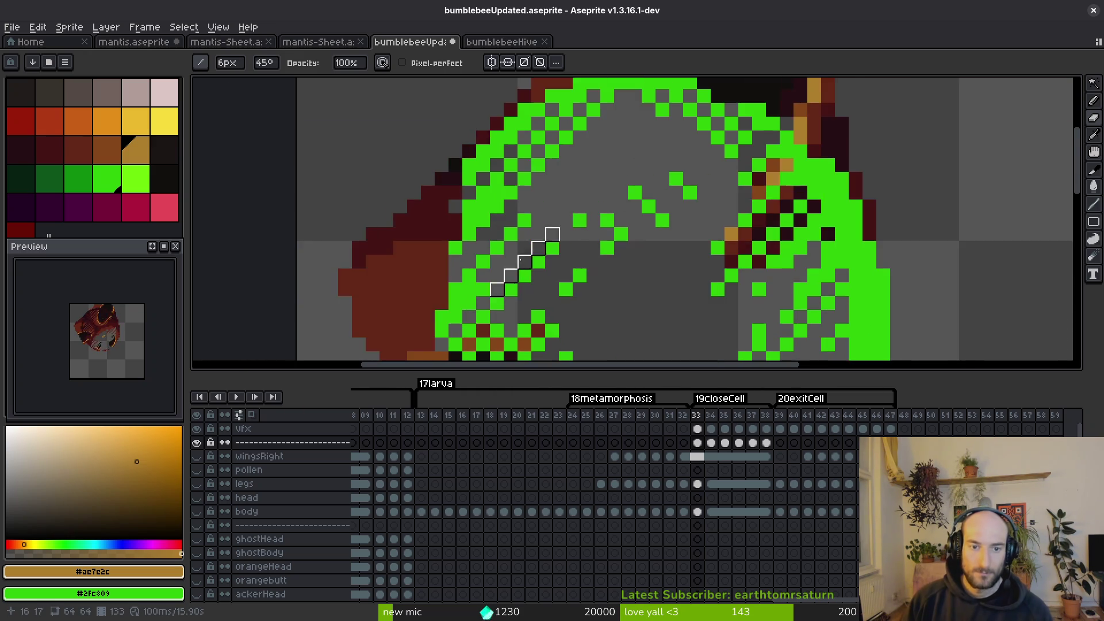
Paint the last maroon pixels in the band green and return to a 1px brush.
scroll(552, 201, "left", 2)
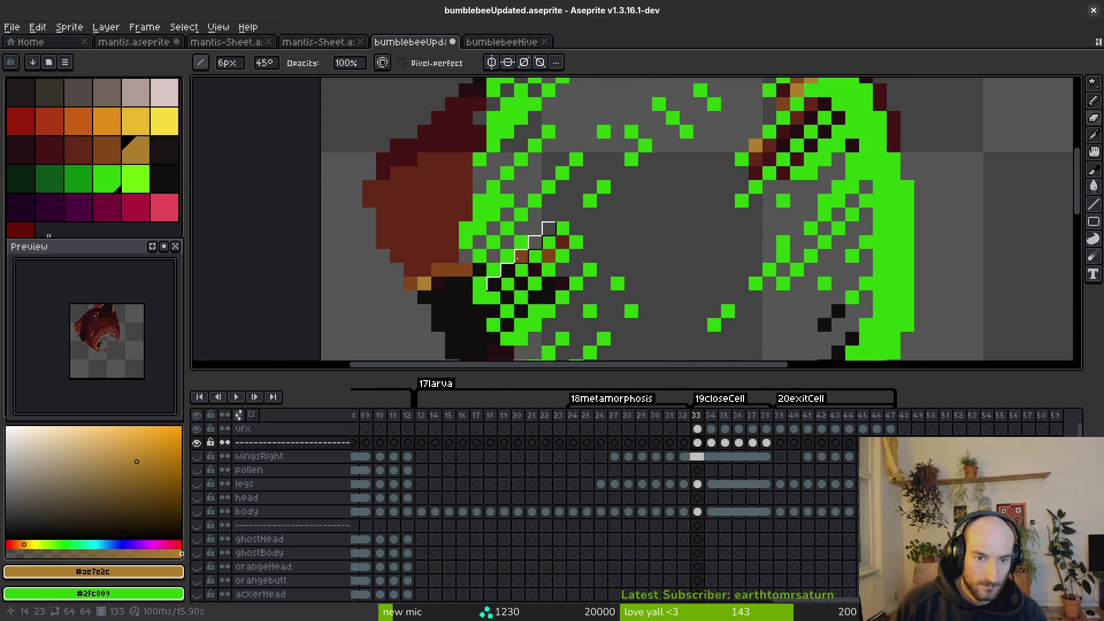
right_click(552, 244)
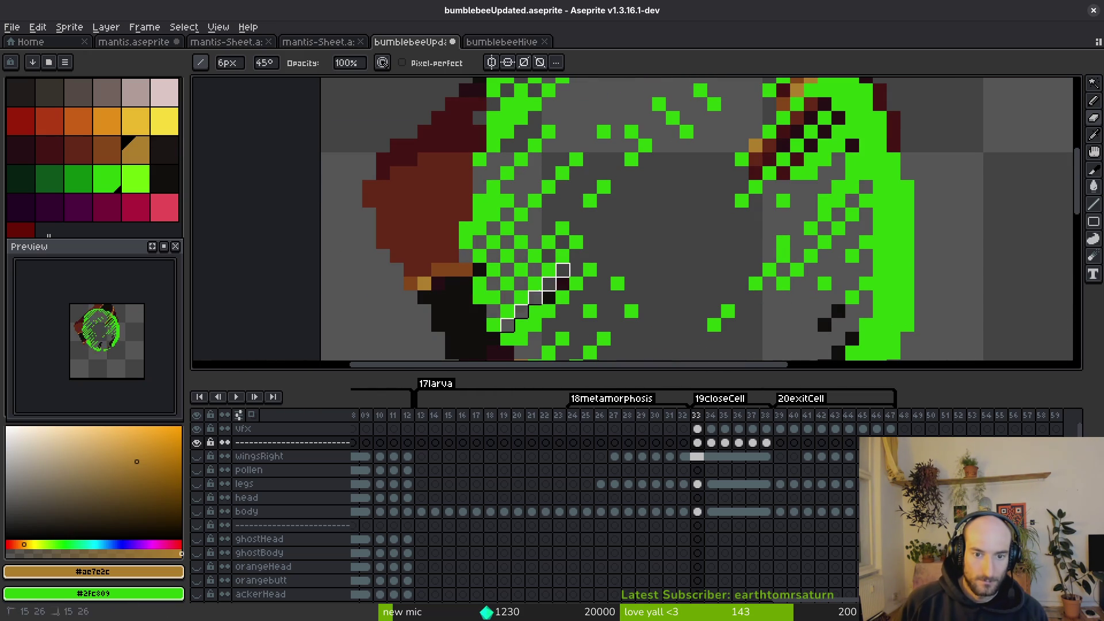
scroll(632, 250, "up", 3)
scroll(653, 253, "right", 2)
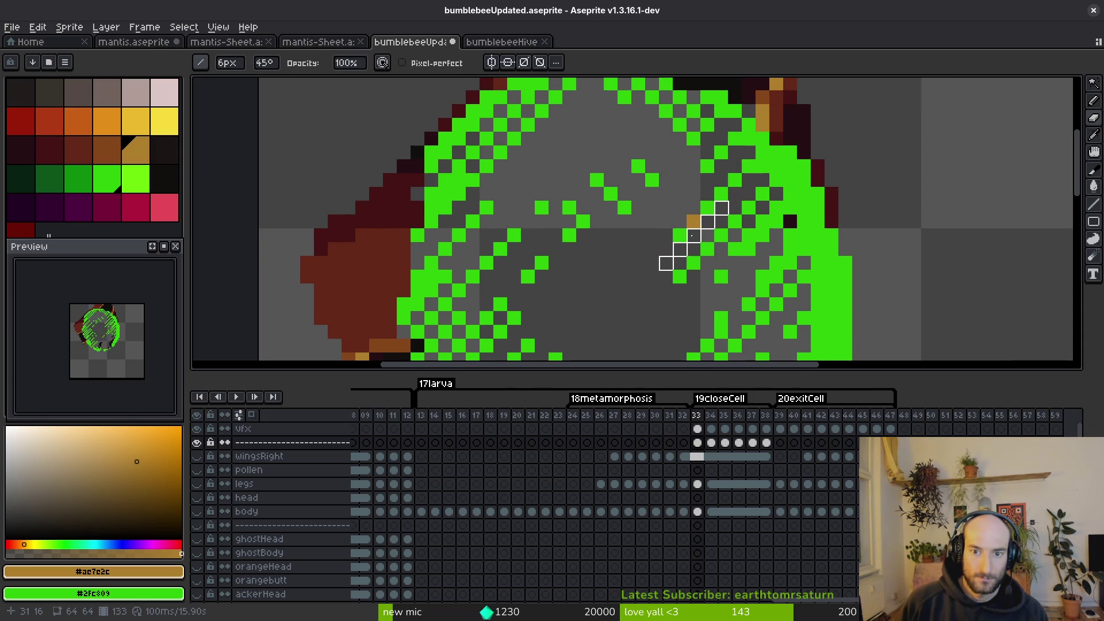
key("minus")
key("minus")
key("minus")
scroll(766, 249, "down", 1)
scroll(767, 249, "down", 2)
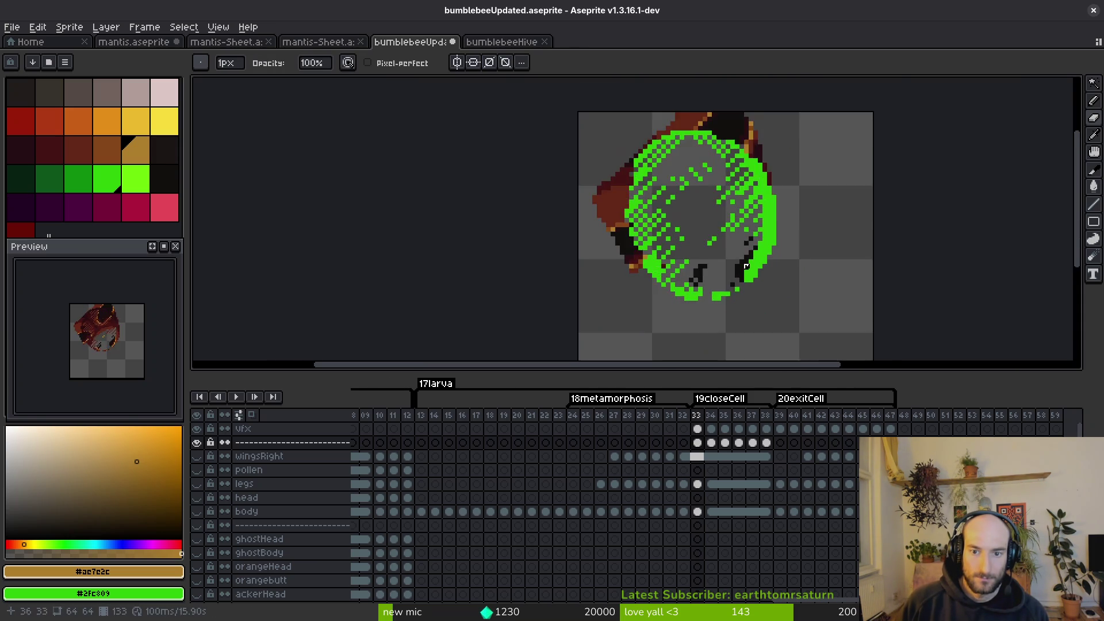
Compare frame 33 with the vfx layer toggled off and on, then save bumblebeeUpdated.aseprite.
scroll(767, 248, "up", 4)
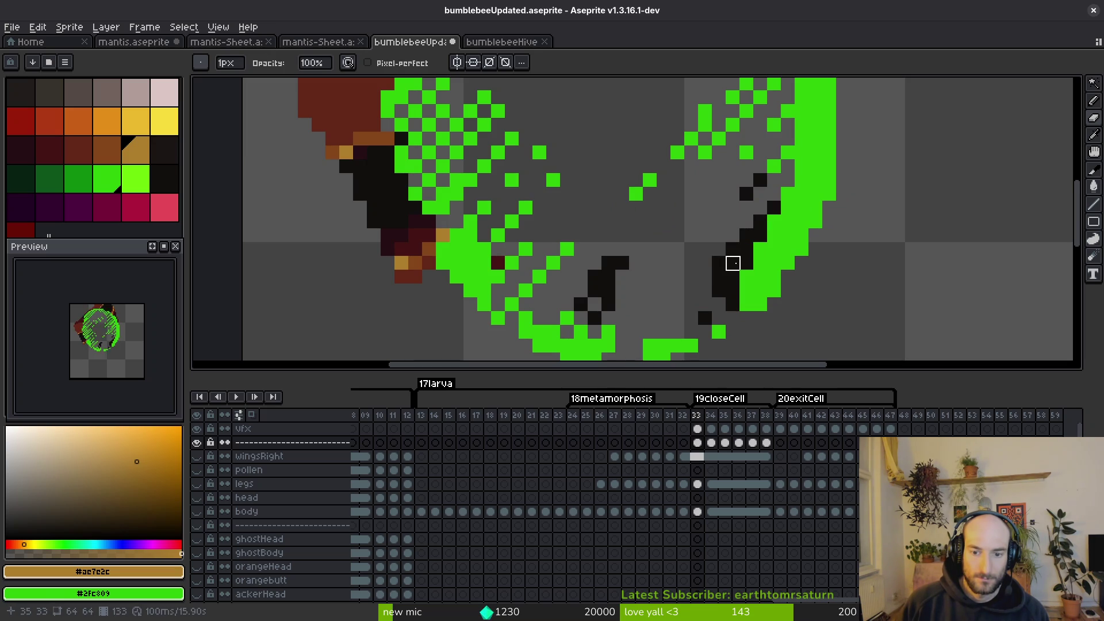
left_click(197, 441)
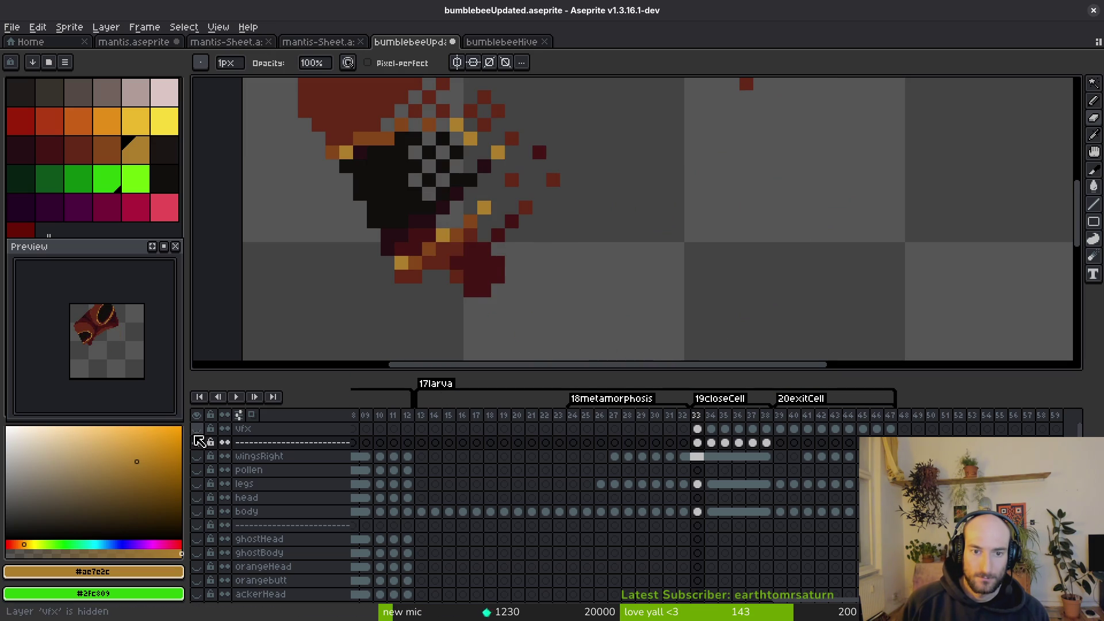
left_click(197, 441)
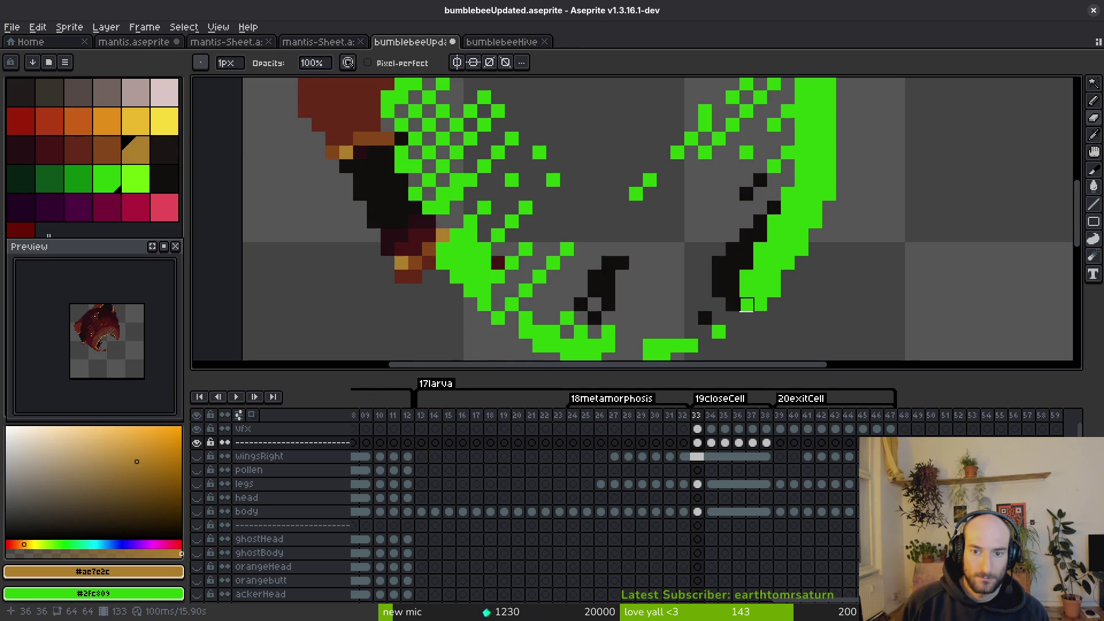
scroll(747, 305, "down", 3)
scroll(742, 260, "up", 1)
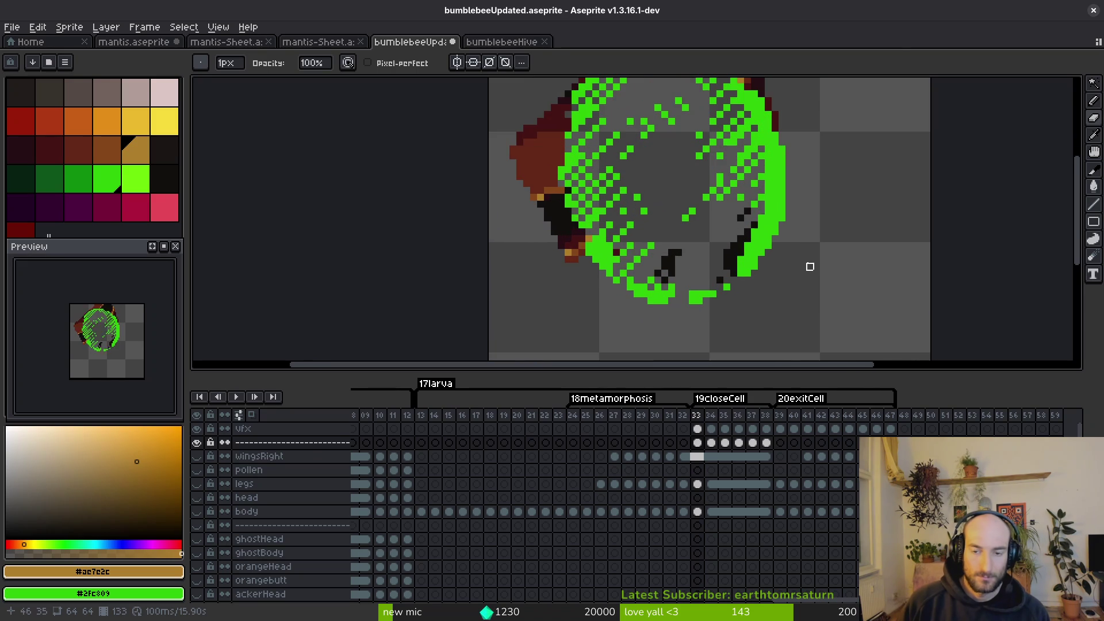
scroll(725, 272, "down", 2)
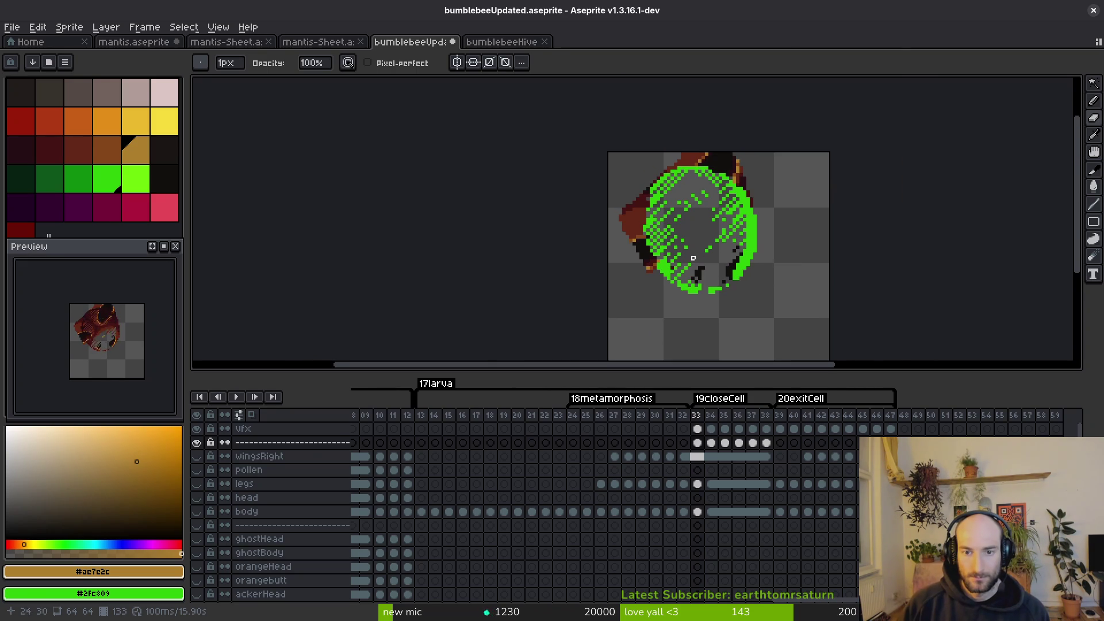
scroll(700, 258, "up", 4)
key("ctrl+s")
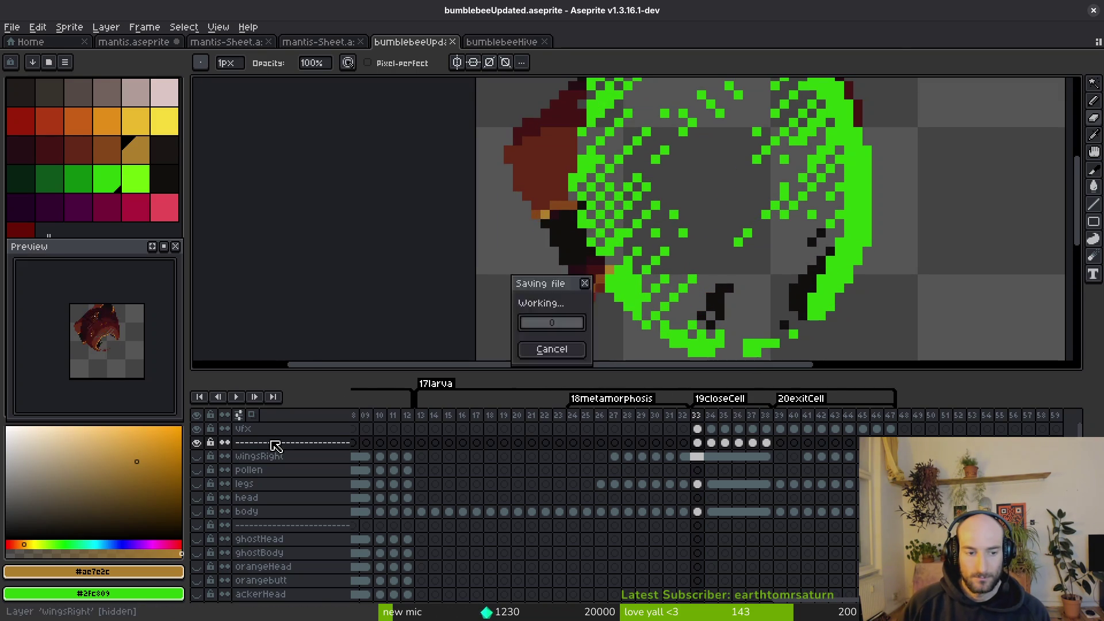
Hide the vfx layer and show the eggcellBackbround and body layers.
left_click(197, 429)
scroll(712, 217, "down", 3)
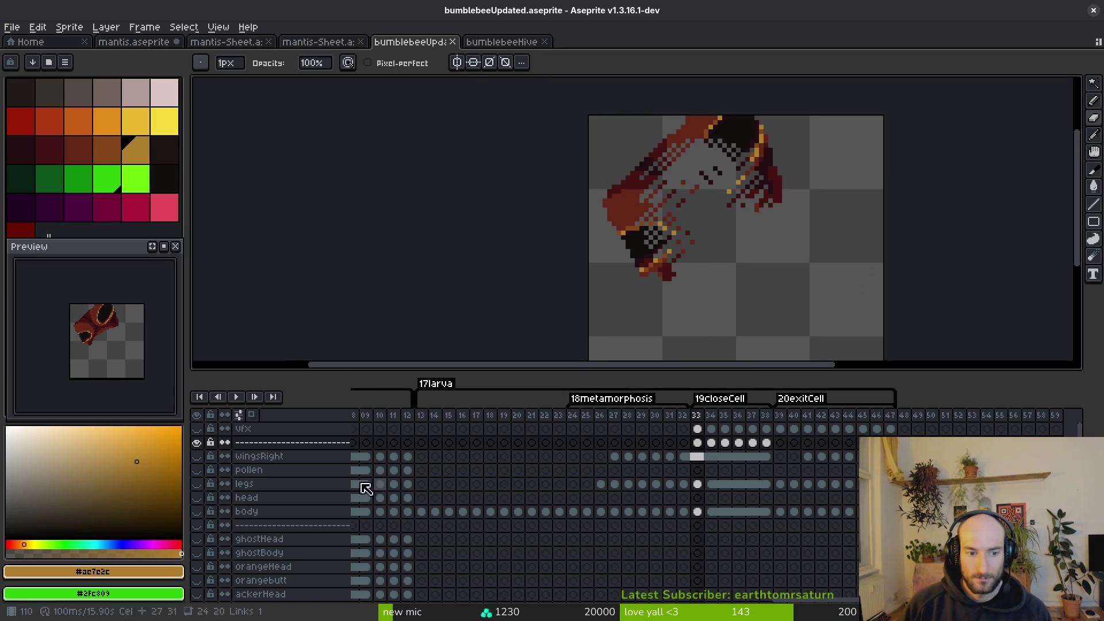
scroll(198, 521, "down", 3)
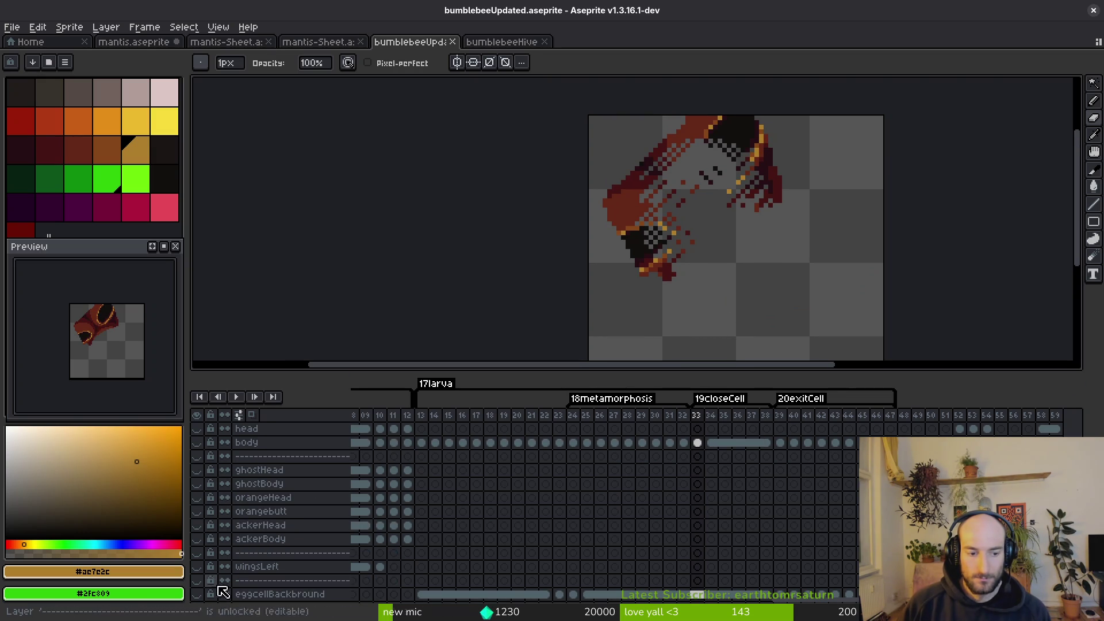
left_click(198, 594)
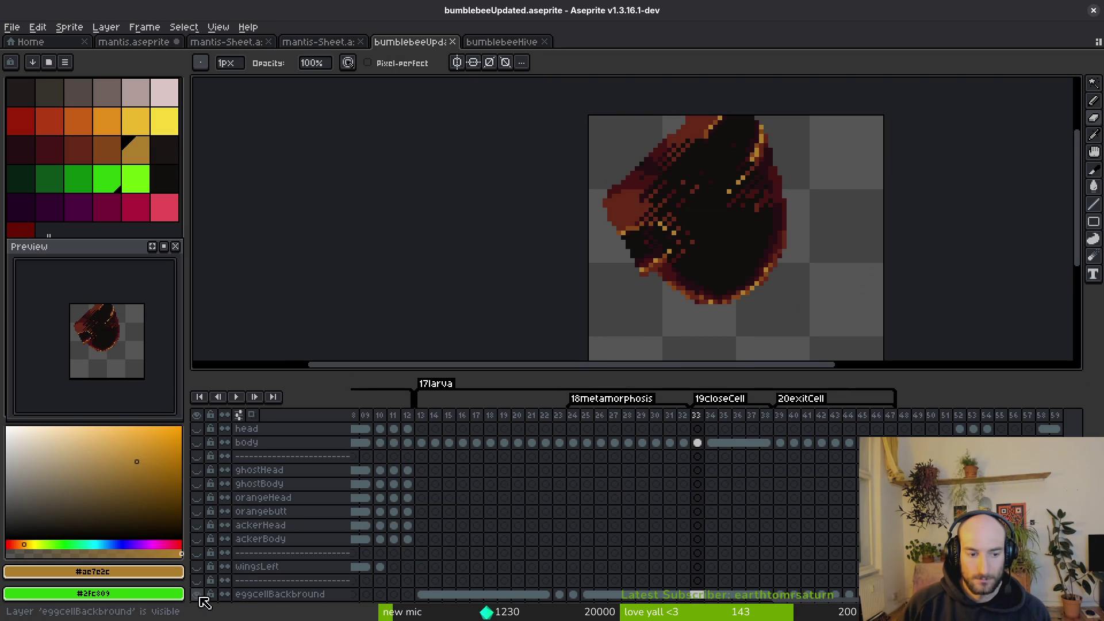
scroll(207, 517, "up", 3)
left_click(197, 511)
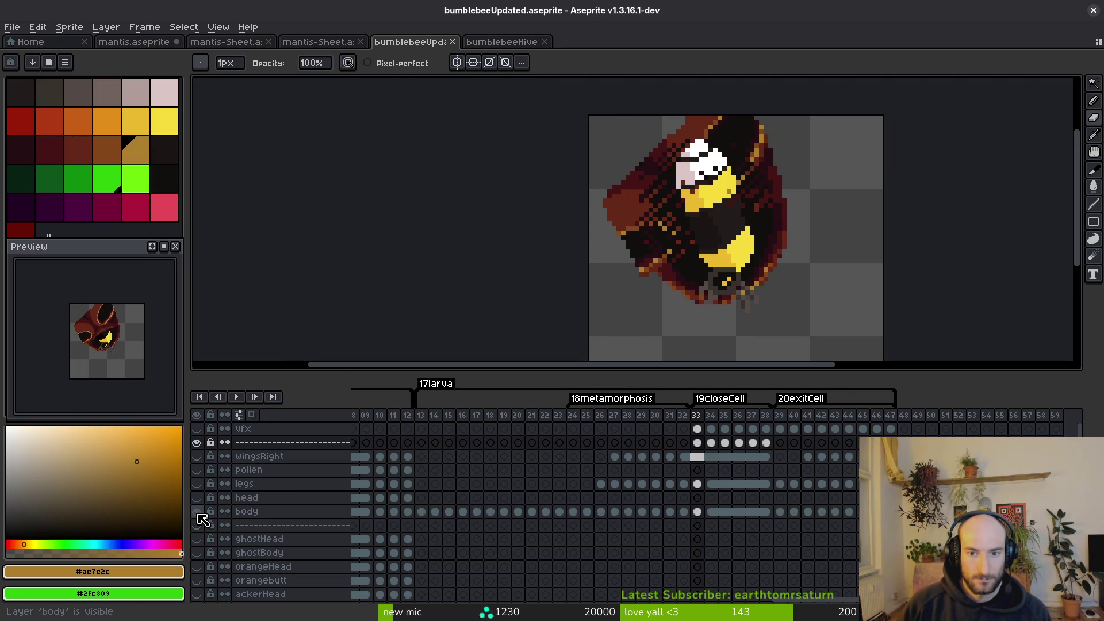
Compare frames 32 and 33, view larva frame 21, then return to frame 33 on vfx.
scroll(719, 219, "down", 1)
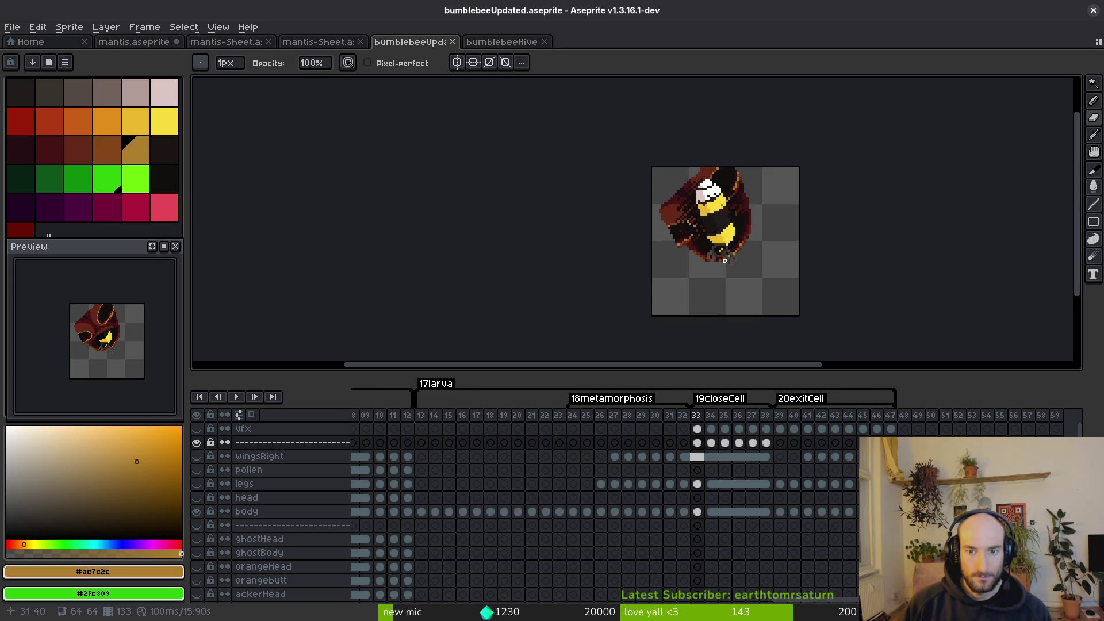
key("alt")
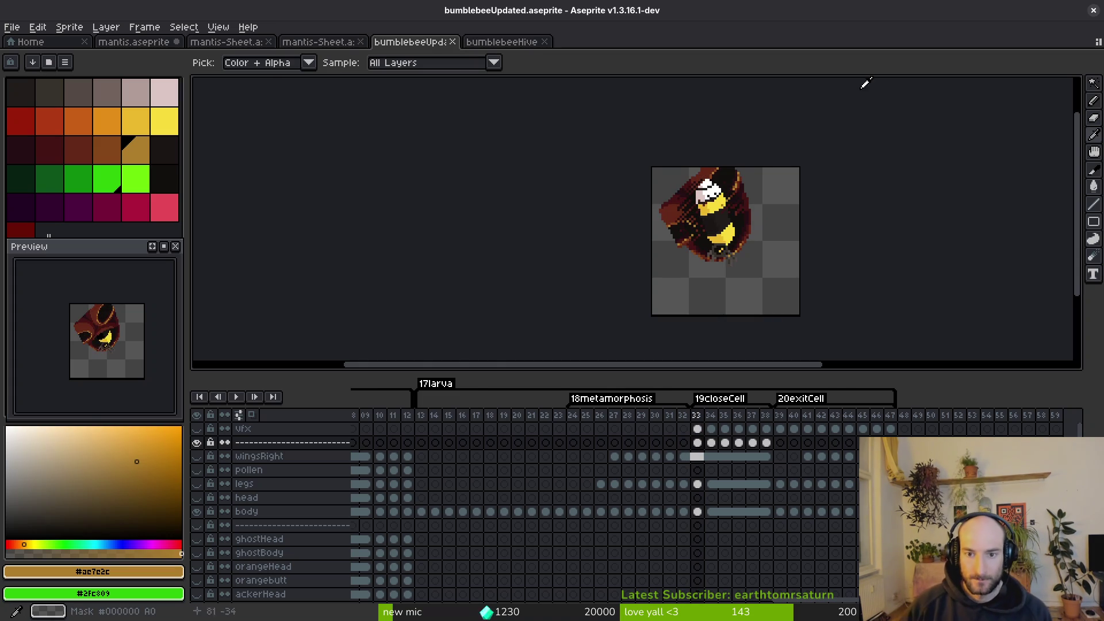
key("Left")
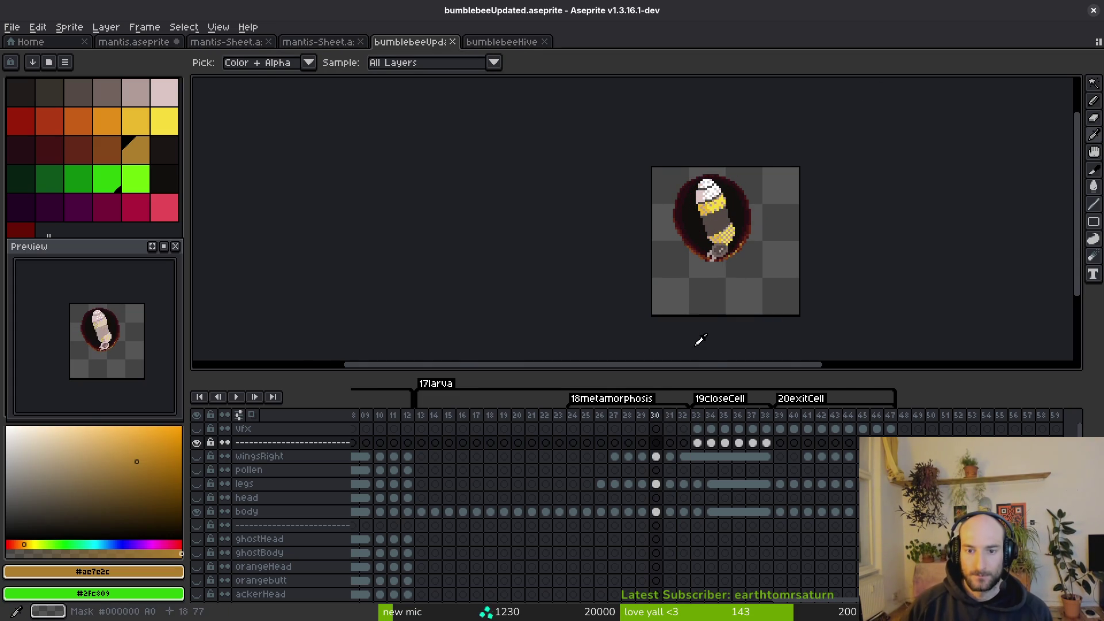
key("Right")
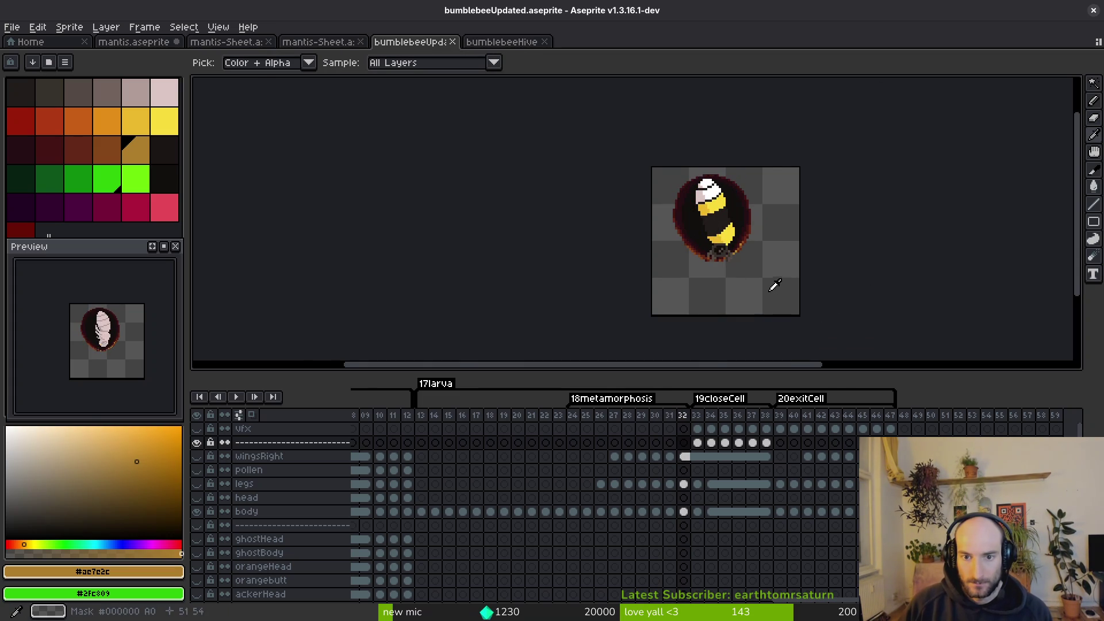
scroll(722, 258, "up", 5)
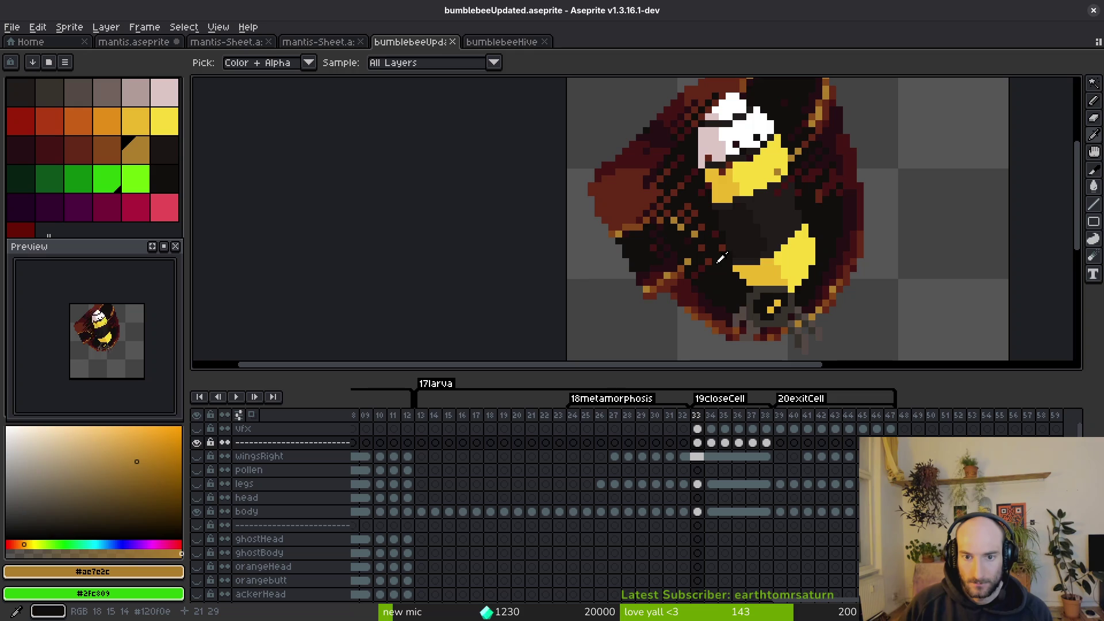
key("Left")
key("Right")
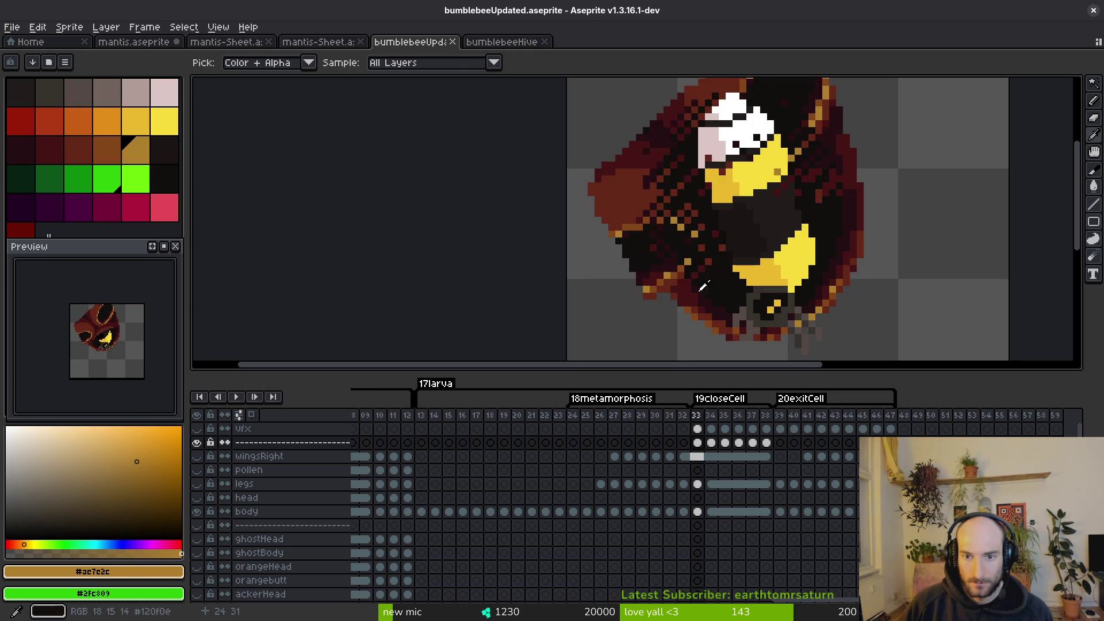
key("Left")
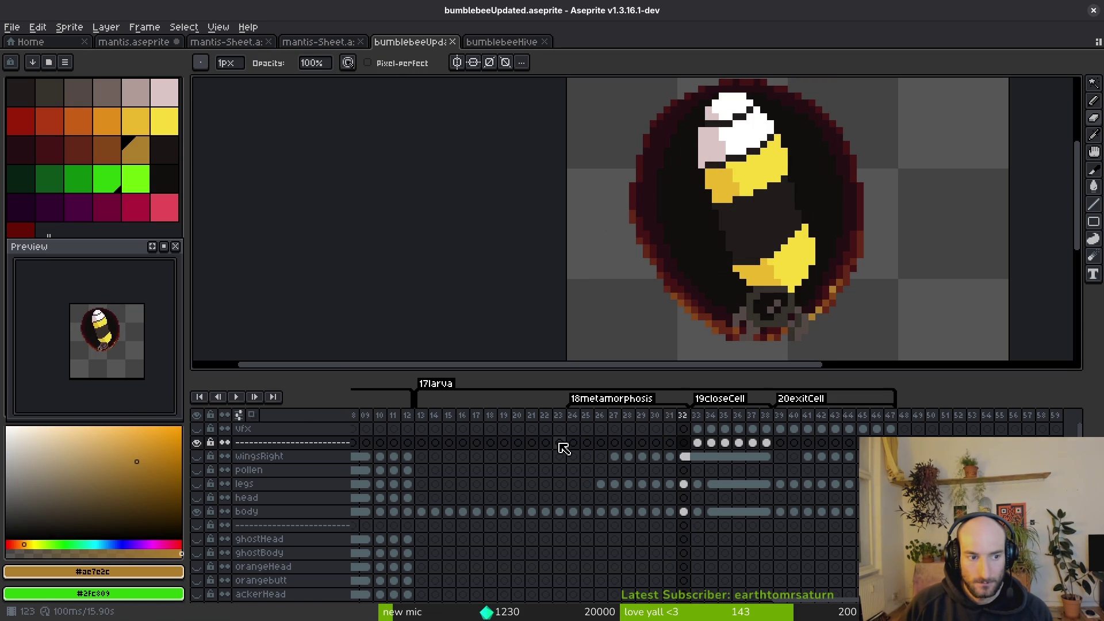
left_click(534, 432)
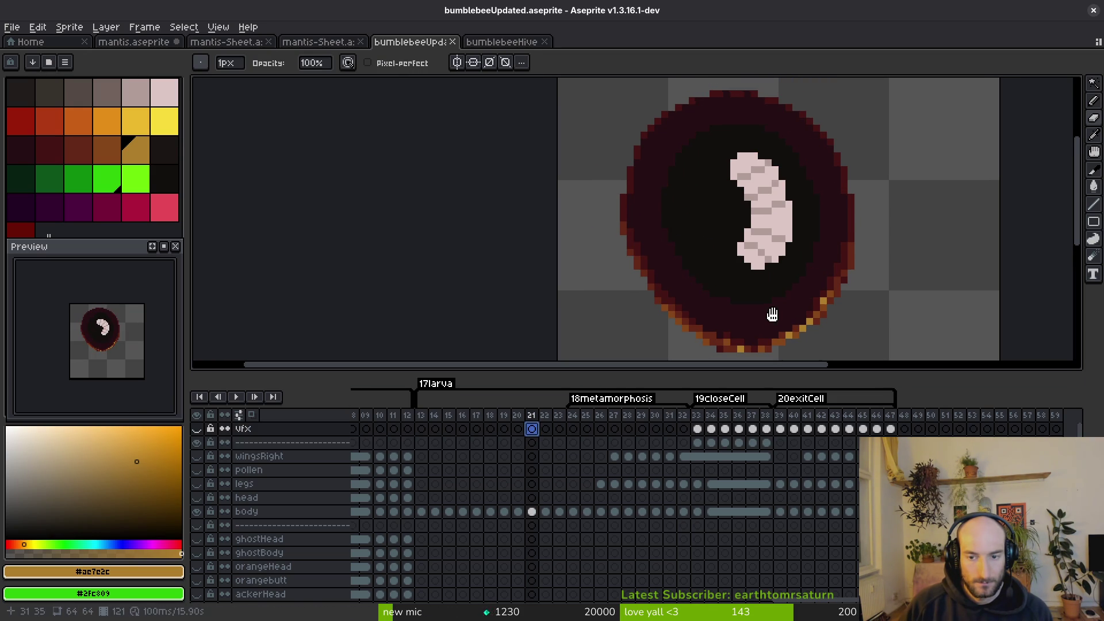
left_click(704, 431)
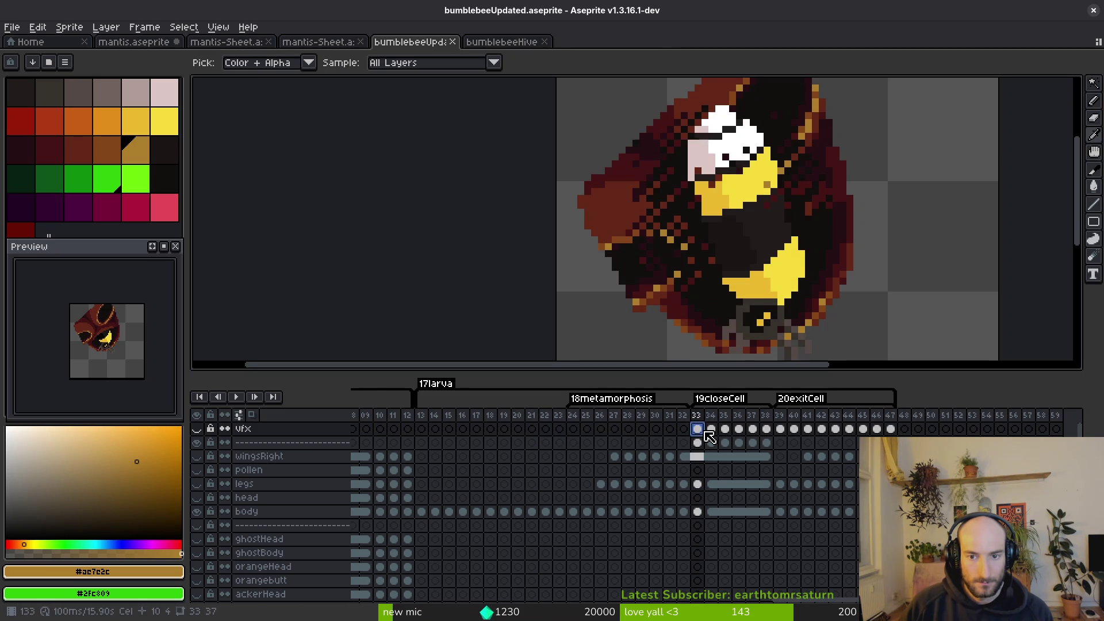
On frame 33, show the vfx layer and hide the body and ackerBody layers.
left_click(709, 437)
key("Left")
left_click(197, 429)
key("b")
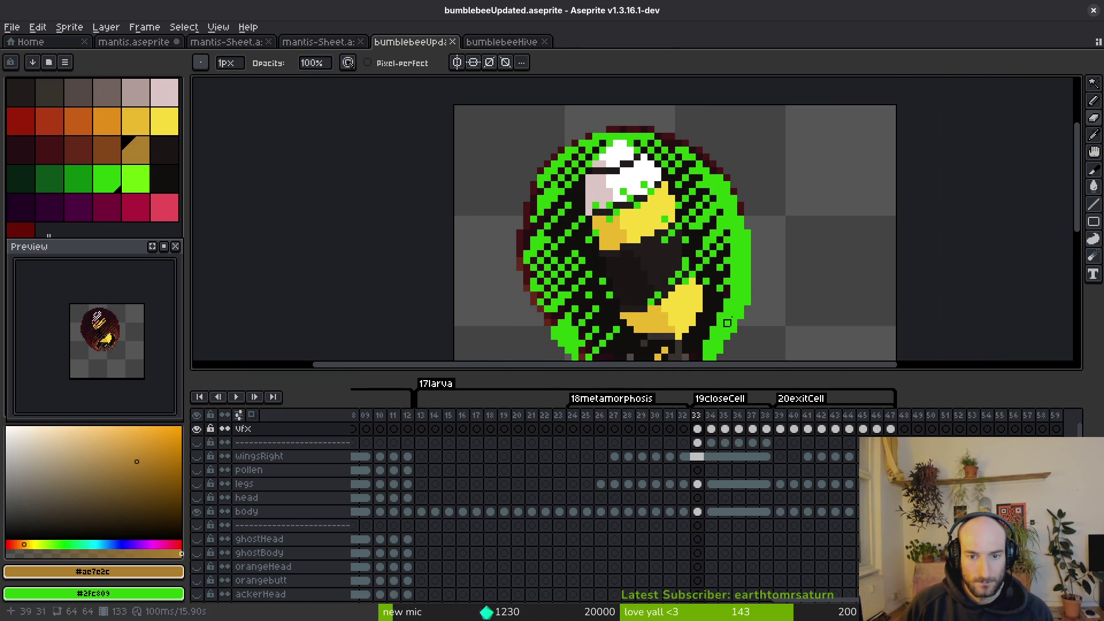
key("Right")
key("i")
key("Left")
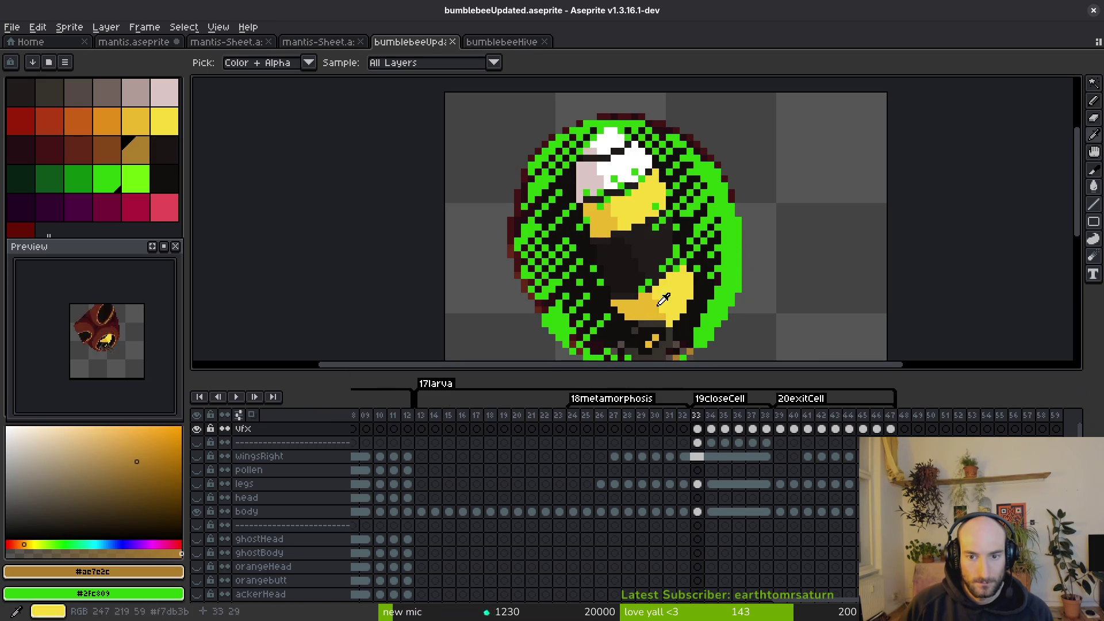
scroll(205, 525, "down", 2)
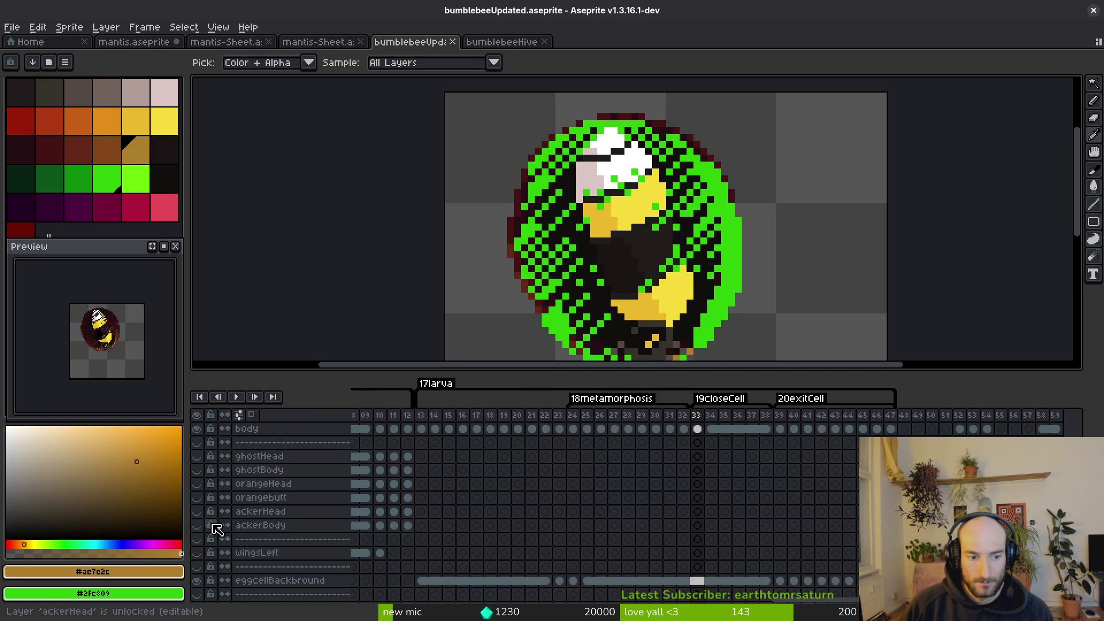
left_click(197, 580)
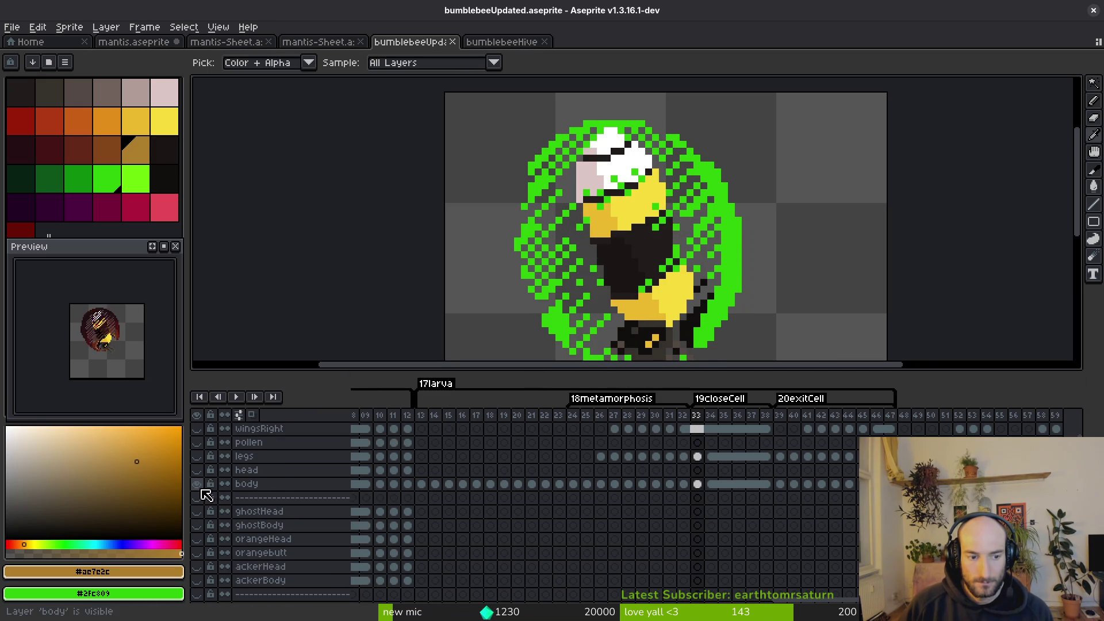
left_click(196, 483)
left_click_drag(699, 292, 660, 246)
Turn frame 33's near-black #120f0e overlay pixels bright green #2fc809.
left_click(660, 246)
key("shift+r")
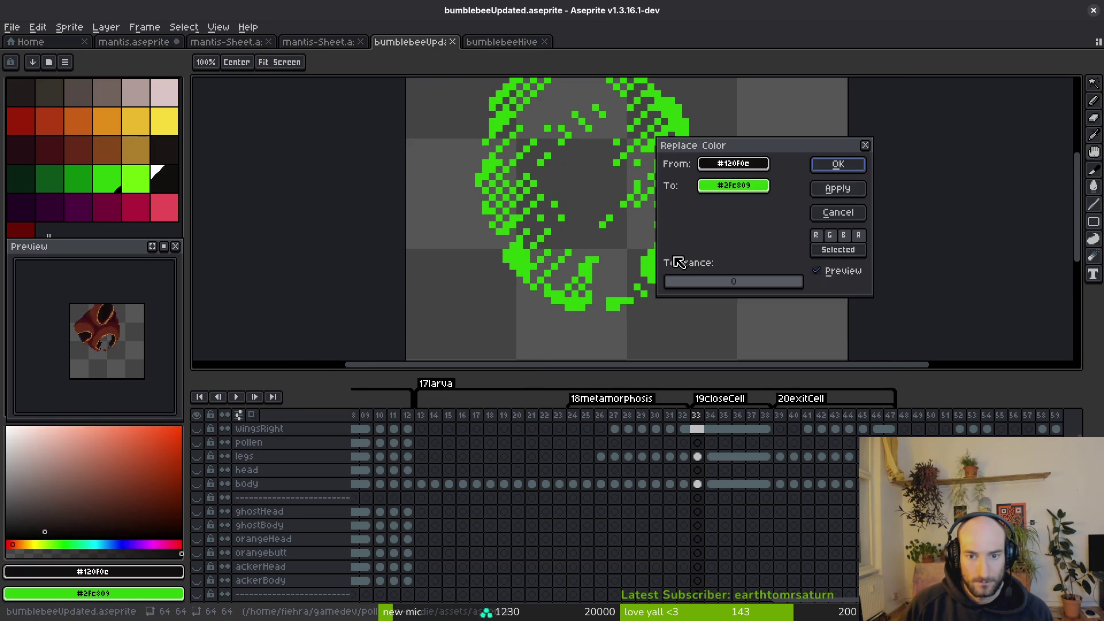
key("Return")
scroll(686, 237, "down", 1)
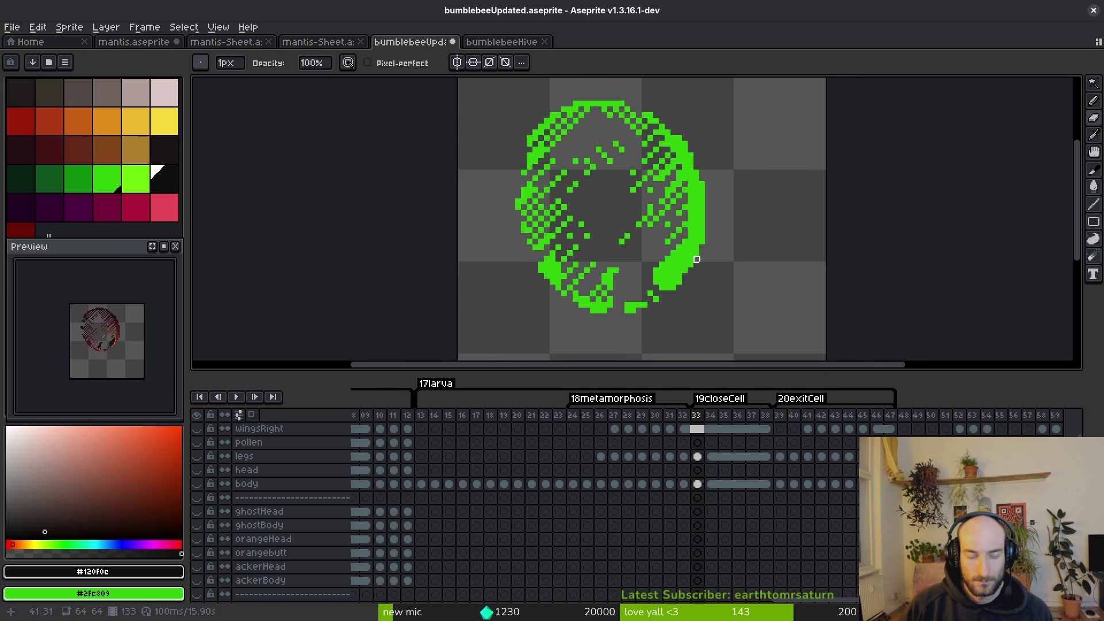
On frame 34, turn the dark pixels and the maroon #250e13 pixels green.
key("i")
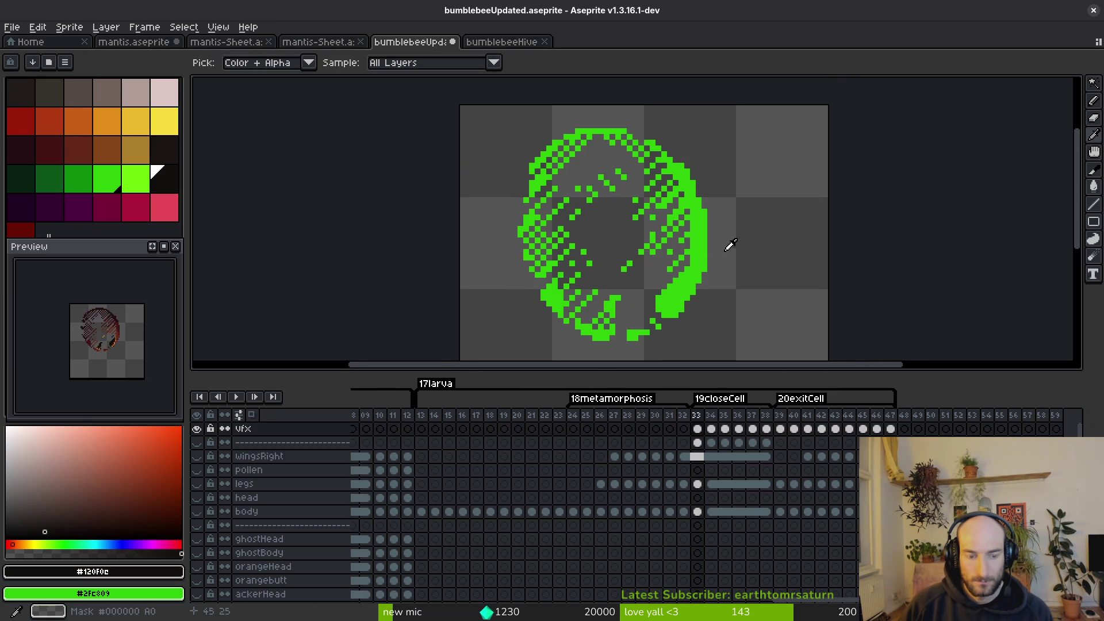
key("Right")
key("shift+r")
left_click(834, 171)
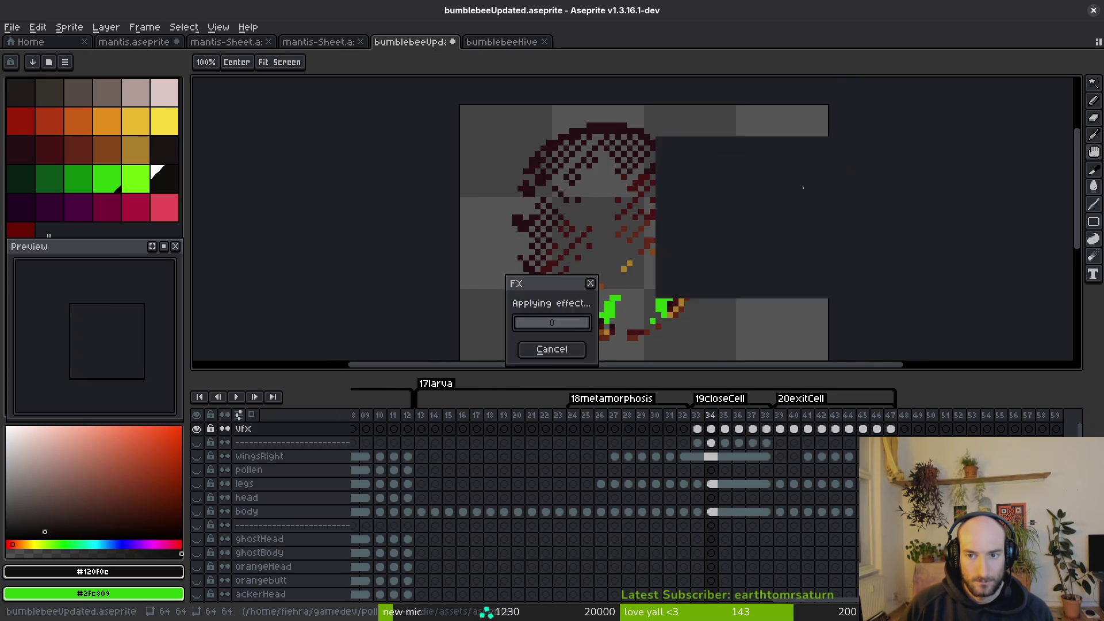
left_click(689, 277)
key("shift+r")
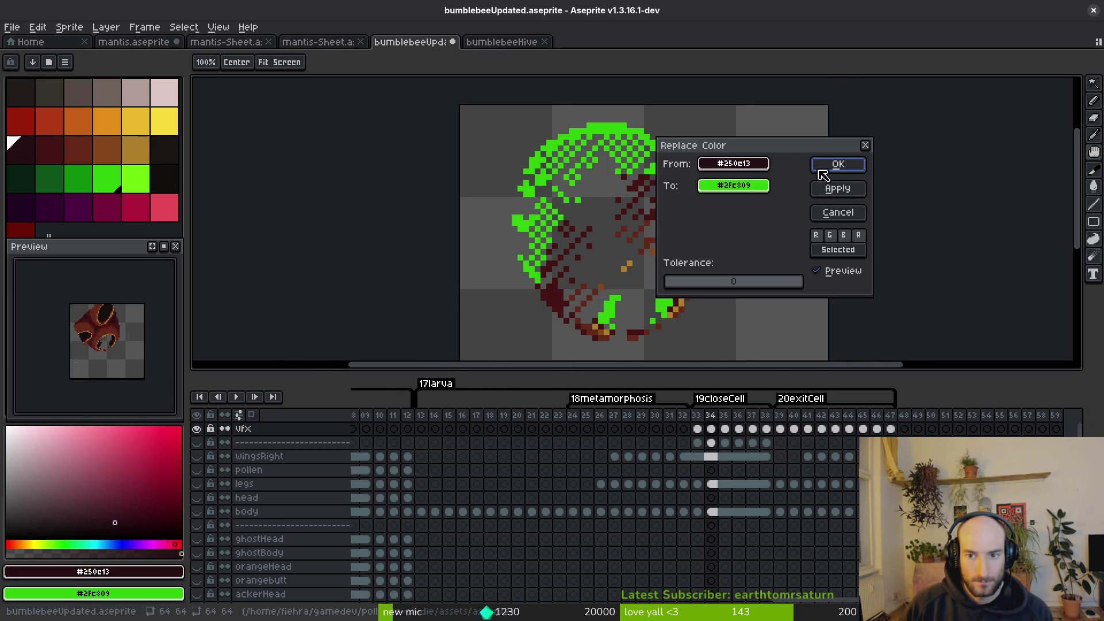
left_click(834, 167)
Turn frame 34's red #632718, dark red #431414 and brown #854619 pixels green.
scroll(706, 222, "up", 2)
left_click(691, 251)
key("shift+r")
left_click(838, 164)
left_click(703, 153)
key("shift+r")
left_click(838, 165)
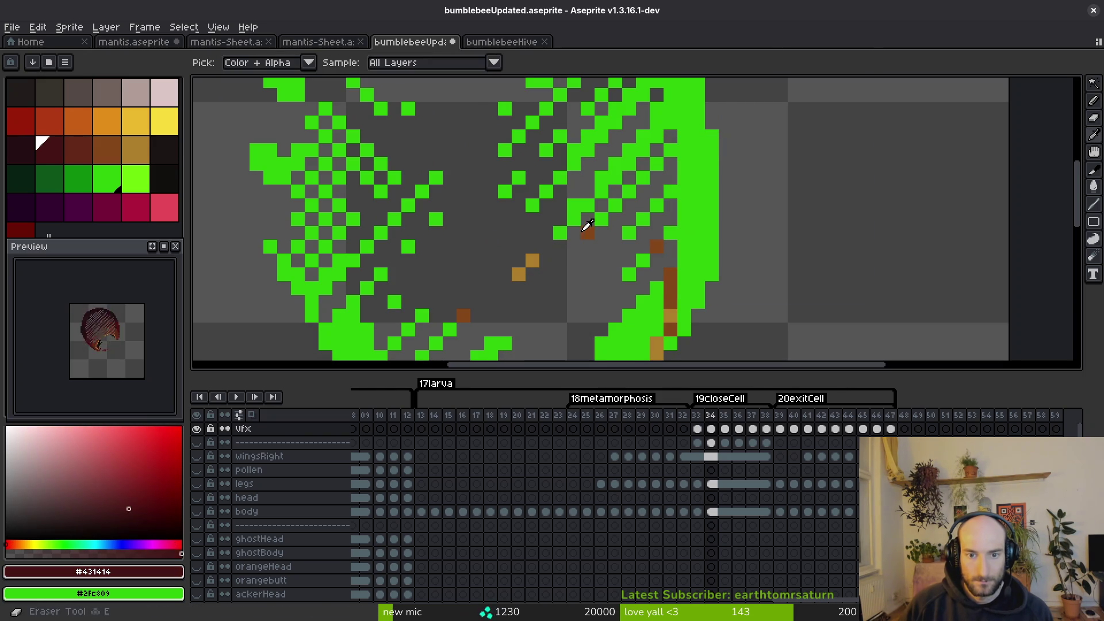
left_click(586, 232, "alt")
key("shift+r")
left_click(838, 165)
key("shift+r")
left_click(834, 165)
On frame 35, turn the dark red #431414, another dark colour and brown #854619 green.
key("period")
left_click(708, 208, "alt")
key("shift+r")
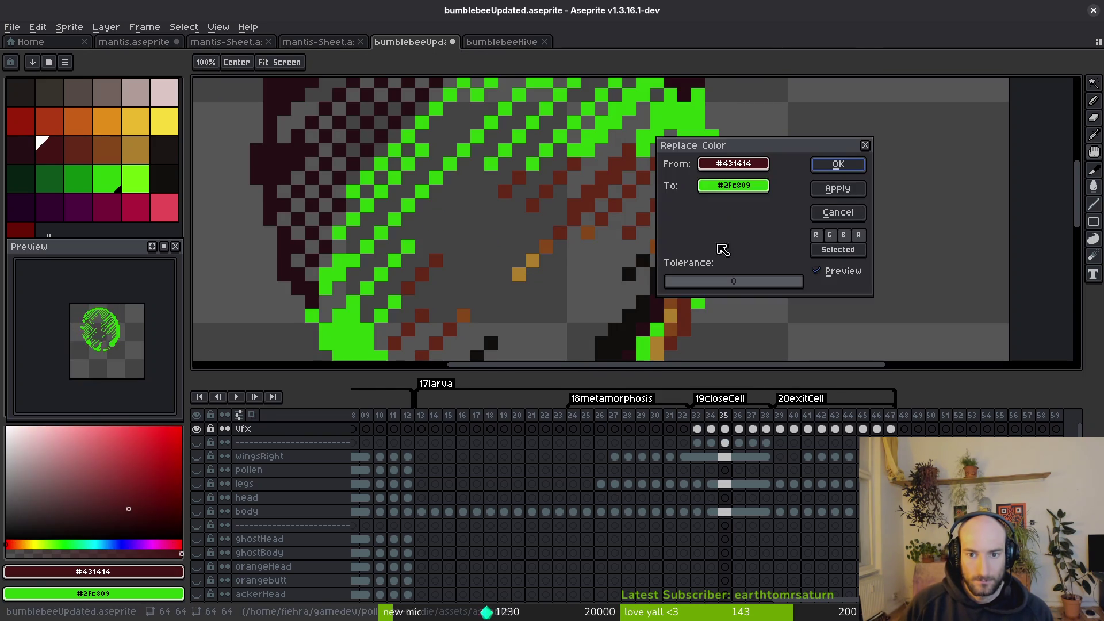
left_click(844, 167)
left_click(685, 230, "alt")
key("shift+r")
left_click(838, 165)
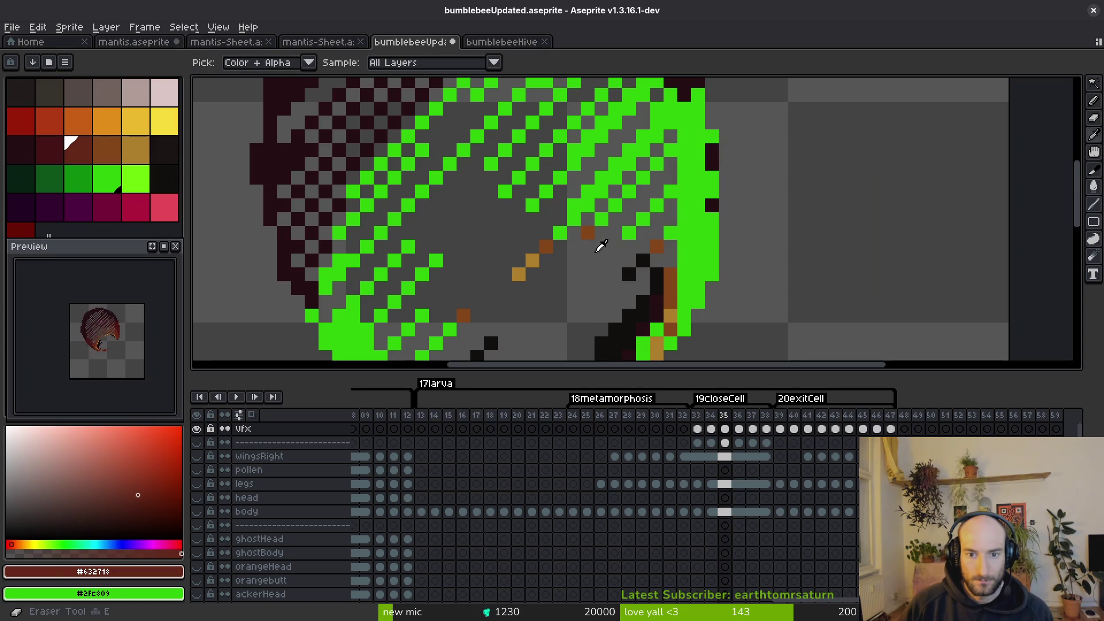
left_click(547, 241, "alt")
key("shift+r")
left_click(838, 164)
Turn frame 35's near-black #120f0c, tan #ae7e2c and one more dark colour green.
left_click(644, 256, "alt")
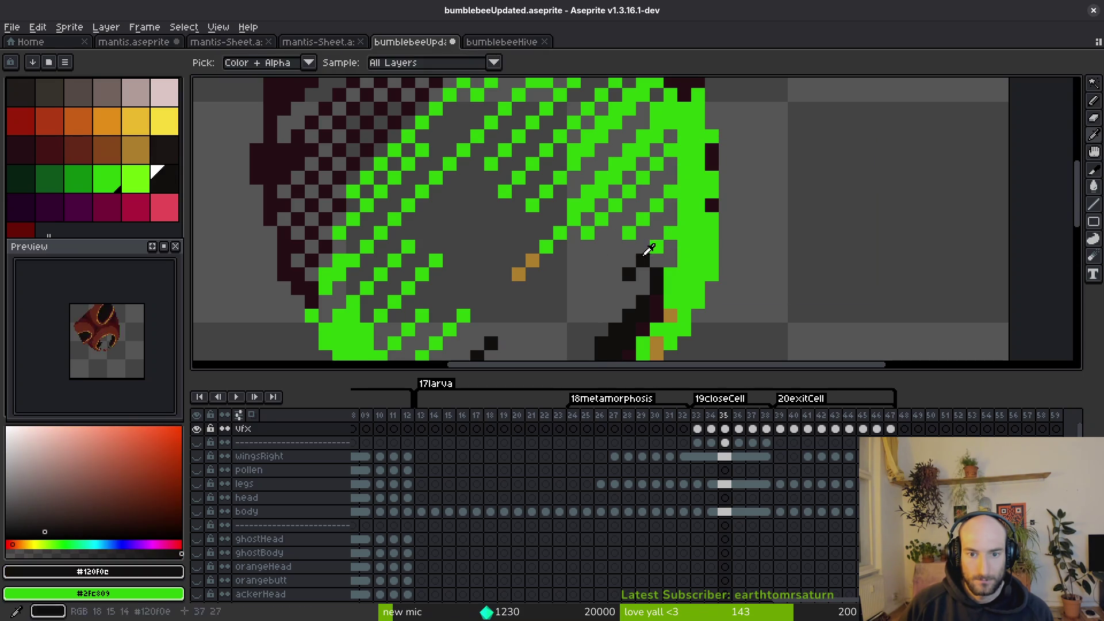
key("shift+r")
left_click(830, 176)
left_click(526, 260, "alt")
key("shift+r")
key("Return")
left_click(713, 148, "alt")
key("shift+r")
left_click(834, 167)
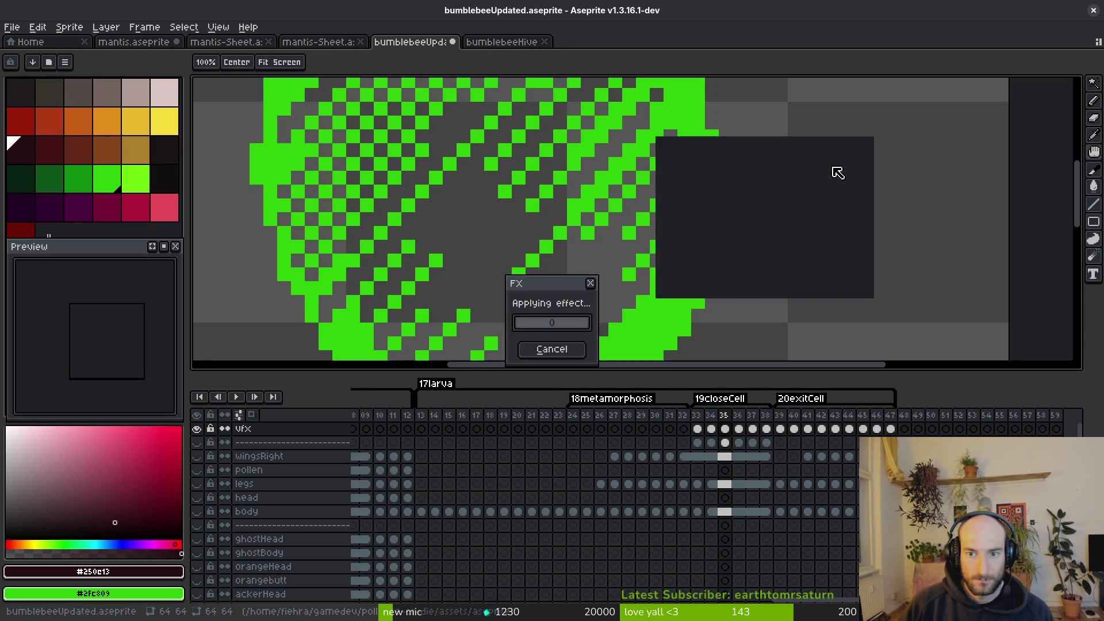
On frame 36, turn the red #632718 and brown overlay pixels bright green.
key("e")
scroll(700, 218, "down", 3)
key("period")
scroll(708, 217, "up", 3)
left_click(744, 232, "alt")
key("shift+r")
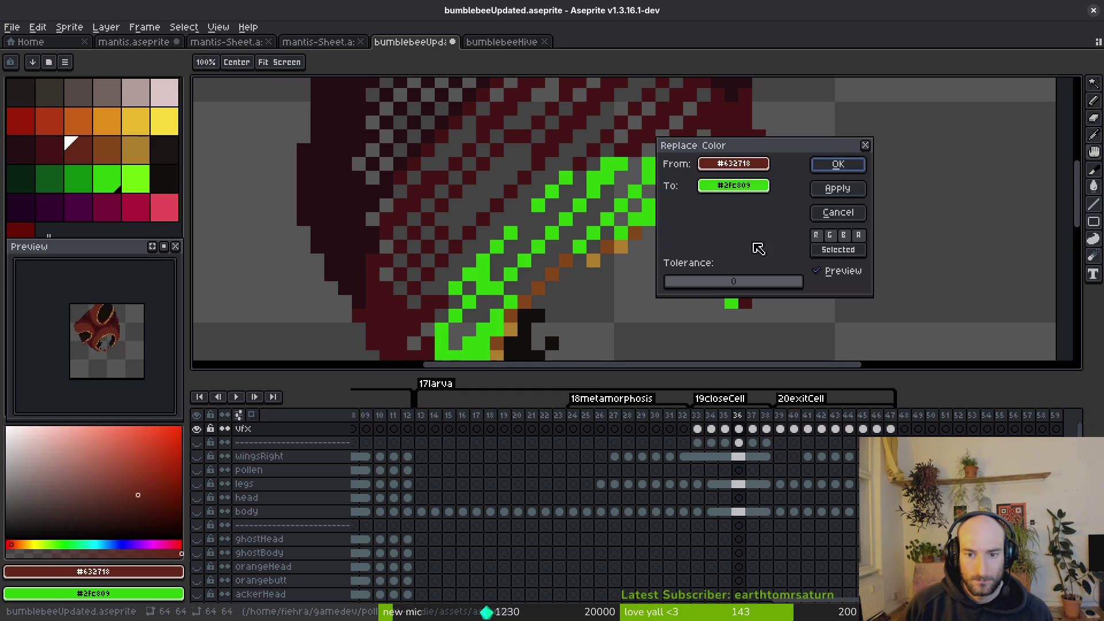
left_click(844, 163)
left_click(718, 260, "alt")
key("shift+r")
key("Return")
Turn frame 36's near-black #120f0c, orange, dark red and one more dark colour green.
left_click(704, 274, "alt")
left_click(835, 166)
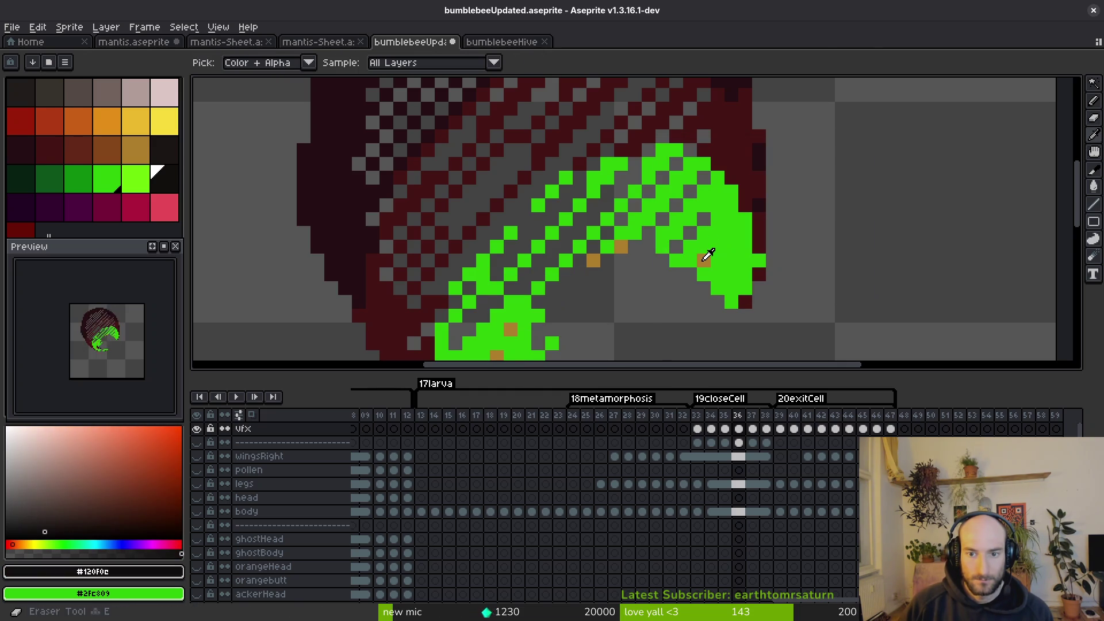
left_click(703, 254, "alt")
key("shift+r")
left_click(821, 172)
key("shift+r")
left_click(838, 164)
left_click(382, 226, "alt")
key("shift+r")
left_click(821, 171)
On frame 37, turn the darkest maroon, dark red #431414 and a brown green.
scroll(748, 218, "down", 3)
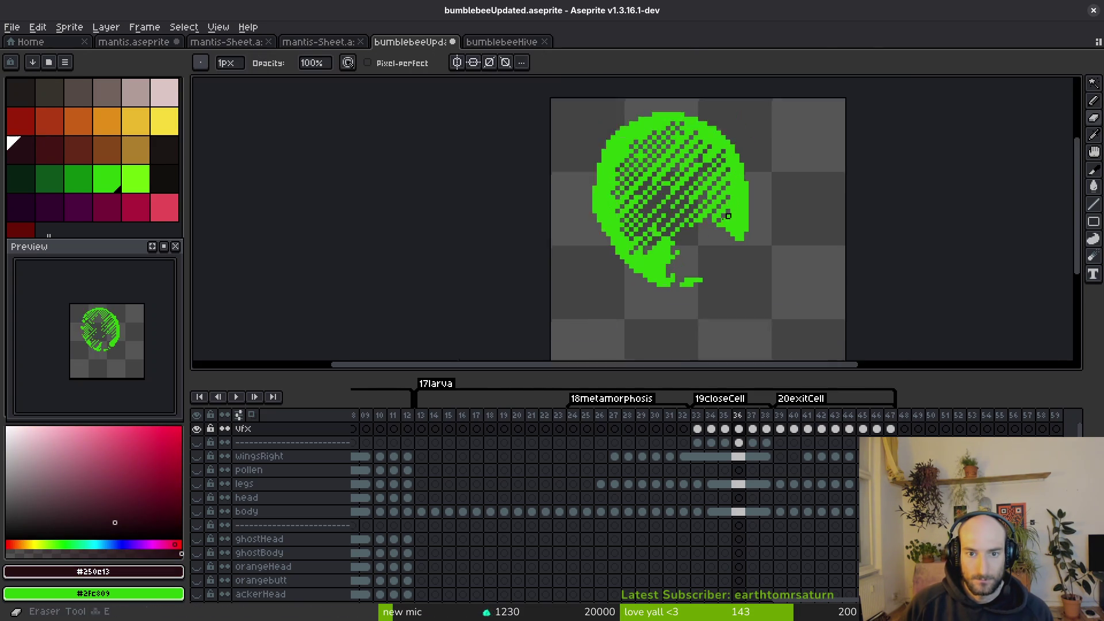
key("ctrl+z")
key("ctrl+z")
key("ctrl+z")
scroll(655, 230, "up", 4)
left_click_drag(654, 230, 650, 256)
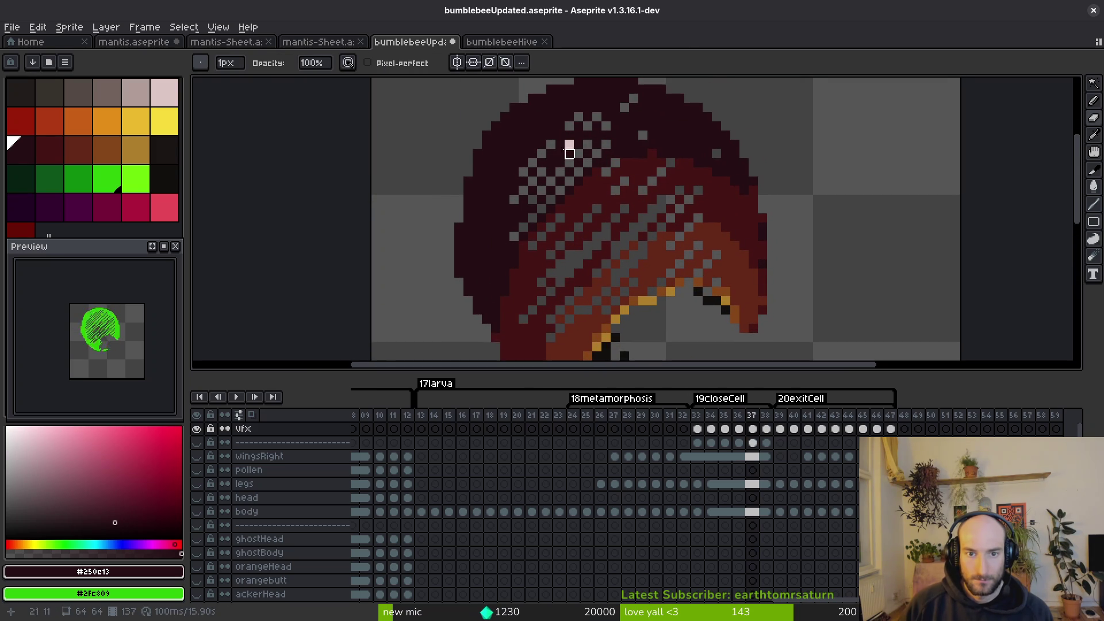
key("i")
key("shift+r")
key("Return")
left_click(712, 191)
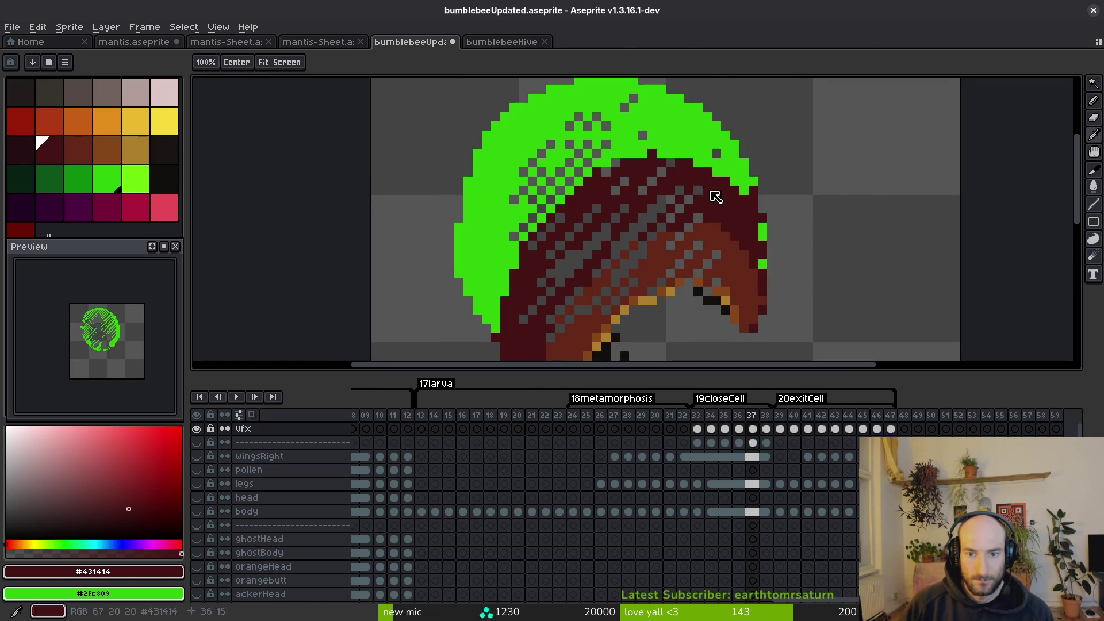
key("shift+r")
left_click(864, 166)
left_click(744, 256)
key("shift+r")
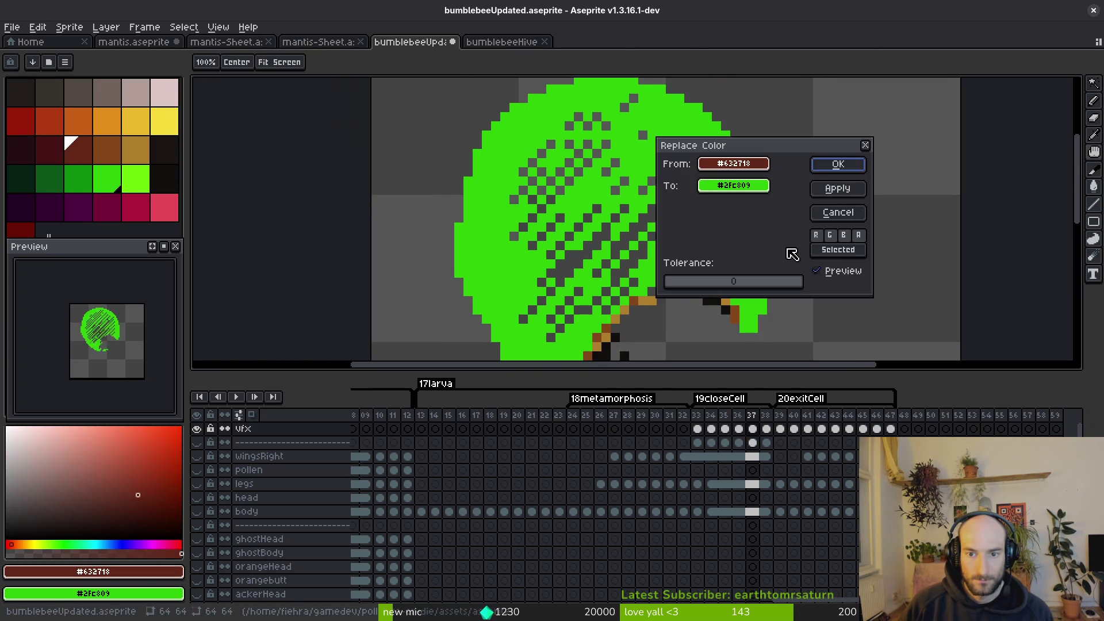
left_click(839, 165)
Turn frame 37's brown #854619, another leftover colour and near-black #120f0c green, then advance to frame 38.
key("e")
scroll(662, 198, "up", 3)
key("i")
left_click(680, 223)
key("shift+r")
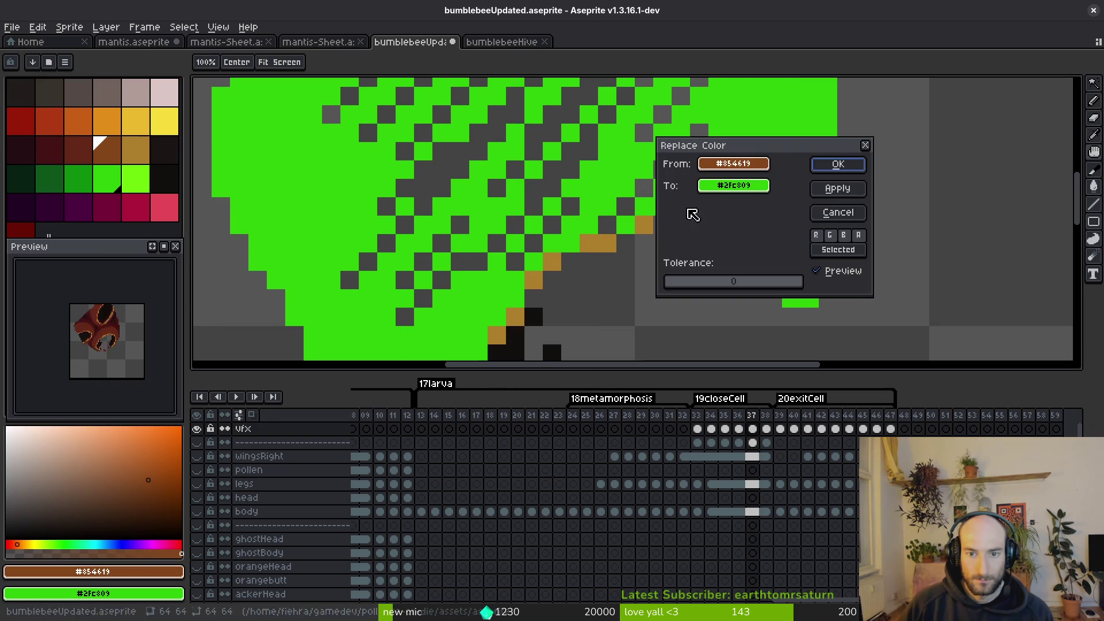
left_click(843, 165)
left_click(645, 222)
key("shift+r")
left_click(839, 165)
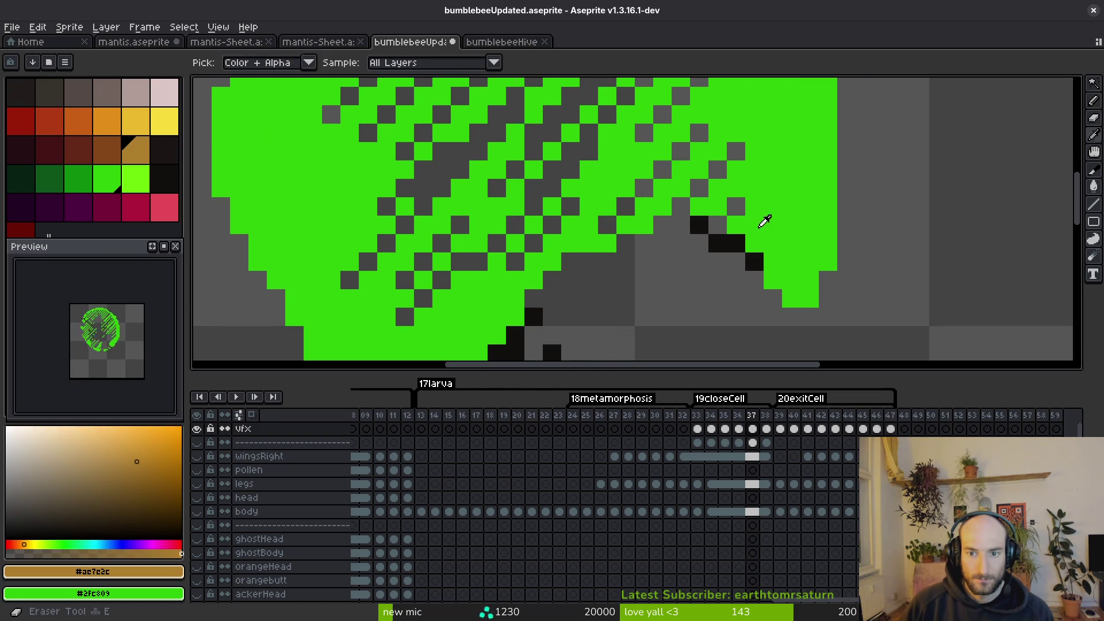
left_click(734, 238)
scroll(719, 233, "down", 4)
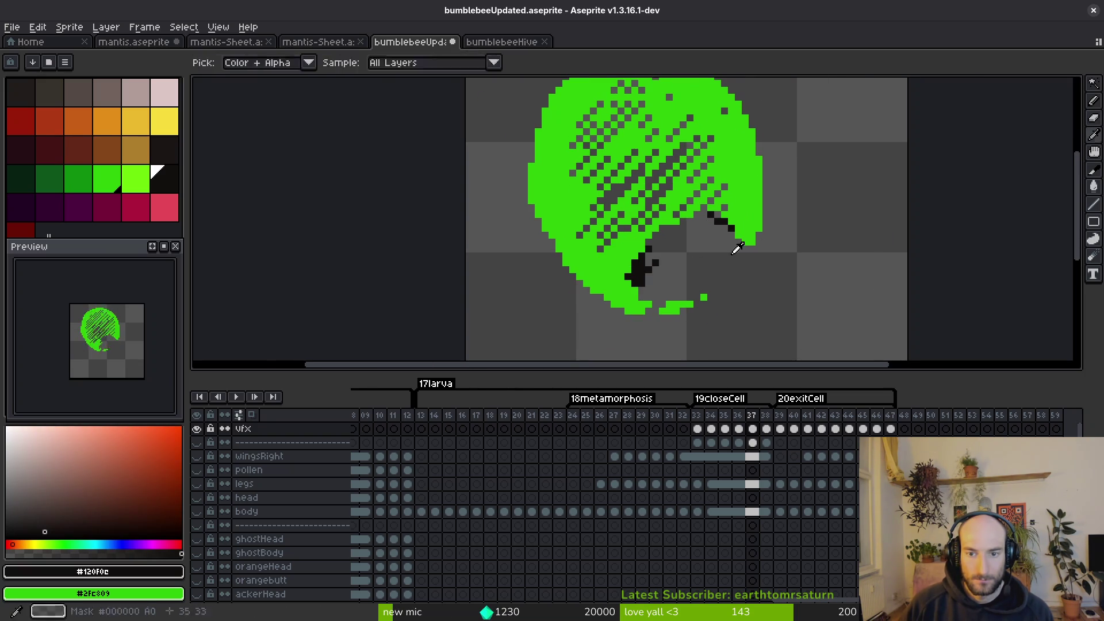
key("shift+r")
left_click(839, 166)
key("period")
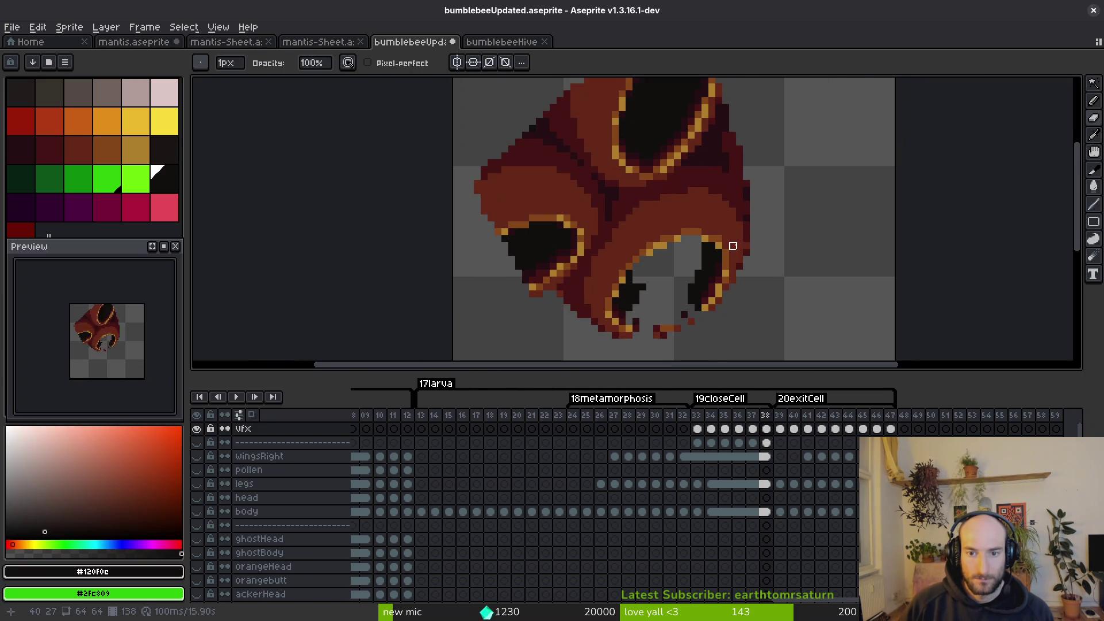
Hide the head layer and compare frames 37 and 38.
scroll(731, 246, "down", 3)
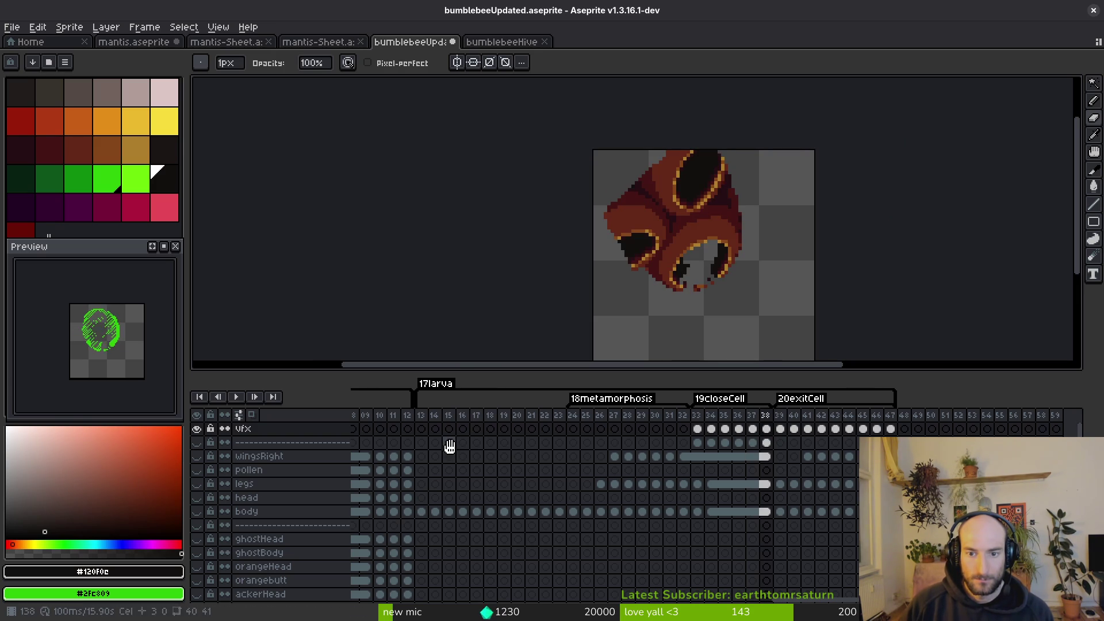
left_click(197, 511)
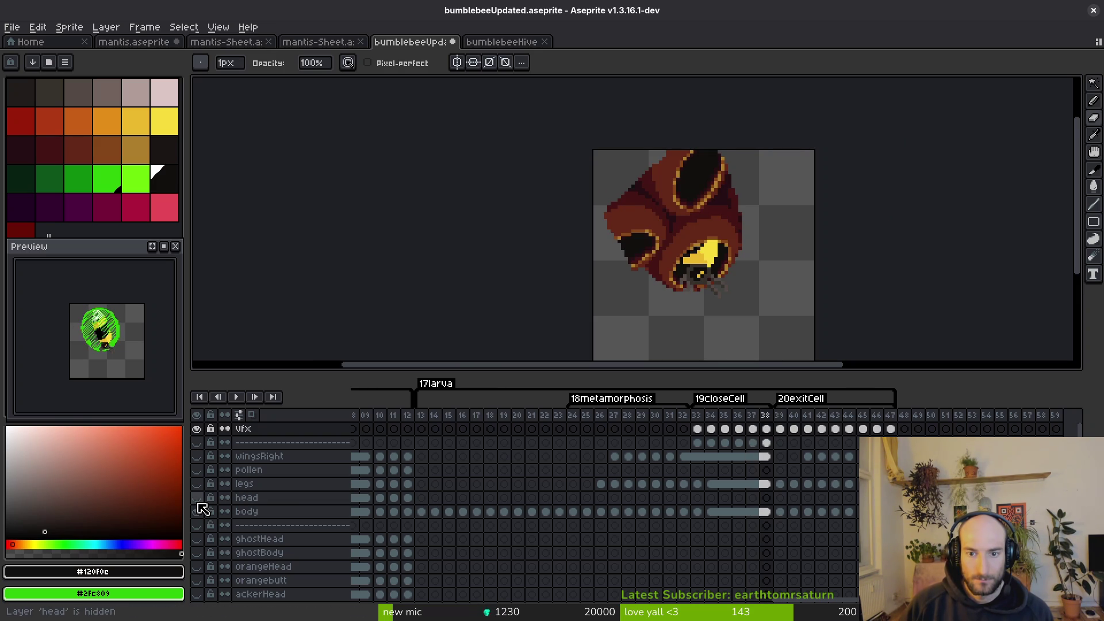
key("Left")
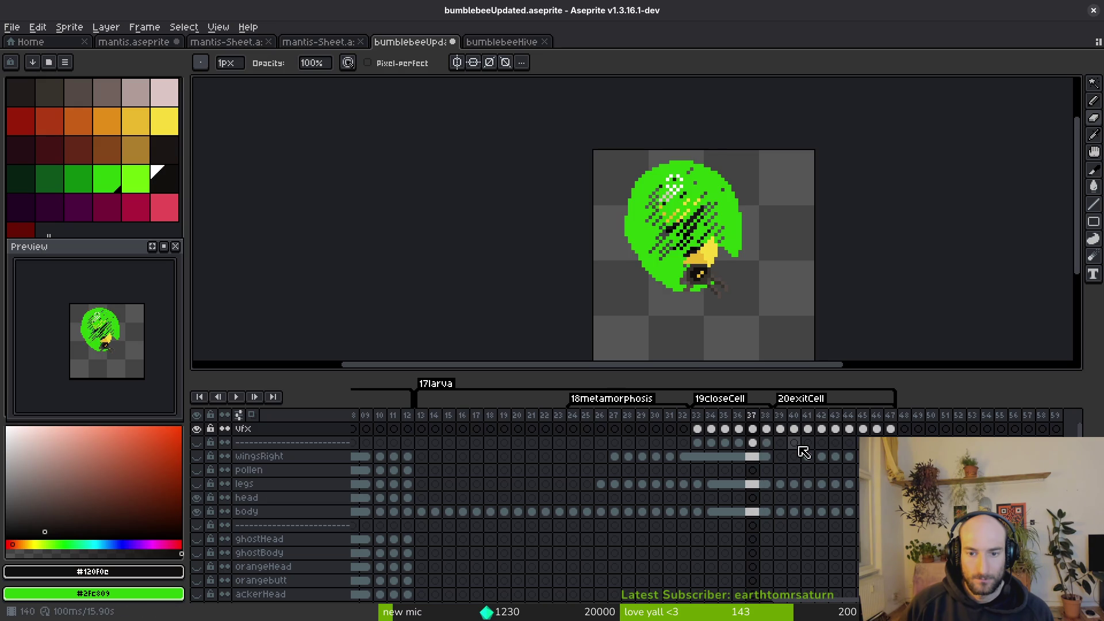
key("Right")
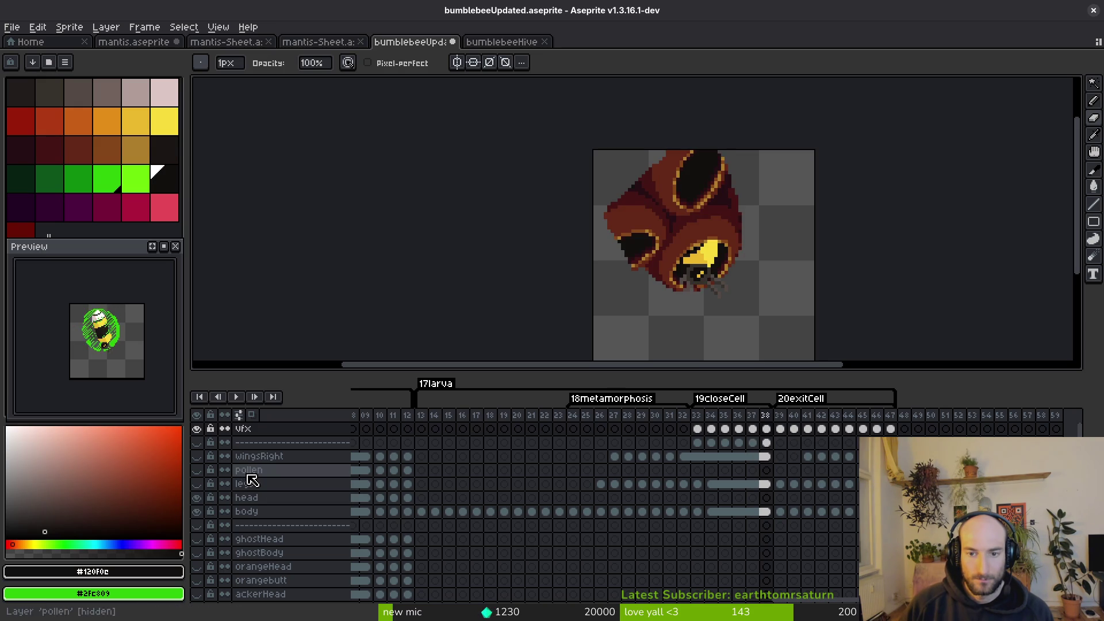
key("Left")
key("Right")
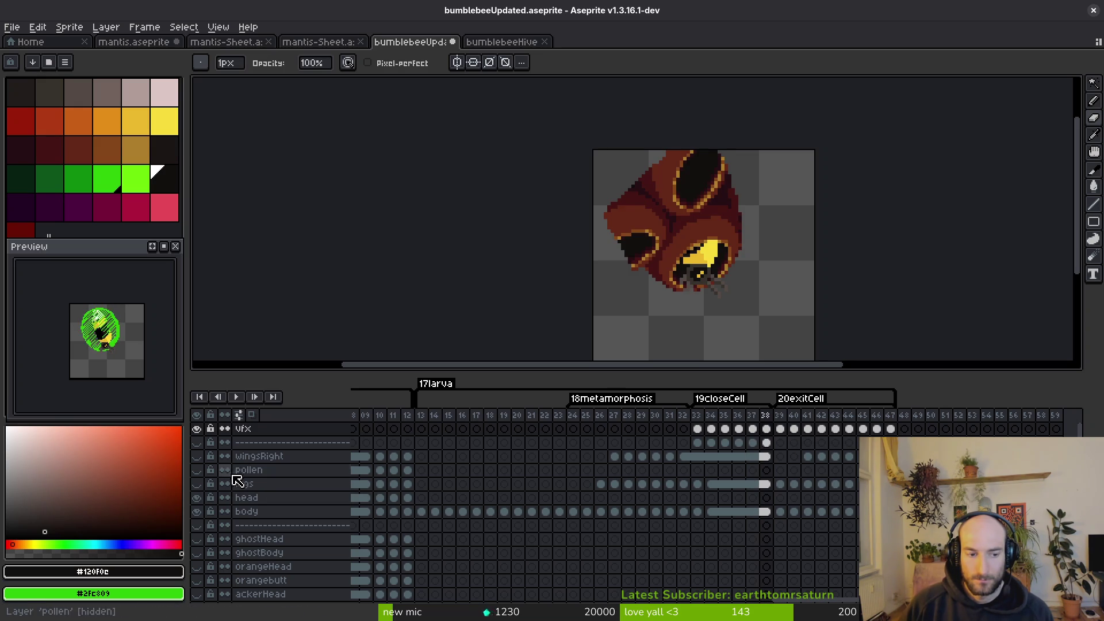
Show the separator layer and stamp a dark diagonal stripe on frame 37's overlay.
left_click(197, 442)
key("Left")
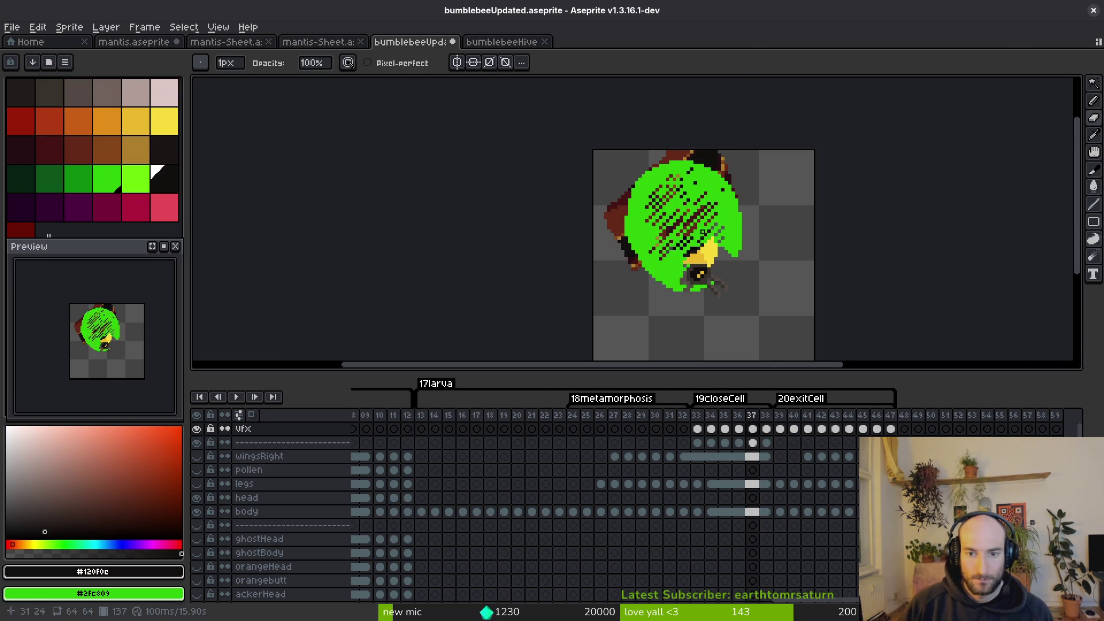
scroll(693, 227, "up", 3)
key("v")
key("b")
left_click(711, 195)
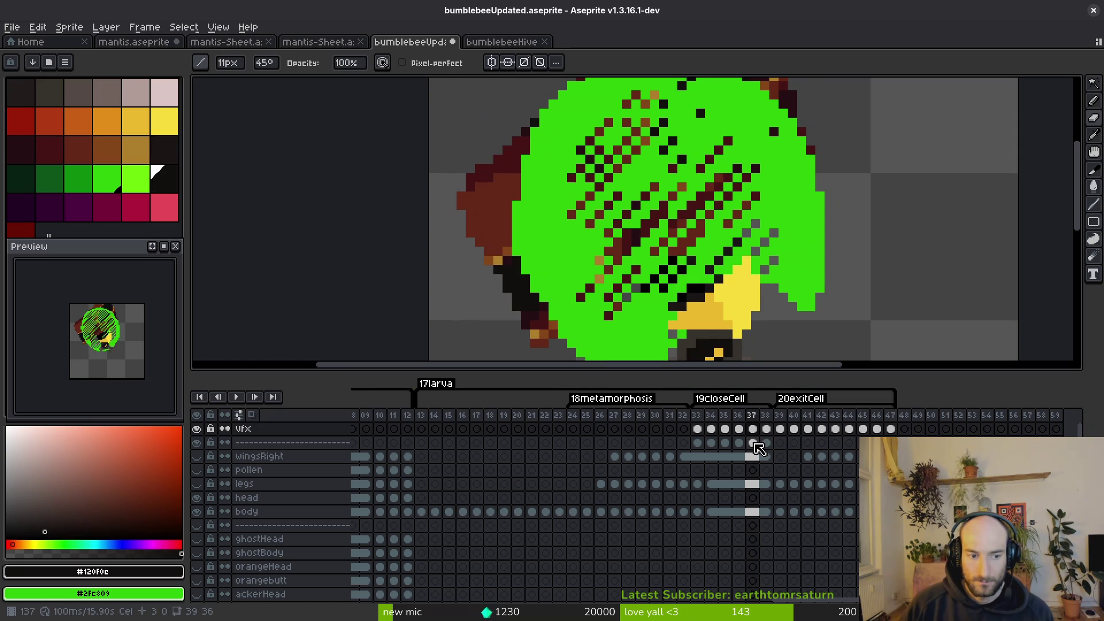
Select the separator layer on frame 37, hide the body layer, and switch to the diagonal-brush Eraser.
left_click(754, 444)
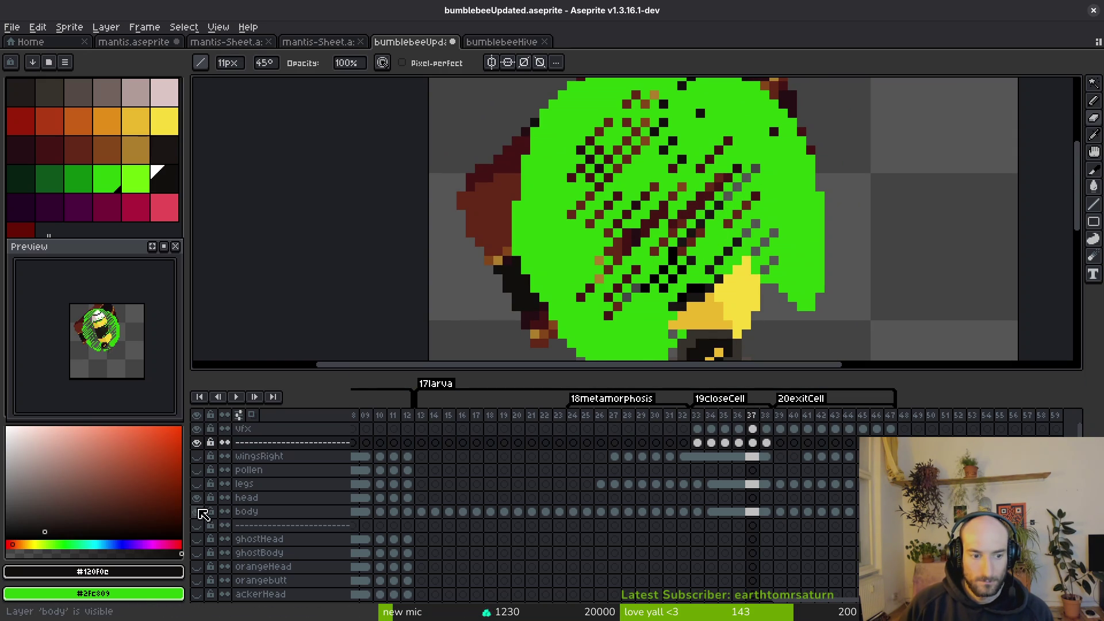
left_click(199, 511)
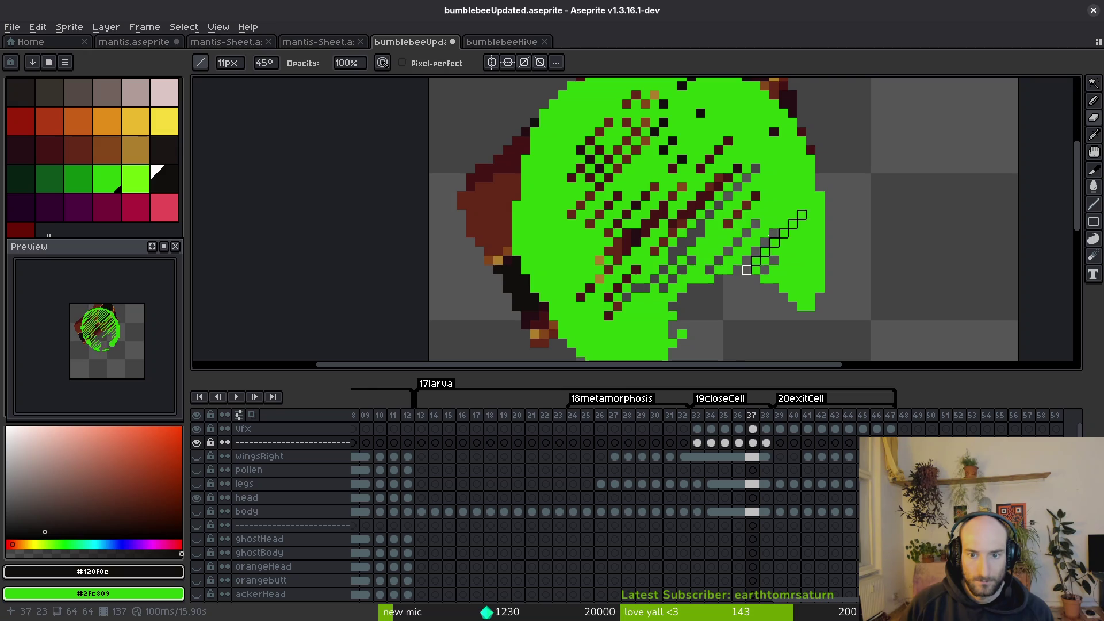
key("minus")
key("minus")
key("minus")
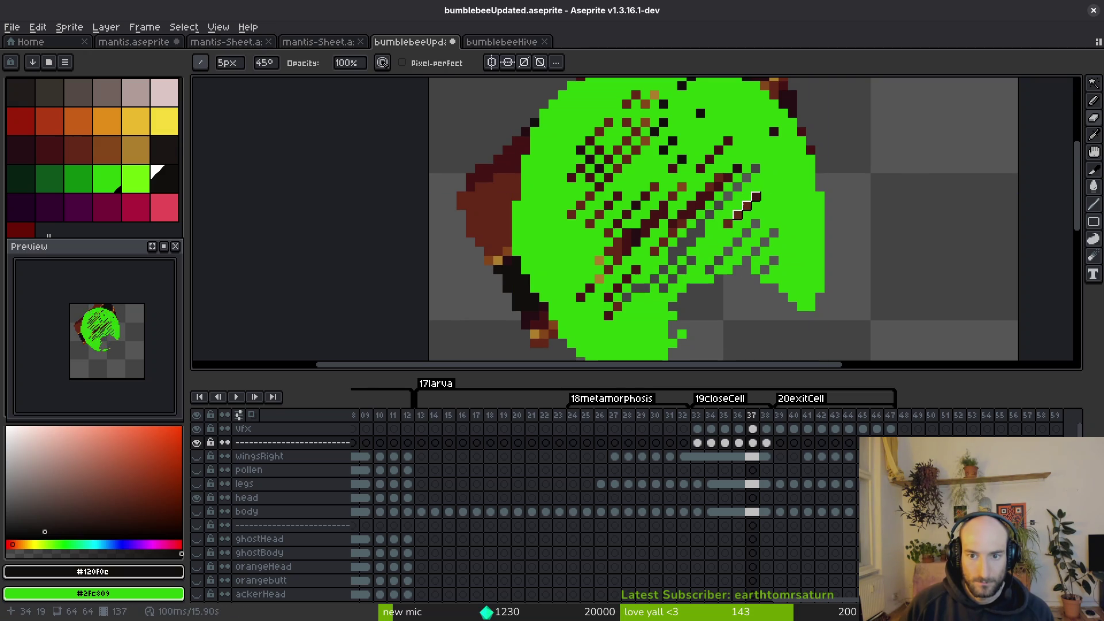
key("v")
scroll(730, 221, "up", 5)
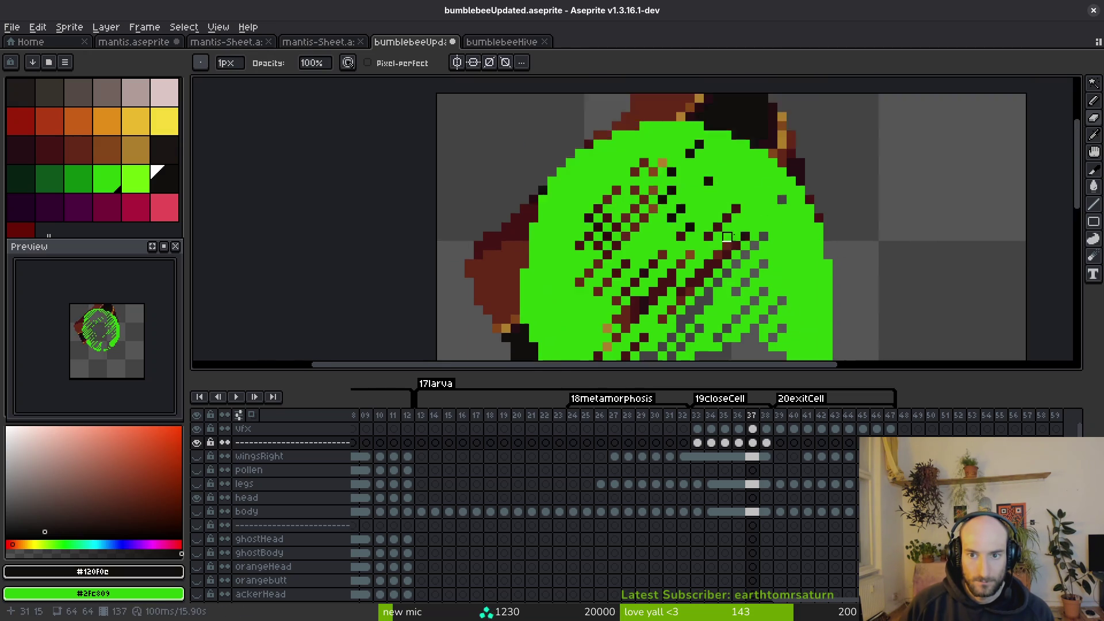
key("b")
key("minus")
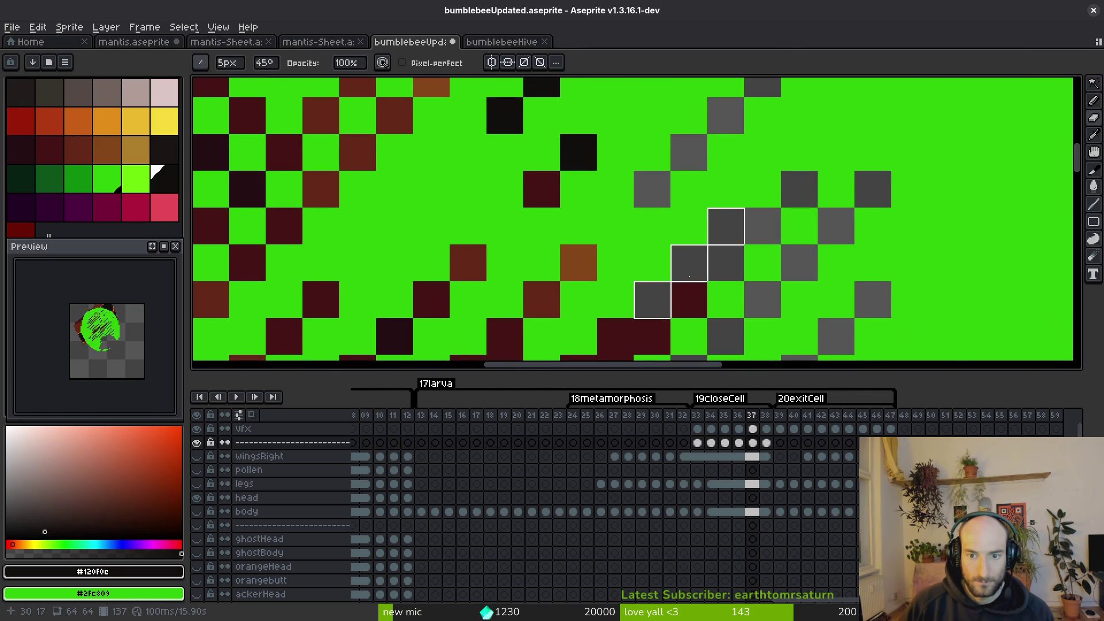
key("v")
key("e")
Erase the dark diagonal stripe pixels on the right side of the green overlay.
mouse_move(656, 207)
left_mouse_down()
mouse_move(620, 207)
mouse_move(656, 207)
left_mouse_up()
scroll(656, 207, "down", 4)
key("minus")
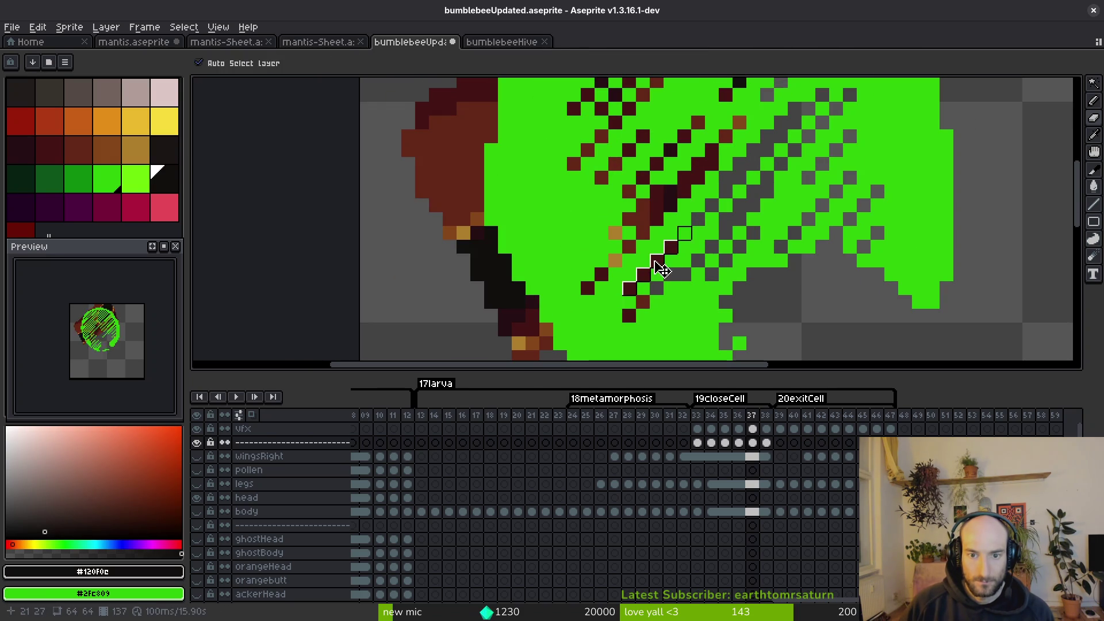
key("minus")
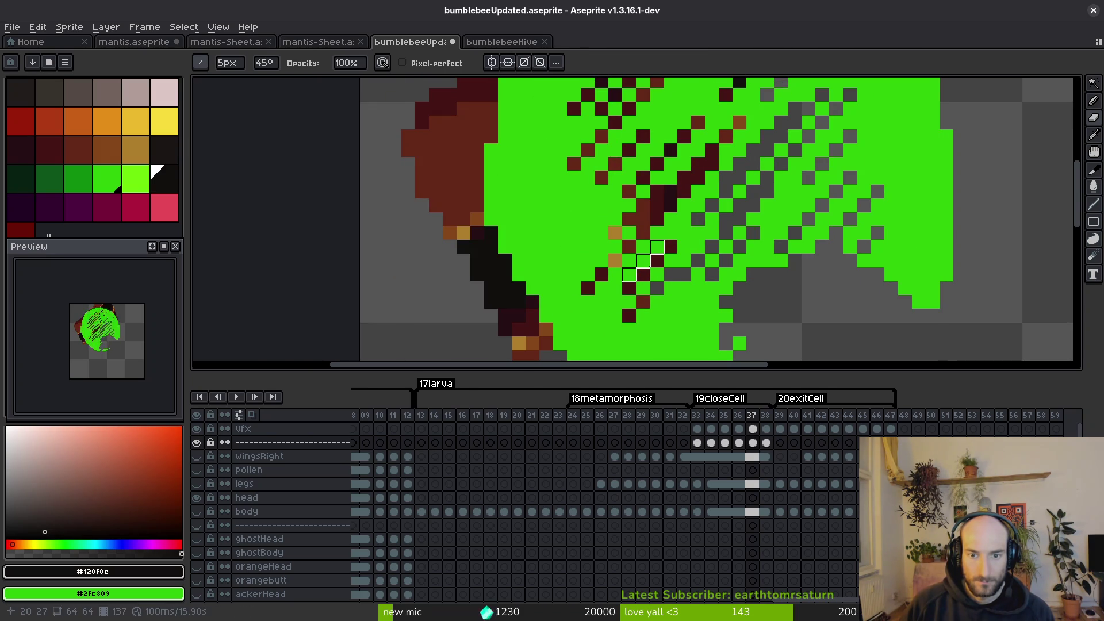
left_click(658, 260)
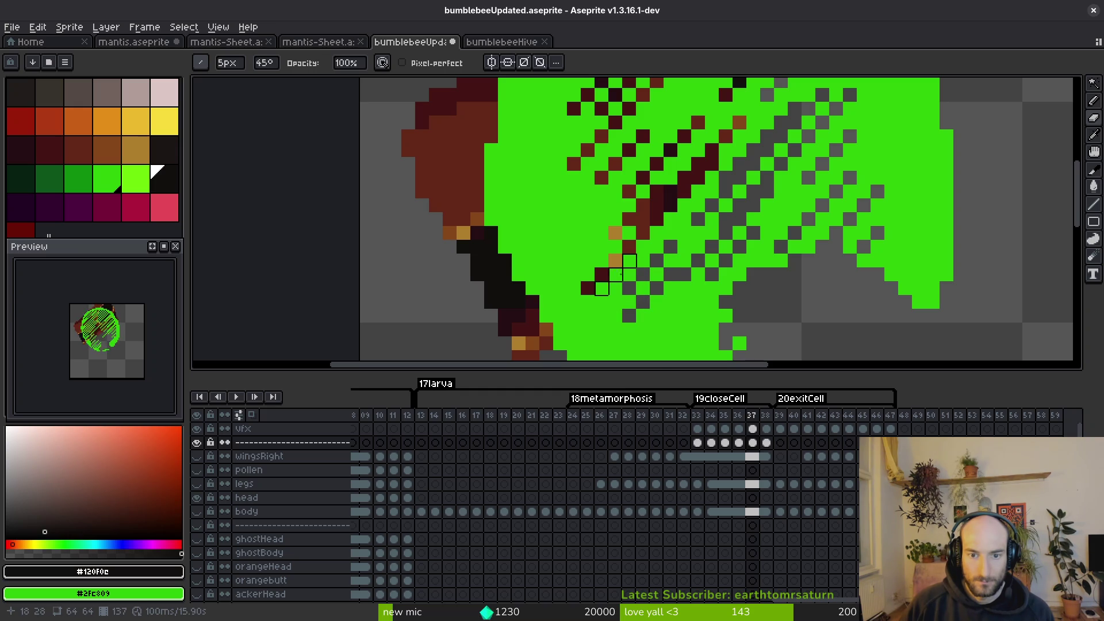
key("plus")
key("plus")
key("plus")
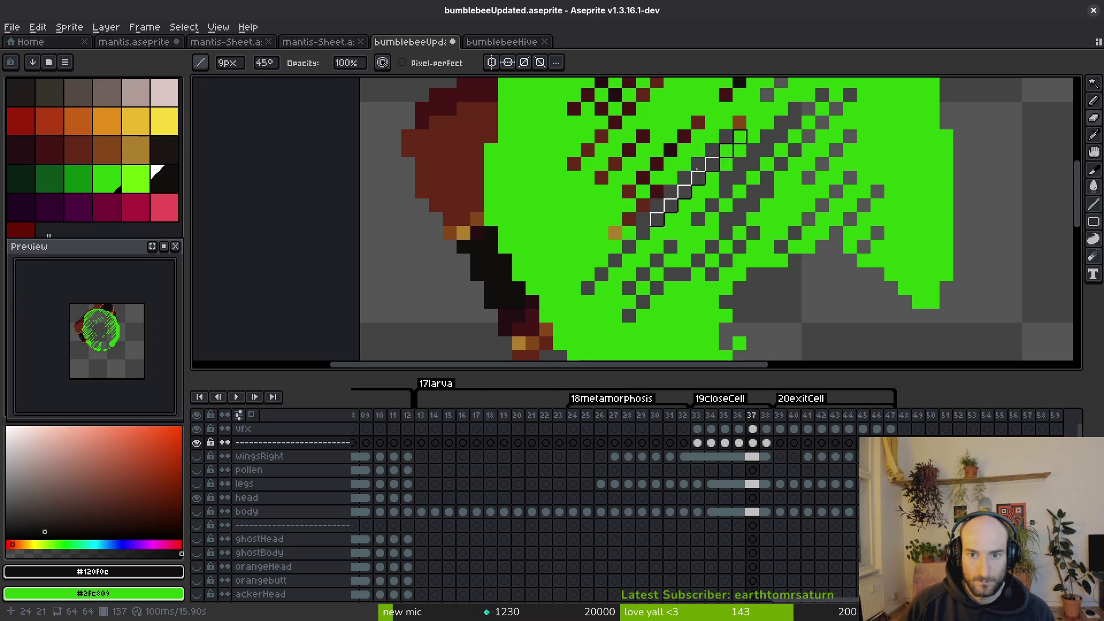
key("minus")
key("minus")
key("minus")
mouse_move(650, 173)
left_mouse_down()
mouse_move(614, 226)
mouse_move(635, 193)
mouse_move(659, 218)
left_mouse_up()
key("minus")
key("minus")
key("minus")
key("minus")
mouse_move(664, 188)
left_mouse_down()
mouse_move(677, 174)
mouse_move(650, 119)
mouse_move(700, 147)
left_mouse_up()
left_click(714, 122)
Erase the diagonal runs of dark stripe pixels on the overlay's left side with a 4-5px brush.
key("plus")
key("plus")
key("plus")
left_click(576, 260)
left_click(548, 288)
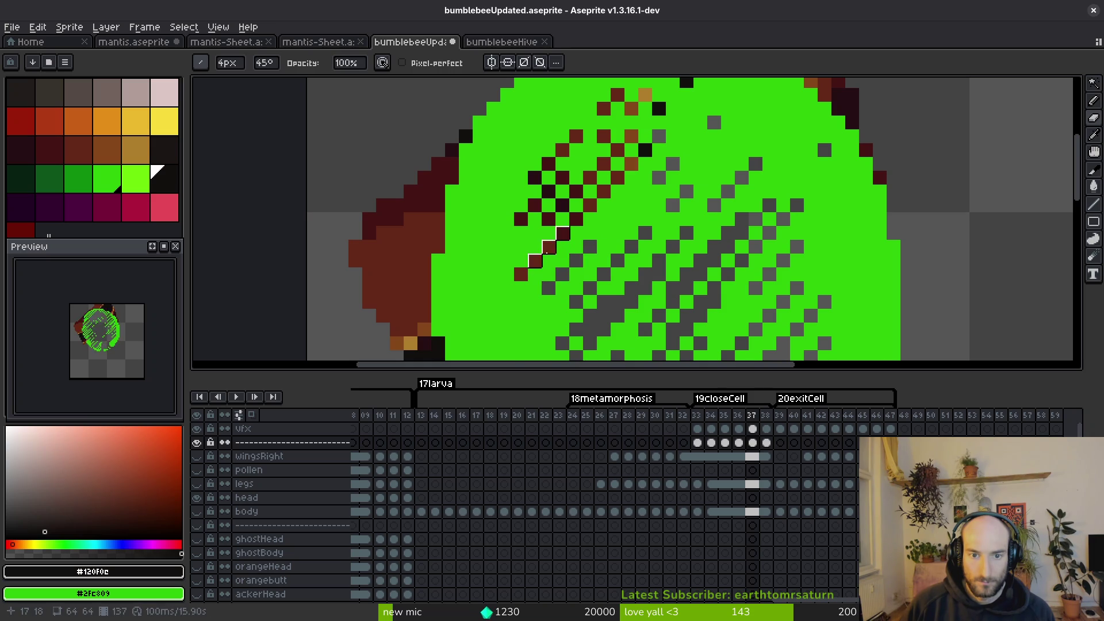
scroll(550, 263, "up", 1)
key("plus")
key("plus")
key("plus")
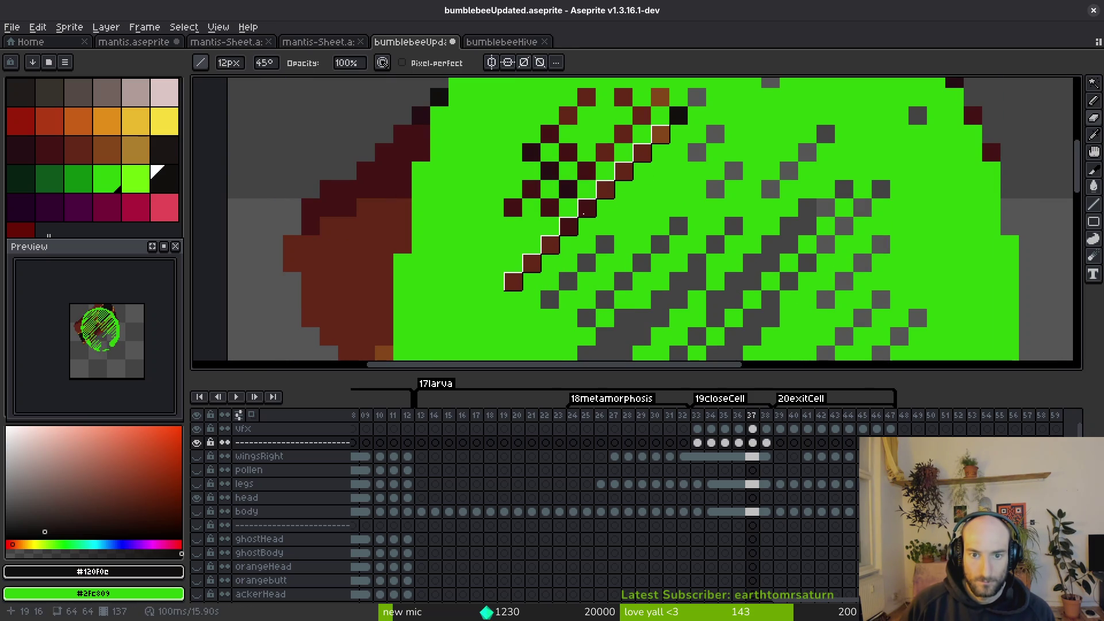
scroll(606, 194, "up", 2)
key("minus")
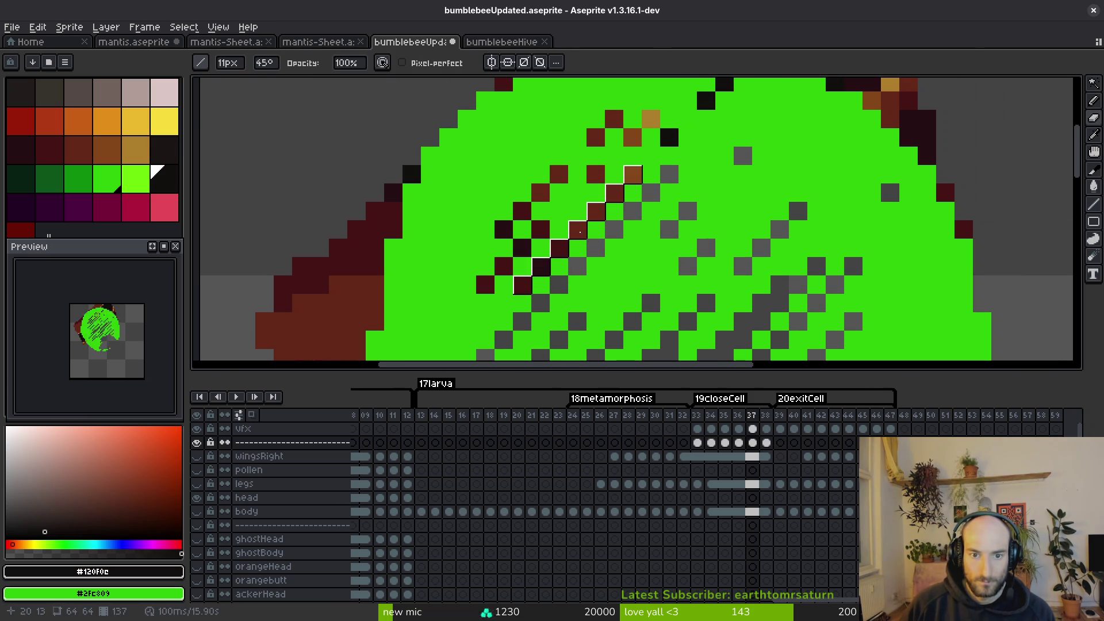
key("minus")
key("minus")
key("minus")
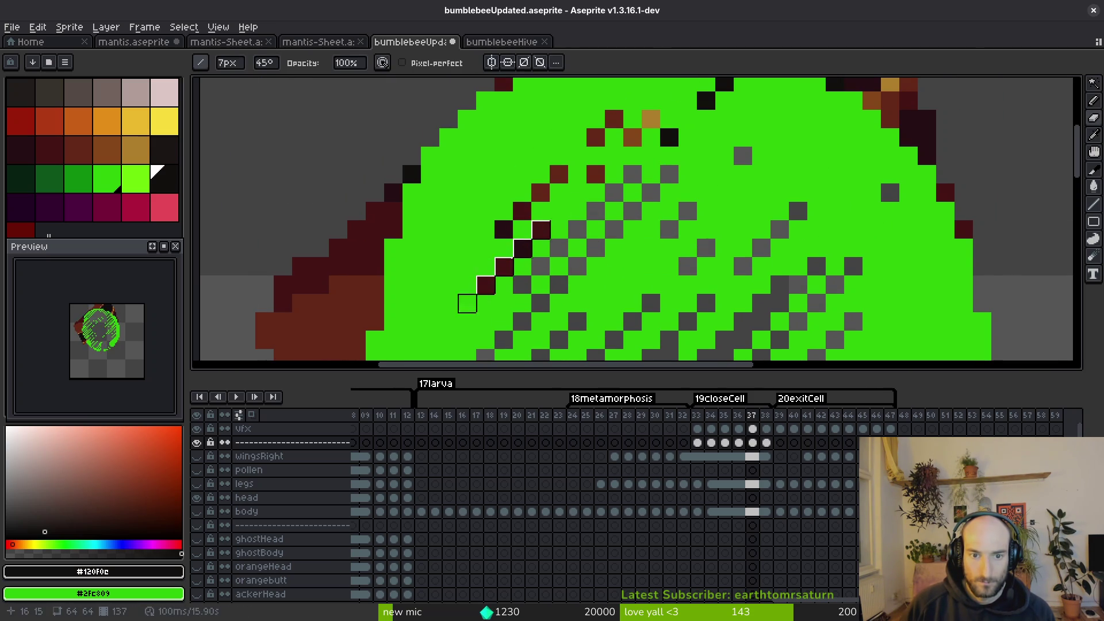
key("minus")
left_click(509, 255)
left_click(528, 210)
left_click(545, 192)
Clear leftover dark-red pixels near the top with a 1px brush.
key("minus")
key("minus")
key("minus")
left_click(596, 174)
left_click(595, 136)
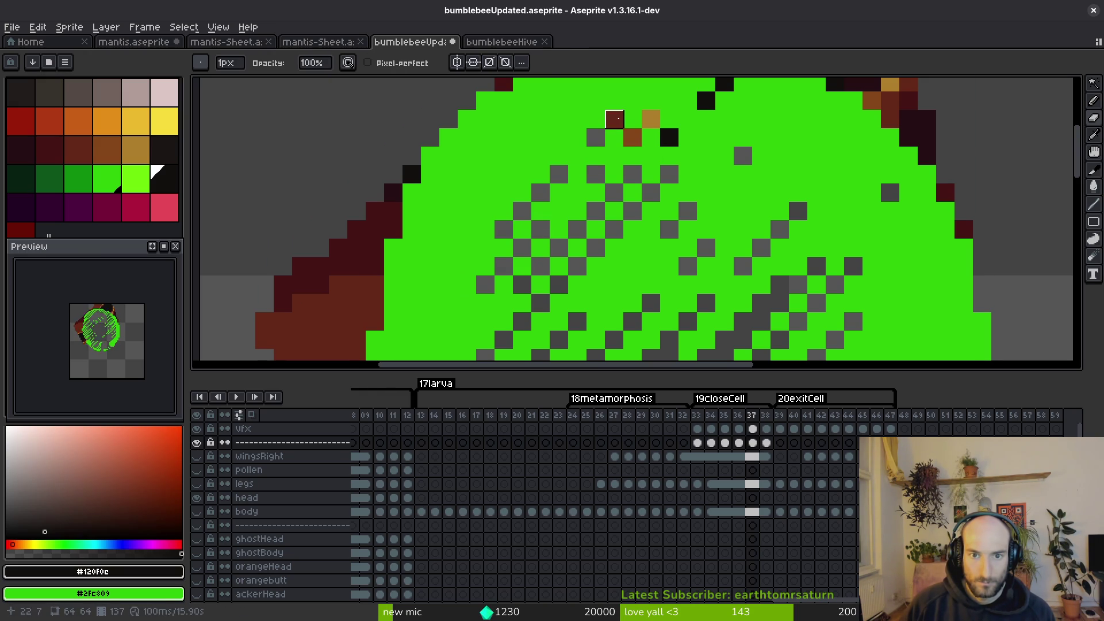
scroll(648, 230, "up", 3)
scroll(649, 230, "right", 2)
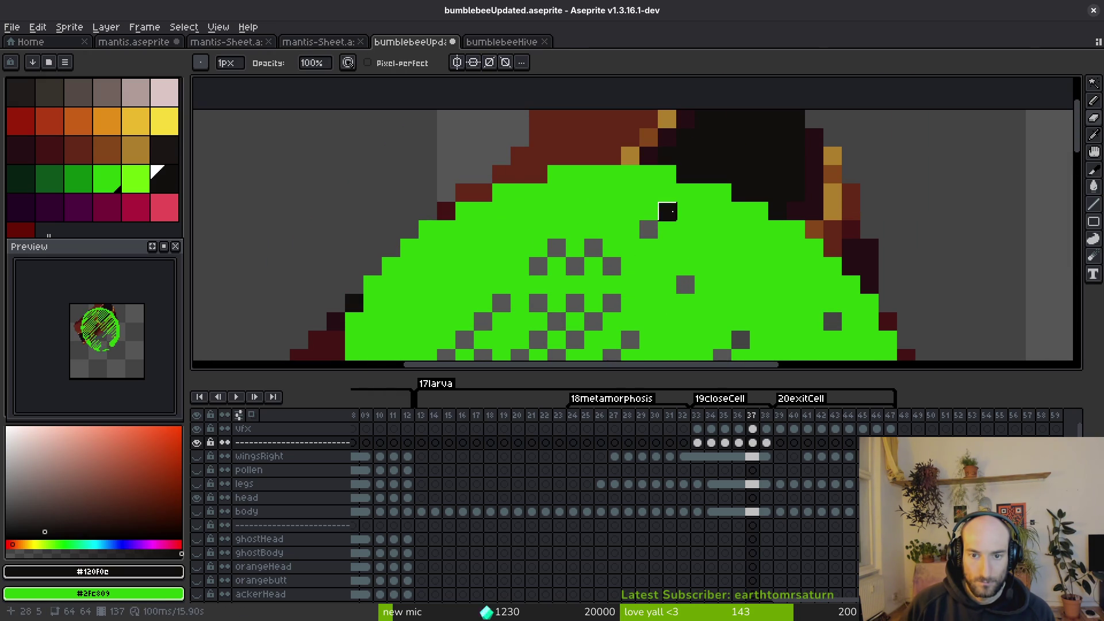
scroll(667, 211, "down", 4)
On frame 36, erase diagonal runs of dark pixels in the overlay's center and upper right.
key("i")
key("e")
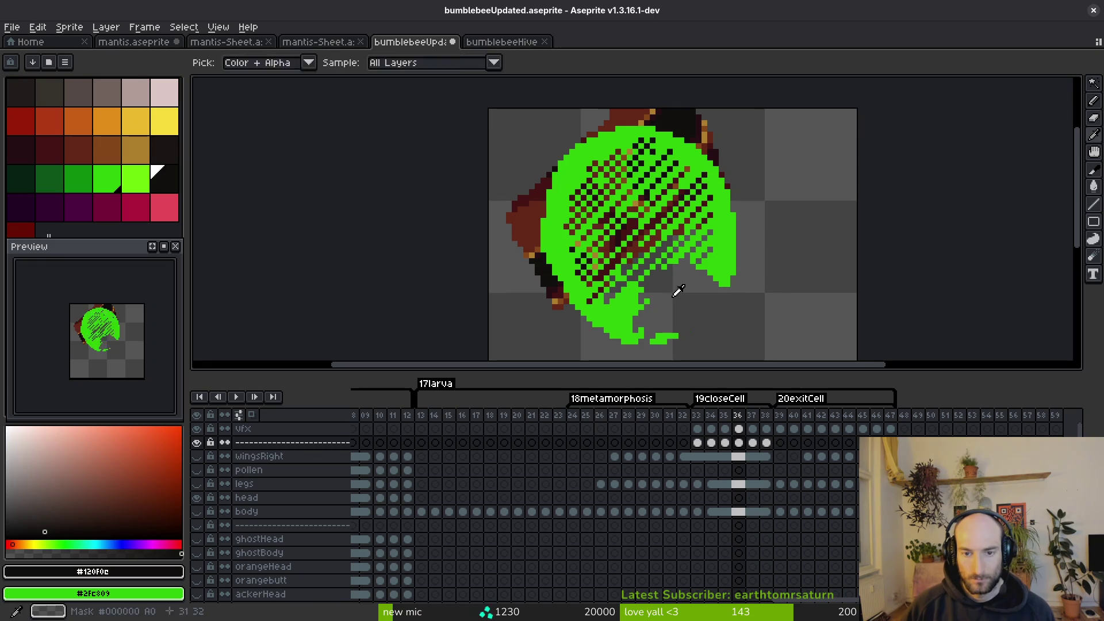
key("comma")
scroll(645, 281, "up", 4)
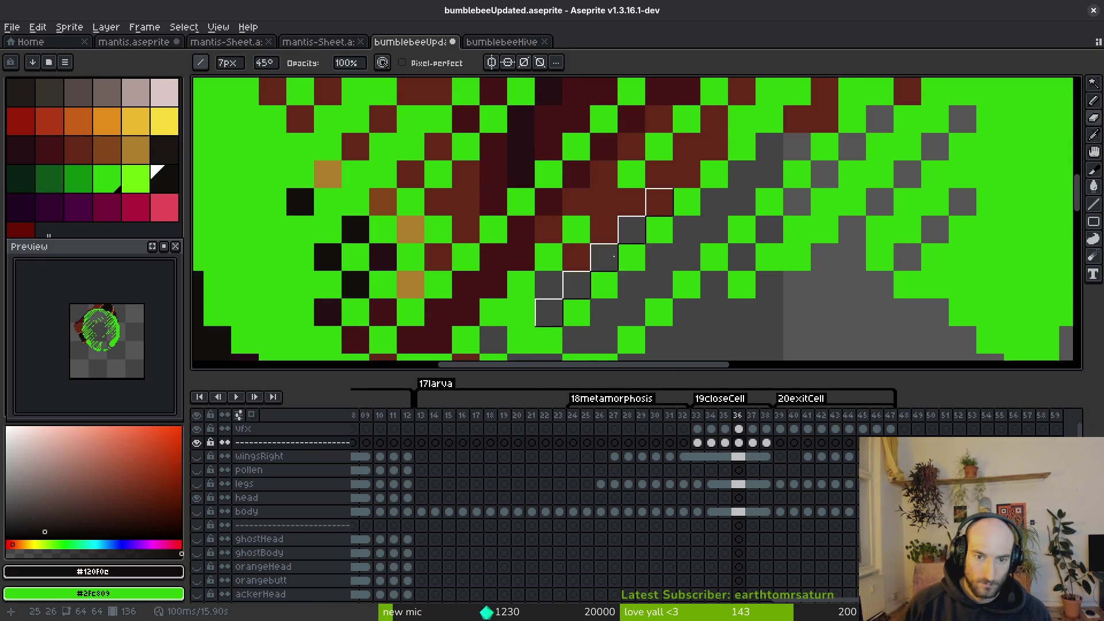
scroll(638, 247, "up", 3)
scroll(638, 247, "right", 2)
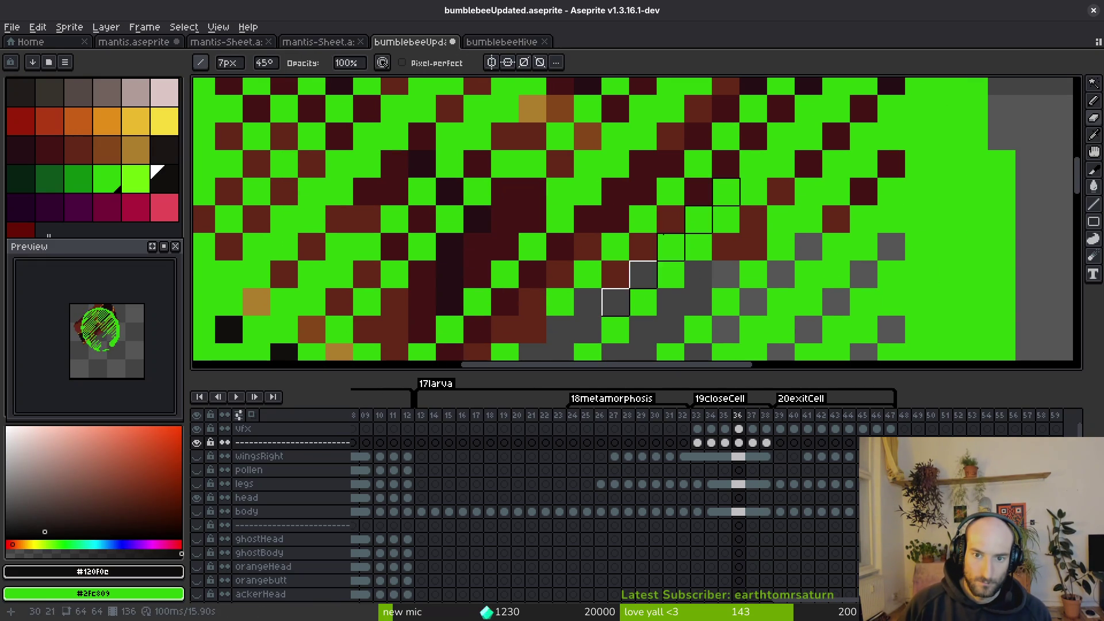
scroll(690, 230, "right", 3)
scroll(690, 230, "up", 1)
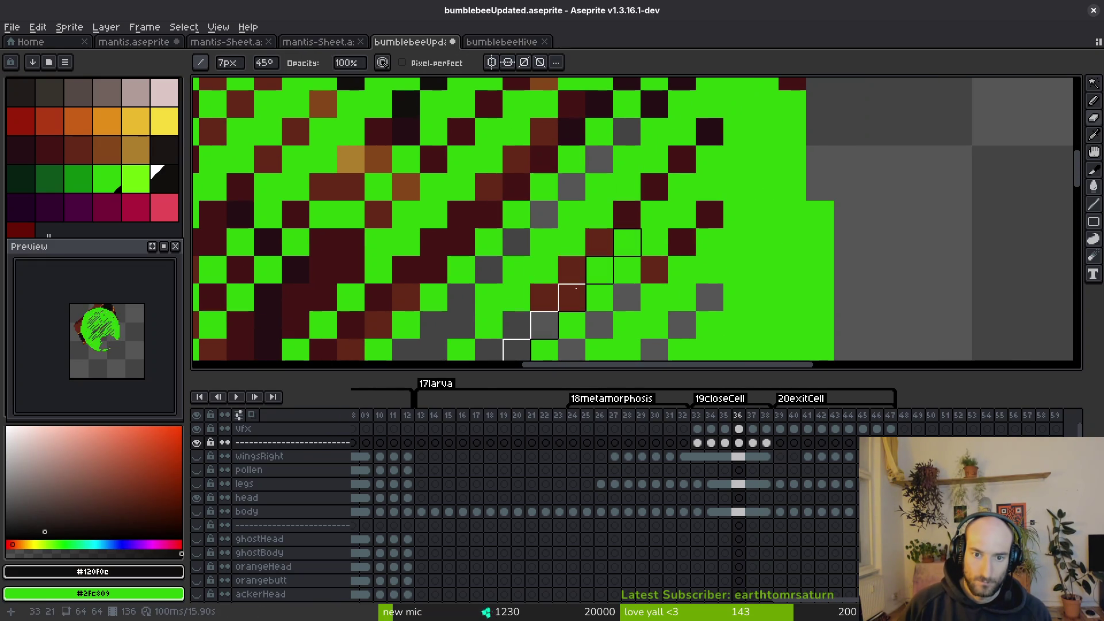
left_click_drag(608, 258, 524, 341)
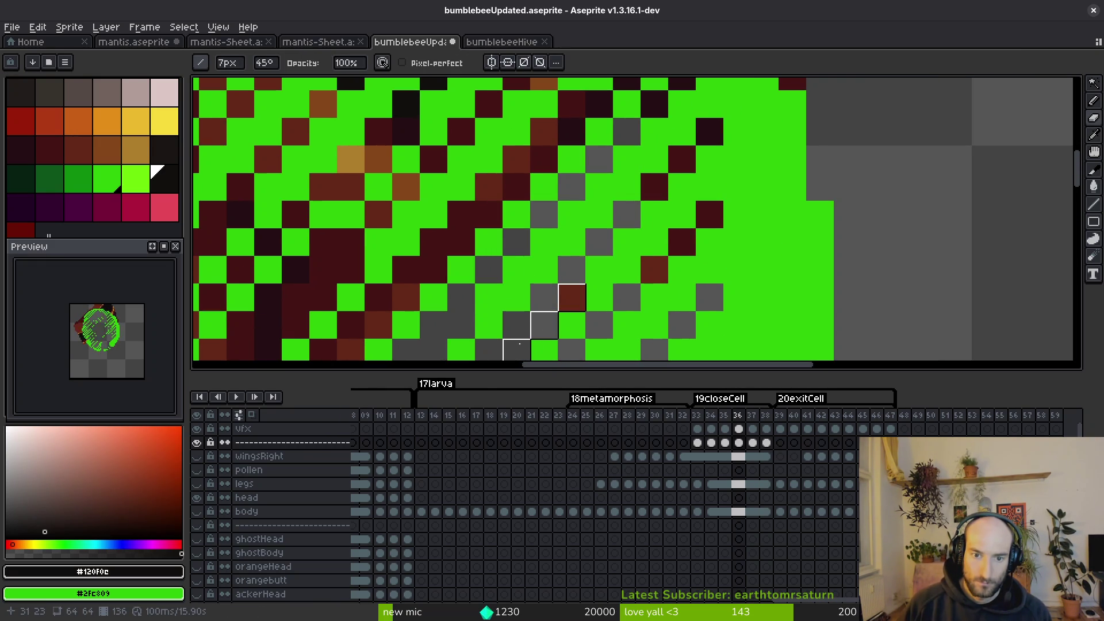
left_click_drag(682, 160, 682, 247)
Erase along the diagonal stripe in the lower-left part of the overlay.
scroll(656, 166, "up", 1)
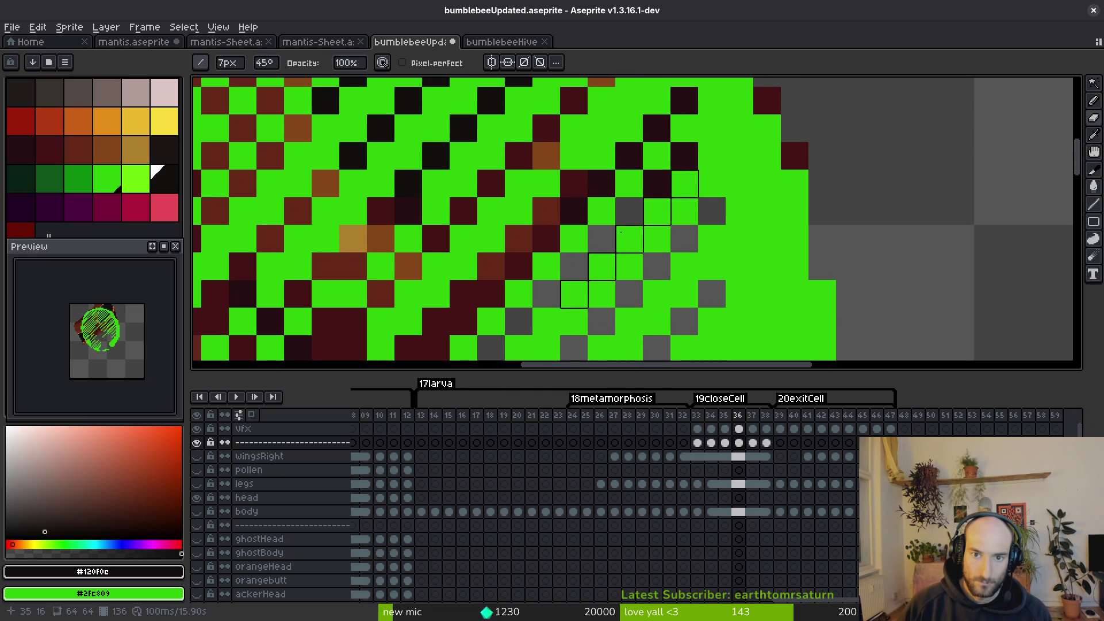
scroll(627, 206, "down", 3)
scroll(627, 206, "left", 5)
key("v")
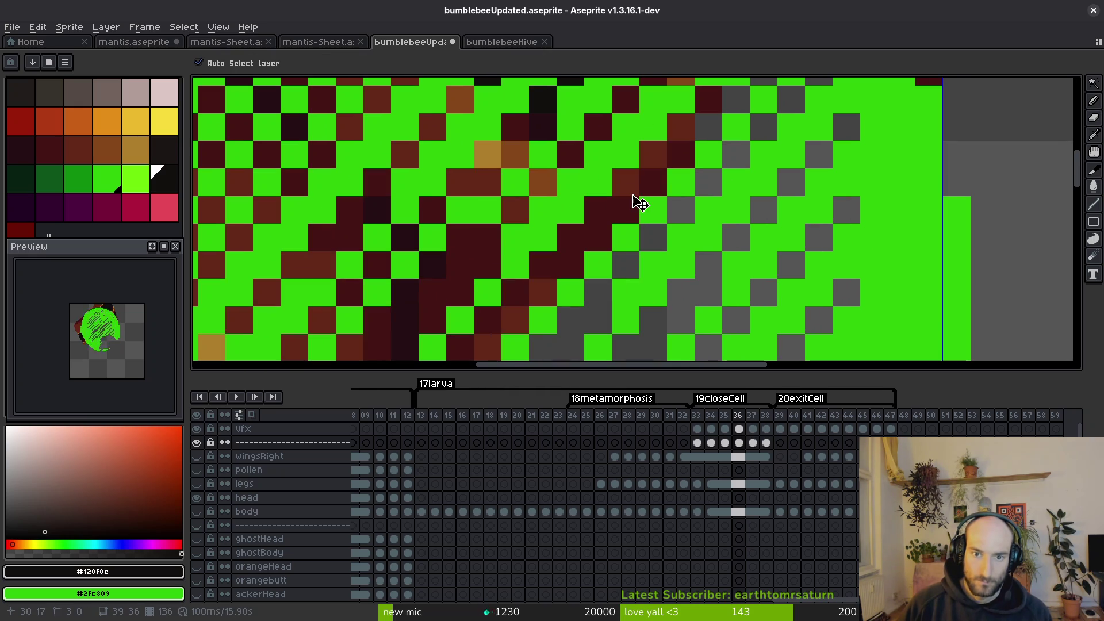
key("e")
scroll(621, 224, "down", 1)
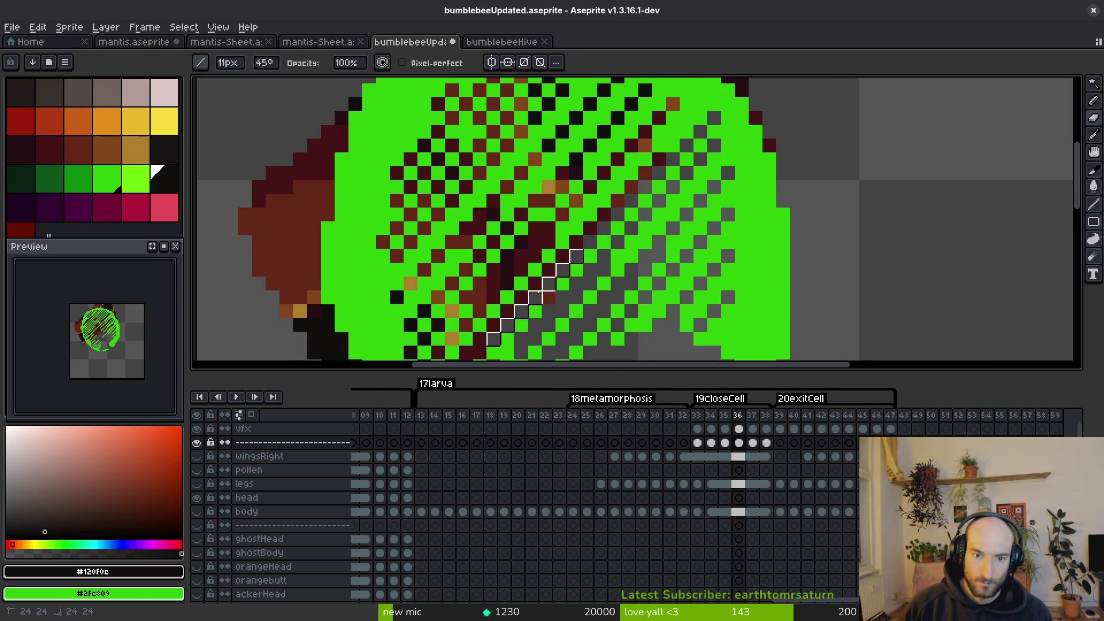
scroll(539, 288, "down", 3)
scroll(539, 288, "left", 4)
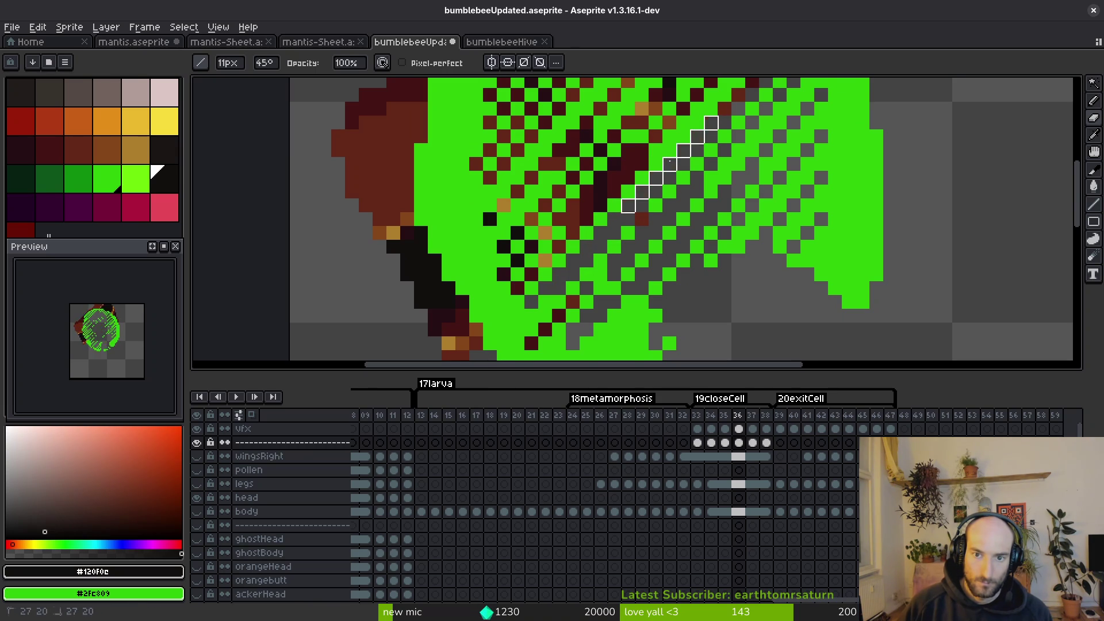
scroll(670, 164, "right", 2)
scroll(628, 216, "down", 2)
key("ctrl")
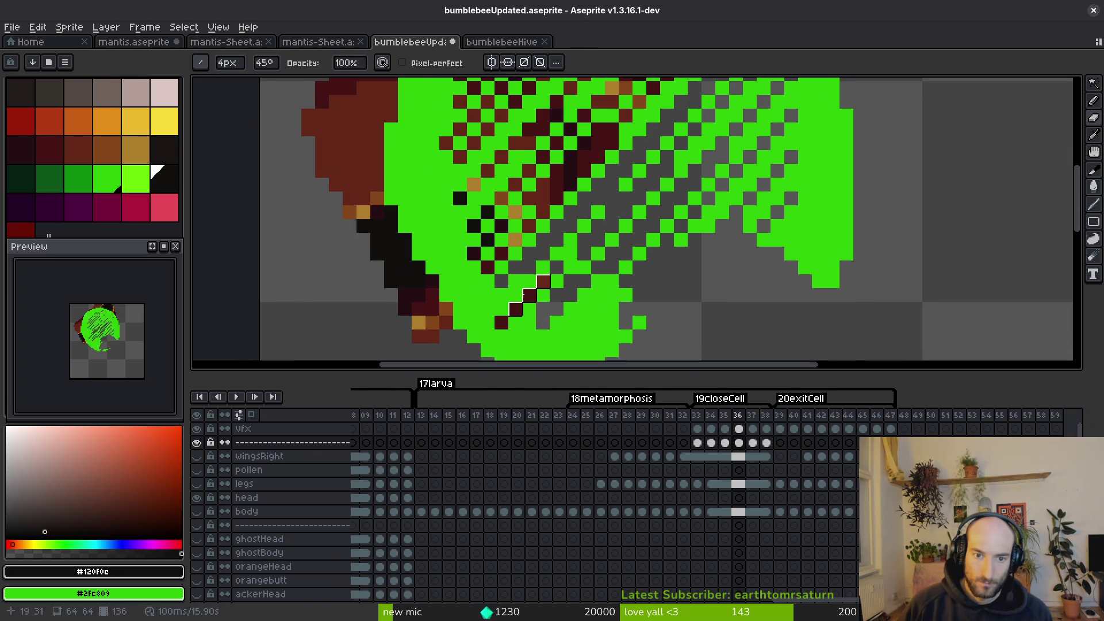
left_click_drag(516, 310, 529, 309)
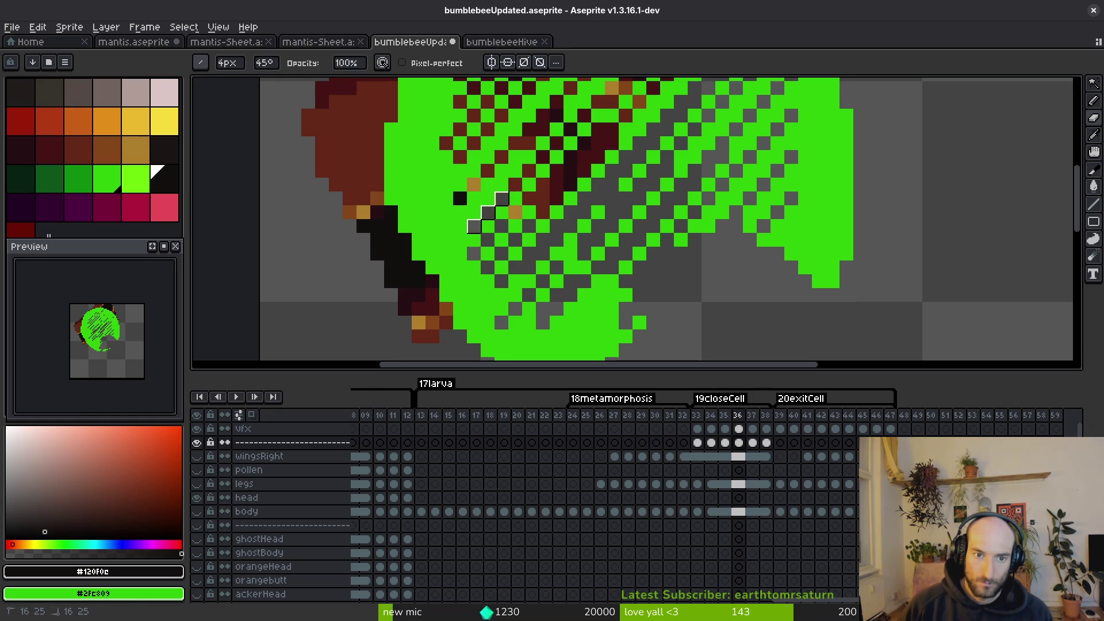
Erase dark diagonal bands in the upper overlay with a 4px brush.
scroll(518, 219, "up", 2)
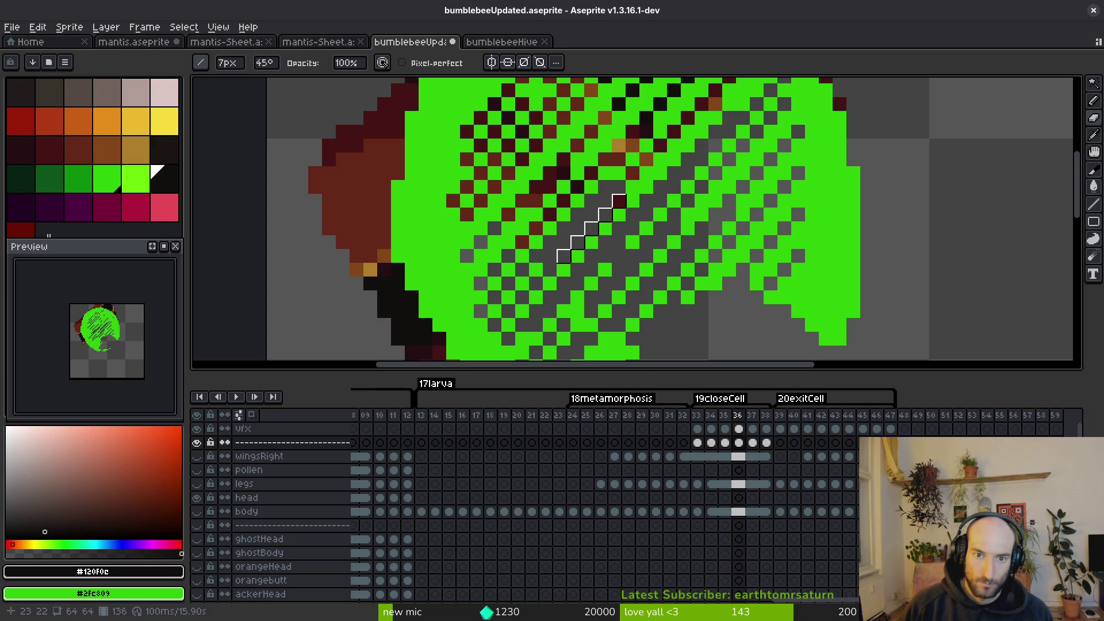
left_click(564, 199)
scroll(564, 199, "up", 2)
scroll(575, 210, "right", 2)
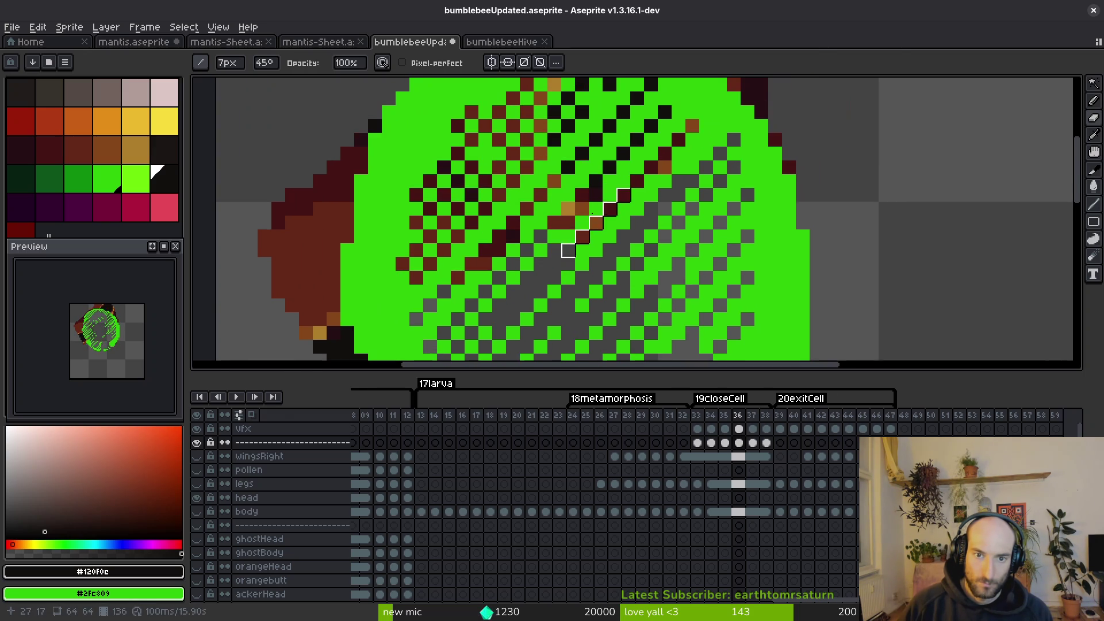
left_click_drag(576, 210, 590, 184)
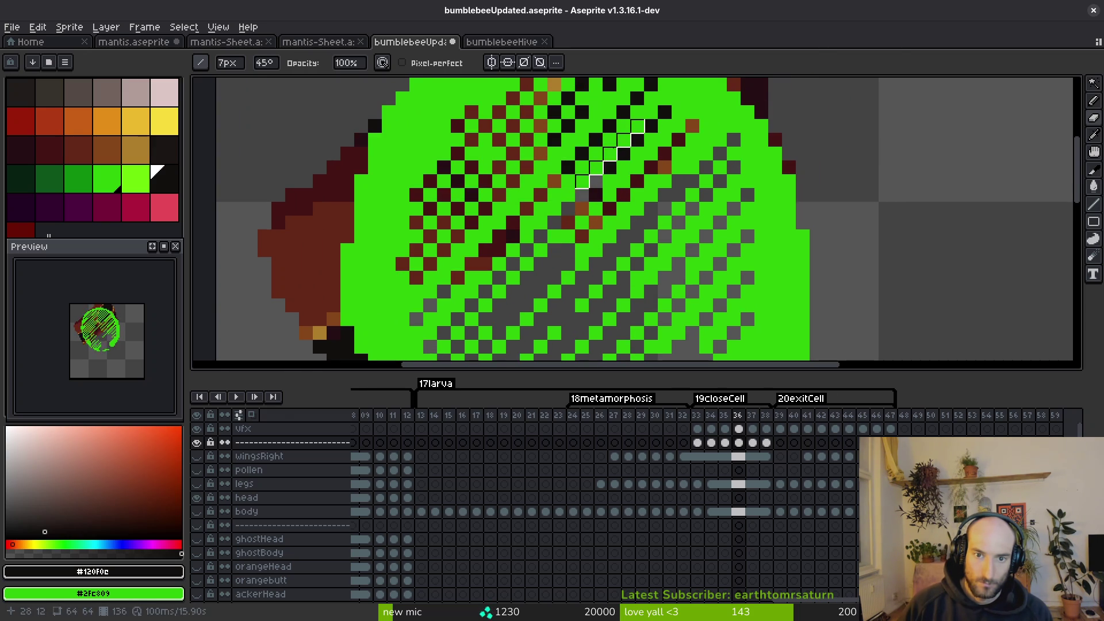
mouse_move(636, 138)
left_mouse_down()
mouse_move(651, 167)
mouse_move(665, 167)
left_mouse_up()
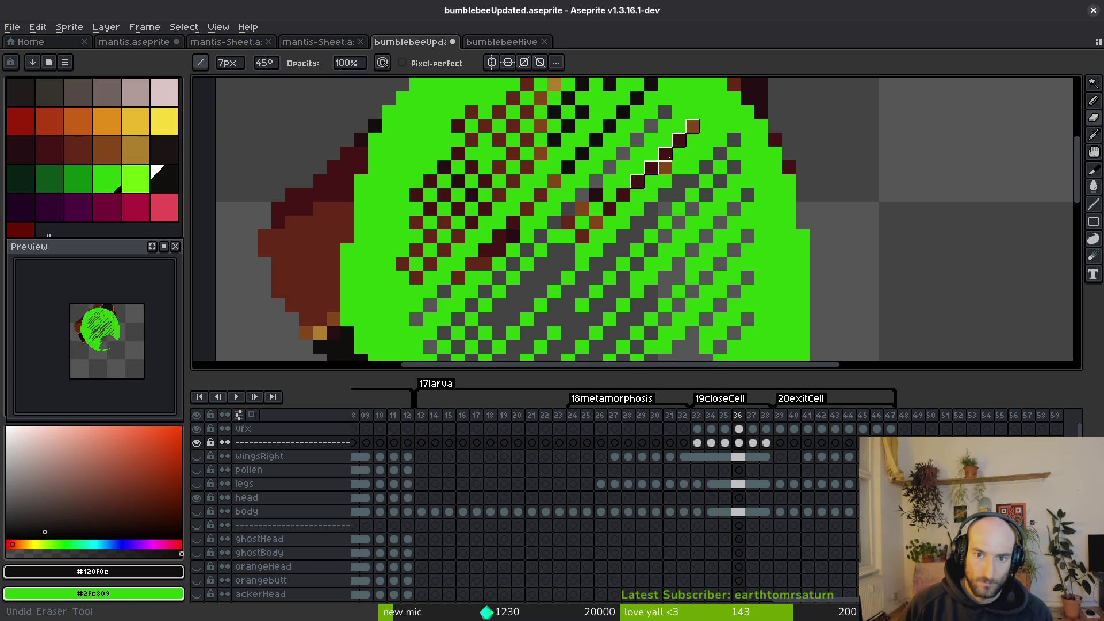
key("minus")
key("minus")
key("minus")
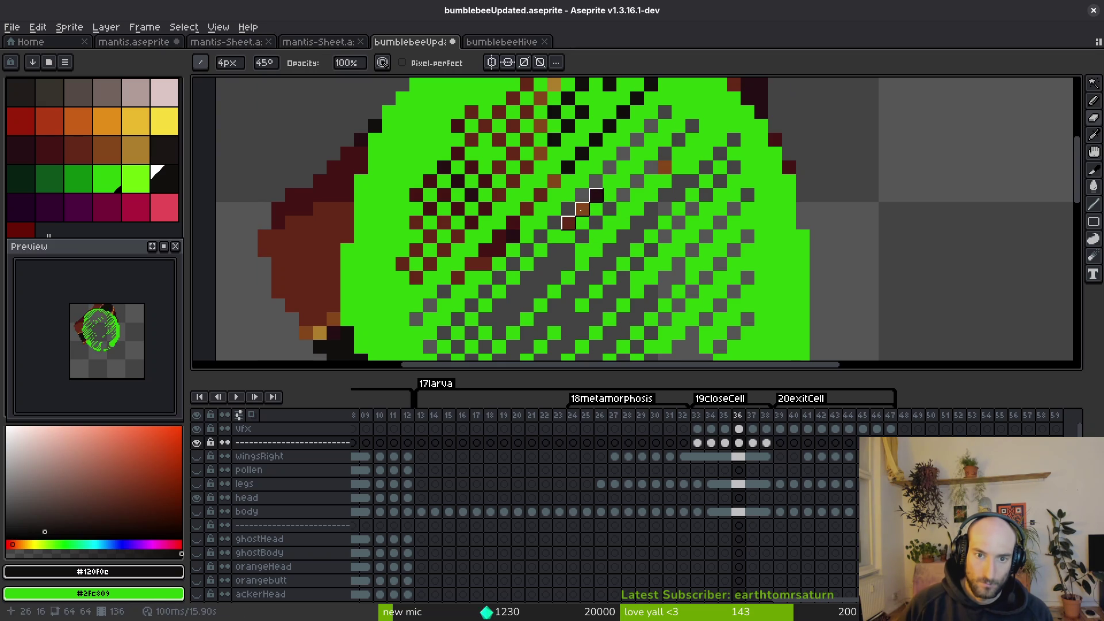
key("plus")
left_click_drag(538, 187, 524, 222)
Clear the remaining dark-red diagonal bands on frame 36 with an 8px brush.
scroll(581, 155, "right", 2)
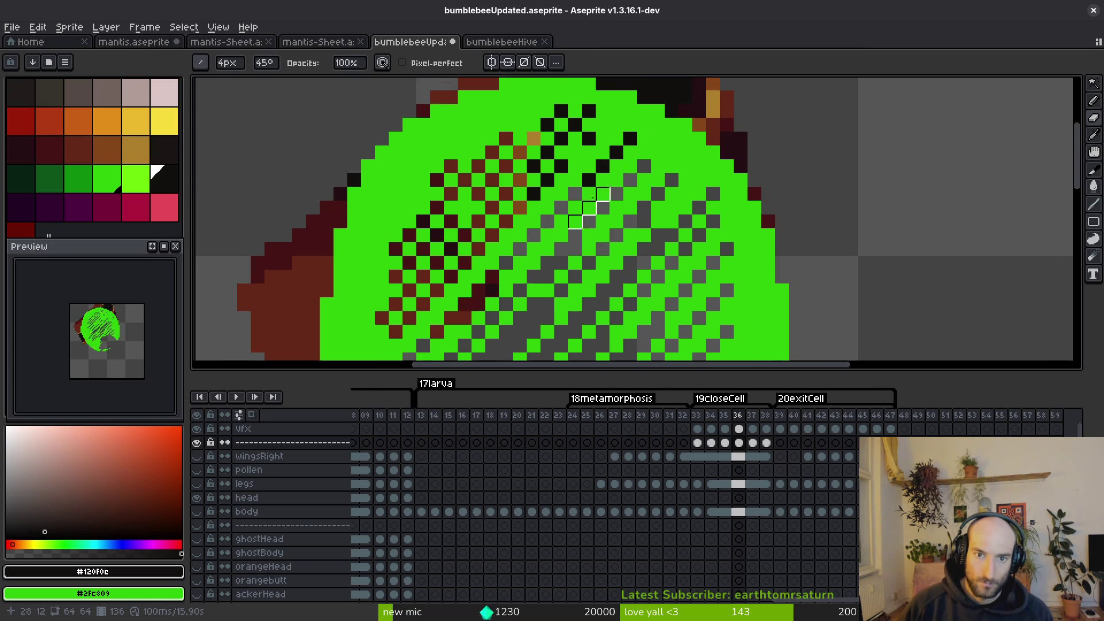
scroll(612, 148, "left", 5)
mouse_move(599, 197)
left_mouse_down()
mouse_move(549, 246)
mouse_move(580, 224)
mouse_move(569, 224)
left_mouse_up()
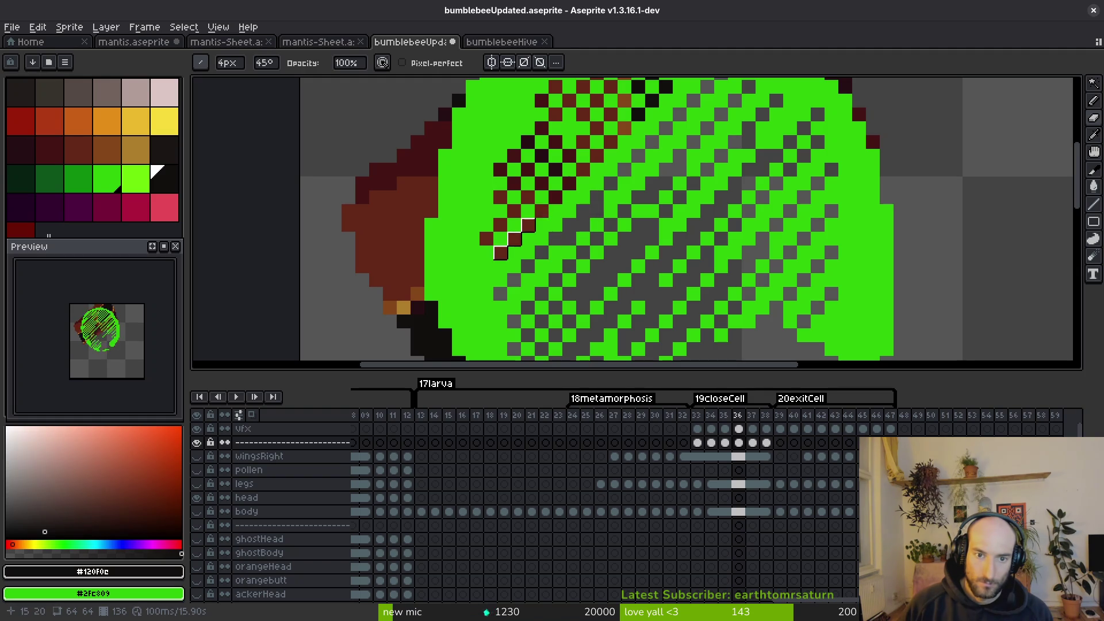
scroll(587, 222, "up", 1)
key("plus")
key("plus")
key("plus")
left_click_drag(601, 186, 615, 171)
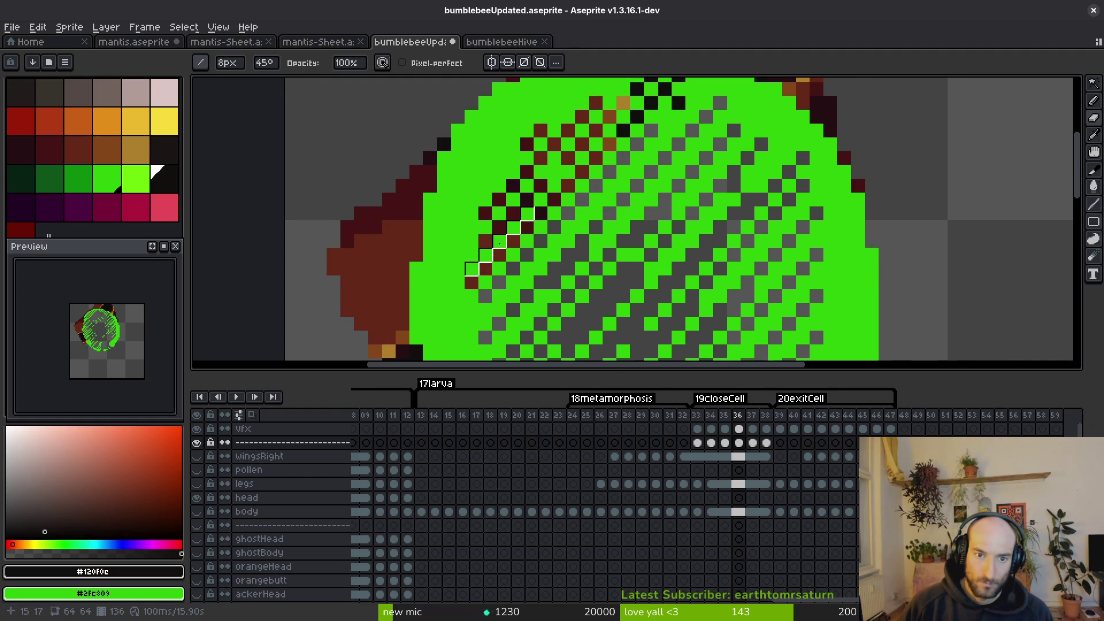
left_click_drag(500, 255, 555, 213)
left_click_drag(609, 144, 638, 117)
mouse_move(499, 241)
left_mouse_down()
mouse_move(528, 186)
mouse_move(513, 200)
mouse_move(569, 145)
mouse_move(586, 260)
mouse_move(613, 207)
left_mouse_up()
Save the bumblebee file.
key("b")
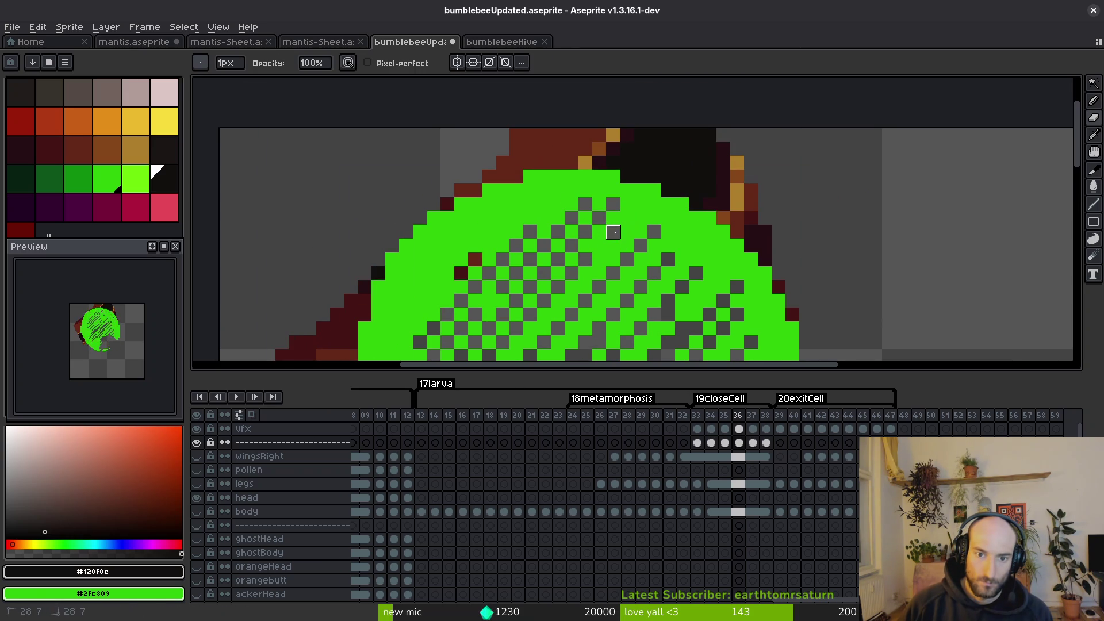
key("ctrl+s")
scroll(643, 227, "down", 3)
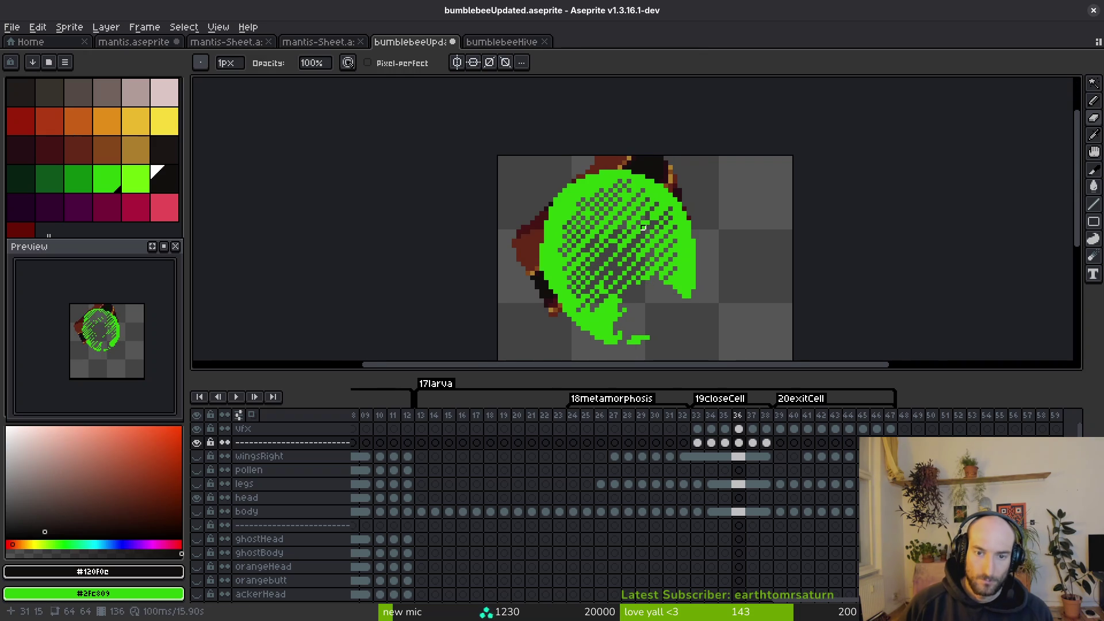
Go to frame 35 and erase a dark diagonal run with the 11px diagonal brush.
key("Left")
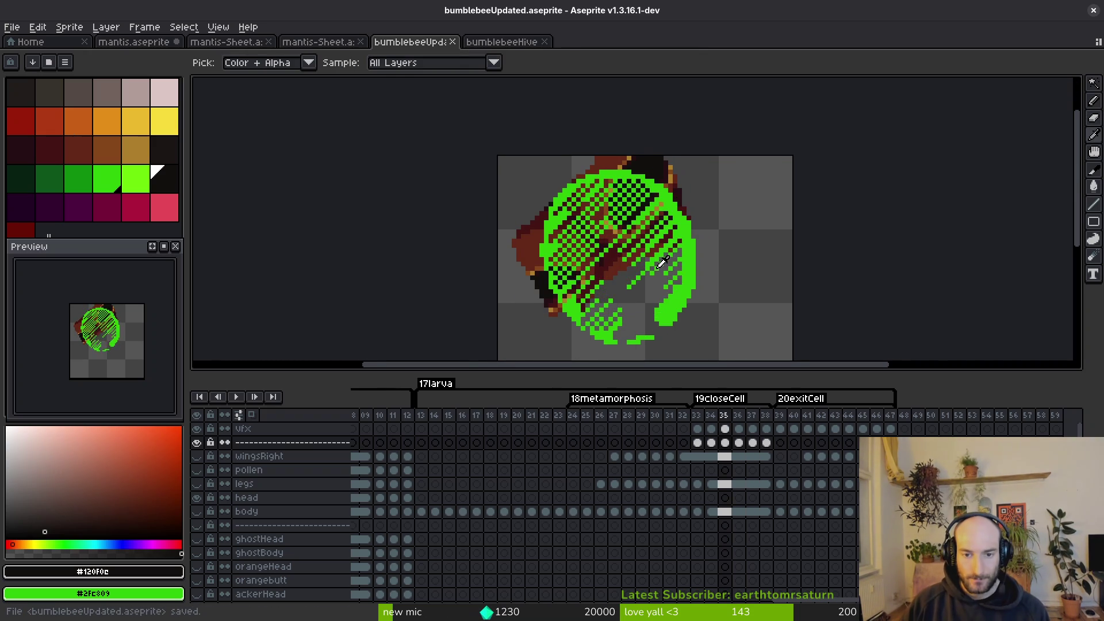
scroll(652, 274, "up", 1)
key("l")
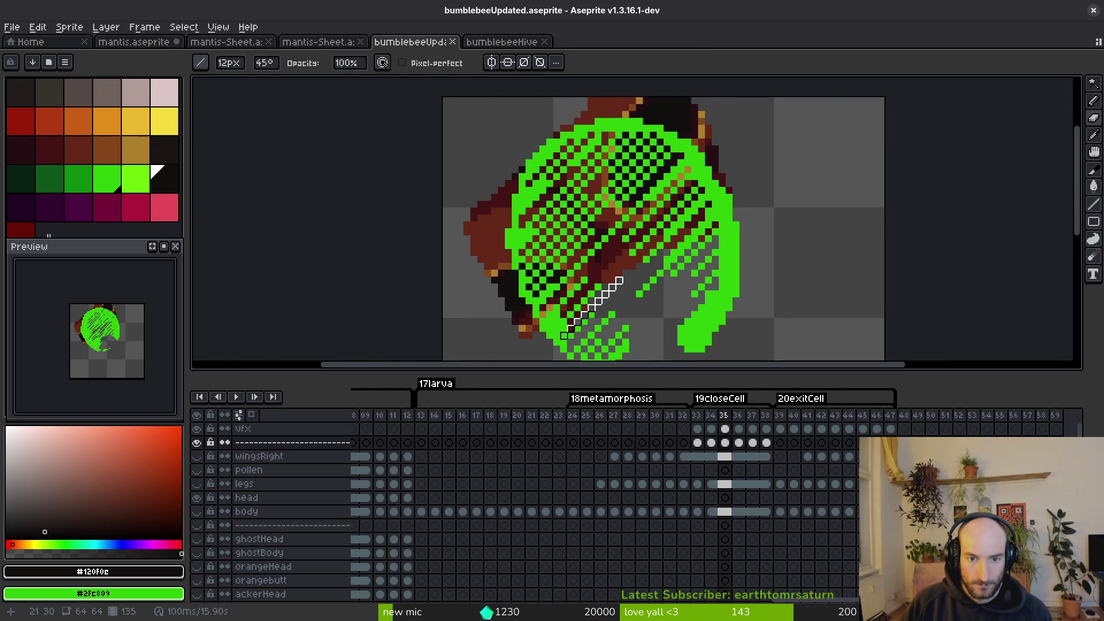
left_click(605, 302)
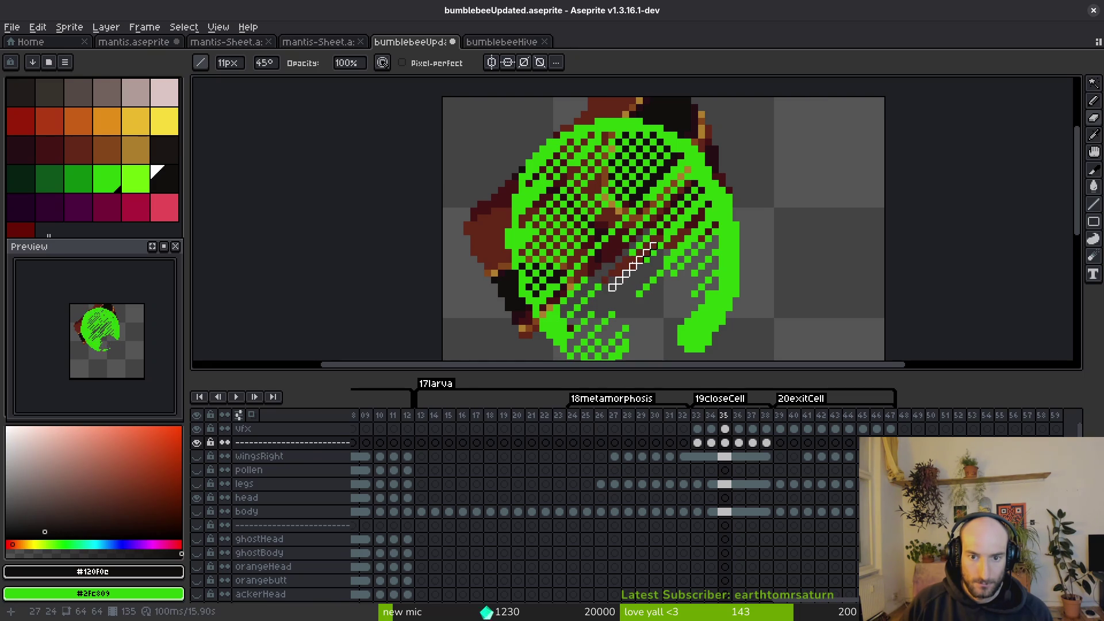
scroll(626, 267, "down", 5)
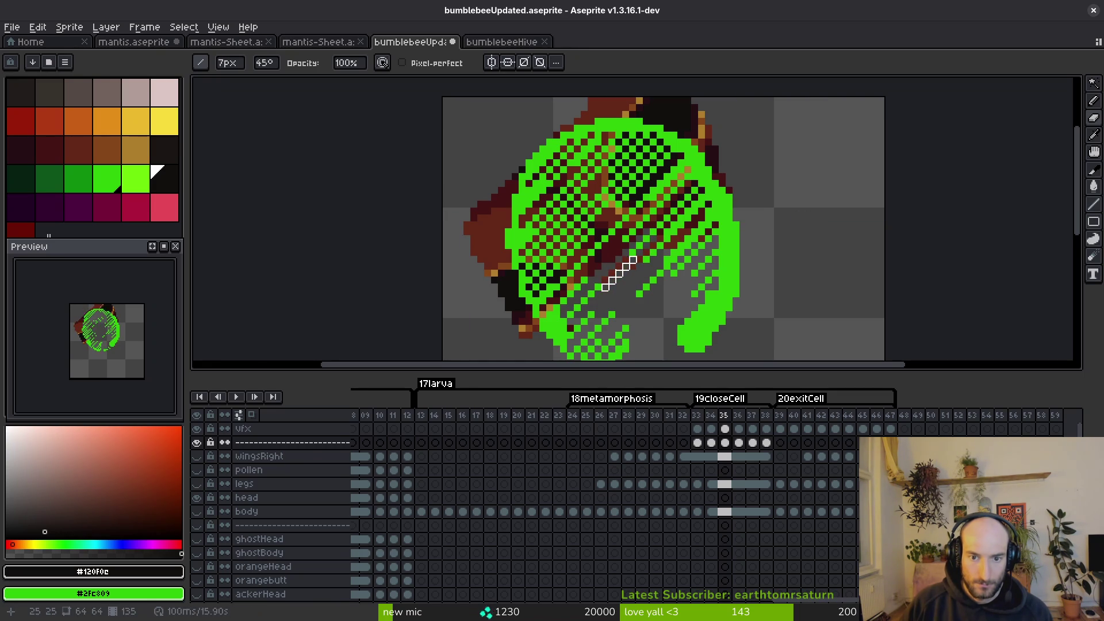
scroll(619, 274, "down", 2)
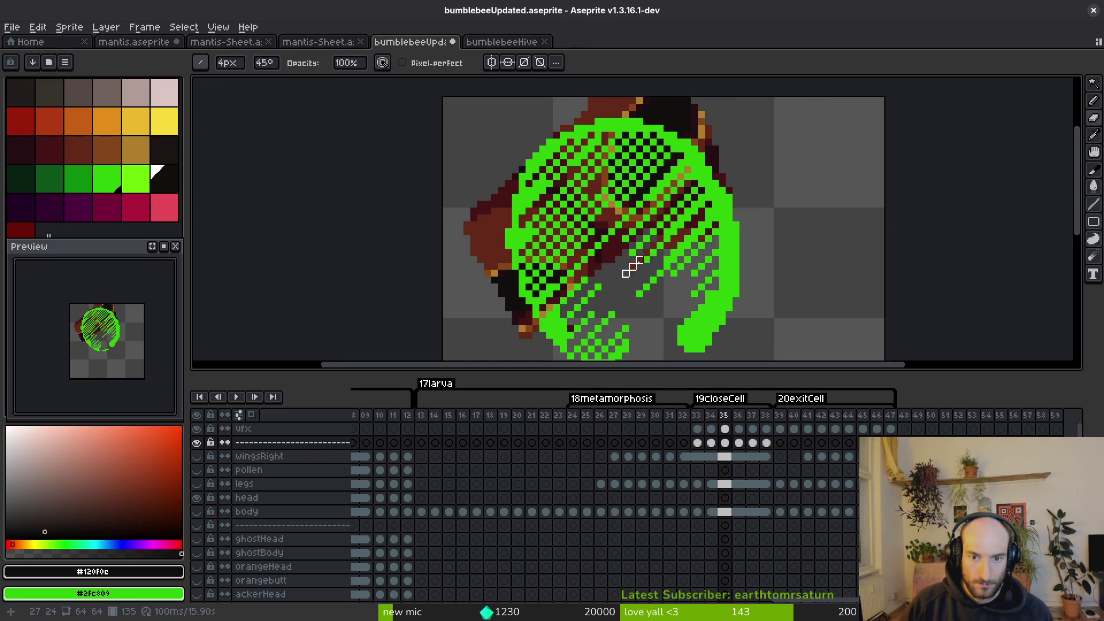
scroll(689, 222, "up", 2)
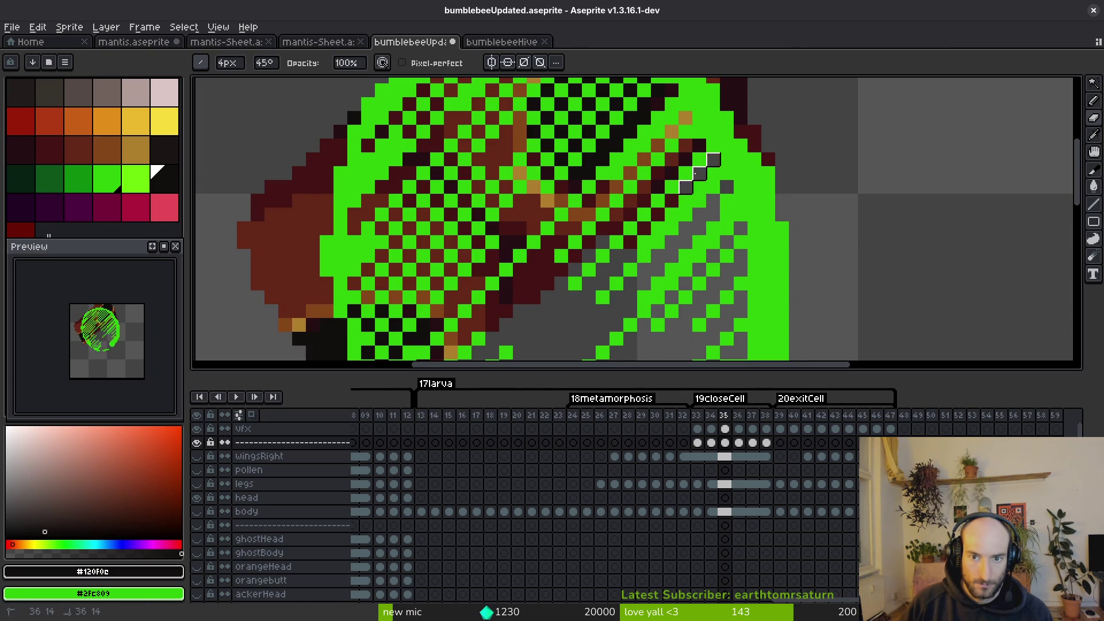
left_click_drag(694, 172, 655, 214)
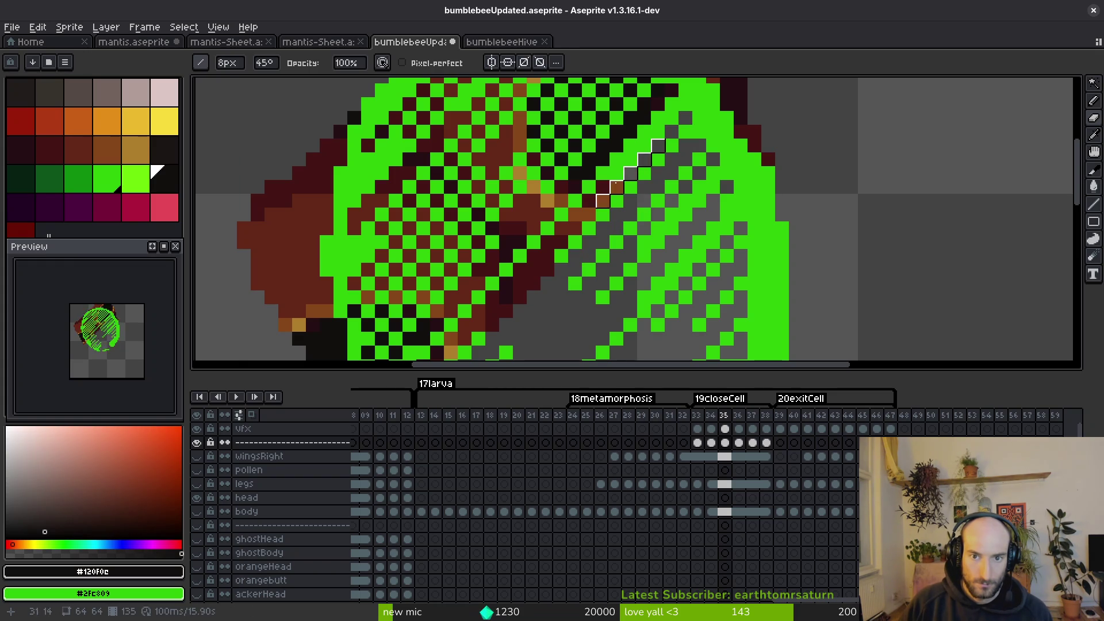
Erase tan and black checker pixels along the diagonals, then clear stray pixels with a 2px brush.
scroll(598, 215, "left", 5)
scroll(598, 216, "down", 2)
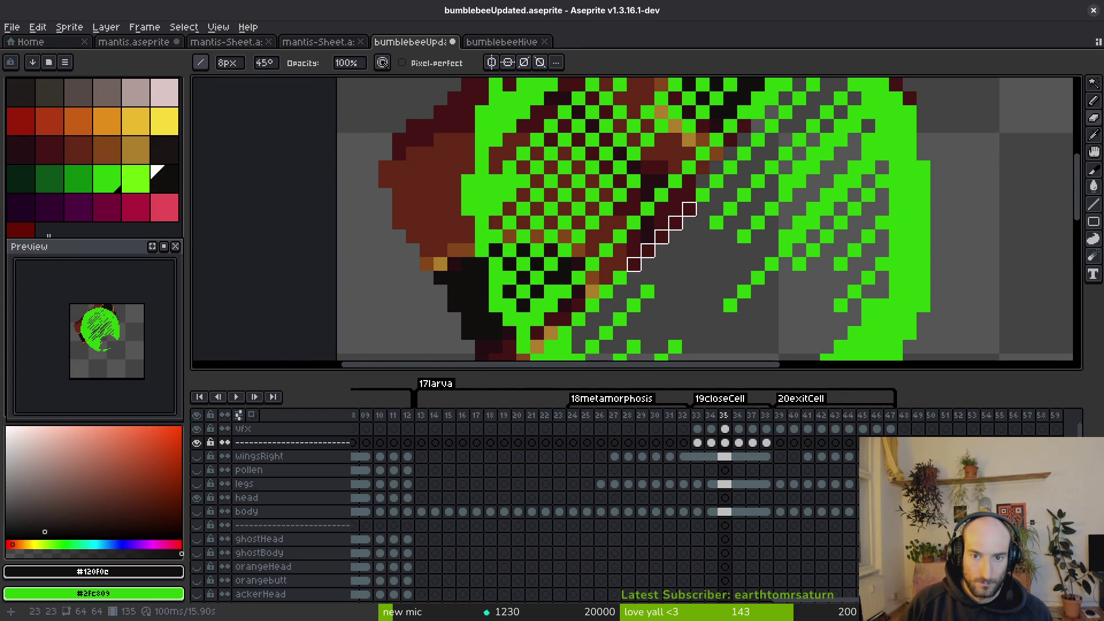
key("plus")
key("plus")
key("plus")
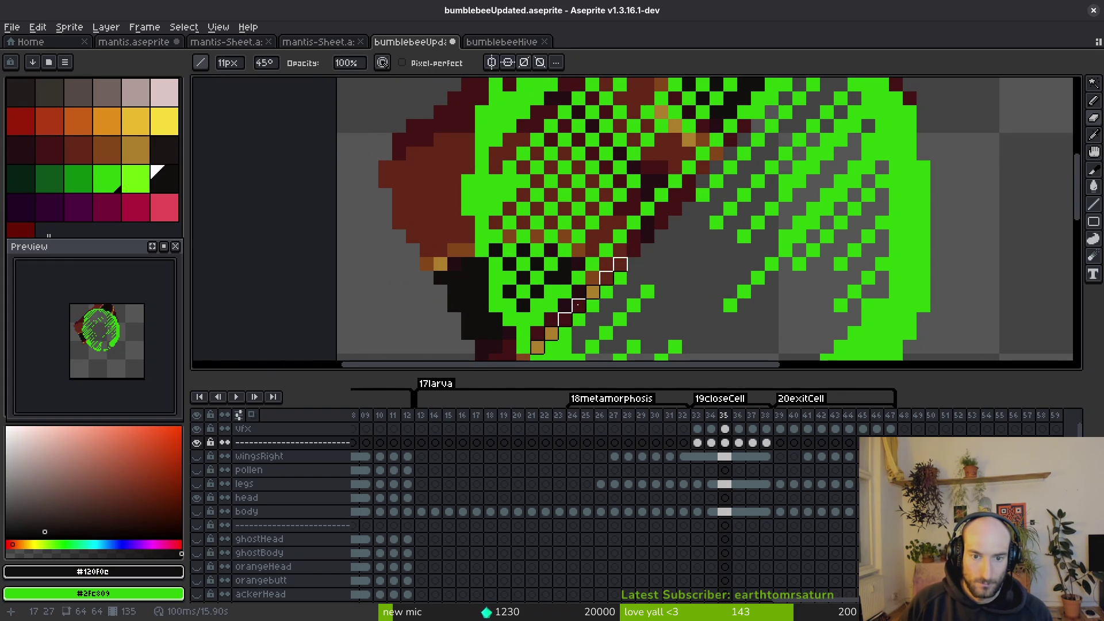
left_click_drag(568, 315, 650, 229)
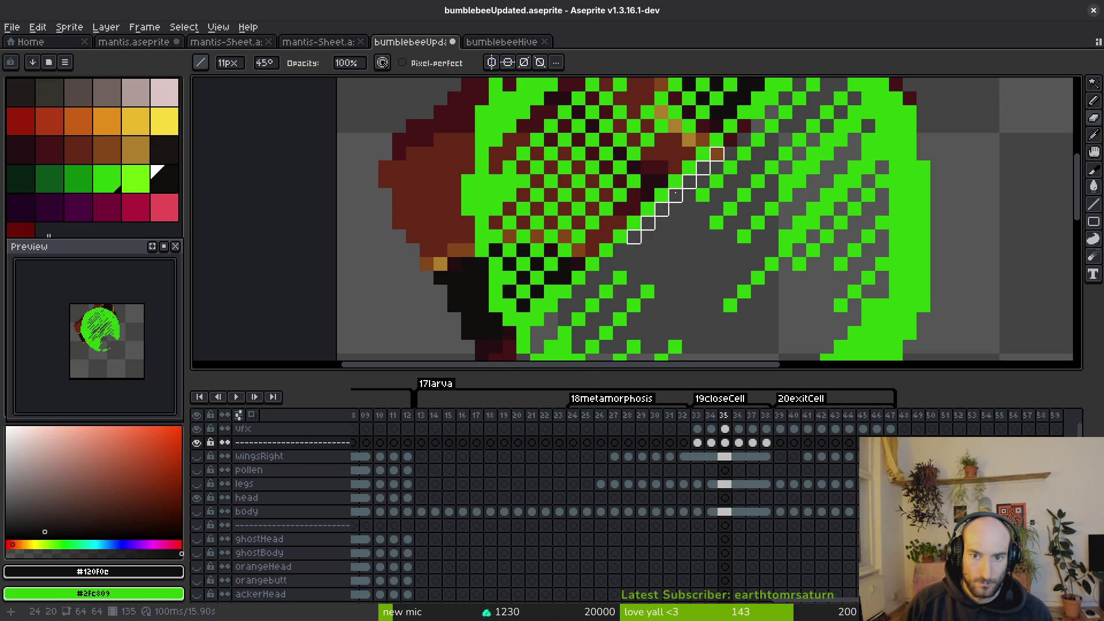
left_click_drag(700, 168, 701, 182)
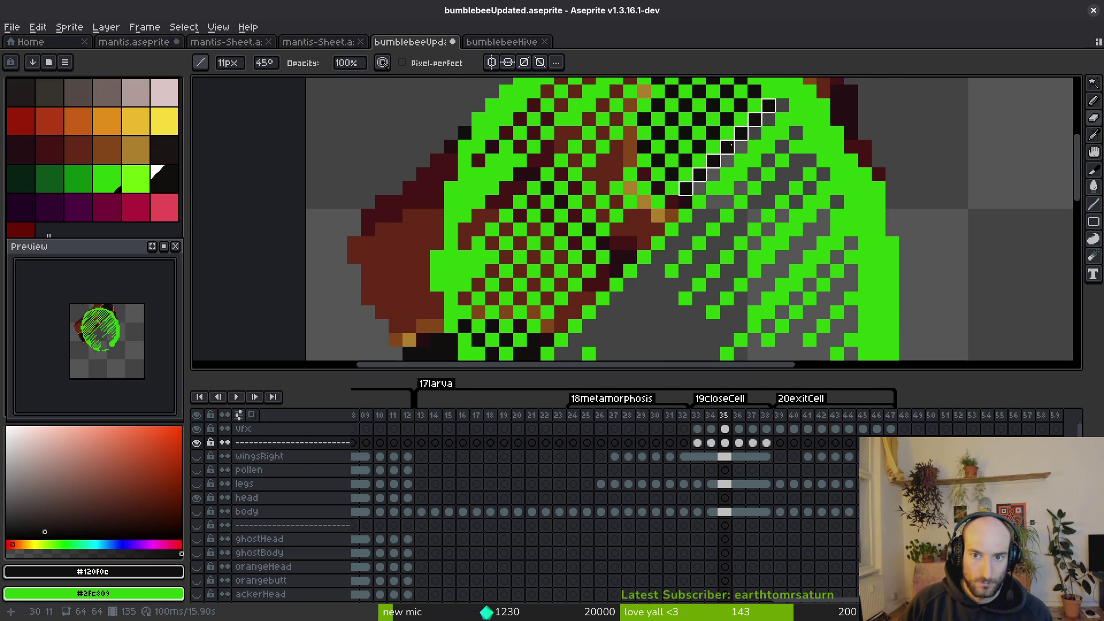
left_click_drag(730, 145, 689, 208)
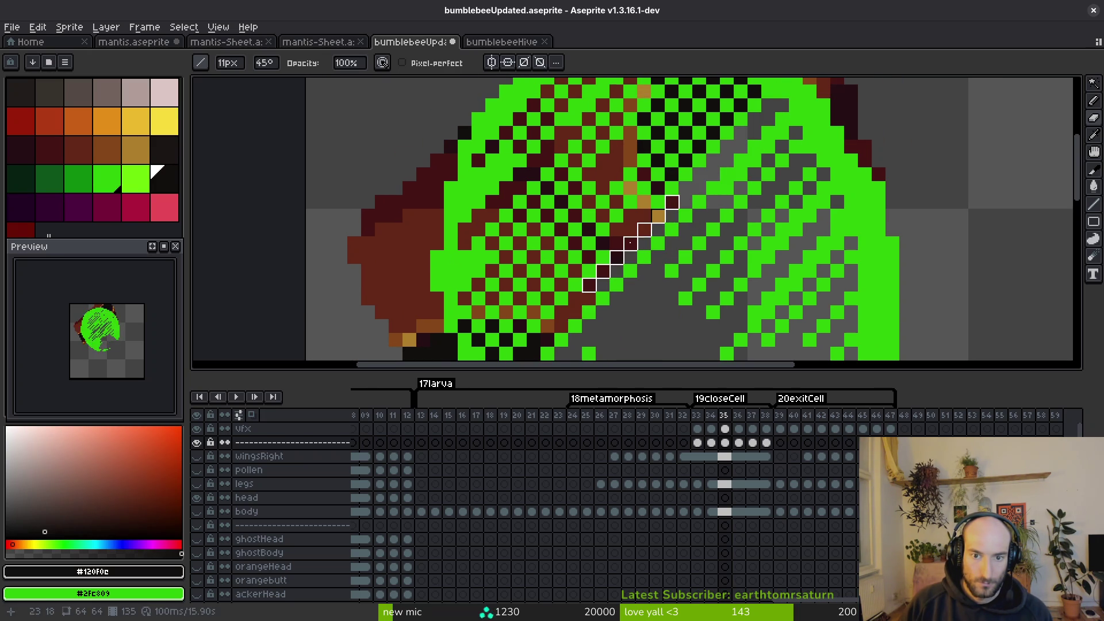
left_click_drag(630, 244, 787, 151)
key("minus")
key("minus")
key("minus")
left_click(664, 275)
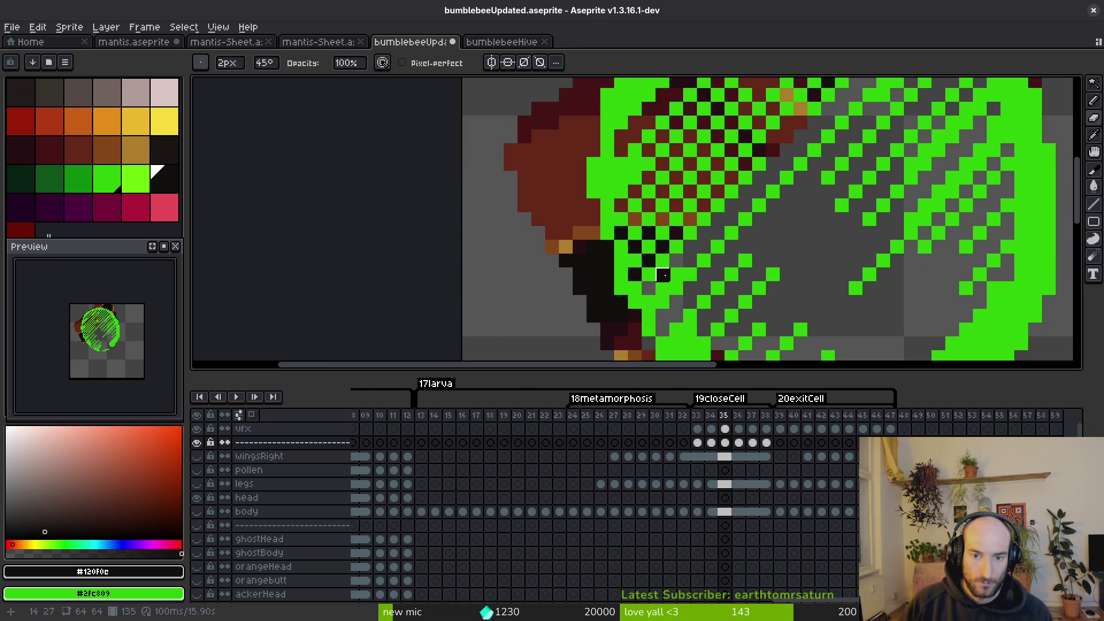
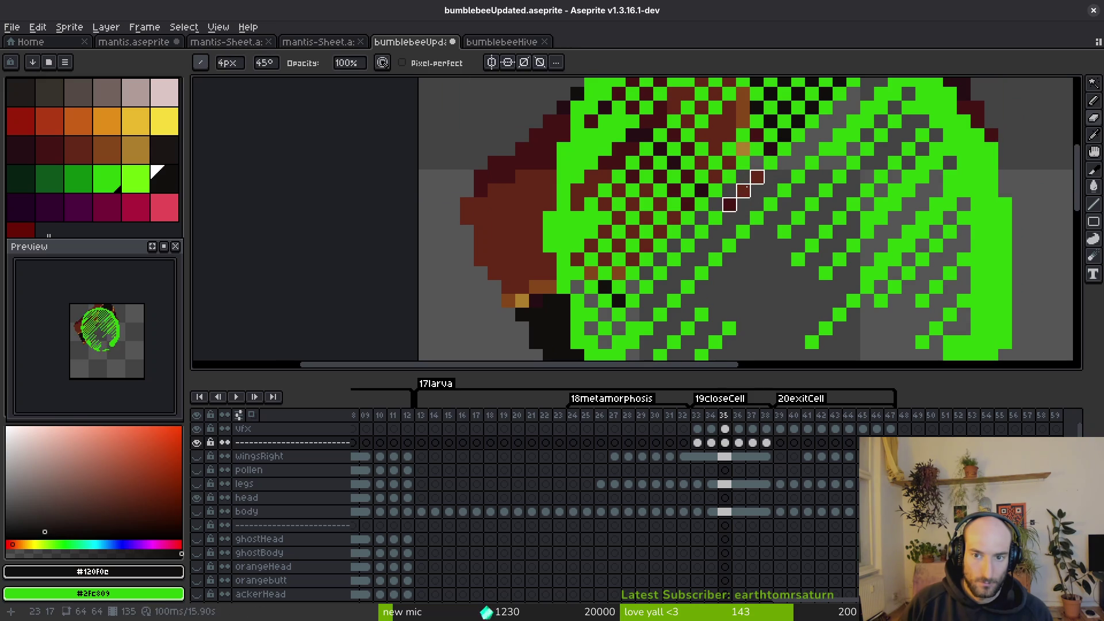
Enlarge the line brush to 8px and carve diagonal stripes through the green dither on frame 35.
key("plus")
key("plus")
key("plus")
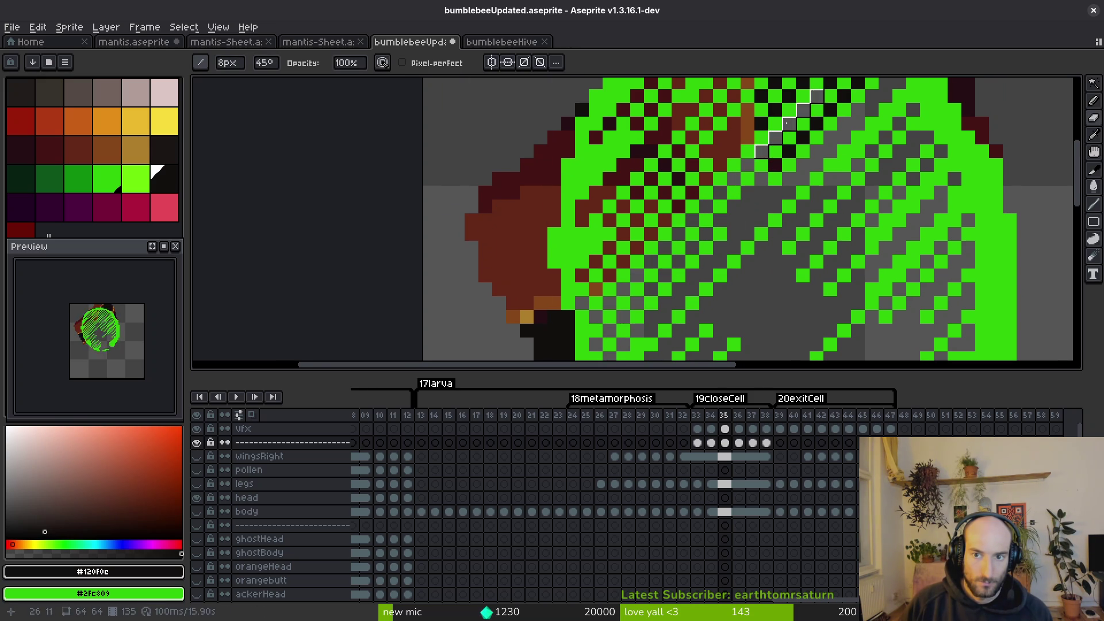
left_click_drag(805, 118, 733, 238)
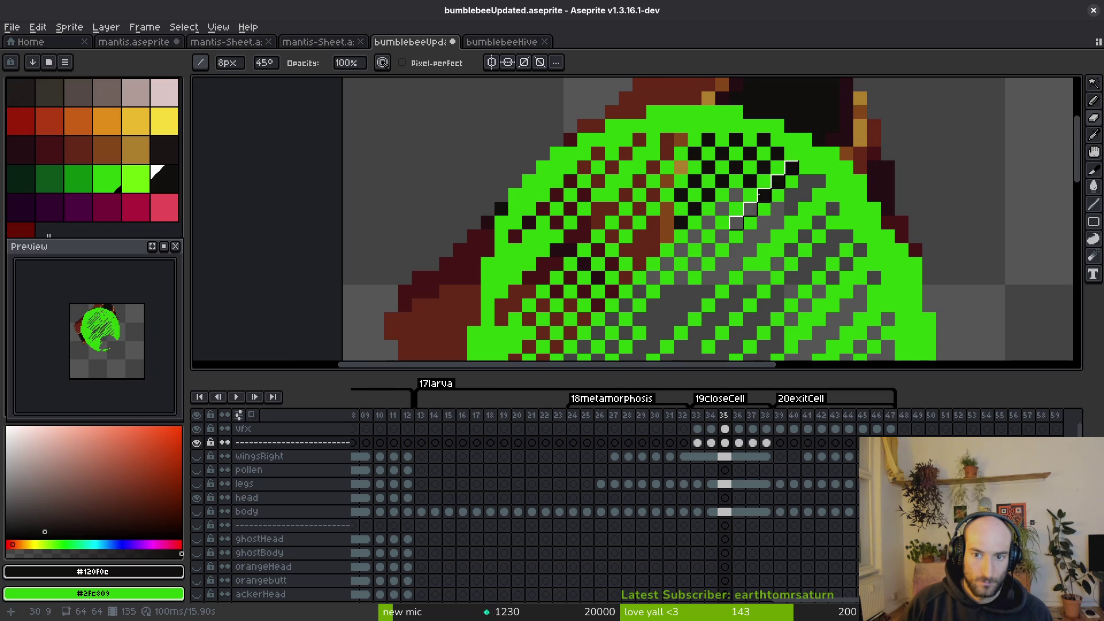
left_click_drag(750, 181, 681, 216)
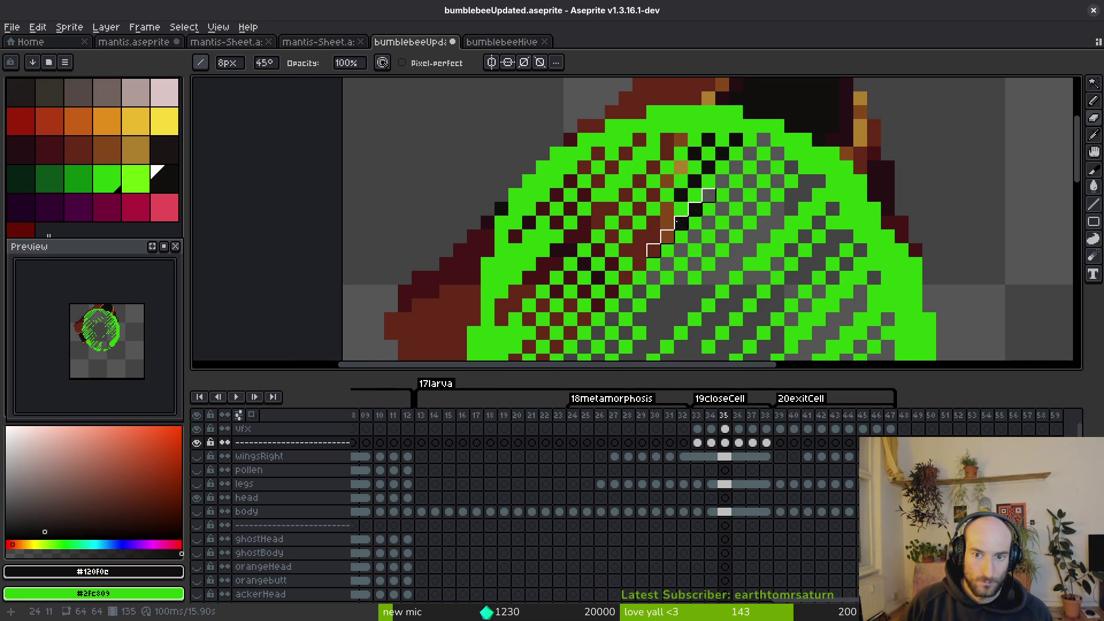
scroll(665, 242, "up", 3)
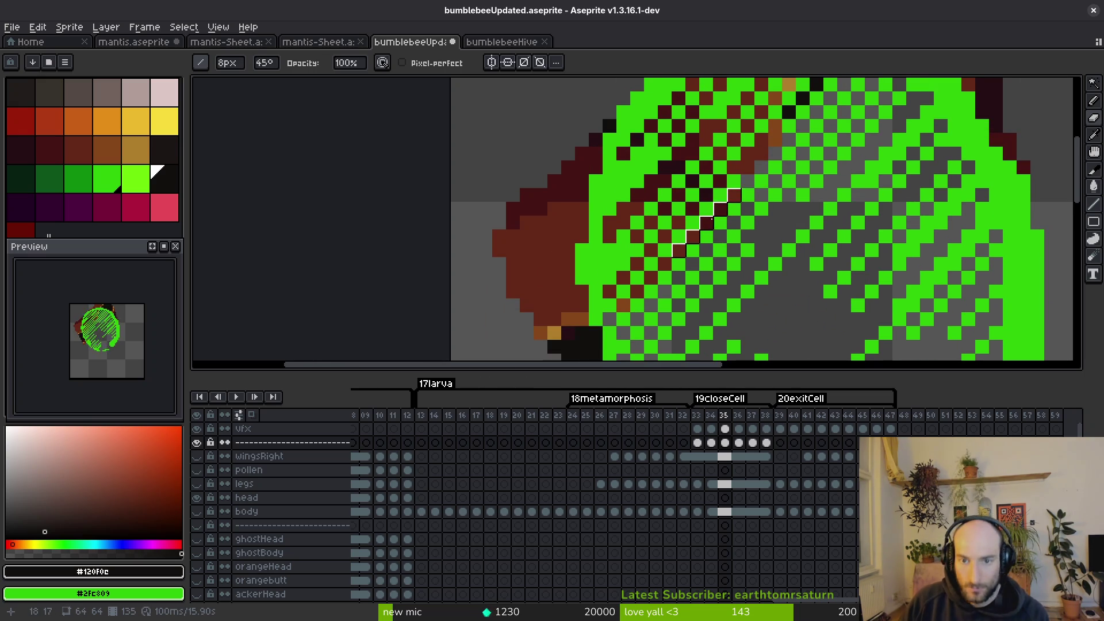
mouse_move(665, 264)
left_mouse_down()
mouse_move(637, 291)
mouse_move(679, 251)
left_mouse_up()
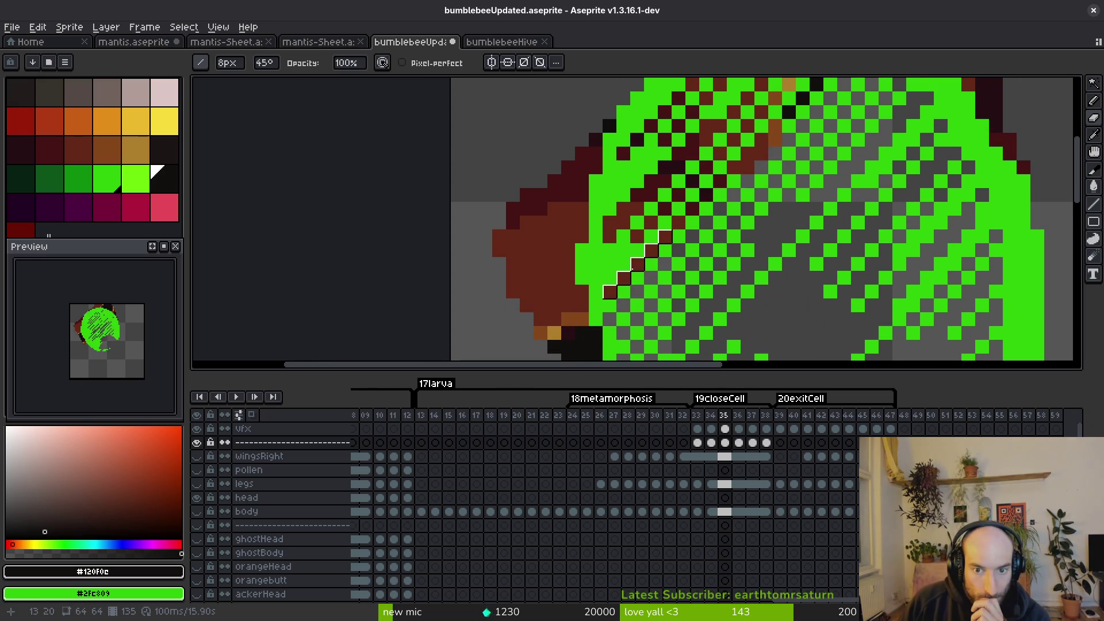
scroll(719, 247, "up", 3)
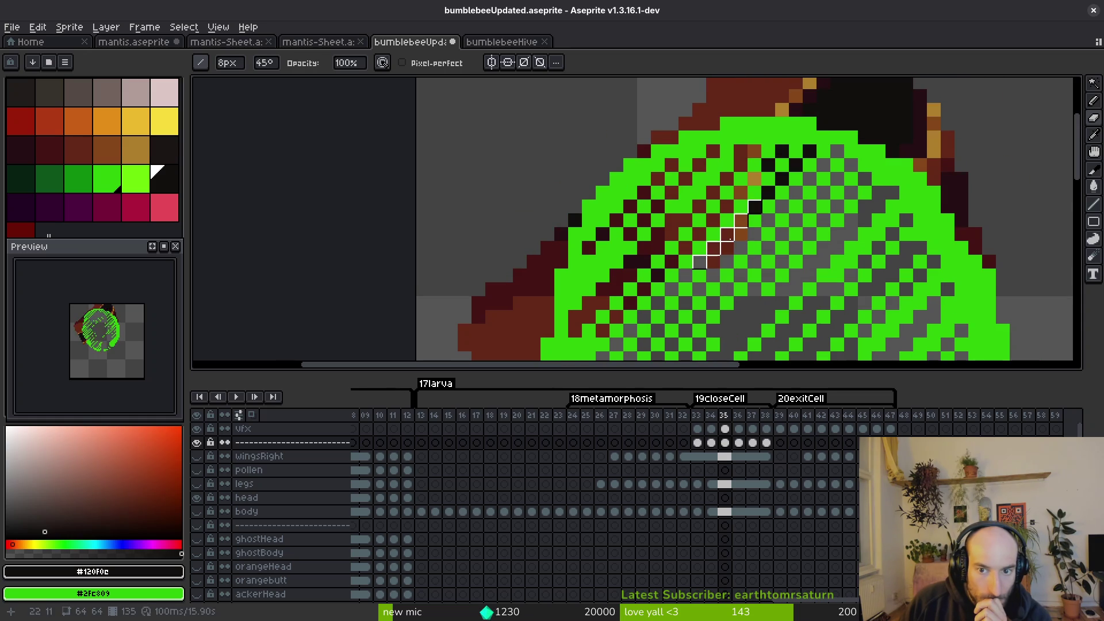
mouse_move(751, 224)
left_mouse_down()
mouse_move(764, 184)
mouse_move(607, 303)
left_mouse_up()
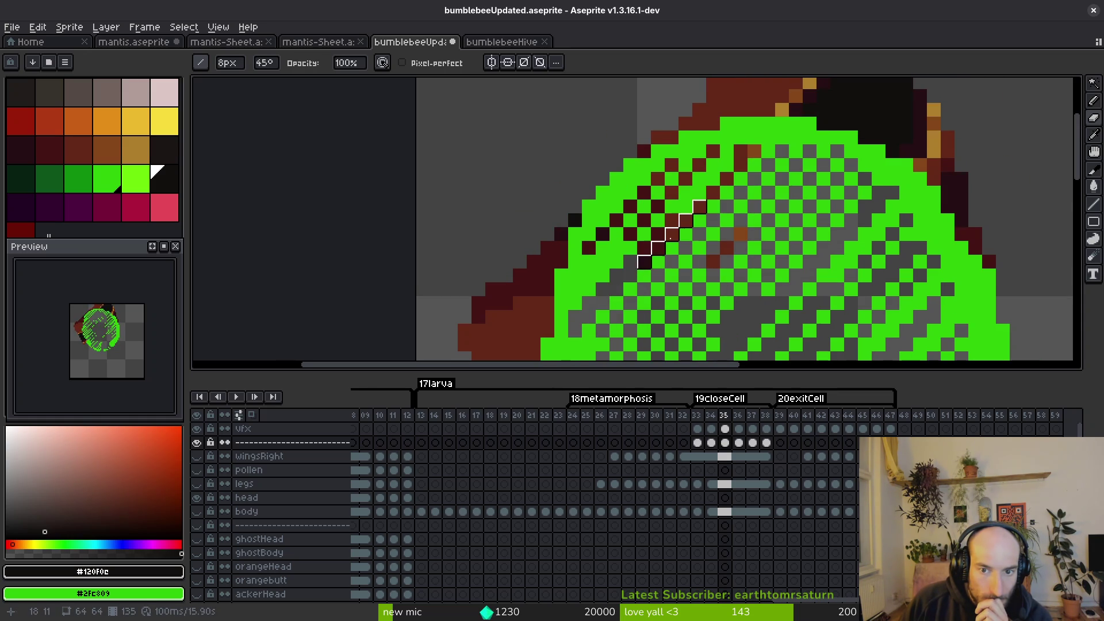
Undo the bad stripe stroke, touch up with a single-pixel brush, and go back to frame 34.
key("ctrl+z")
key("ctrl+y")
key("ctrl+z")
key("ctrl+z")
key("ctrl+z")
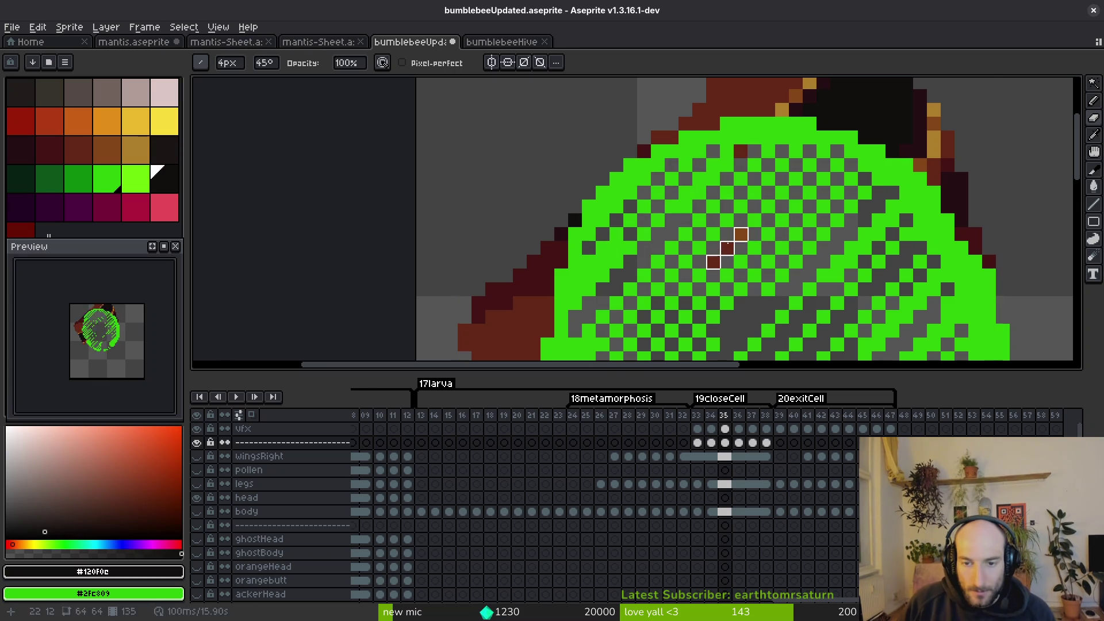
key("b")
scroll(807, 281, "down", 4)
left_click_drag(766, 290, 753, 237)
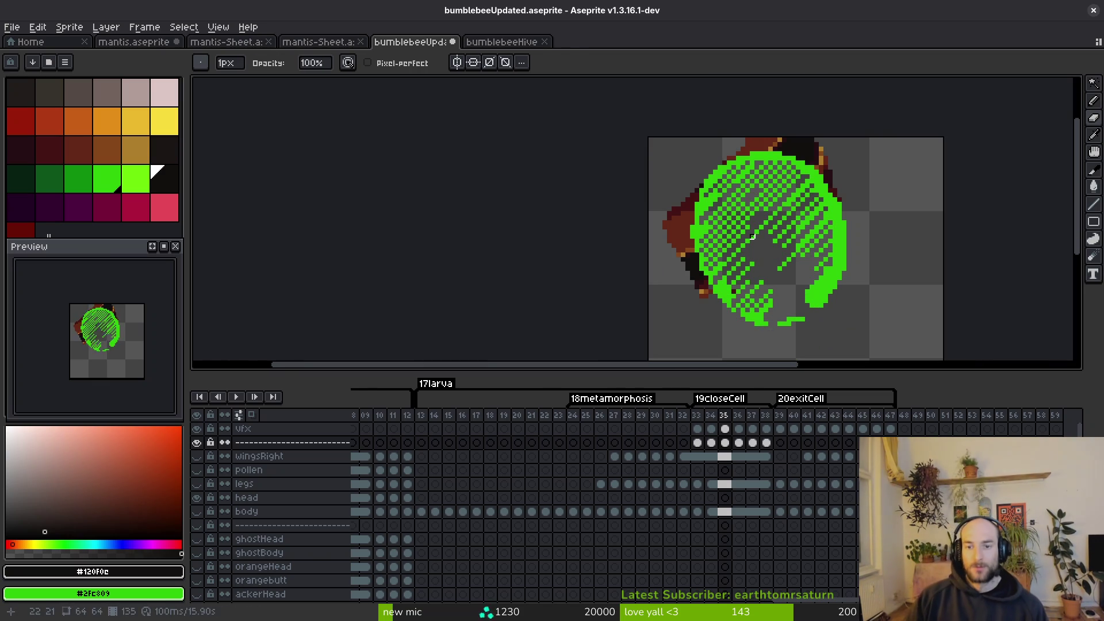
key("Left")
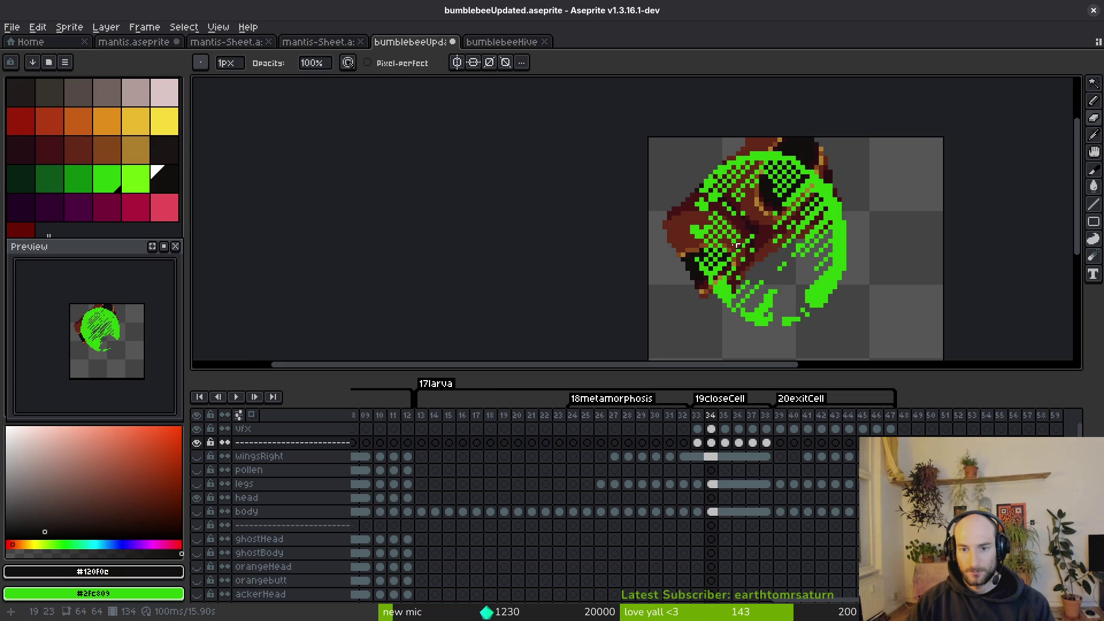
Paint a diagonal stripe line on frame 34 and set the line brush to 6px.
scroll(753, 237, "up", 2)
scroll(614, 243, "up", 1)
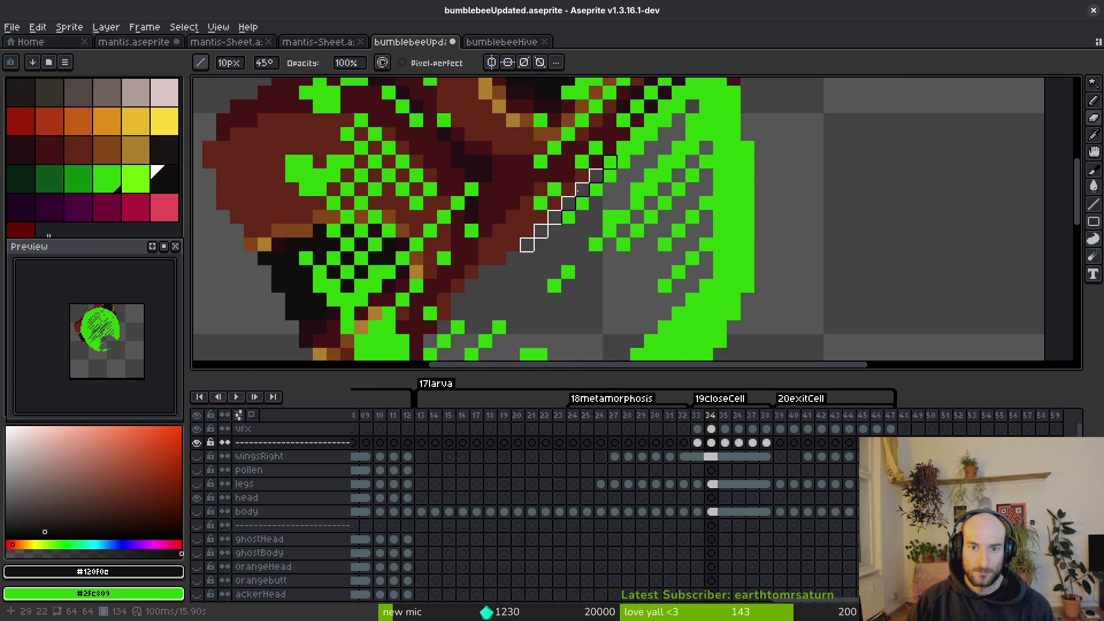
scroll(599, 191, "up", 1)
left_click(588, 206, "shift")
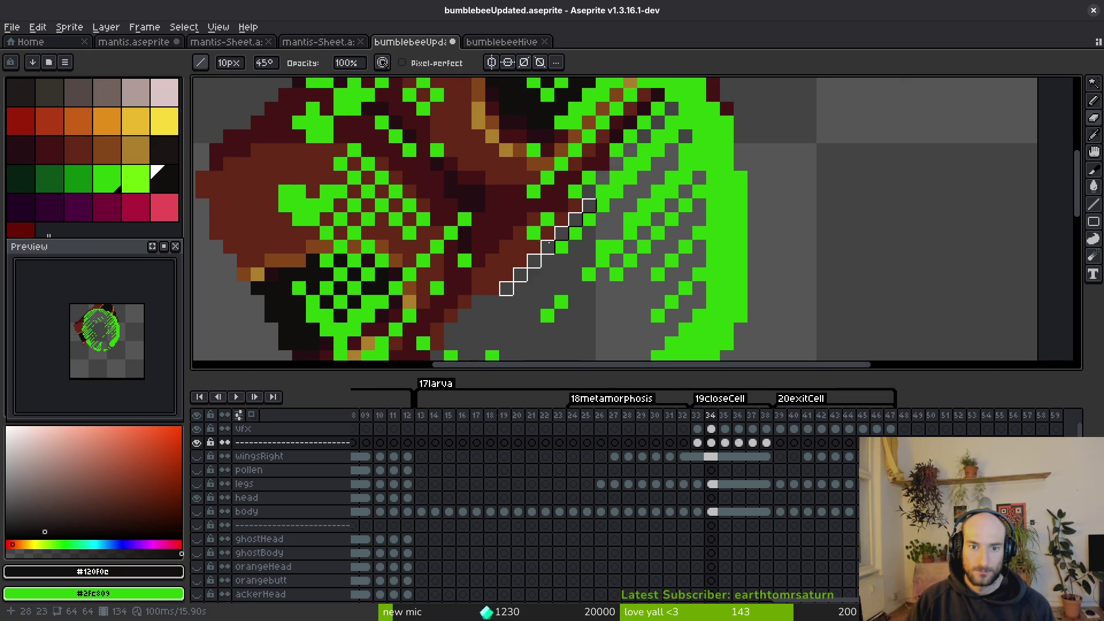
scroll(534, 247, "down", 3)
key("minus")
key("minus")
key("minus")
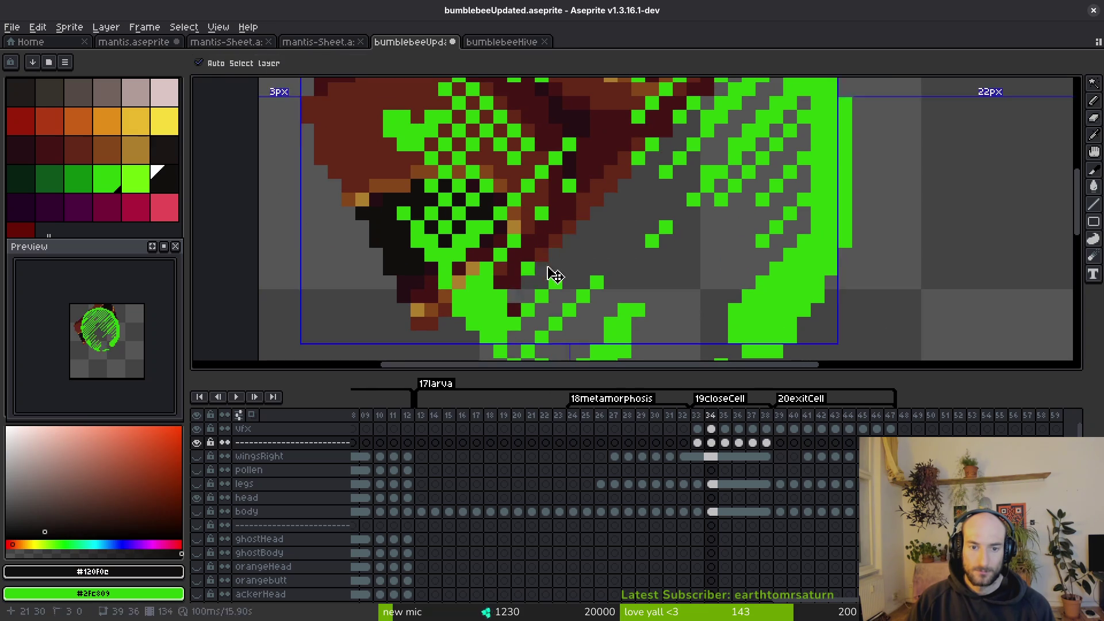
key("minus")
key("minus")
key("minus")
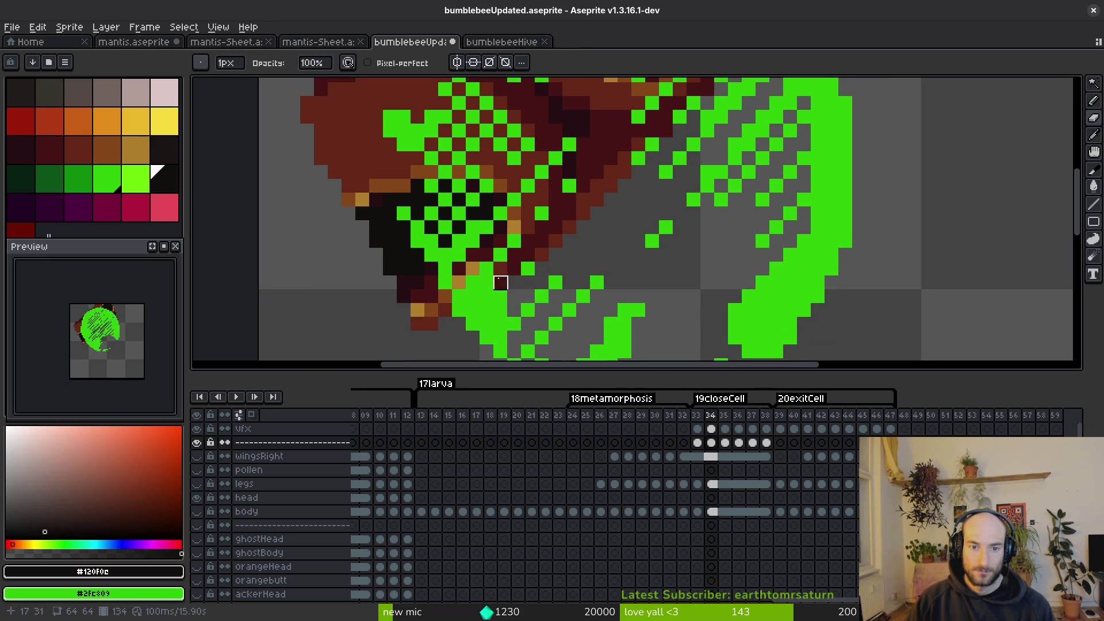
key("plus")
key("plus")
key("plus")
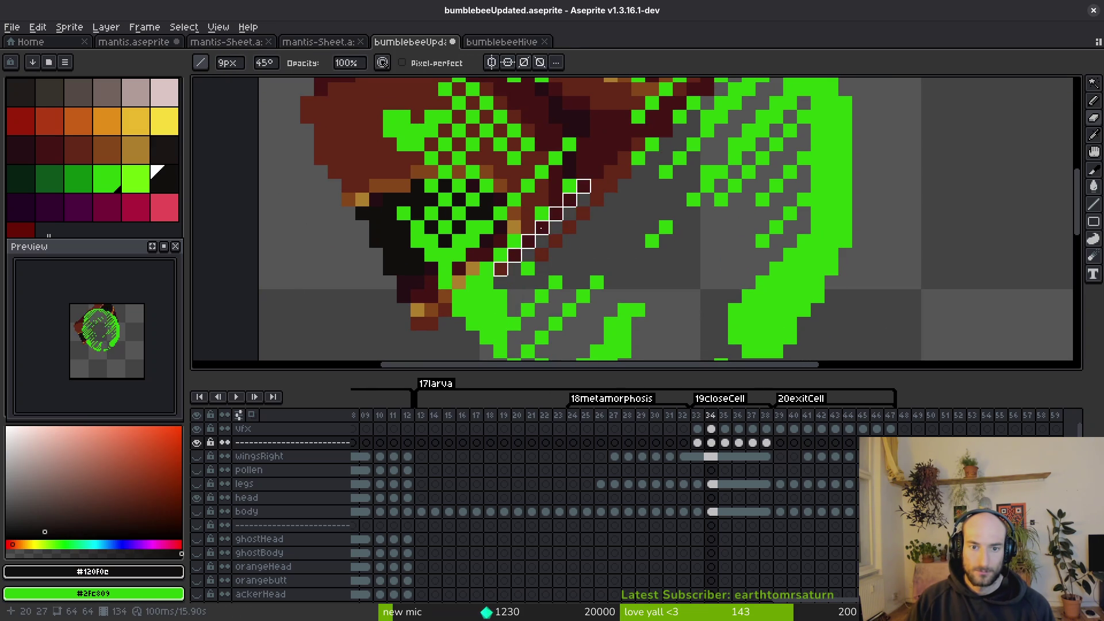
scroll(575, 242, "up", 3)
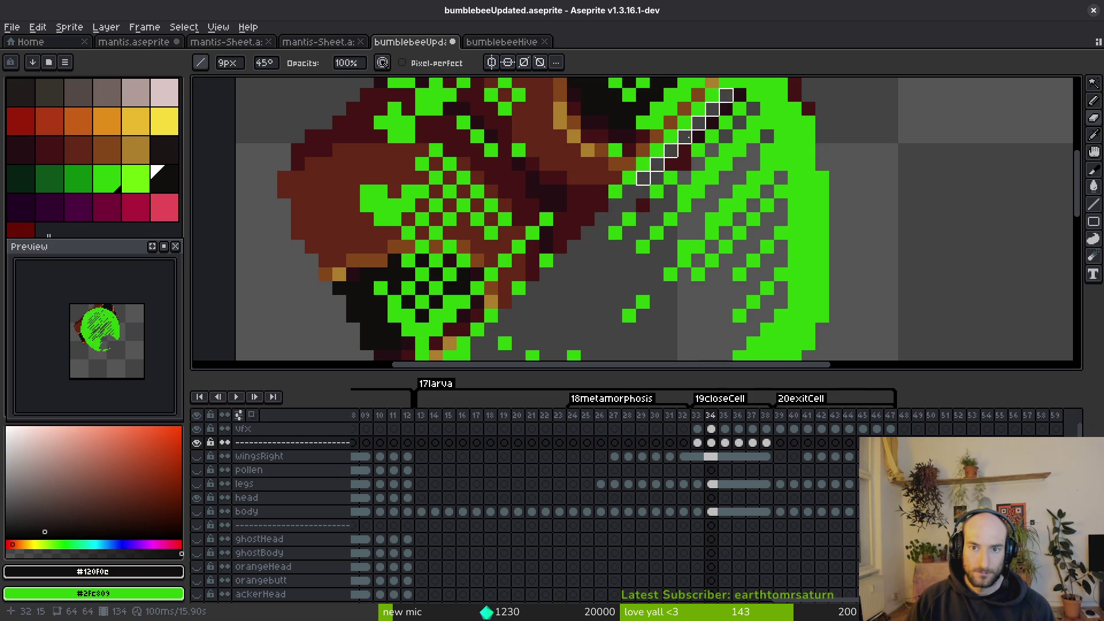
Switch the diagonal line brush between 9px, 3px and 5px sizes.
key("b")
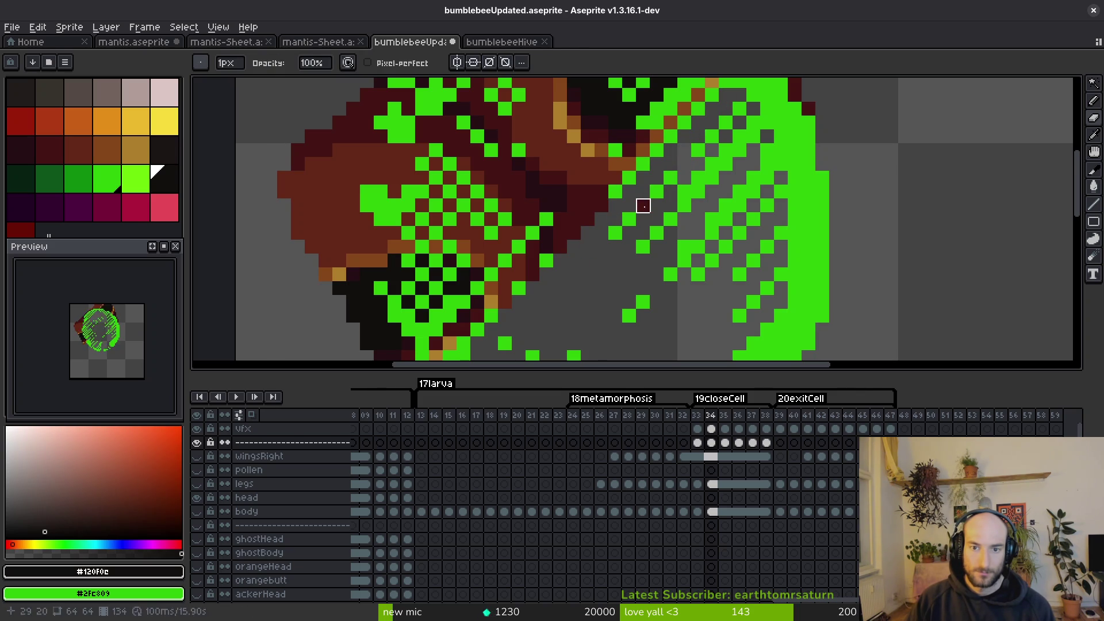
key("b")
scroll(609, 184, "up", 2)
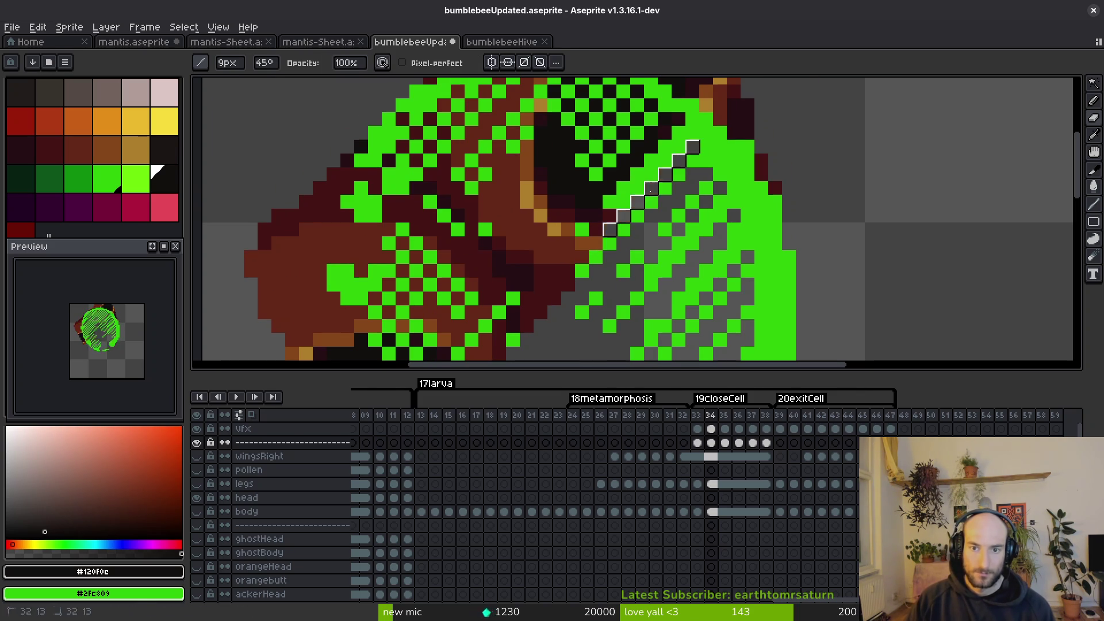
scroll(687, 164, "down", 3)
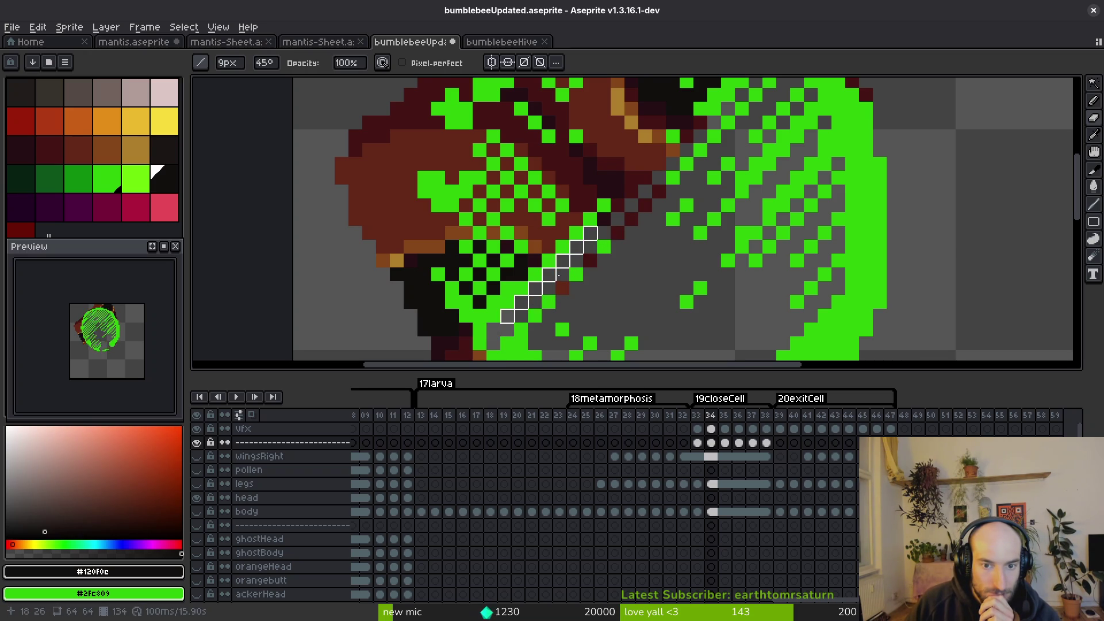
key("minus")
key("minus")
key("minus")
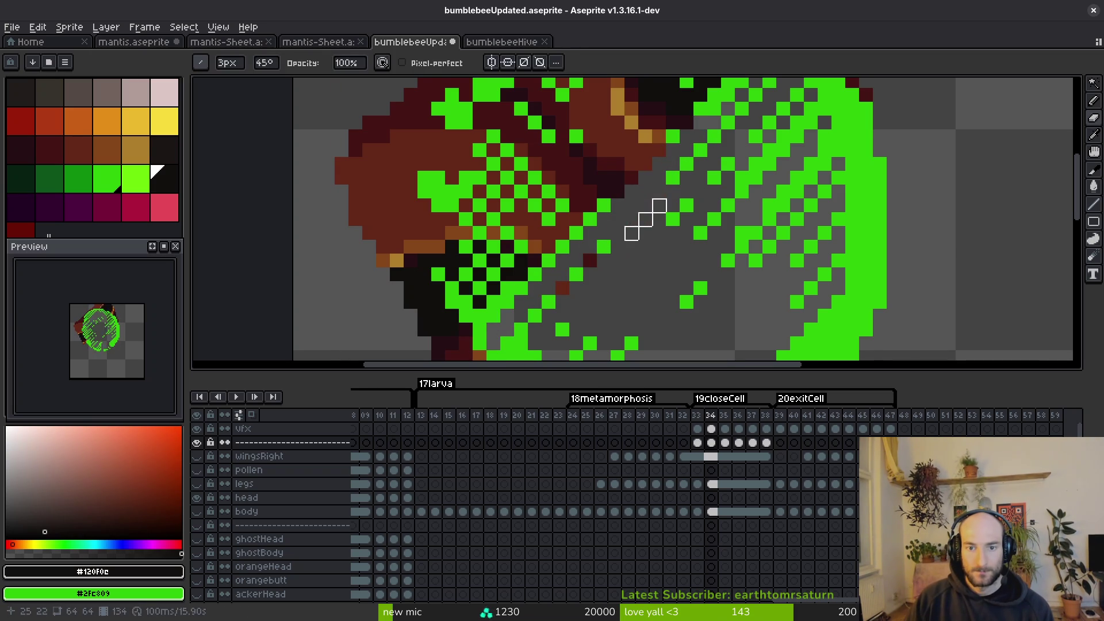
key("minus")
key("minus")
key("plus")
key("plus")
key("plus")
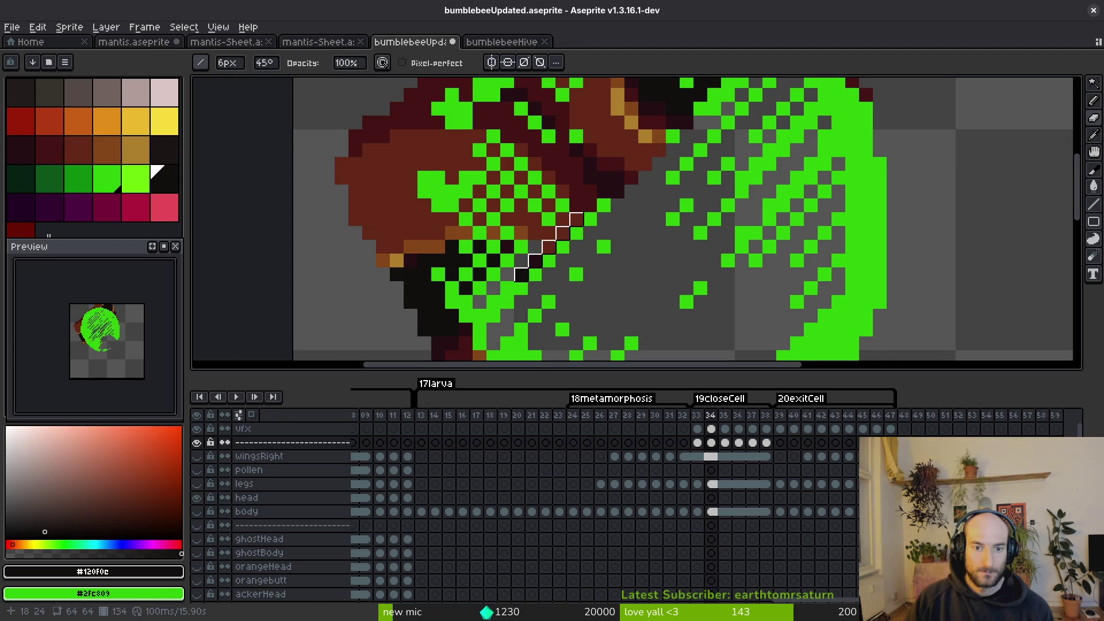
Resize the diagonal line brush to 4px and 6px, then down from 9px to 7px.
scroll(616, 175, "up", 3)
key("minus")
key("minus")
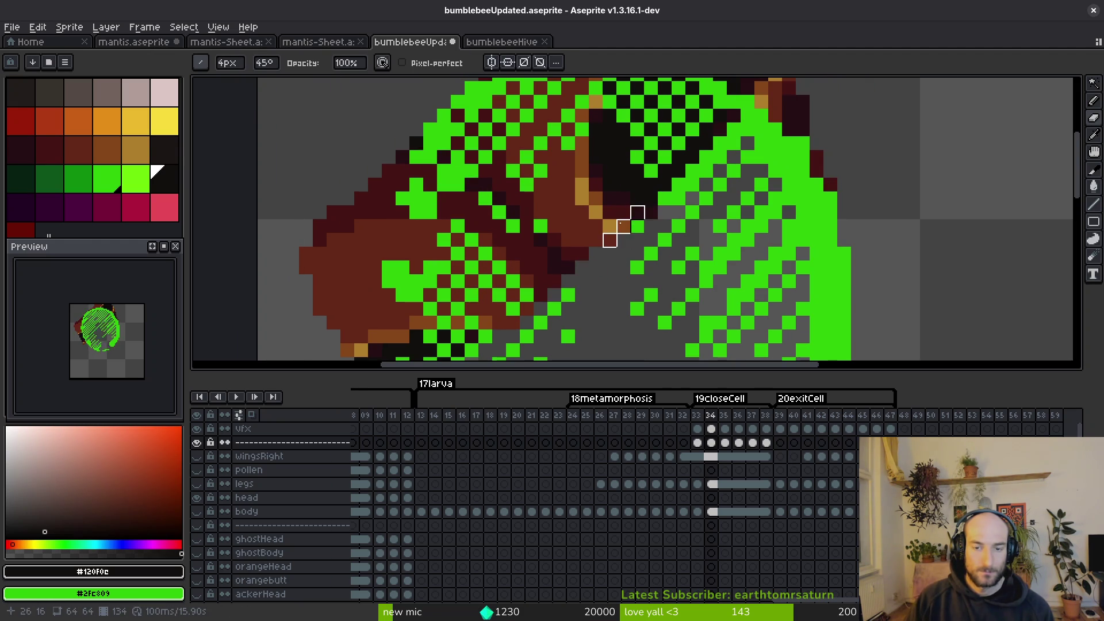
key("minus")
key("minus")
key("minus")
key("plus")
key("plus")
key("plus")
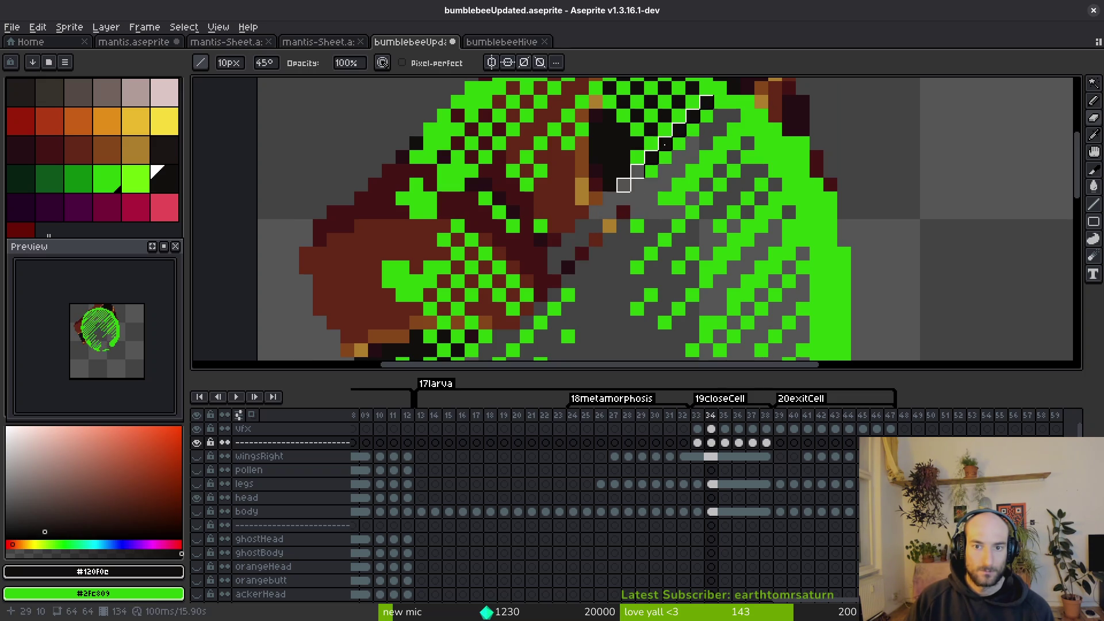
scroll(655, 153, "up", 3)
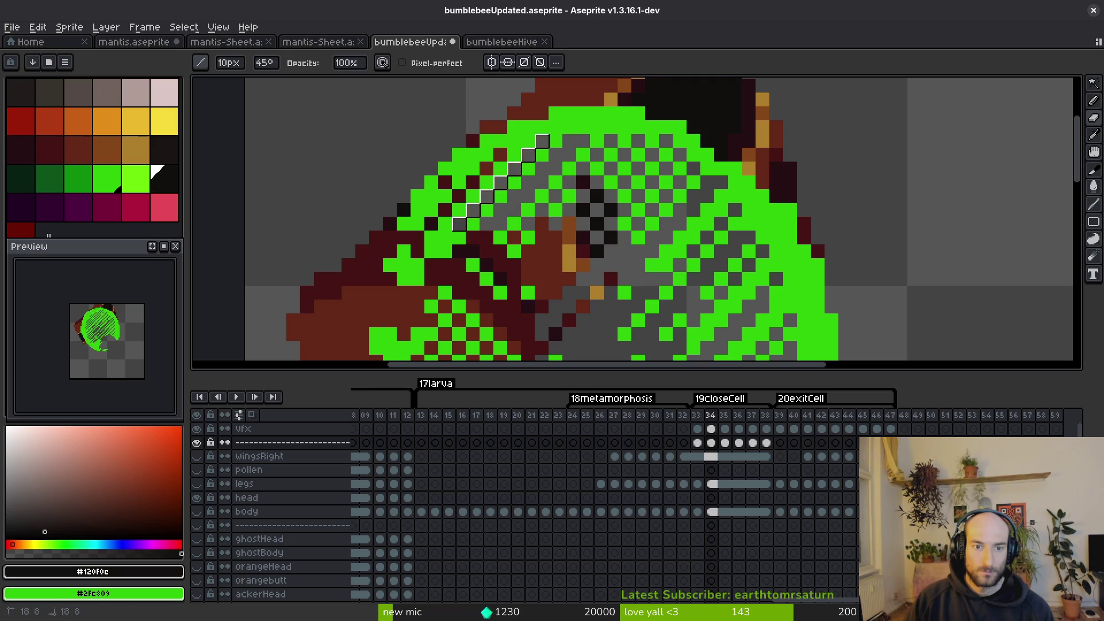
key("minus")
key("minus")
key("minus")
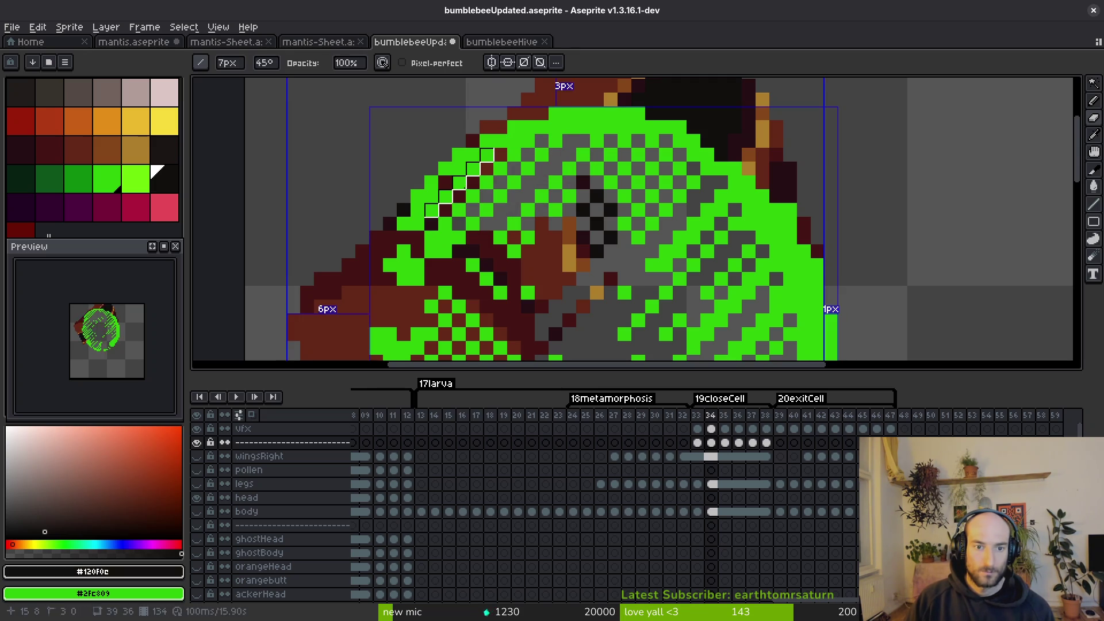
key("minus")
key("minus")
key("minus")
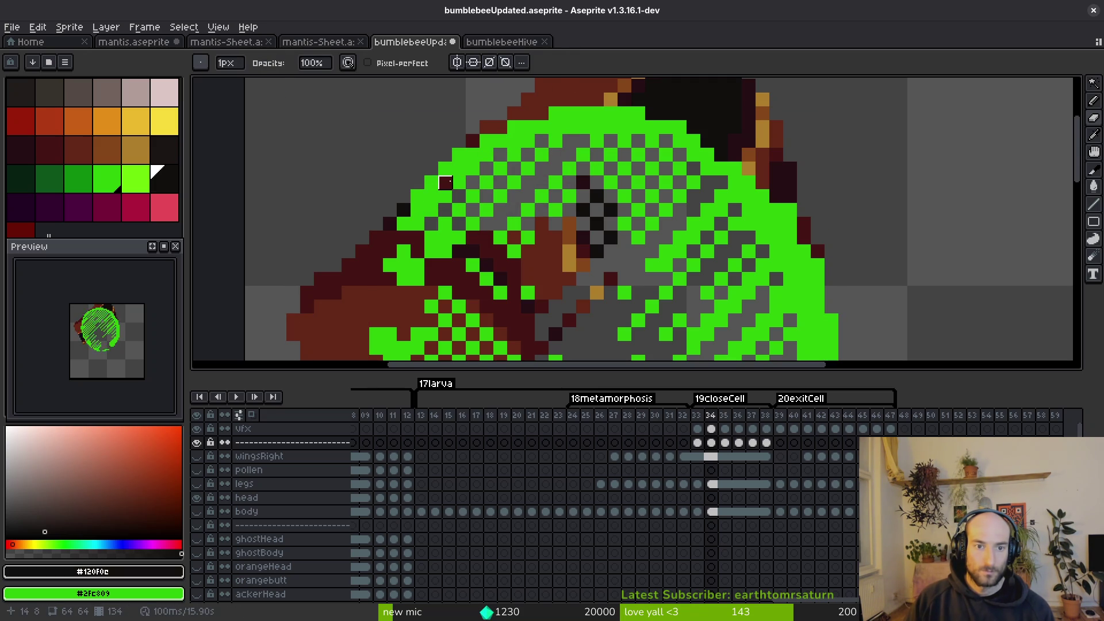
Pan to the bee's lower body and erase diagonal stripes with 5px and 6px line brushes.
left_click_drag(404, 237, 567, 159)
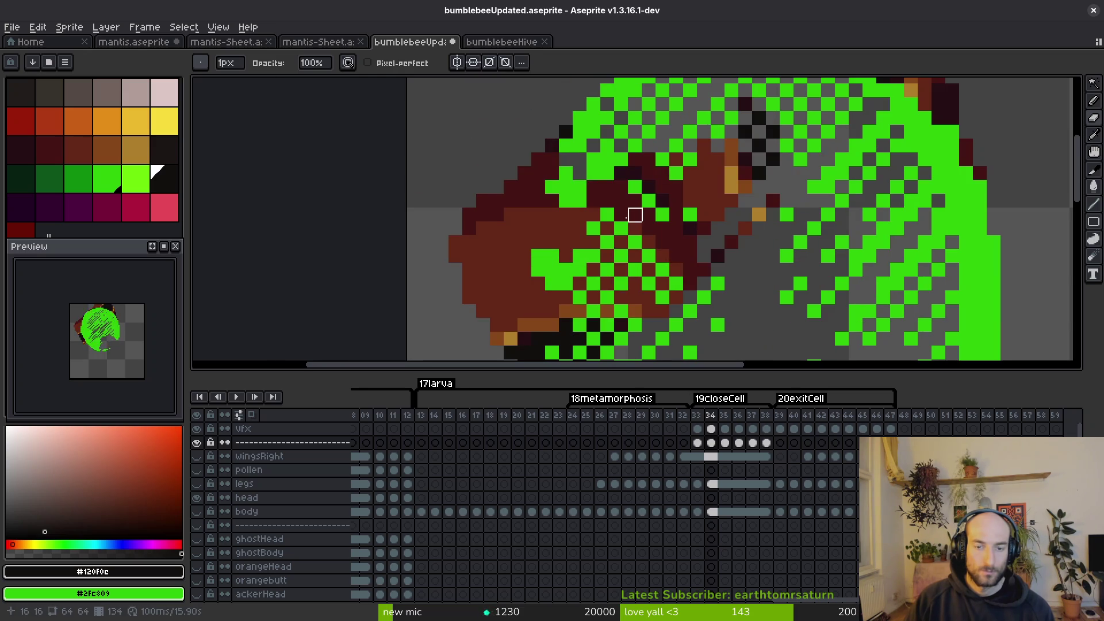
key("plus")
key("plus")
key("plus")
mouse_move(635, 174)
left_mouse_down()
mouse_move(621, 181)
mouse_move(679, 189)
mouse_move(690, 172)
mouse_move(742, 174)
mouse_move(759, 188)
mouse_move(713, 262)
left_mouse_up()
key("minus")
key("minus")
key("minus")
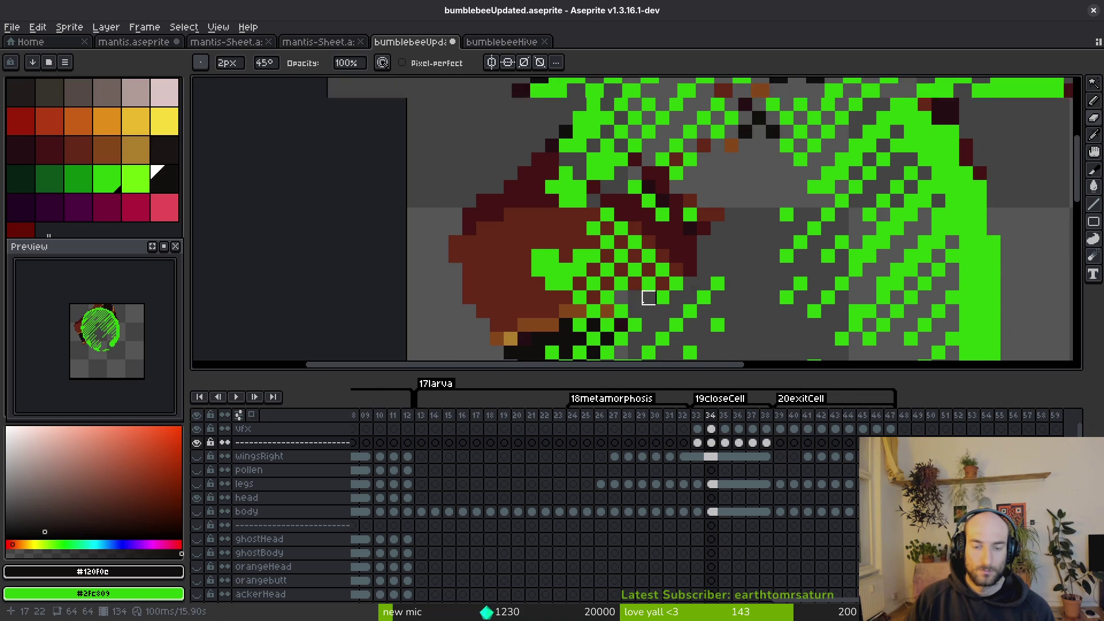
scroll(649, 298, "up", 1)
key("plus")
key("plus")
key("plus")
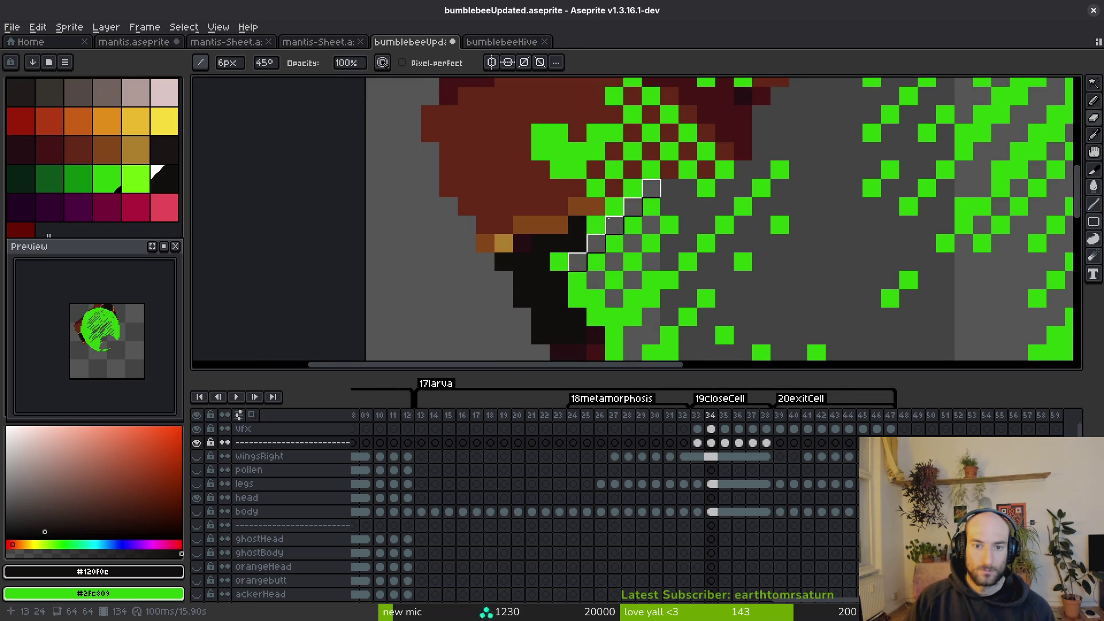
mouse_move(569, 239)
left_mouse_down()
mouse_move(552, 256)
mouse_move(615, 165)
mouse_move(728, 152)
left_mouse_up()
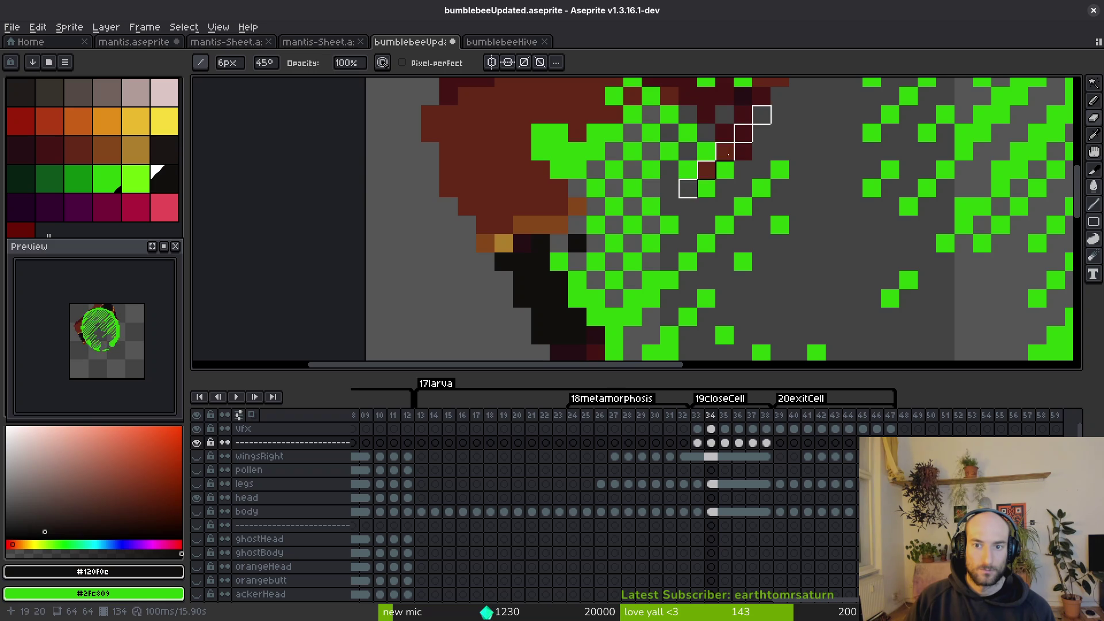
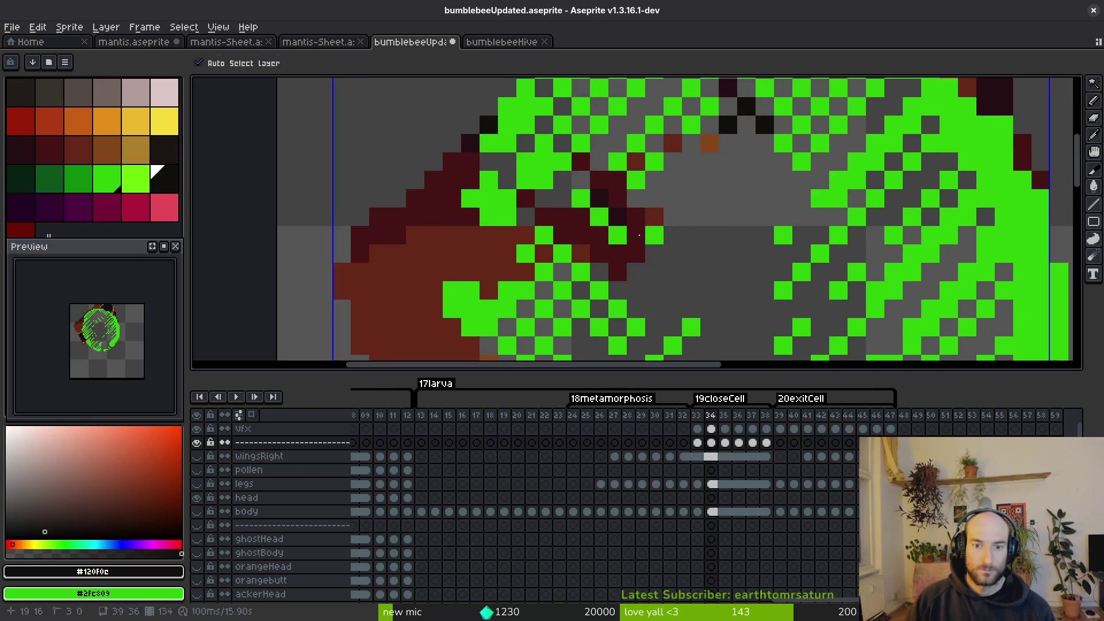
Erase the rows of stray dark red pixels beside the green circle on frame 34 and save.
mouse_move(618, 254)
left_mouse_down()
mouse_move(692, 253)
mouse_move(636, 217)
mouse_move(636, 196)
mouse_move(619, 198)
mouse_move(600, 161)
mouse_move(710, 144)
left_mouse_up()
scroll(713, 283, "up", 3)
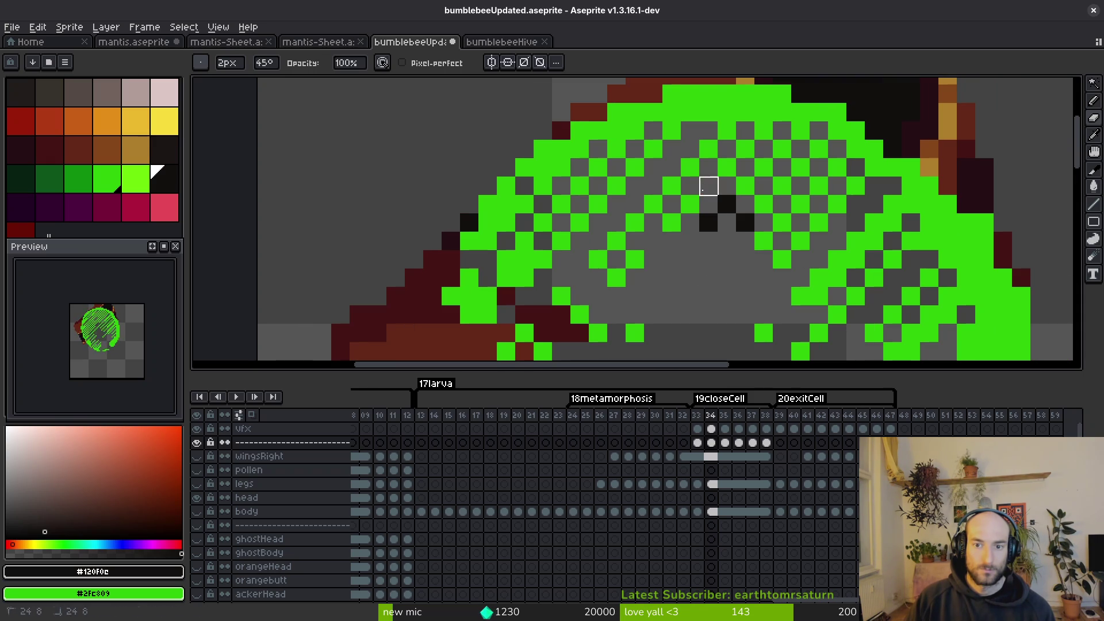
scroll(653, 297, "down", 4)
scroll(653, 297, "left", 4)
mouse_move(639, 246)
left_mouse_down()
mouse_move(574, 246)
mouse_move(626, 264)
mouse_move(537, 301)
left_mouse_up()
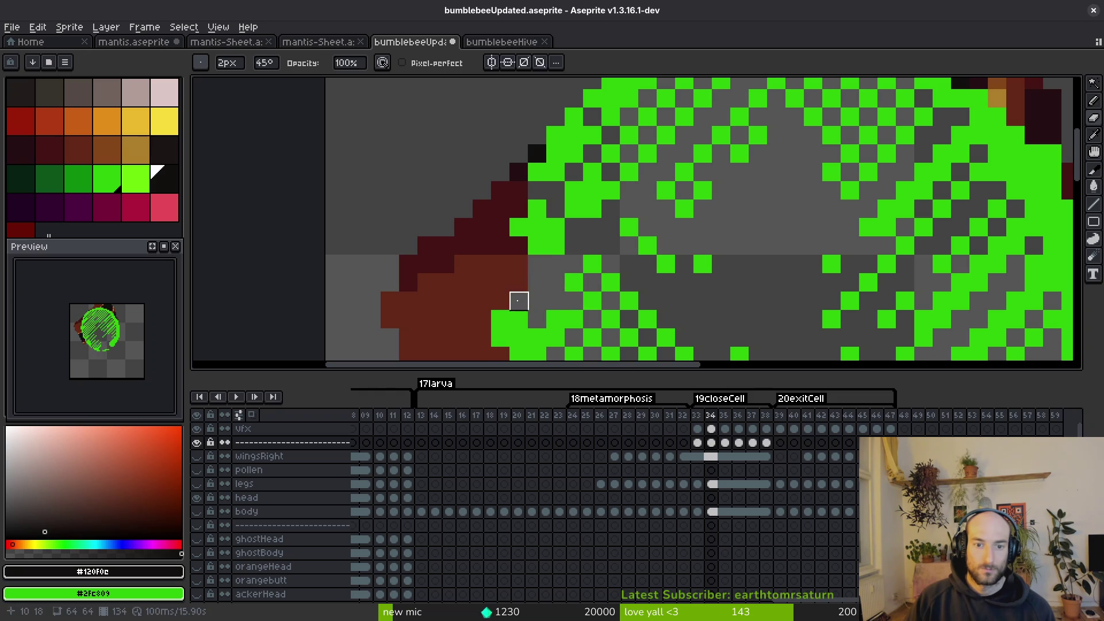
scroll(518, 300, "down", 4)
scroll(623, 288, "up", 5)
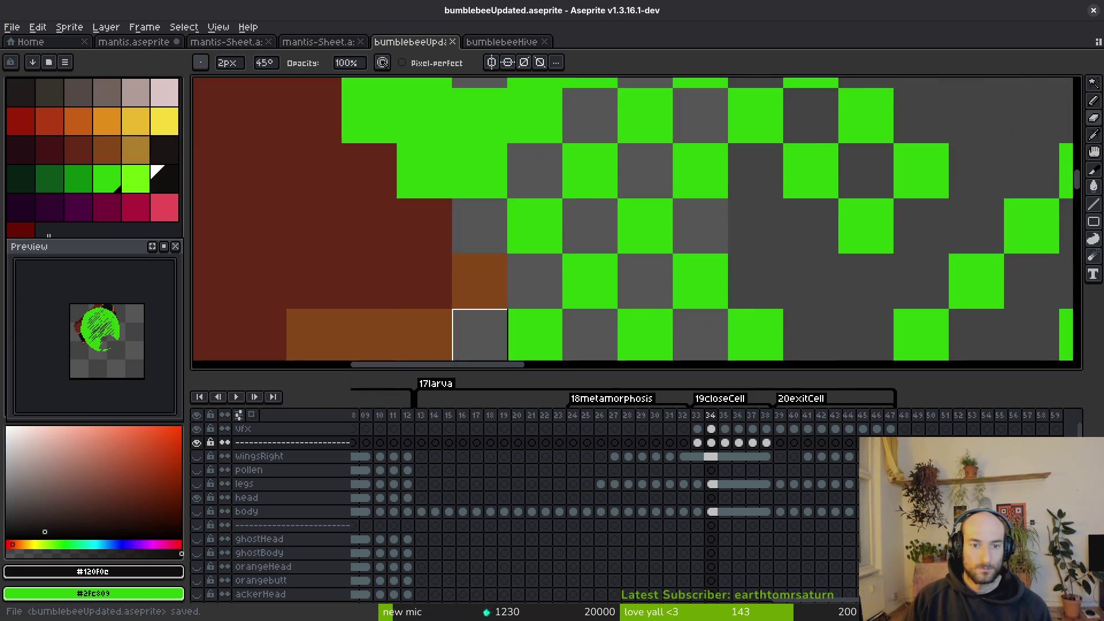
scroll(493, 272, "down", 1)
key("ctrl+s")
Erase the remaining dark red pixels left of the green circle.
mouse_move(494, 272)
left_mouse_down()
mouse_move(466, 299)
mouse_move(412, 217)
mouse_move(436, 241)
left_mouse_up()
scroll(474, 264, "down", 5)
scroll(479, 275, "down", 2)
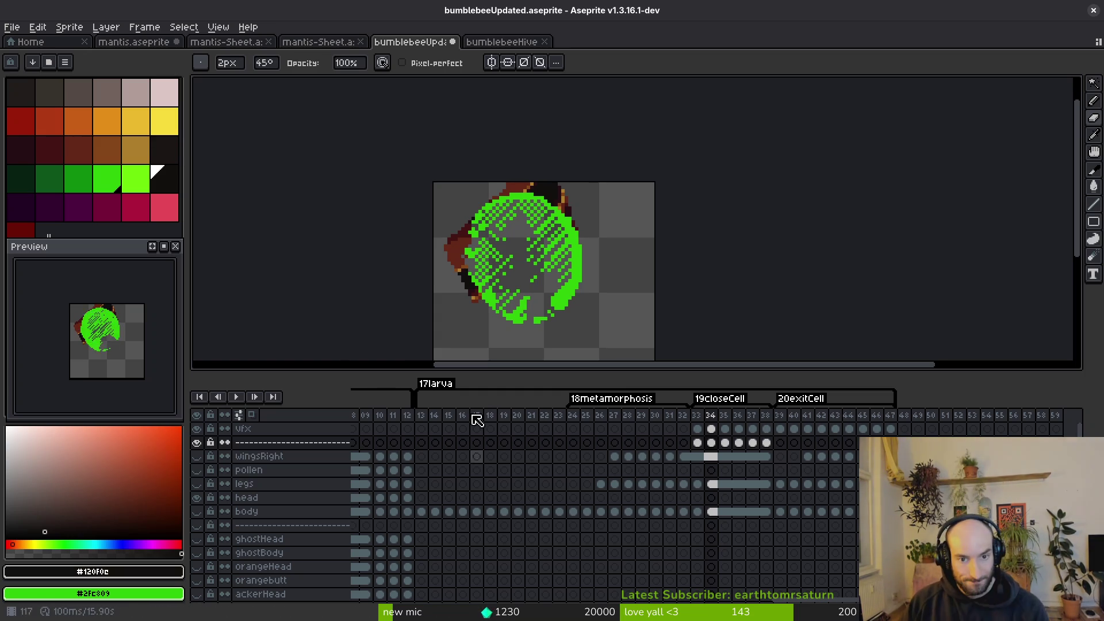
Hide the green vfx layer and check the hatching frames around frame 33.
scroll(495, 276, "up", 4)
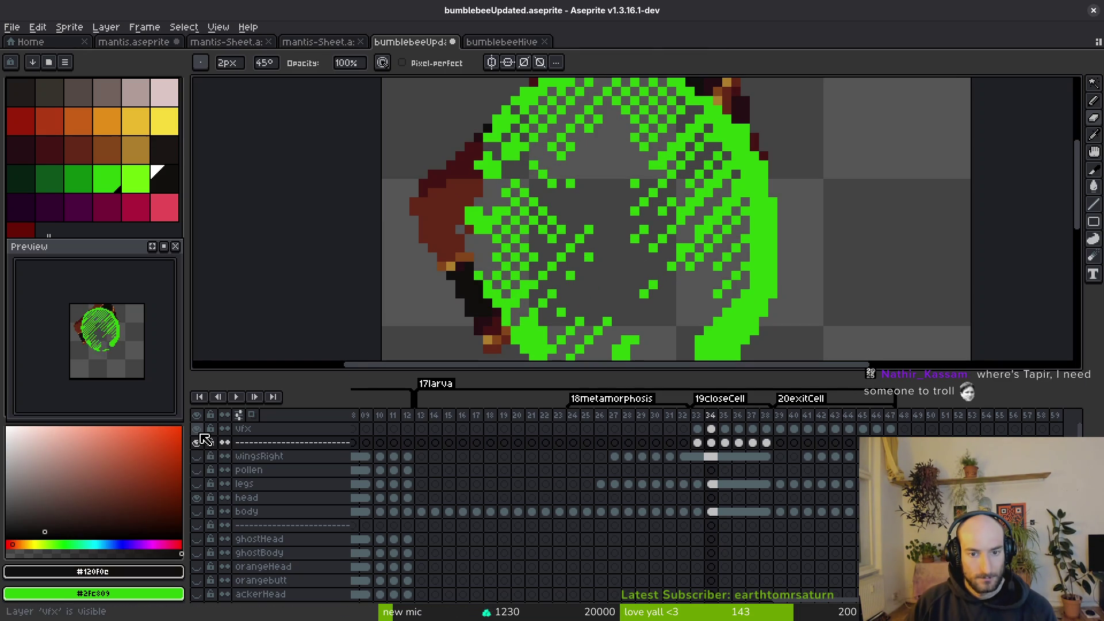
left_click(200, 434)
scroll(758, 466, "down", 1)
scroll(664, 282, "down", 2)
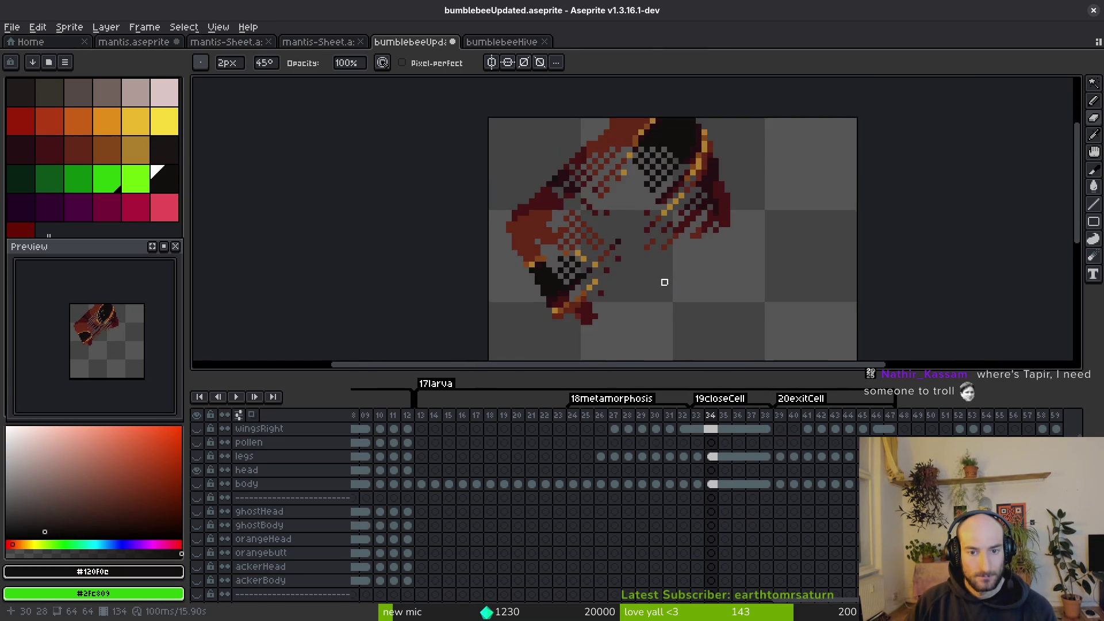
scroll(664, 282, "down", 4)
scroll(696, 457, "up", 1)
left_click(687, 462)
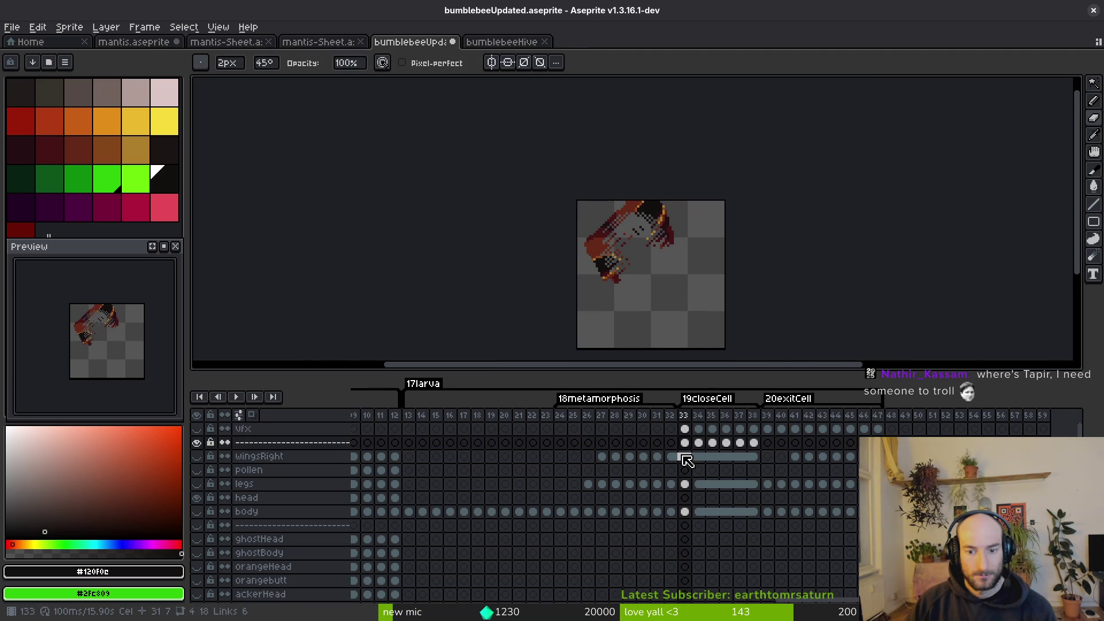
key("Right")
key("Right")
key("Right")
key("Left")
key("Left")
key("Left")
key("Left")
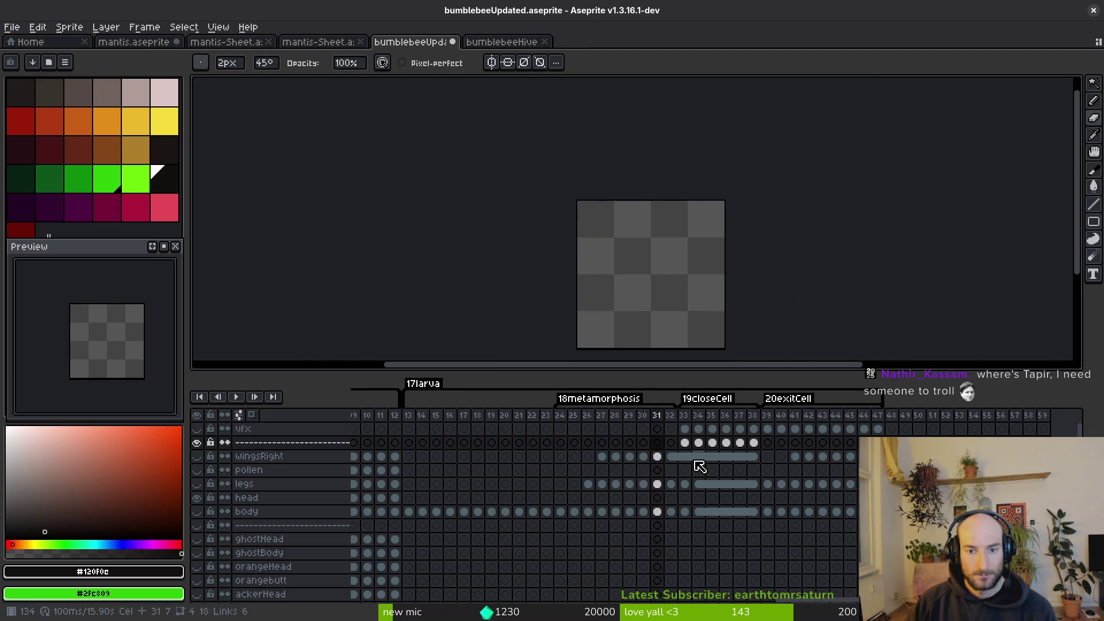
Make the eggcellBackbround layer visible.
scroll(251, 524, "down", 4)
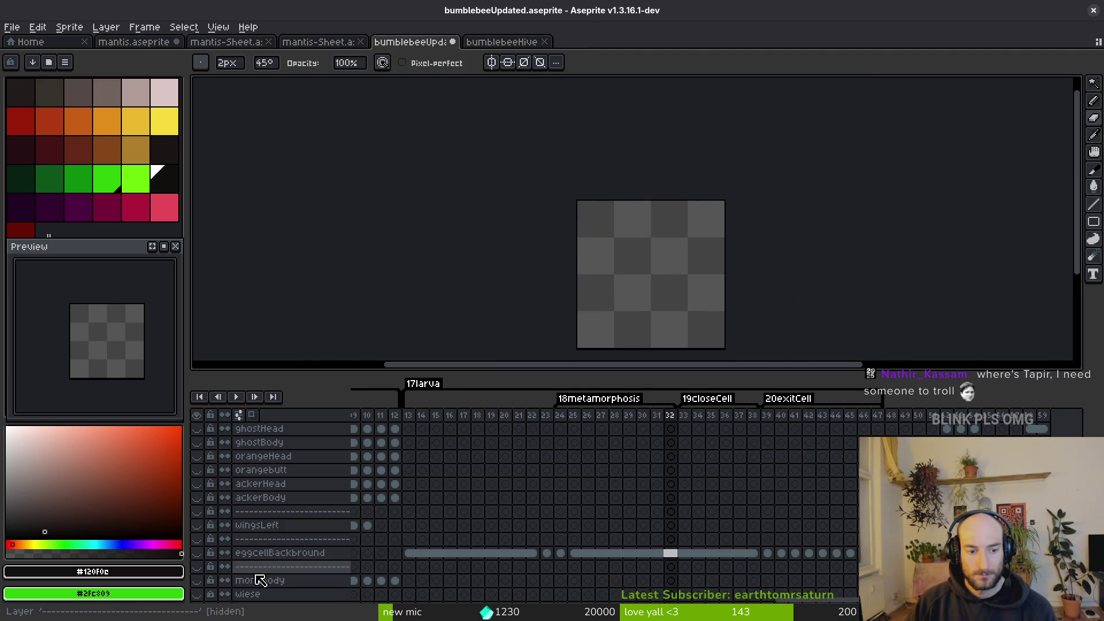
left_click(197, 552)
scroll(654, 254, "up", 3)
scroll(648, 512, "up", 3)
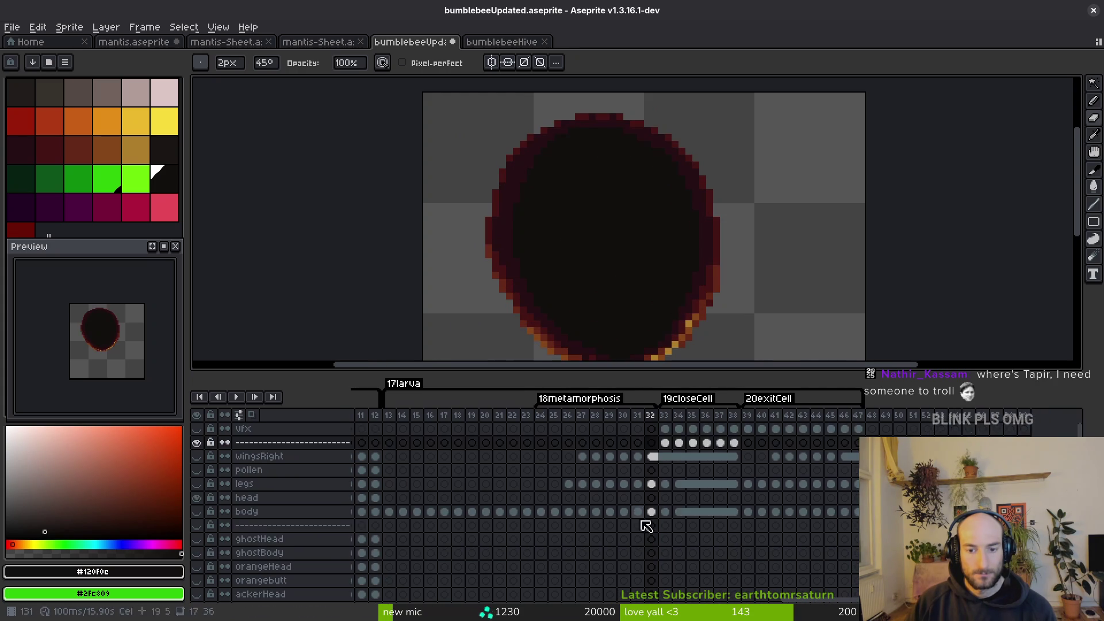
scroll(661, 477, "up", 3)
scroll(681, 291, "down", 1)
Step through frames 32 to 38 to preview the dark cell overlay.
key("alt")
key("Right")
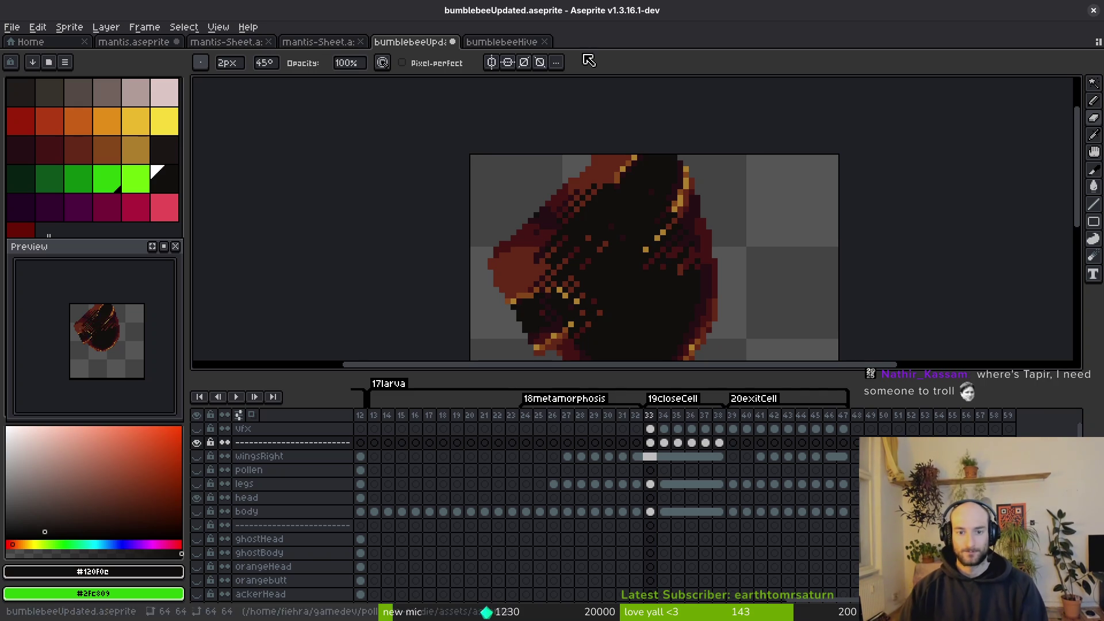
key("Right")
key("i")
key("Right")
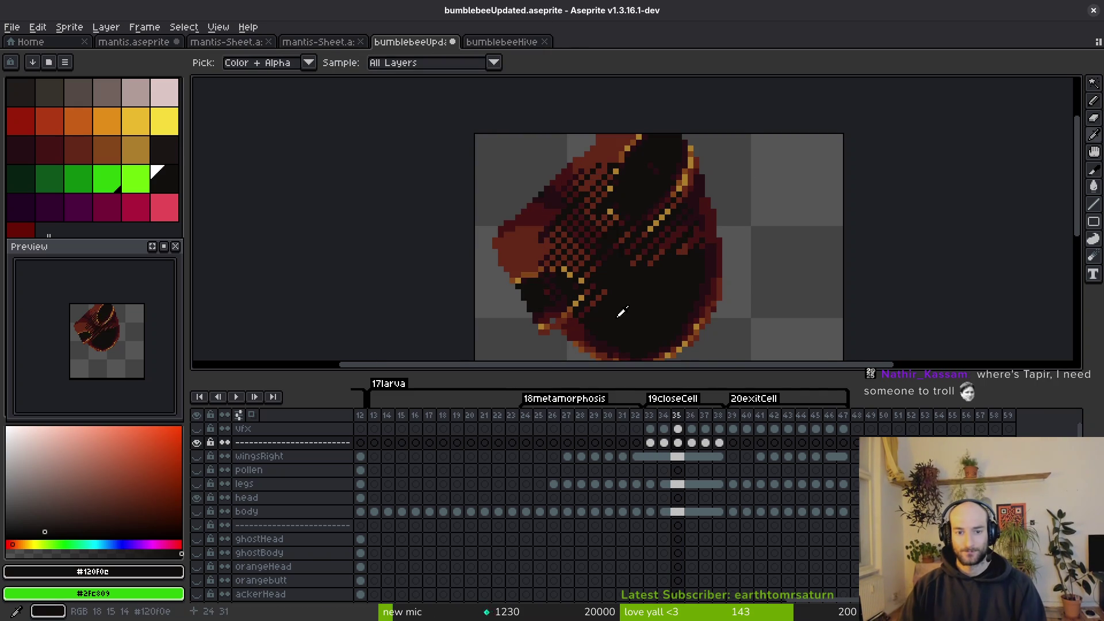
key("Right")
key("Right")
key("Right")
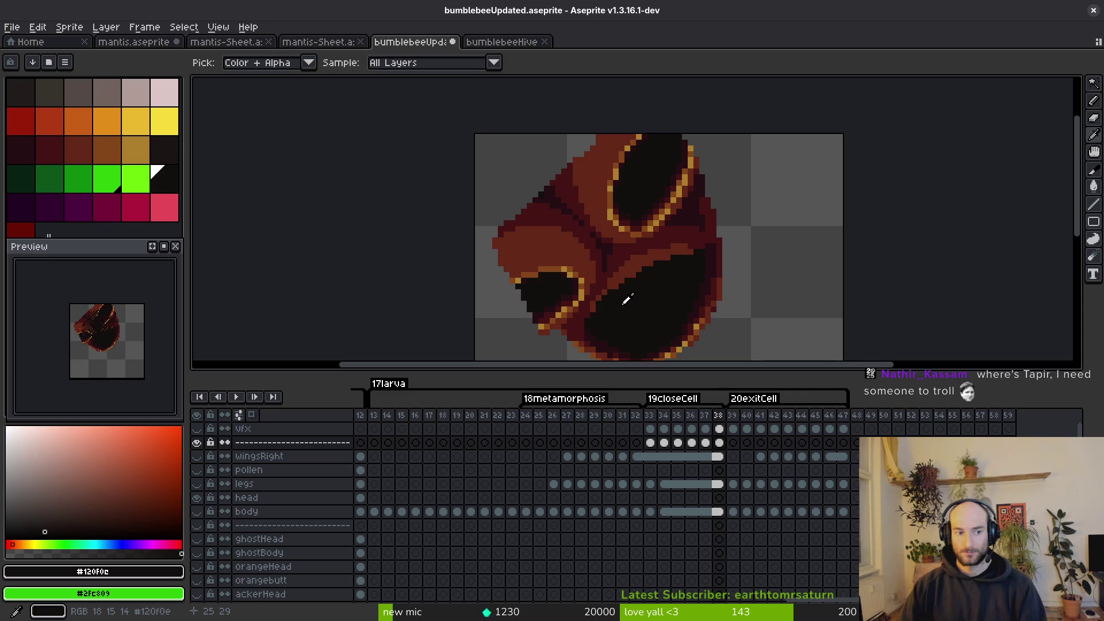
key("Left")
key("Left")
key("Left")
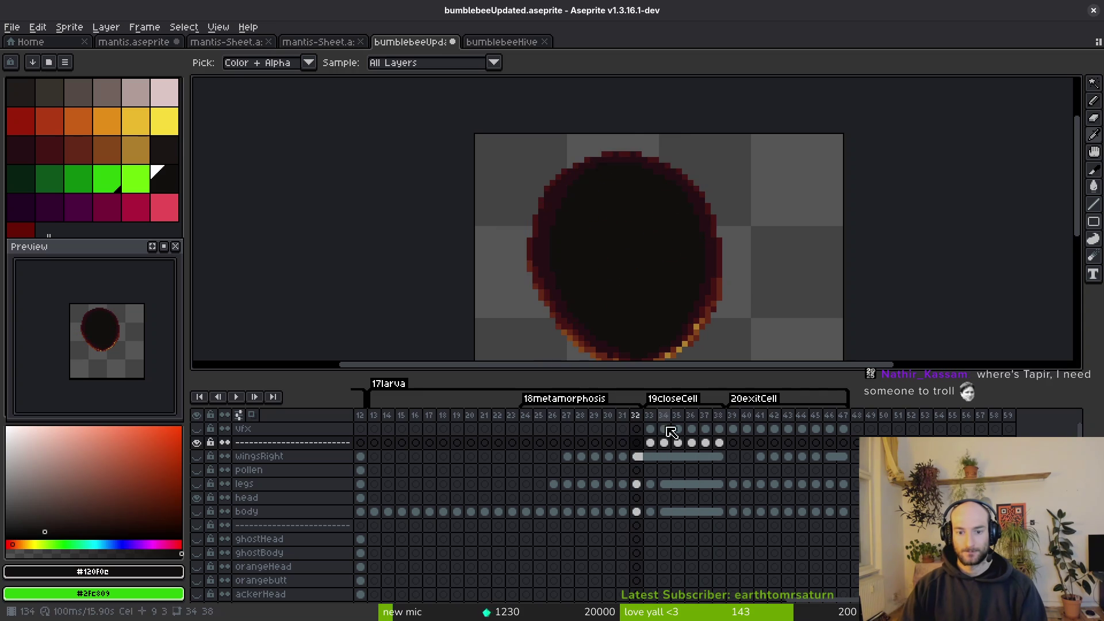
key("Right")
key("Up")
key("Left")
Move the shell cel from frame 33 to frame 32 and save.
key("b")
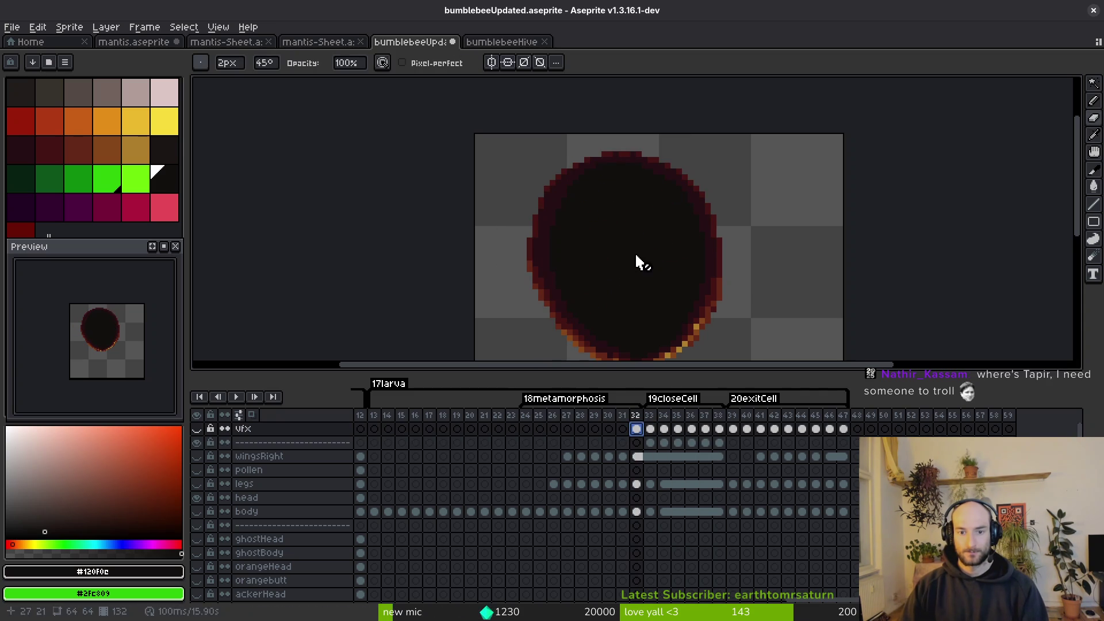
left_click_drag(649, 444, 636, 446)
key("ctrl+s")
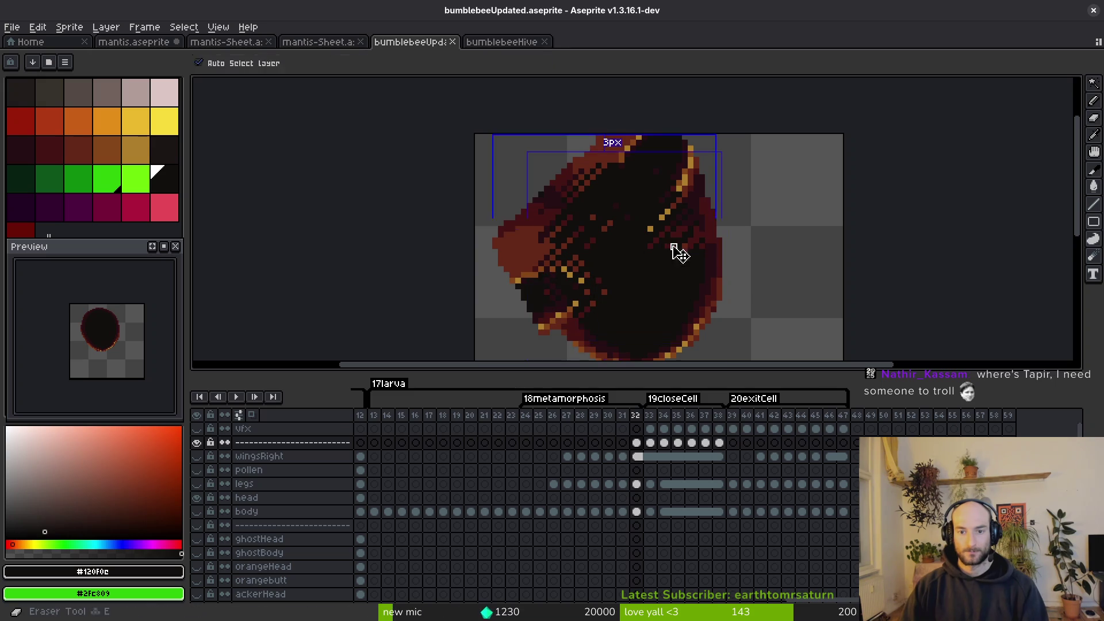
Switch to a 12px round brush, paint the dithered checker patches solid dark, and save.
left_click(207, 65)
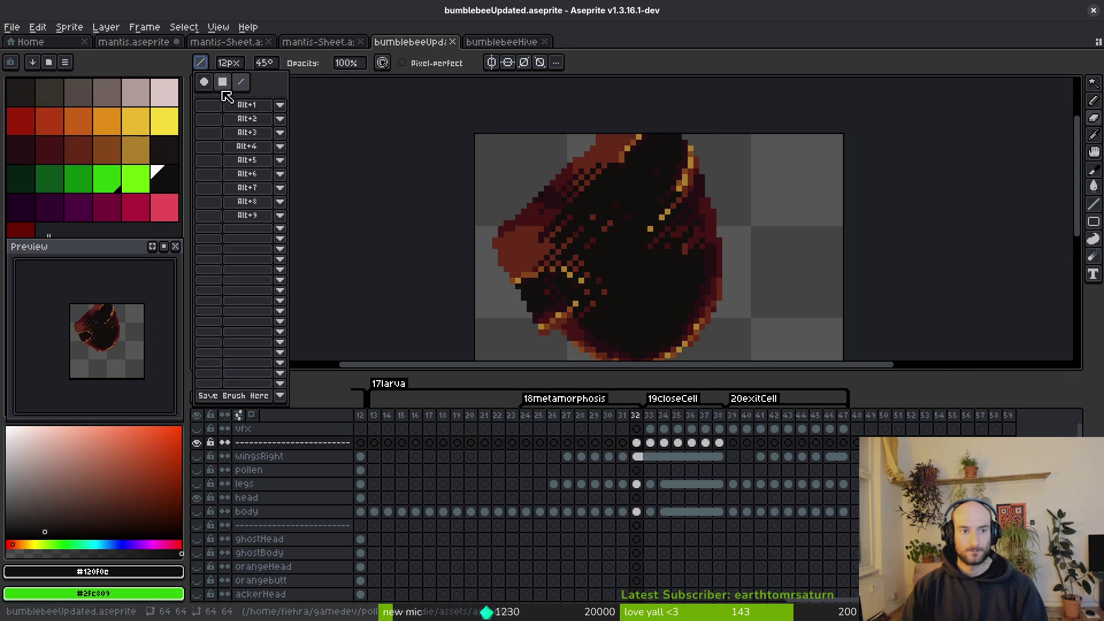
left_click(205, 83)
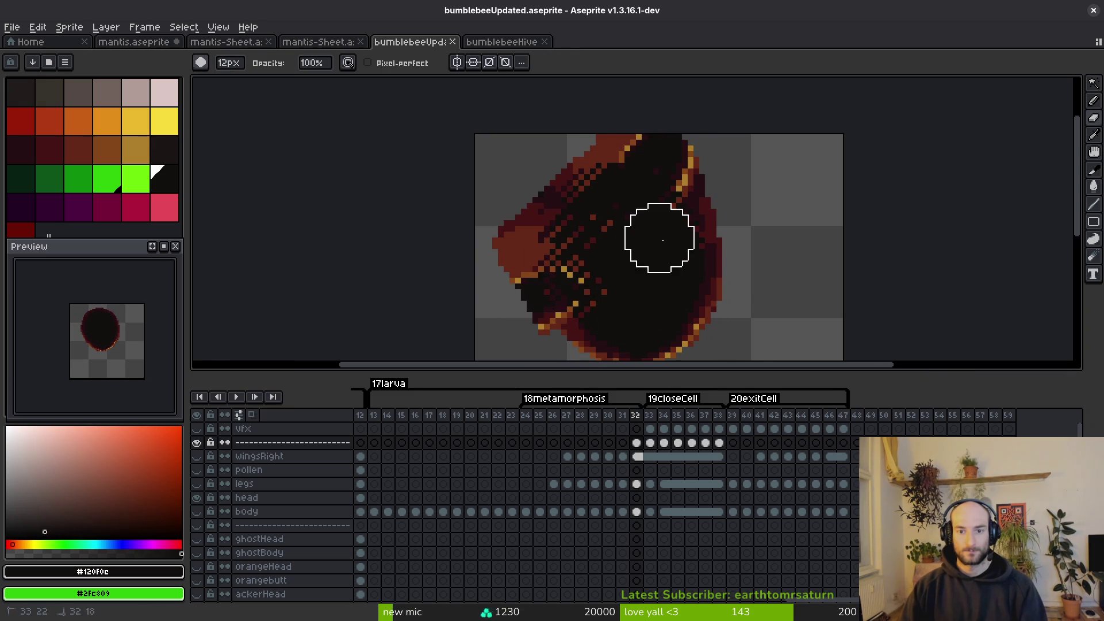
mouse_move(627, 212)
left_mouse_down()
mouse_move(575, 230)
mouse_move(604, 296)
mouse_move(623, 239)
mouse_move(609, 193)
mouse_move(641, 192)
mouse_move(675, 241)
mouse_move(654, 197)
mouse_move(622, 189)
mouse_move(579, 233)
mouse_move(650, 212)
mouse_move(651, 185)
mouse_move(659, 224)
left_mouse_up()
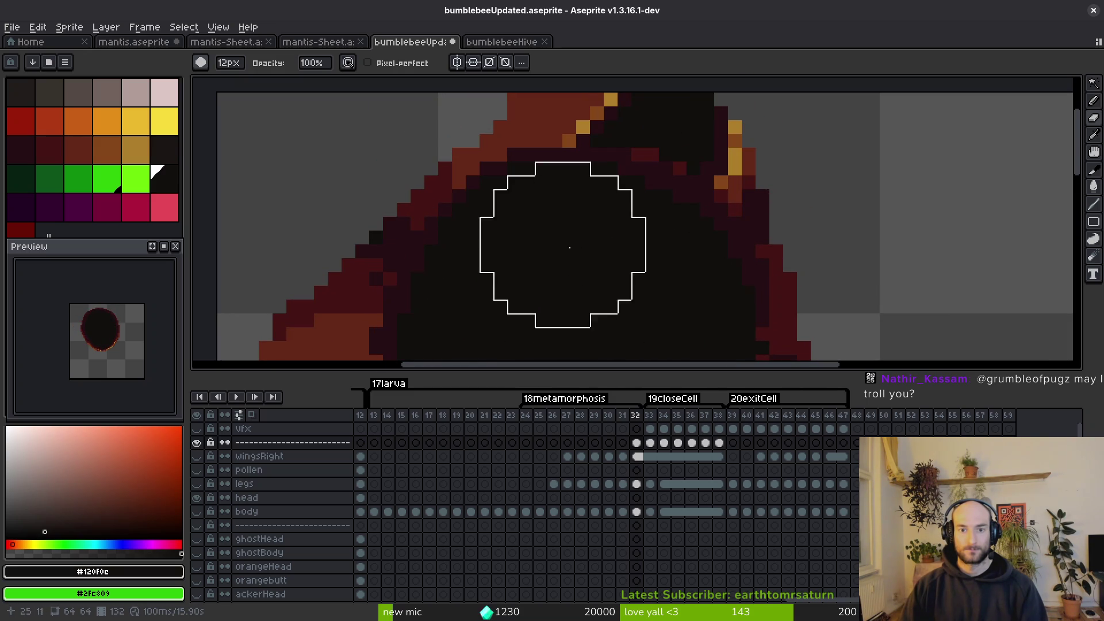
scroll(582, 266, "down", 2)
key("ctrl+s")
Paint over the remaining dithered spots on the bee's dark body.
scroll(647, 267, "down", 2)
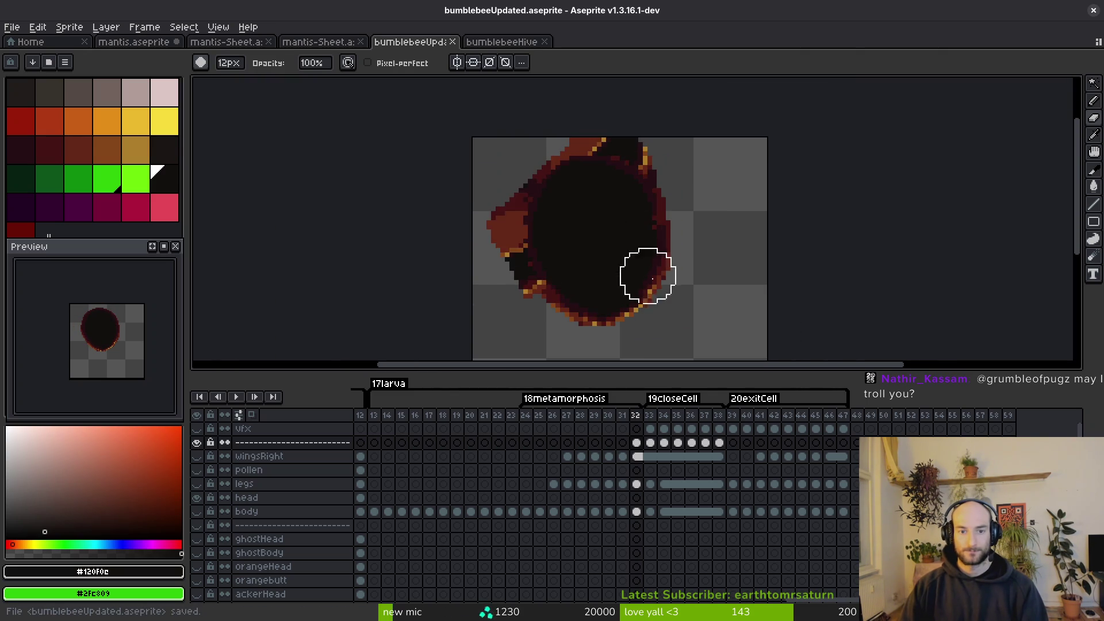
scroll(568, 196, "up", 3)
left_click_drag(567, 195, 534, 255)
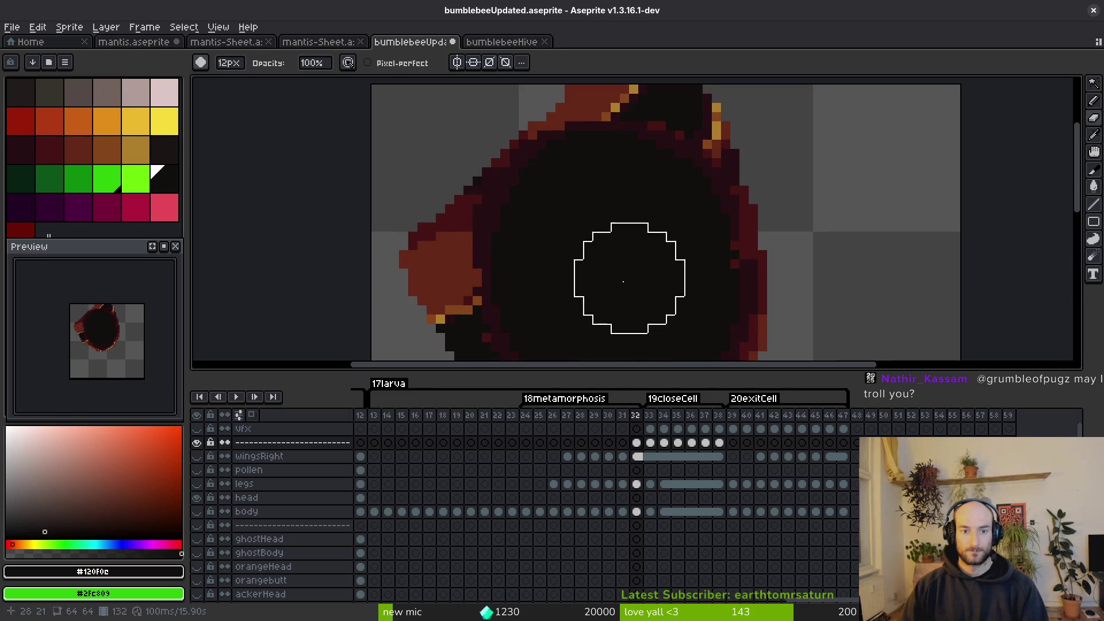
scroll(581, 287, "down", 1)
scroll(581, 287, "down", 1)
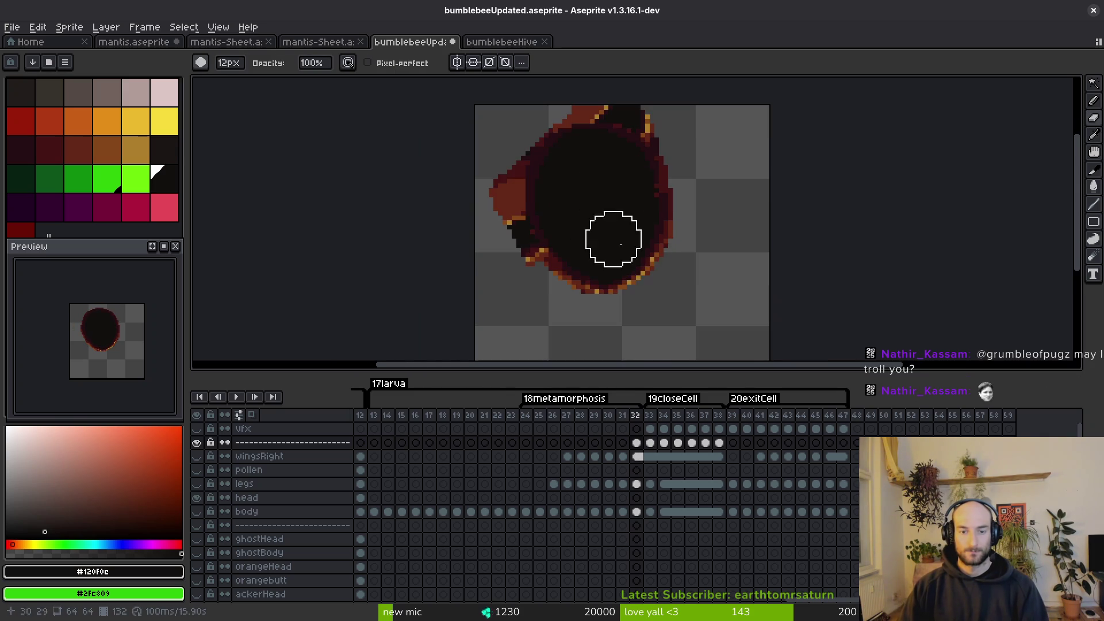
scroll(627, 253, "up", 1)
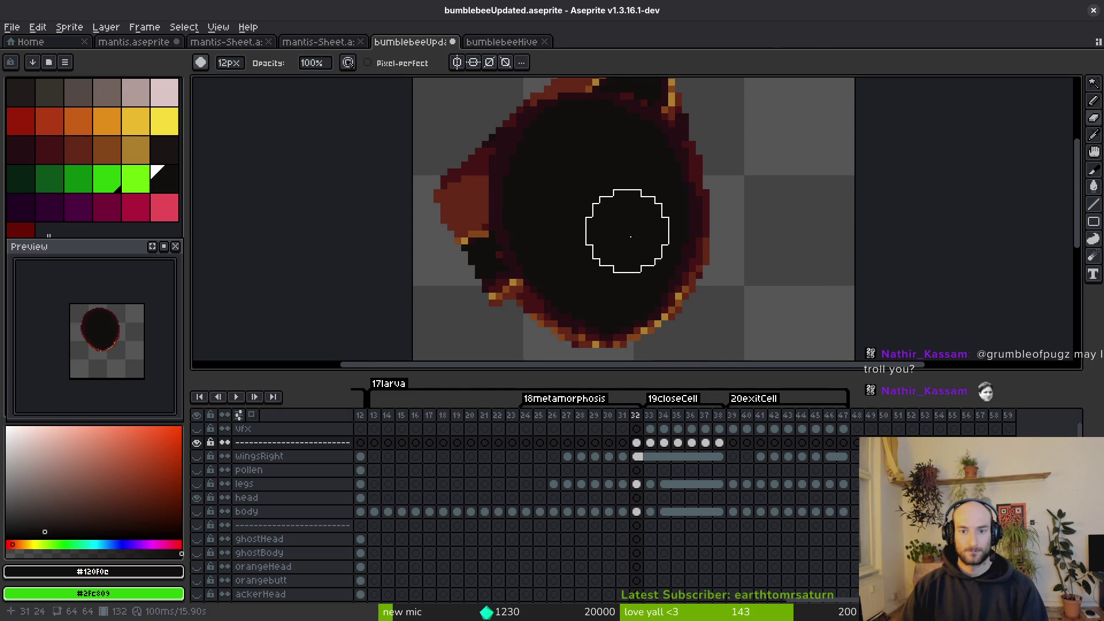
scroll(629, 253, "down", 1)
key("i")
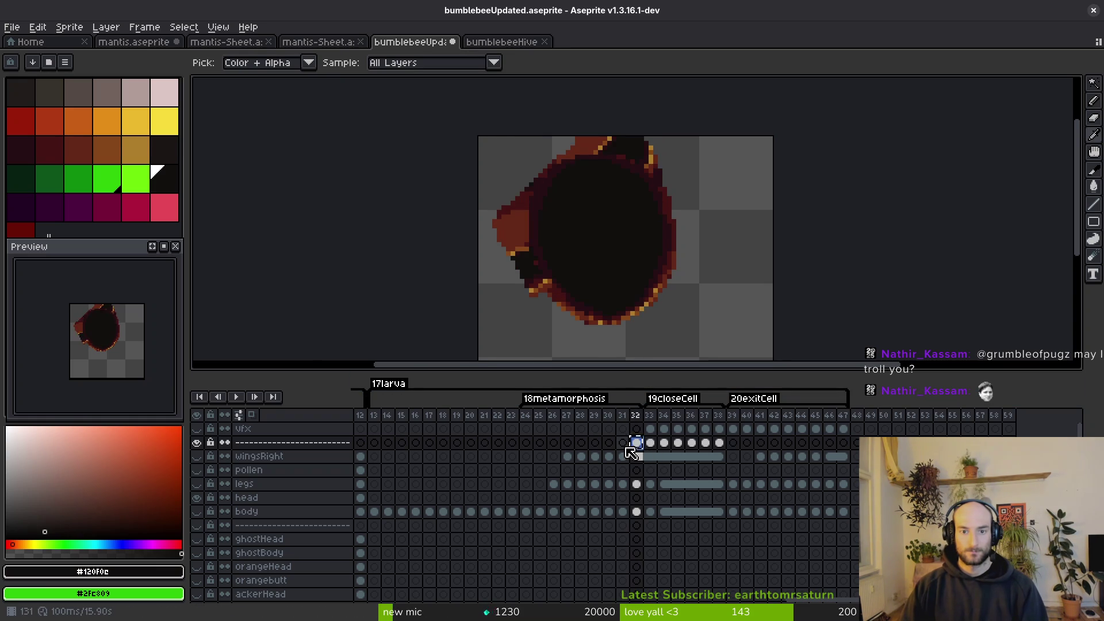
Move the vfx cels from frame 33 onward later, to frames 48–53.
left_click(623, 448)
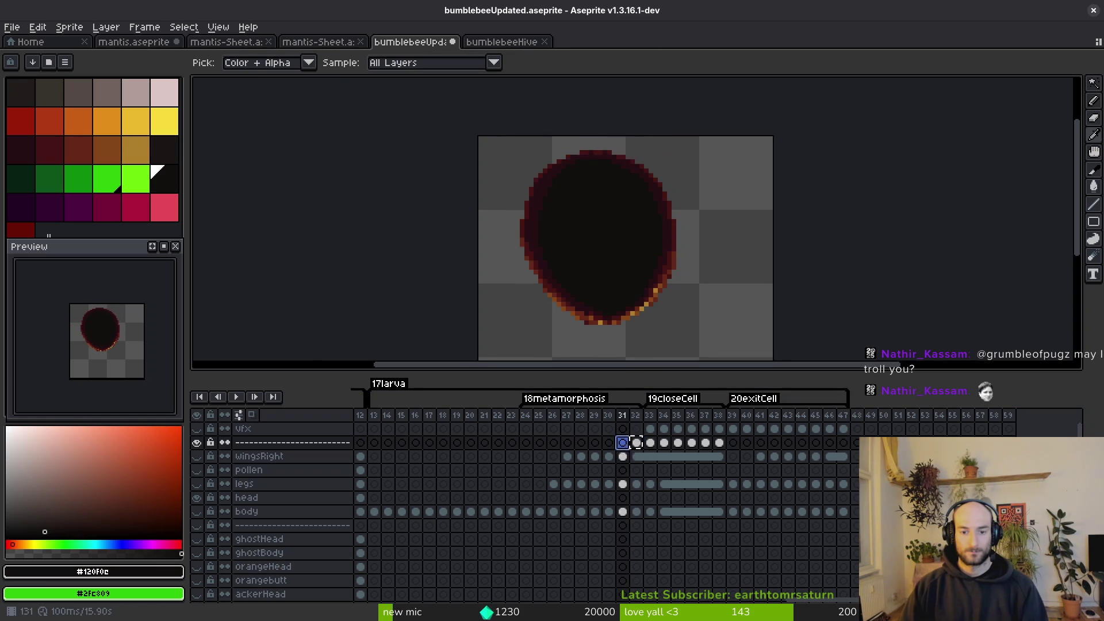
left_click(610, 447)
left_click(600, 447)
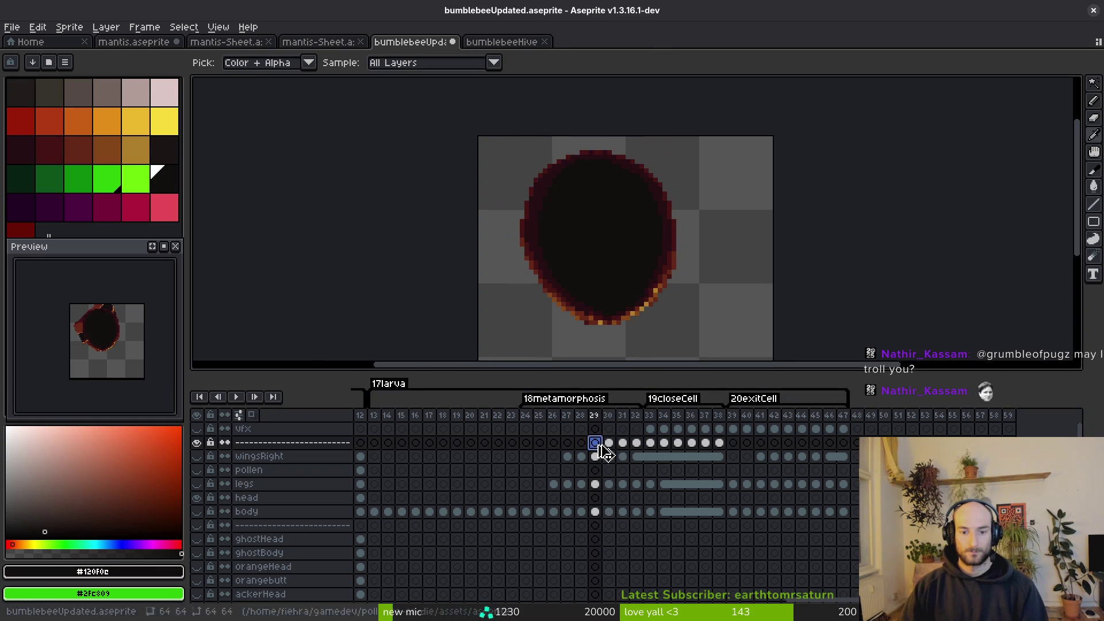
left_click(652, 443)
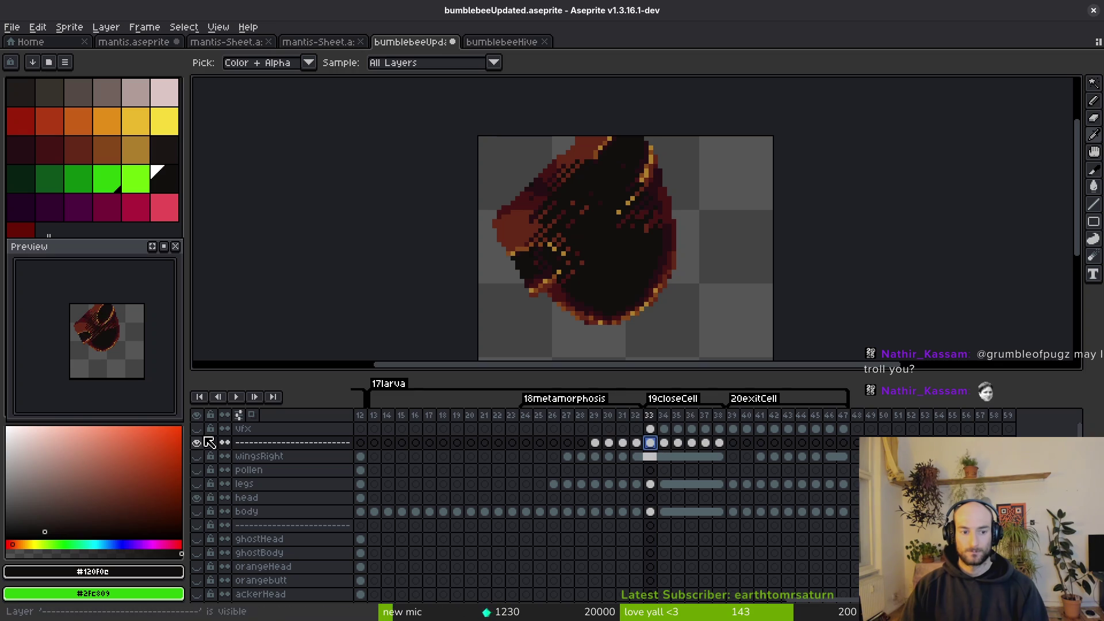
mouse_move(653, 434)
left_mouse_down()
mouse_move(720, 436)
mouse_move(734, 504)
left_mouse_up()
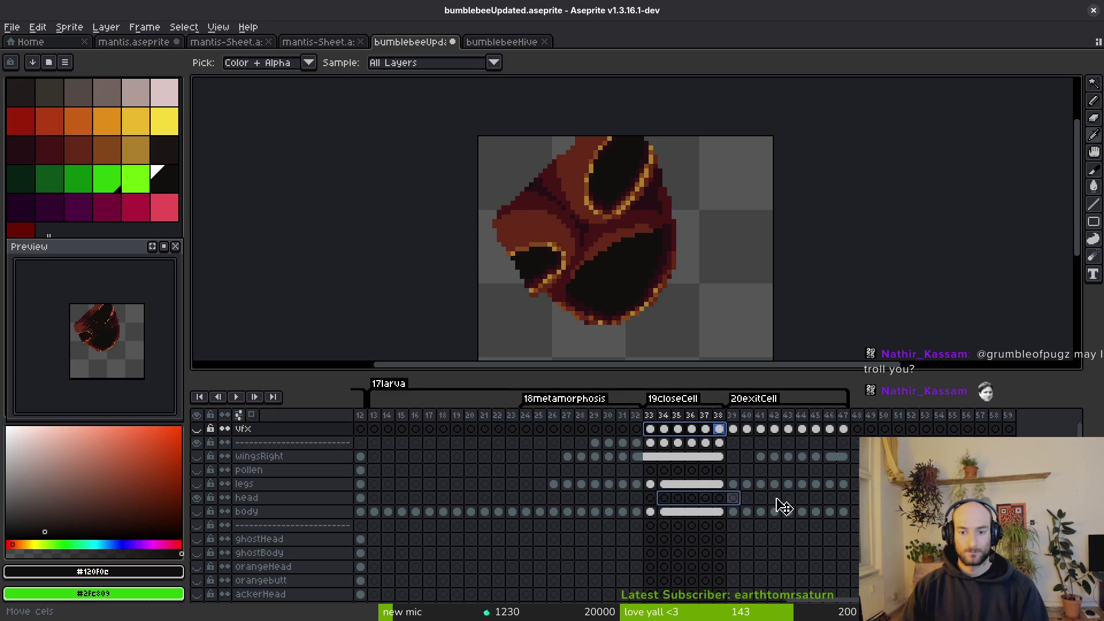
left_click_drag(927, 430, 927, 430)
Put the shell cels from frames 29–38 onto the vfx layer, save, and show the separator layer.
mouse_move(720, 444)
left_mouse_down()
mouse_move(596, 444)
mouse_move(648, 432)
left_mouse_up()
key("ctrl+s")
key("Right")
key("Right")
key("Right")
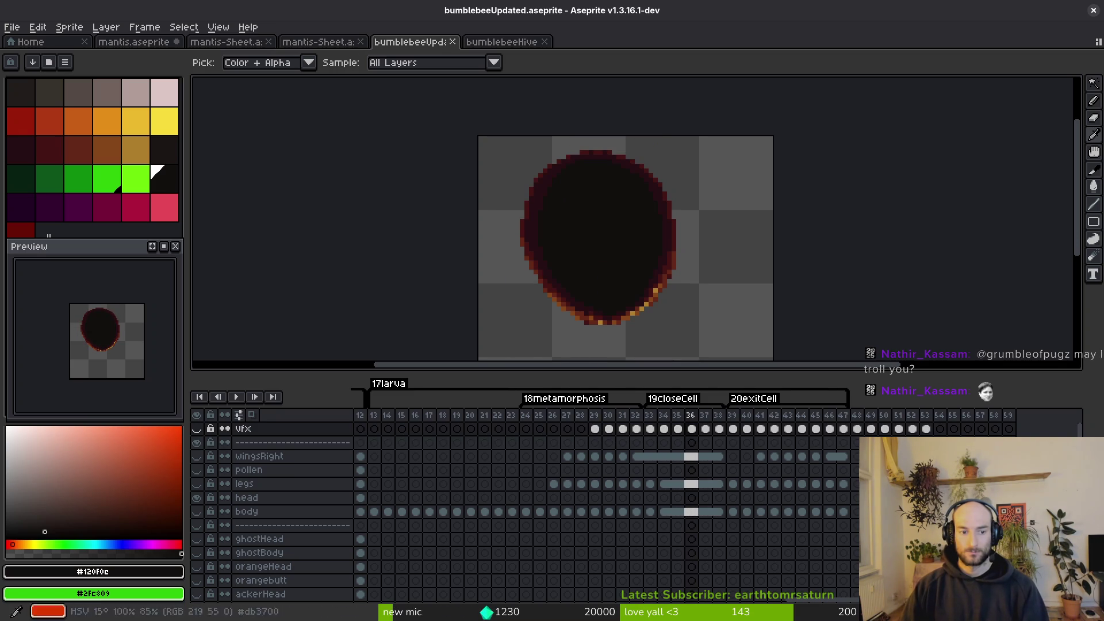
left_click(196, 442)
key("b")
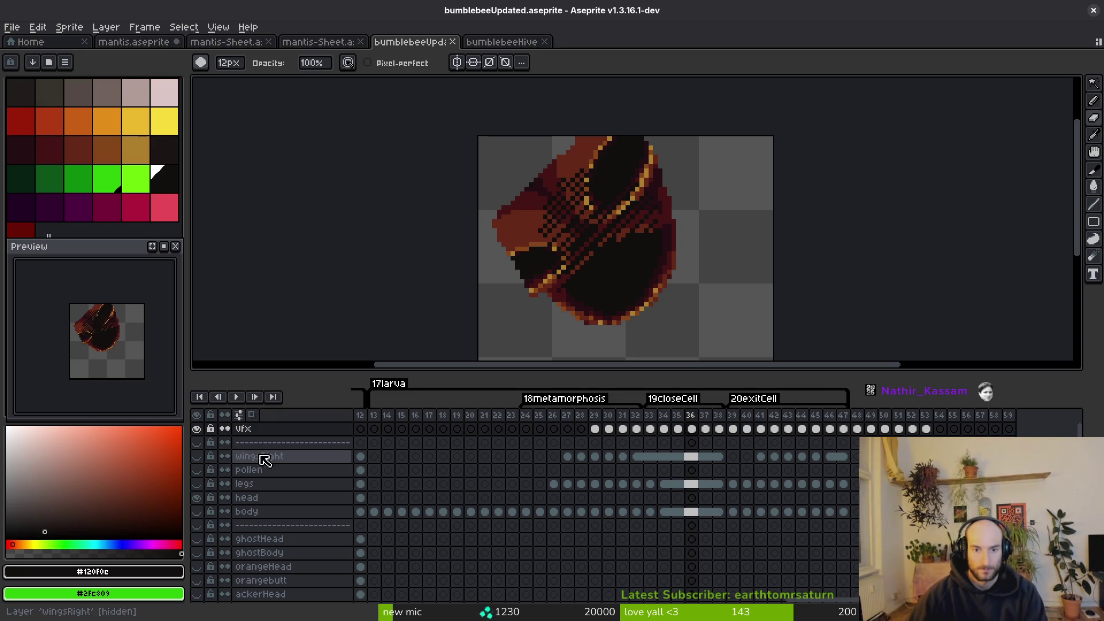
Erase stray pixels from the cocoon's edge, comparing against frame 28.
left_click_drag(552, 262, 613, 251)
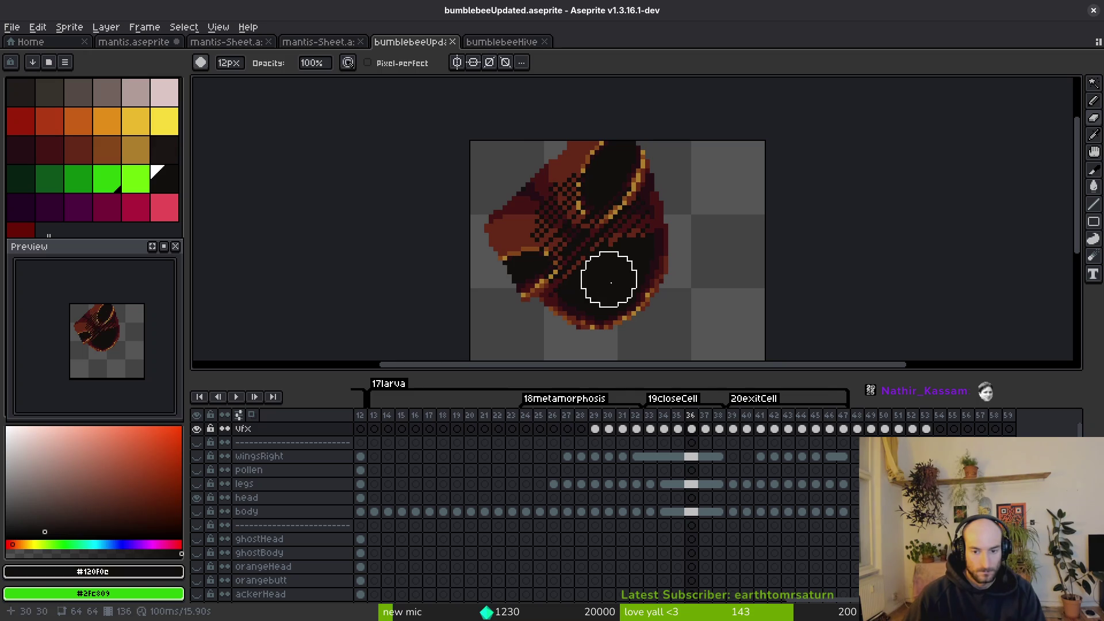
key("i")
key("Left")
key("Left")
key("Left")
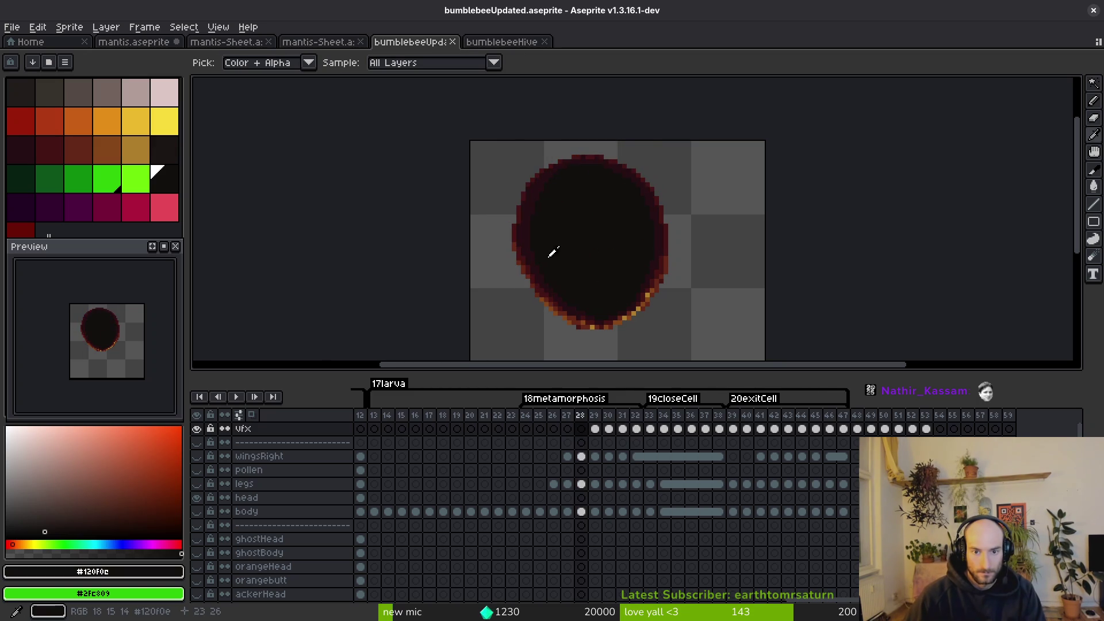
key("Right")
key("b")
On frame 29, erase the orange left-edge patch and stray top-right pixels.
mouse_move(506, 194)
left_mouse_down()
mouse_move(491, 227)
mouse_move(501, 301)
left_mouse_up()
left_click_drag(683, 185, 633, 154)
scroll(563, 147, "up", 3)
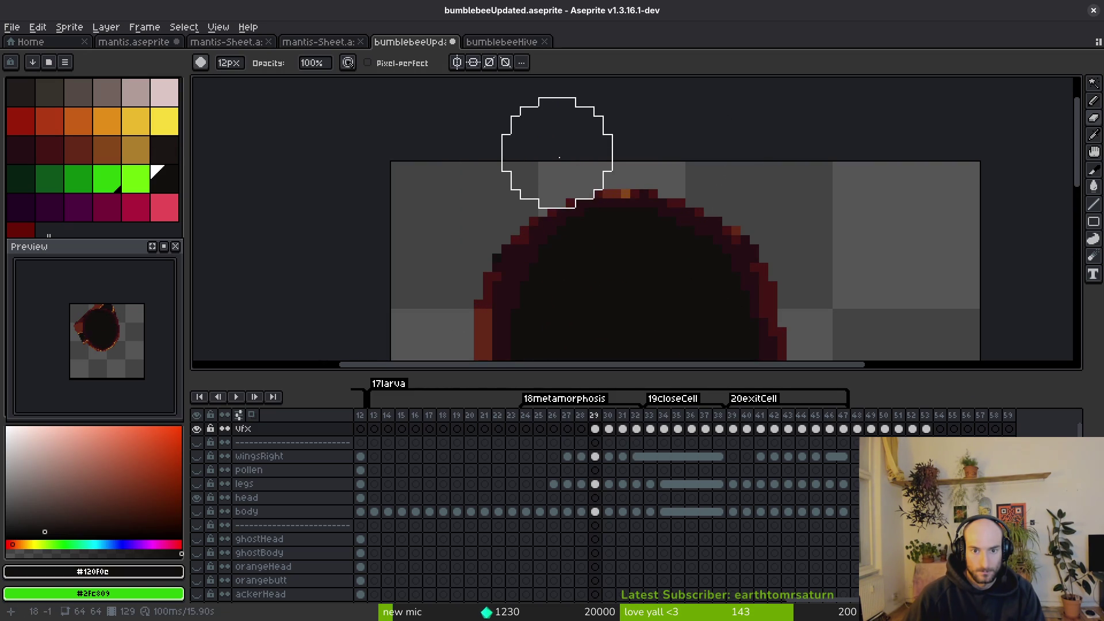
scroll(627, 169, "down", 3)
scroll(669, 203, "up", 3)
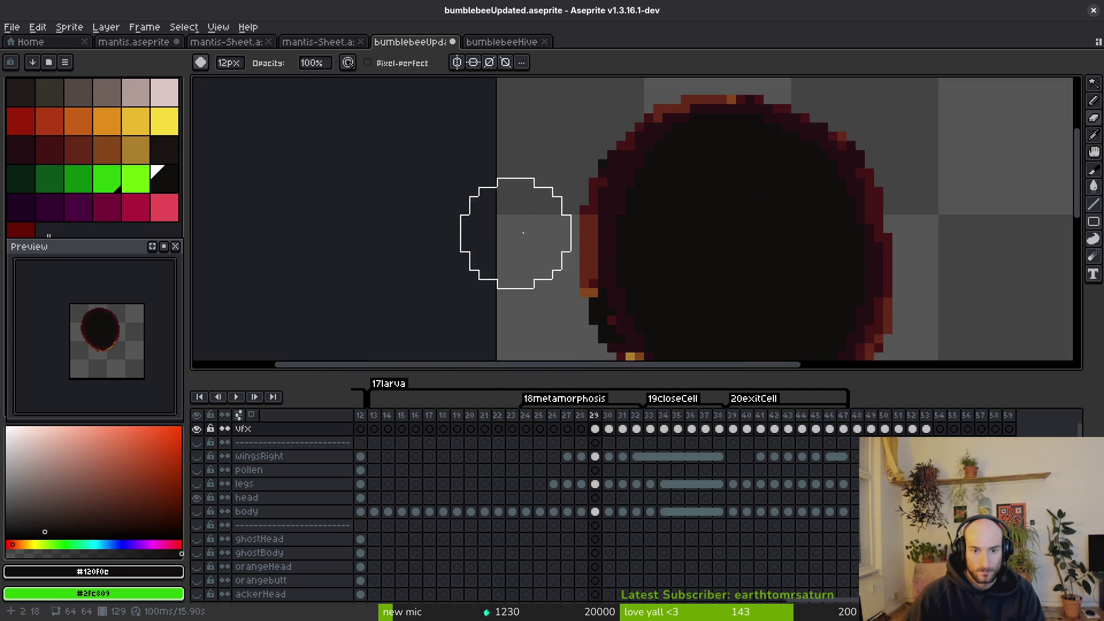
scroll(506, 193, "left", 2)
scroll(517, 295, "down", 2)
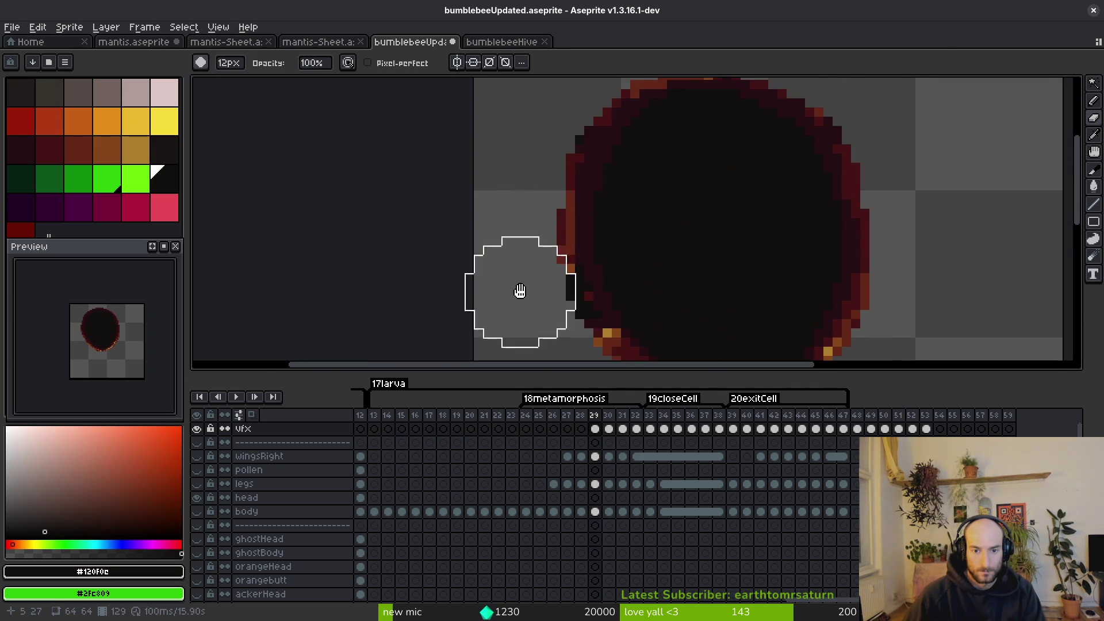
scroll(485, 210, "down", 1)
scroll(561, 302, "down", 2)
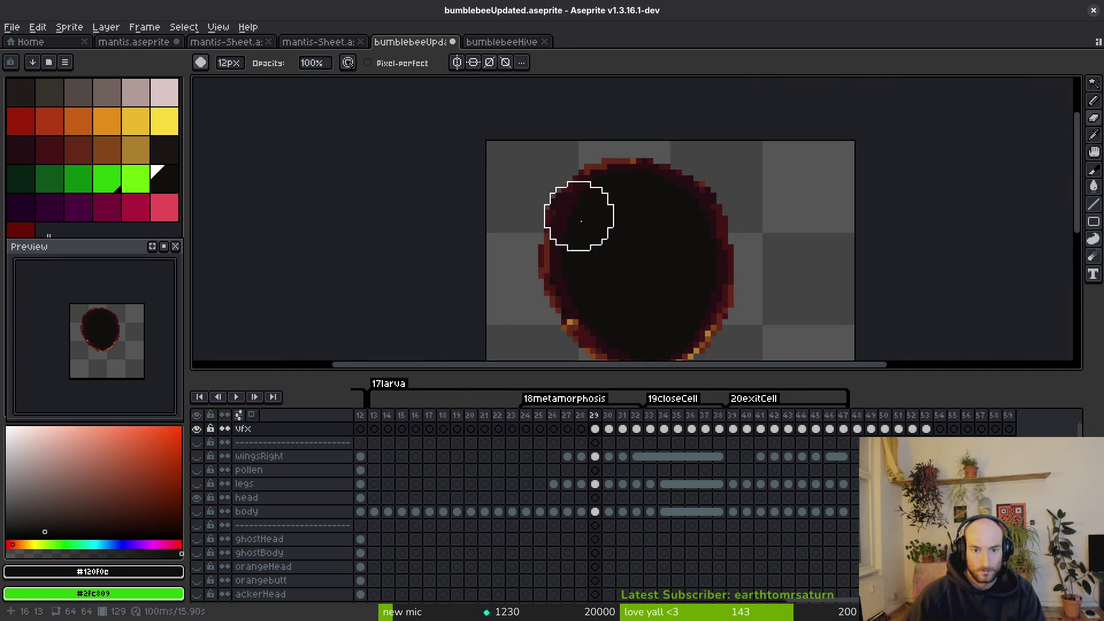
key("i")
key("Right")
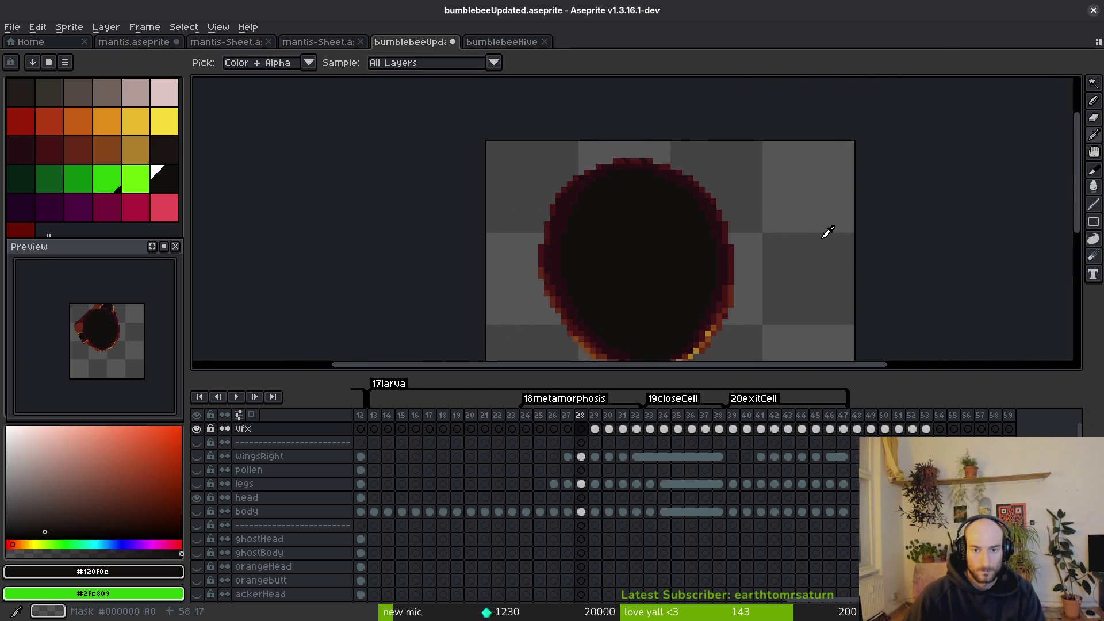
key("Left")
key("b")
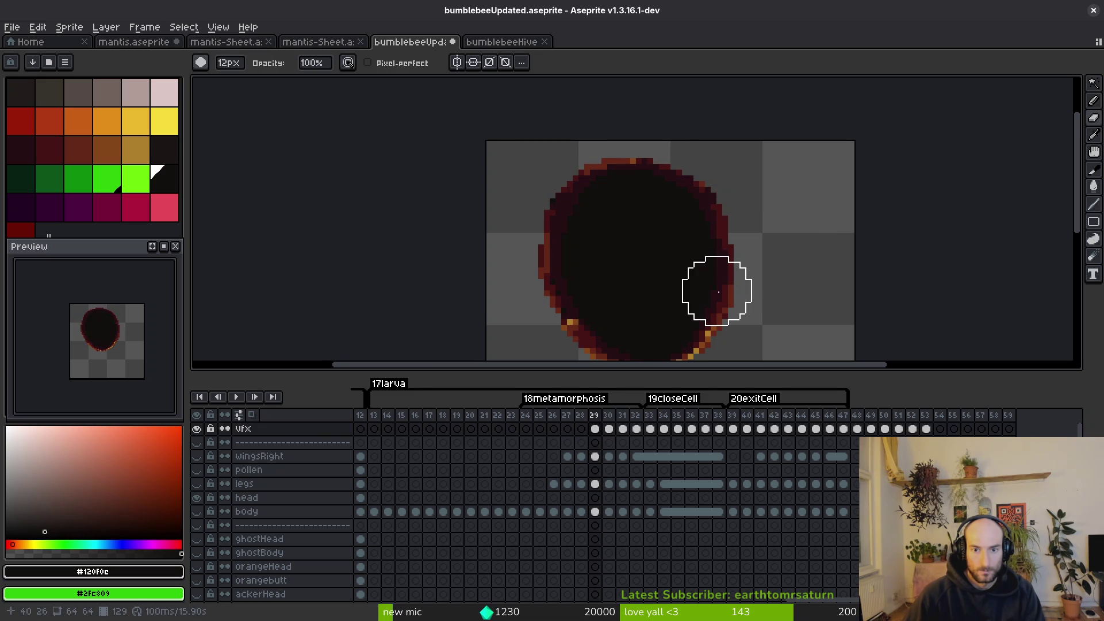
key("i")
key("Left")
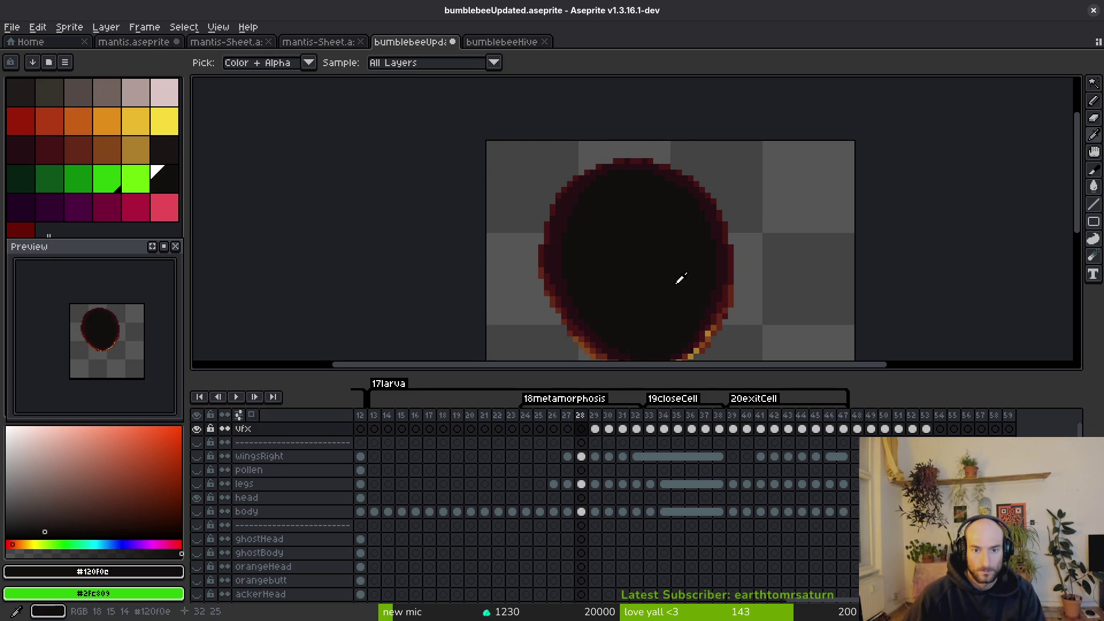
Inspect the cocoon edges on frame 30, flipping between frames to compare.
key("b")
key("Right")
key("Right")
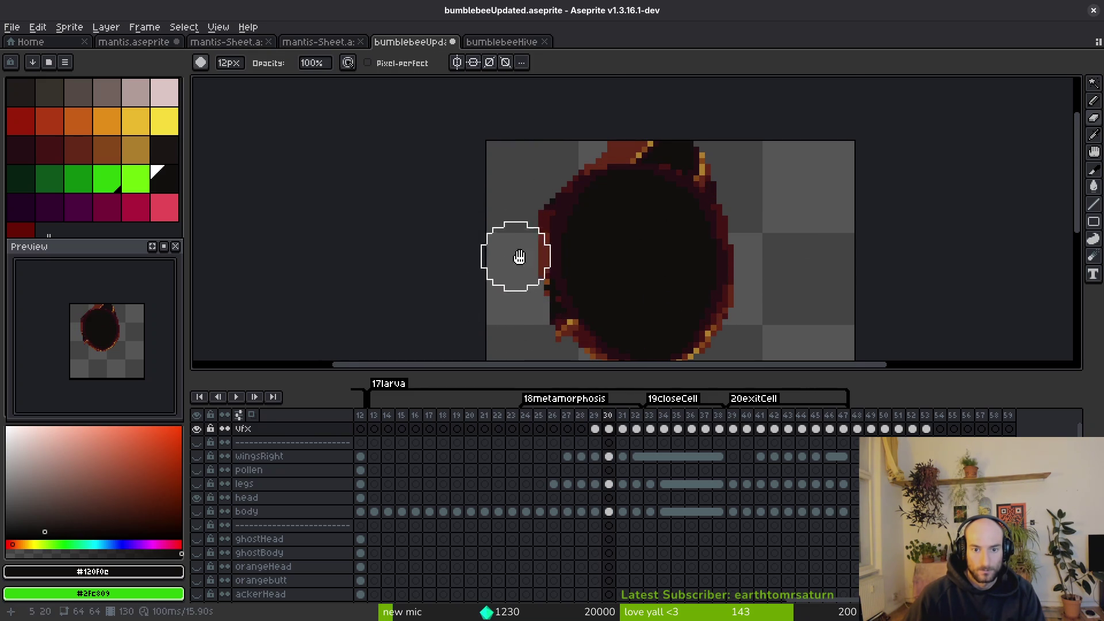
scroll(517, 262, "down", 2)
scroll(633, 284, "up", 2)
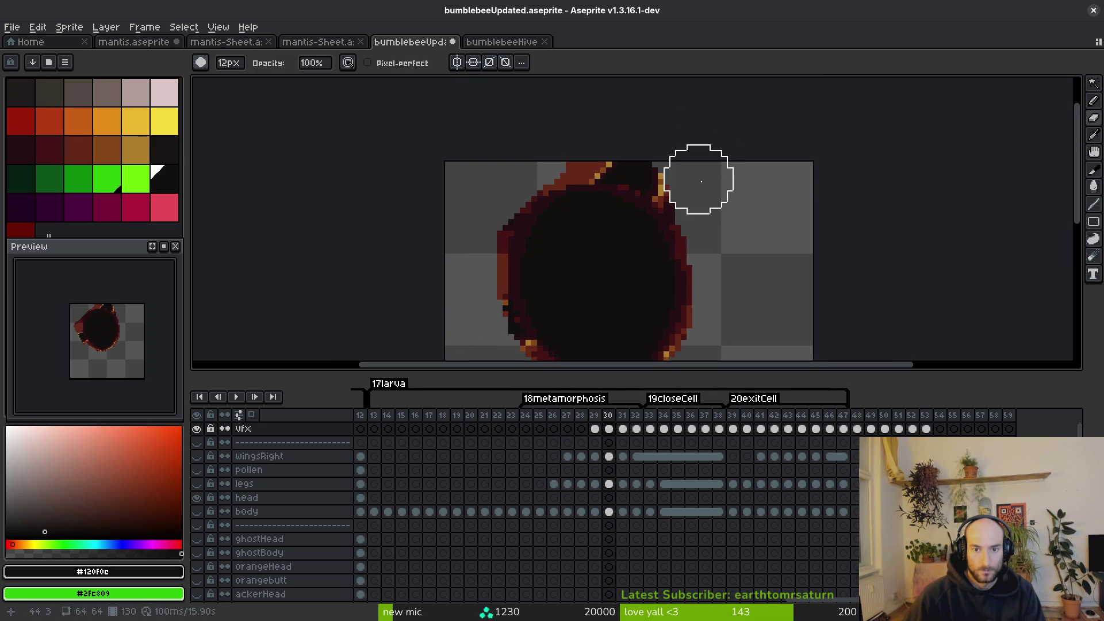
scroll(538, 144, "down", 2)
scroll(611, 227, "down", 1)
scroll(599, 218, "up", 2)
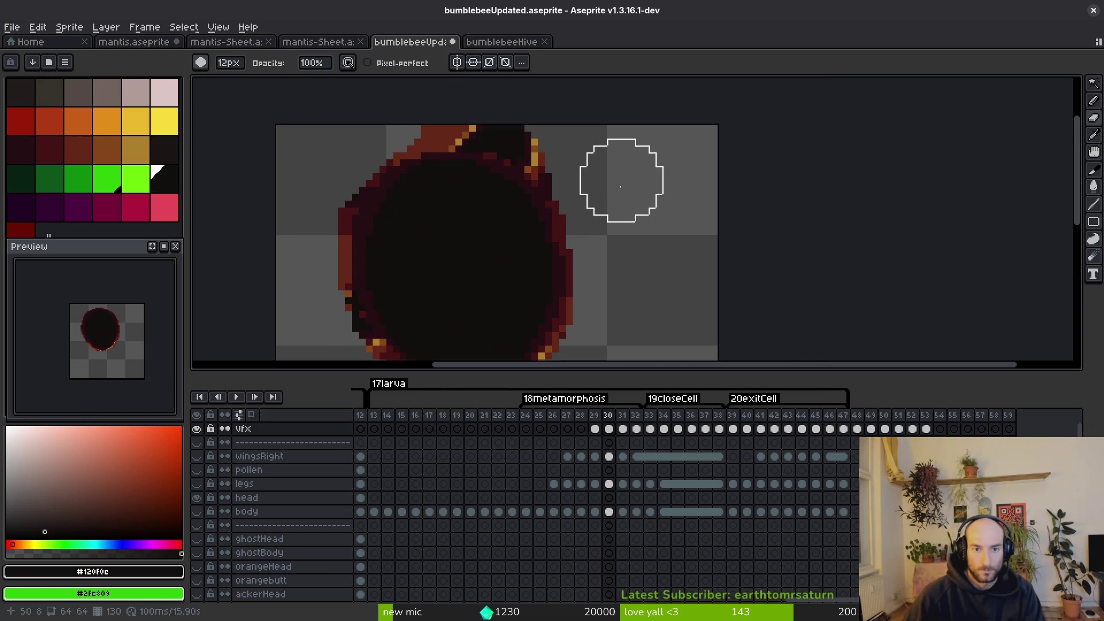
key("alt")
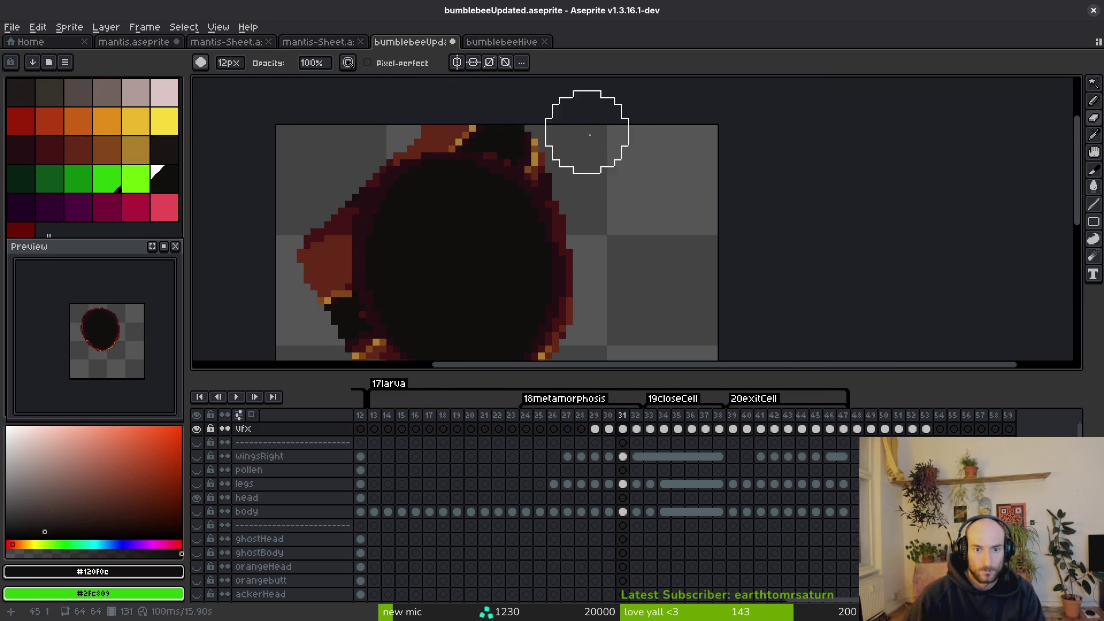
scroll(547, 140, "up", 1)
scroll(546, 140, "up", 1)
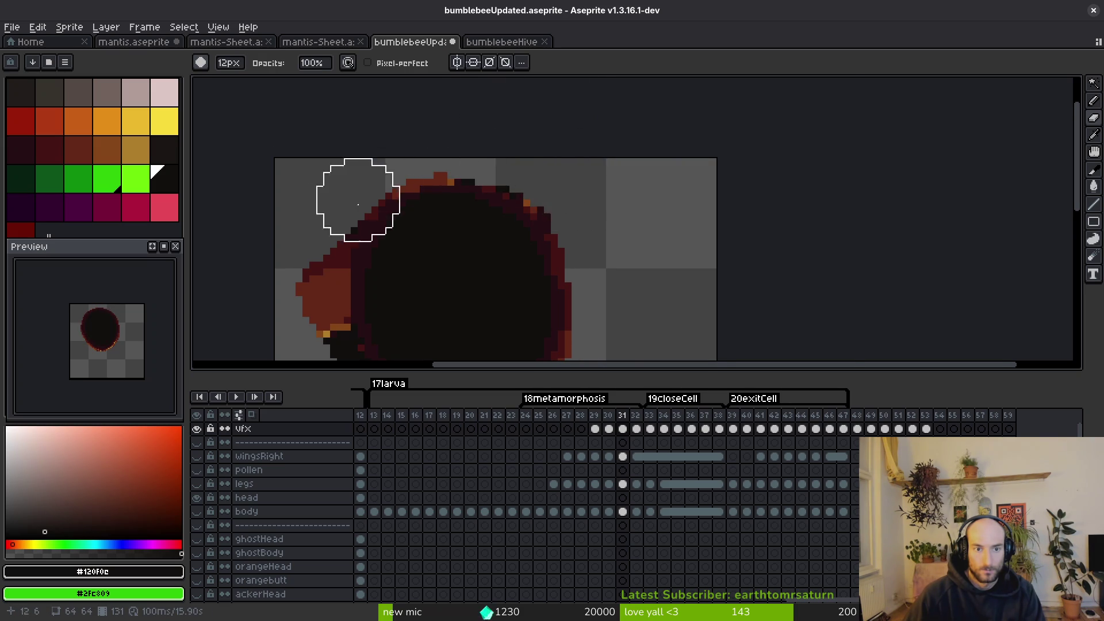
scroll(389, 166, "left", 5)
scroll(388, 166, "up", 3)
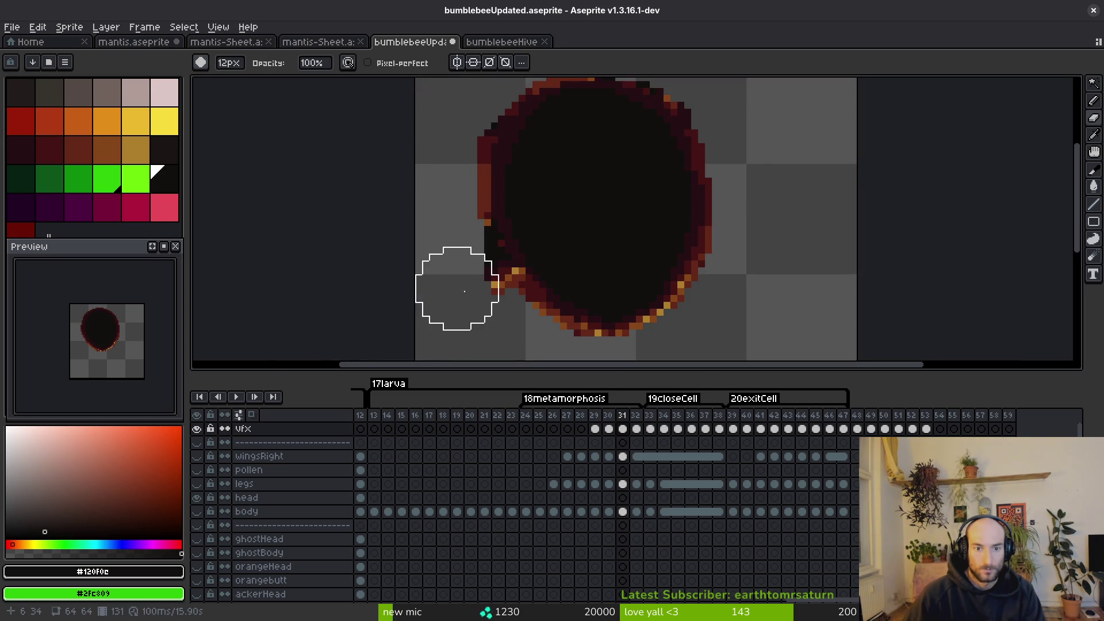
scroll(503, 259, "down", 1)
scroll(455, 266, "up", 2)
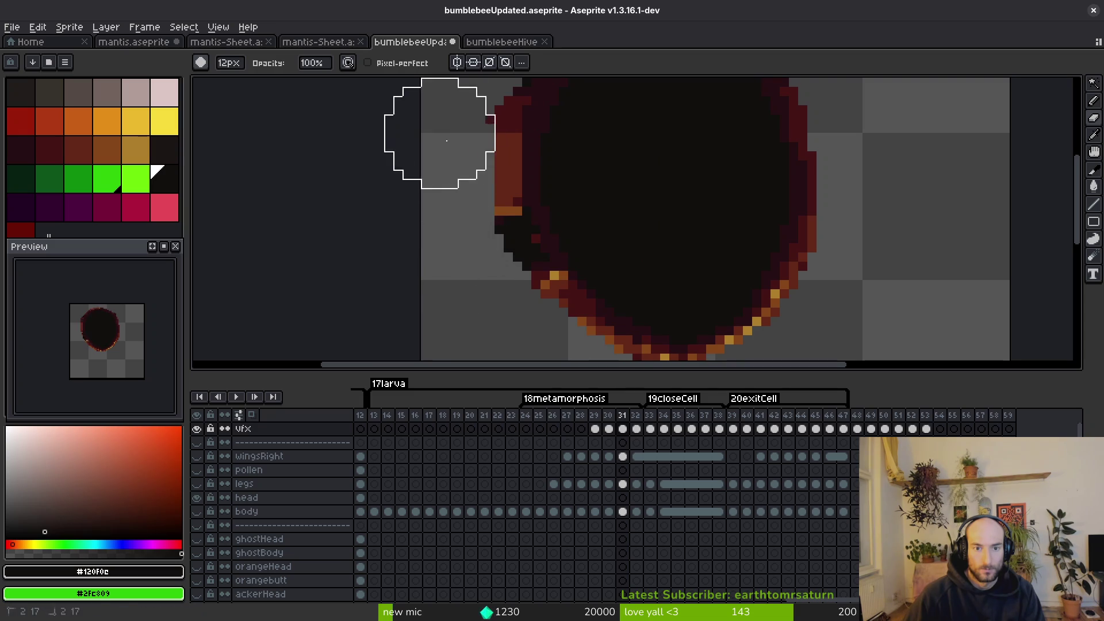
key("comma")
scroll(697, 209, "down", 2)
key("i")
Touch up the cocoon's edge pixels on frame 32.
key("b")
key("period")
key("period")
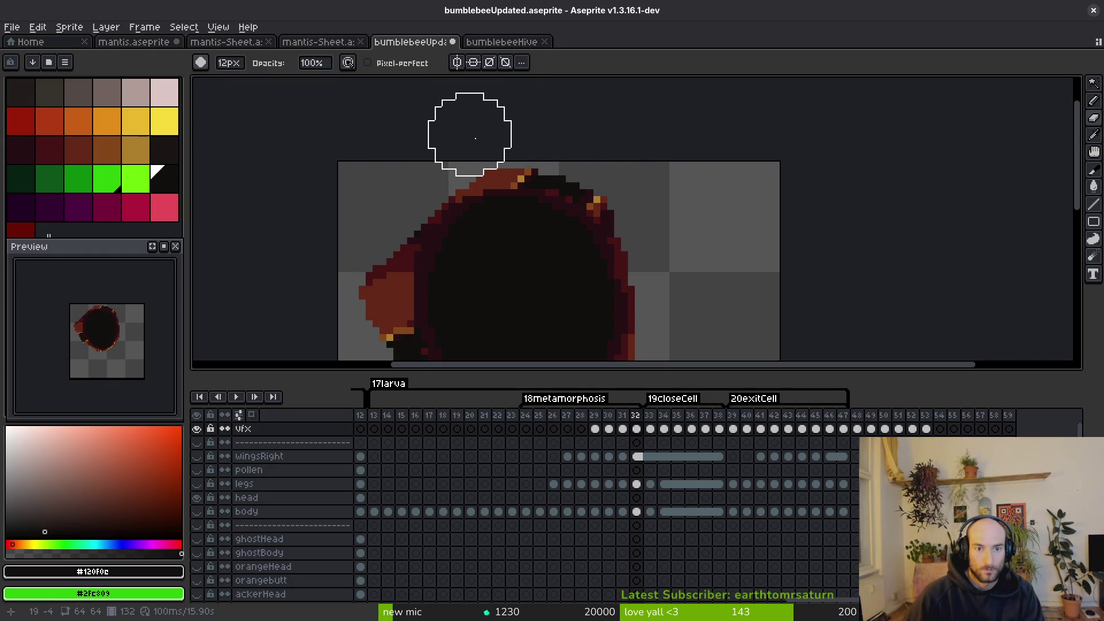
scroll(476, 126, "down", 1)
key("i")
key("b")
scroll(438, 173, "left", 3)
scroll(489, 144, "down", 2)
key("i")
key("b")
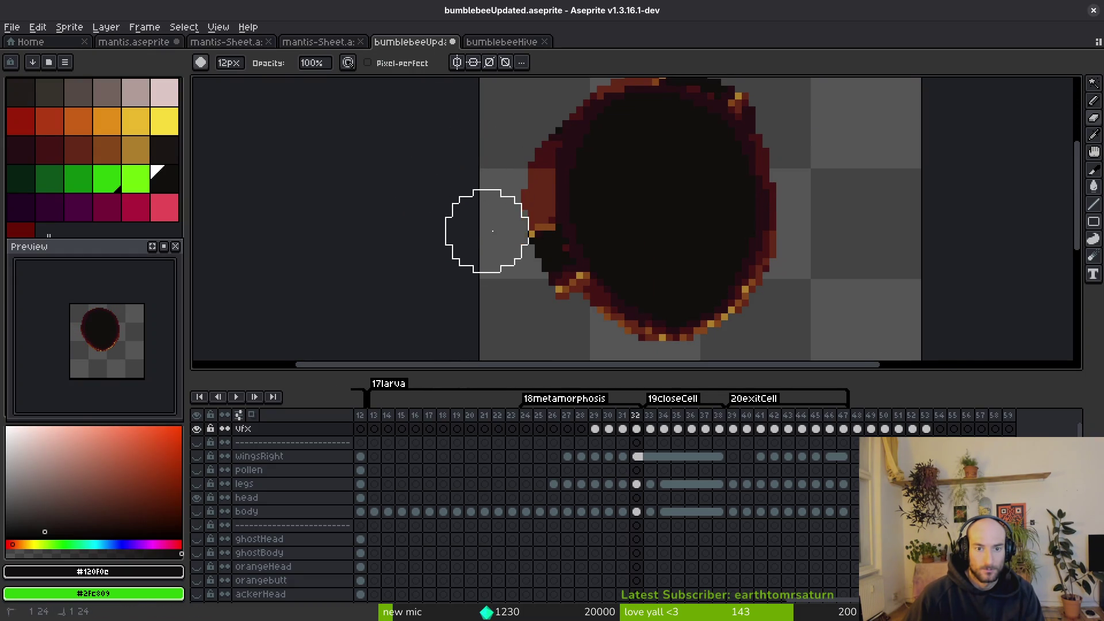
scroll(542, 323, "down", 1)
key("i")
key("b")
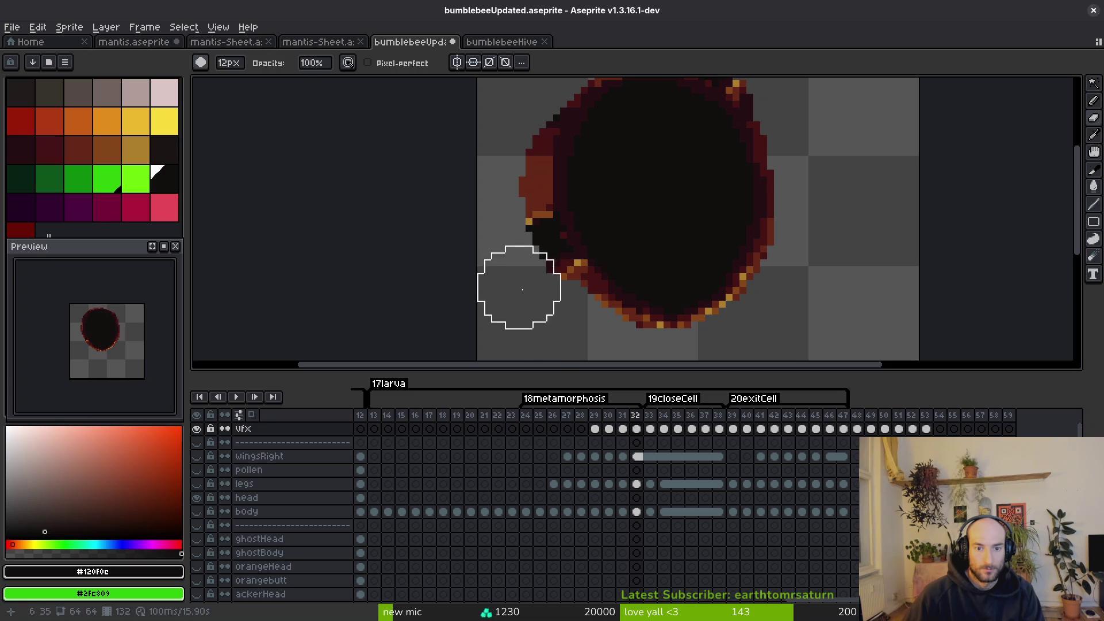
On frame 33, undo a bad stroke and erase stray pixels along the top edge.
key("period")
key("i")
key("b")
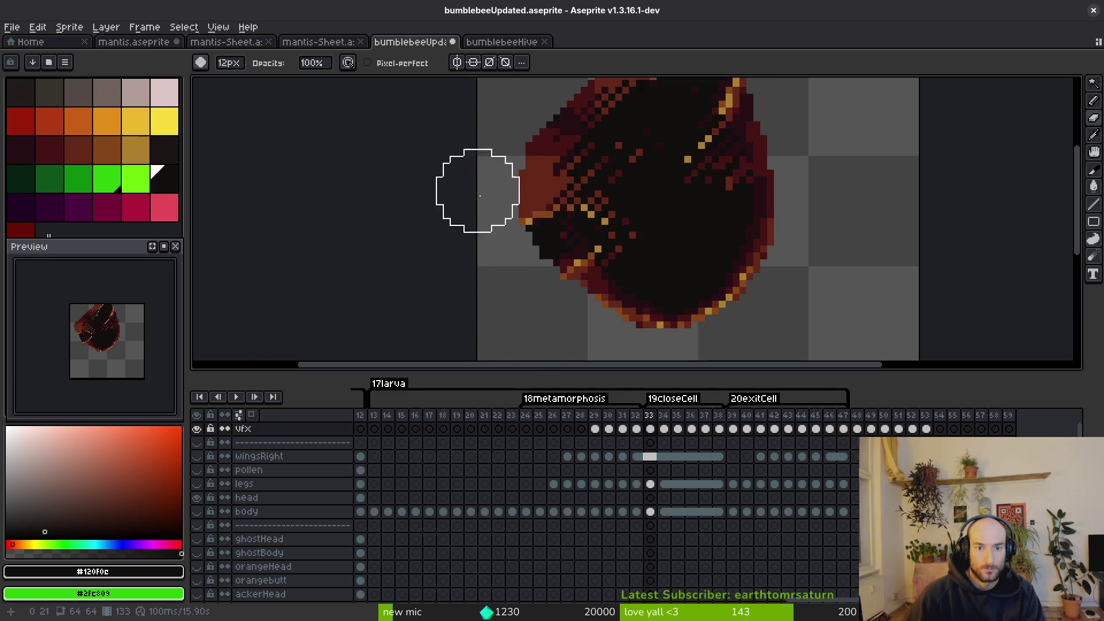
scroll(556, 268, "down", 1)
scroll(526, 109, "up", 2)
key("ctrl+z")
mouse_move(575, 107)
left_mouse_down()
mouse_move(560, 92)
mouse_move(709, 109)
left_mouse_up()
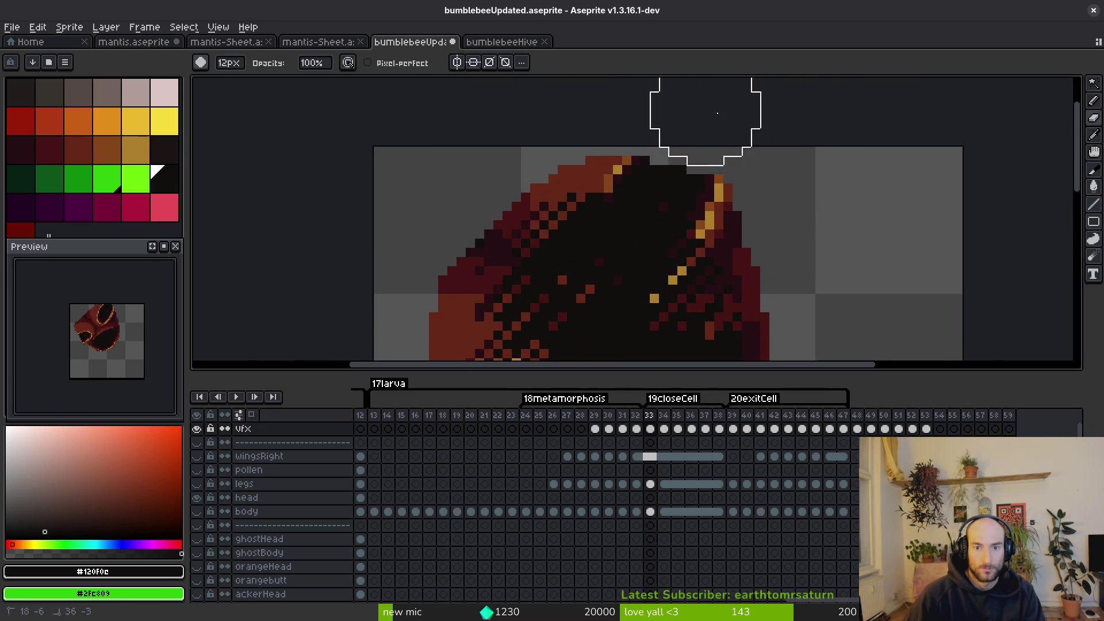
left_click(728, 121)
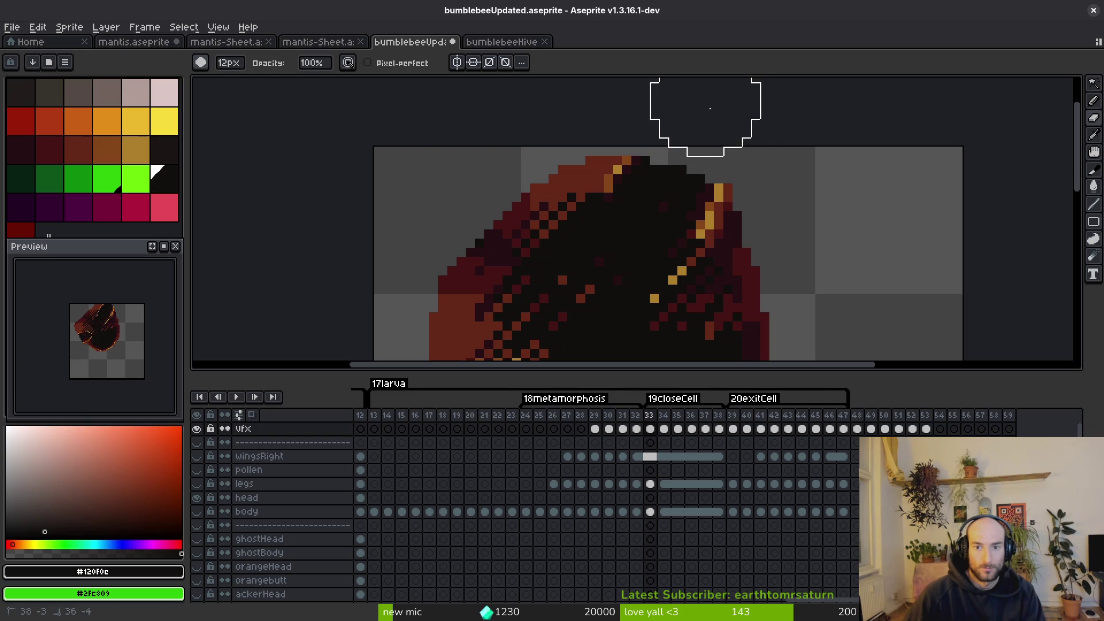
scroll(778, 126, "down", 3)
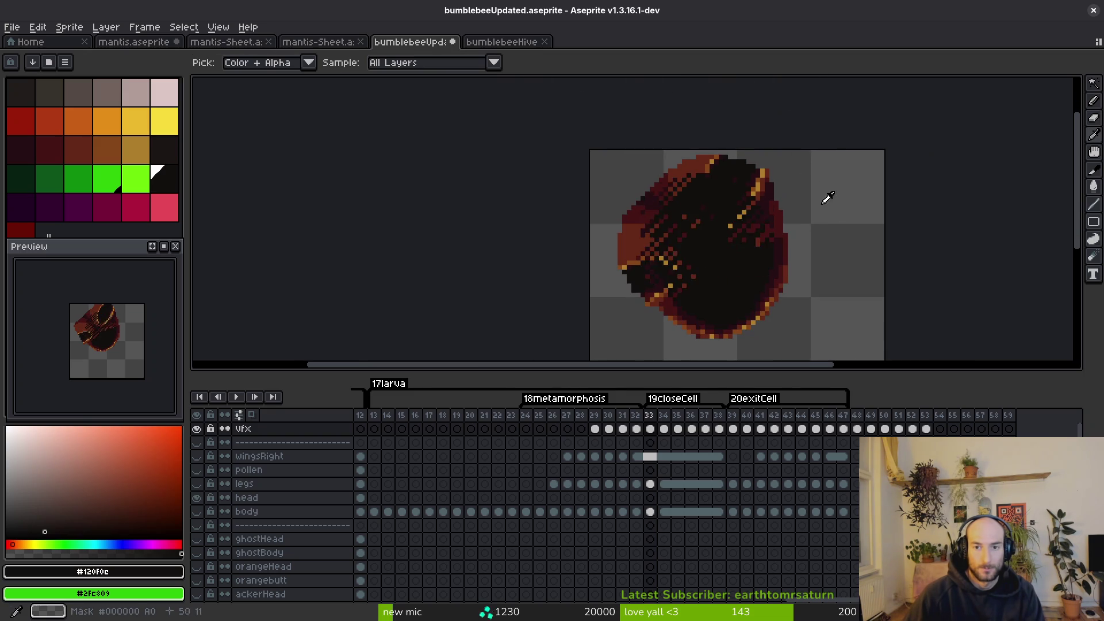
Patch the grey gap pixel on frame 34 with dark red #63271b sampled from the cocoon.
key("Right")
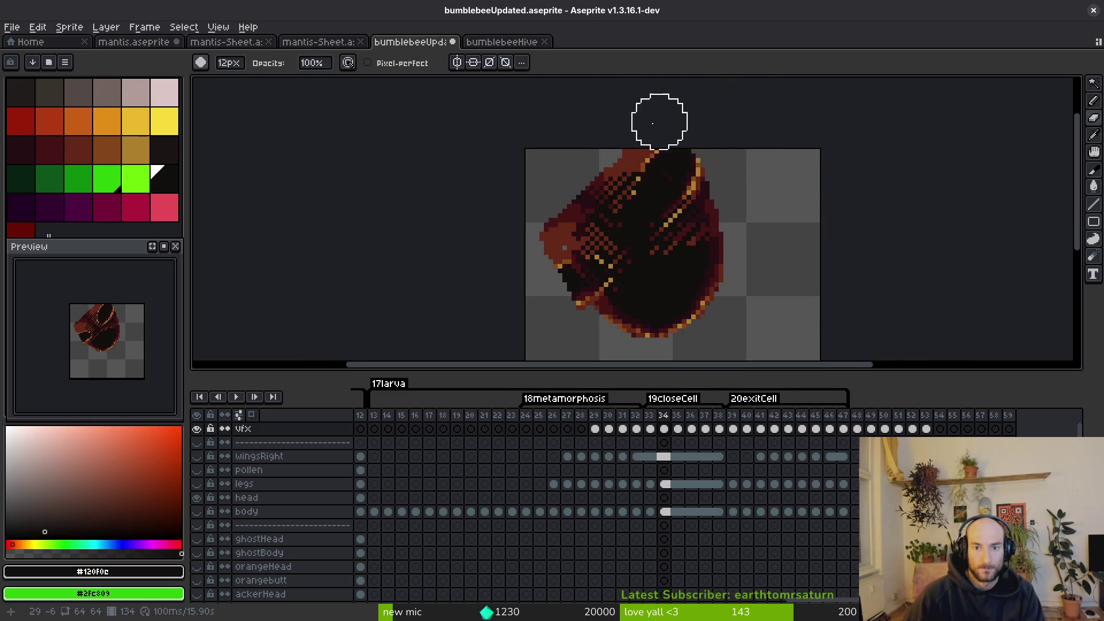
scroll(663, 121, "up", 2)
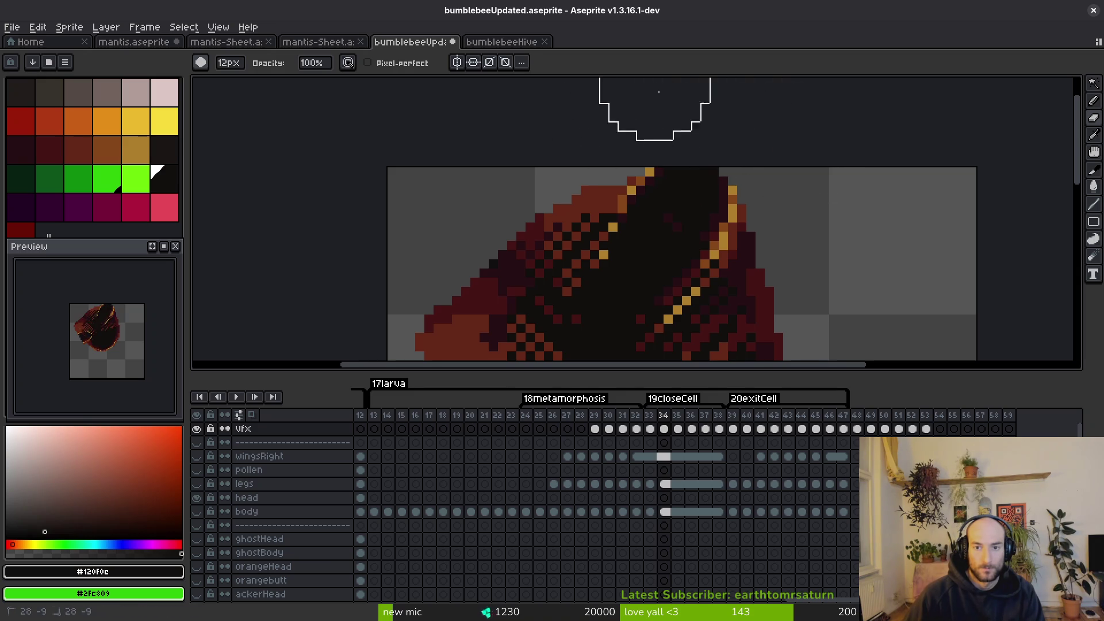
key("Left")
key("i")
key("b")
key("Right")
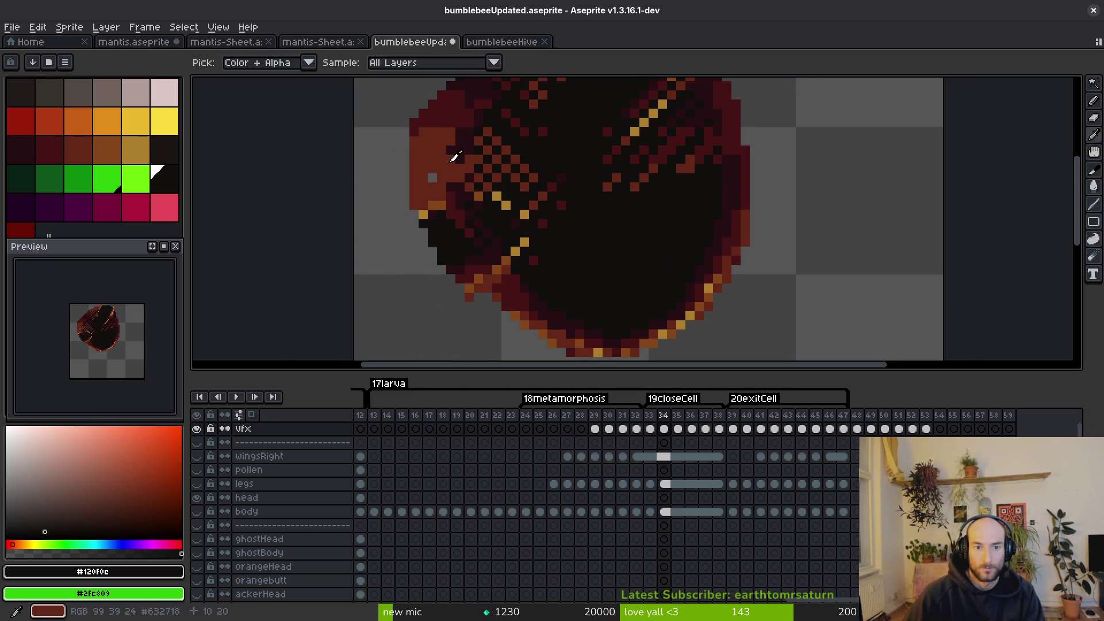
key("i")
left_click(442, 158)
key("f")
left_click(431, 180)
key("b")
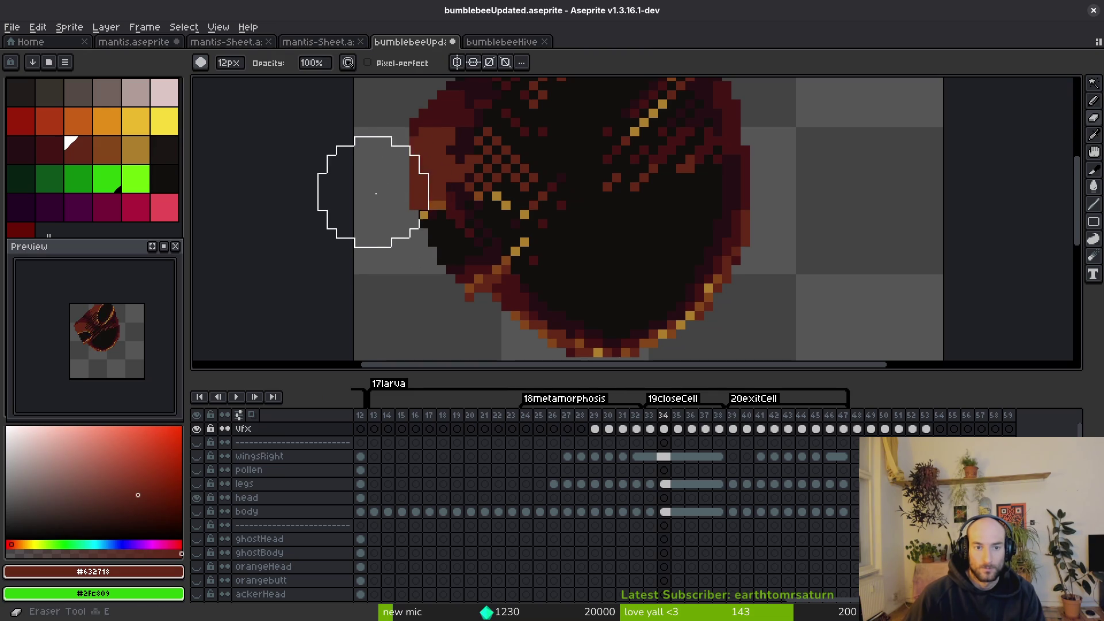
Fill the grey gaps in the bee body on frame 36 with dark pixels.
scroll(368, 222, "down", 2)
key("Left")
key("i")
key("Right")
key("Right")
key("Right")
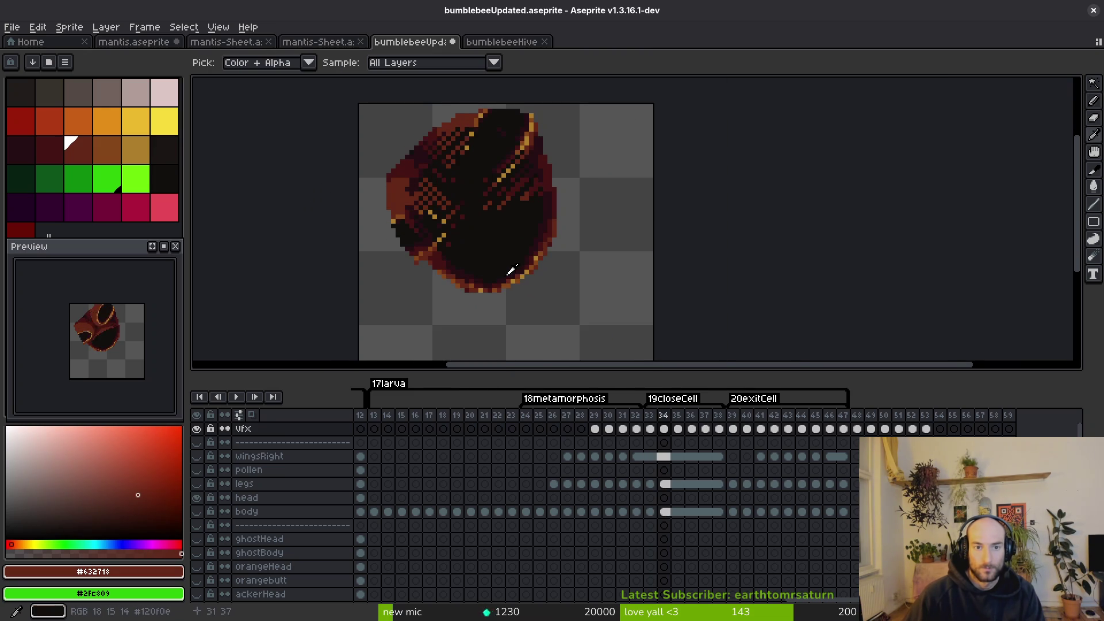
key("b")
left_click(402, 243)
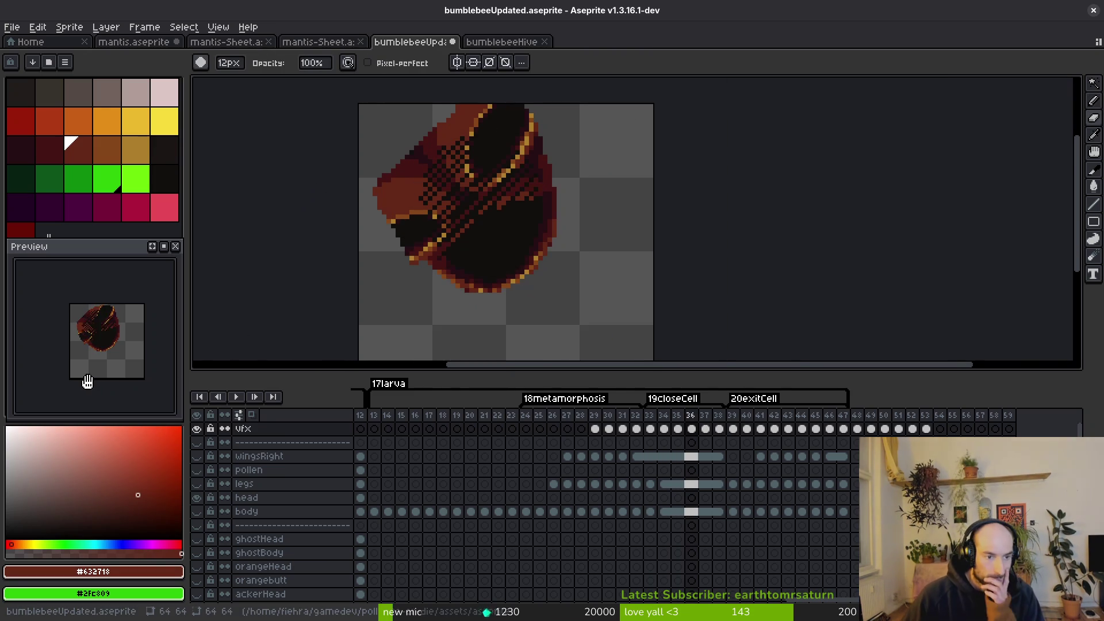
Show the body layer and step through frames 30–36 of the closeCell tag.
scroll(571, 503, "right", 3)
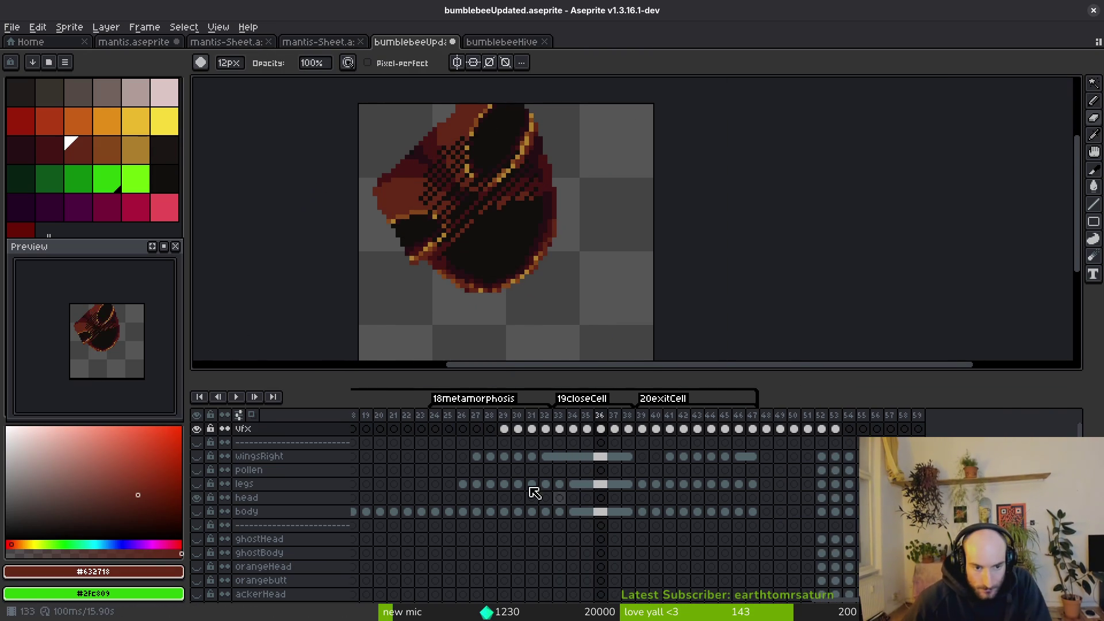
scroll(305, 539, "left", 5)
left_click(198, 512)
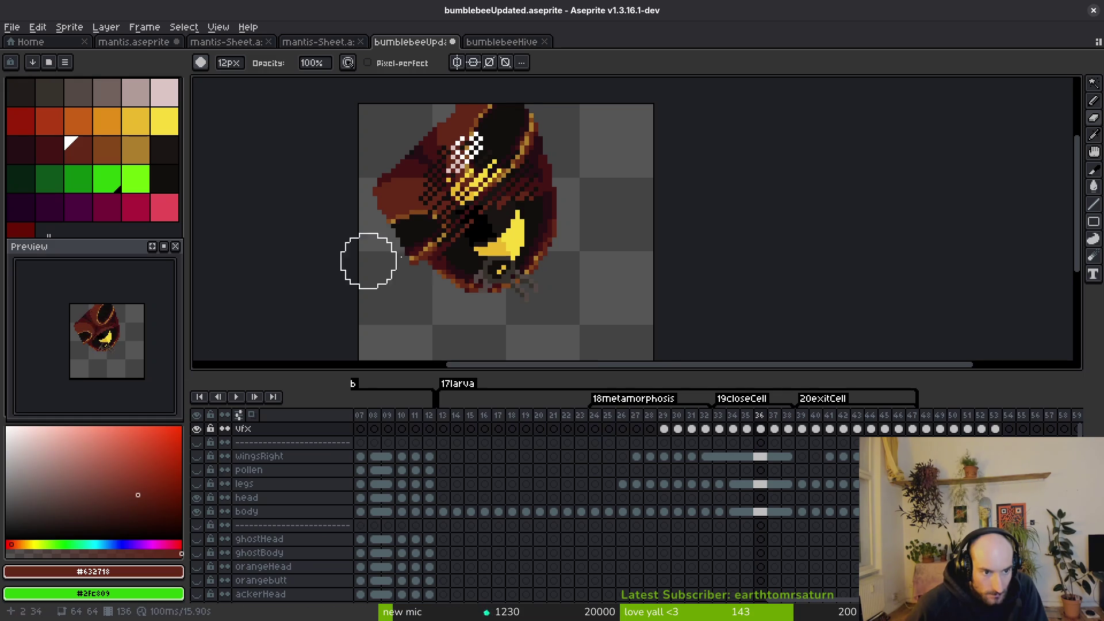
key("Left")
key("Left")
key("Left")
key("i")
key("Right")
key("Right")
key("Right")
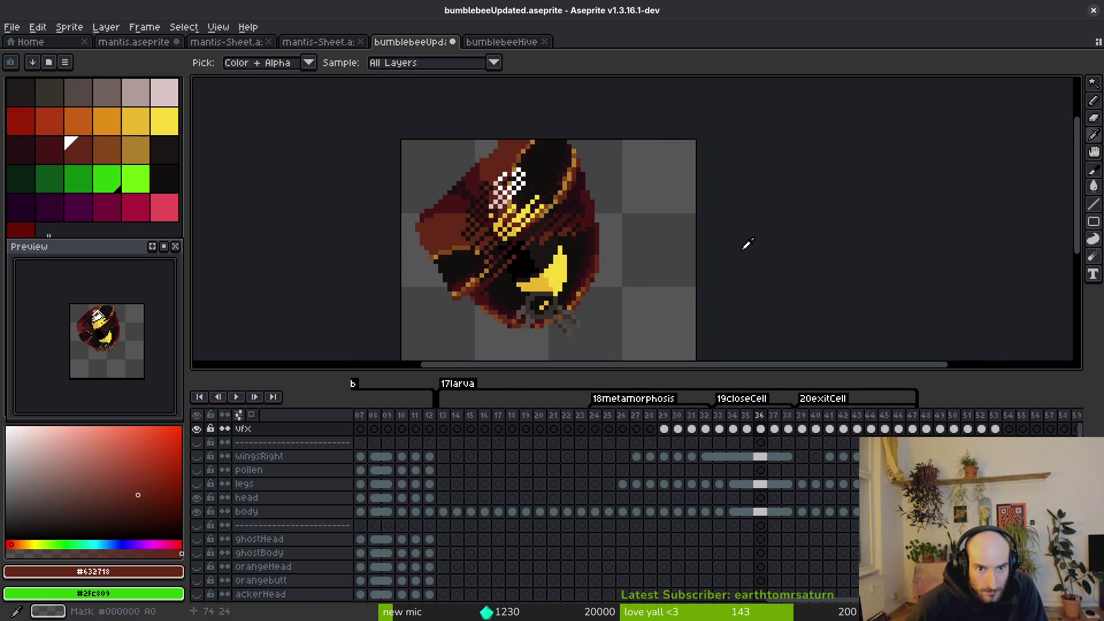
key("Return")
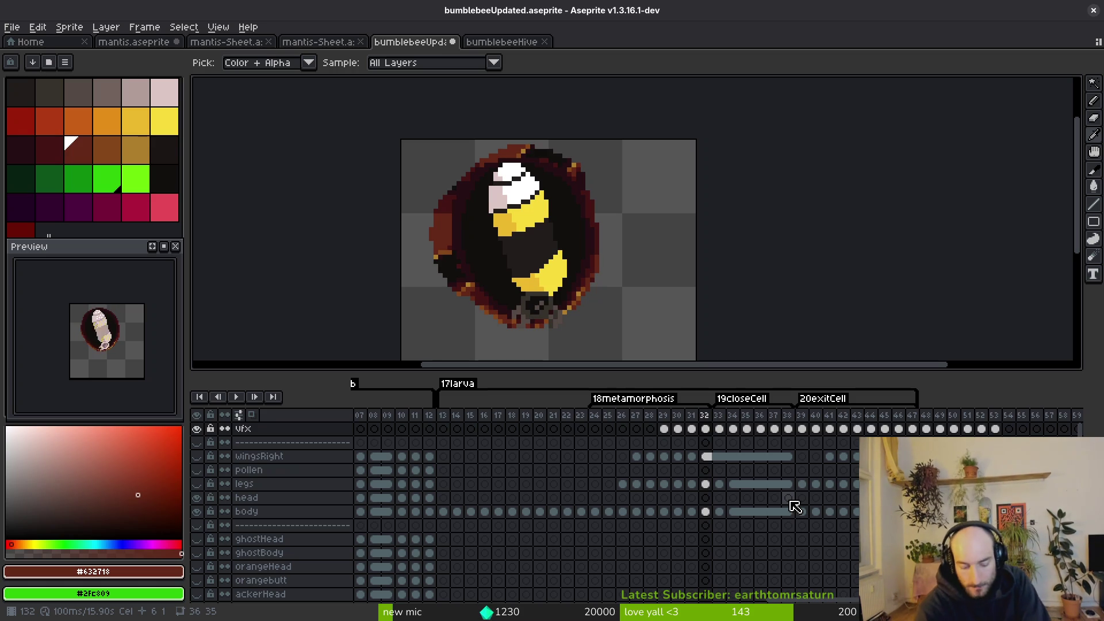
Step back and forth through closeCell frames 36–39 to compare the cell states.
key("Right")
key("Right")
key("Right")
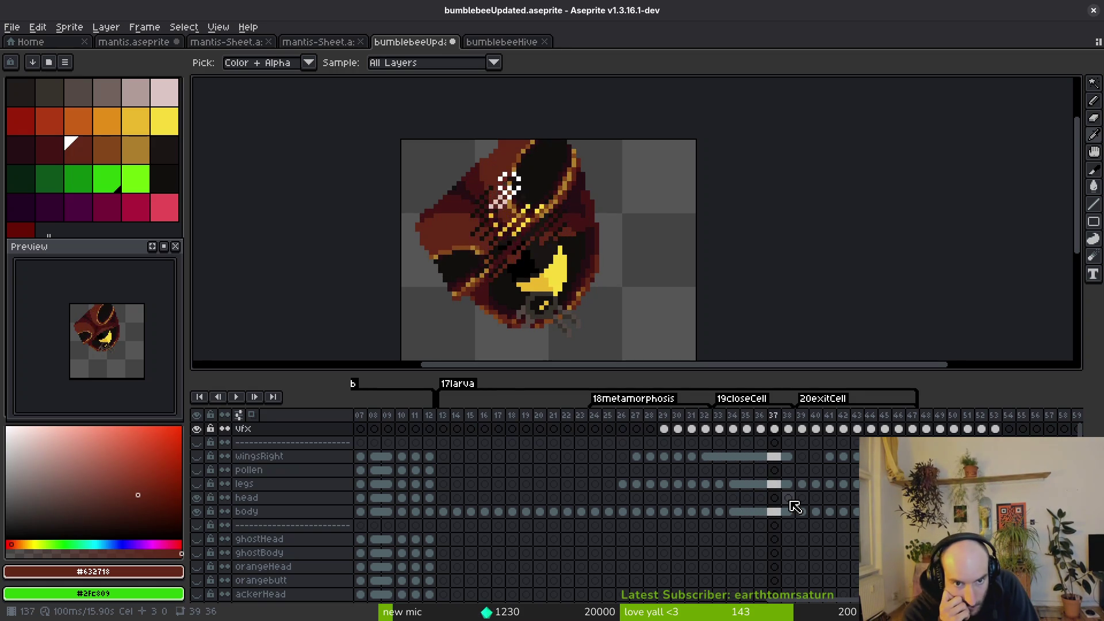
key("Right")
key("Left")
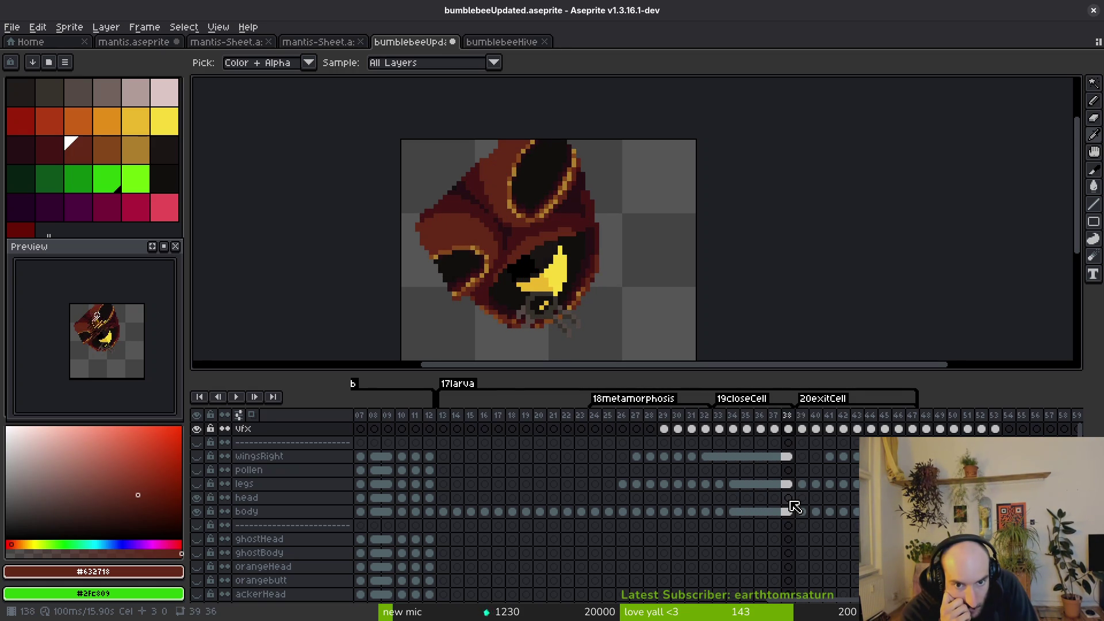
key("Left")
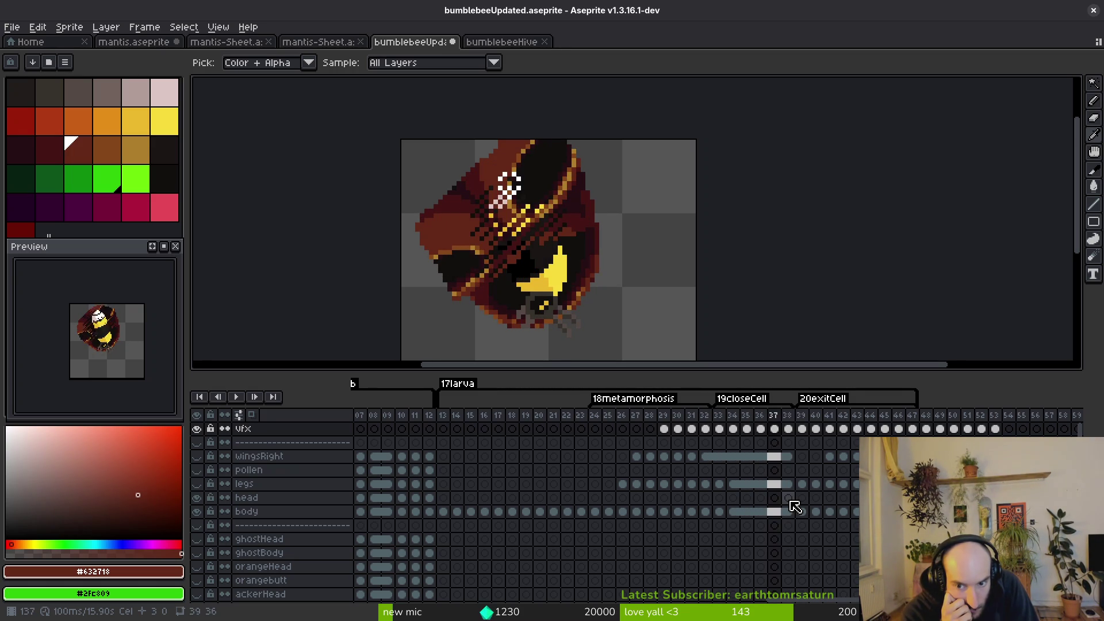
key("Right")
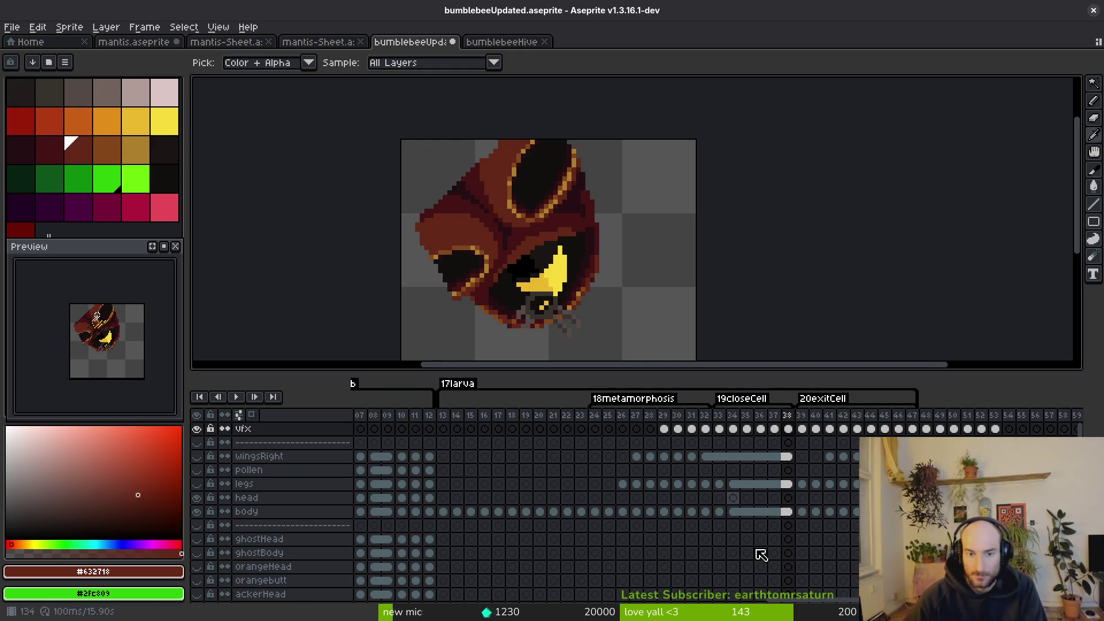
scroll(603, 503, "right", 5)
scroll(603, 503, "left", 3)
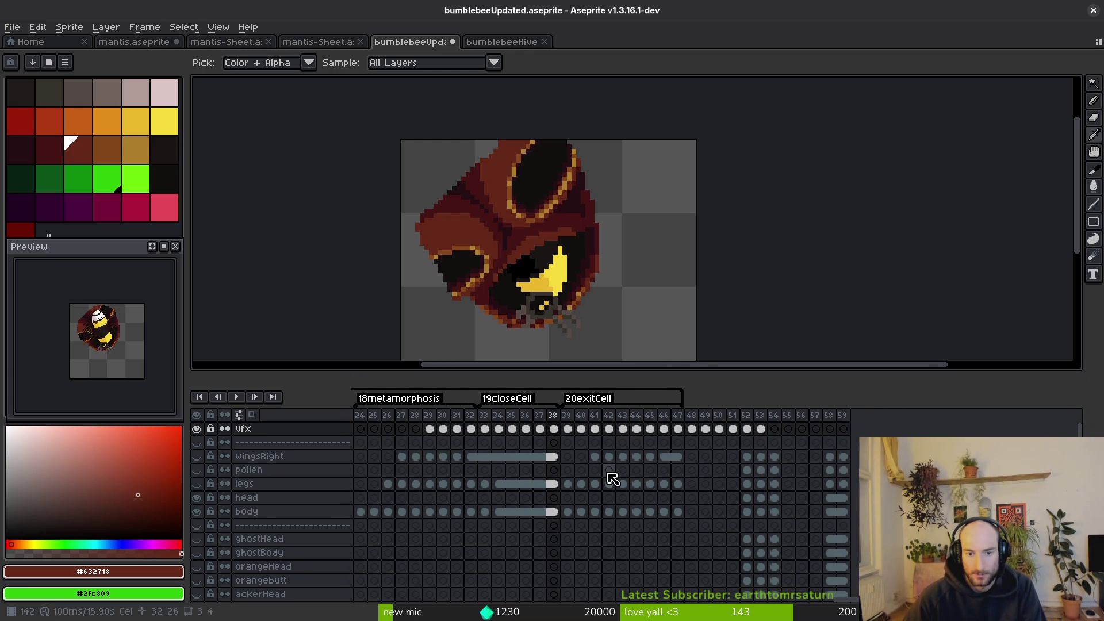
key("Right")
key("Left")
key("Left")
key("Right")
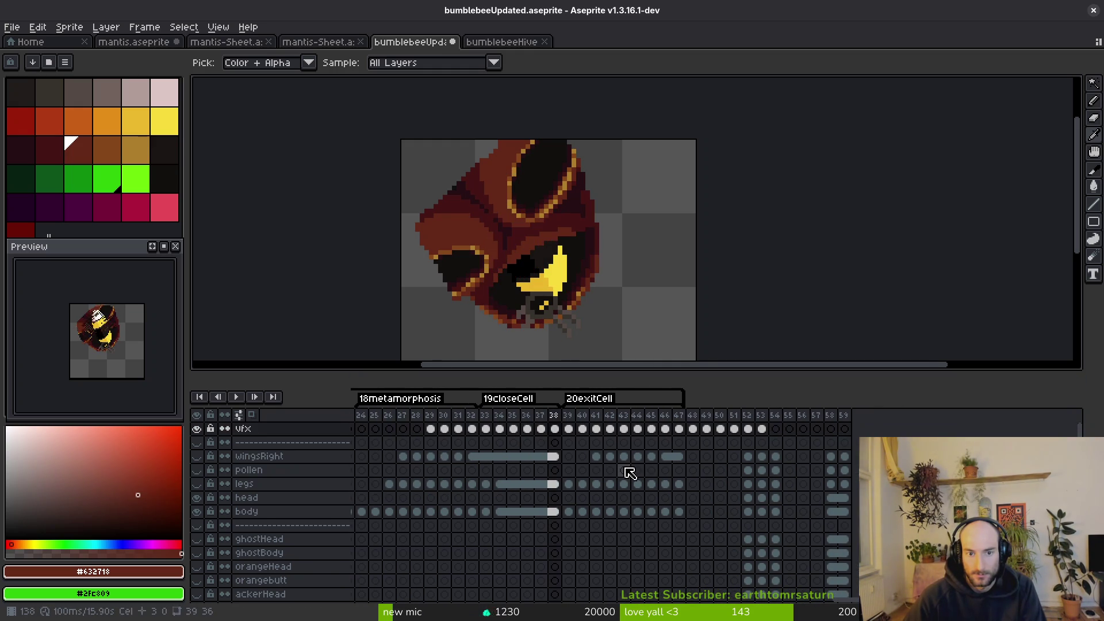
key("Right")
key("Left")
key("Left")
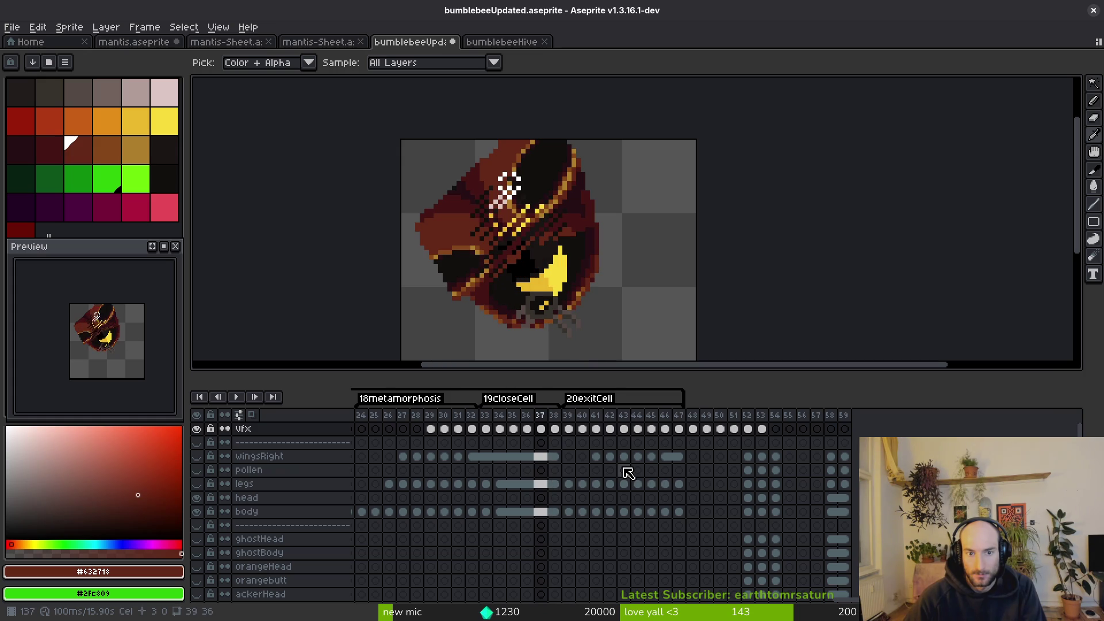
key("Left")
key("Right")
key("Right")
key("Right")
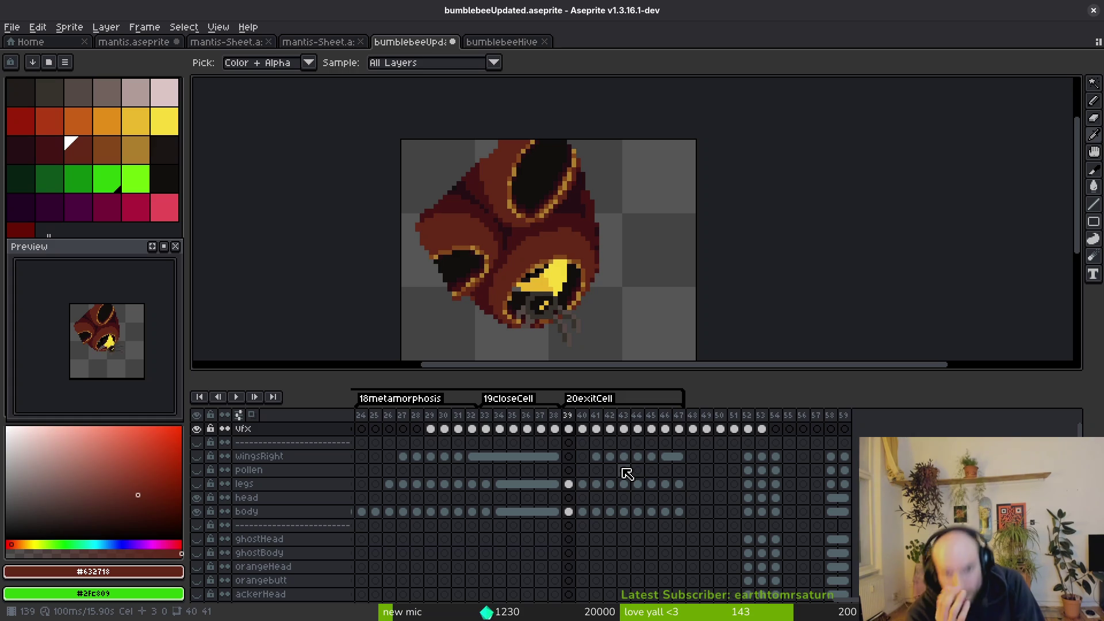
key("Left")
key("Return")
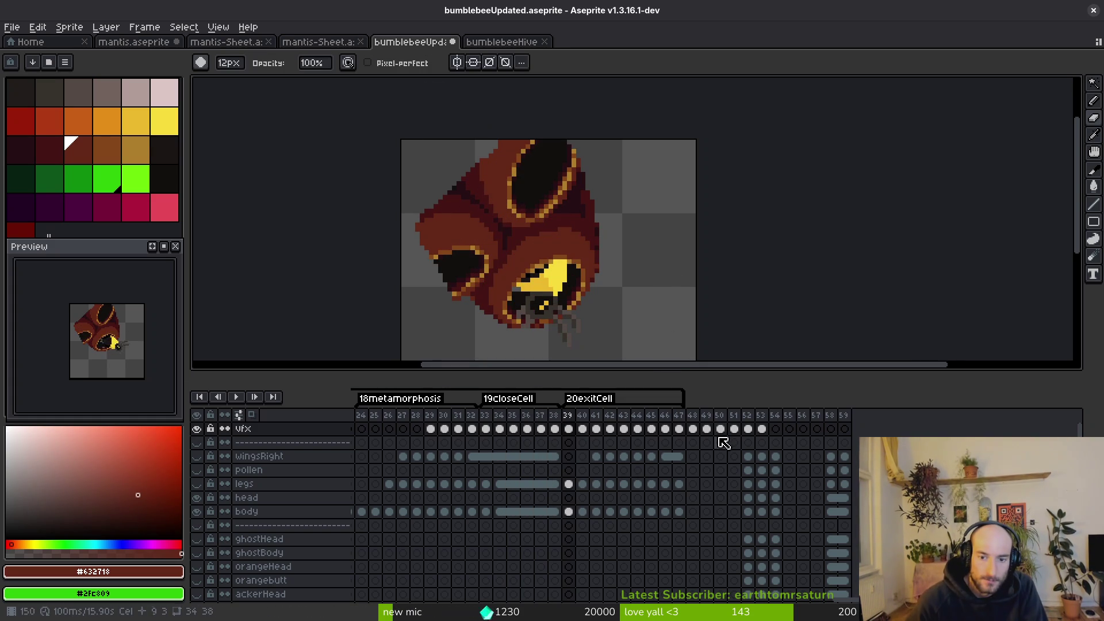
Check the exit frames 48–53, return to frame 39, and undo the last eraser stroke.
left_click(696, 429)
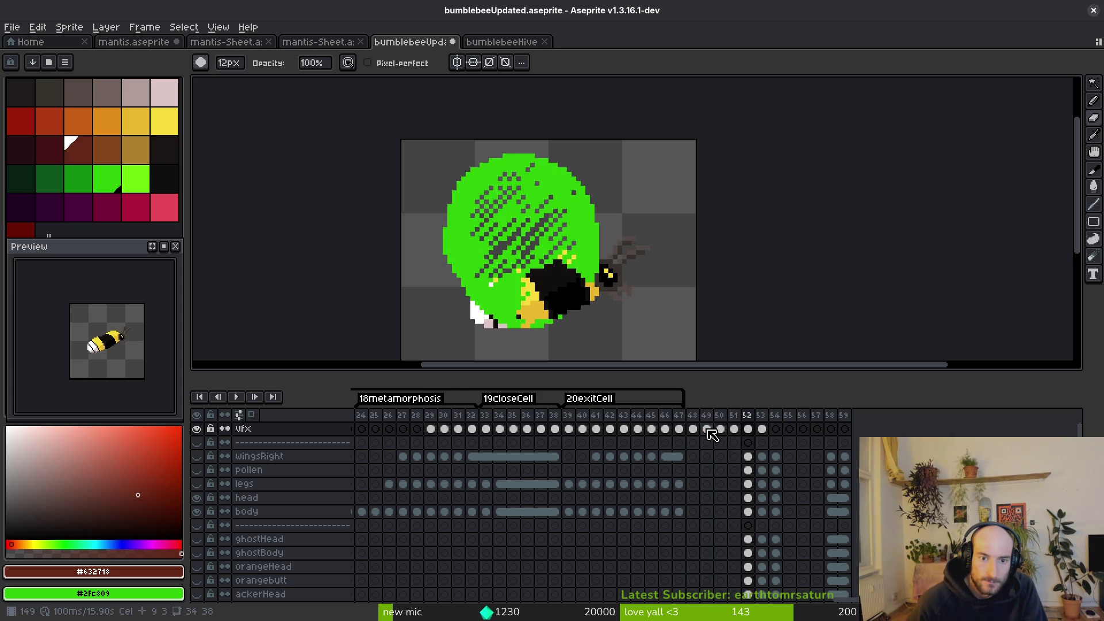
key("Left")
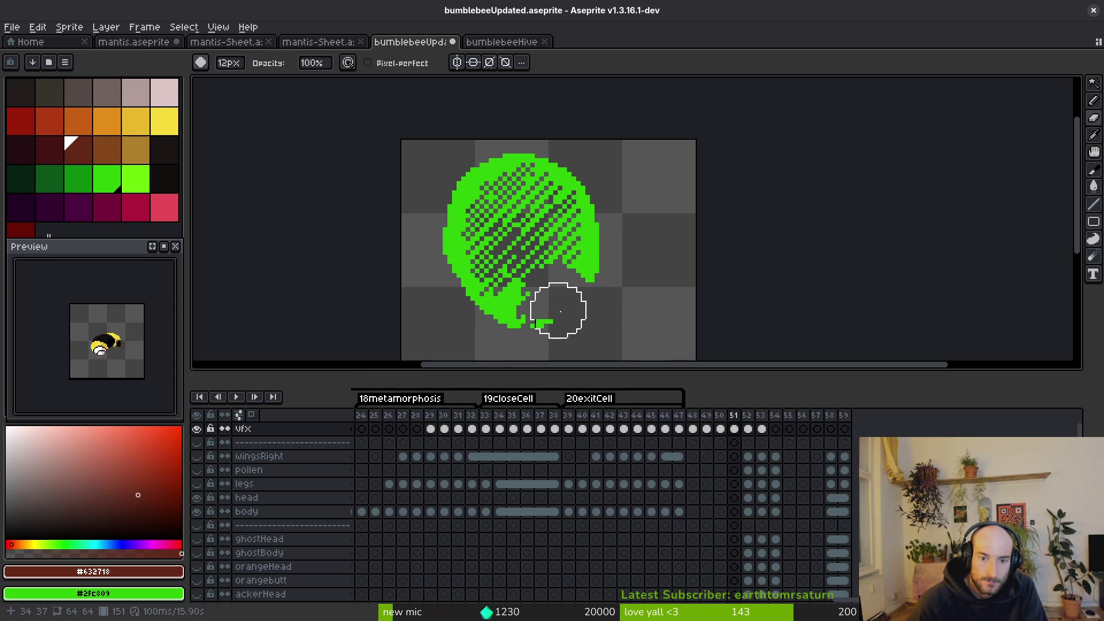
key("i")
key("Left")
key("Left")
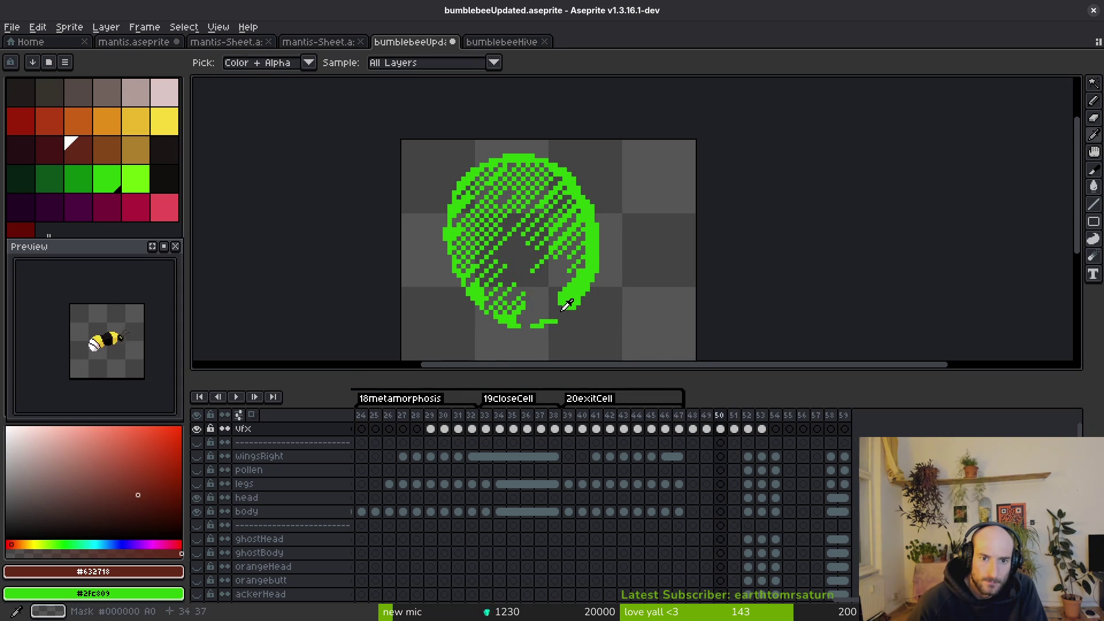
key("Right")
key("Right")
key("Right")
key("Right")
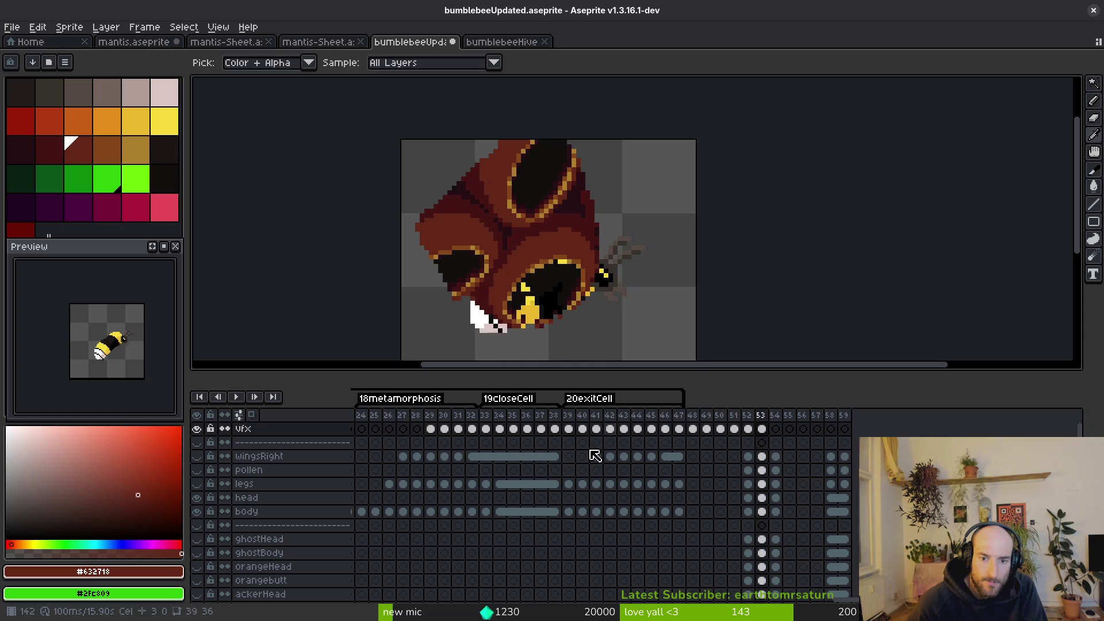
left_click(555, 429)
key("Right")
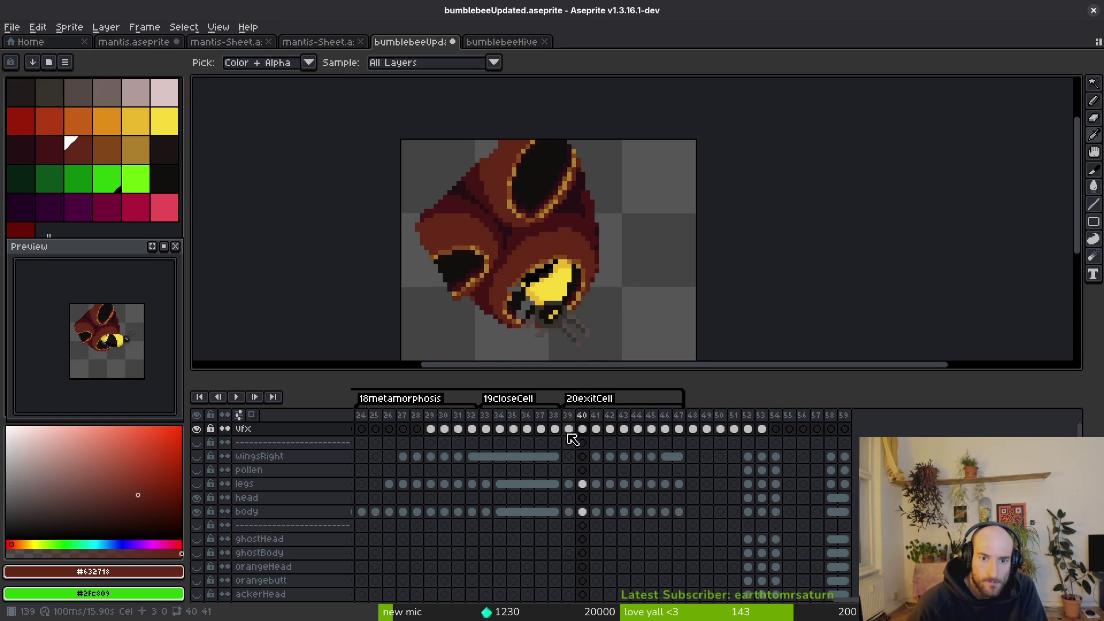
key("Left")
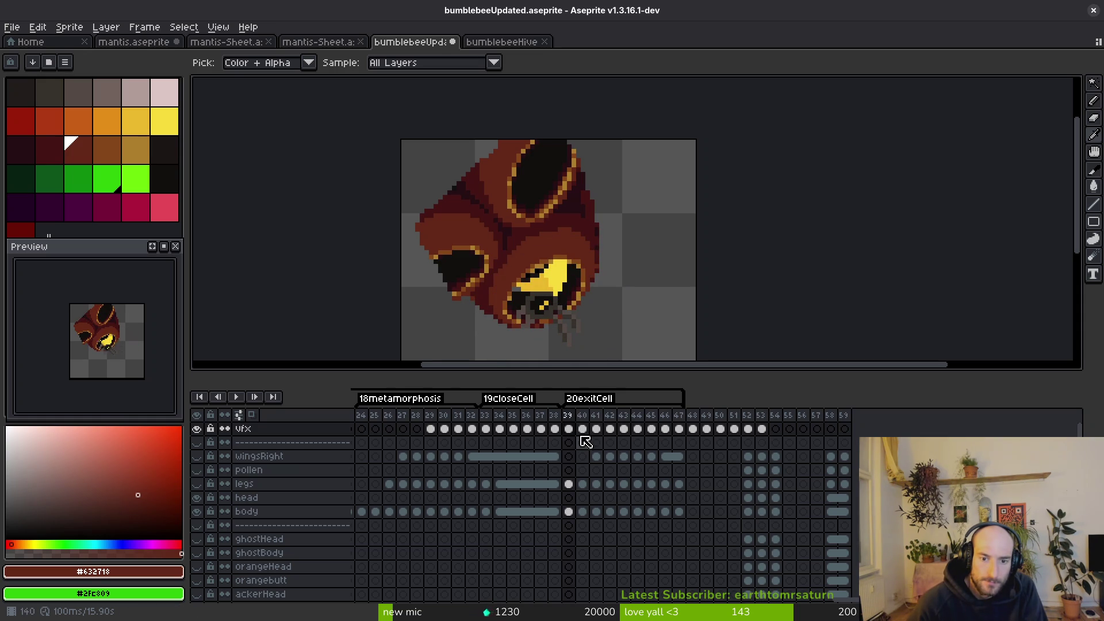
key("ctrl+z")
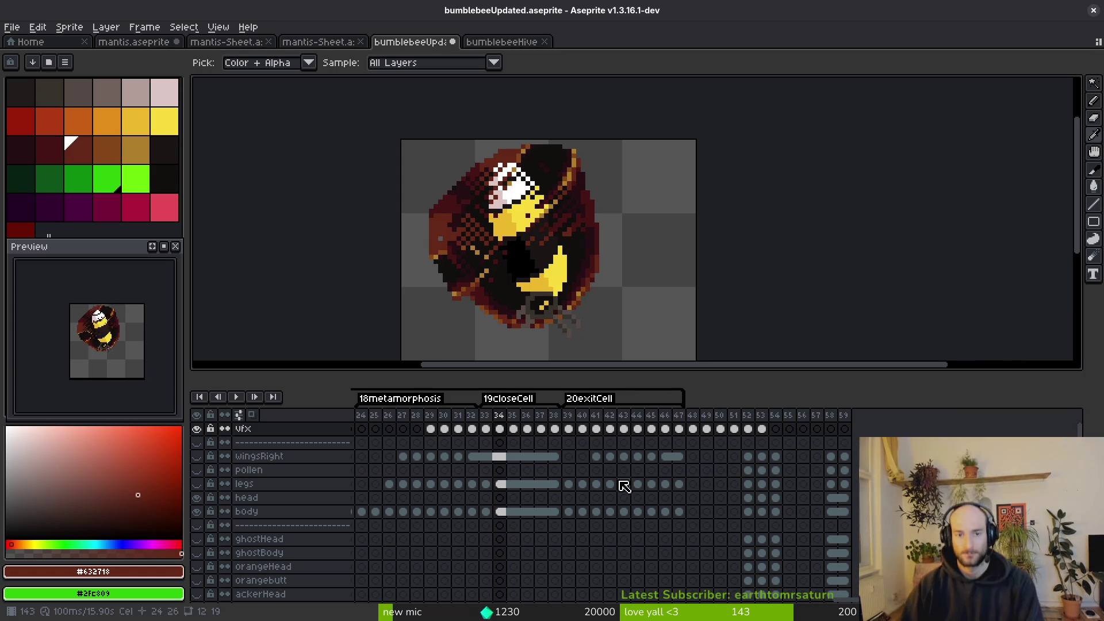
Select frames 29–38 of the vfx row and play that part of the animation.
scroll(623, 487, "left", 4)
mouse_move(535, 429)
left_mouse_down()
mouse_move(668, 436)
mouse_move(582, 437)
mouse_move(633, 433)
left_mouse_up()
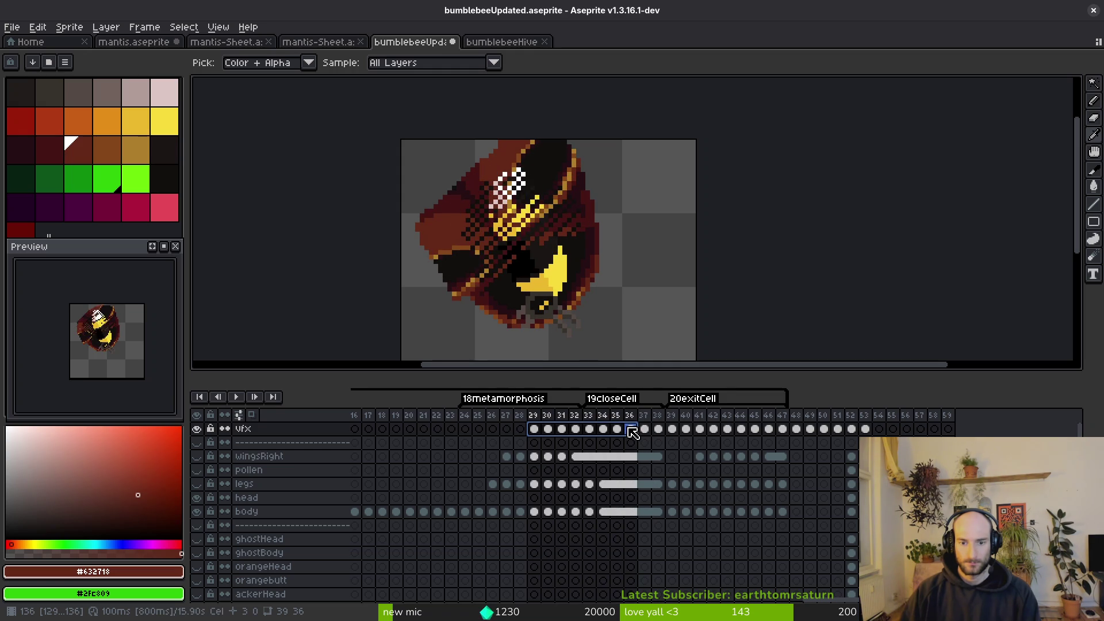
key("Return")
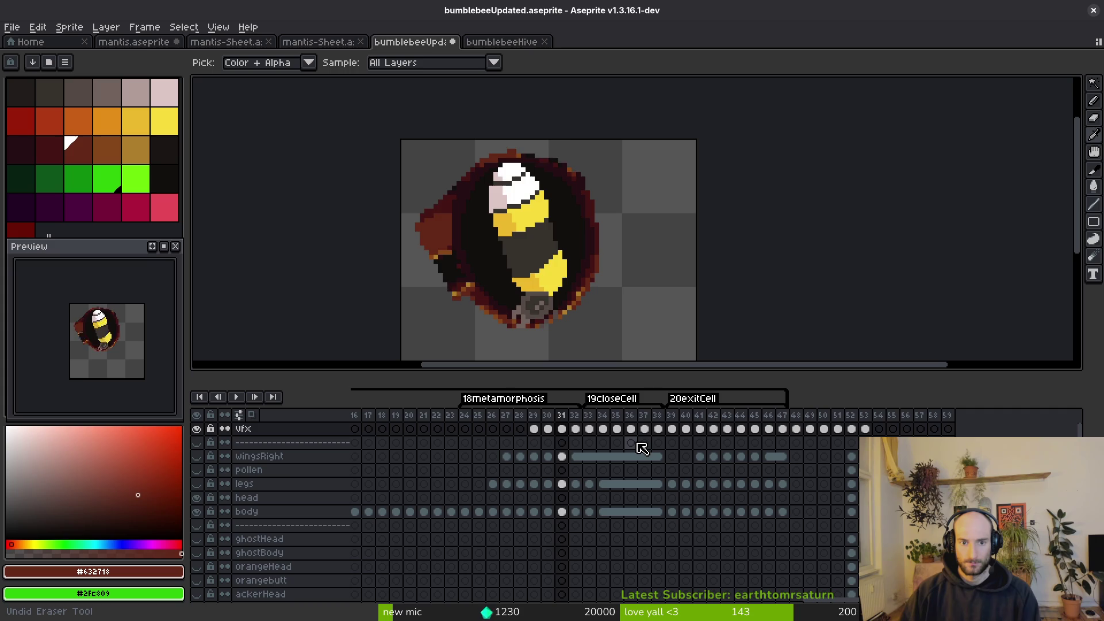
Step back and forth through frames 31–36 to inspect the green splash.
key("Down")
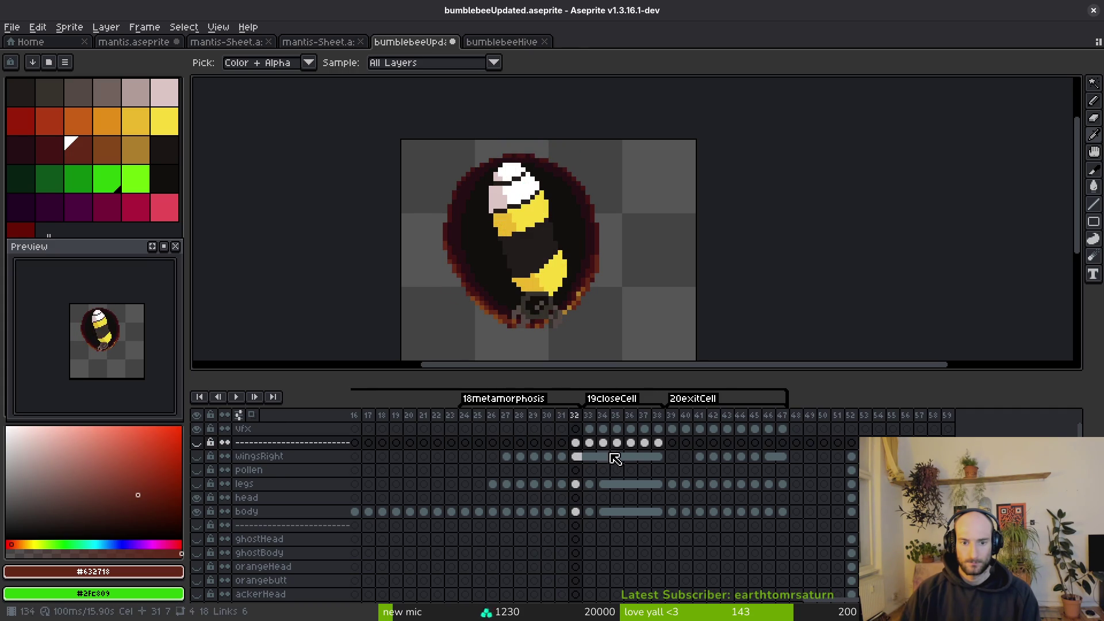
key("Up")
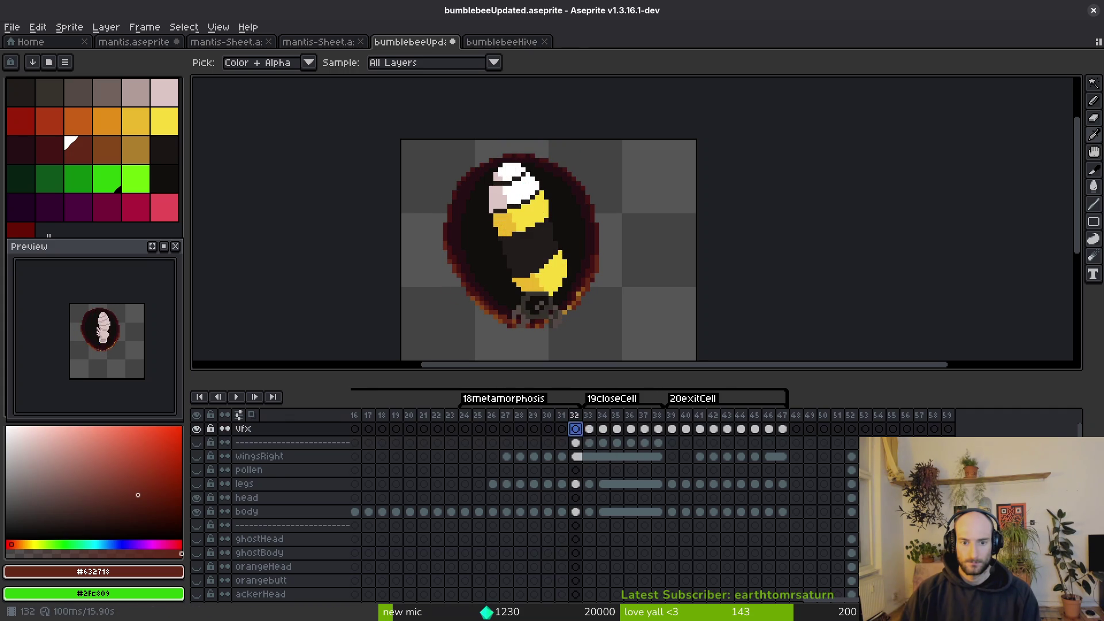
key("Right")
key("Right")
key("Right")
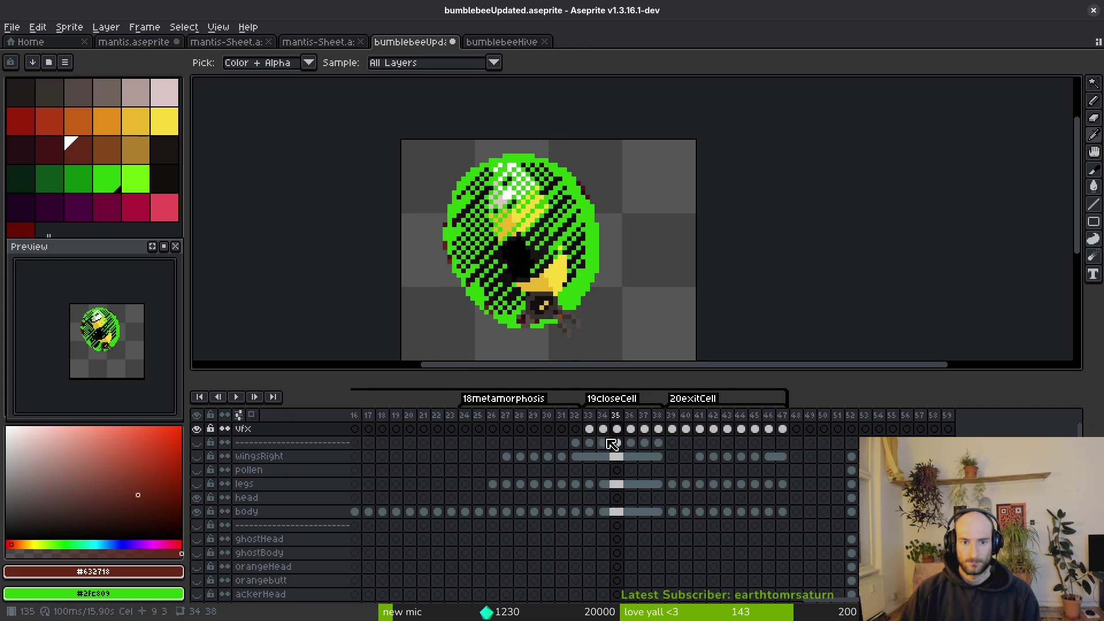
key("Left")
key("Left")
key("Left")
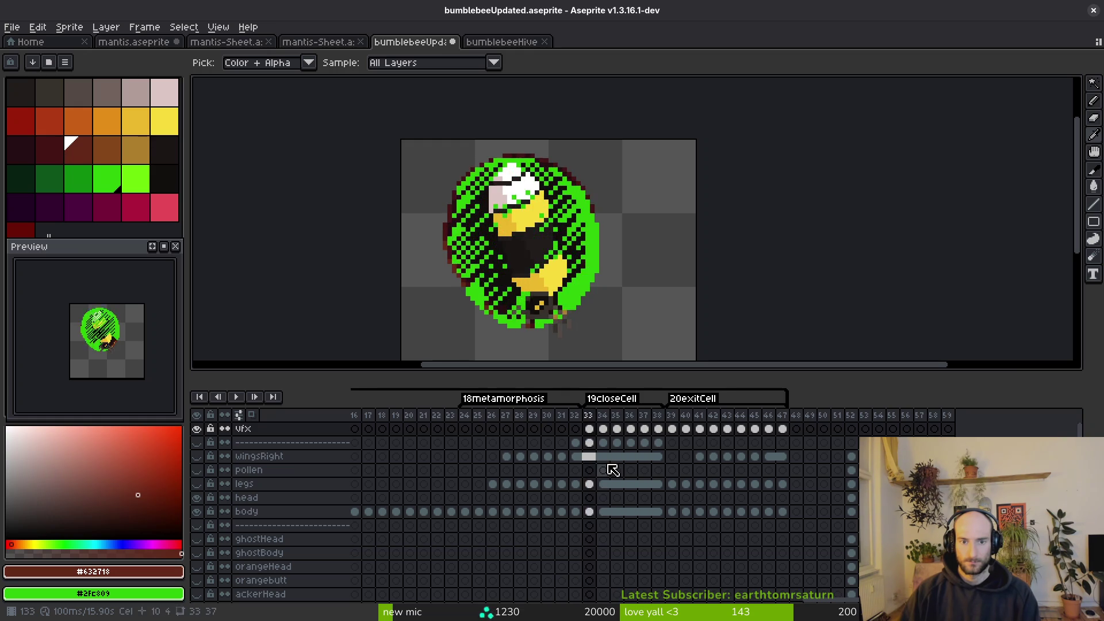
key("Right")
key("Right")
key("Right")
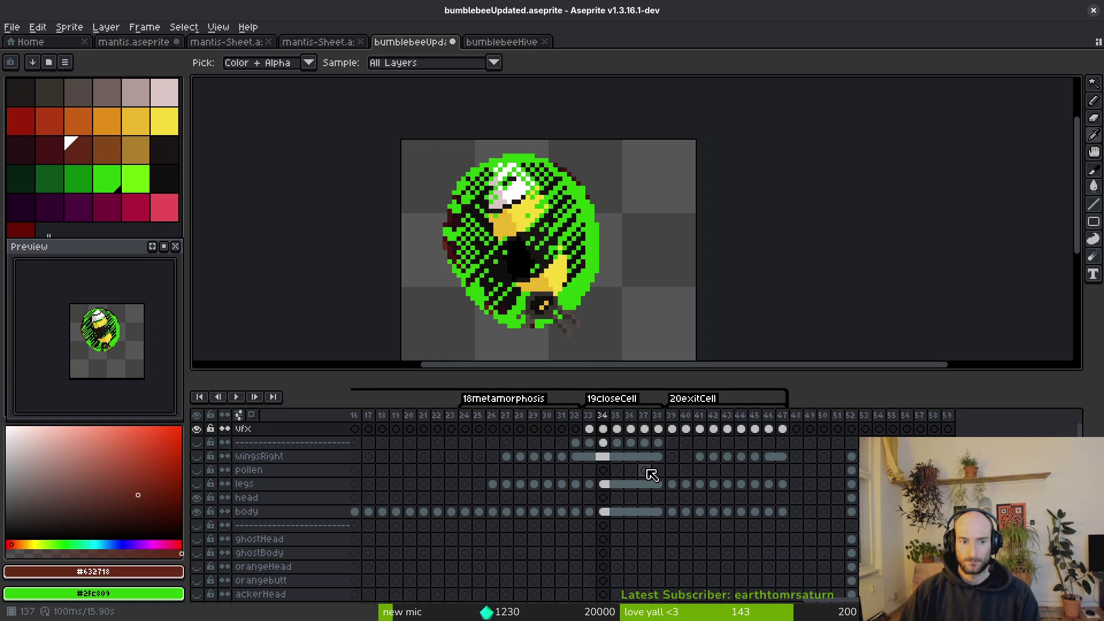
key("Right")
key("Right")
key("Left")
key("Left")
key("Left")
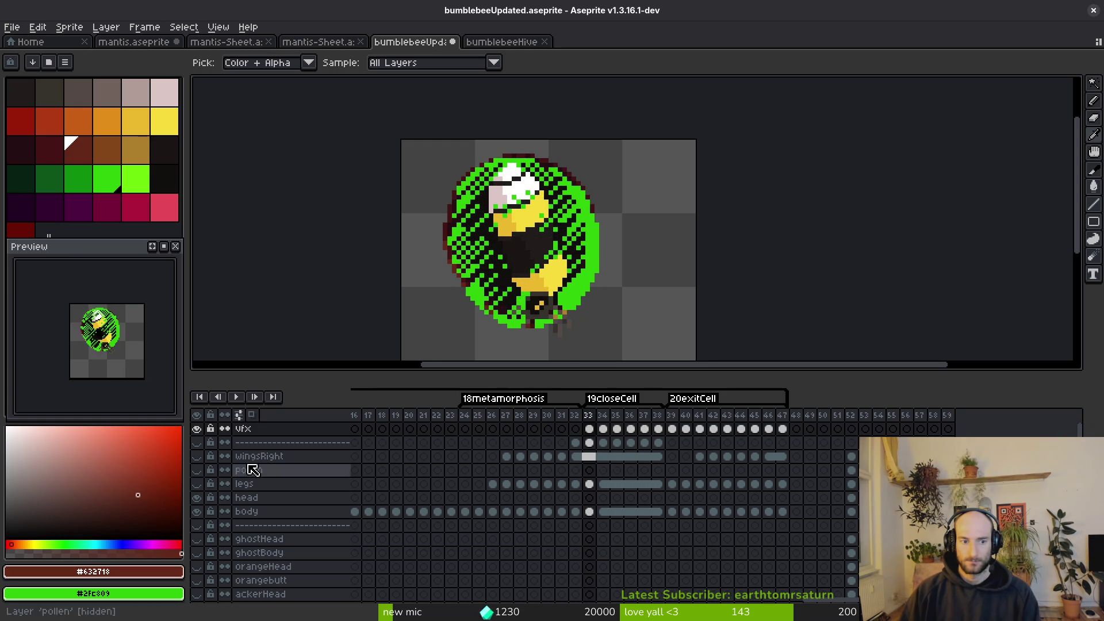
key("Right")
key("Right")
key("Right")
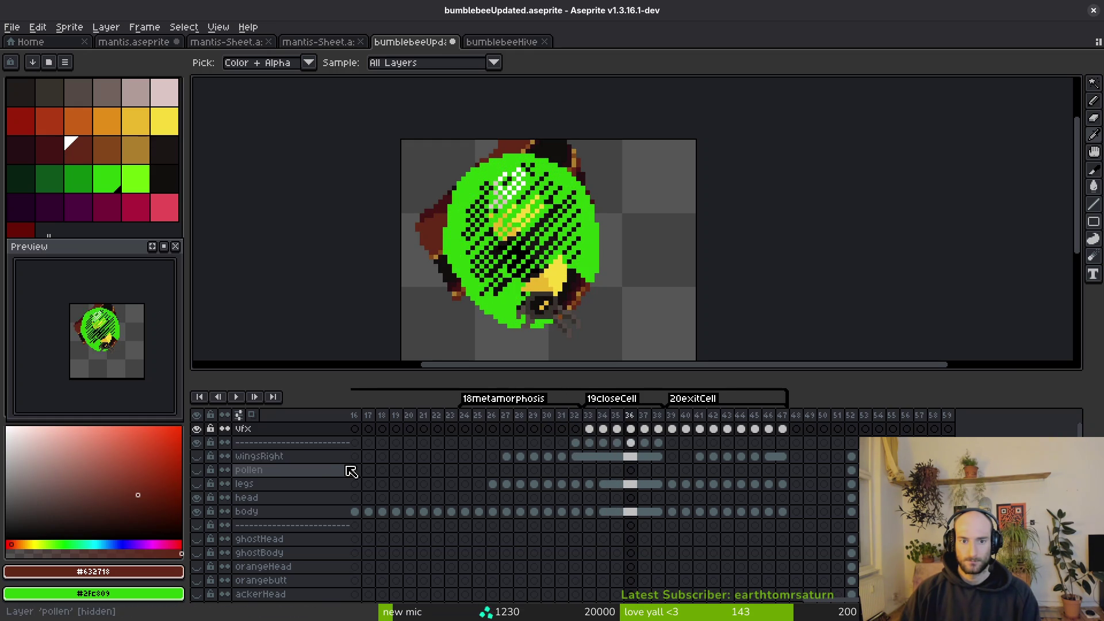
key("Left")
key("Left")
key("Left")
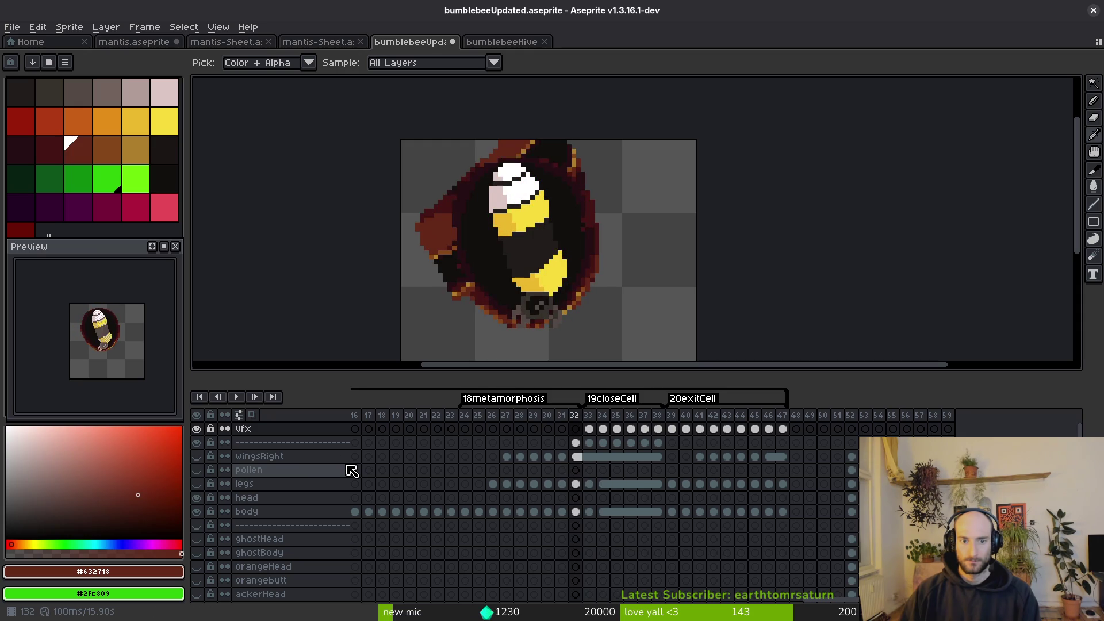
key("Right")
key("Right")
key("Right")
key("Right")
key("Left")
key("Left")
key("Right")
key("Right")
key("Left")
key("Left")
key("Right")
key("Right")
key("Right")
key("Right")
key("Left")
key("Left")
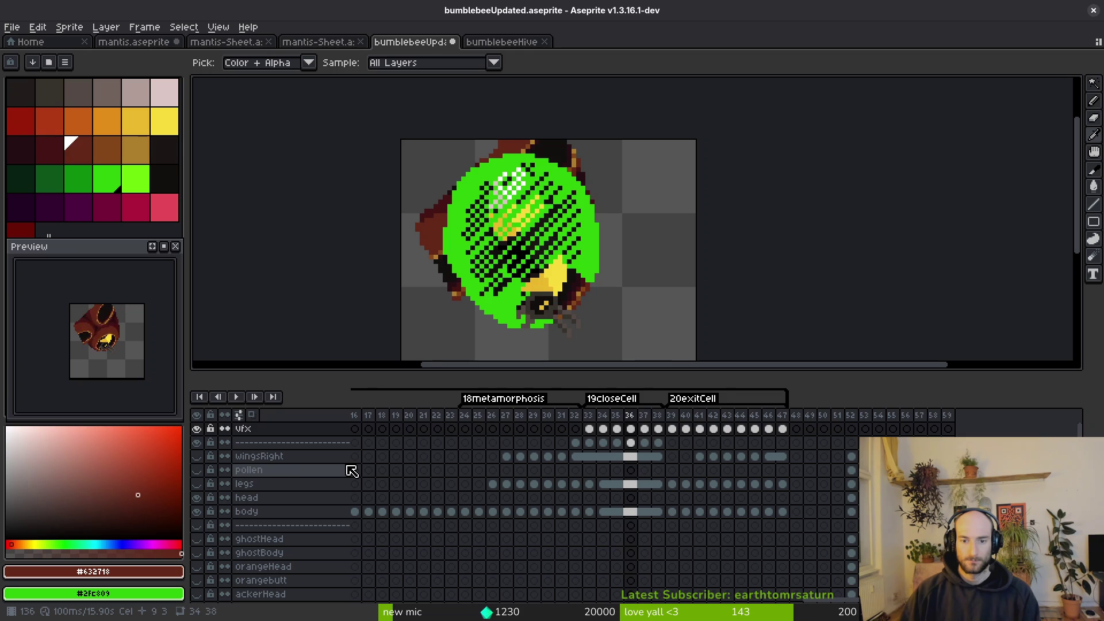
key("Left")
key("Left")
key("Left")
Replay the hatching from frame 32 and select the vfx cel at frame 38.
key("Down")
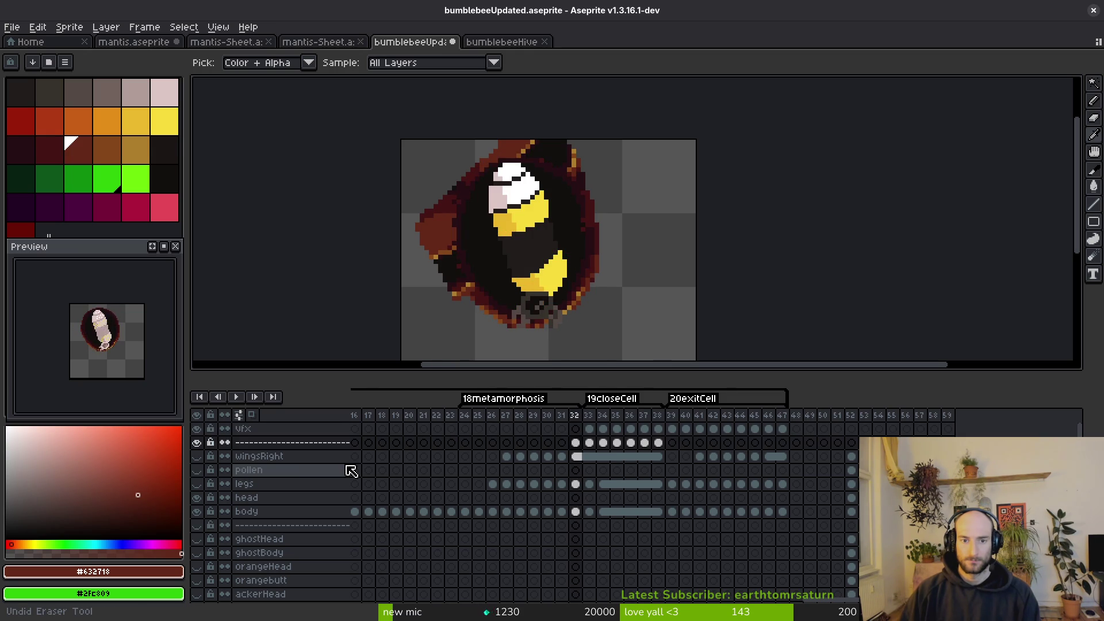
key("Right")
key("Right")
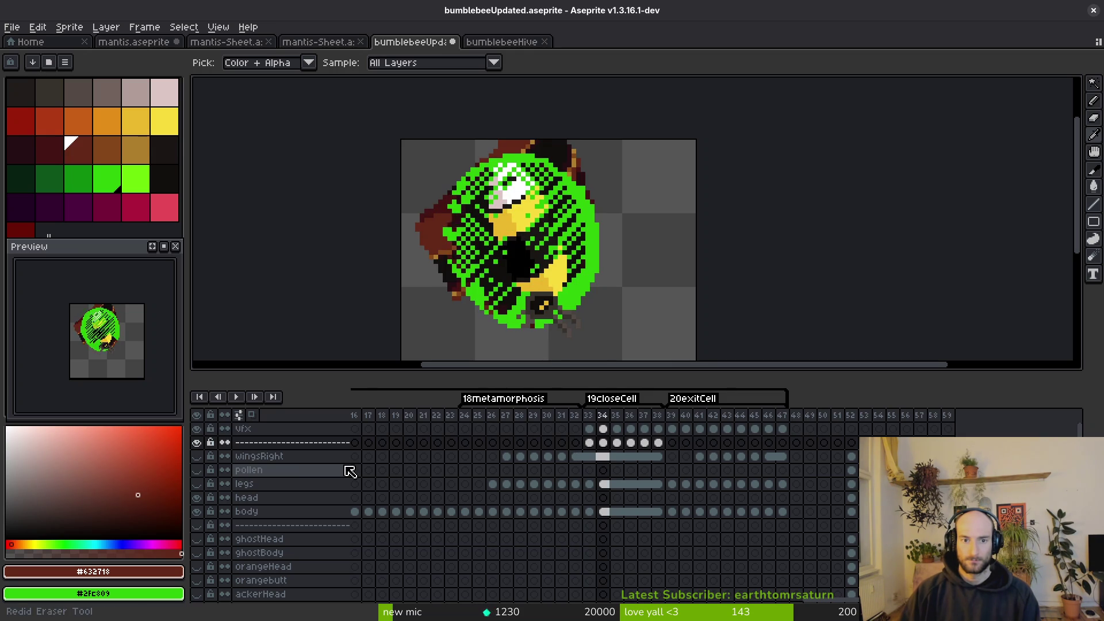
key("Return")
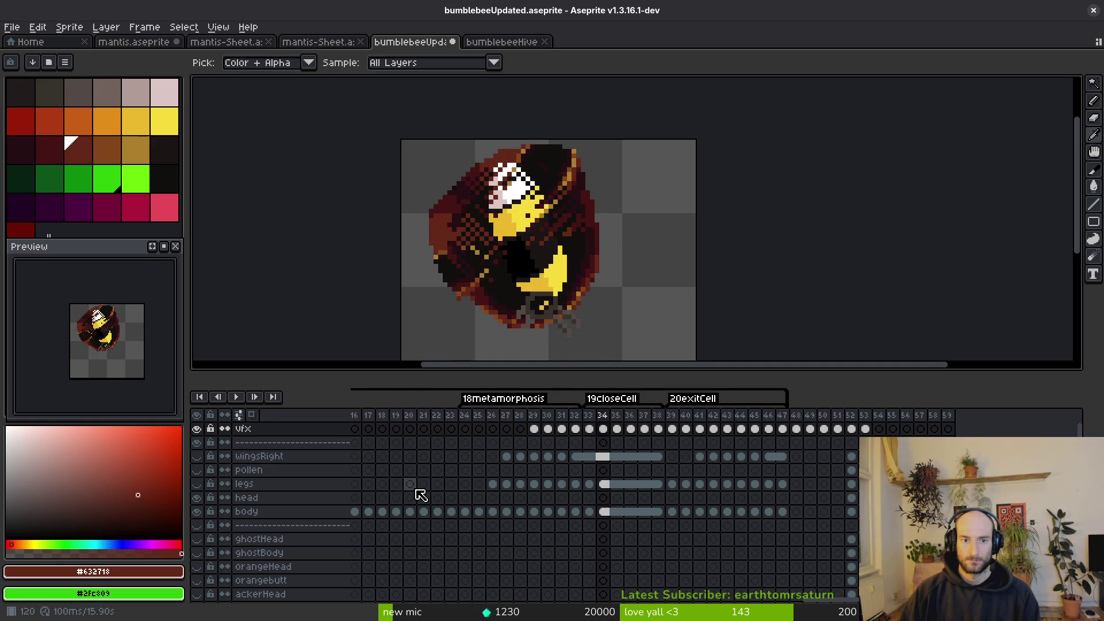
mouse_move(535, 429)
left_mouse_down()
mouse_move(652, 432)
mouse_move(667, 444)
left_mouse_up()
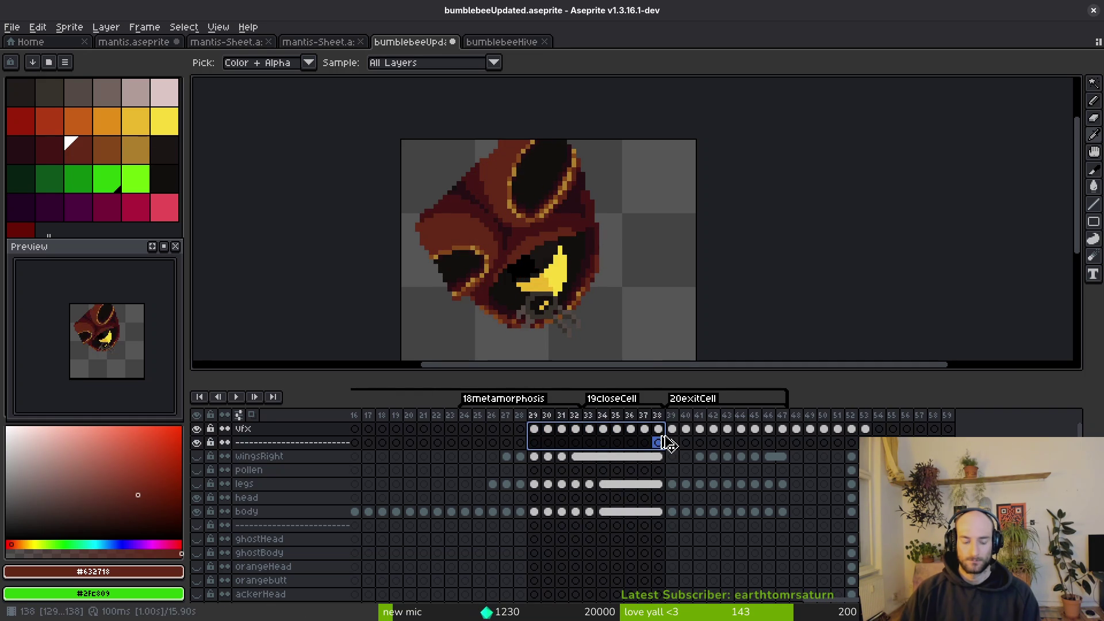
left_click(659, 430)
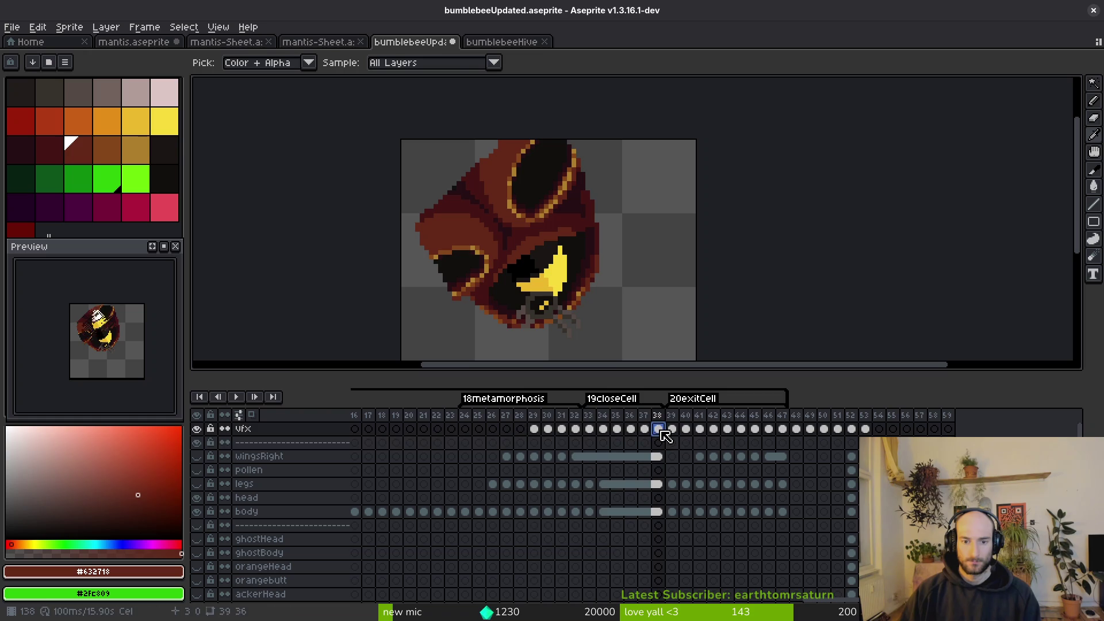
Flip through the mantis and bumblebeeHive documents, ending on bumblebeeUpdated.
left_click(144, 43)
left_click(501, 42)
left_click(414, 41)
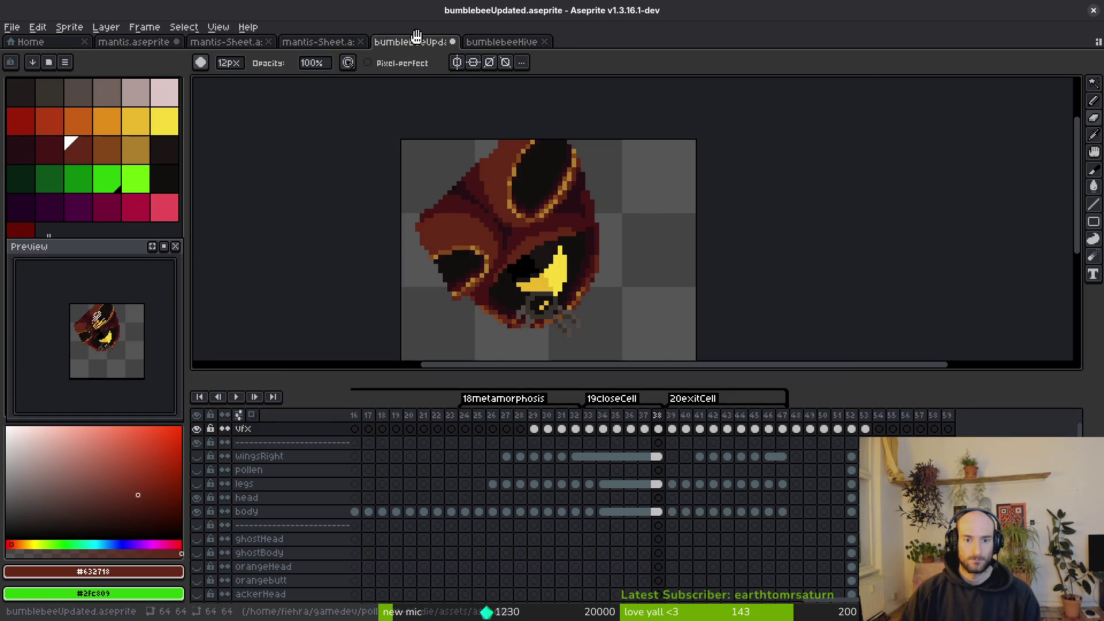
Close the two mantis sprite sheets and the mantis.aseprite document.
left_click(317, 42)
left_click(361, 41)
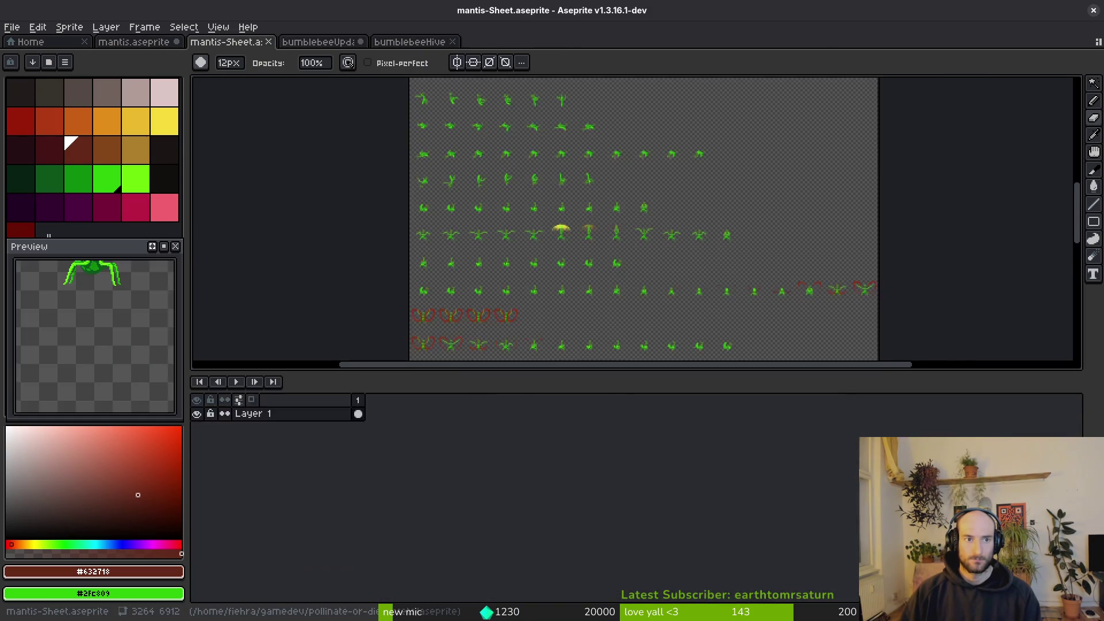
left_click(269, 42)
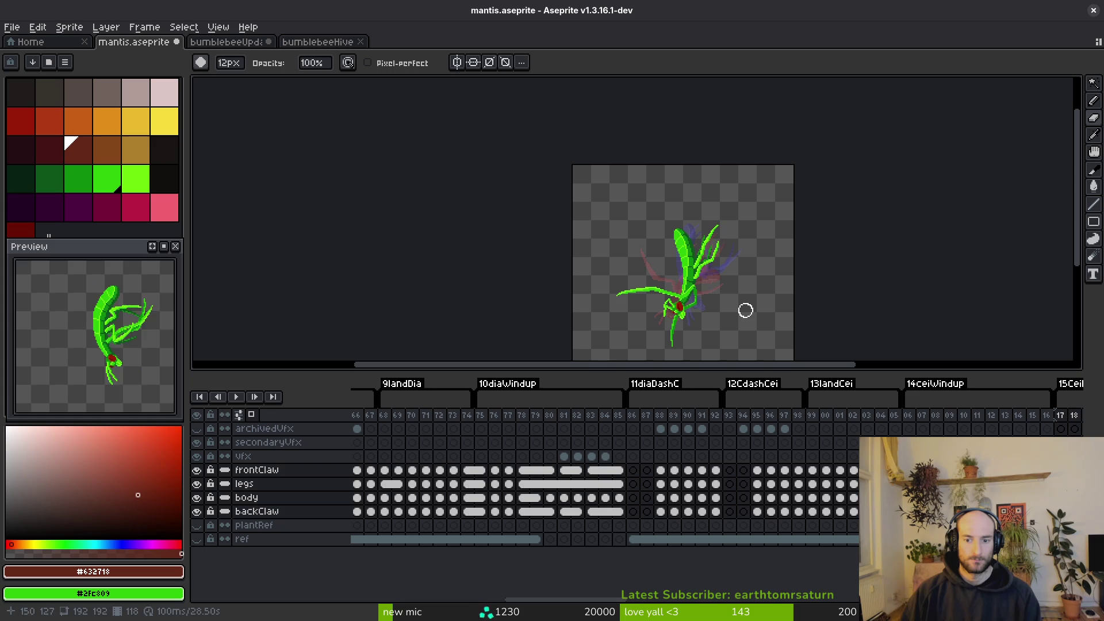
scroll(716, 455, "right", 5)
scroll(716, 455, "right", 1)
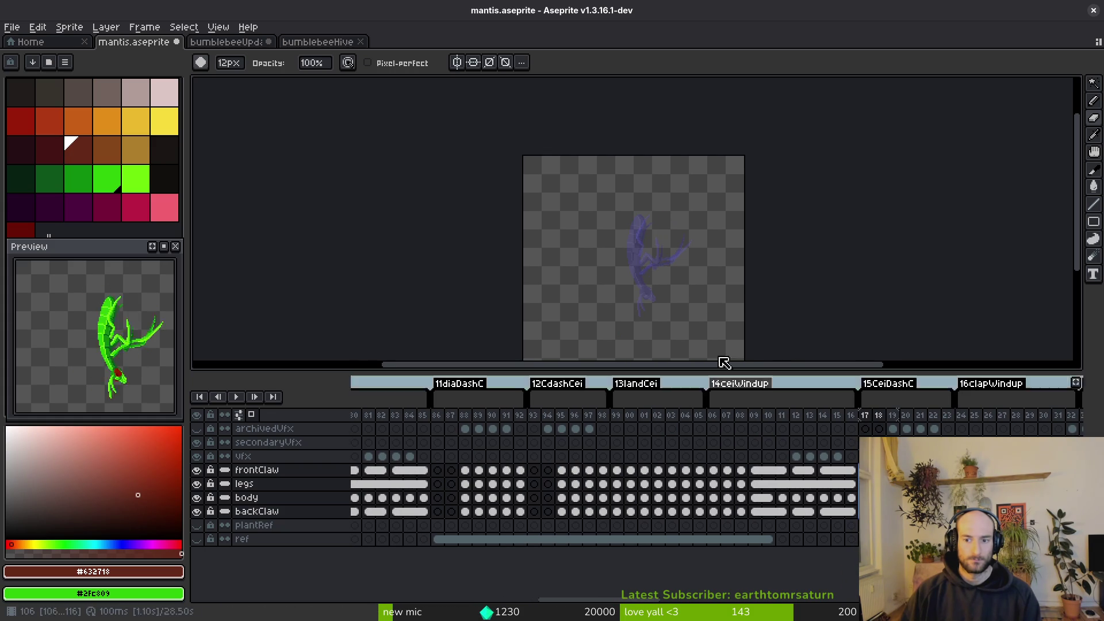
key("Down")
key("Down")
key("Down")
key("v")
key("ctrl+w")
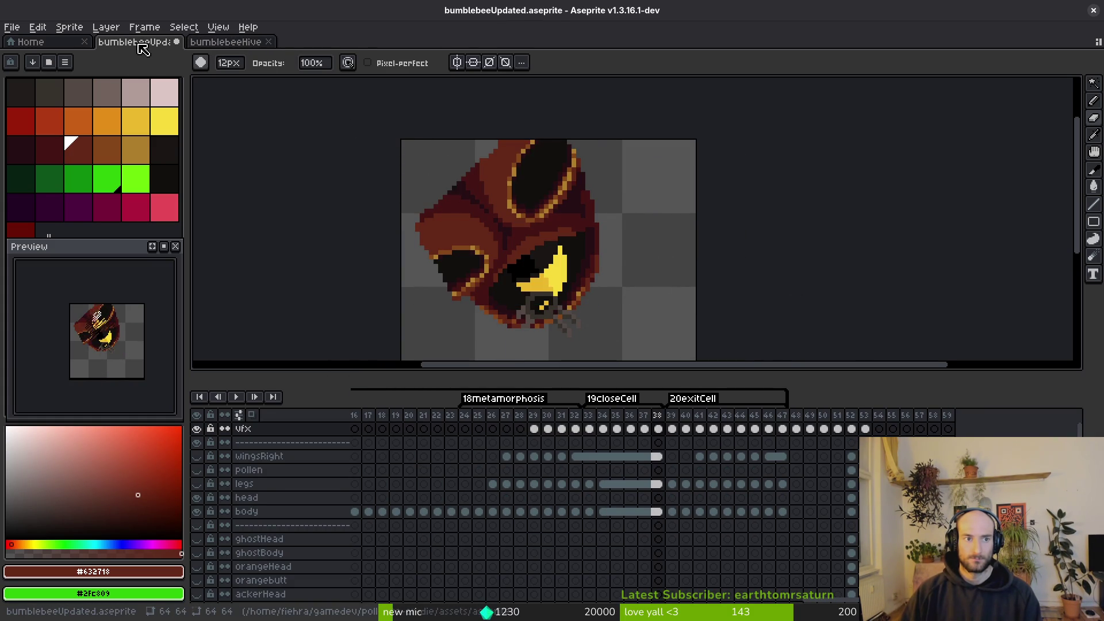
Reopen the recently closed mantis files, then close them again to reach the Home page.
key("ctrl+shift+t")
key("ctrl+shift+t")
key("ctrl+shift+t")
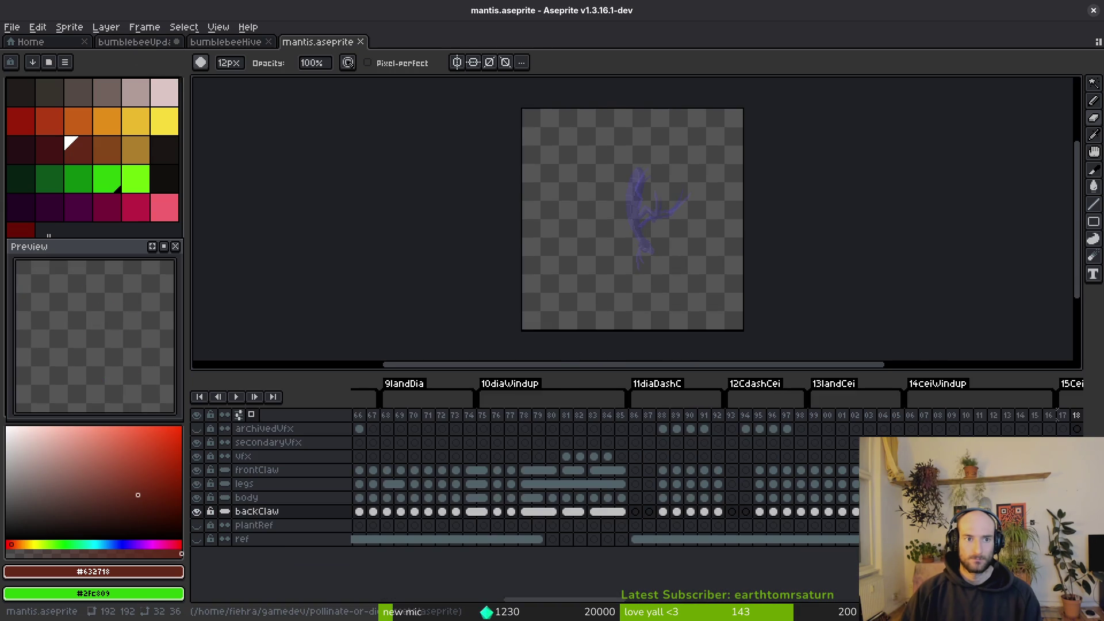
key("ctrl+w")
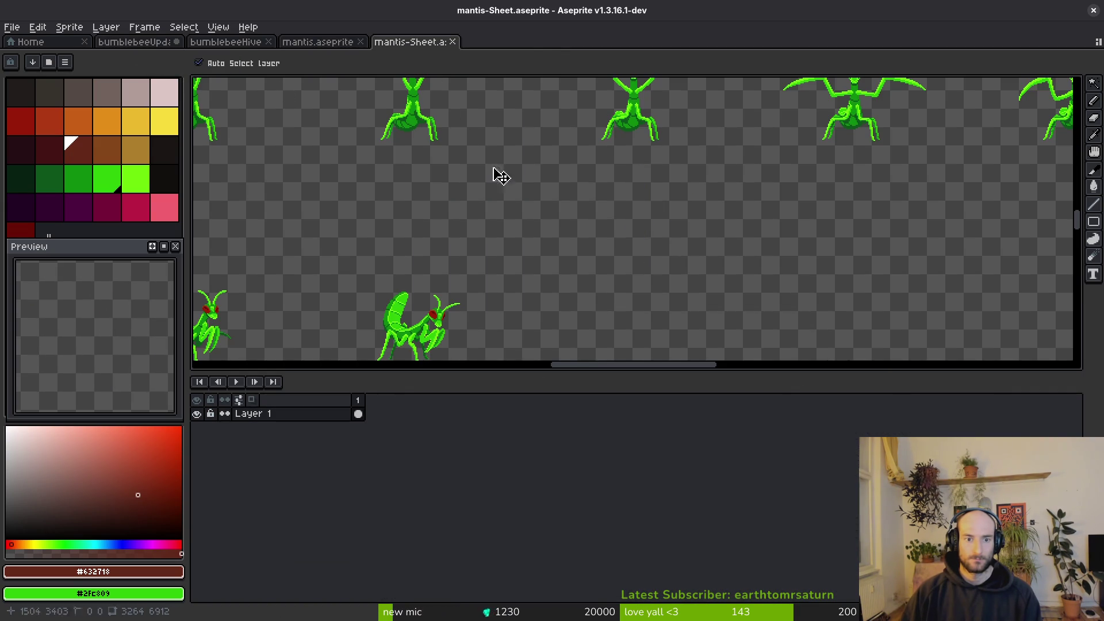
scroll(481, 159, "down", 3)
scroll(493, 279, "up", 3)
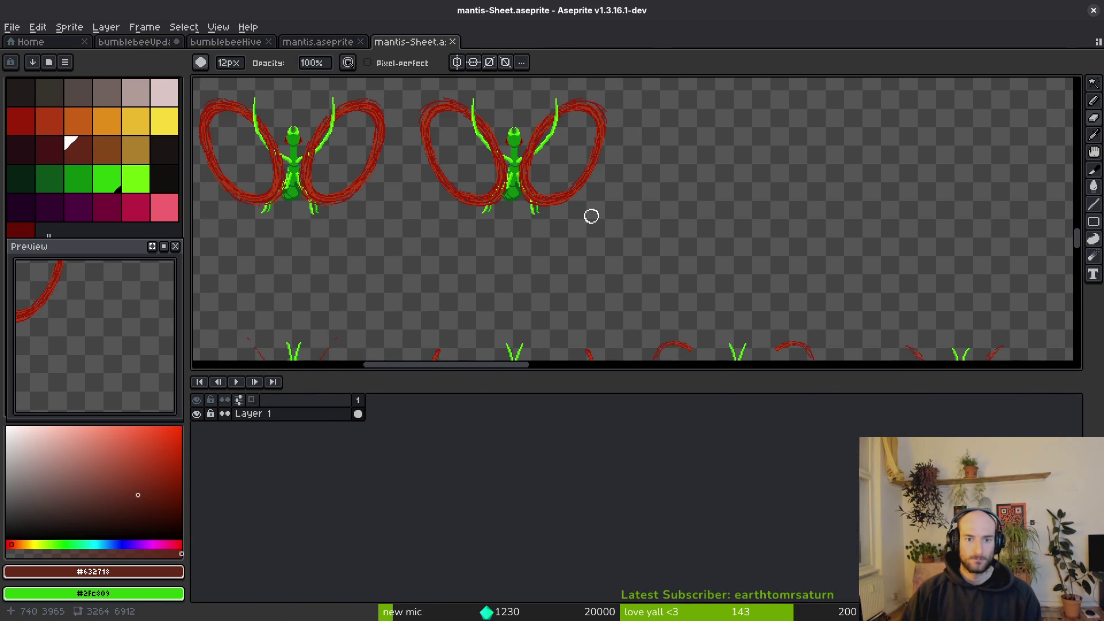
key("ctrl+w")
key("ctrl+w")
left_click(58, 45)
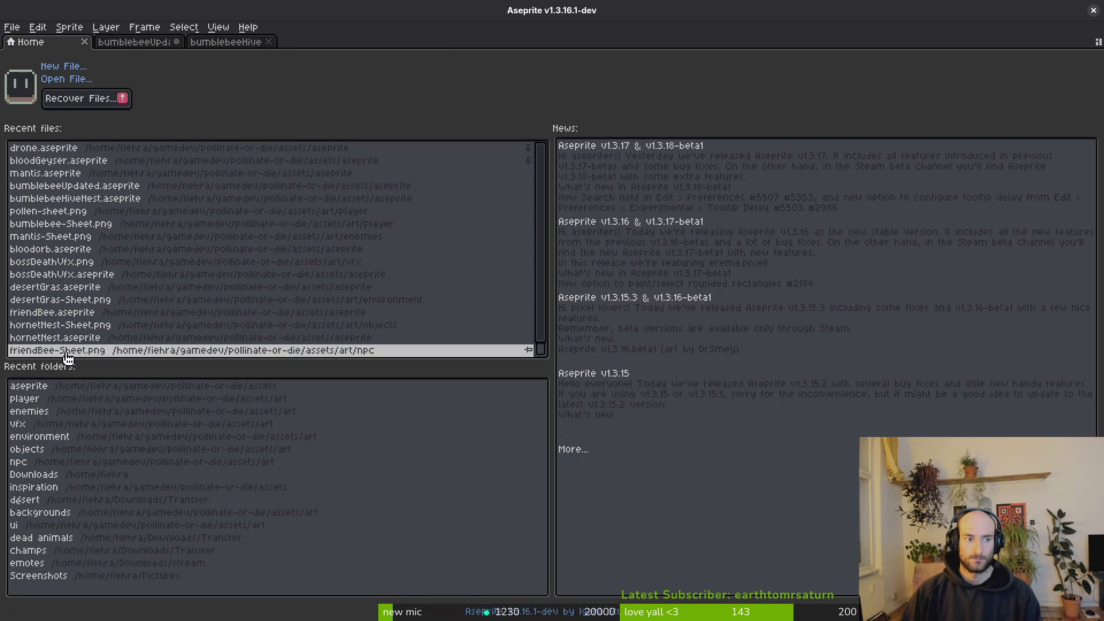
Open friendBee.aseprite from Recent files, closing the friendBee-Sheet.png opened by mistake.
scroll(75, 299, "down", 1)
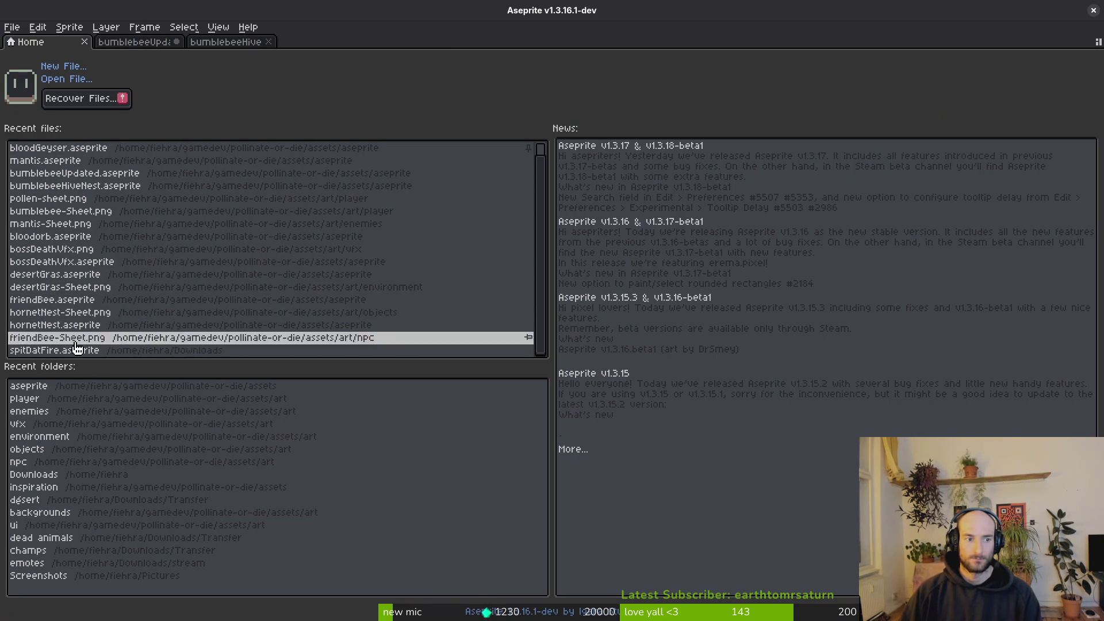
left_click(75, 339)
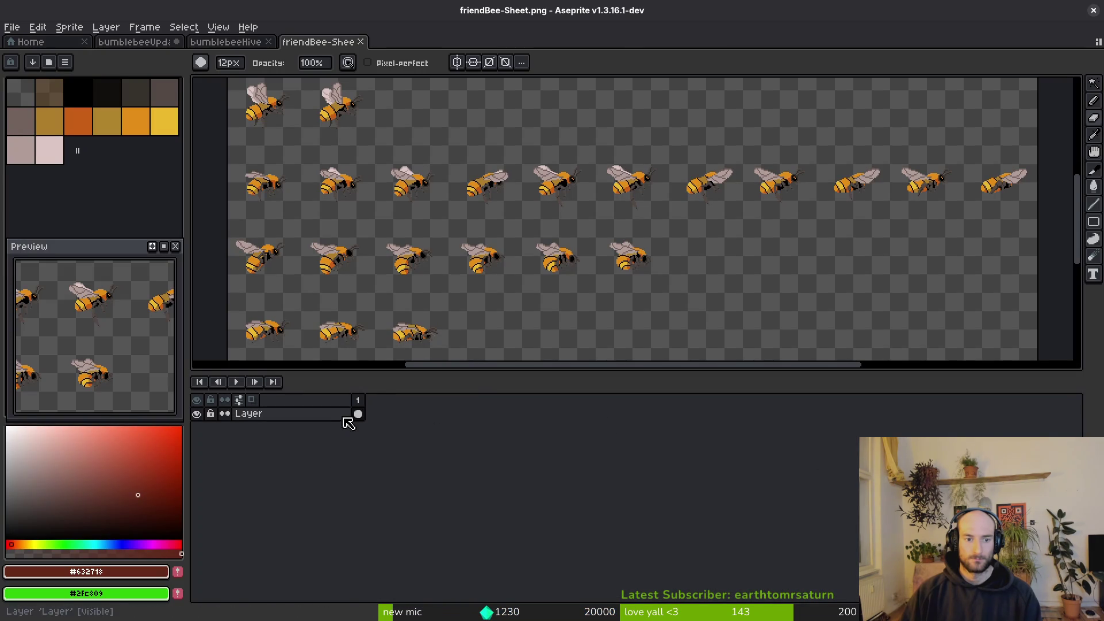
key("ctrl+w")
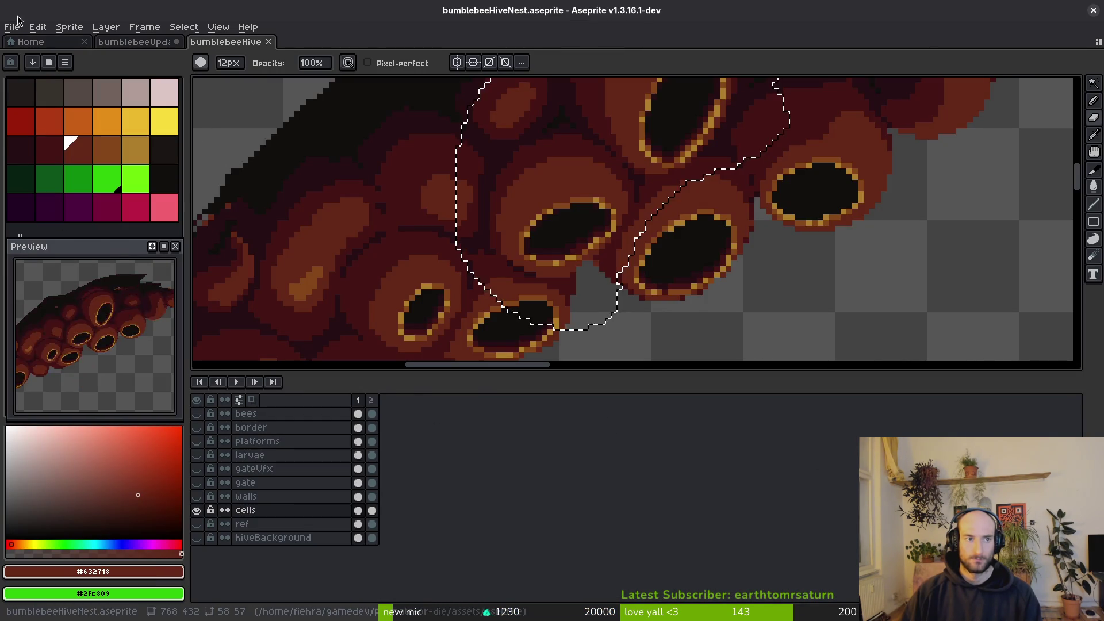
left_click(25, 41)
left_click(129, 312)
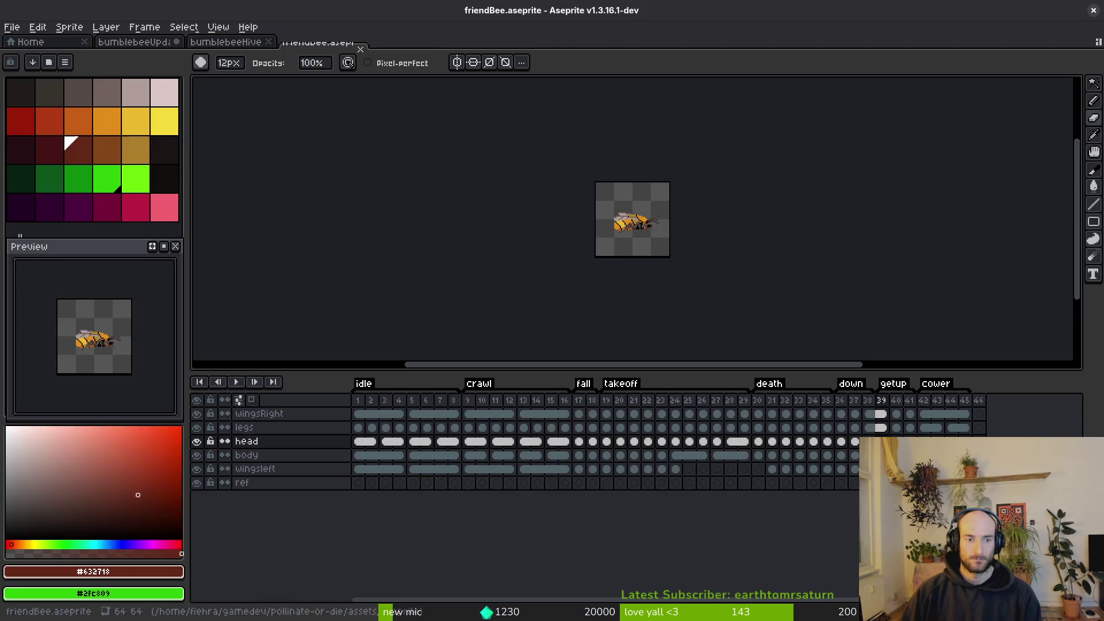
Add twelve then five empty frames to friendBee, dock it side by side, and close bumblebeeHive.
left_click(1007, 469)
key("alt+n")
key("alt+n")
key("alt+n")
left_click(834, 469)
key("alt+n")
key("alt+n")
key("alt+n")
left_click_drag(314, 44, 207, 115)
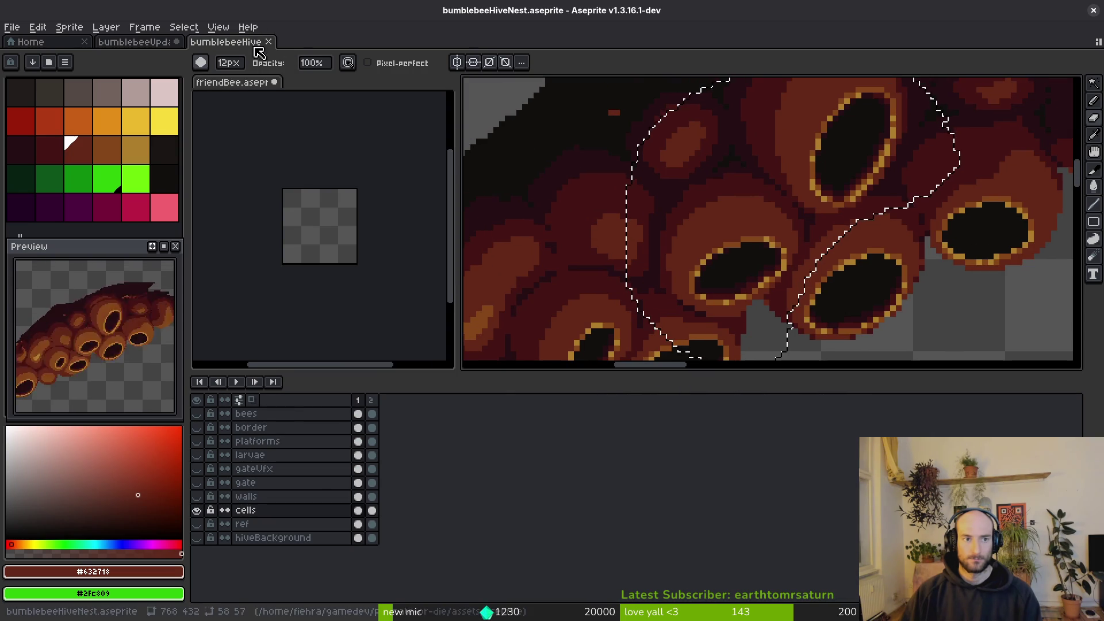
left_click(268, 42)
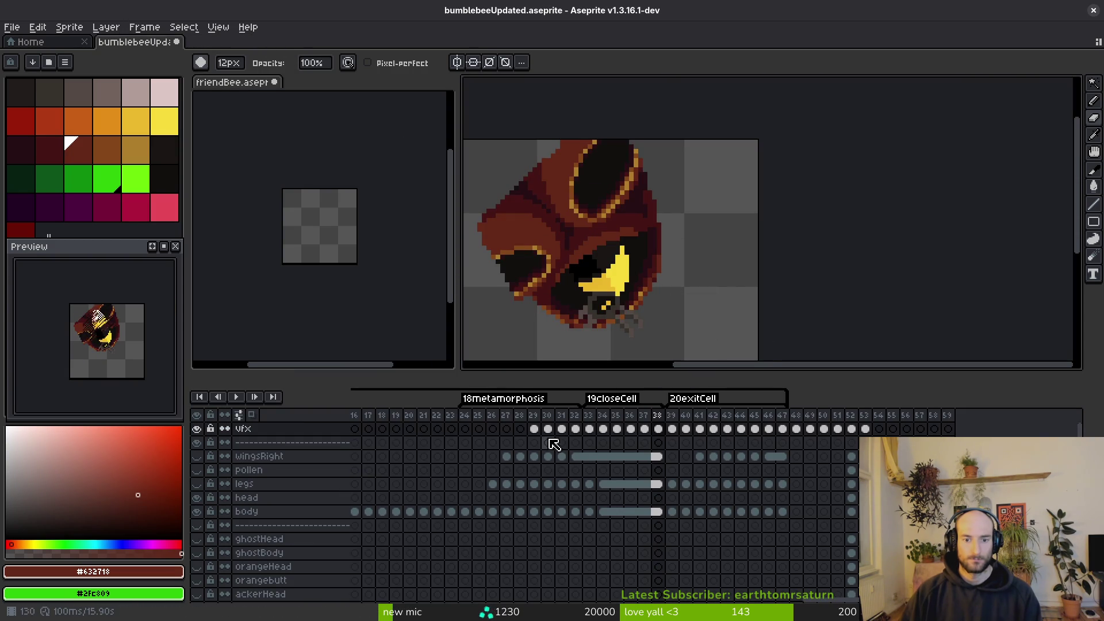
Copy hatching frames 29–38 and paste them into friendBee at the frame 48 legs cel.
mouse_move(540, 430)
left_mouse_down()
mouse_move(677, 428)
mouse_move(658, 430)
left_mouse_up()
key("ctrl+c")
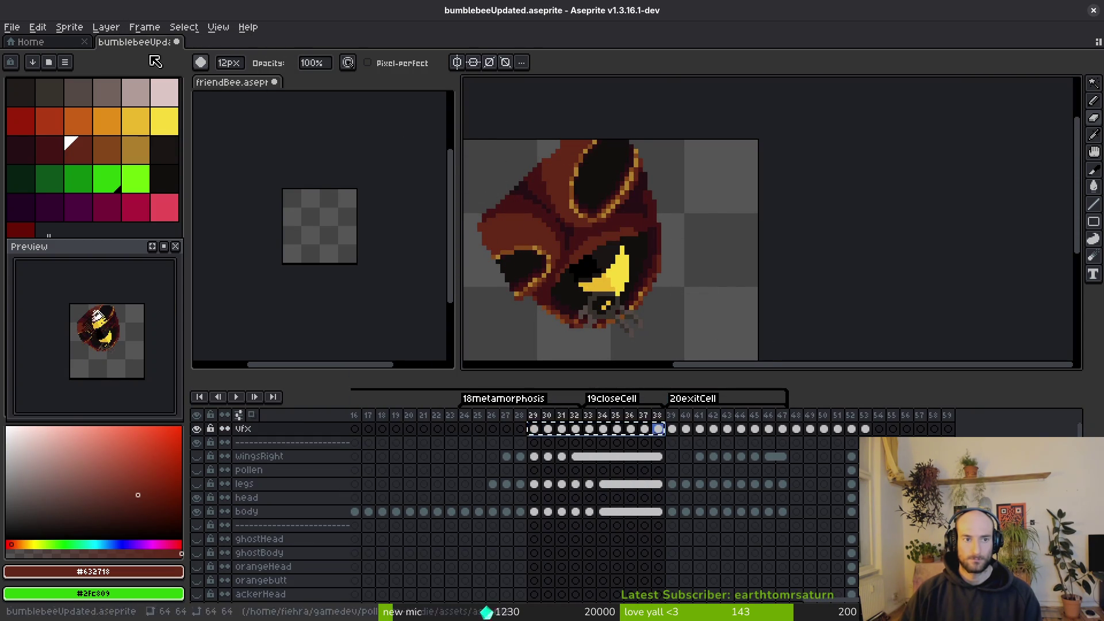
left_click(238, 82)
left_click(609, 428)
key("ctrl+v")
left_click(658, 234)
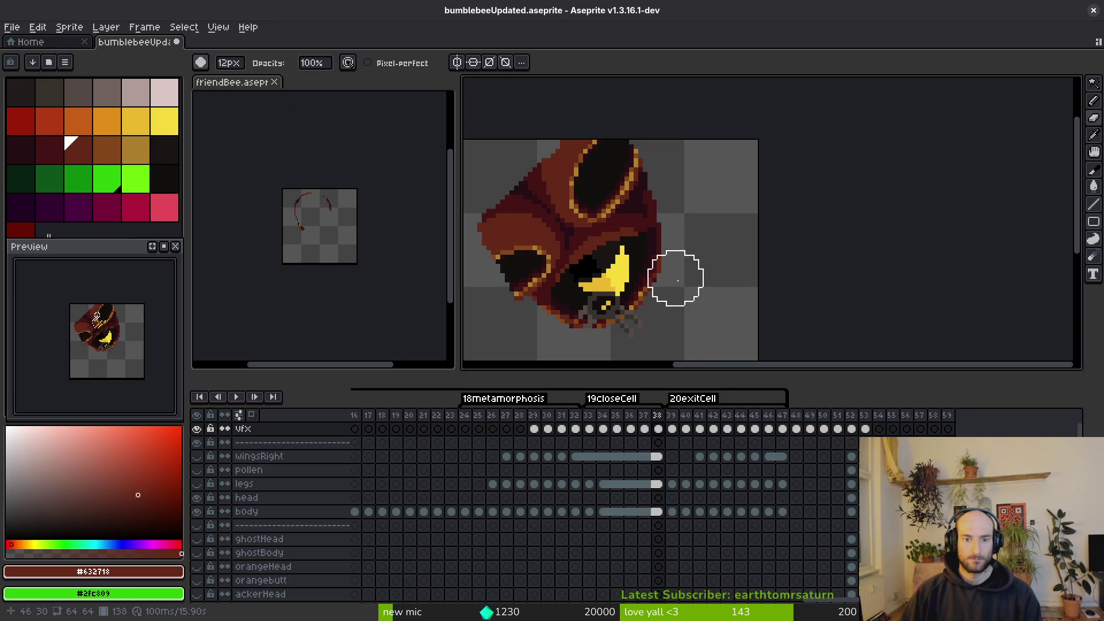
Undo recent eraser strokes on the bee while checking frames 33–38.
key("ctrl+z")
key("ctrl+z")
key("ctrl+z")
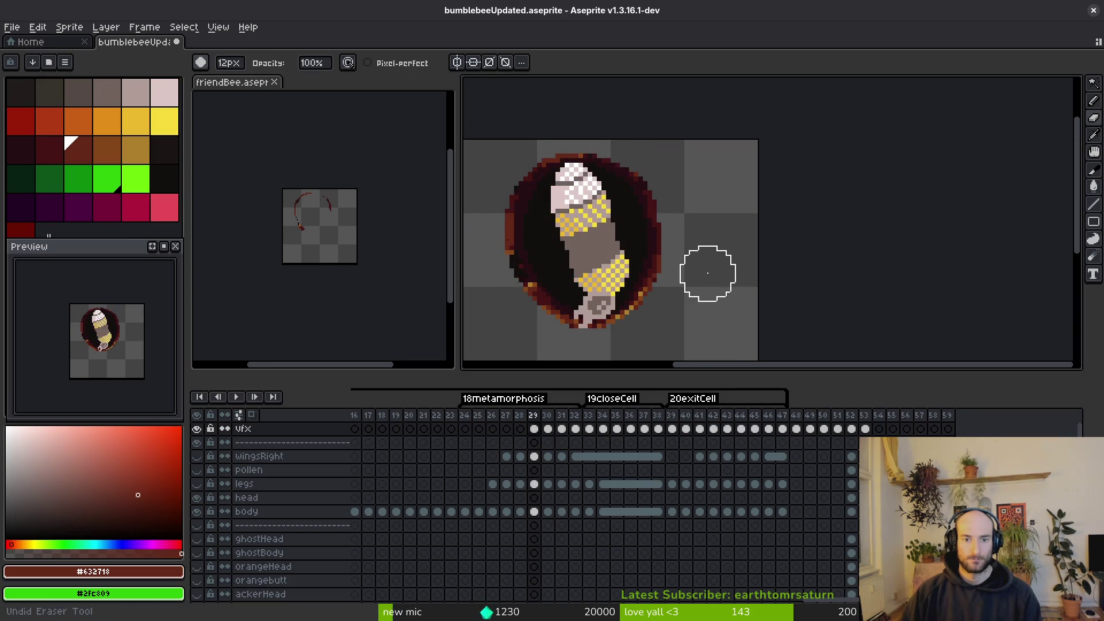
left_click_drag(663, 279, 735, 276)
key("ctrl+z")
key("ctrl+z")
key("ctrl+z")
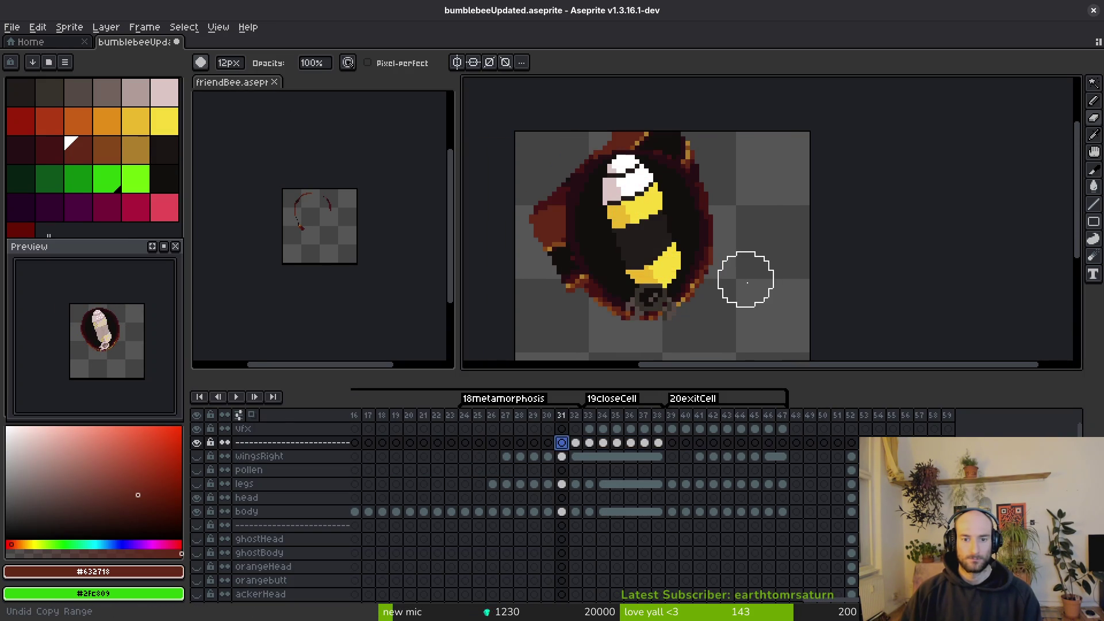
key("ctrl+z")
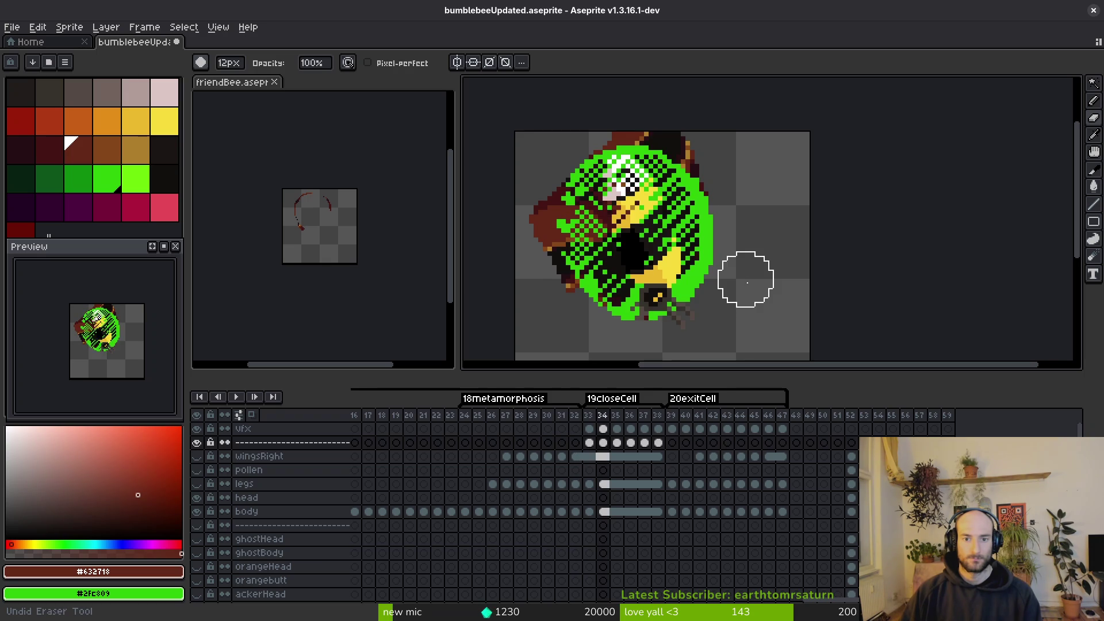
key("ctrl+z")
key("alt")
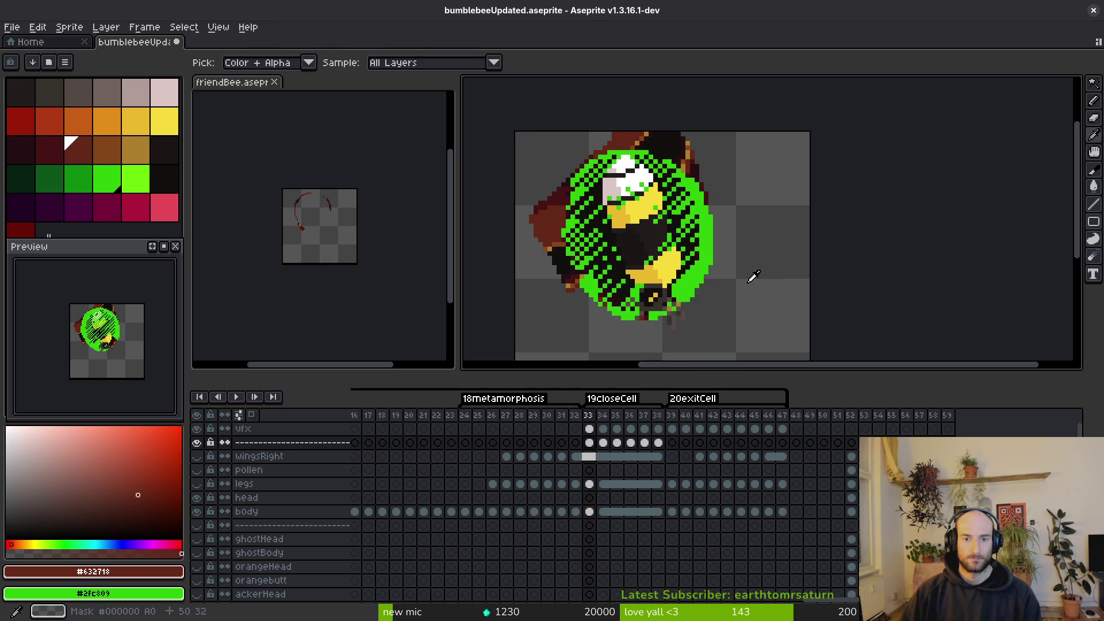
key("Right")
key("Right")
key("Right")
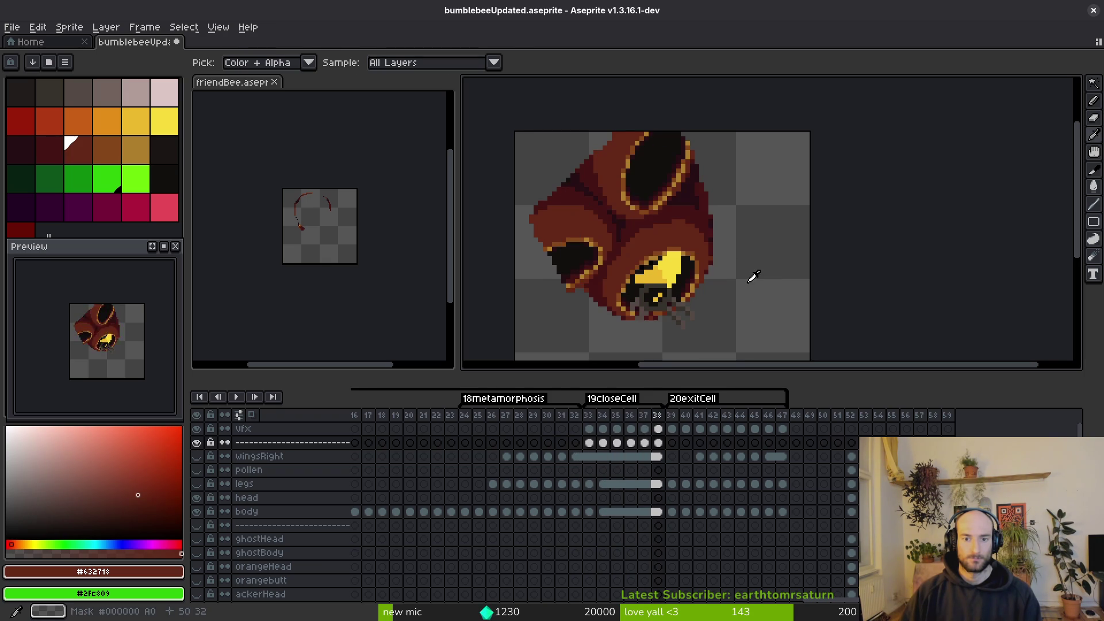
key("ctrl+z")
key("ctrl+z")
key("ctrl+z")
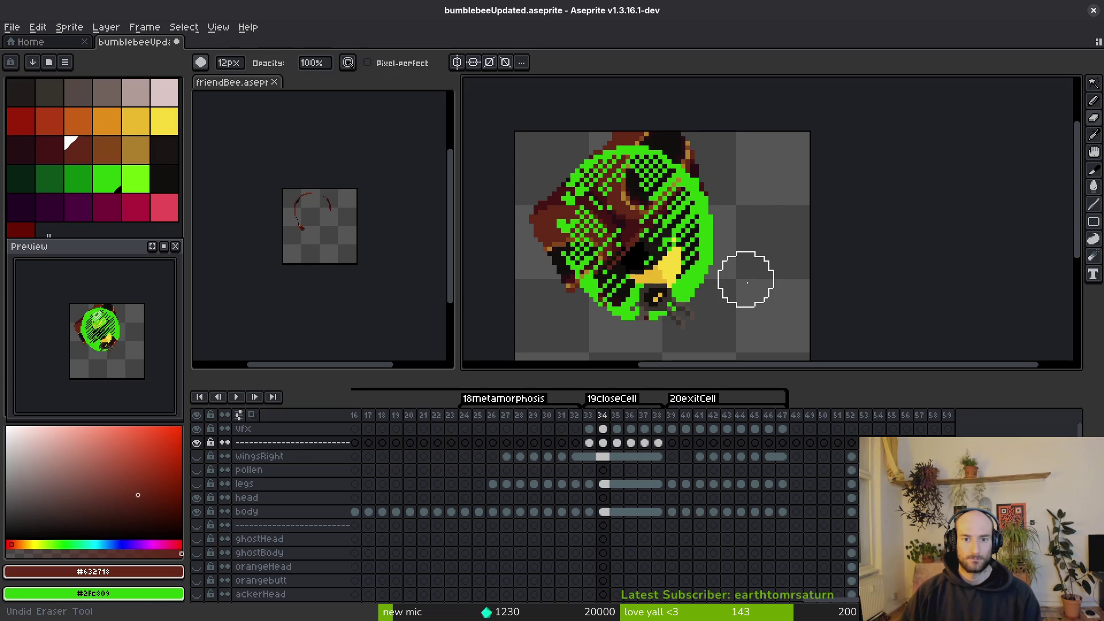
key("Right")
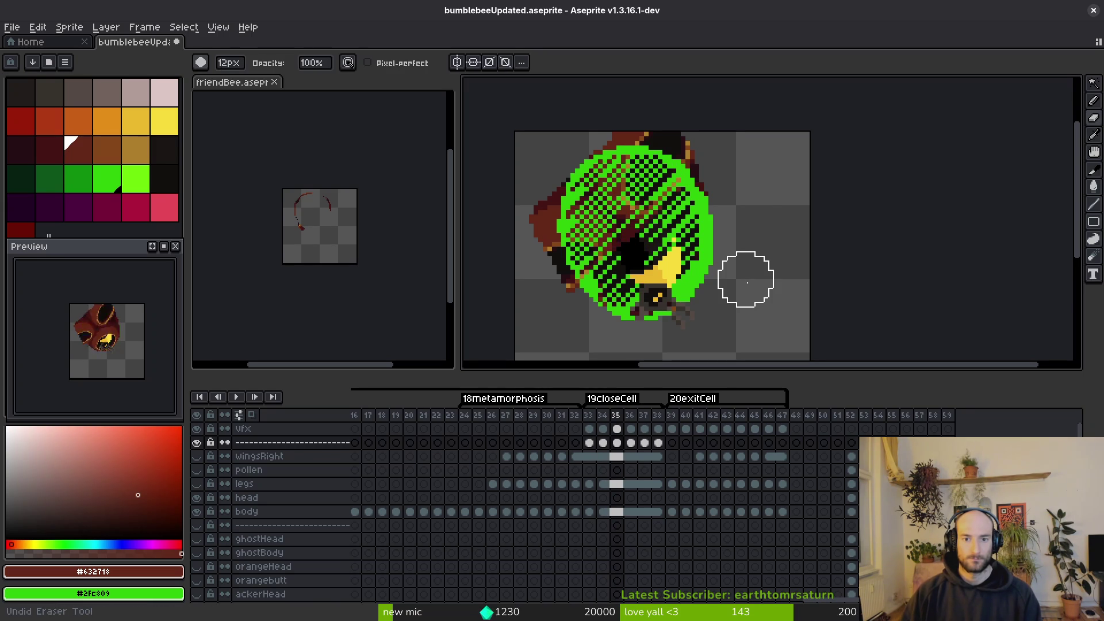
key("Right")
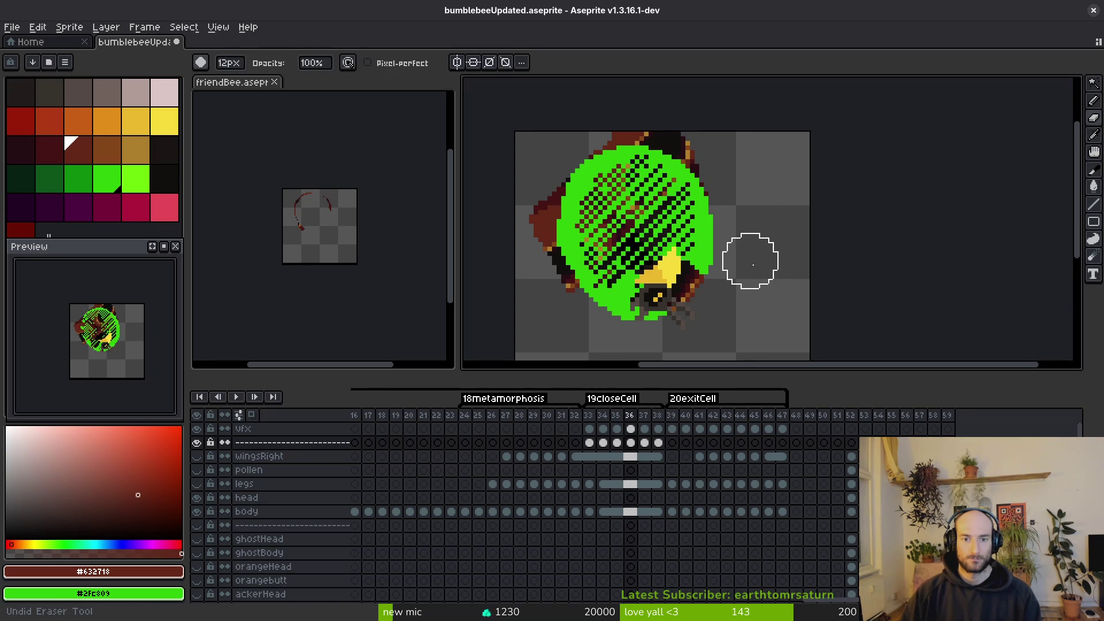
key("Right")
Undo the green colour replacement, comparing the frame with and without the green fill.
key("ctrl+z")
key("ctrl+z")
key("ctrl+z")
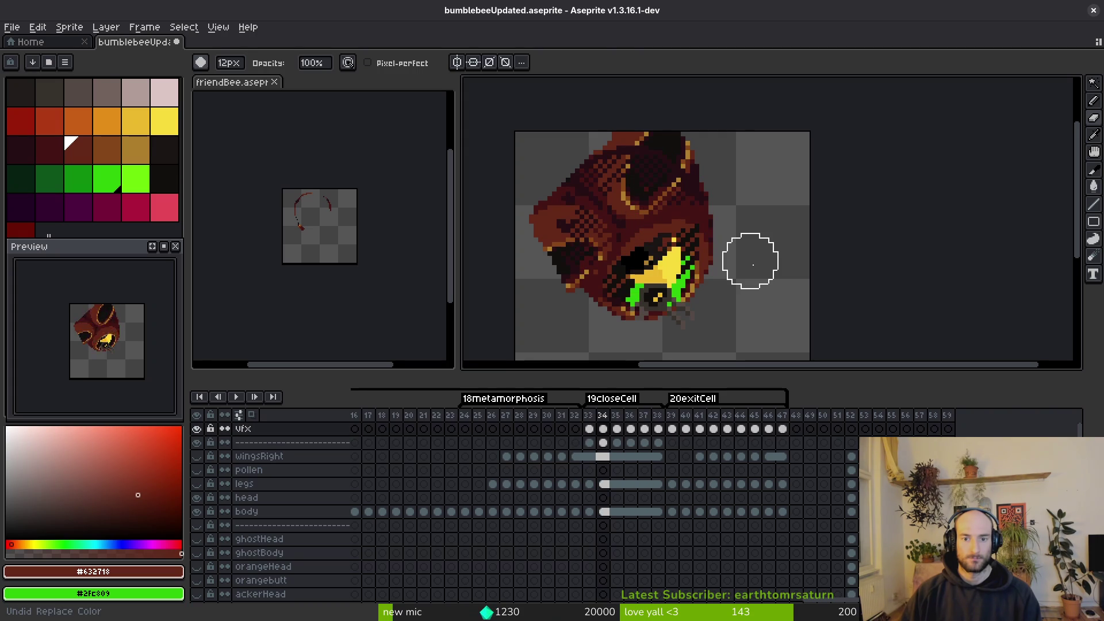
key("ctrl+y")
key("ctrl+z")
key("ctrl+z")
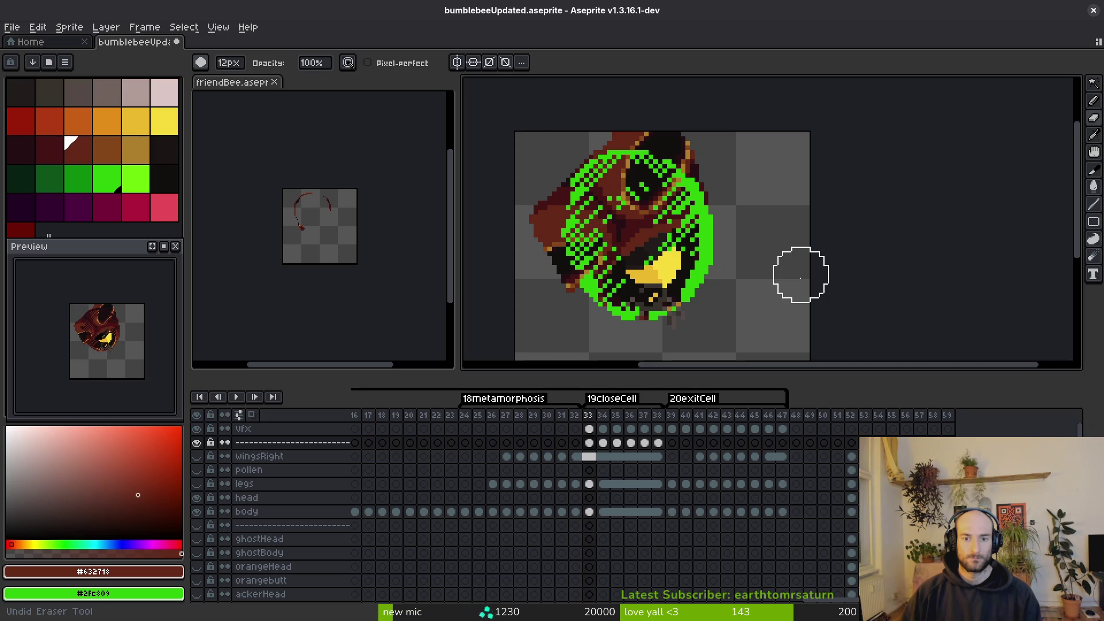
Toggle the pasted bee body off and on during playback, keep it, and save bumblebeeUpdated.aseprite.
key("ctrl+z")
key("ctrl+z")
key("ctrl+y")
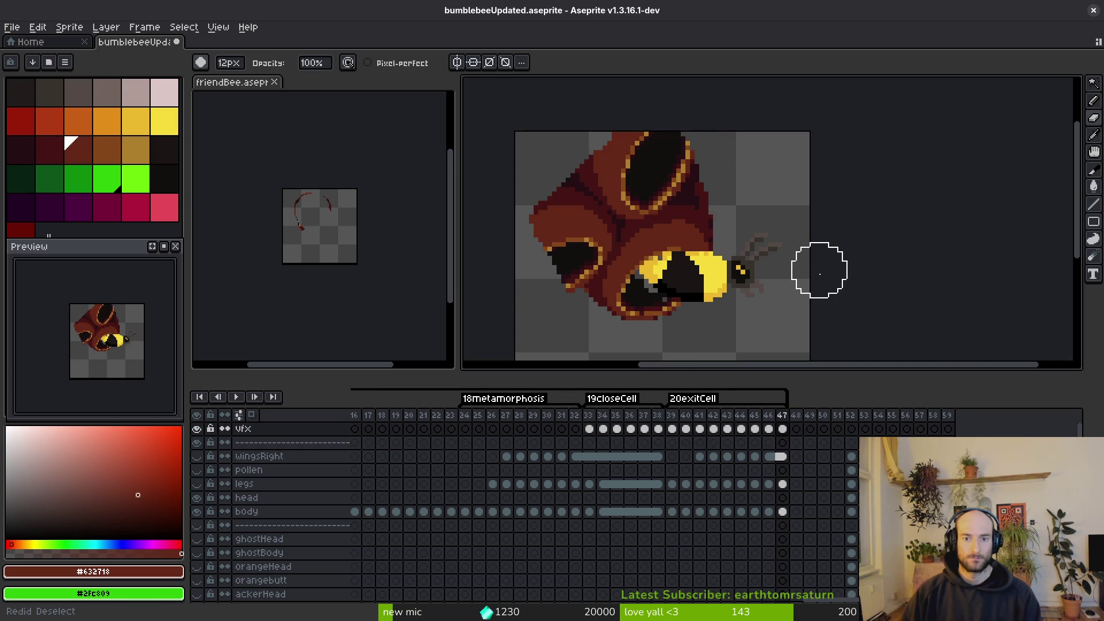
key("ctrl+z")
key("Return")
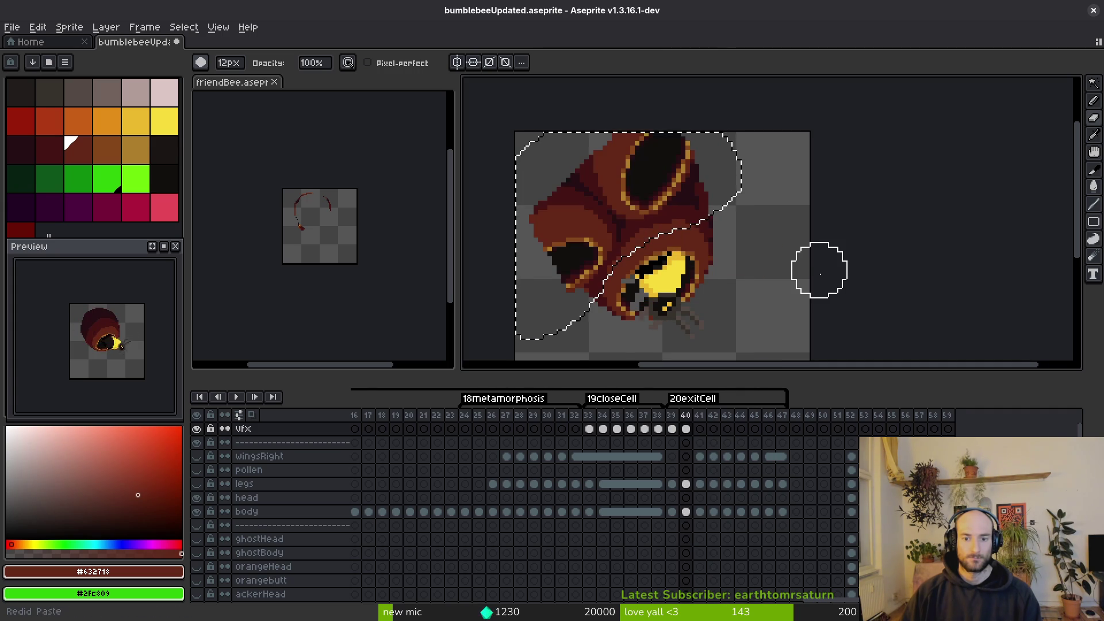
key("ctrl+y")
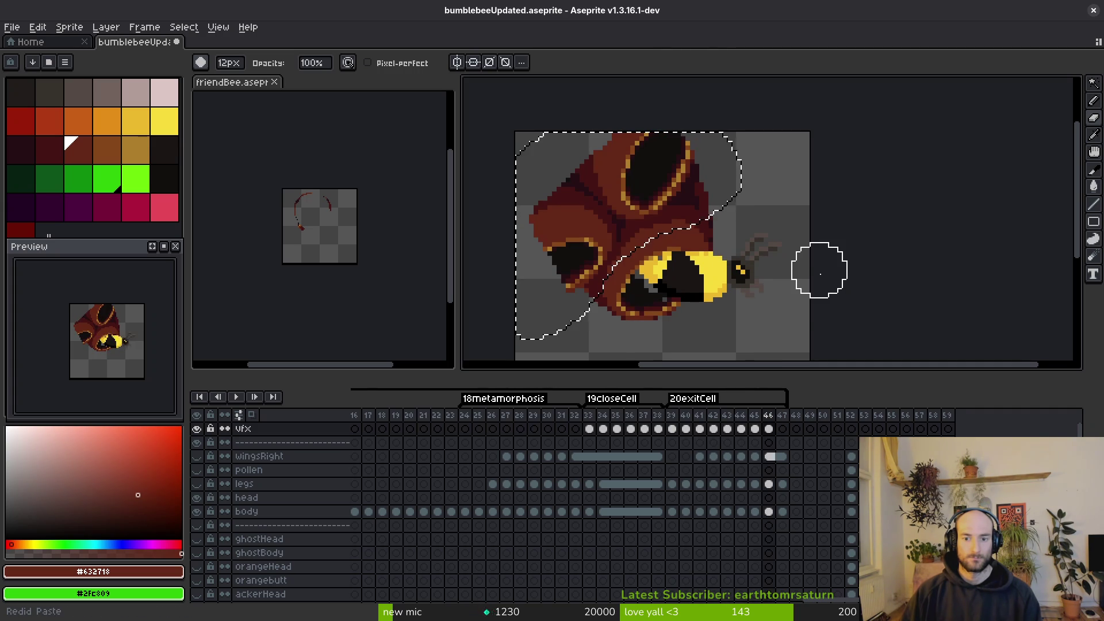
key("ctrl+s")
left_click(592, 431)
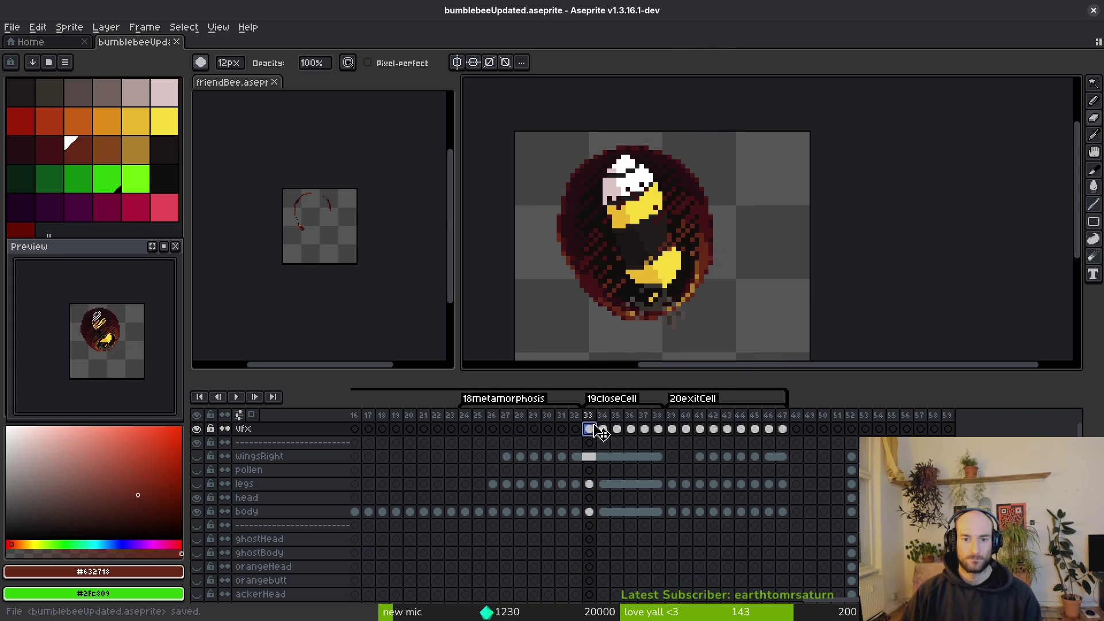
Lasso the stray pixels to the right of the bee and delete them.
key("m")
scroll(741, 203, "down", 1)
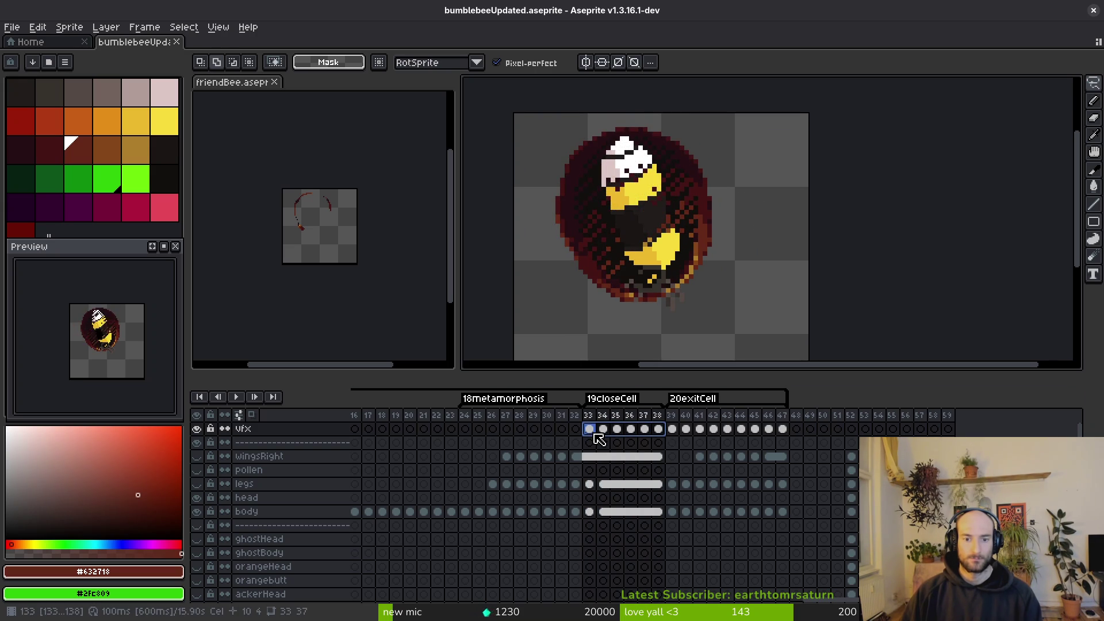
key("shift+q")
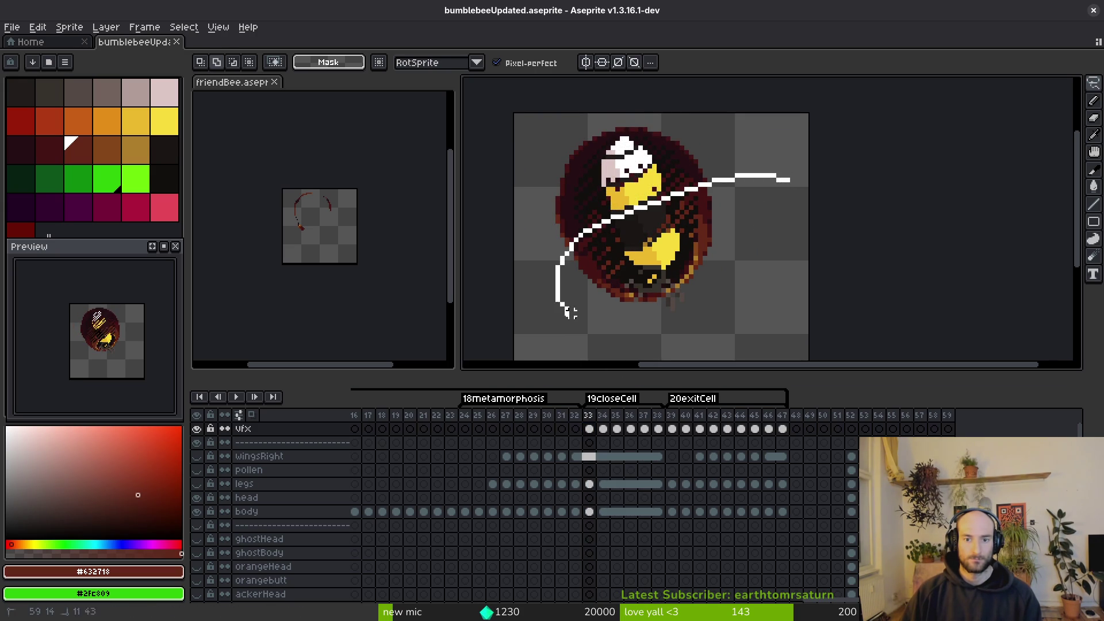
left_click_drag(805, 179, 780, 143)
mouse_move(783, 226)
left_mouse_down()
mouse_move(703, 186)
mouse_move(572, 234)
mouse_move(609, 242)
left_mouse_up()
left_click_drag(780, 207, 630, 213)
left_click_drag(660, 337, 809, 188)
key("Delete")
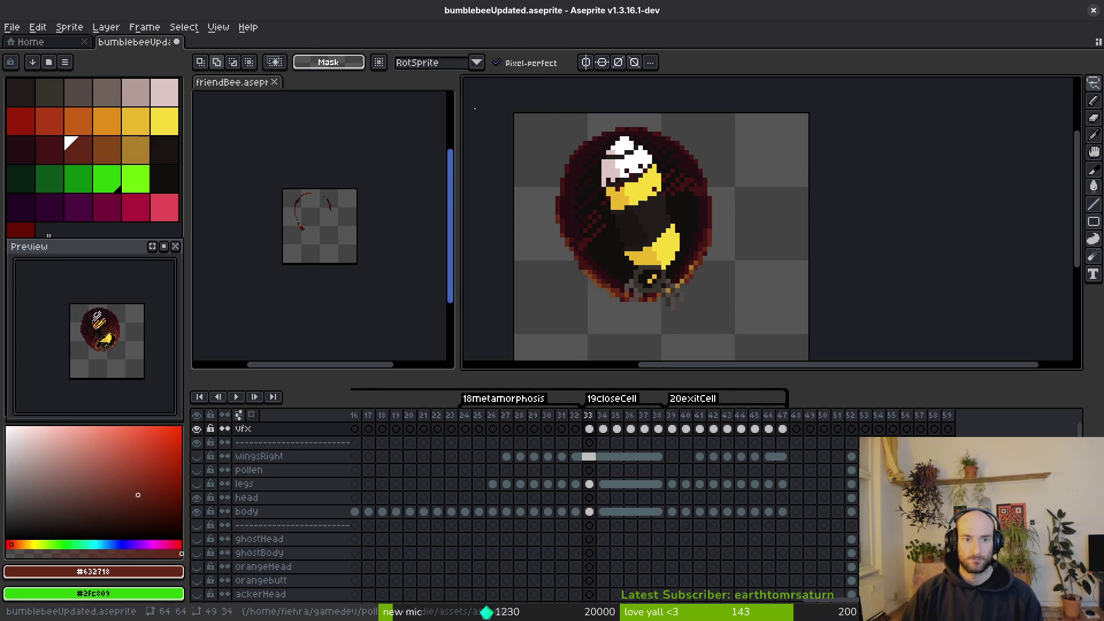
Paste the copied hatching-cell pixels into friendBee and commit them.
key("ctrl+z")
left_click(330, 222)
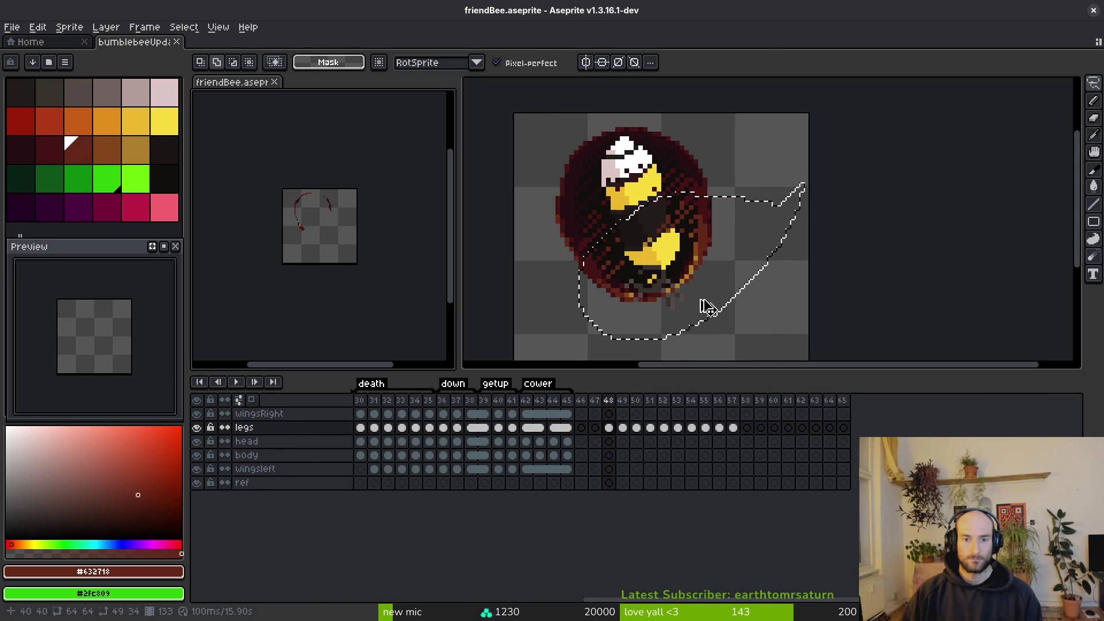
key("ctrl+v")
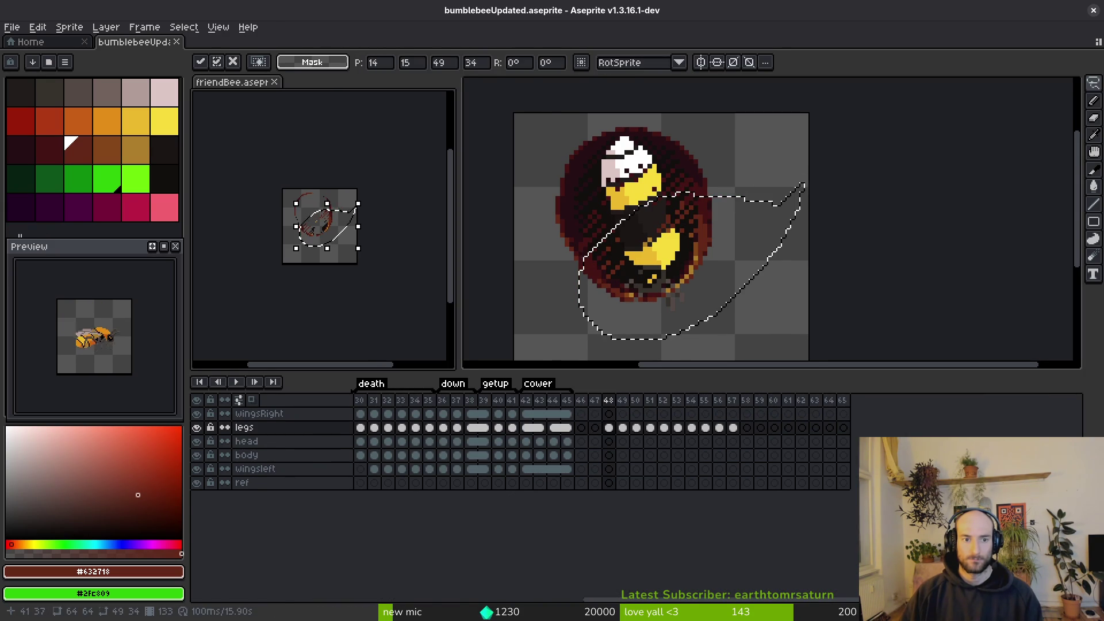
left_click(704, 287)
left_click(328, 236)
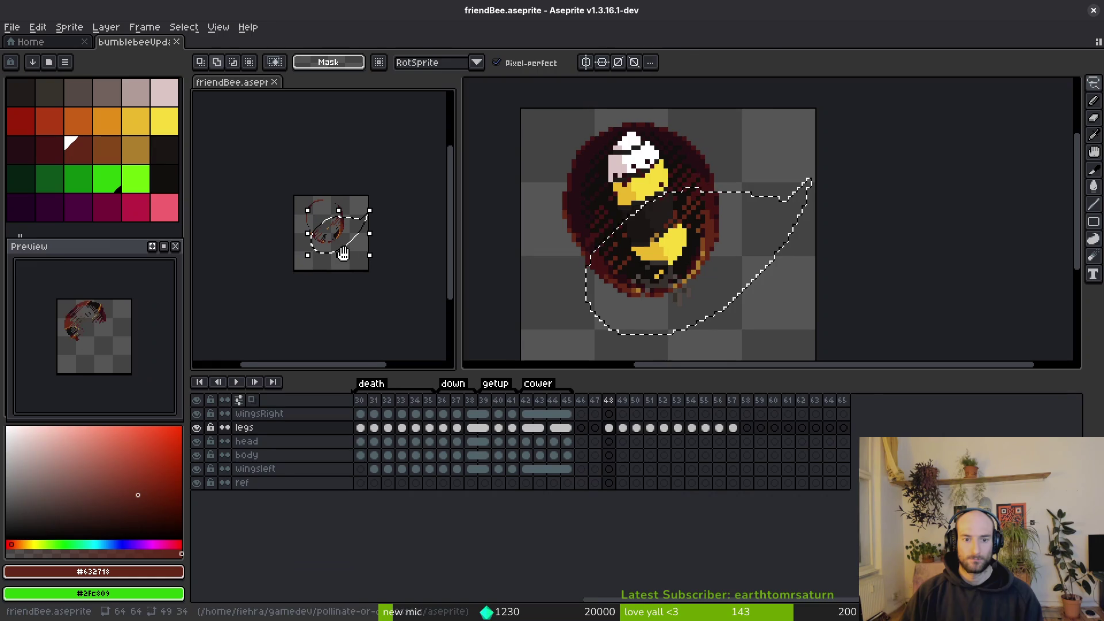
scroll(340, 253, "up", 5)
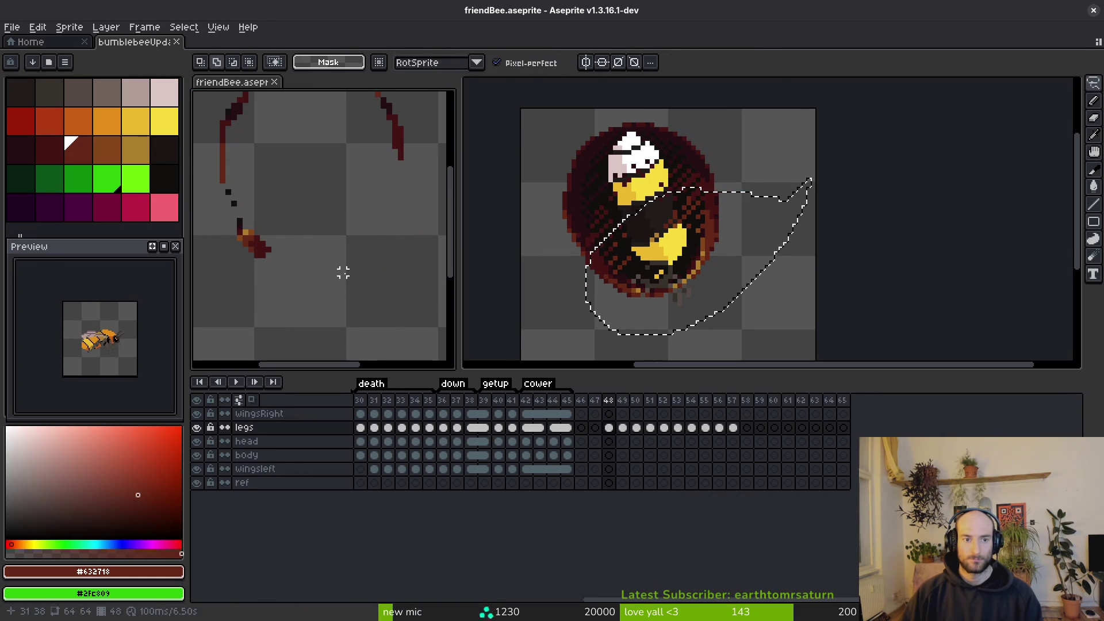
scroll(345, 280, "down", 1)
key("Return")
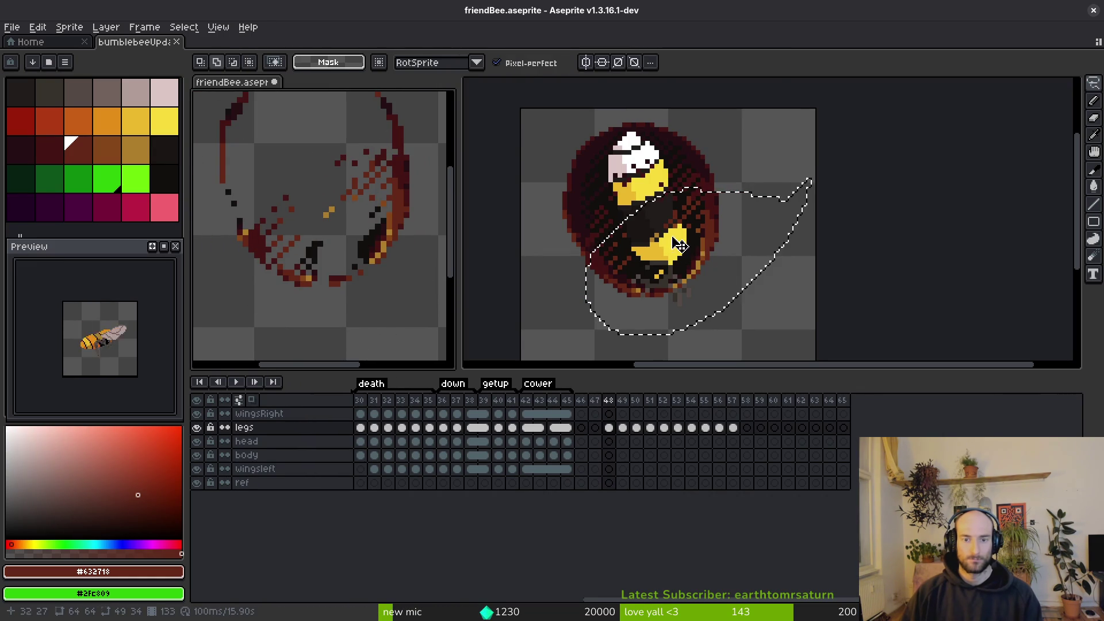
Lasso the cell shell around the bee, then save friendBee.aseprite.
left_click(693, 242)
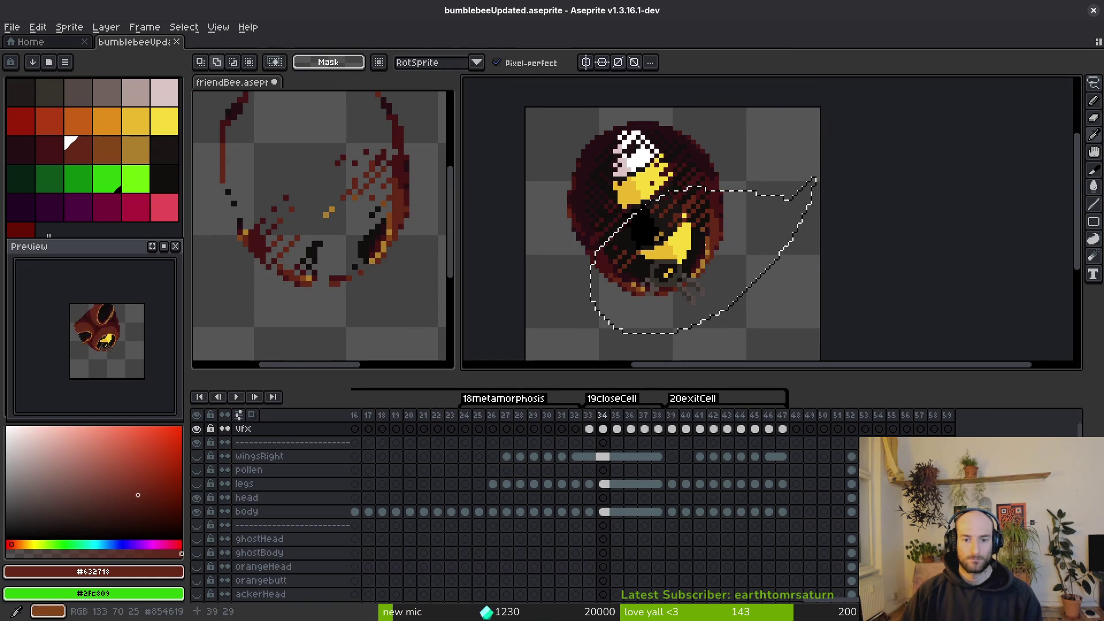
key("ctrl+d")
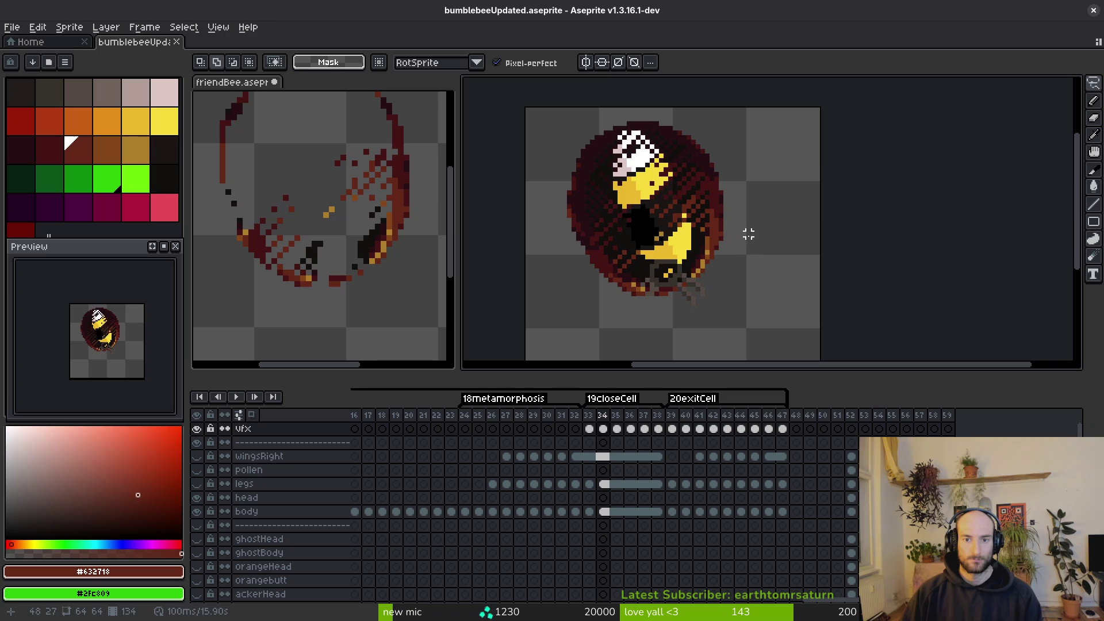
left_click_drag(758, 252, 712, 201)
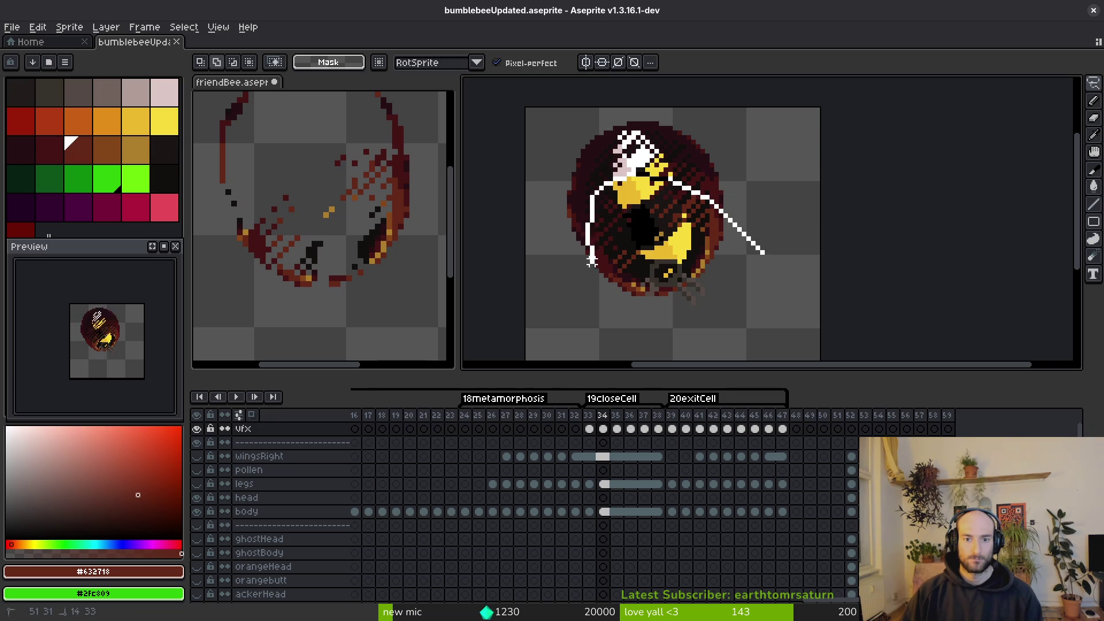
left_click_drag(726, 298, 760, 220)
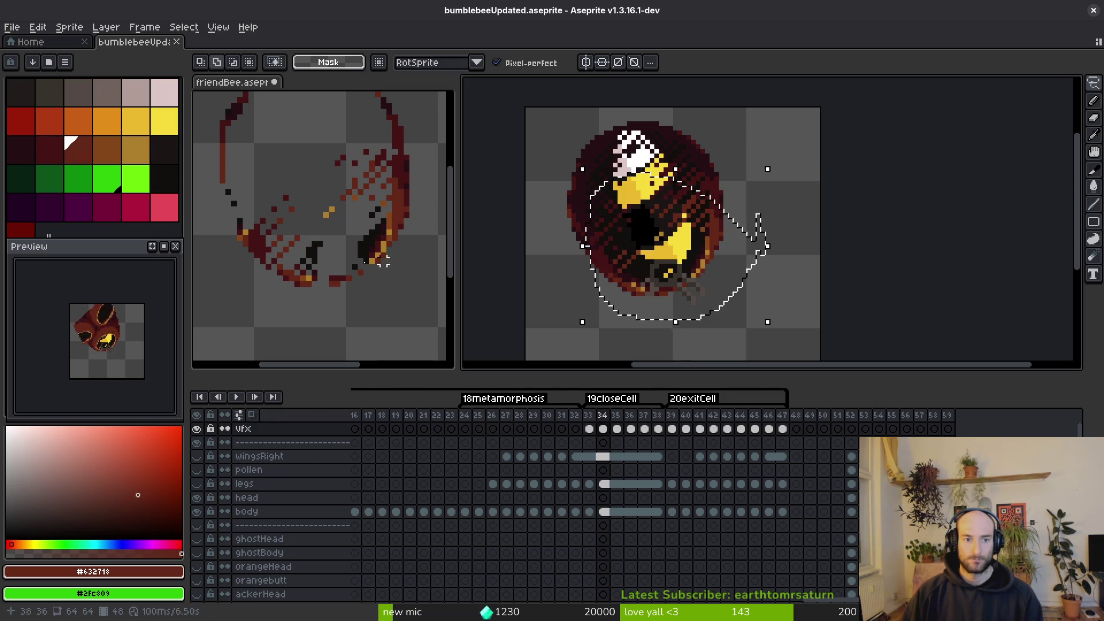
left_click(311, 248)
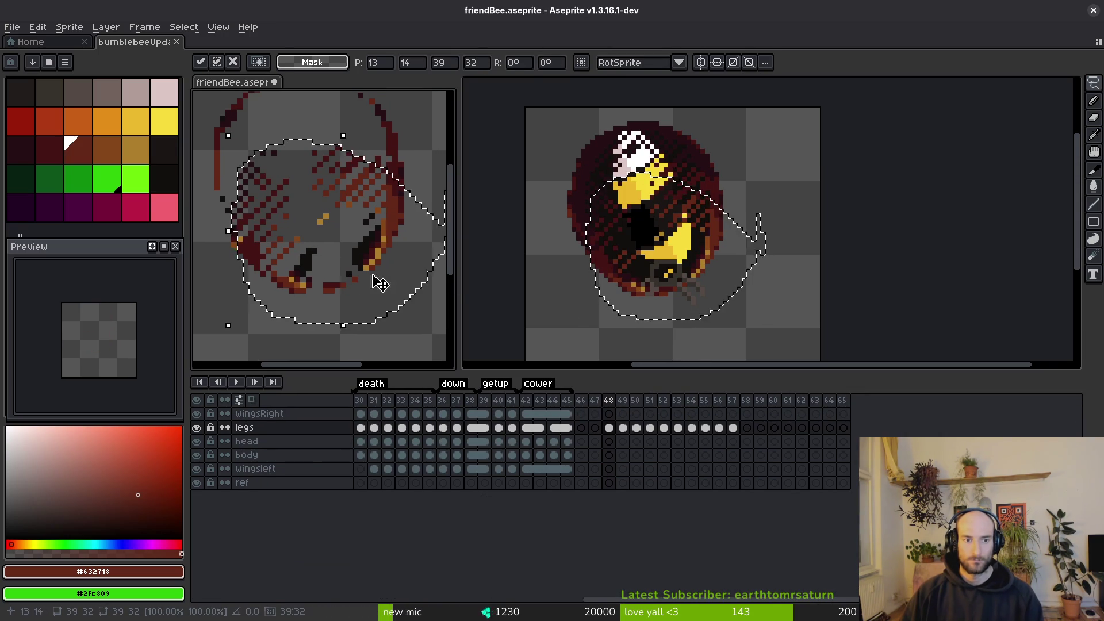
key("ctrl+s")
Reselect the cell area on the bee and redo the paste in friendBee.
left_click(751, 267)
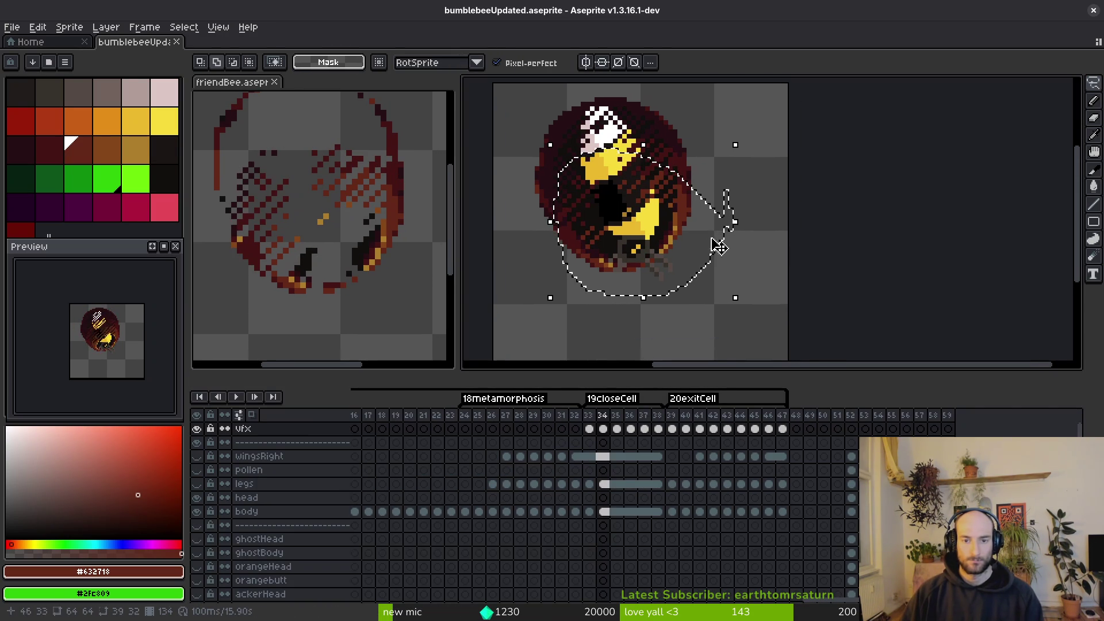
key("ctrl+d")
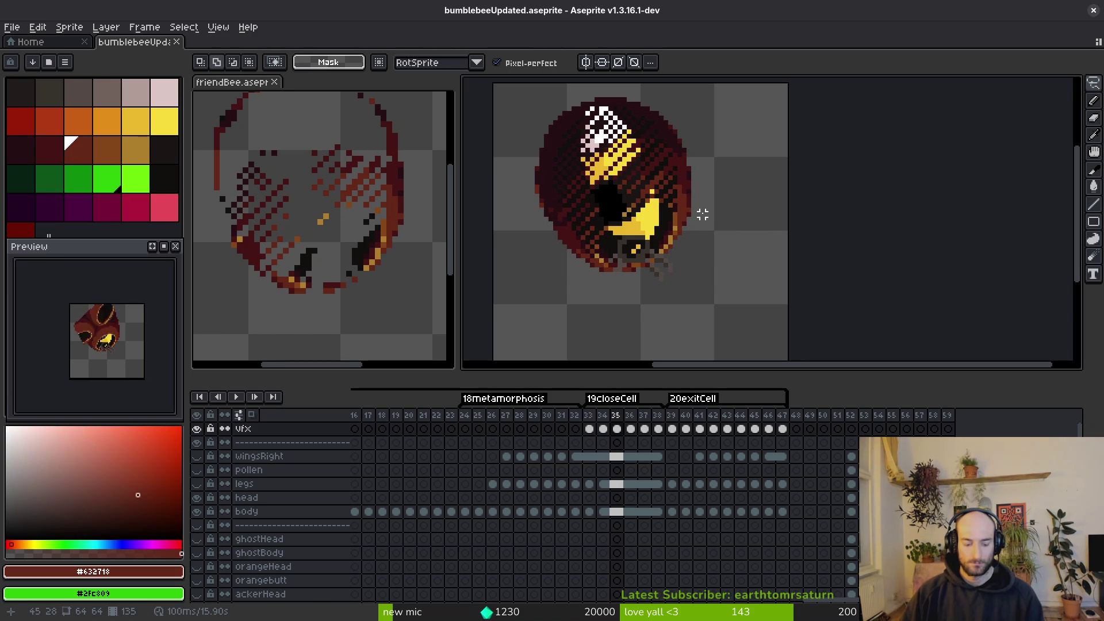
mouse_move(739, 224)
left_mouse_down()
mouse_move(717, 206)
mouse_move(711, 214)
left_mouse_up()
left_click(349, 241)
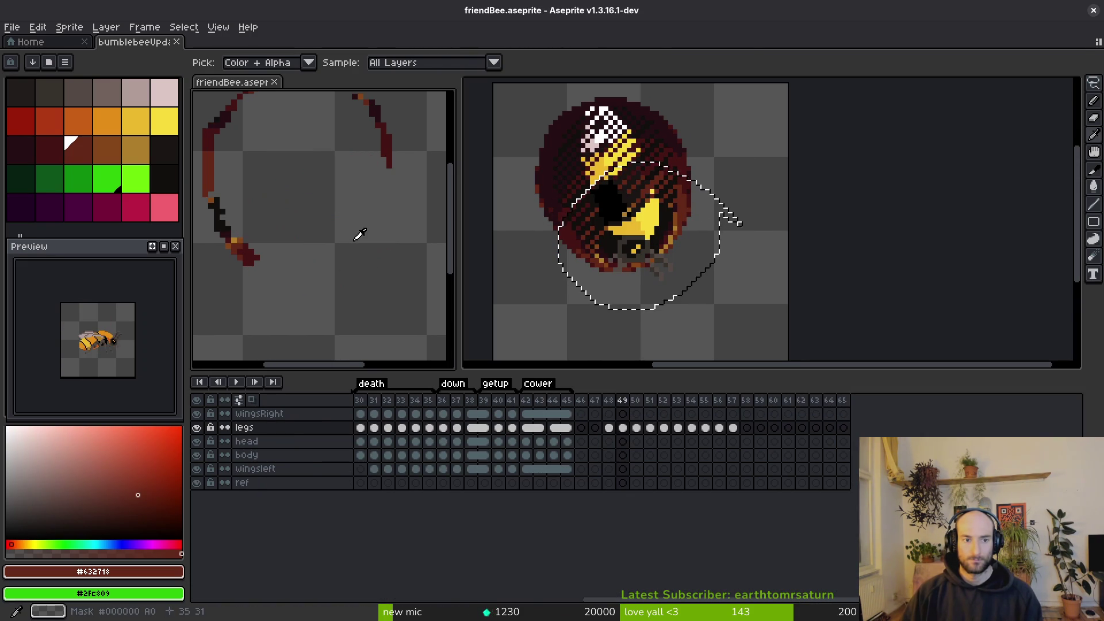
key("ctrl+z")
key("ctrl+z")
key("ctrl+z")
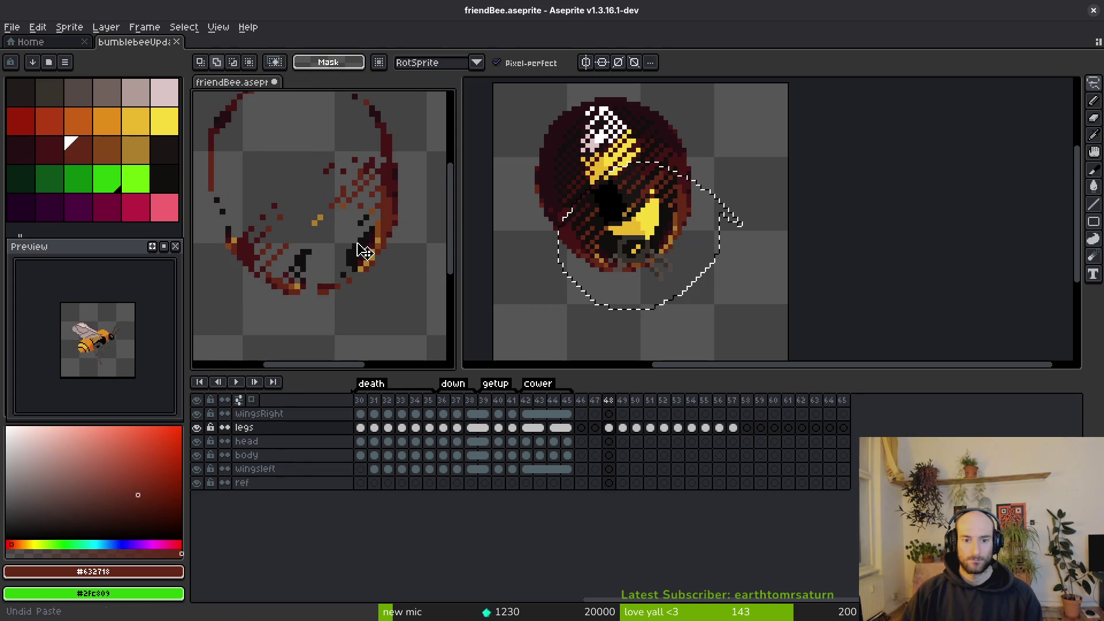
key("ctrl+v")
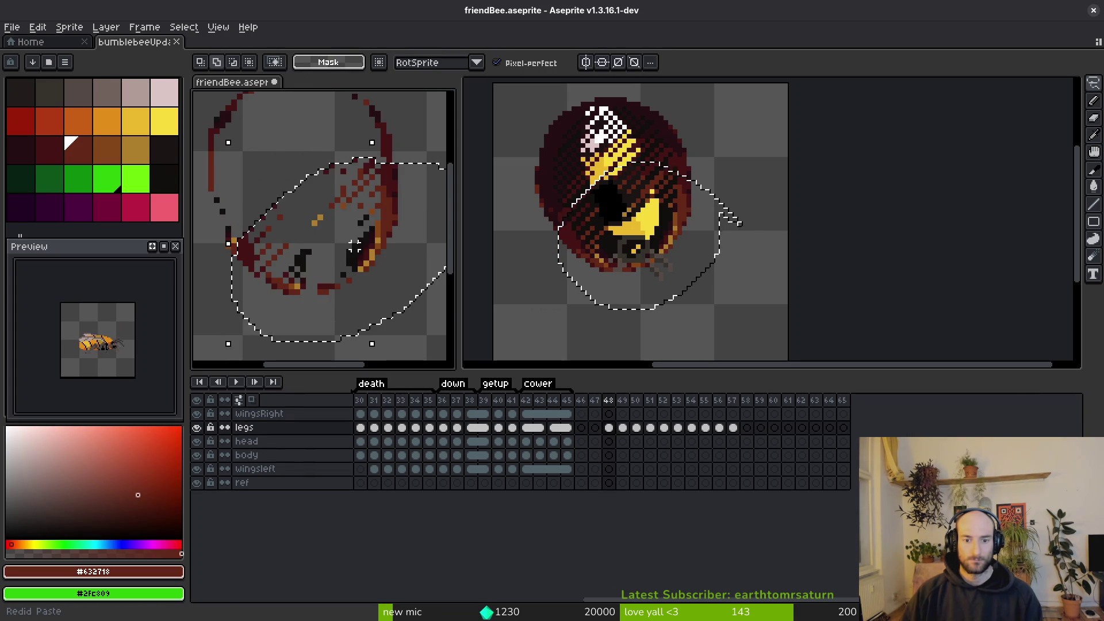
Try pasting clipboard-history images into friendBee, cancelling each paste.
key("ctrl+alt+v")
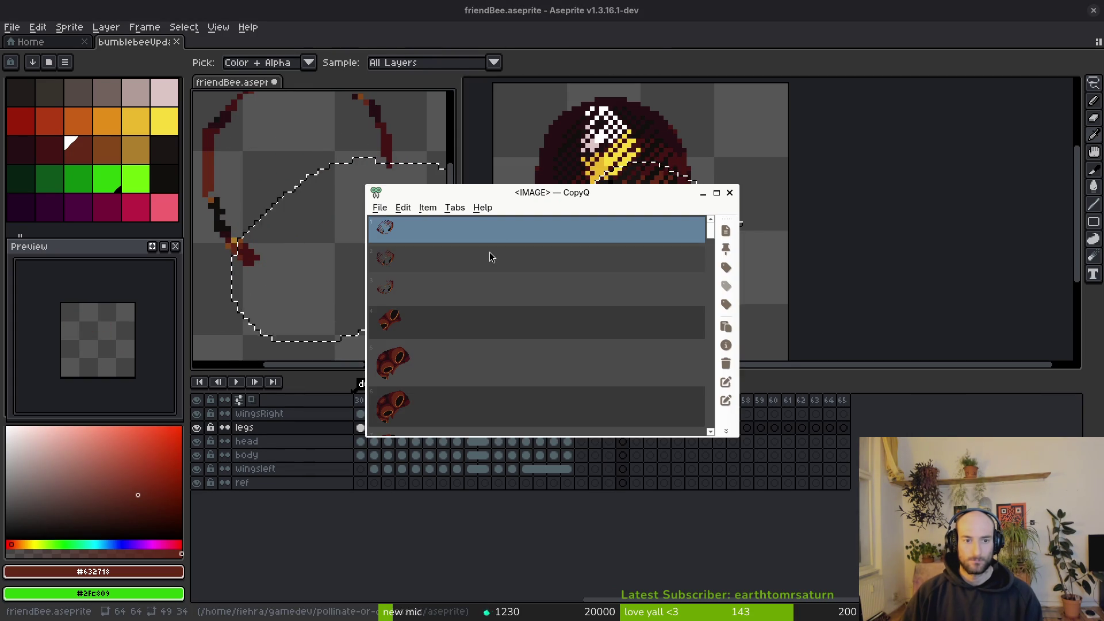
double_click(490, 257)
key("Escape")
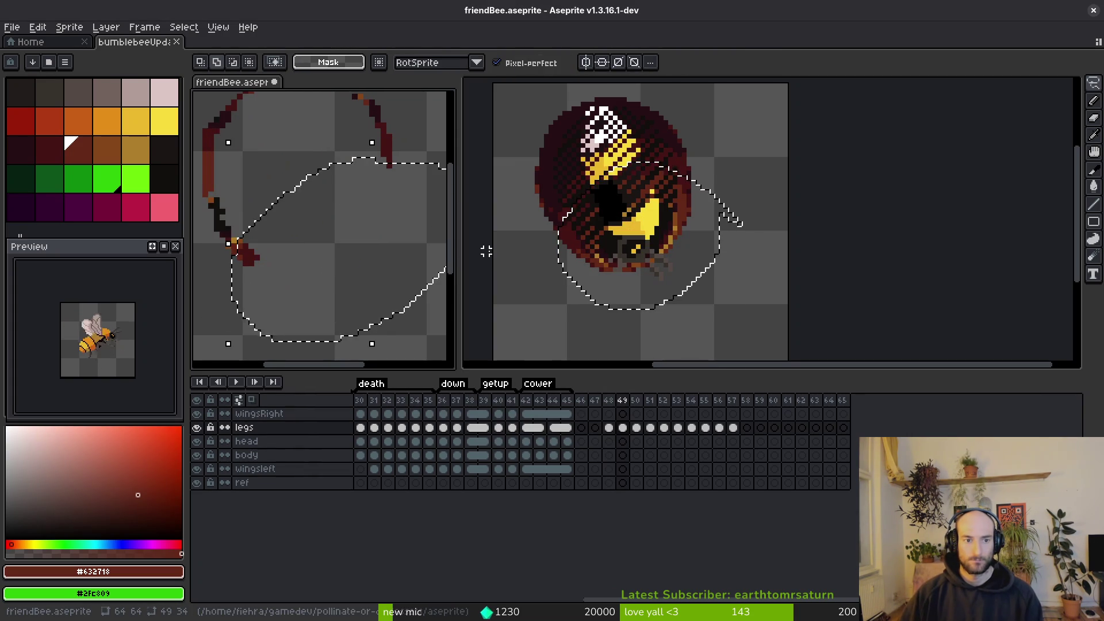
scroll(375, 279, "down", 4)
key("ctrl+v")
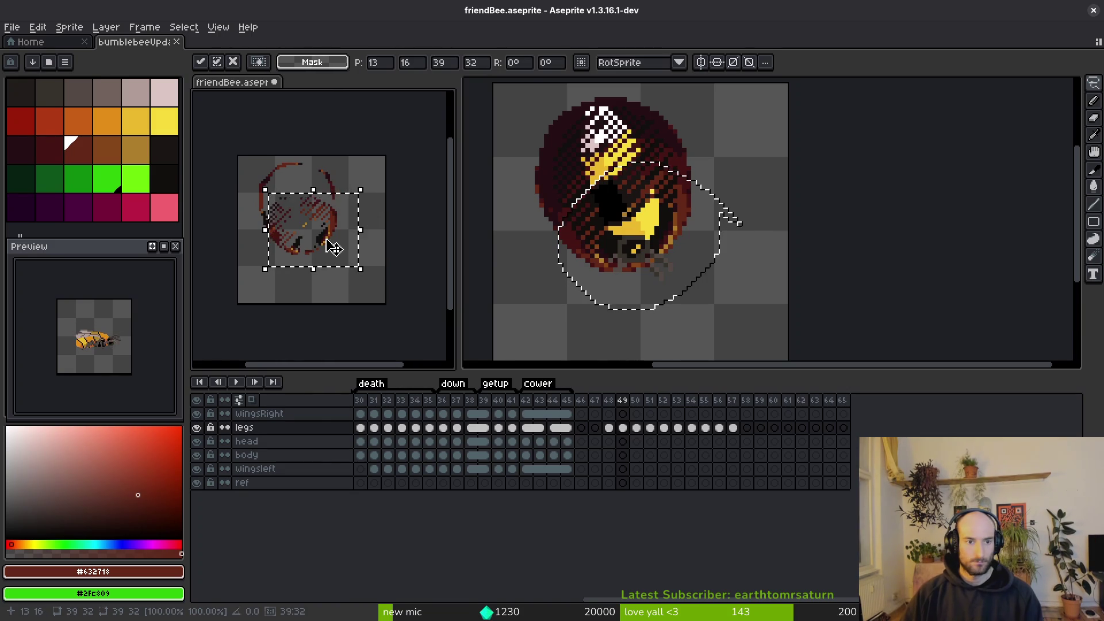
key("Escape")
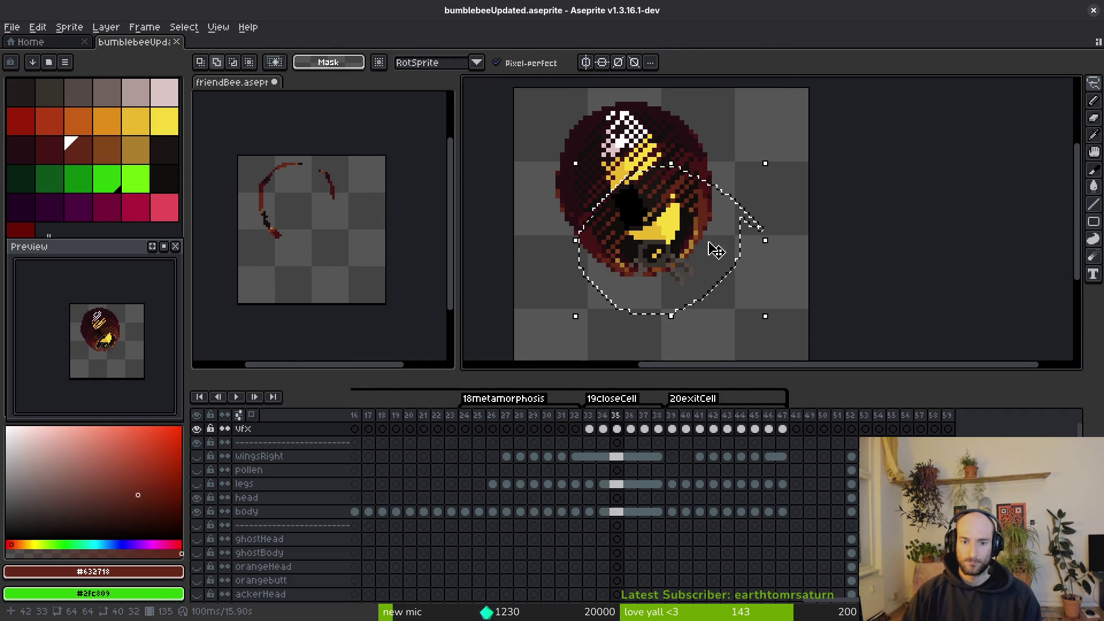
Lasso the cell on bumblebee frame 34 and paste it into friendBee.
left_click(715, 214)
key("q")
key("Right")
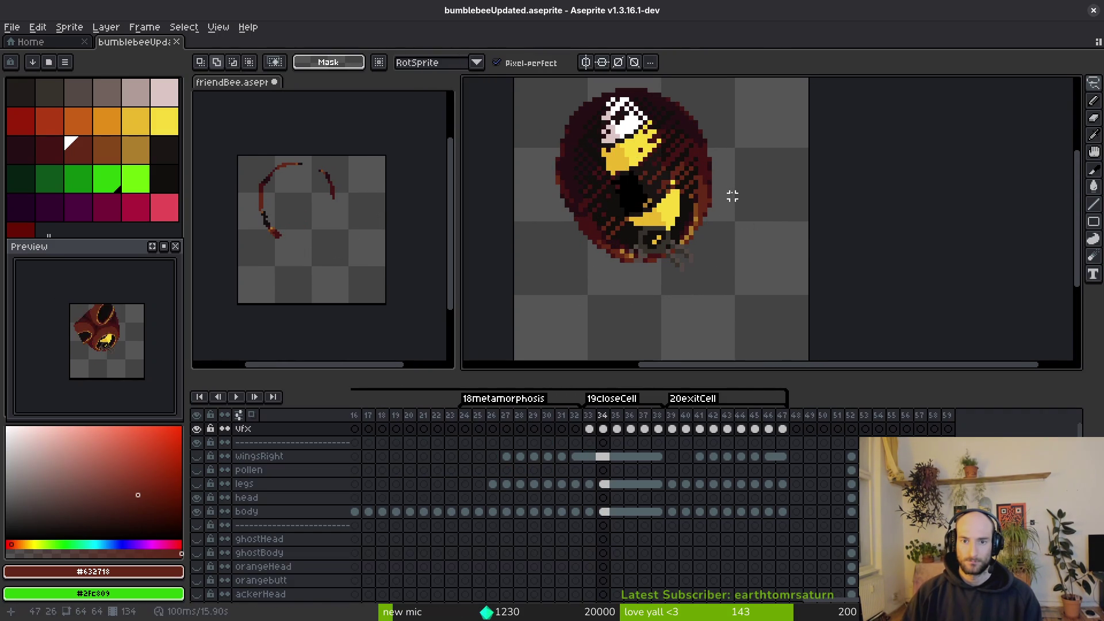
mouse_move(763, 209)
left_mouse_down()
mouse_move(661, 162)
mouse_move(618, 315)
mouse_move(808, 164)
left_mouse_up()
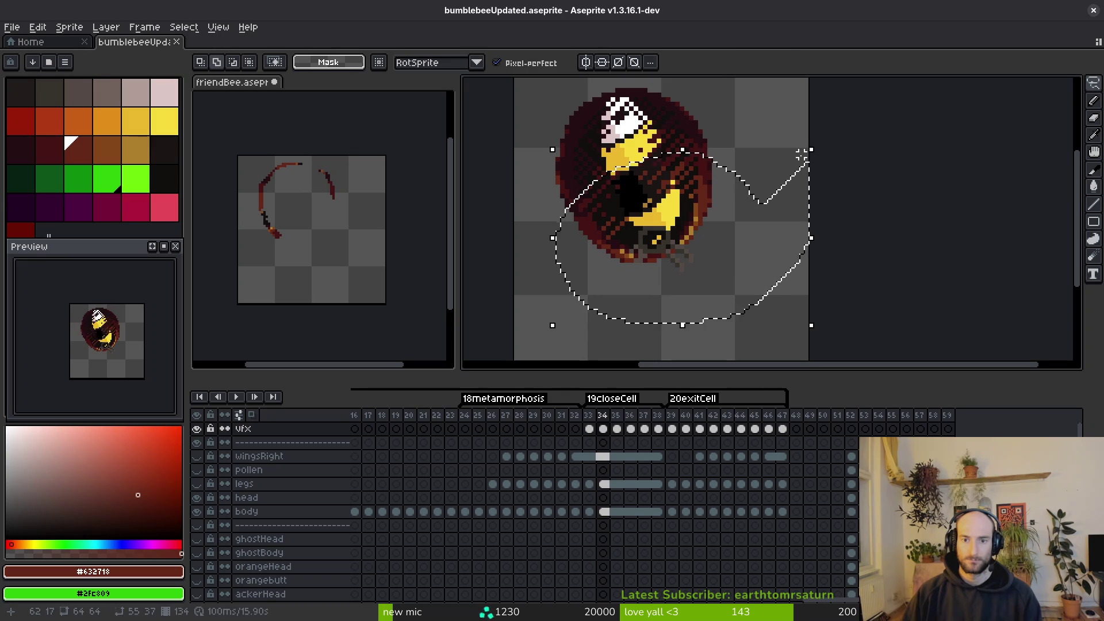
left_click(316, 266)
key("ctrl+v")
key("Return")
Copy the same shell region from bumblebee frame 35 into the next friendBee frame.
left_click(619, 257)
key("ctrl+c")
key("Right")
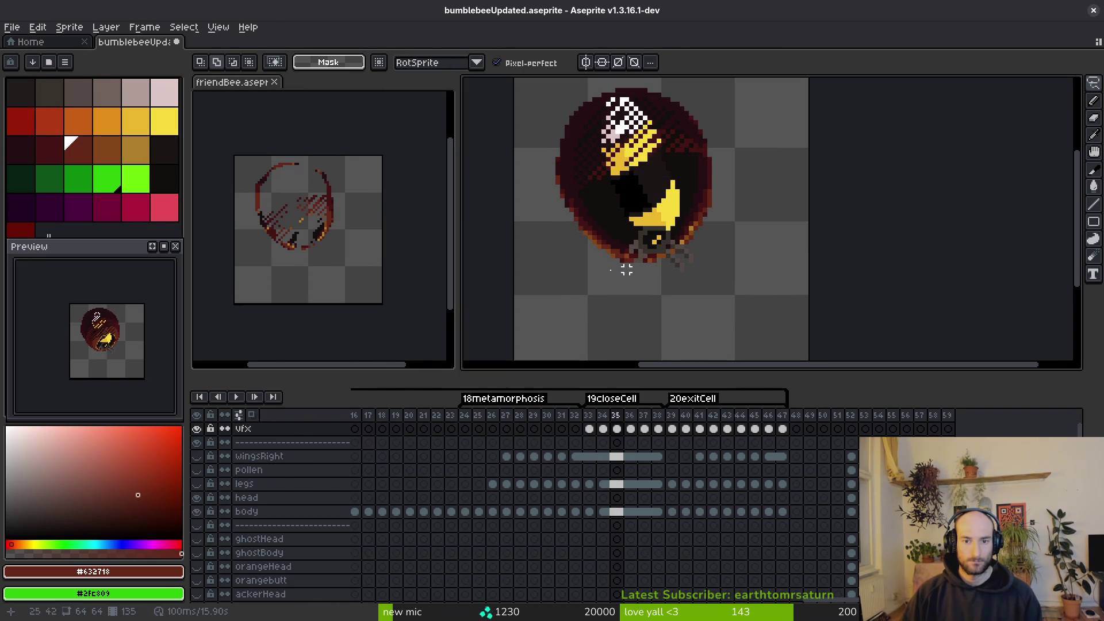
key("ctrl+shift+d")
key("ctrl+c")
left_click(295, 219)
key("ctrl+v")
key("Return")
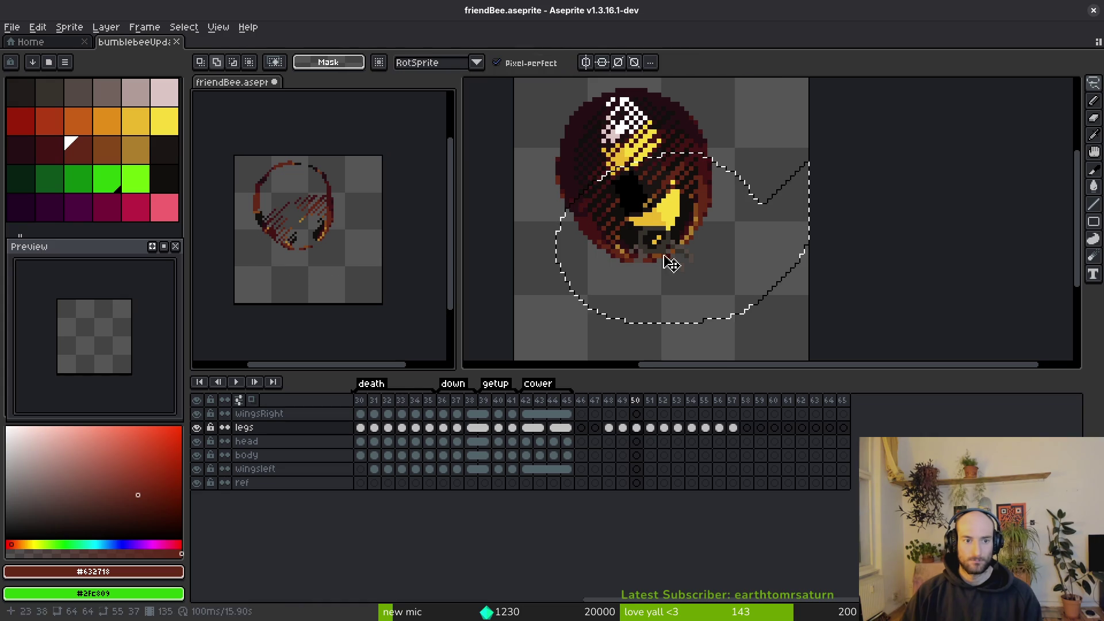
Paste the shell piece into friendBee frame 51 and deselect the bumblebee frame.
key("Left")
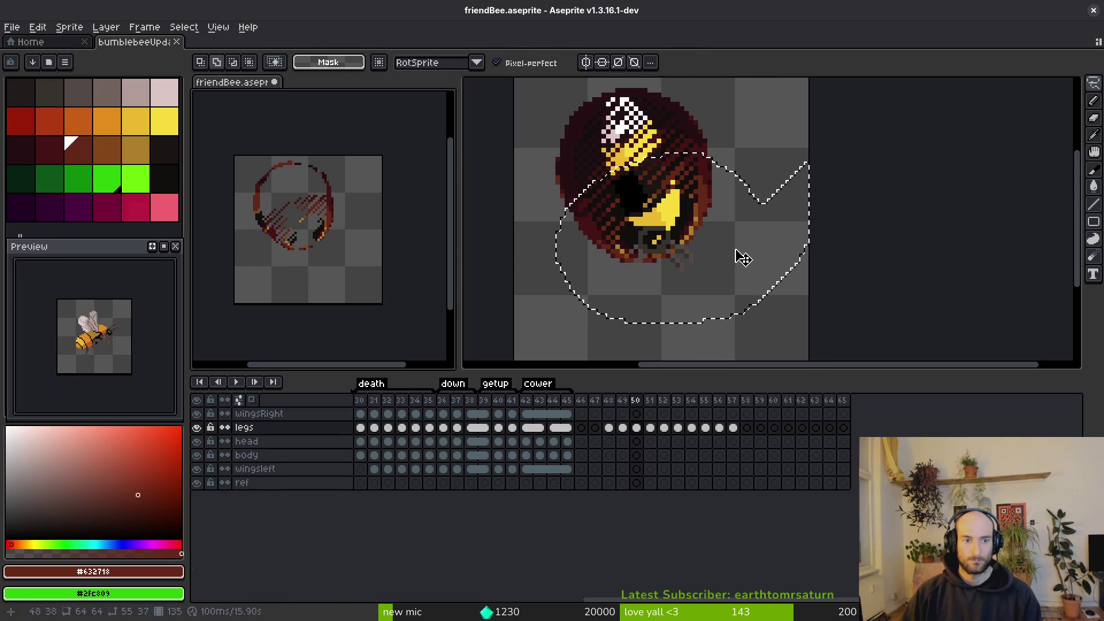
left_click(741, 257)
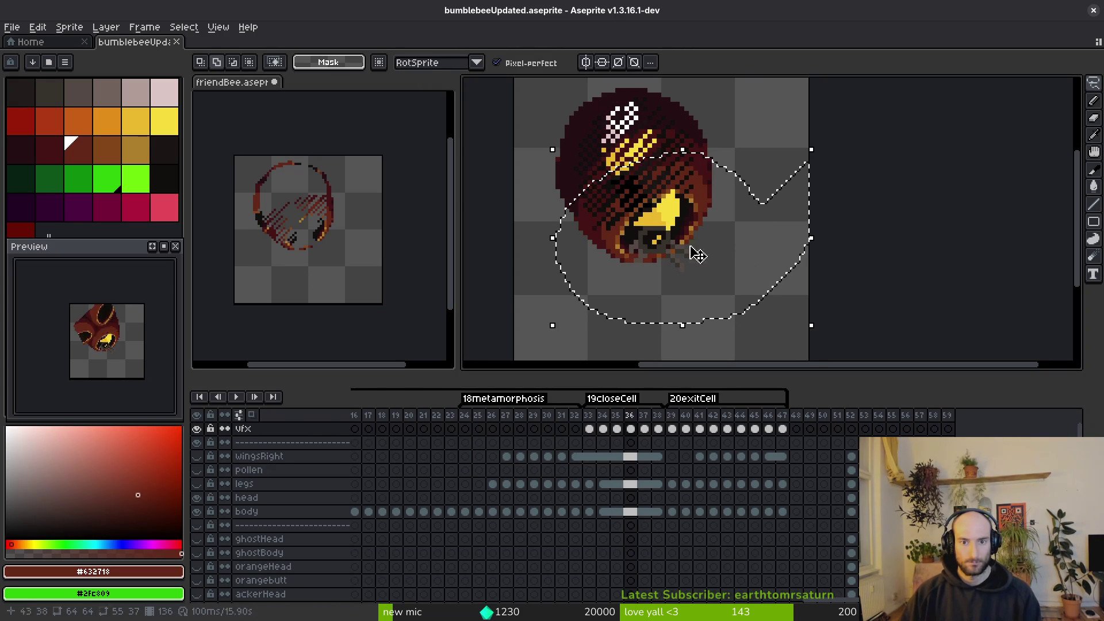
left_click(320, 240)
key("Right")
key("Right")
key("ctrl+v")
left_click(679, 248)
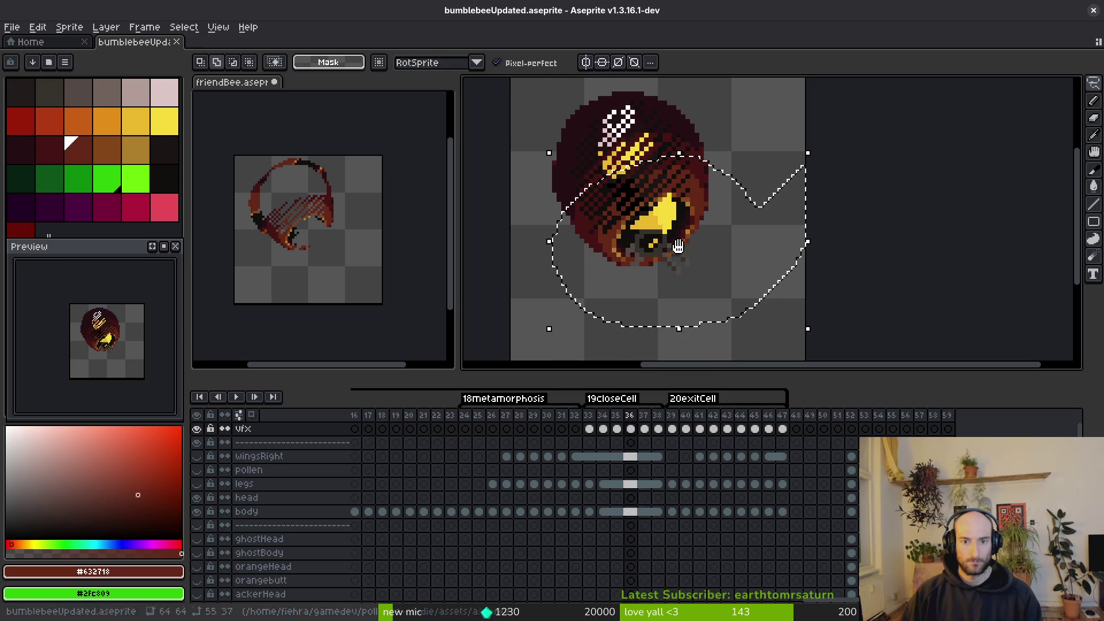
left_click(531, 245)
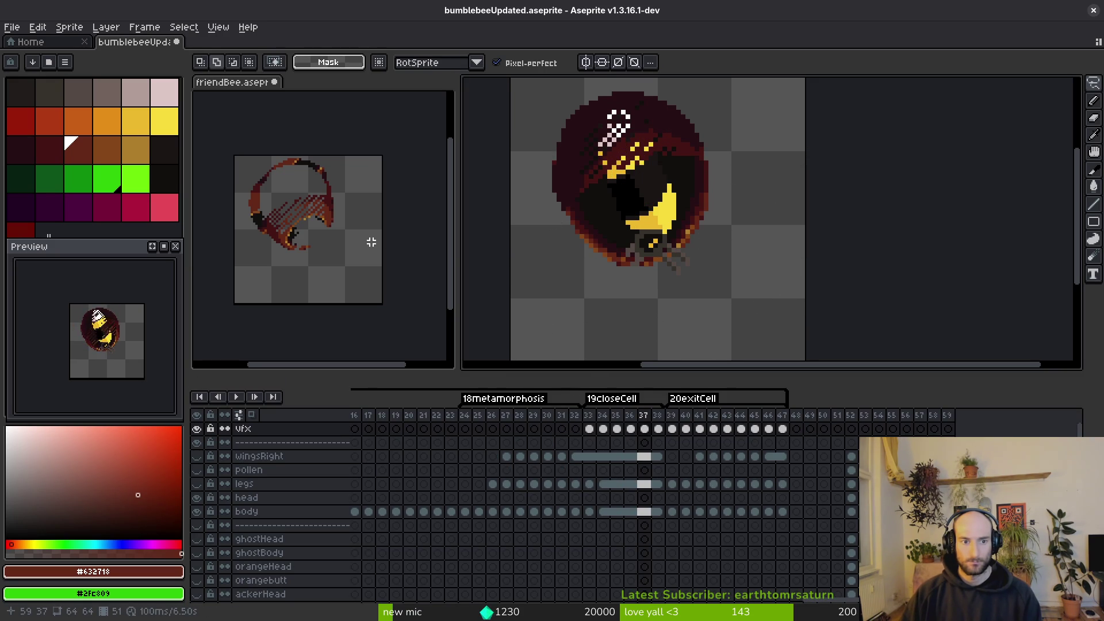
Step through friendBee frames 49–53 to review the pasted shell pieces.
left_click(319, 222)
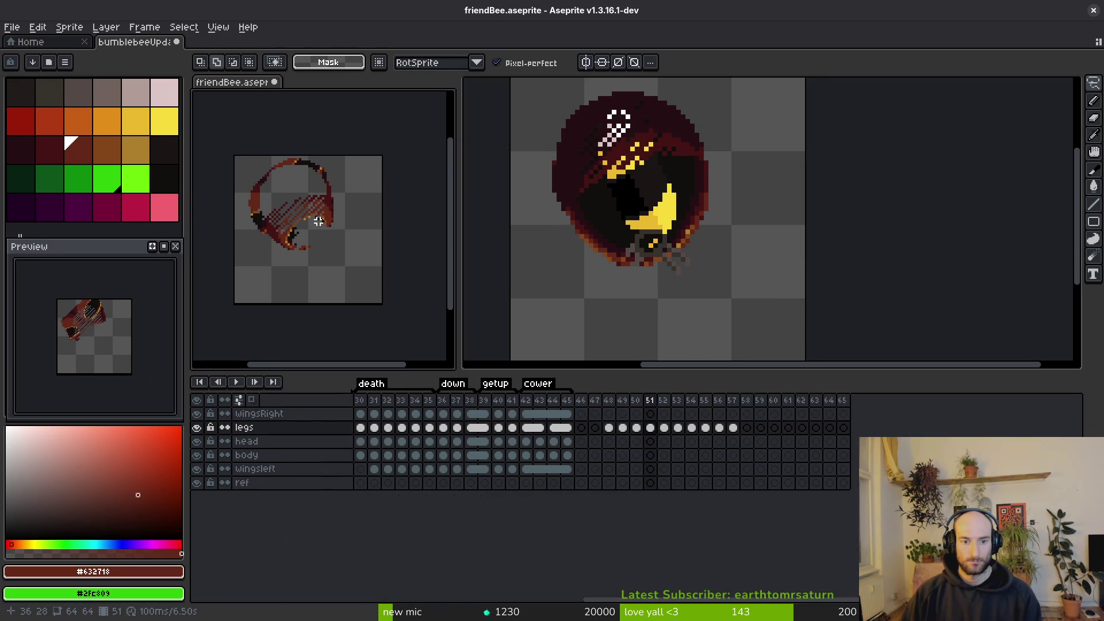
key("i")
key("Left")
key("Left")
key("Left")
key("Right")
key("Right")
key("Right")
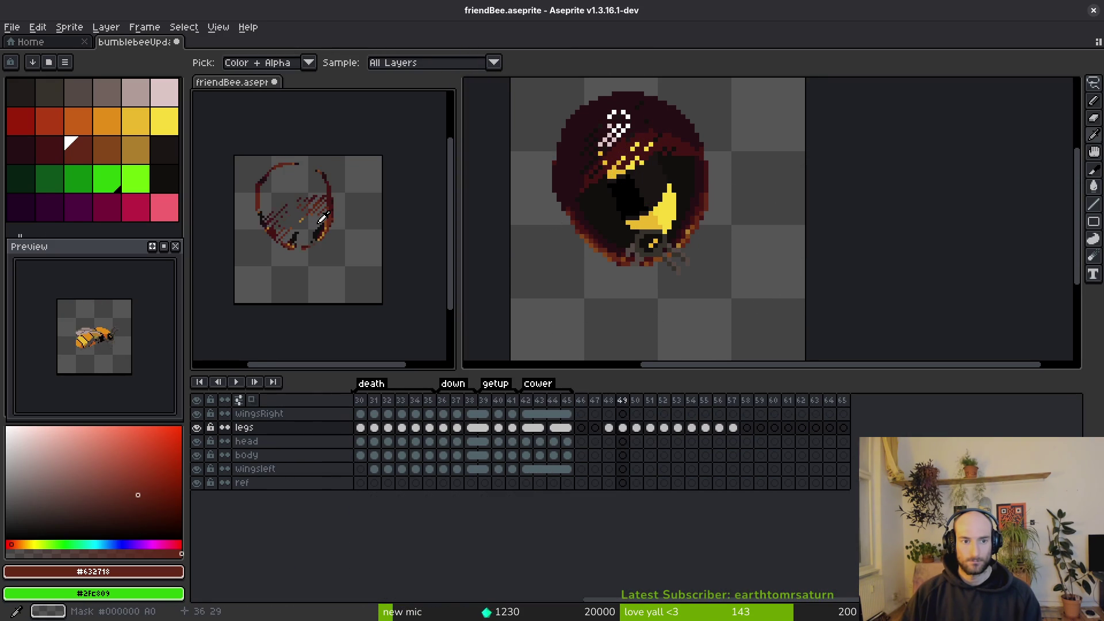
key("Right")
key("Right")
key("Right")
key("Right")
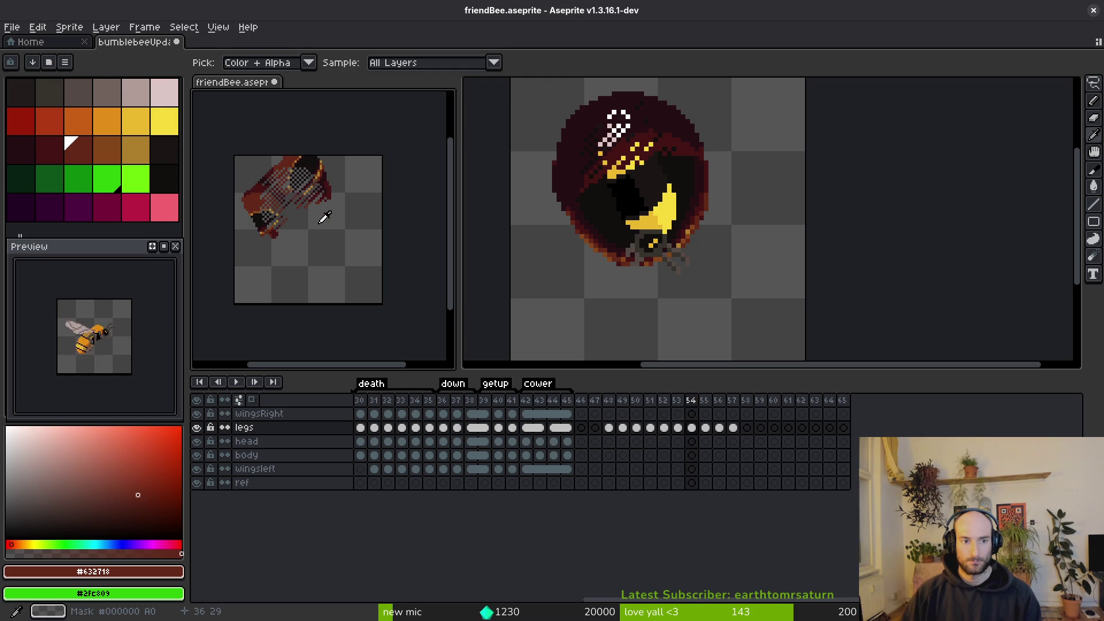
key("Left")
key("Left")
key("Left")
key("Left")
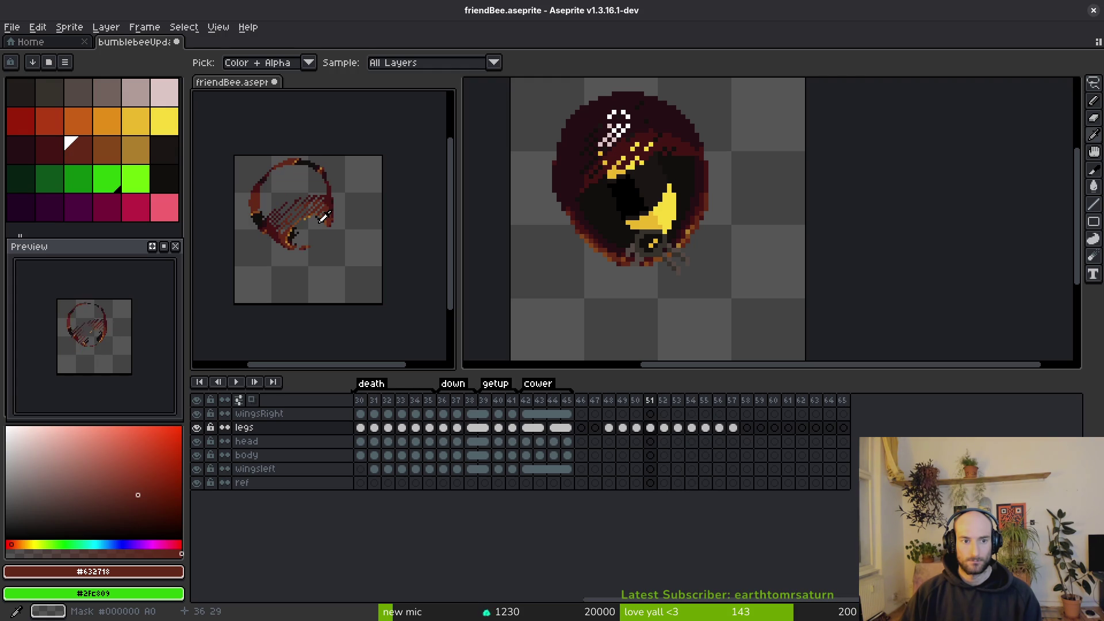
key("Right")
key("Right")
key("Right")
key("Right")
key("m")
left_click(637, 226)
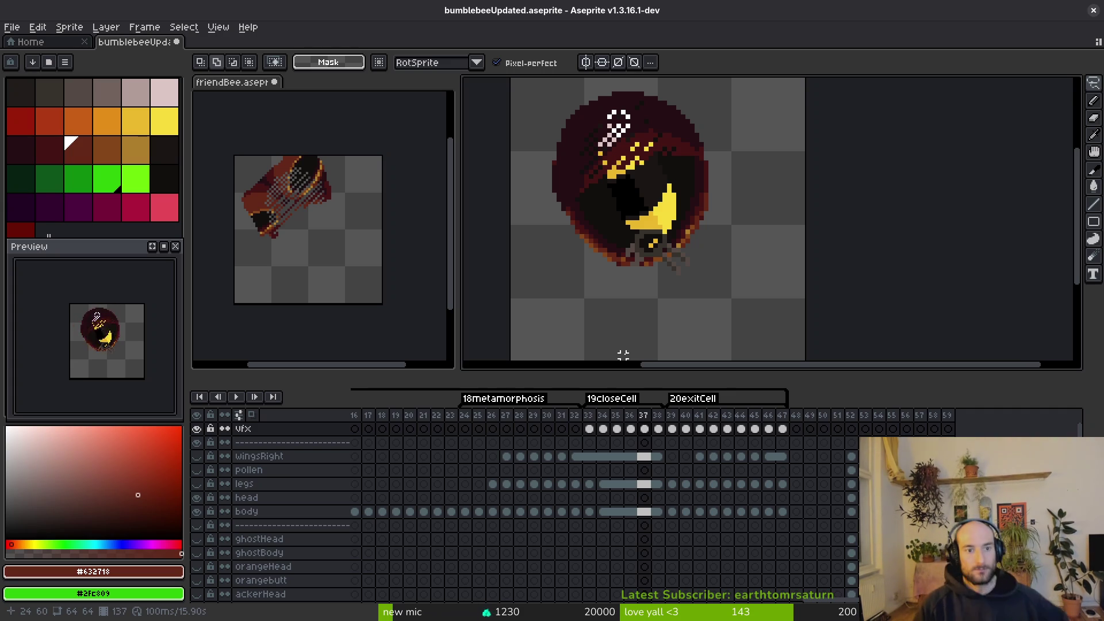
Undo the unwanted shell pastes in friendBee around frames 49–50.
left_click(409, 246)
left_click_drag(365, 261, 368, 295)
key("i")
key("Right")
key("Left")
key("Left")
key("Left")
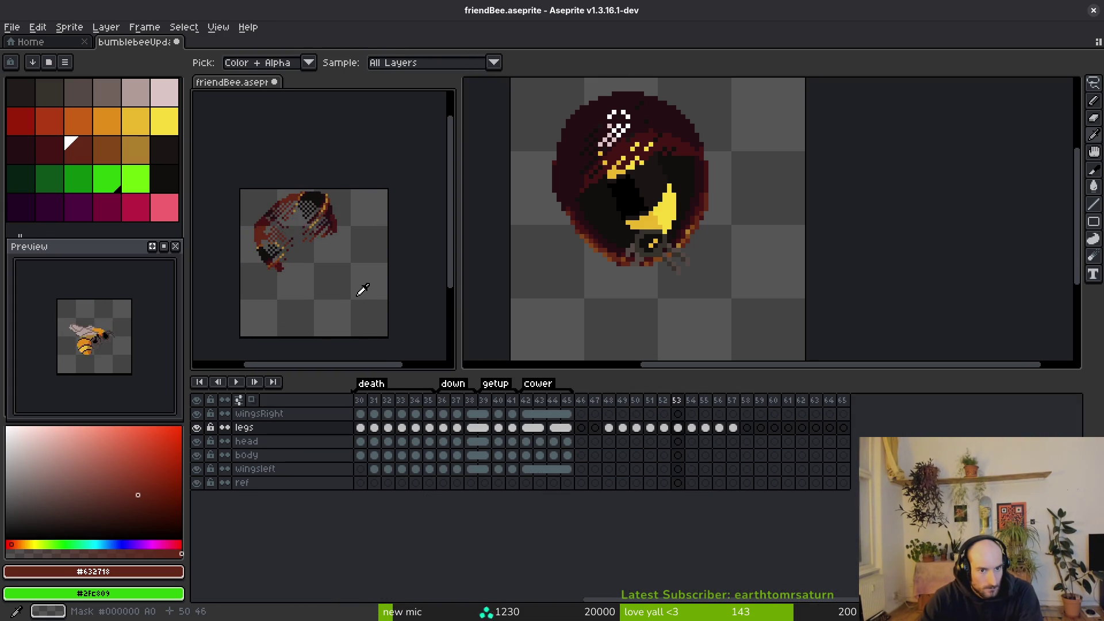
key("ctrl+v")
key("ctrl+z")
key("Left")
key("Left")
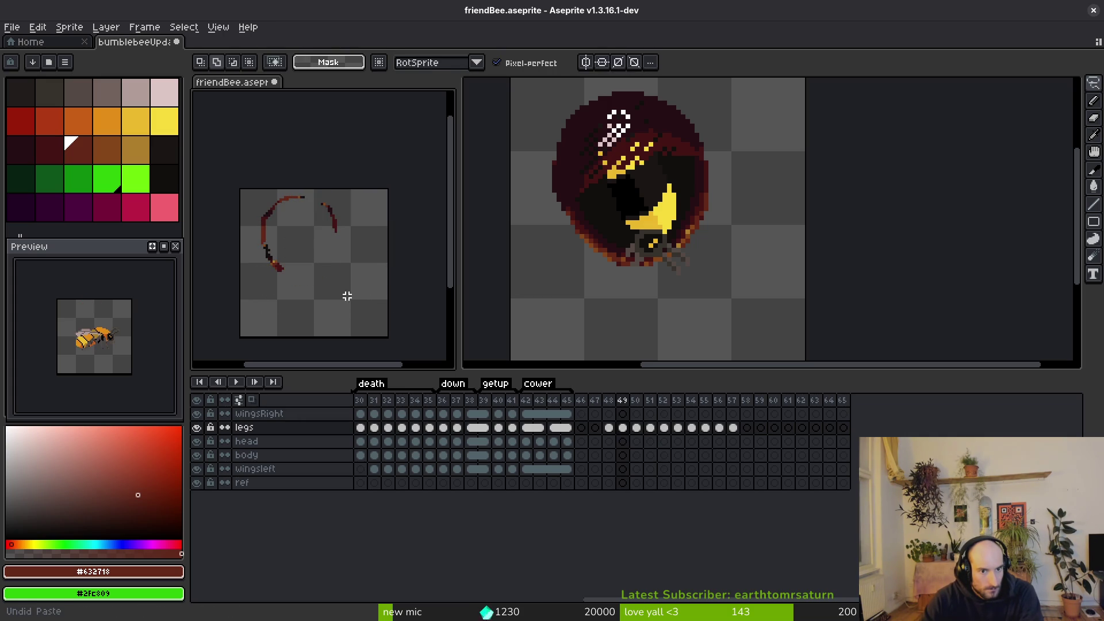
key("ctrl+z")
key("ctrl+z")
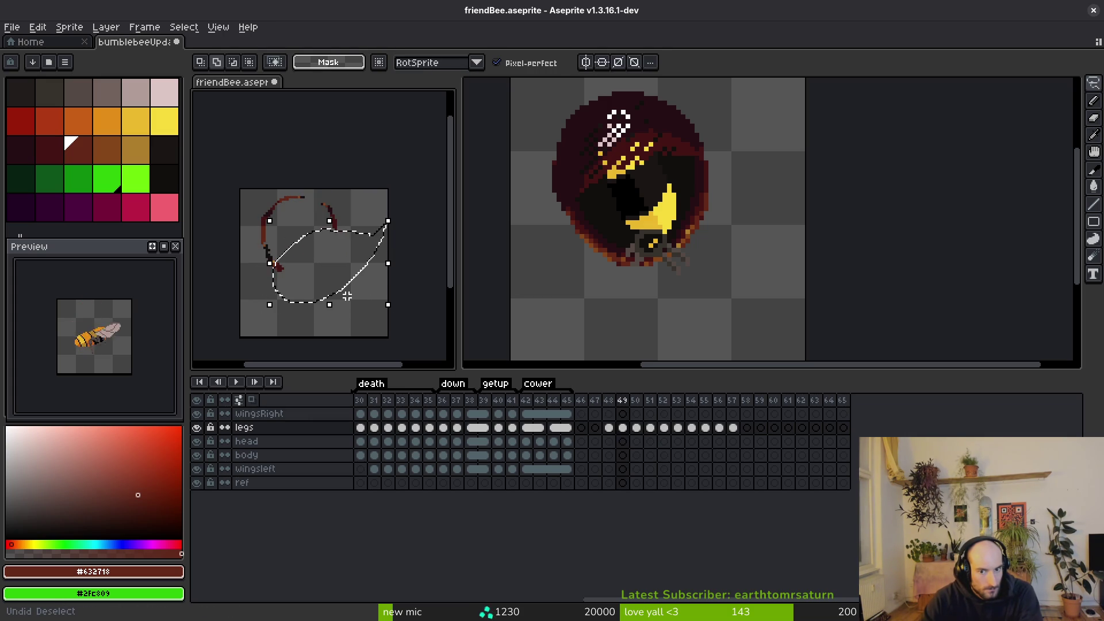
key("ctrl+z")
key("Right")
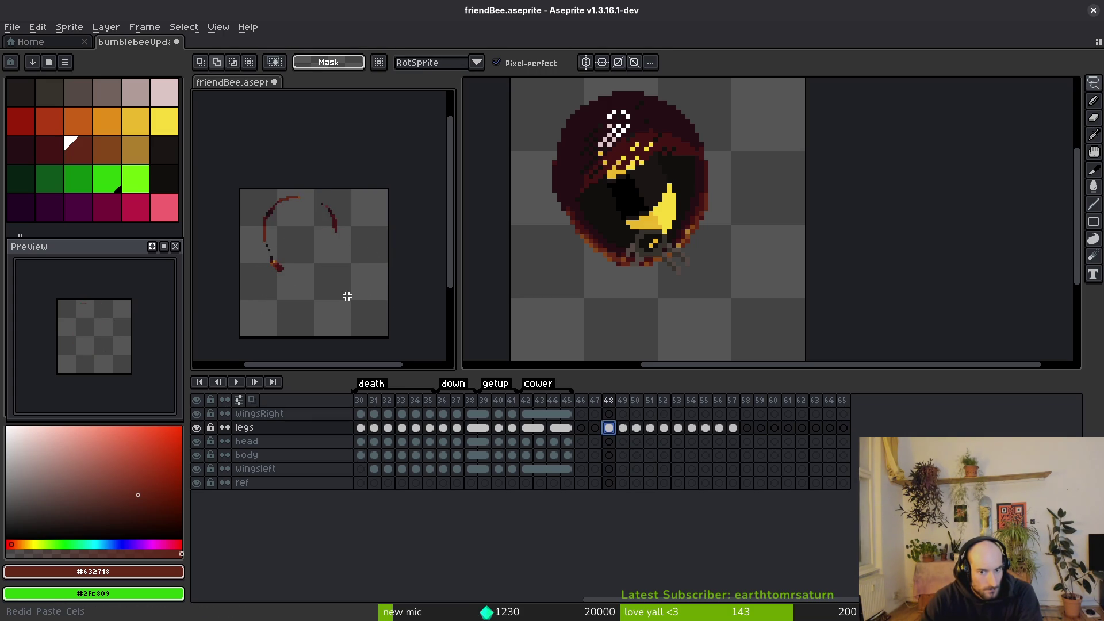
key("i")
key("Right")
key("Right")
key("Right")
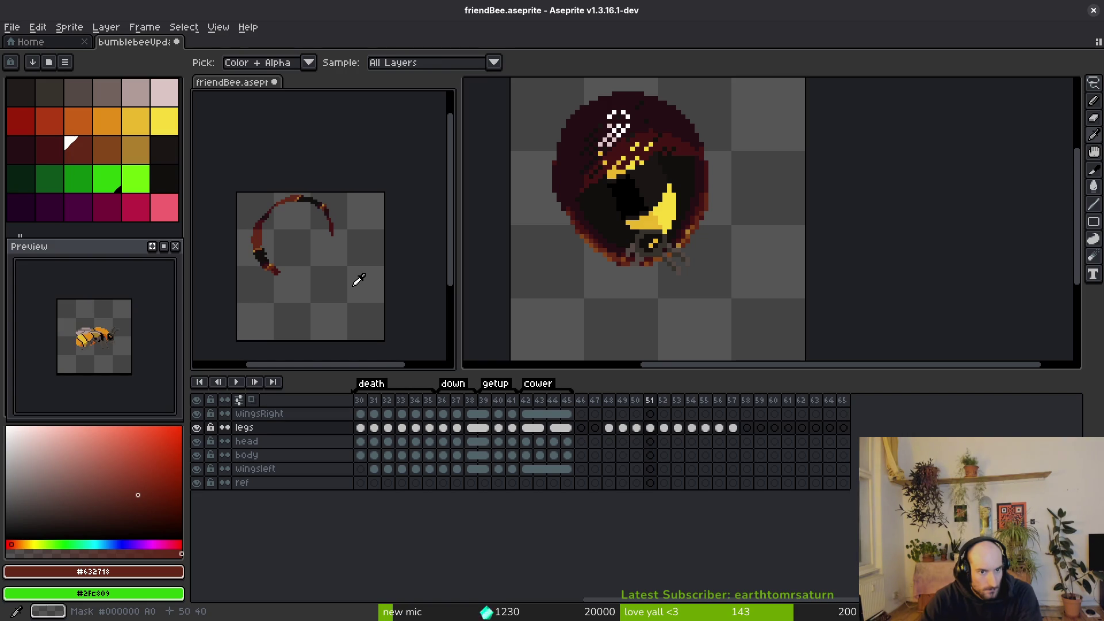
Copy the lower shell from bumblebee frame 33 into friendBee.
middle_click(691, 264)
key("Left")
key("Left")
key("Left")
key("i")
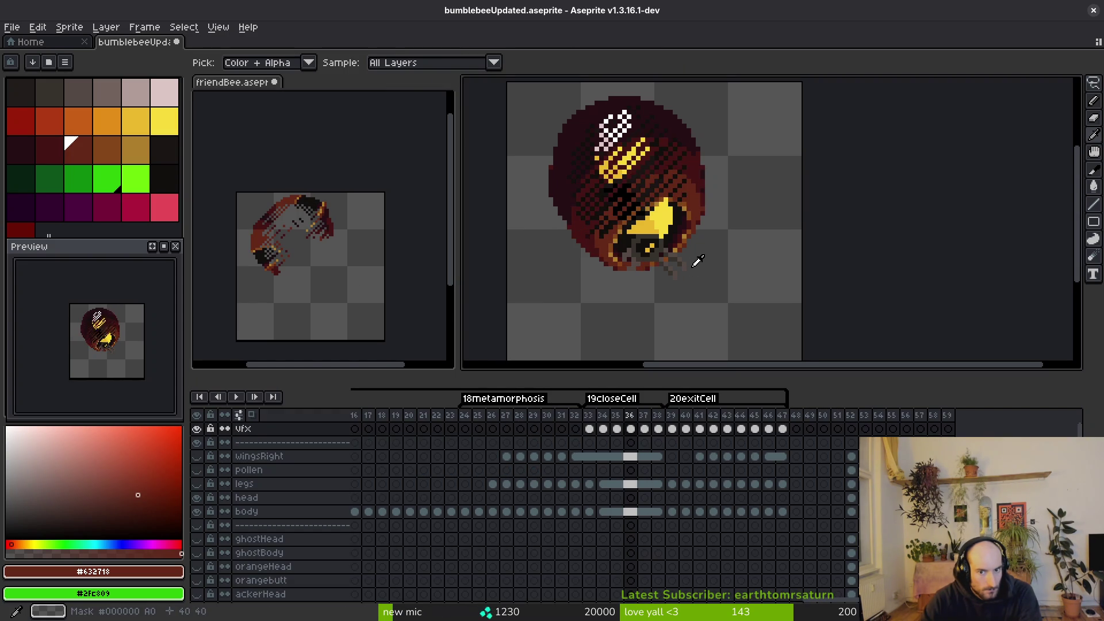
key("Left")
key("q")
mouse_move(762, 243)
left_mouse_down()
mouse_move(757, 230)
mouse_move(605, 185)
mouse_move(599, 303)
mouse_move(803, 199)
left_mouse_up()
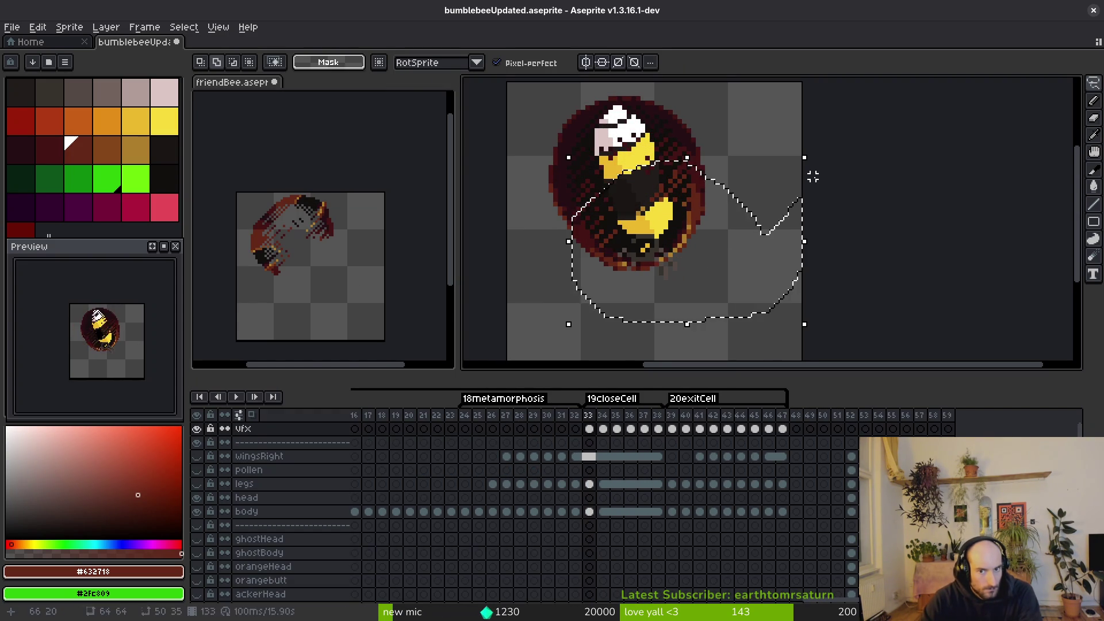
key("ctrl+c")
left_click(318, 321)
key("ctrl+v")
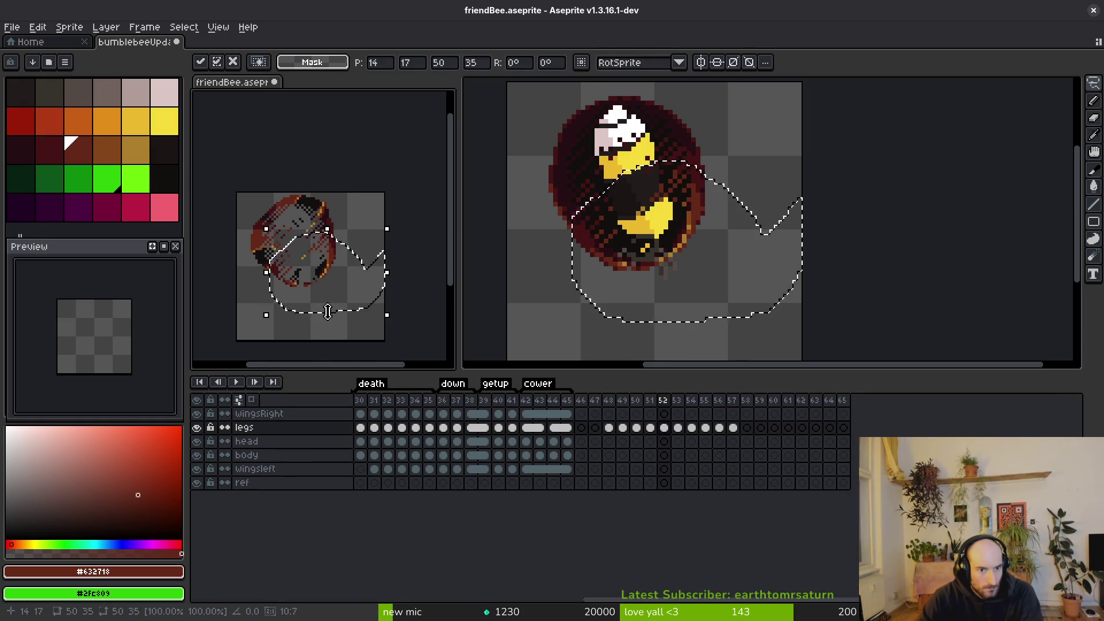
scroll(322, 265, "up", 3)
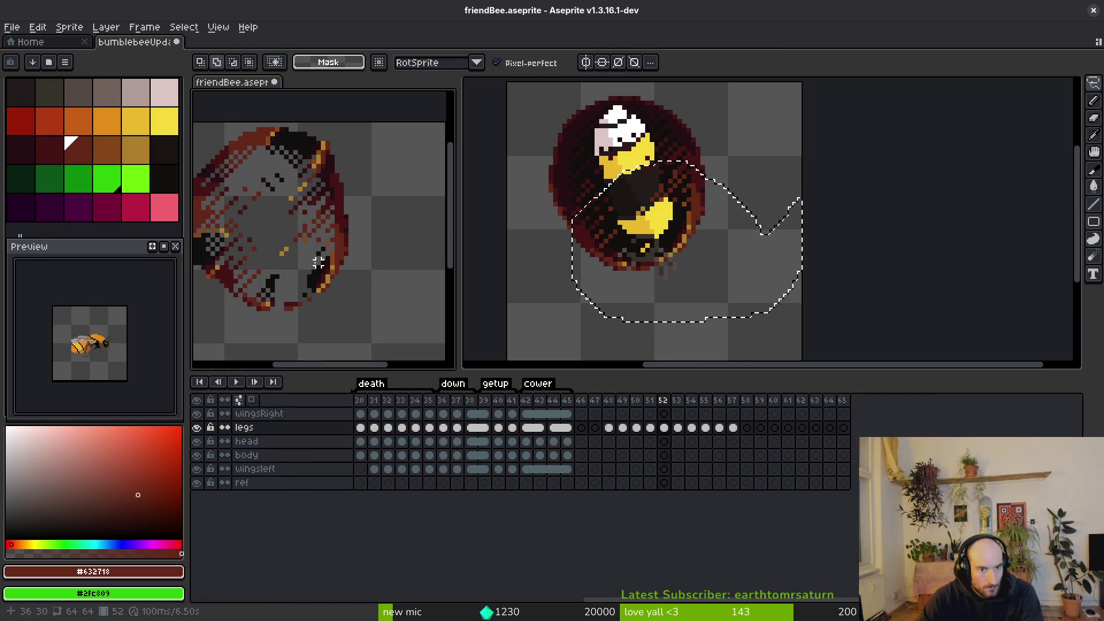
Paste the frame 34 shell piece into friendBee and erase it from the bee.
left_click(720, 298)
key("ctrl+d")
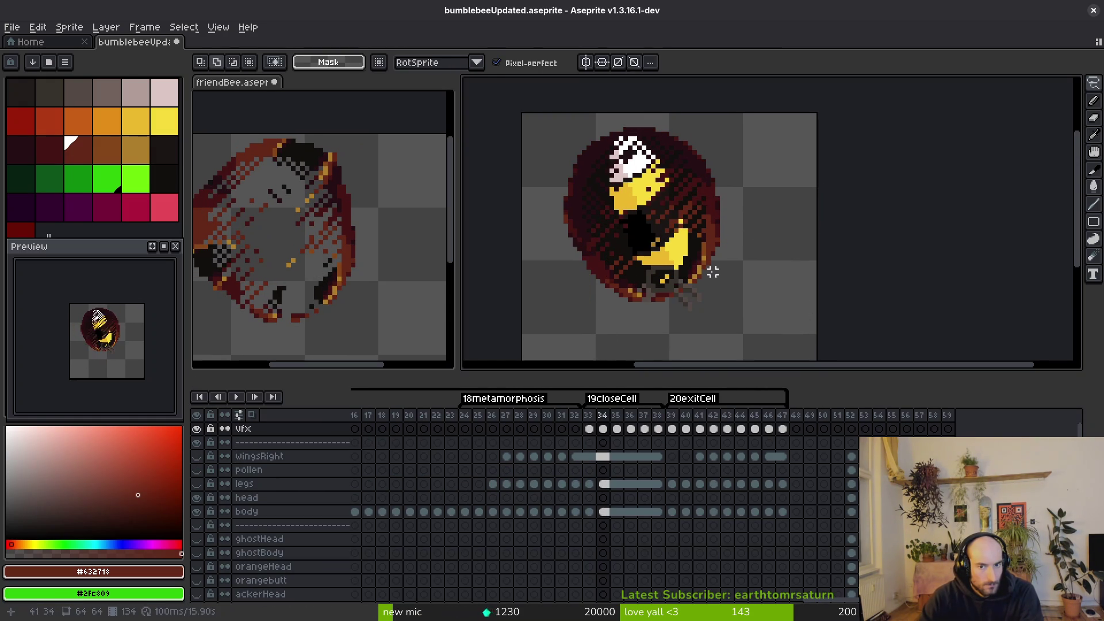
key("alt")
key("period")
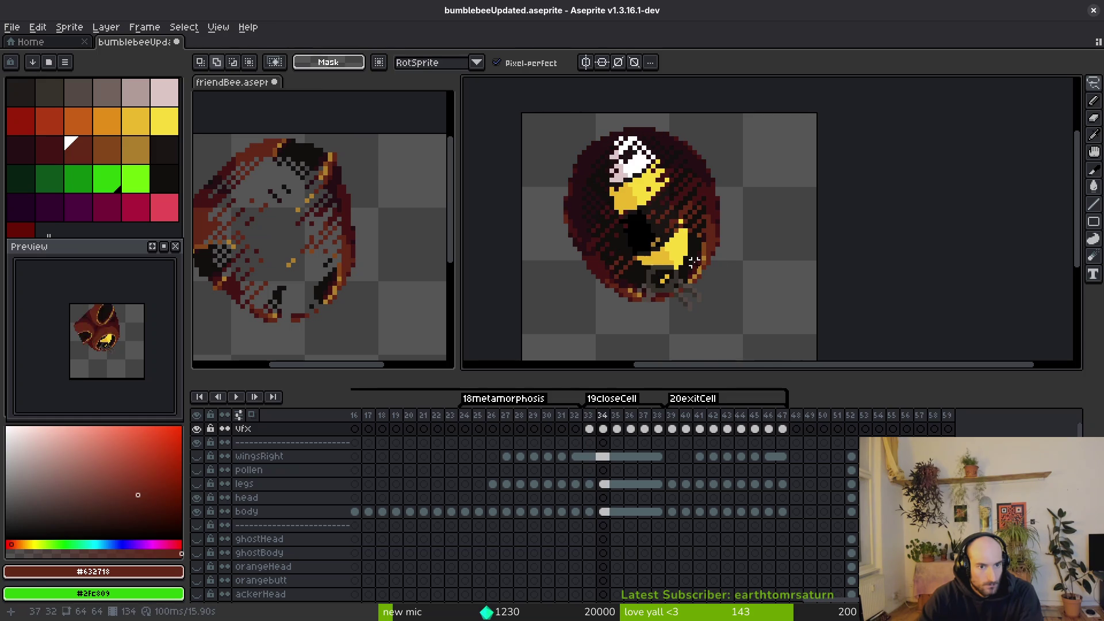
mouse_move(769, 266)
left_mouse_down()
mouse_move(684, 213)
mouse_move(601, 251)
mouse_move(717, 327)
left_mouse_up()
left_click_drag(806, 286, 699, 212)
left_click_drag(782, 271, 775, 249)
key("ctrl+c")
left_click(353, 281)
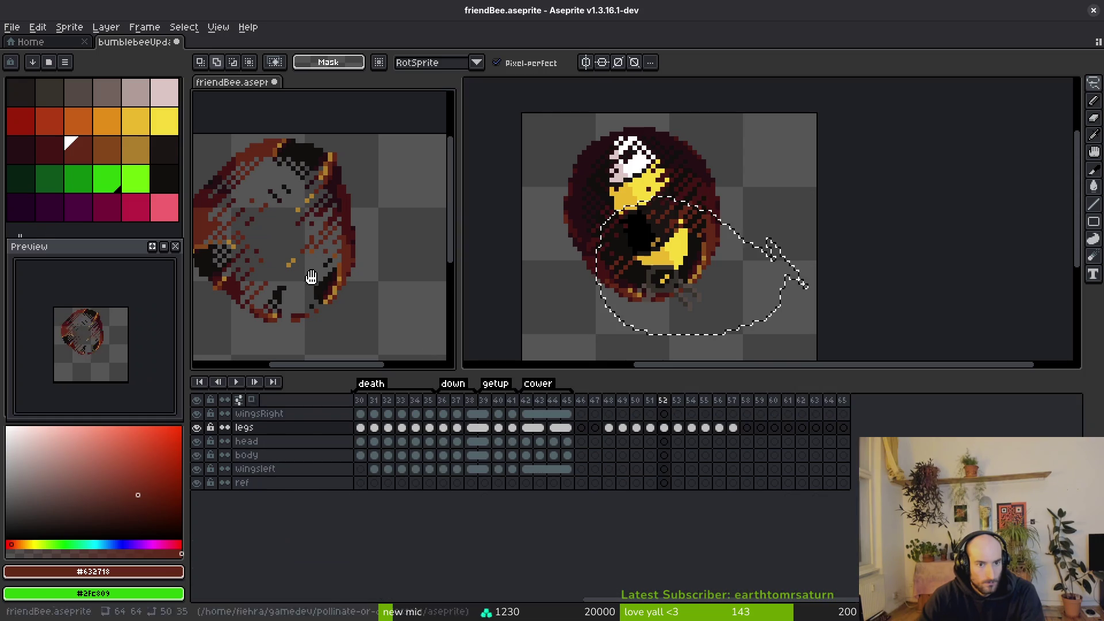
key("ctrl+v")
key("Return")
left_click(671, 302)
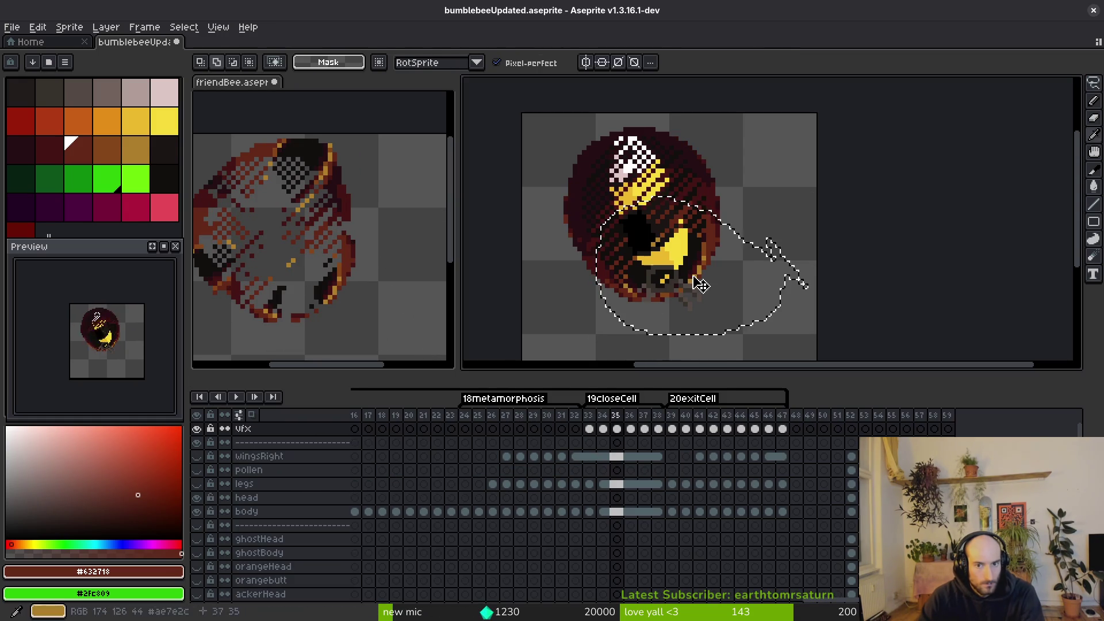
key("Delete")
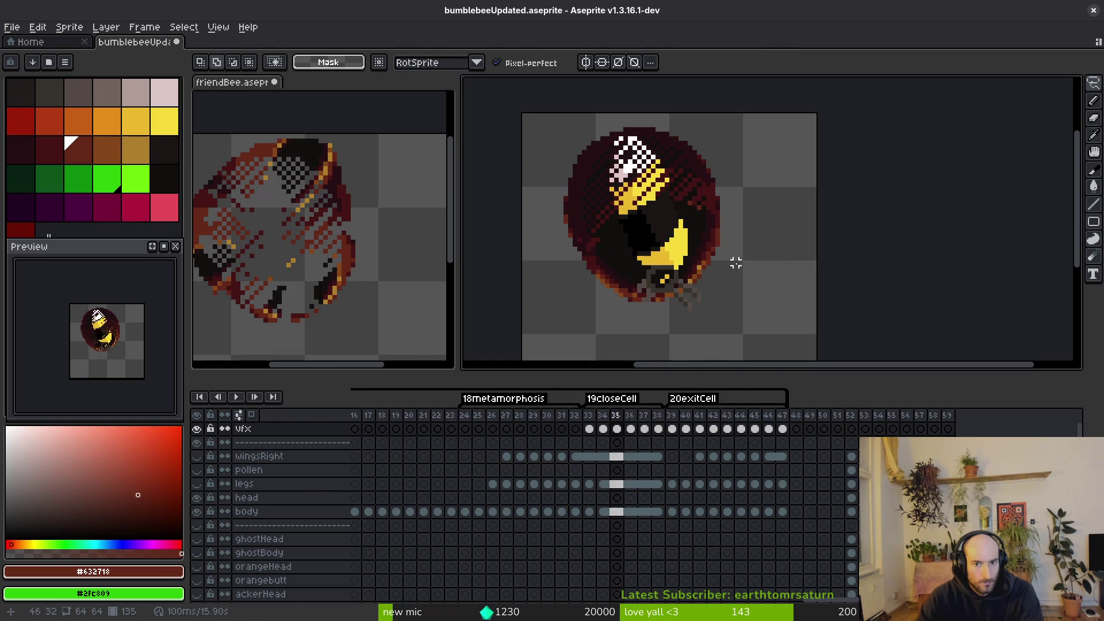
Outline another shell piece on the bumblebee and paste it into friendBee.
mouse_move(667, 199)
left_mouse_down()
mouse_move(771, 253)
mouse_move(601, 225)
left_mouse_up()
left_click(397, 239)
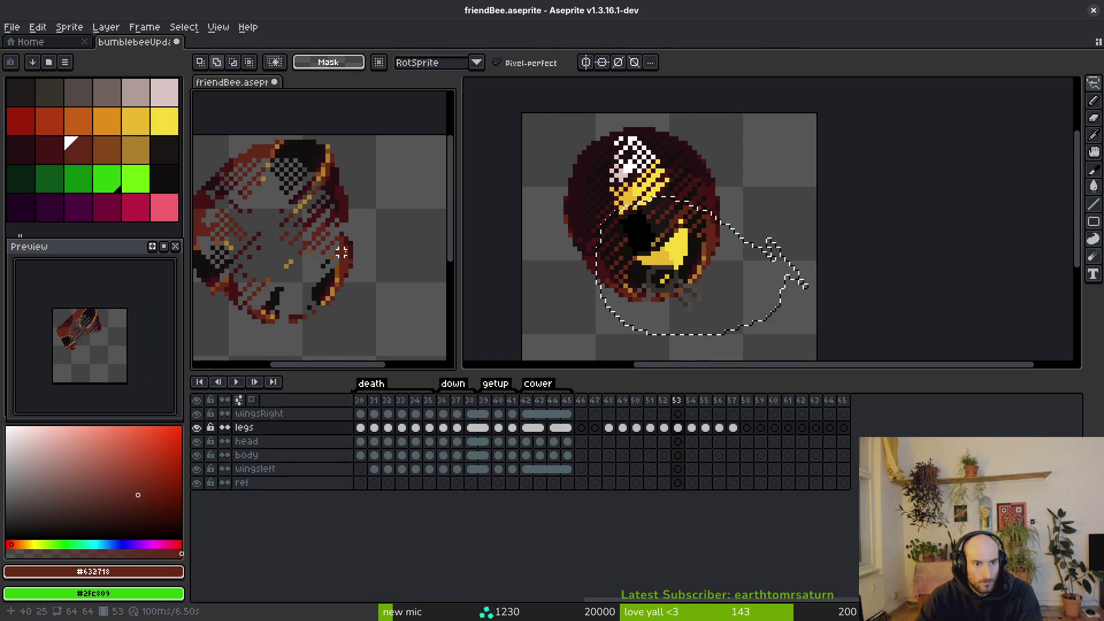
key("ctrl+v")
left_click(711, 273)
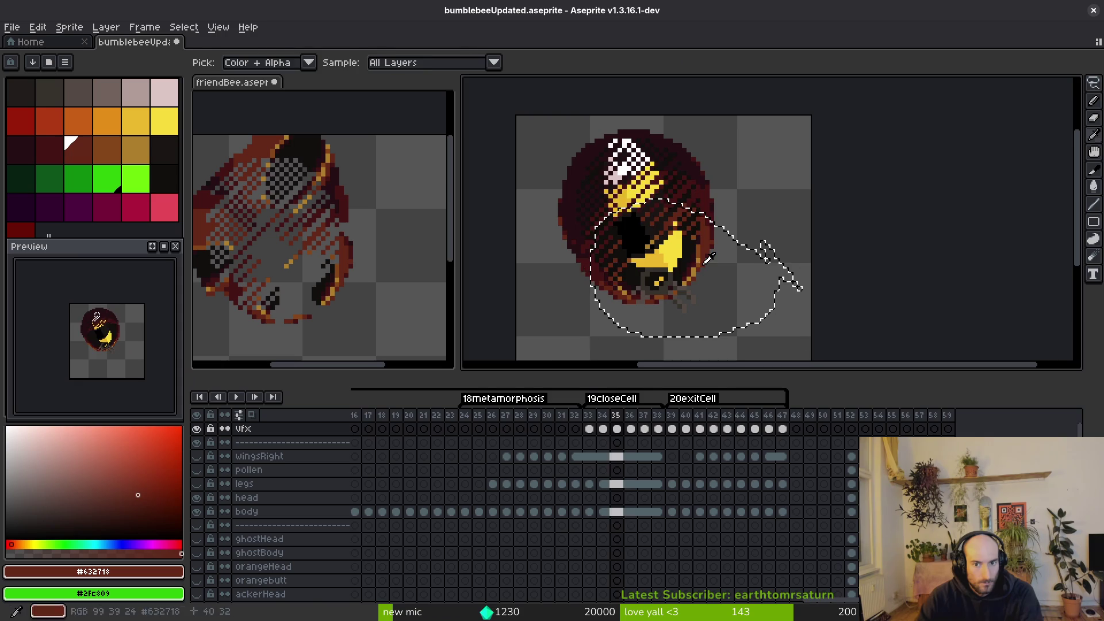
left_click(383, 253)
key("alt")
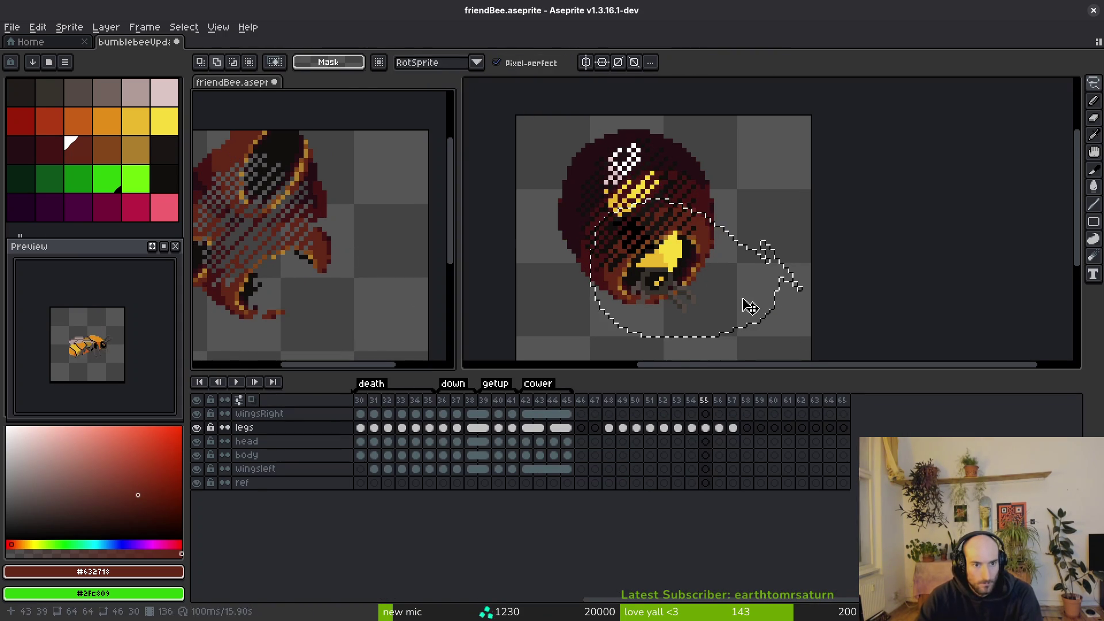
left_click(710, 299)
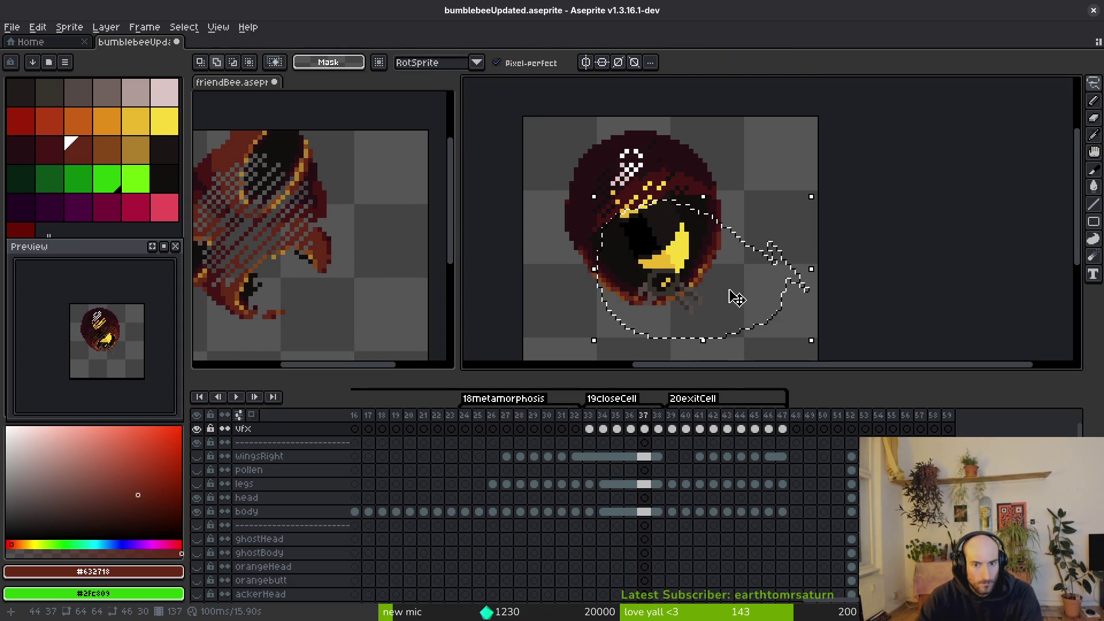
key("Left")
key("Left")
key("Left")
key("ctrl+d")
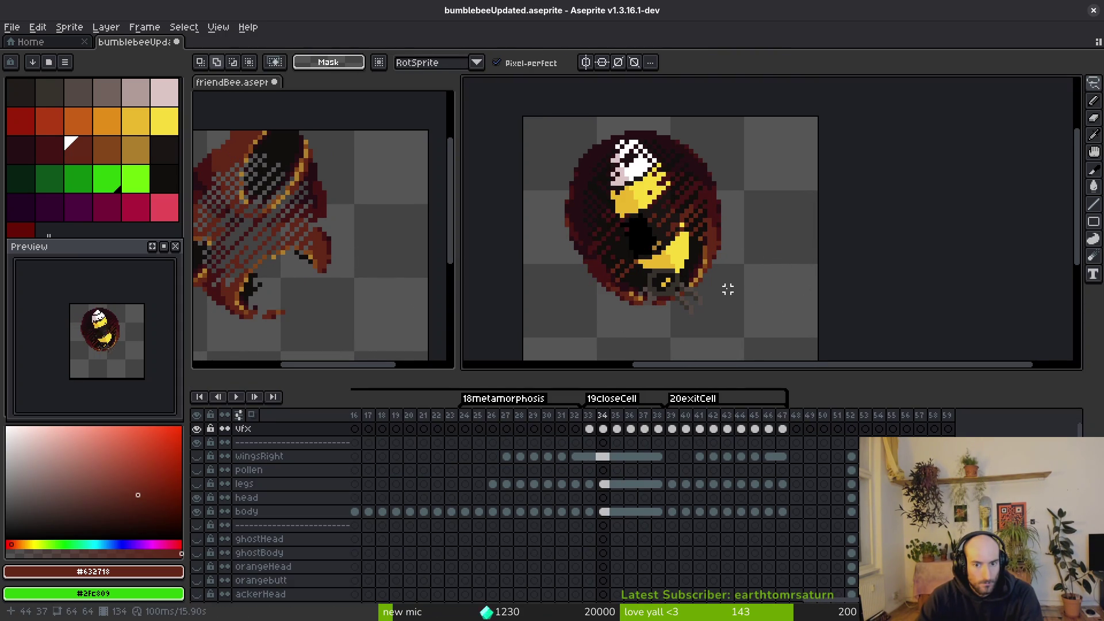
Undo the shell cut and selection on the bumblebee frames up to 37.
key("ctrl+y")
key("ctrl+y")
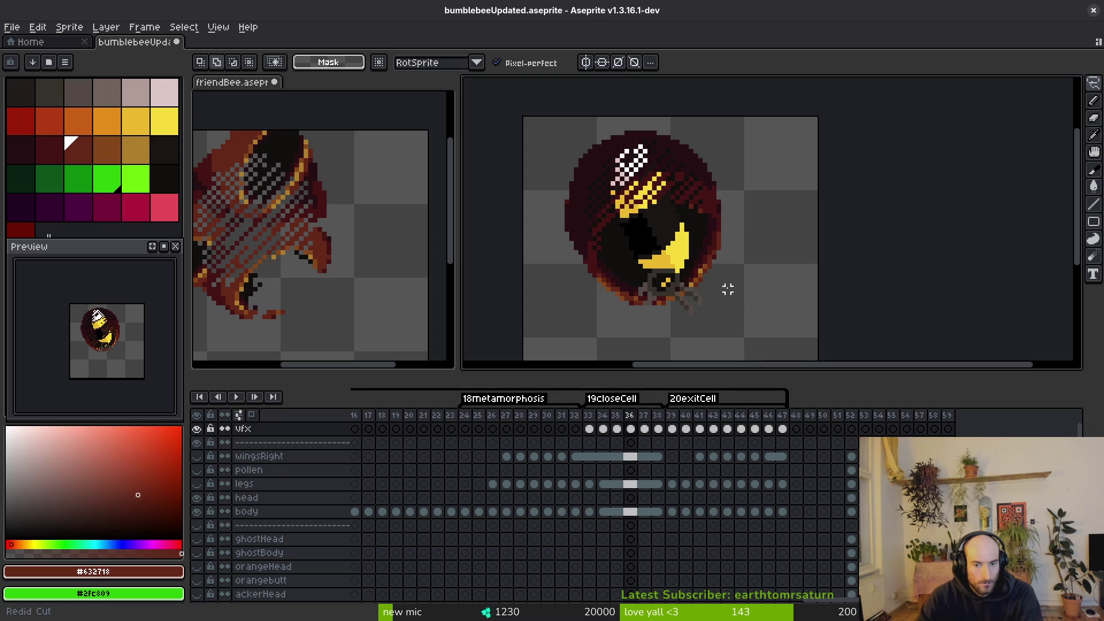
key("ctrl+z")
key("ctrl+z")
key("ctrl+z")
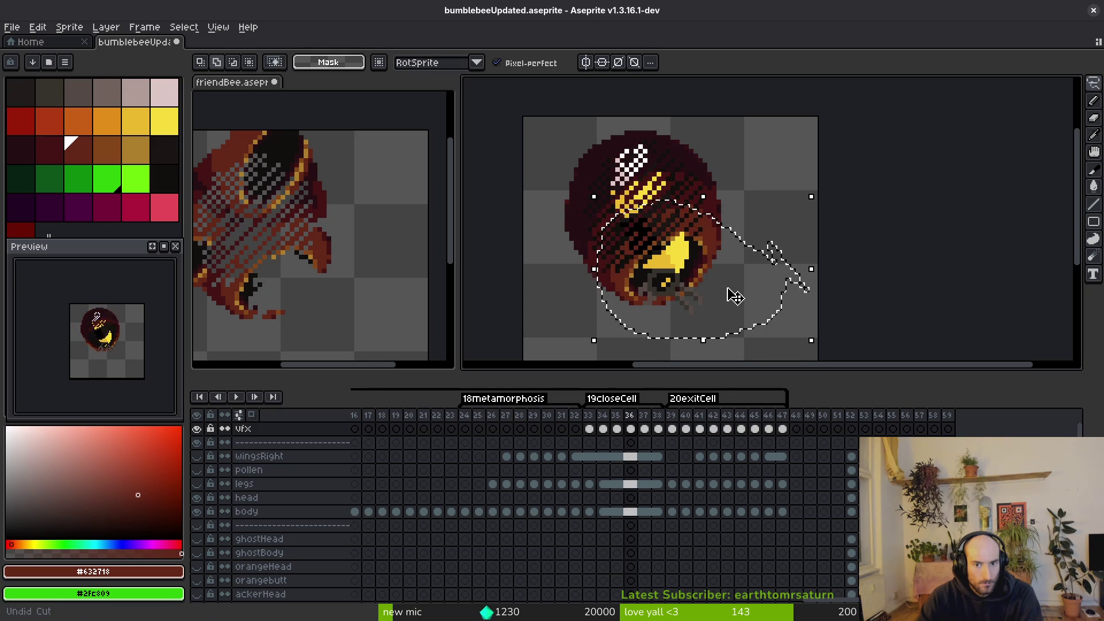
key("alt")
key("Right")
key("Right")
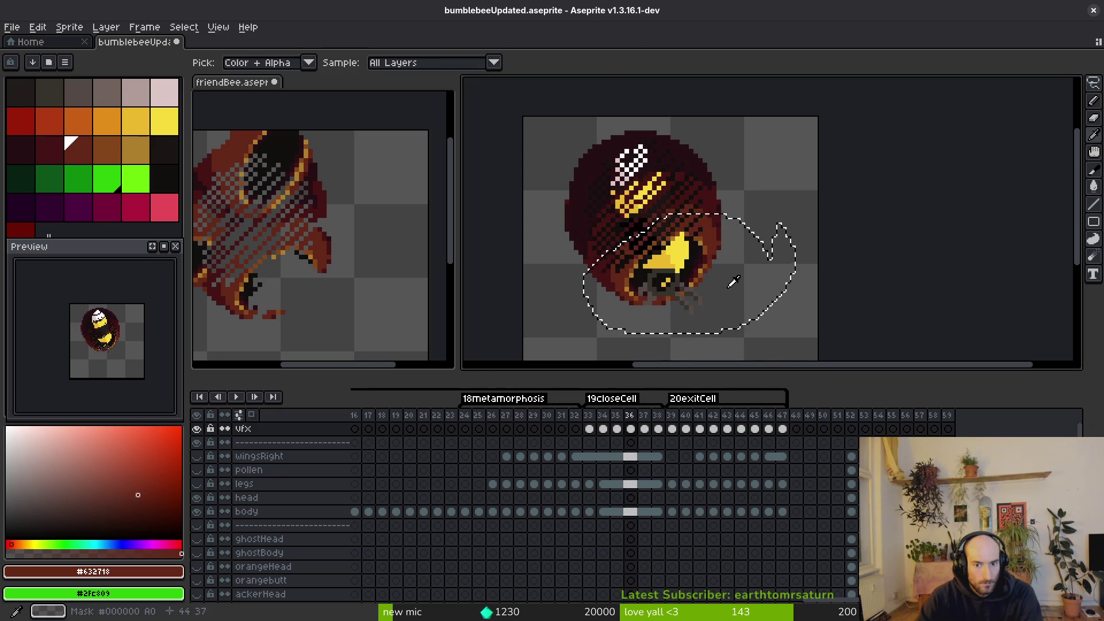
key("Right")
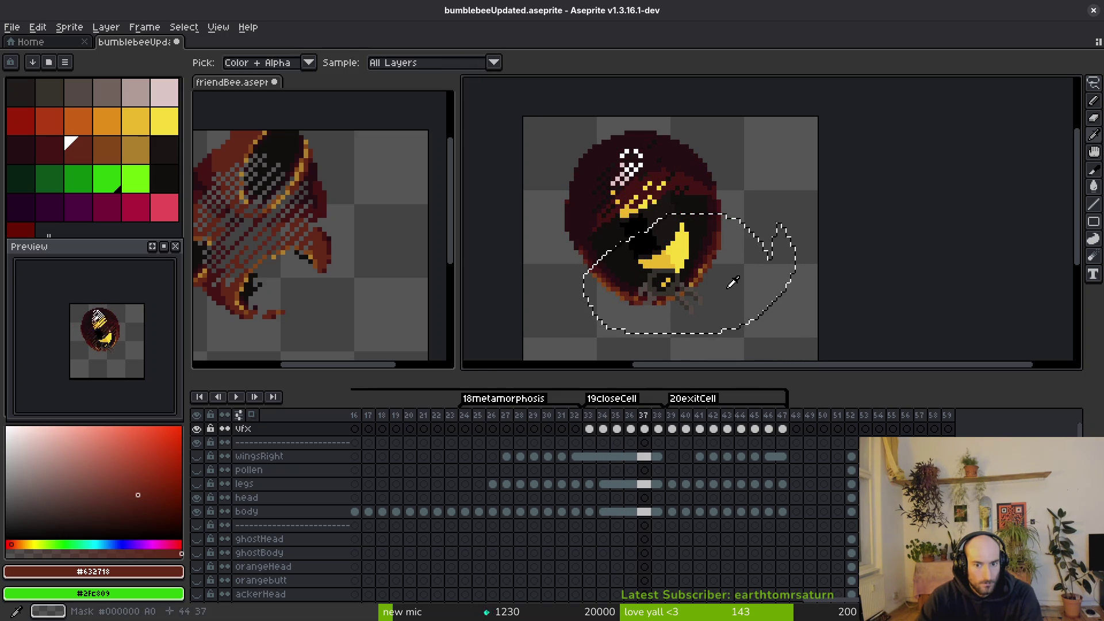
key("ctrl+z")
key("ctrl+z")
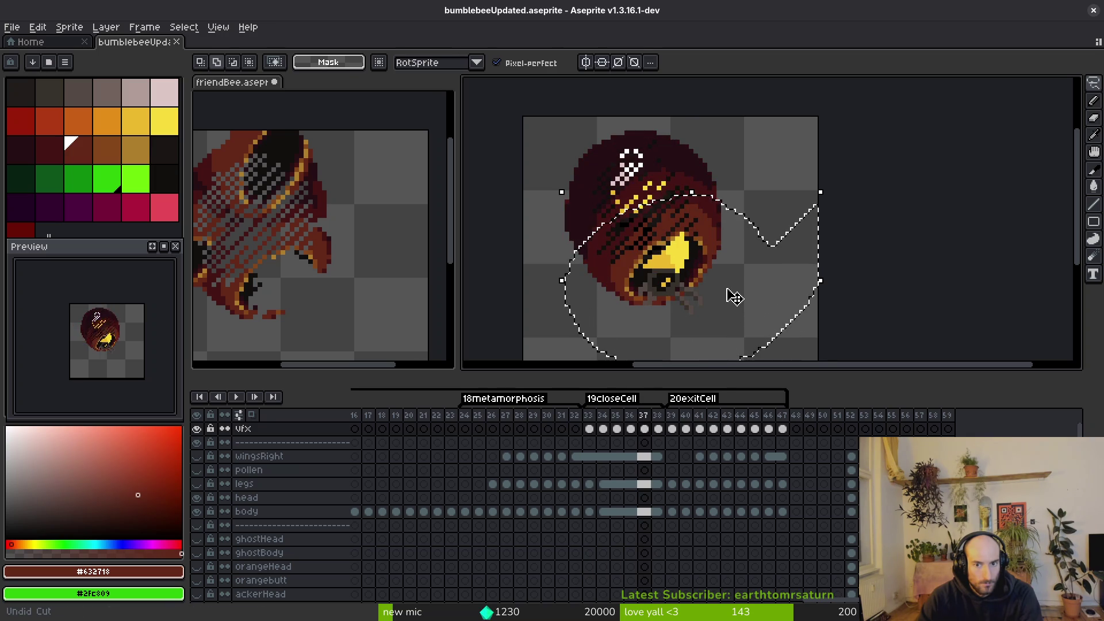
key("ctrl+z")
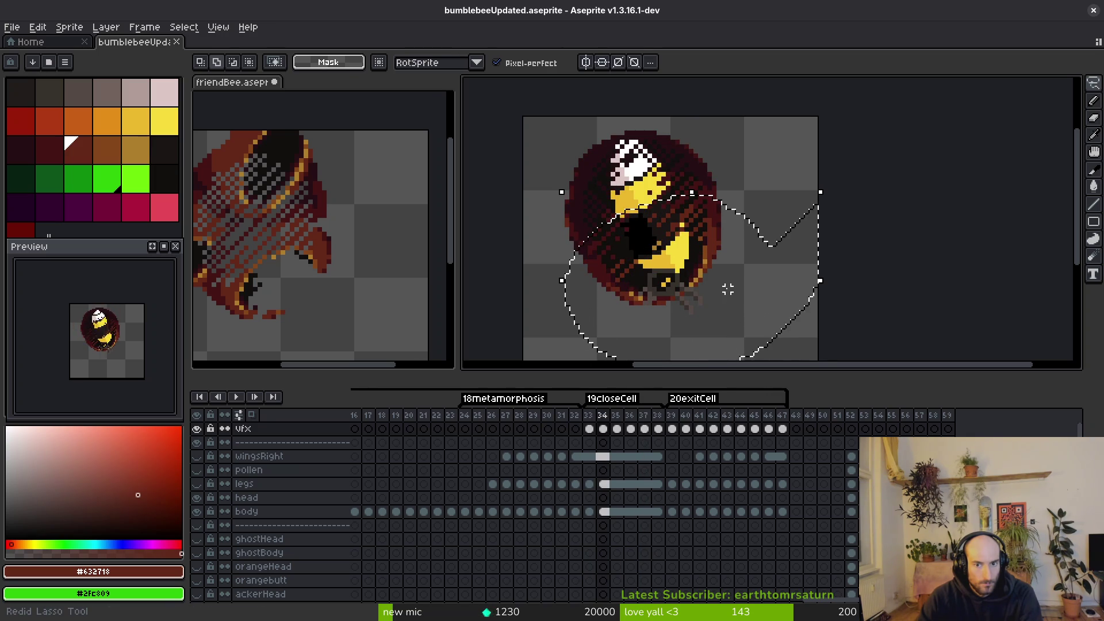
key("Right")
key("Right")
key("Right")
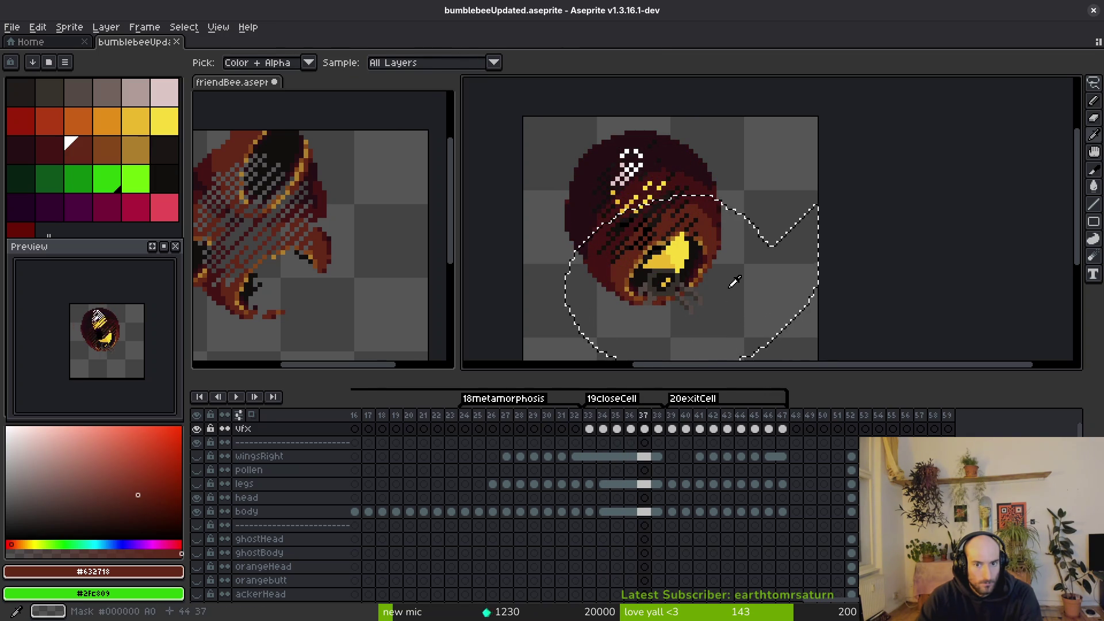
Paste the shell piece into friendBee frame 56 and save friendBee.aseprite.
left_click(299, 270)
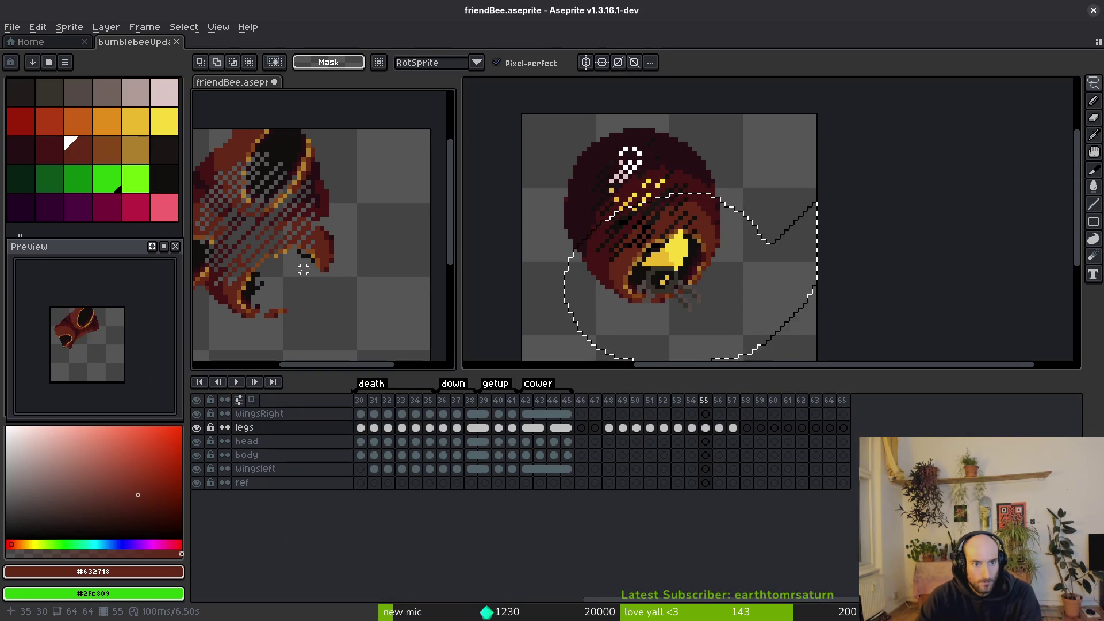
key("Right")
key("ctrl+v")
key("Return")
mouse_move(336, 276)
left_mouse_down()
mouse_move(444, 283)
mouse_move(375, 274)
left_mouse_up()
key("ctrl+s")
scroll(738, 274, "up", 1)
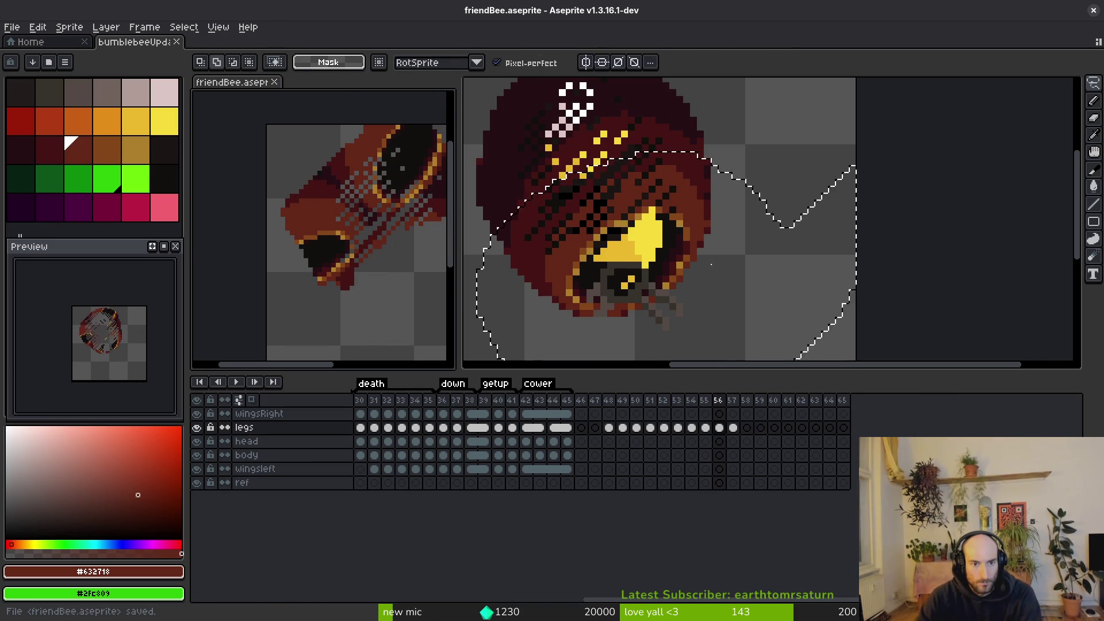
Lasso the cocoon's lower half in the bee animation, checking friendBee frames 55–57.
left_click(728, 260)
key("ctrl+v")
key("shift+w")
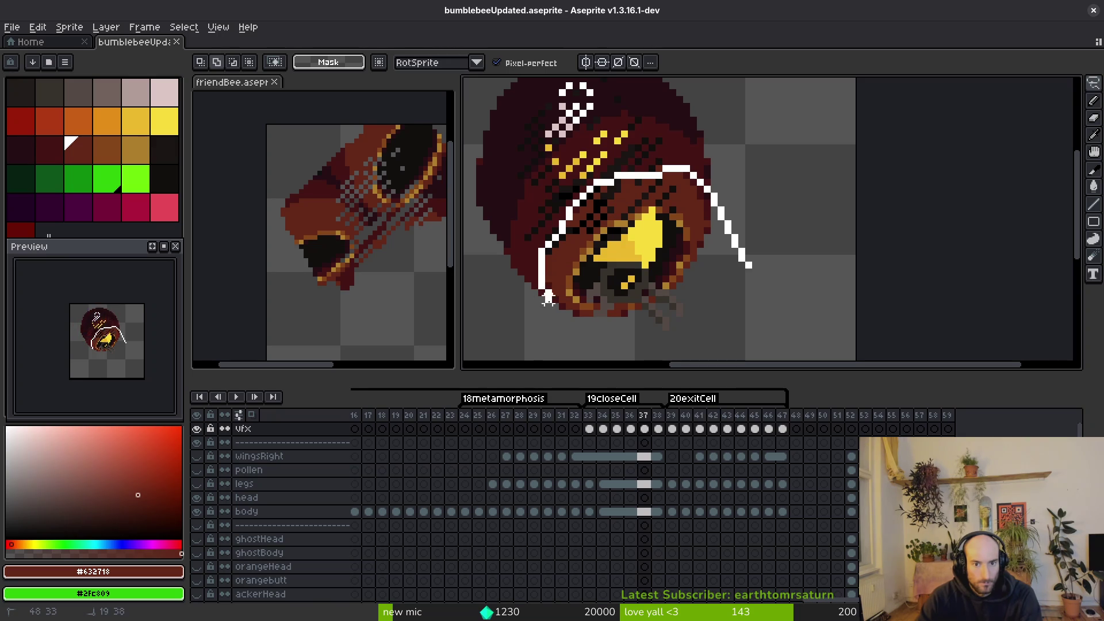
left_click_drag(641, 334, 746, 231)
scroll(741, 237, "down", 2)
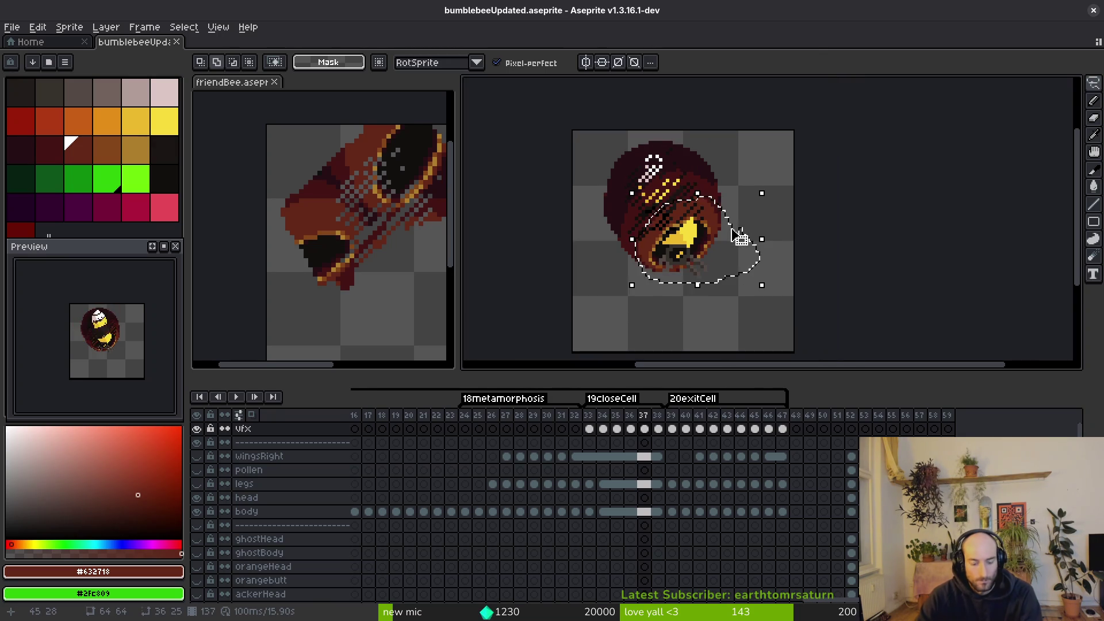
left_click(313, 281)
key("comma")
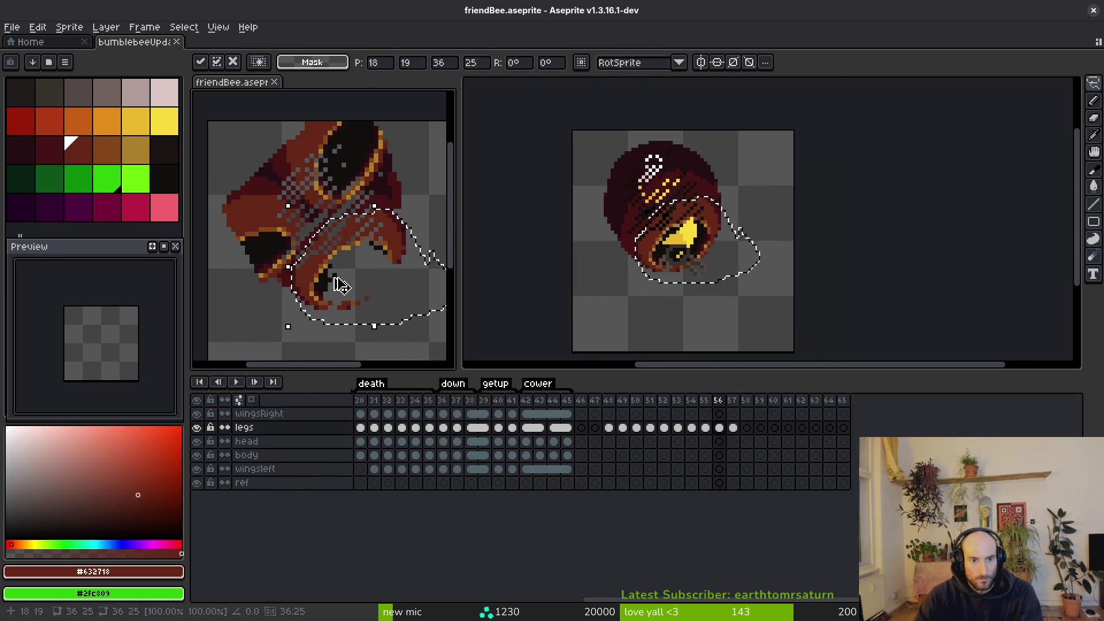
key("alt")
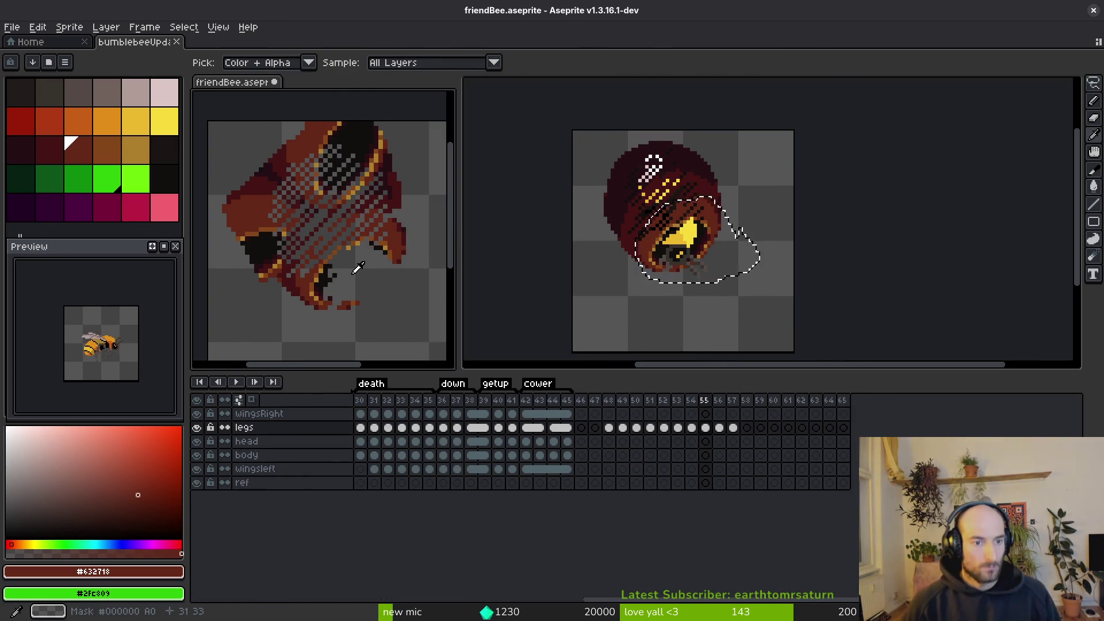
key("period")
key("period")
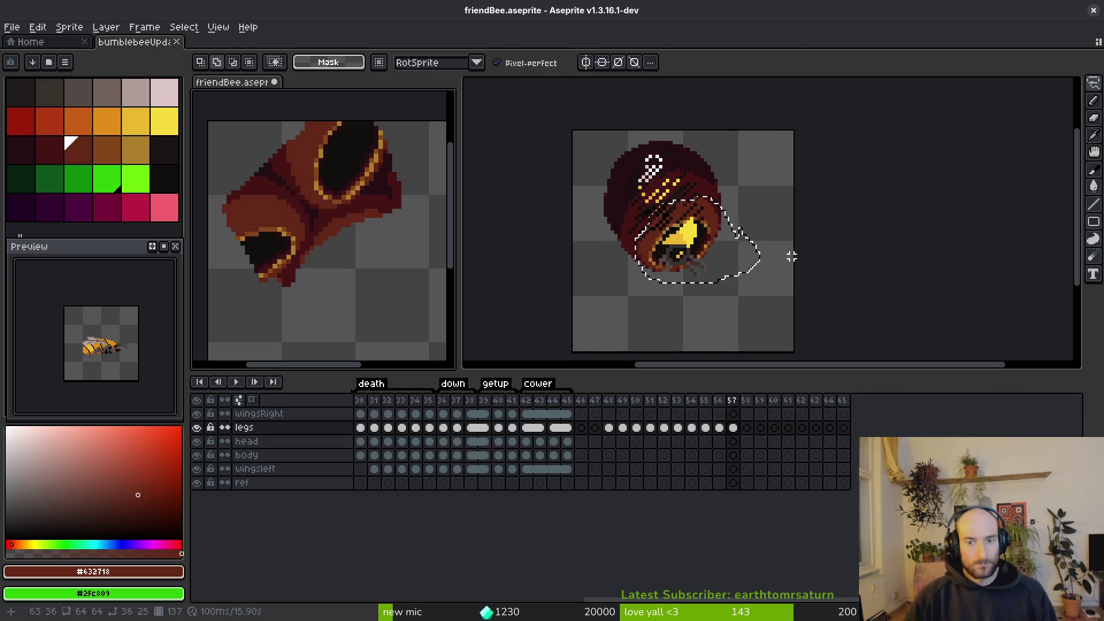
left_click(730, 256)
scroll(731, 256, "up", 2)
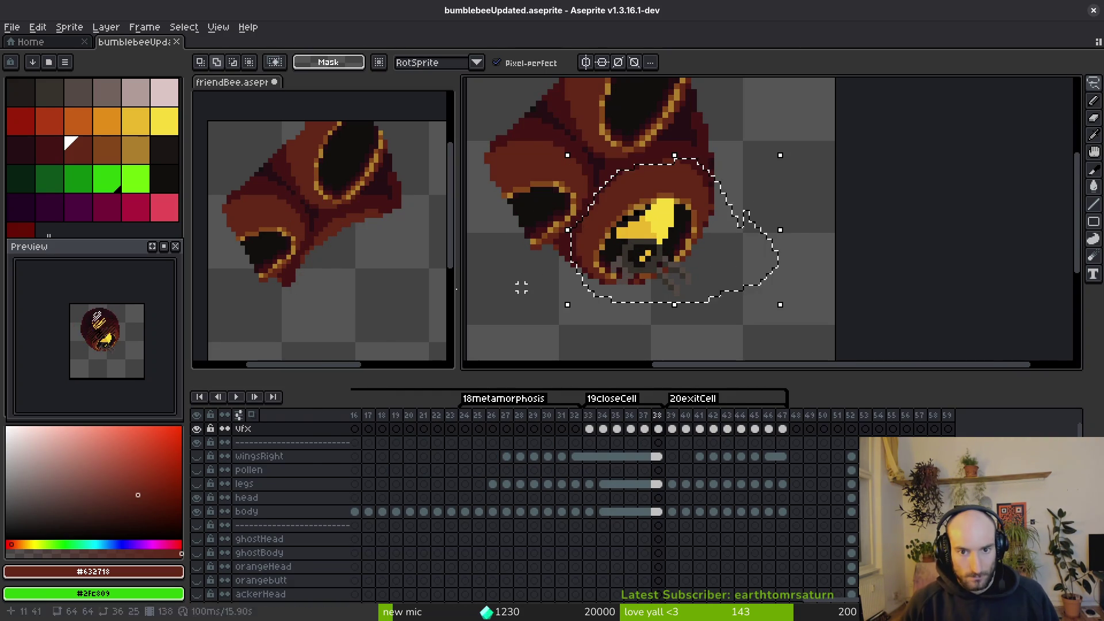
Paste the copied shell piece into friendBee and commit it.
left_click(365, 239)
key("ctrl+v")
key("Return")
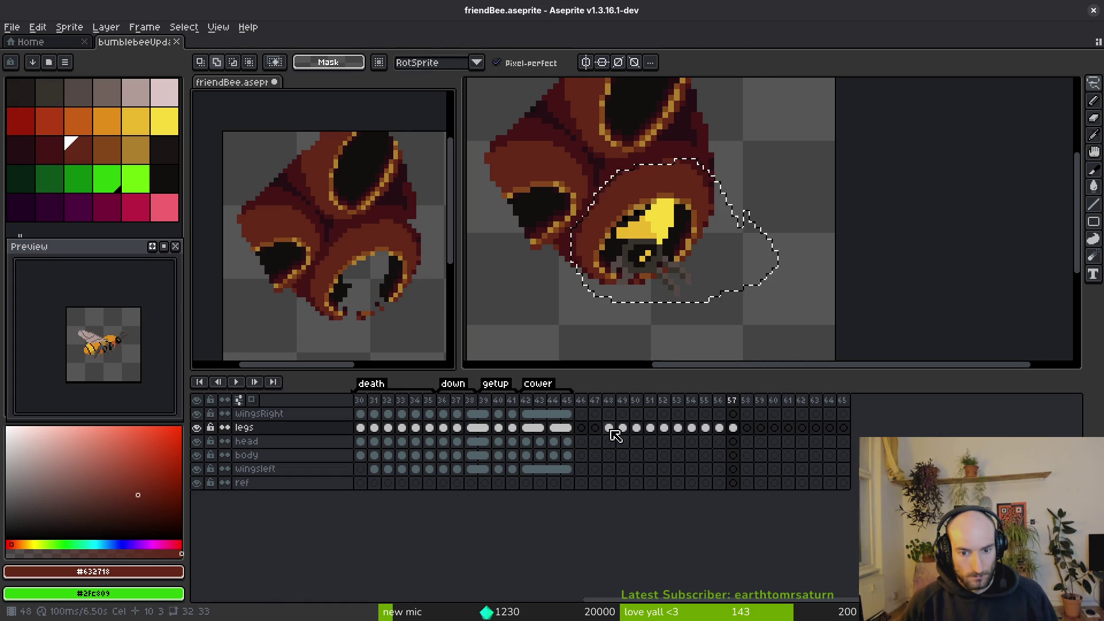
Scrub the bumblebee animation between frames 31 and 38 to review it.
left_click(667, 245)
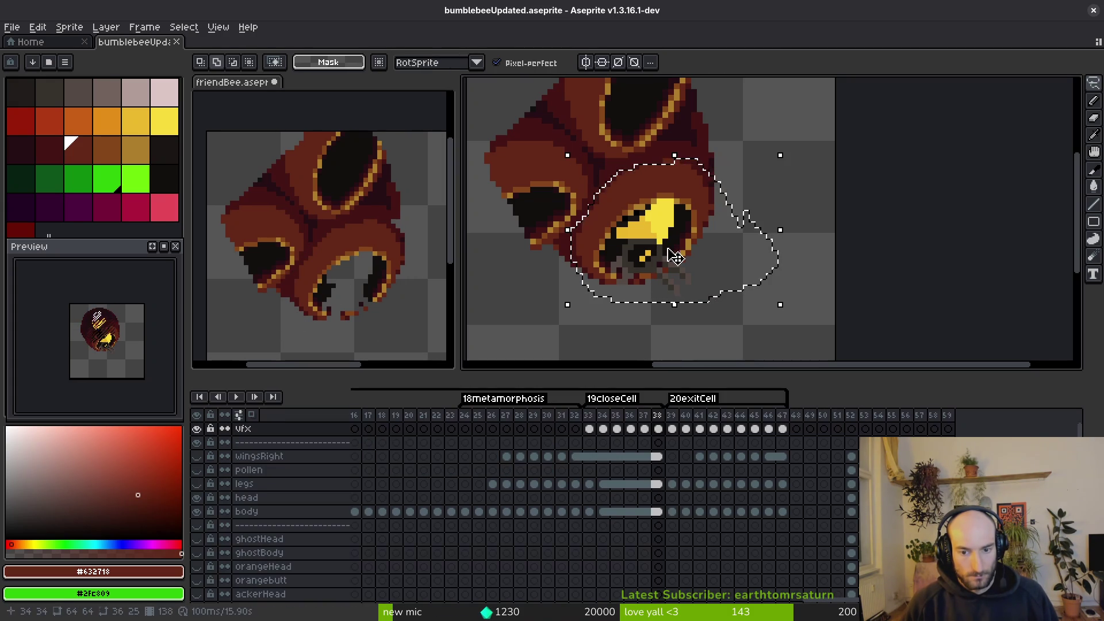
key("alt")
key("Left")
key("Left")
key("Left")
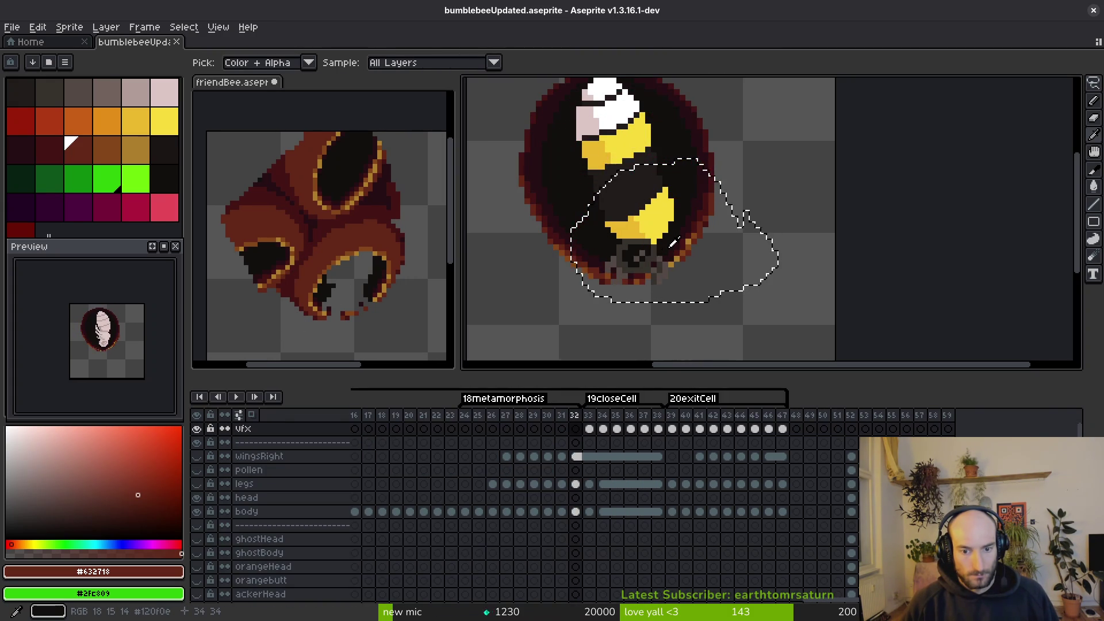
key("Right")
key("Right")
key("Right")
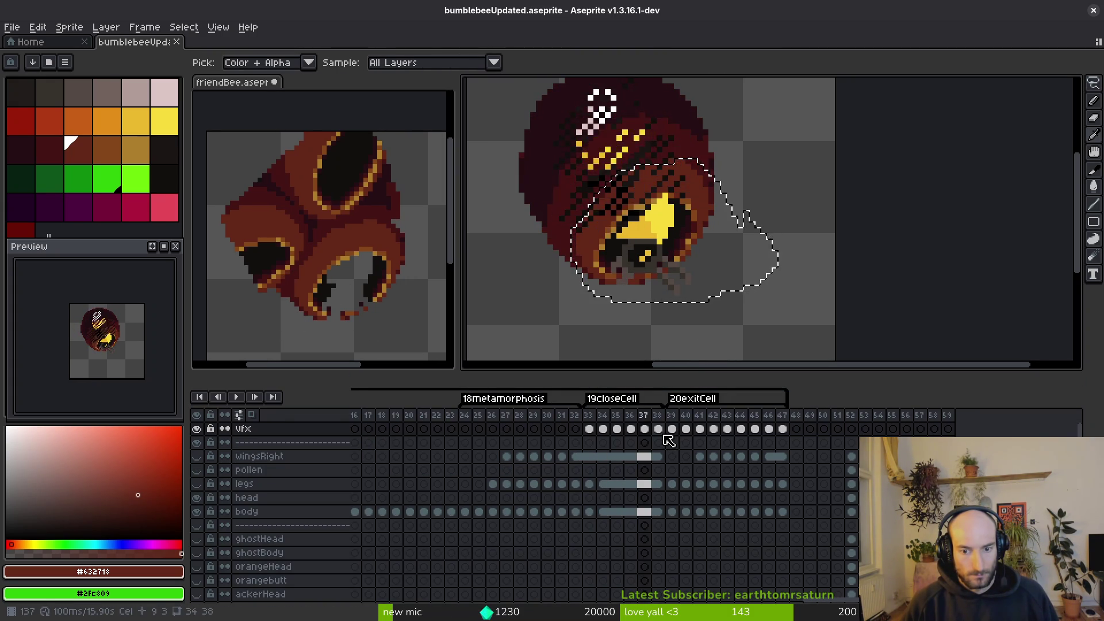
key("Left")
key("Left")
key("Left")
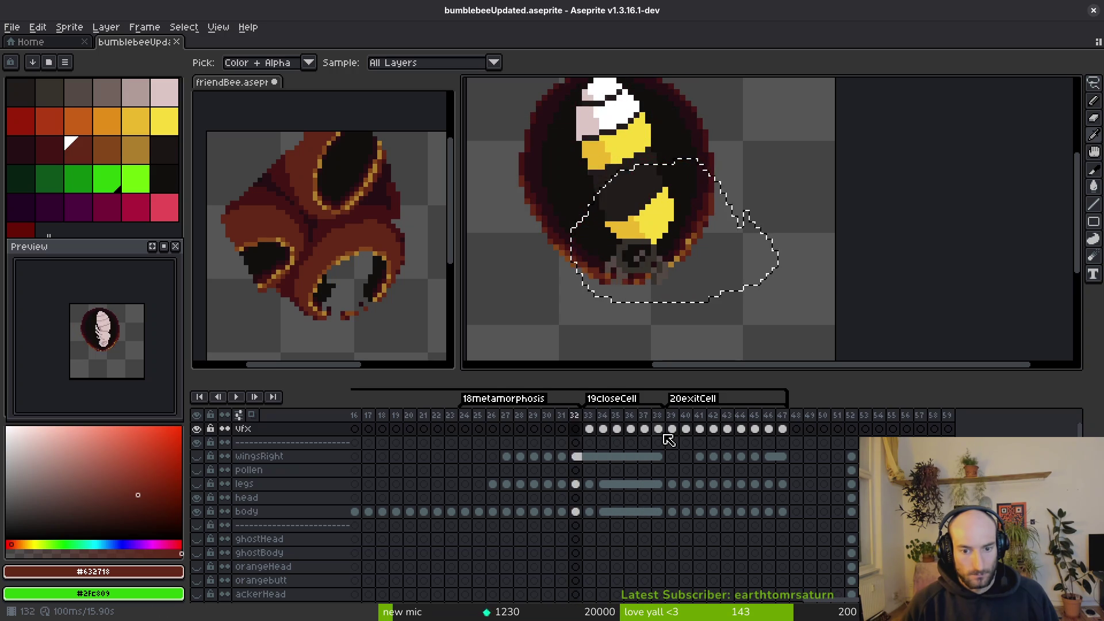
Copy friendBee's legs cels for frames 48–57 and return to bumblebeeUpdated.
key("ctrl+Tab")
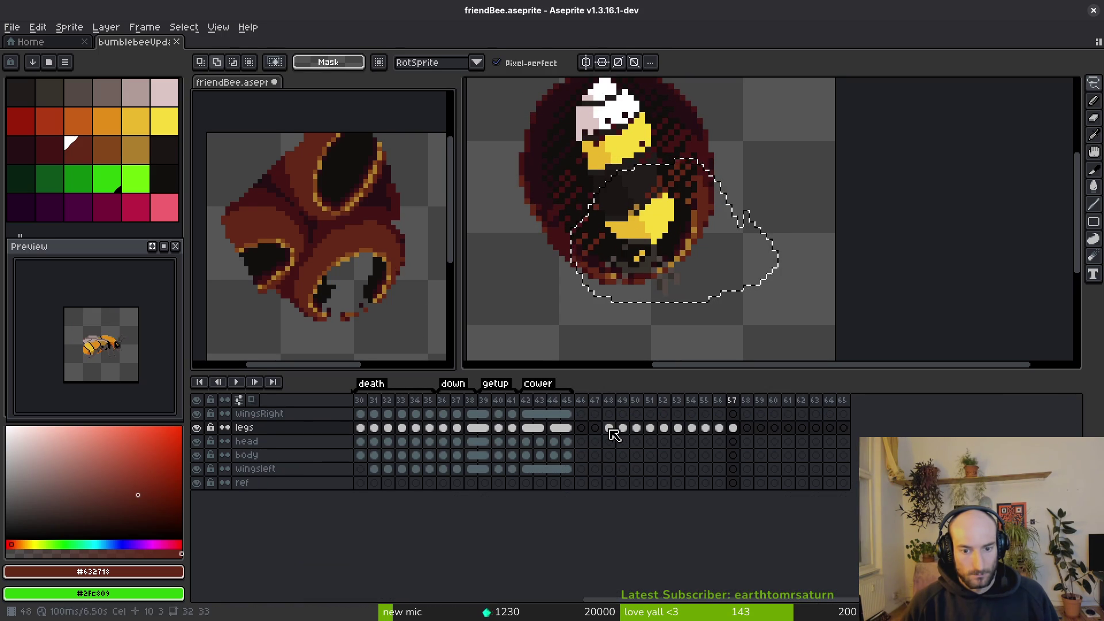
left_click_drag(611, 430, 735, 428)
key("ctrl+c")
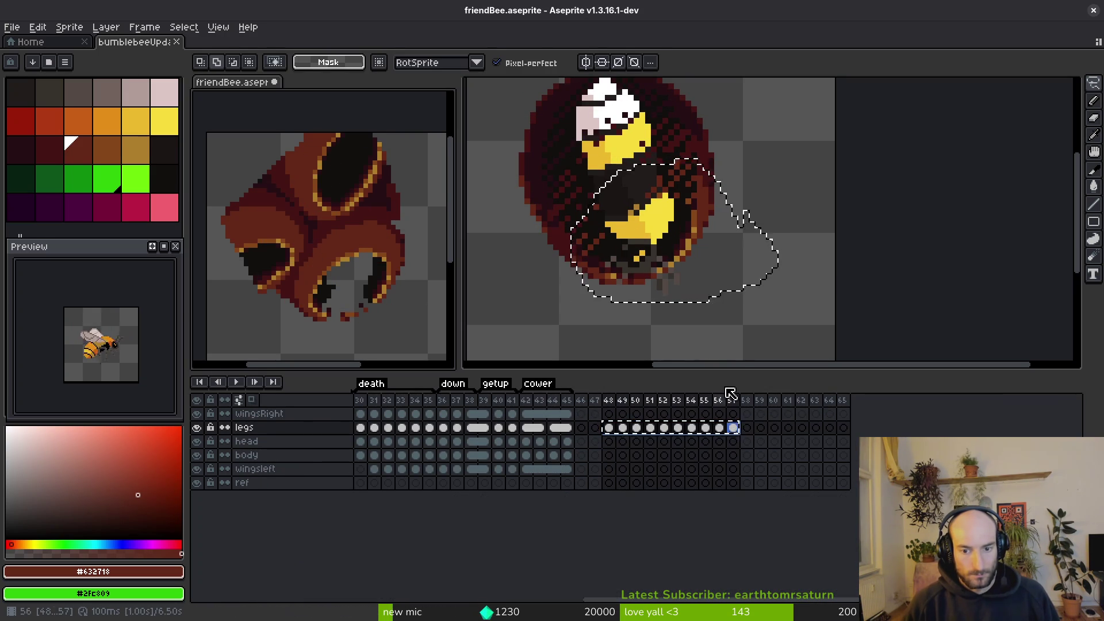
key("ctrl+Tab")
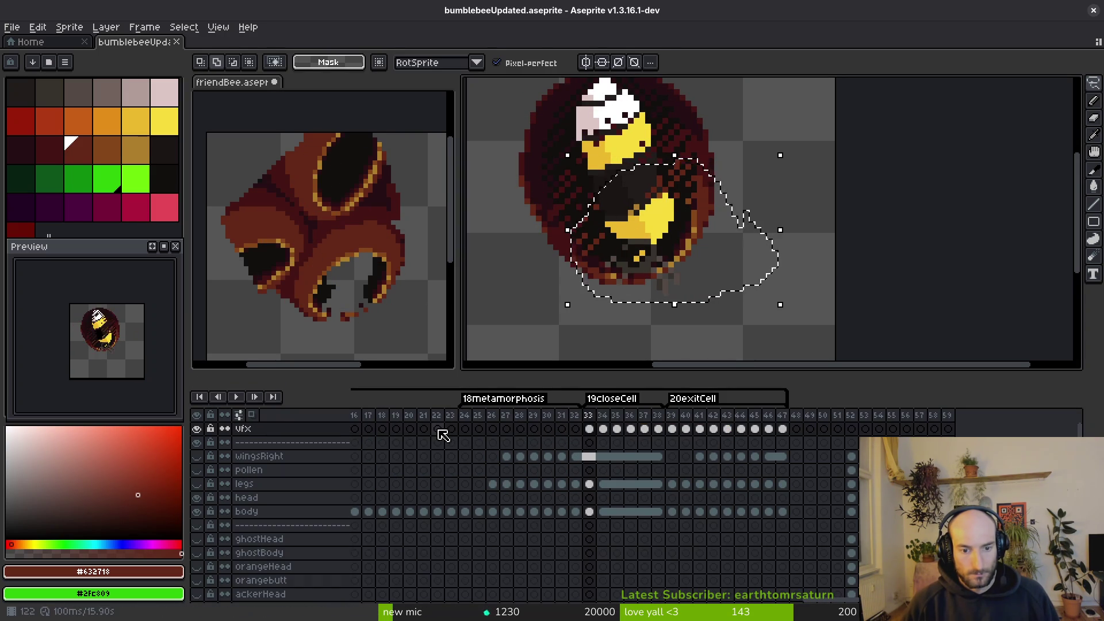
Move the vfx cels from frames 22–31 to frames 29–38.
left_click(437, 429)
left_click_drag(437, 429, 660, 439)
key("Left")
key("i")
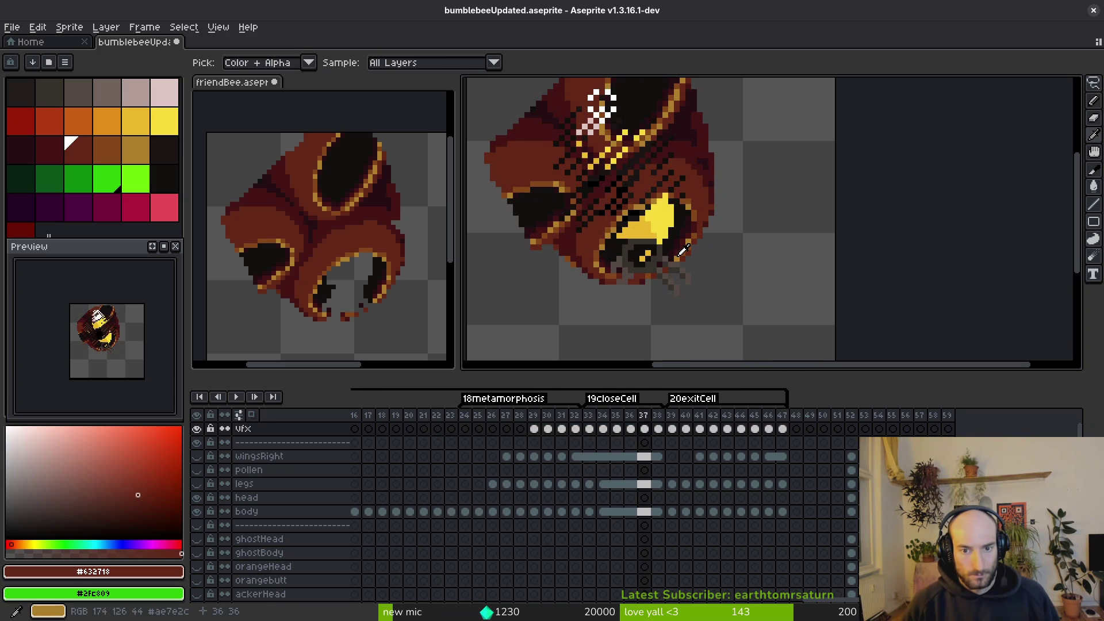
key("Left")
key("Left")
key("Left")
key("Left")
key("Left")
scroll(679, 264, "down", 2)
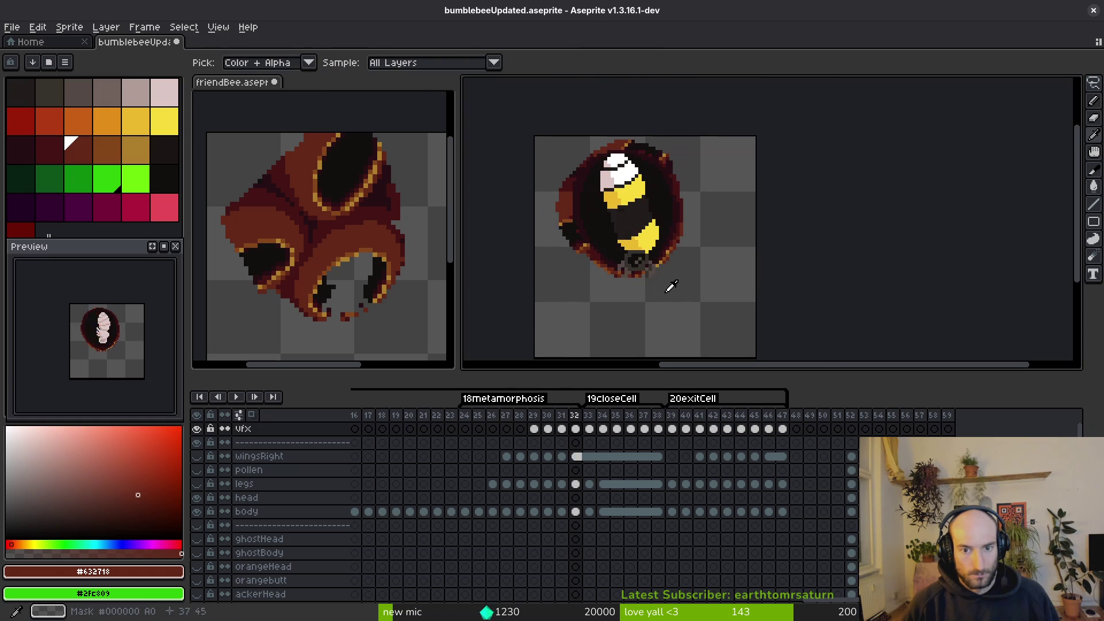
key("Left")
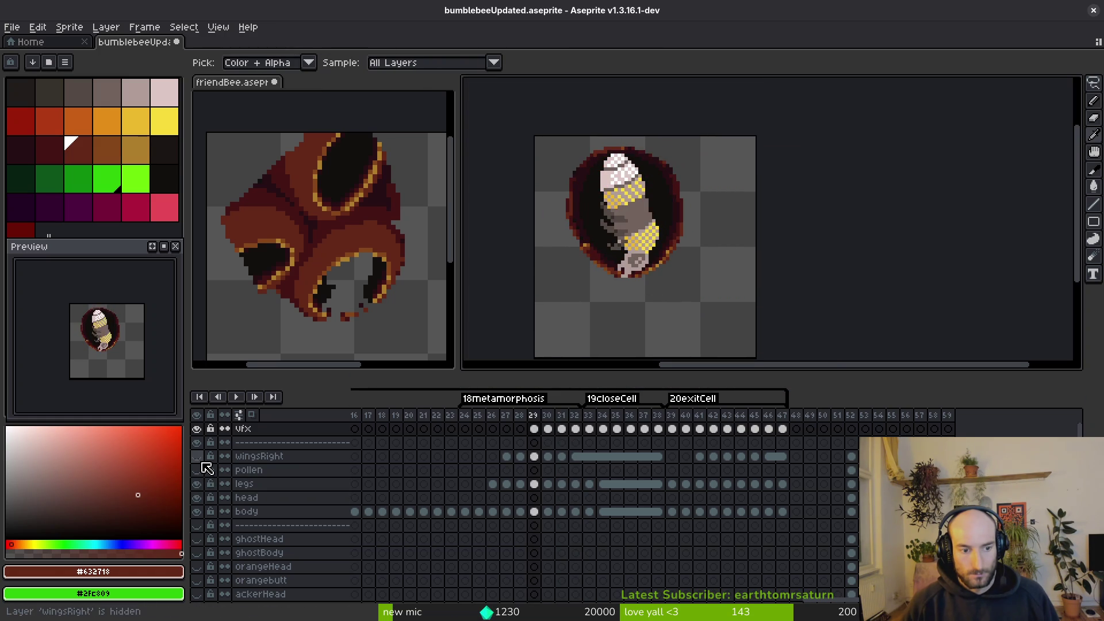
Play the hatching animation from frame 22, then take the Eraser zoomed on the bee.
key("m")
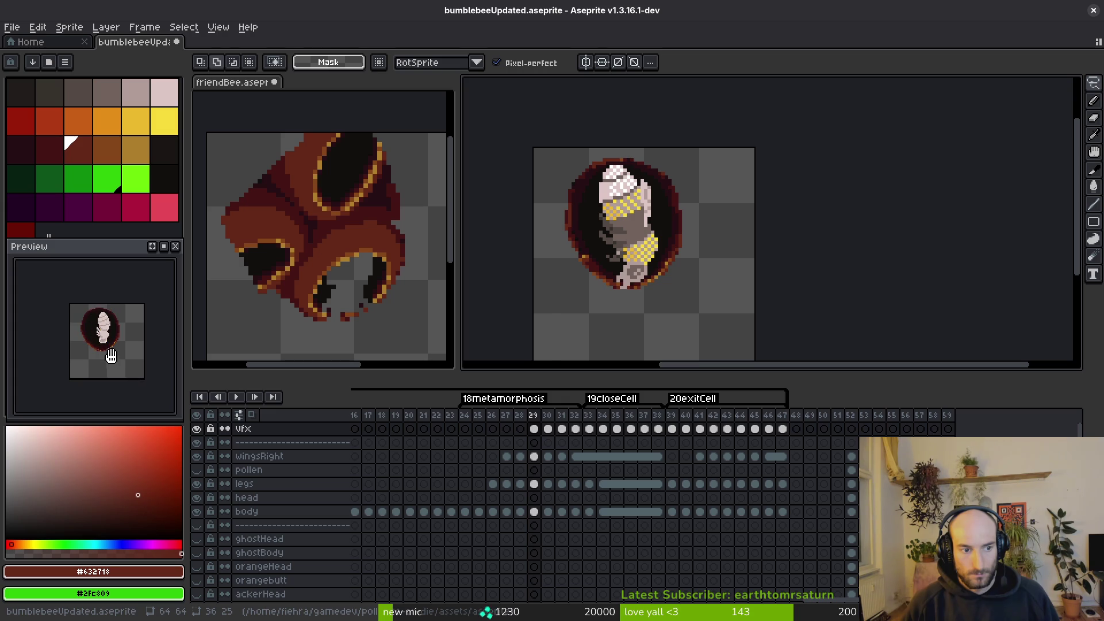
left_click(438, 415)
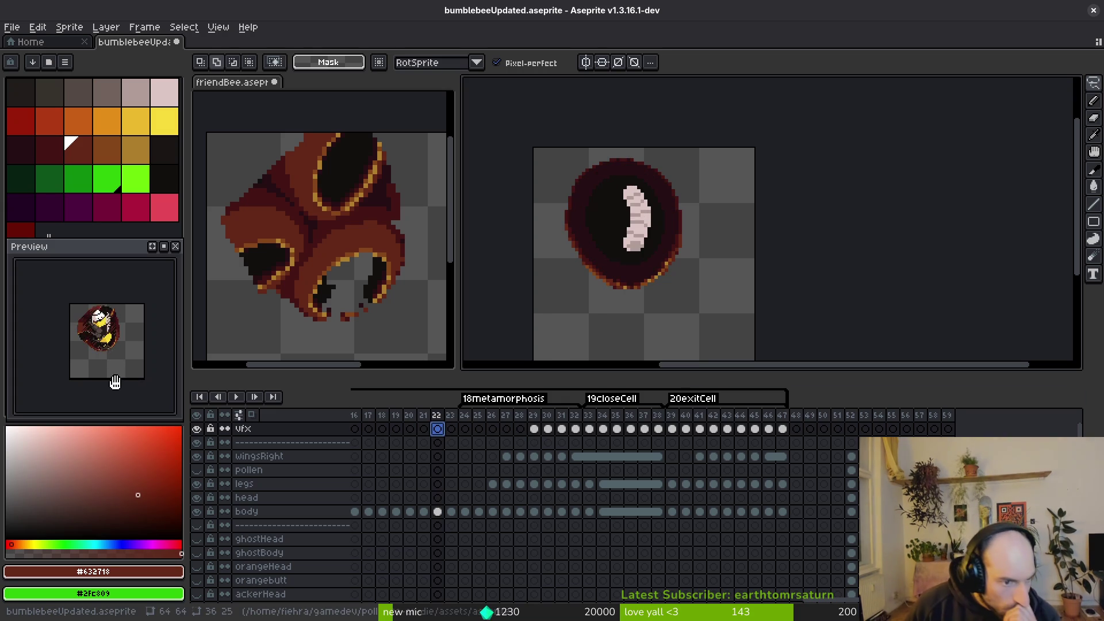
scroll(111, 378, "up", 2)
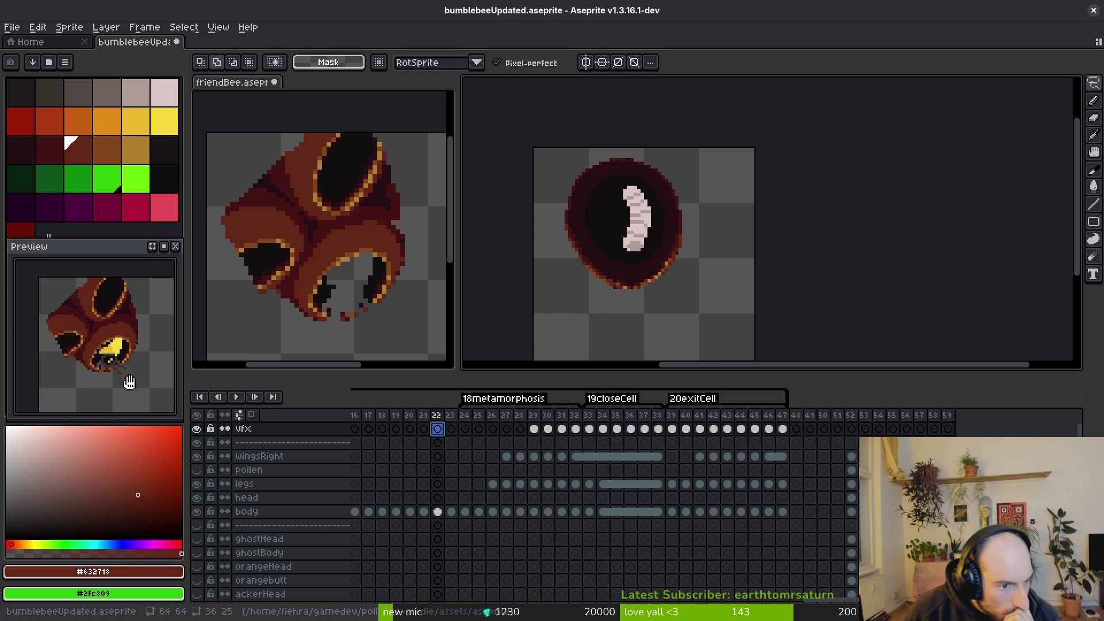
left_click_drag(682, 246, 723, 232)
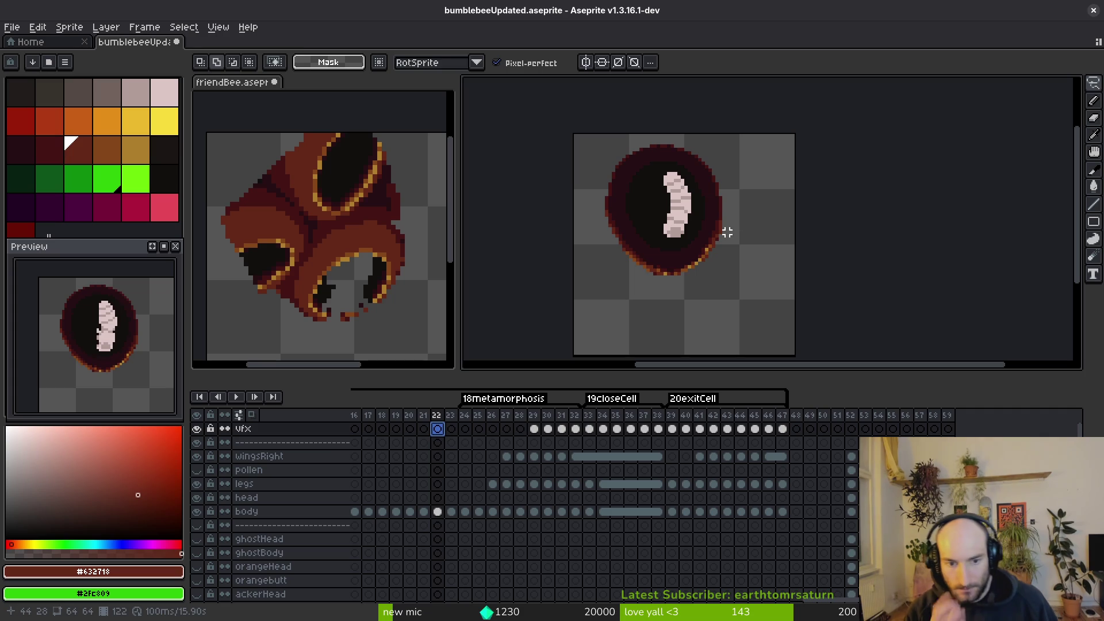
key("Return")
key("i")
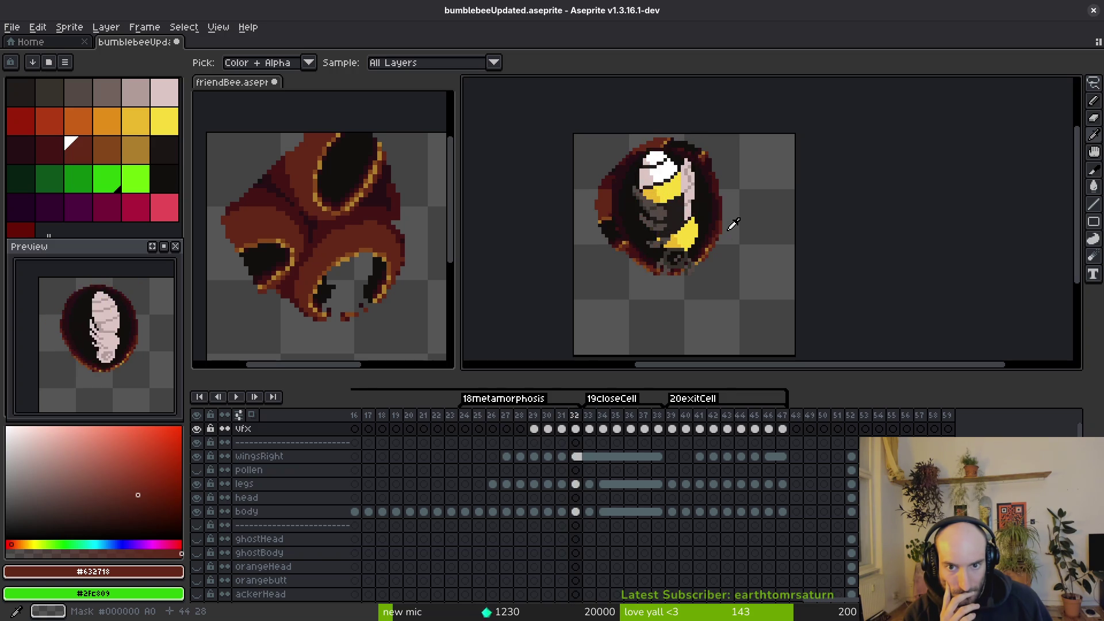
key("e")
scroll(747, 221, "up", 4)
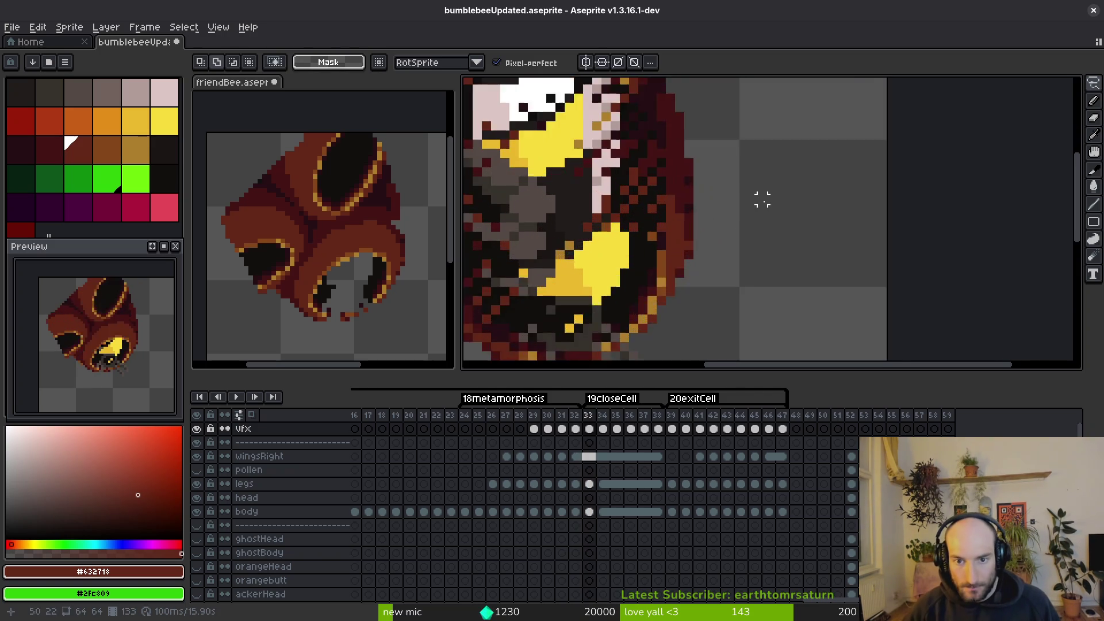
Erase stray dark pixels around the emerging bee in frame 33 with a small eraser.
key("b")
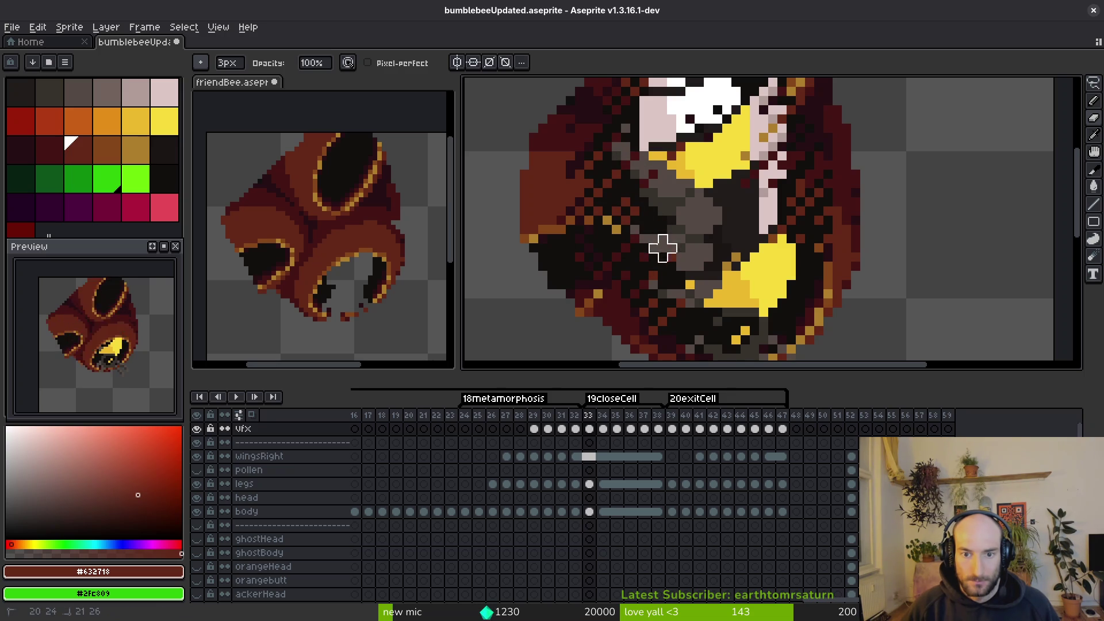
scroll(745, 257, "down", 2)
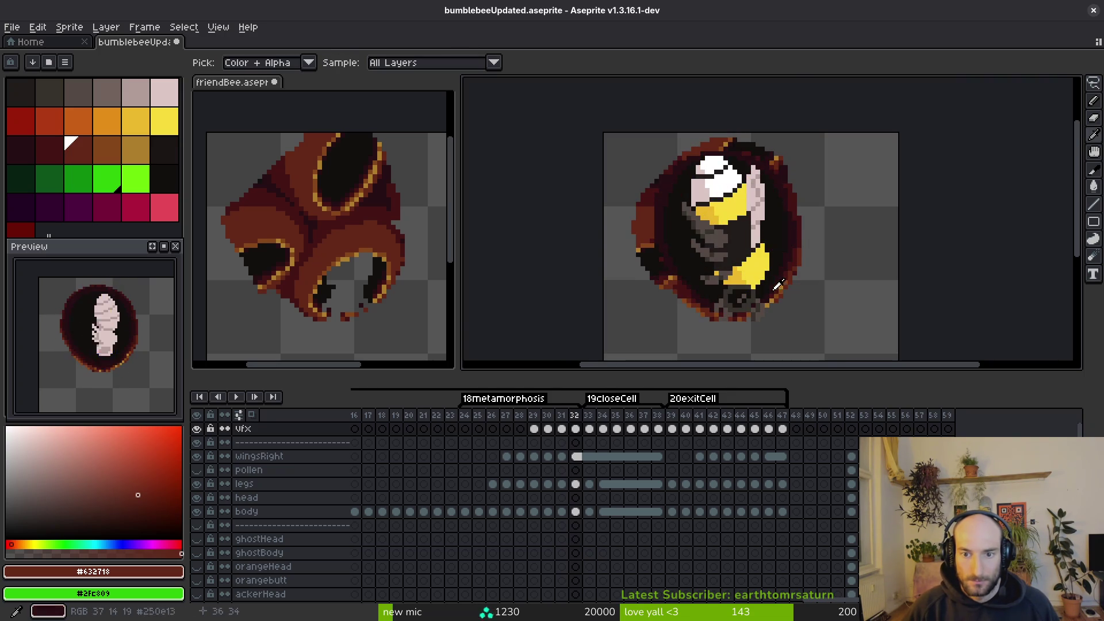
scroll(697, 242, "up", 4)
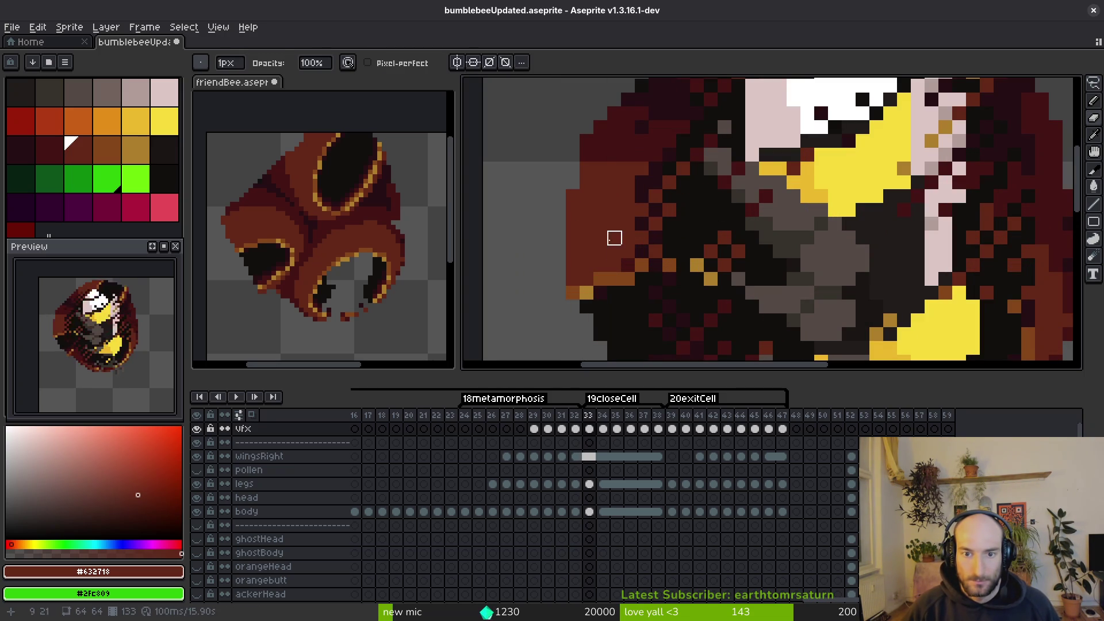
scroll(628, 238, "down", 2)
scroll(719, 244, "up", 4)
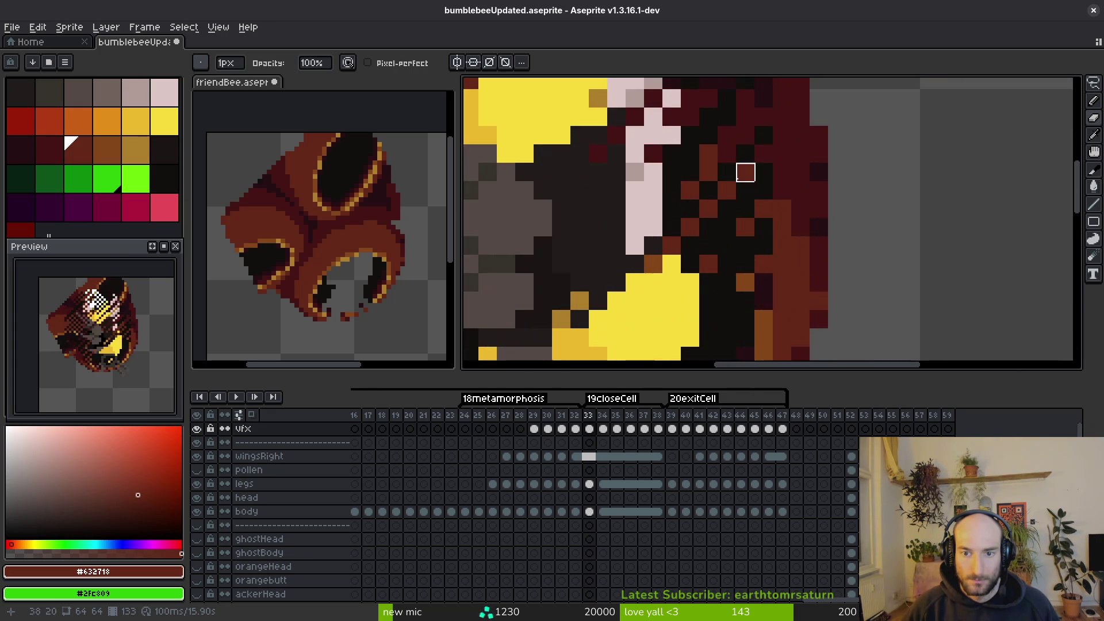
scroll(684, 227, "down", 5)
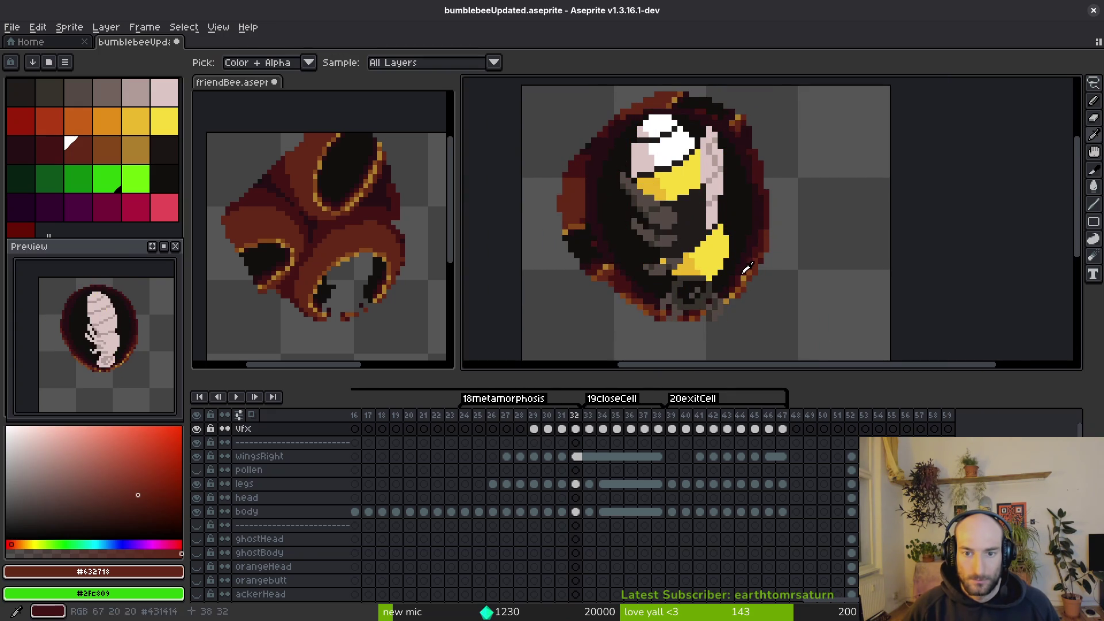
key("Left")
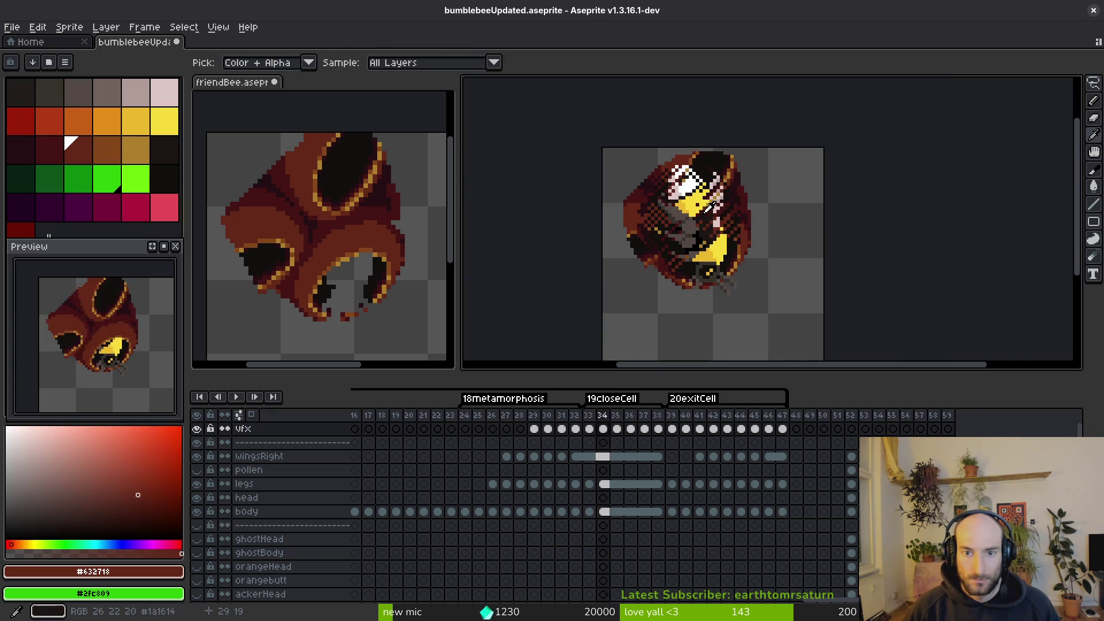
scroll(669, 175, "up", 3)
key("Right")
scroll(669, 174, "up", 2)
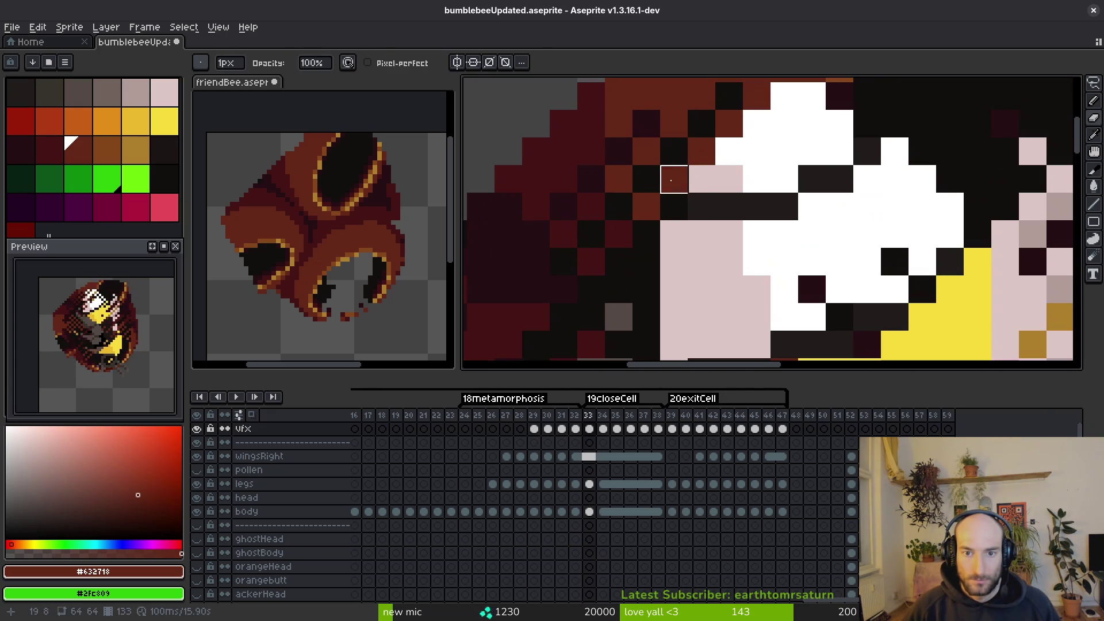
scroll(707, 231, "up", 2)
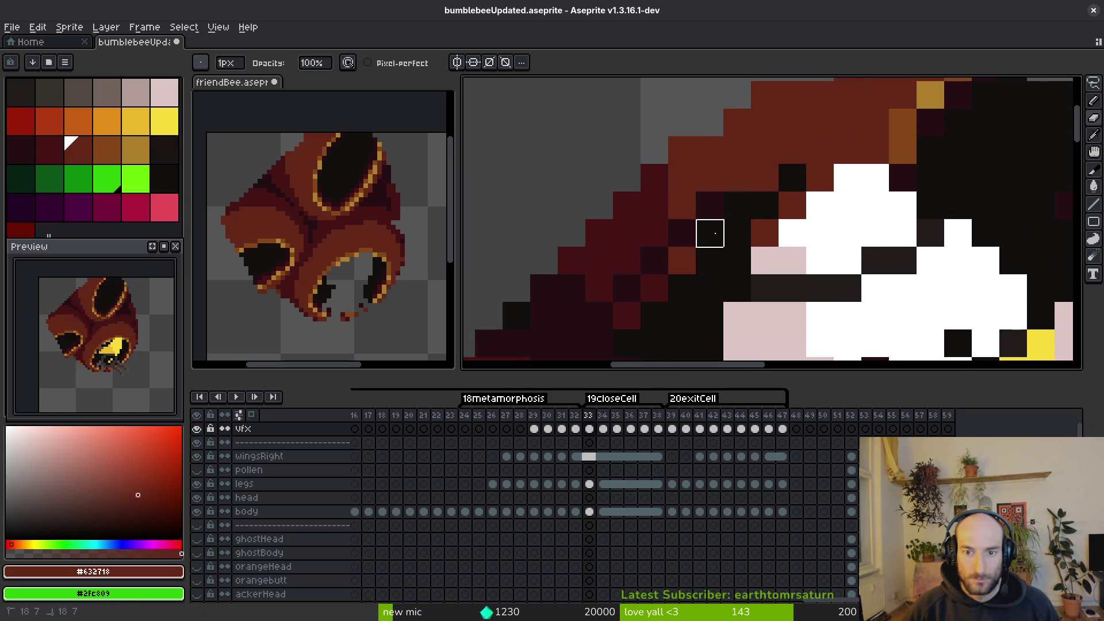
scroll(710, 233, "down", 3)
scroll(714, 253, "up", 1)
scroll(713, 265, "down", 2)
scroll(714, 270, "down", 1)
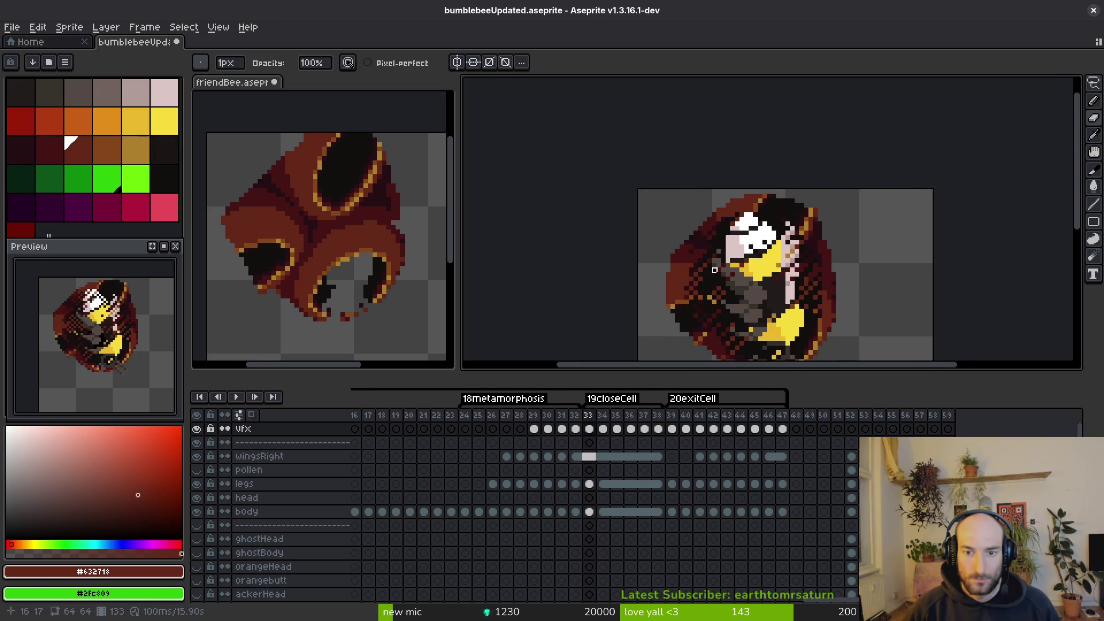
scroll(715, 269, "up", 3)
Undo the last erase stroke and finish cleaning up pixels around the bee.
key("ctrl+z")
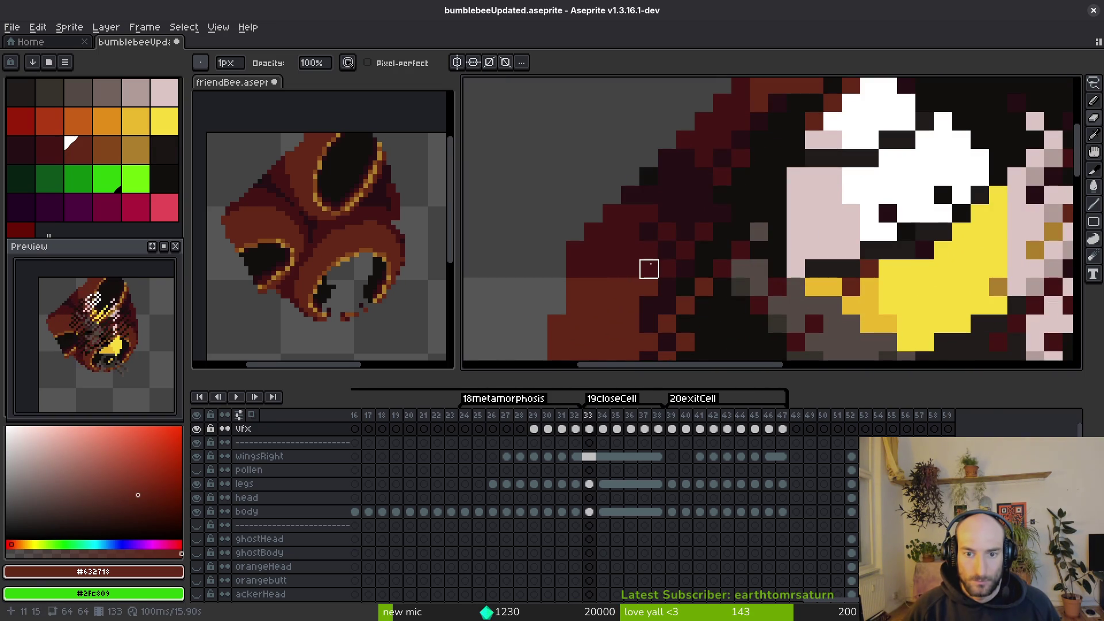
scroll(722, 196, "down", 1)
scroll(685, 236, "up", 1)
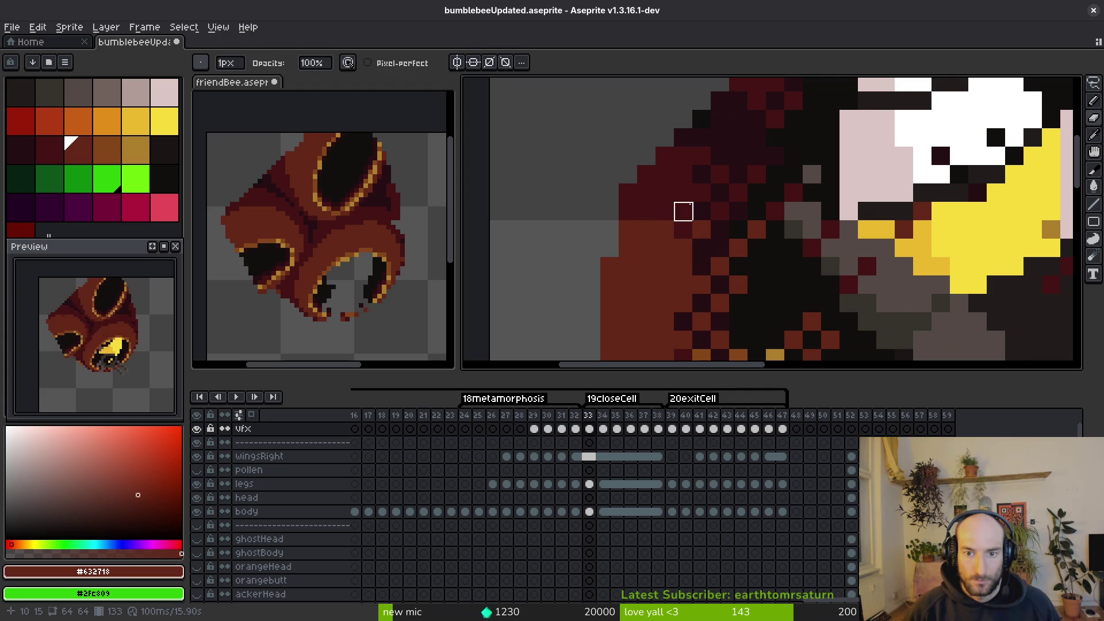
scroll(683, 193, "down", 1)
scroll(679, 231, "up", 1)
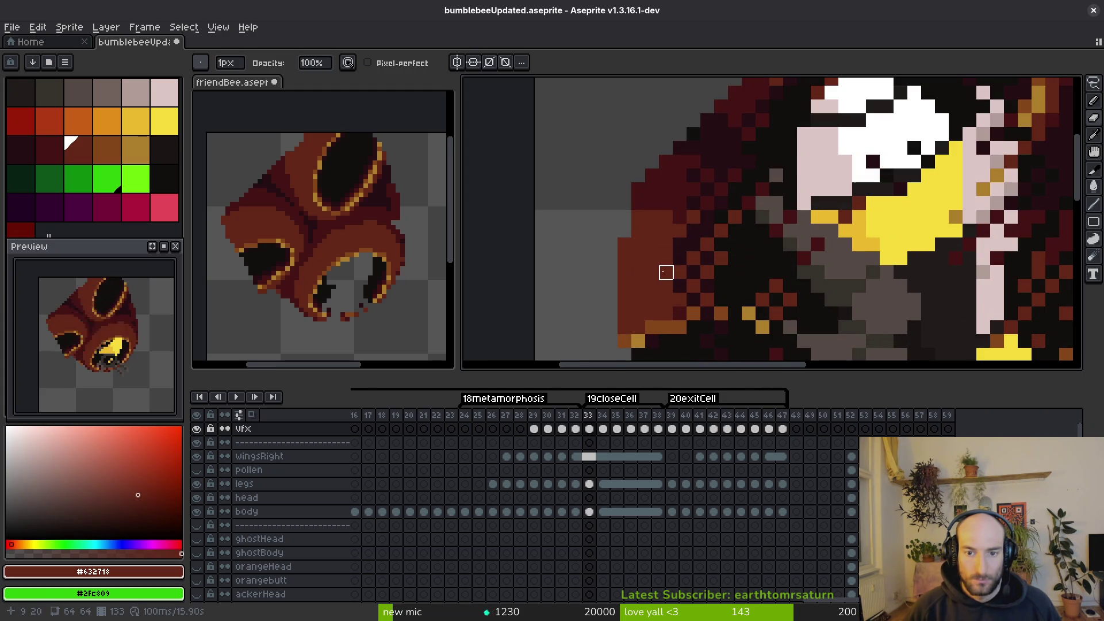
scroll(666, 272, "down", 3)
left_click_drag(775, 289, 659, 281)
scroll(659, 280, "down", 1)
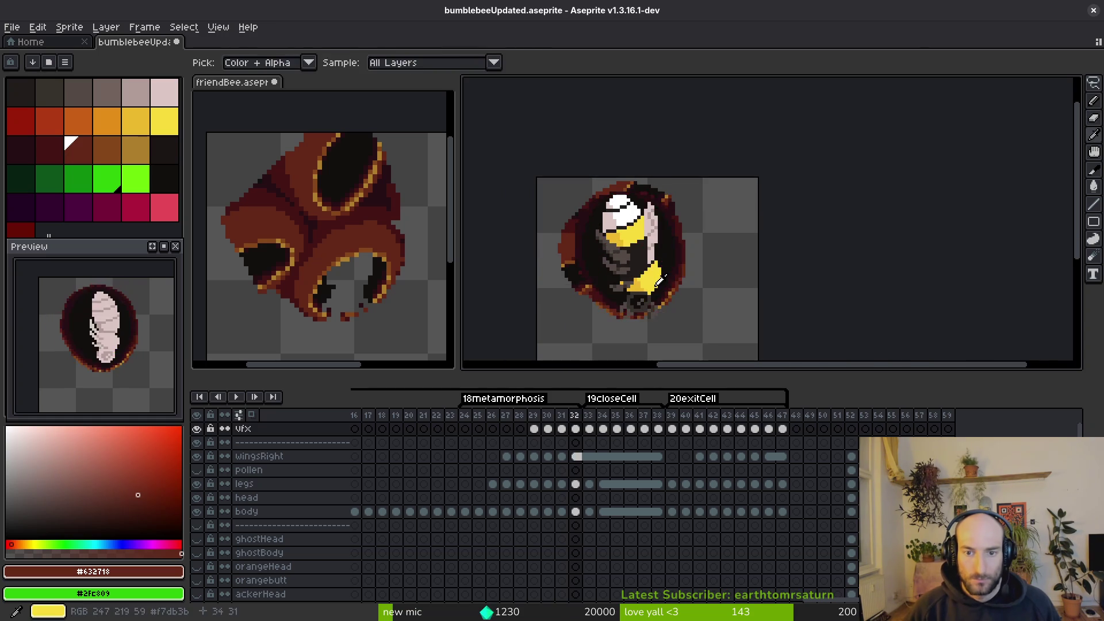
scroll(660, 280, "up", 3)
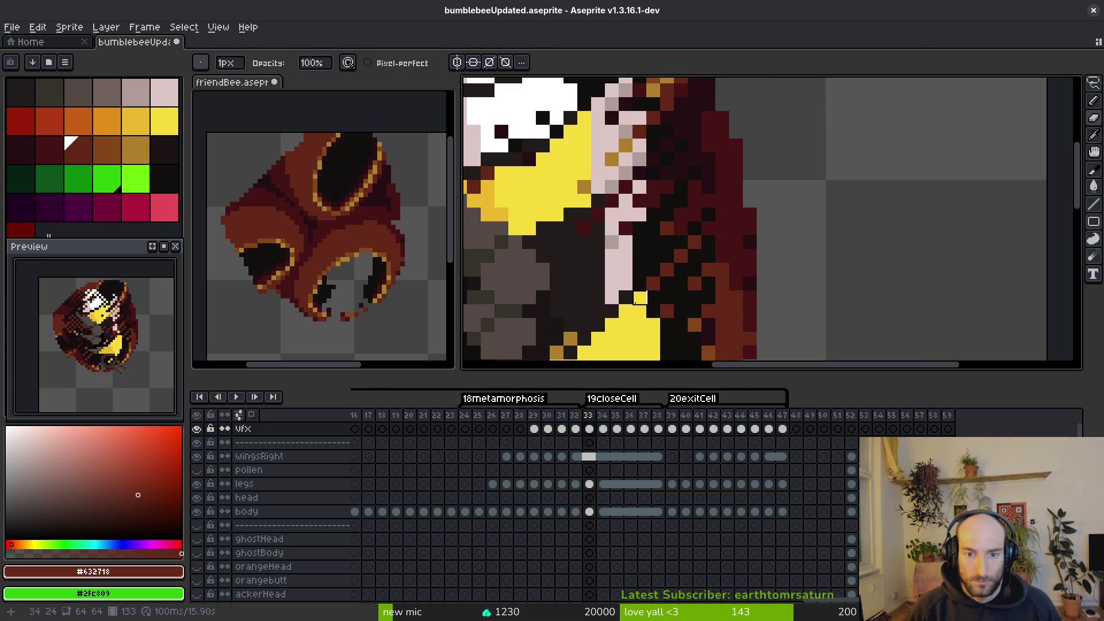
scroll(681, 228, "down", 4)
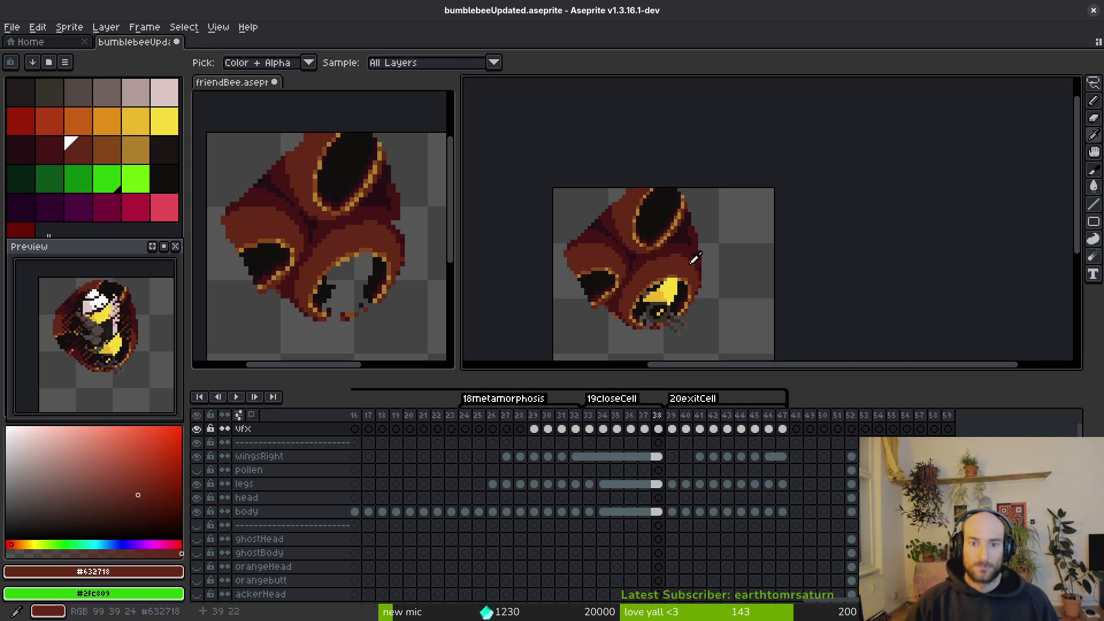
Save bumblebeeUpdated and make friendBee the active document.
key("ctrl+s")
scroll(697, 273, "down", 1)
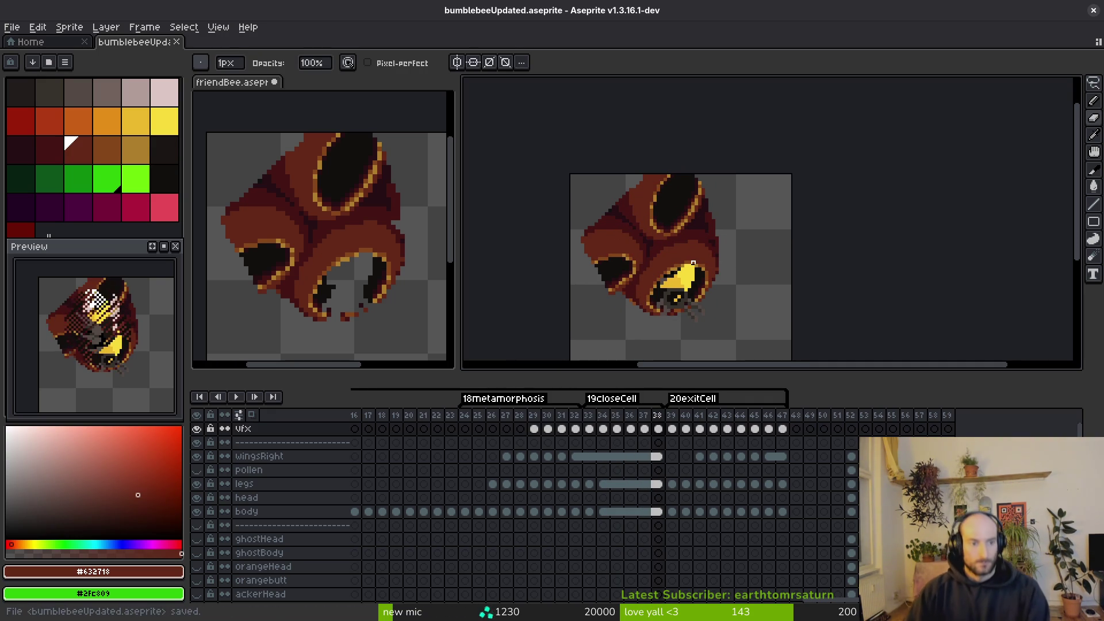
scroll(621, 533, "left", 10)
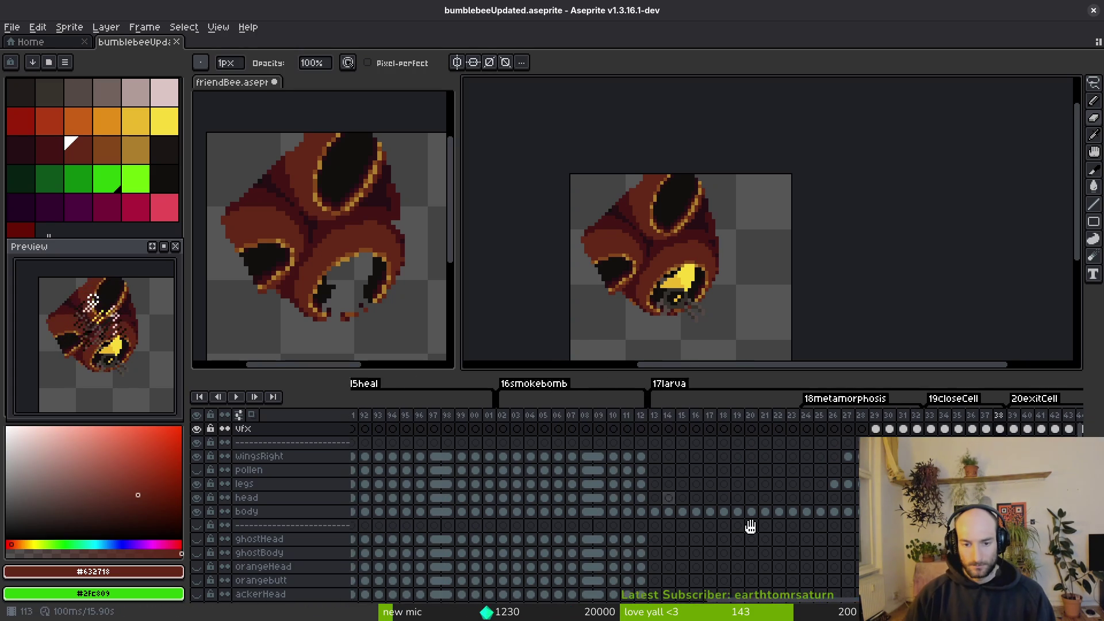
scroll(721, 204, "down", 3)
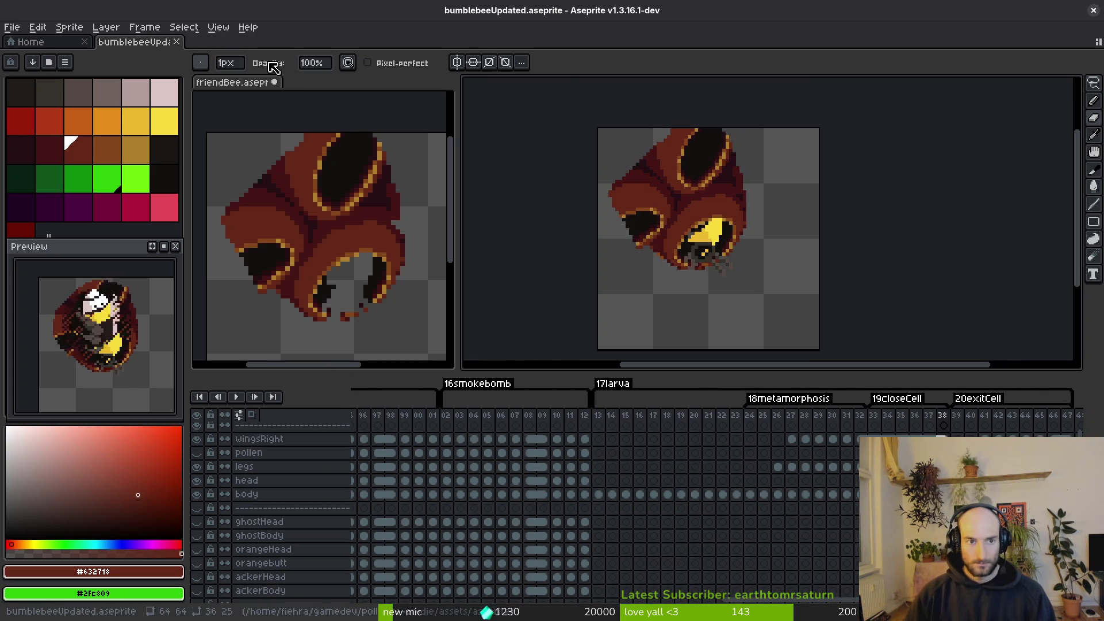
left_click(263, 95)
Close friendBee, choosing Don't Save to discard its changes.
right_click(232, 83)
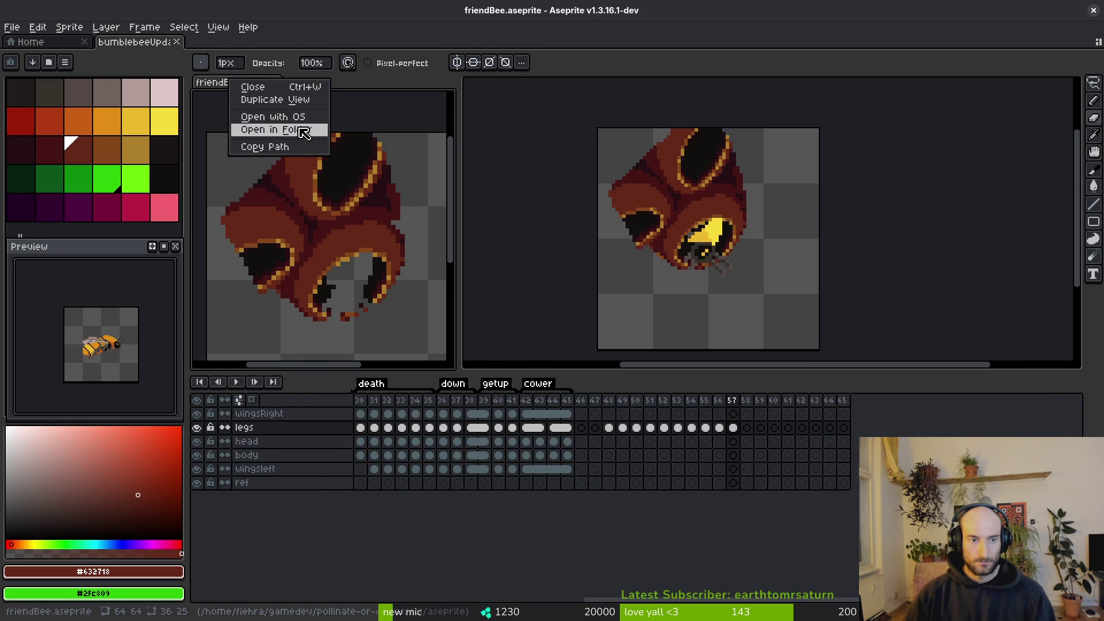
left_click(398, 121)
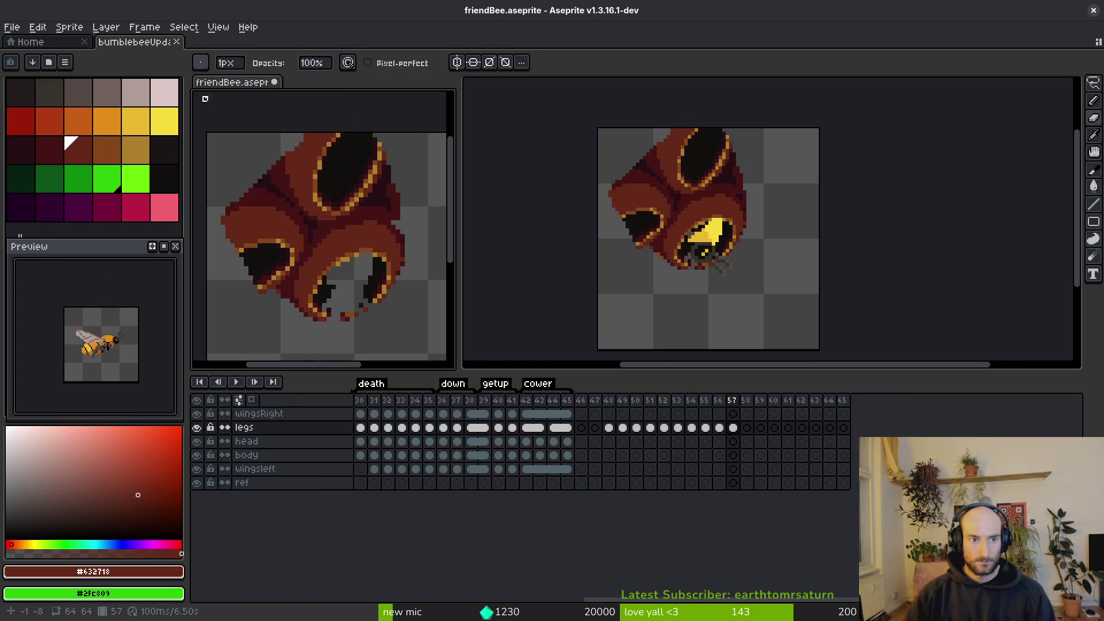
key("ctrl+w")
left_click(552, 347)
Replay the hatching animation from frame 27 until the bee leaves the cell.
scroll(801, 528, "down", 1)
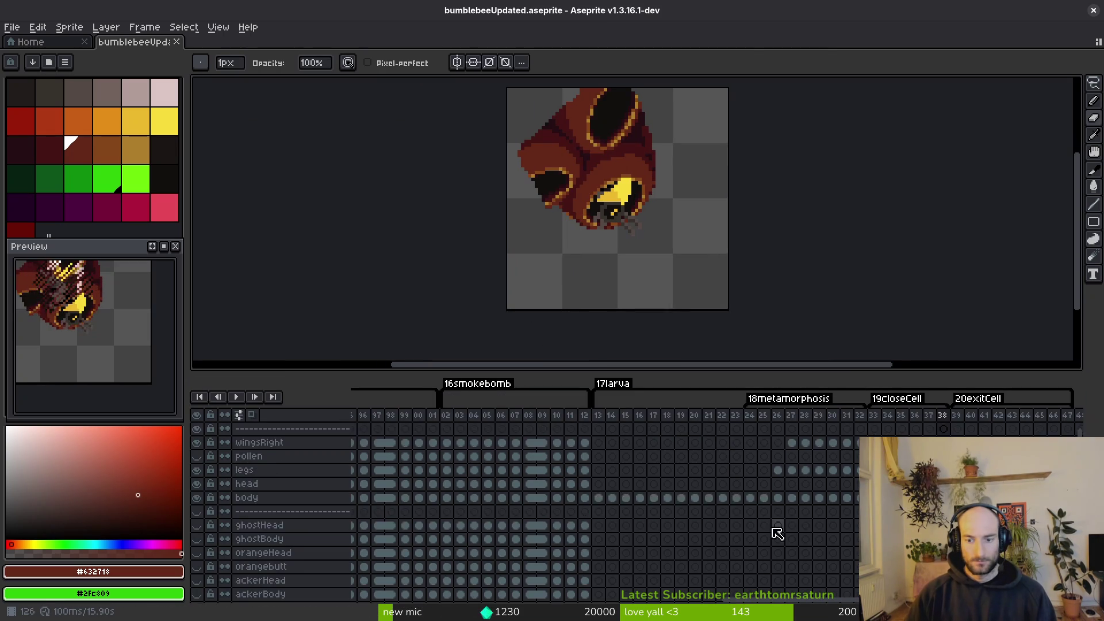
scroll(801, 529, "up", 1)
scroll(748, 532, "right", 5)
left_click(545, 442)
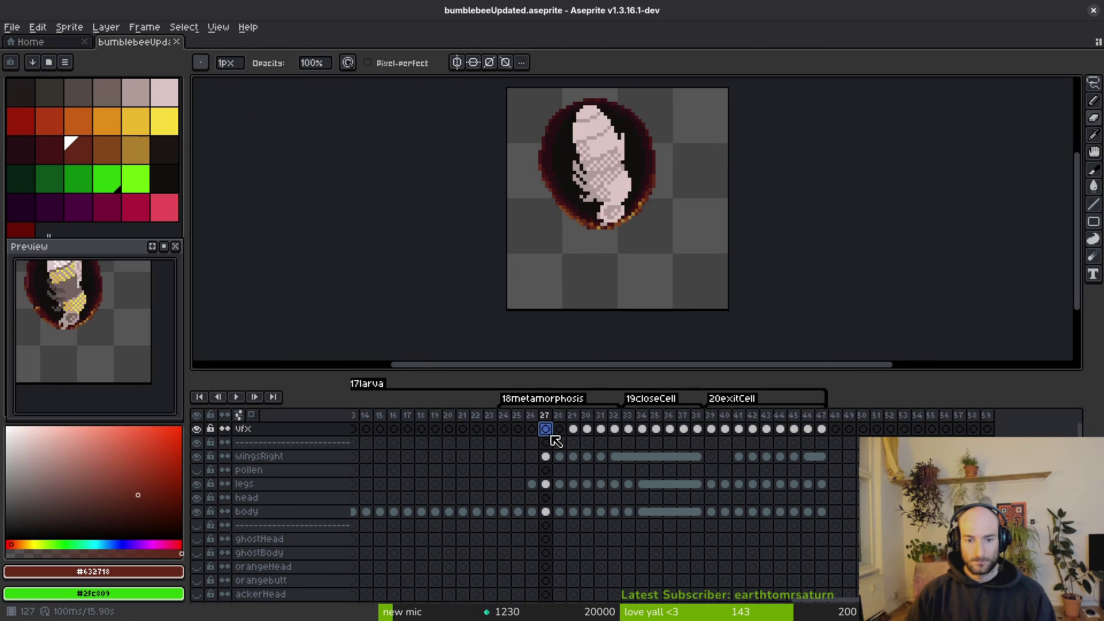
scroll(599, 253, "down", 1)
key("Right")
key("Right")
key("Right")
key("Right")
key("Right")
key("Right")
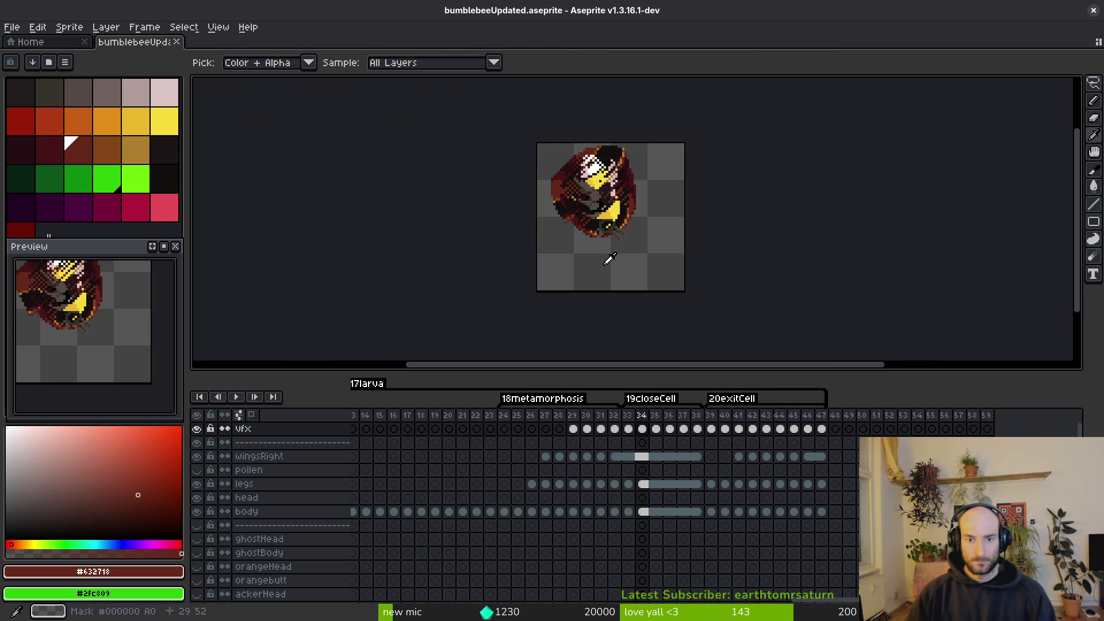
key("Right")
key("Right")
key("Right")
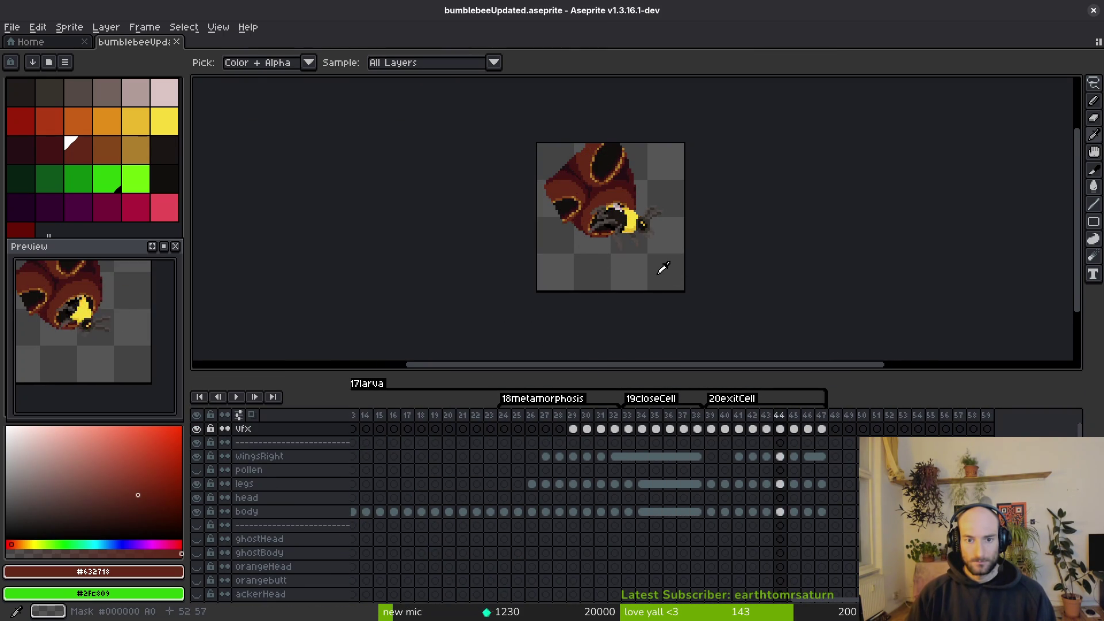
Save the animation and bring up the sprite sheet export settings.
key("ctrl+s")
key("ctrl+e")
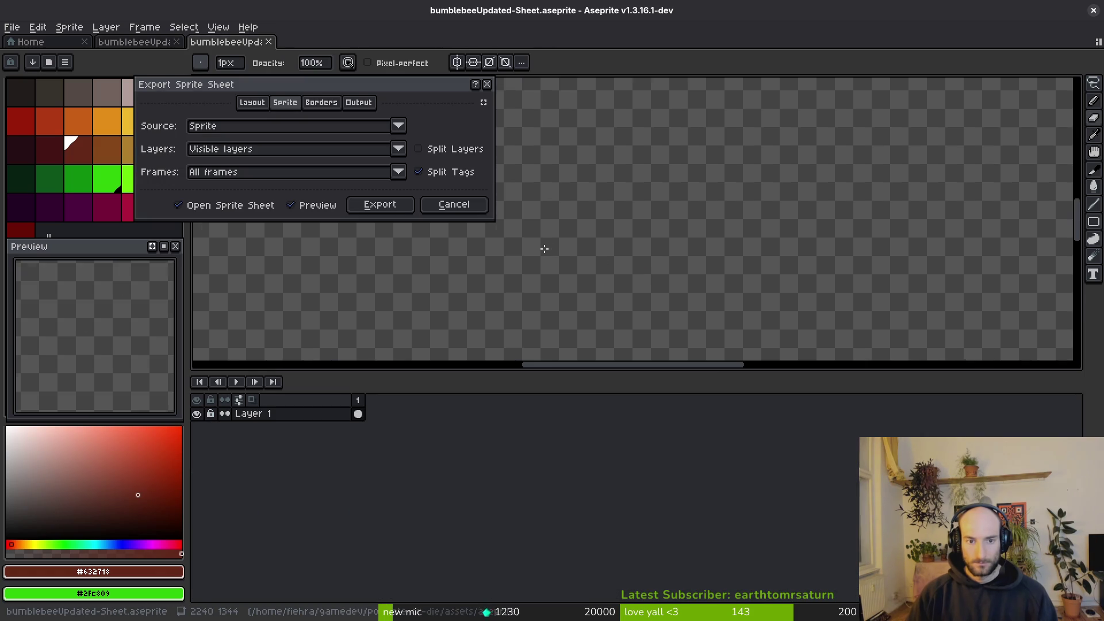
key("Return")
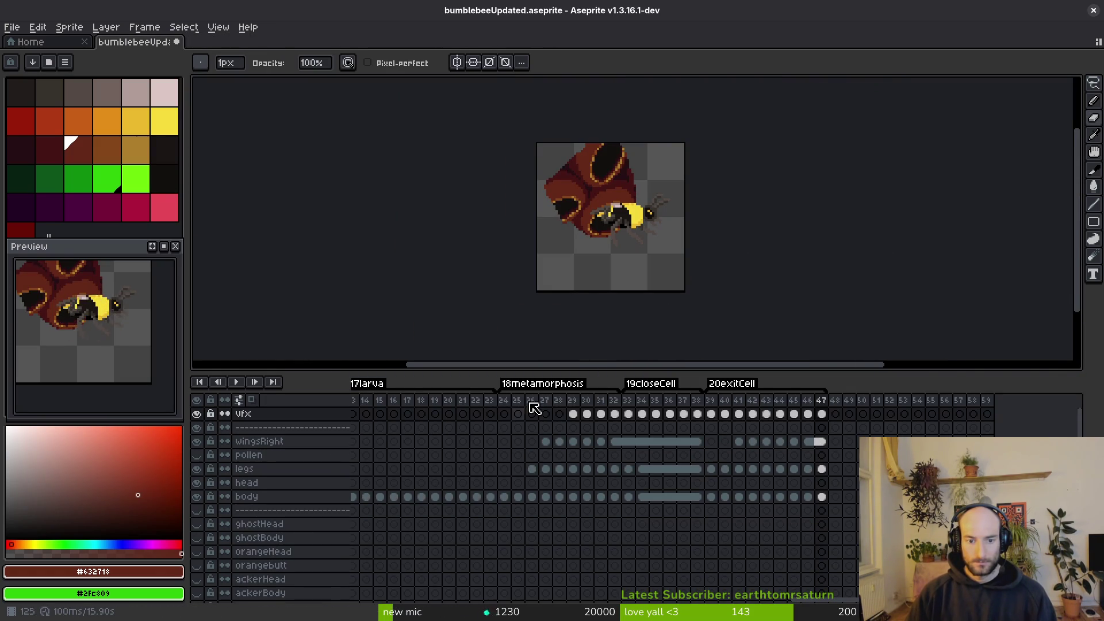
key("ctrl+e")
left_click(380, 205)
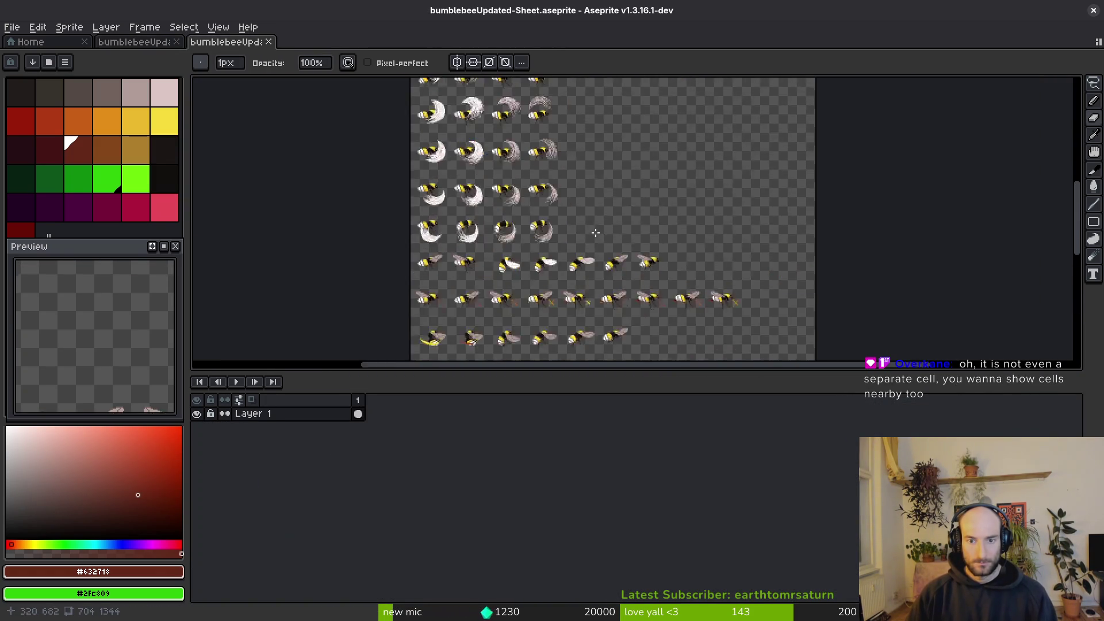
scroll(320, 142, "down", 4)
key("ctrl+alt+shift+s")
Export the sheet over assets/art/player/bumblebee-Sheet.png, then close the exported sheet.
left_click(278, 51)
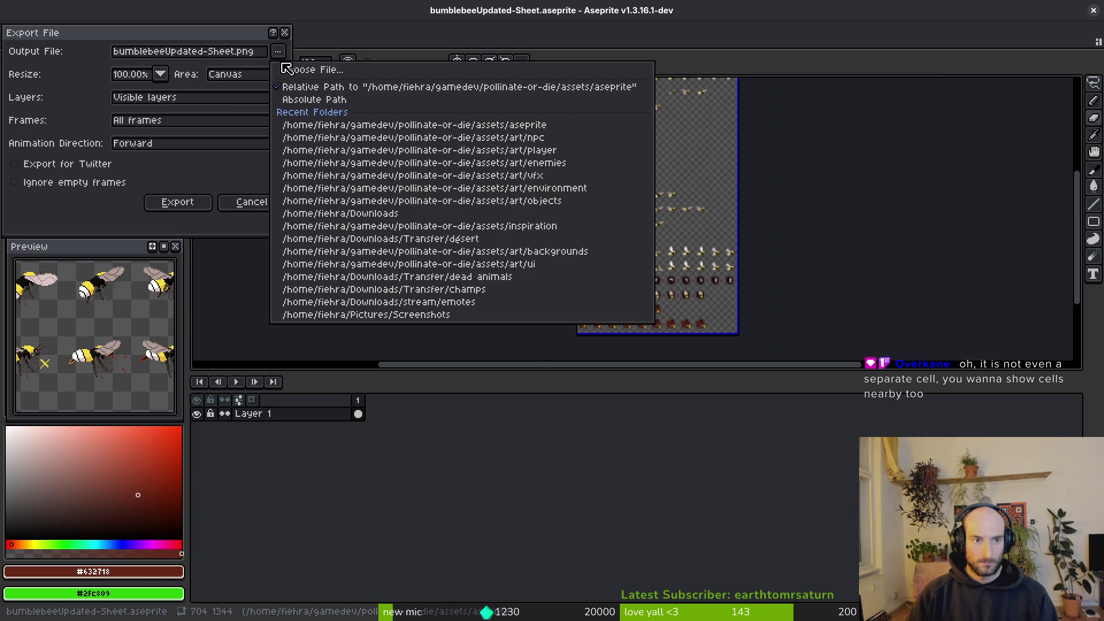
left_click(296, 67)
left_click(172, 111)
double_click(163, 155)
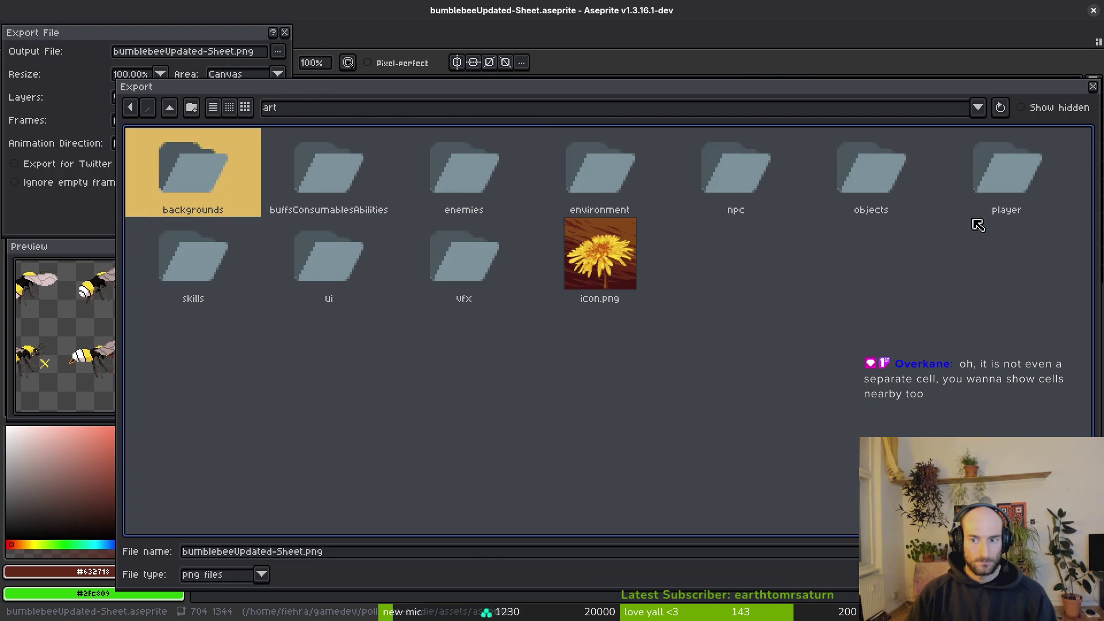
double_click(1001, 172)
key("Return")
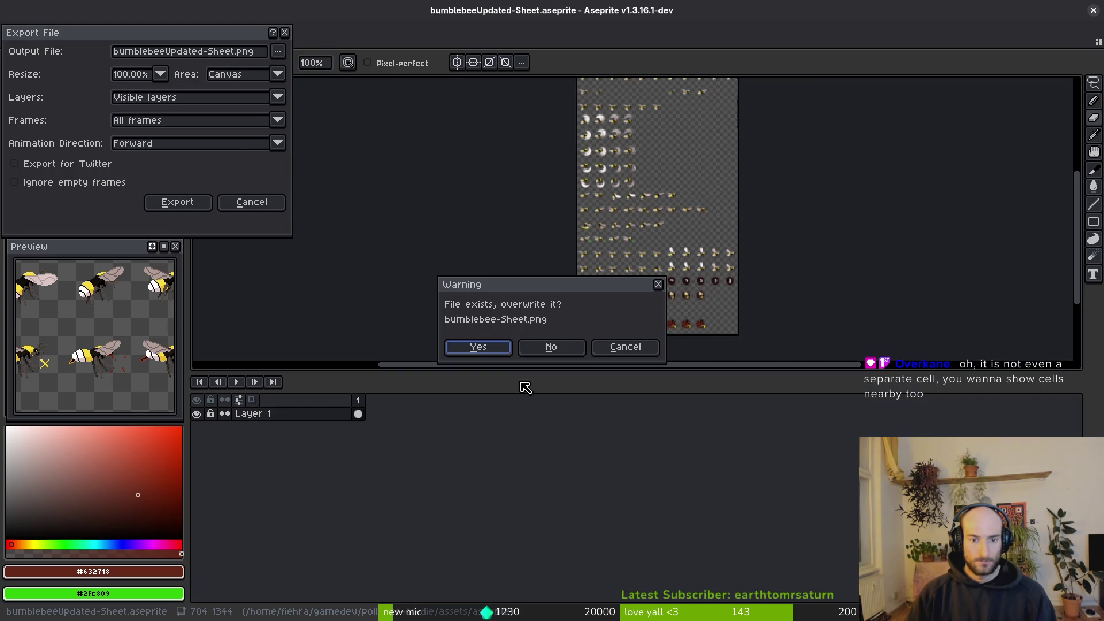
left_click(476, 348)
left_click(176, 205)
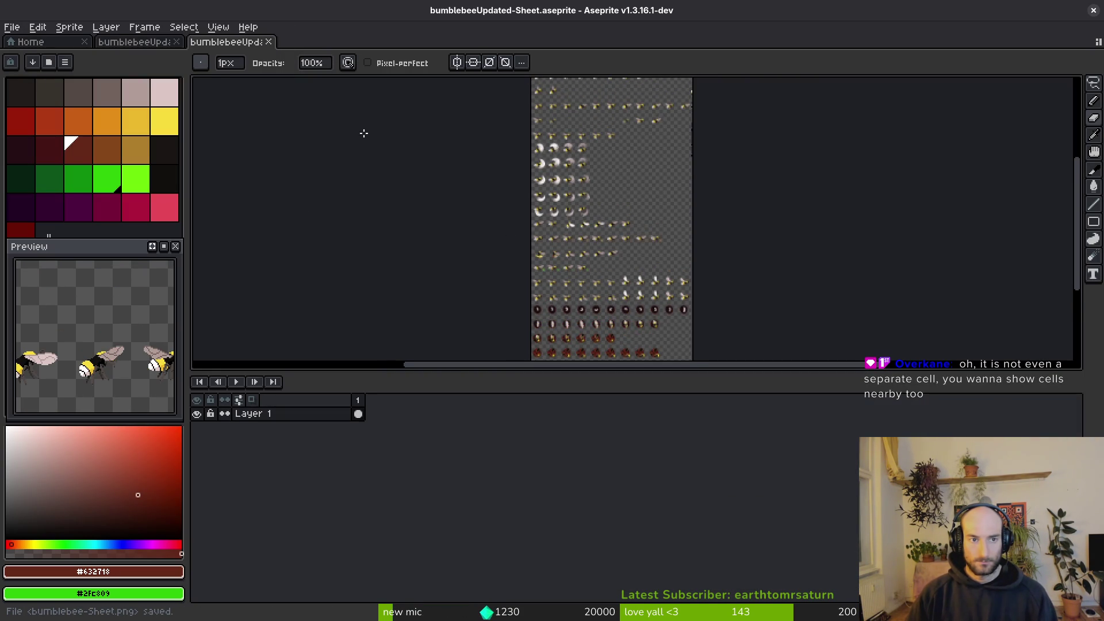
key("ctrl+w")
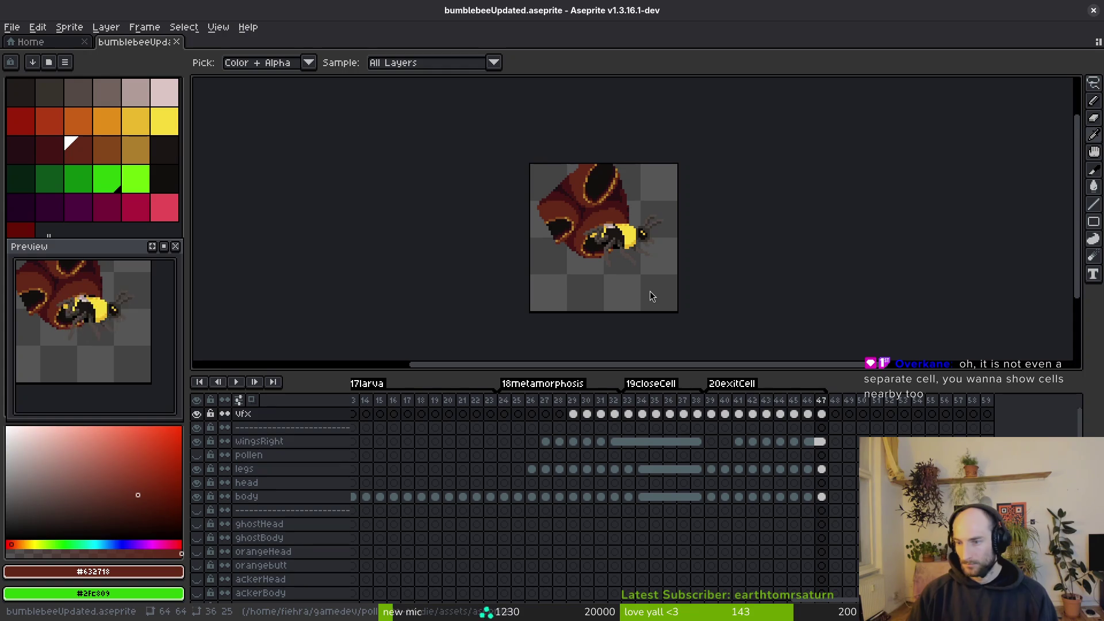
key("alt+Tab")
Nudge the player bee slightly up and left and save hive.tscn.
scroll(668, 319, "up", 6)
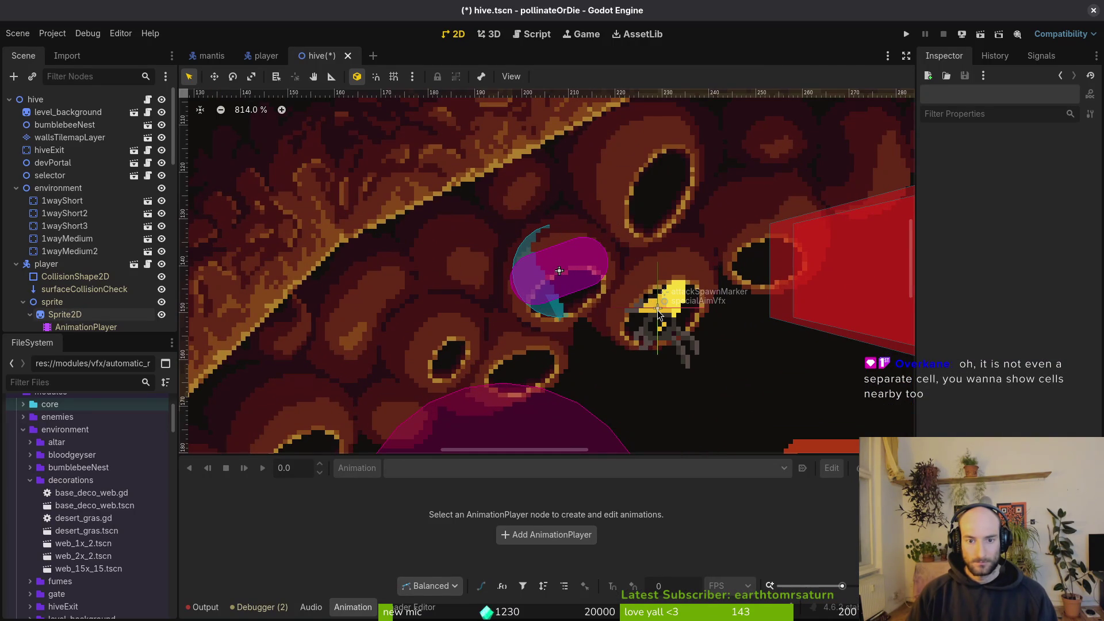
left_click(50, 266)
scroll(422, 275, "right", 3)
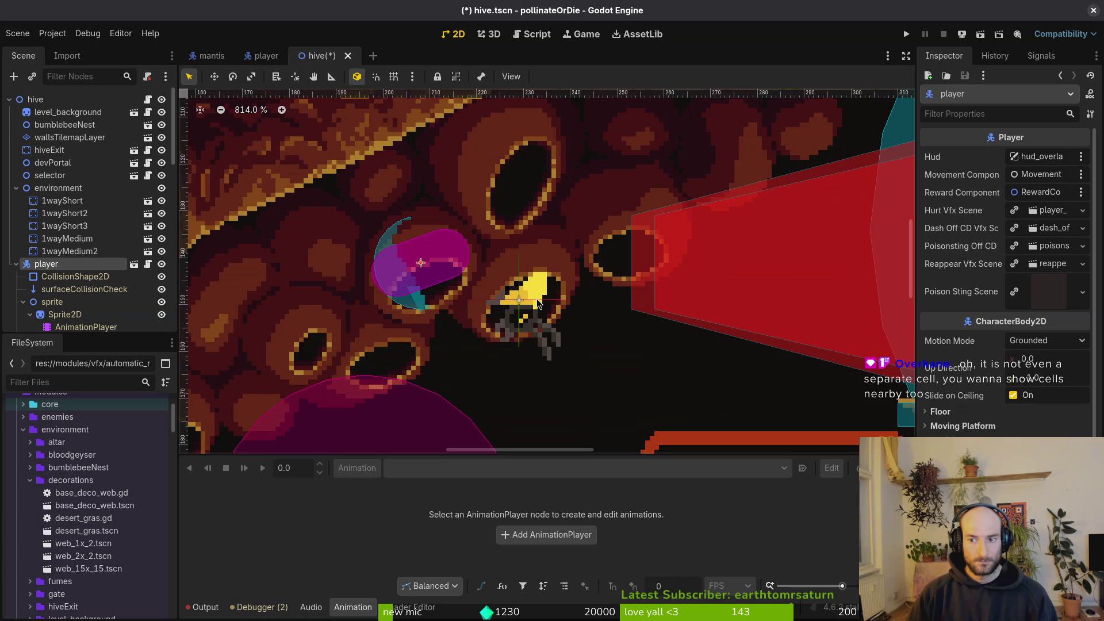
mouse_move(423, 275)
left_mouse_down()
mouse_move(434, 313)
mouse_move(578, 333)
mouse_move(415, 254)
left_mouse_up()
key("ctrl+s")
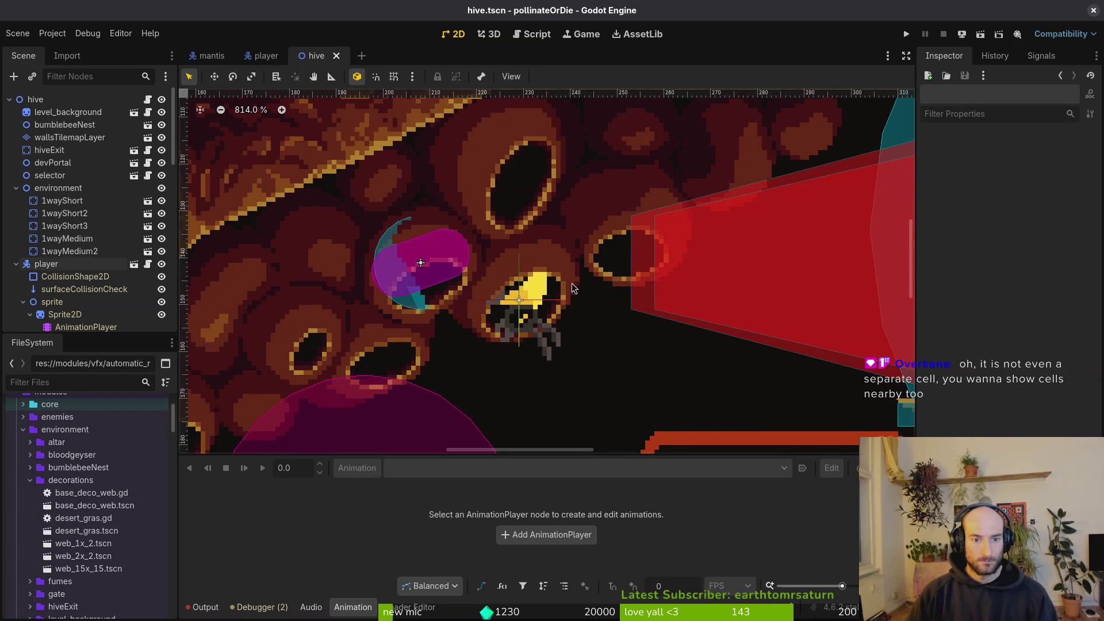
Inspect the smokebombing state node's transform values, then reselect the player node.
scroll(552, 304, "down", 4)
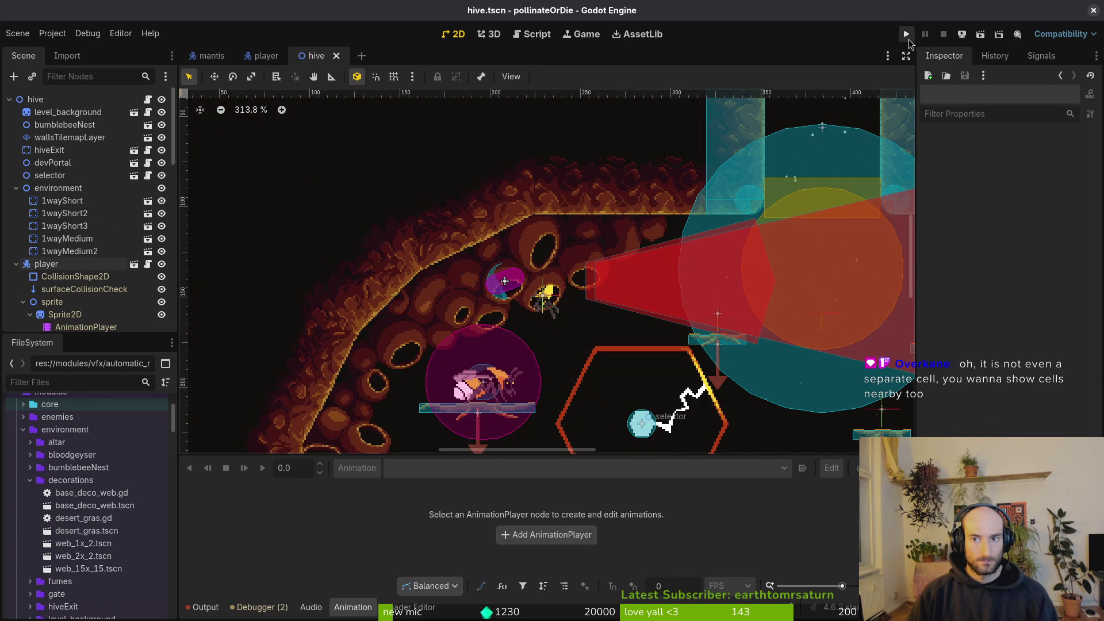
left_click(23, 302)
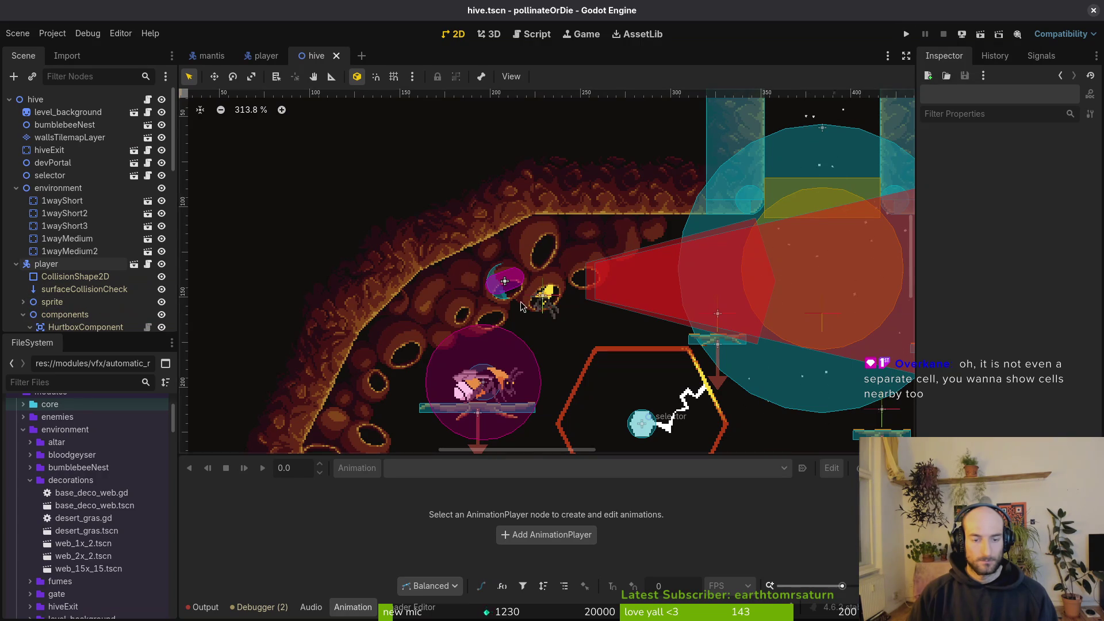
scroll(523, 306, "up", 5)
right_click(455, 249, "alt")
left_click(460, 253)
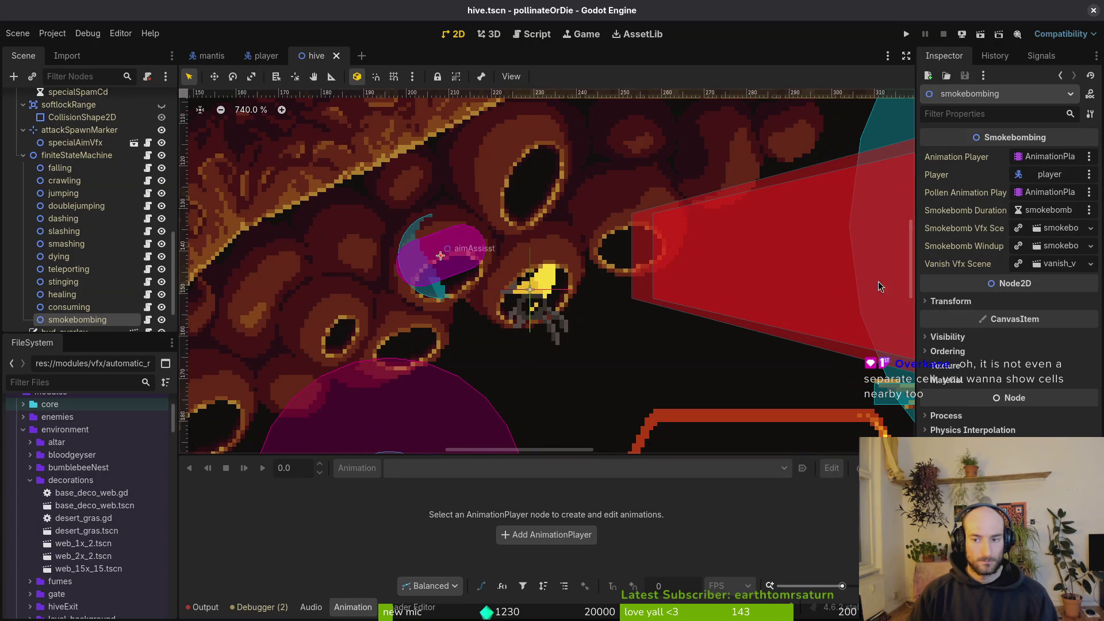
left_click(976, 305)
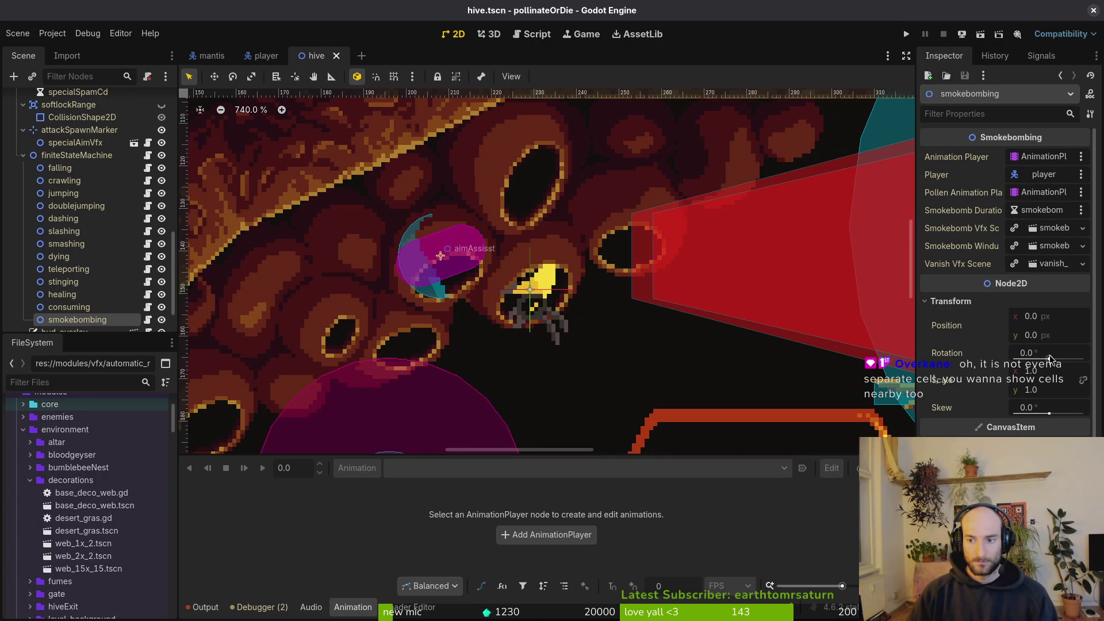
left_click(23, 155)
scroll(84, 192, "up", 5)
left_click(46, 264)
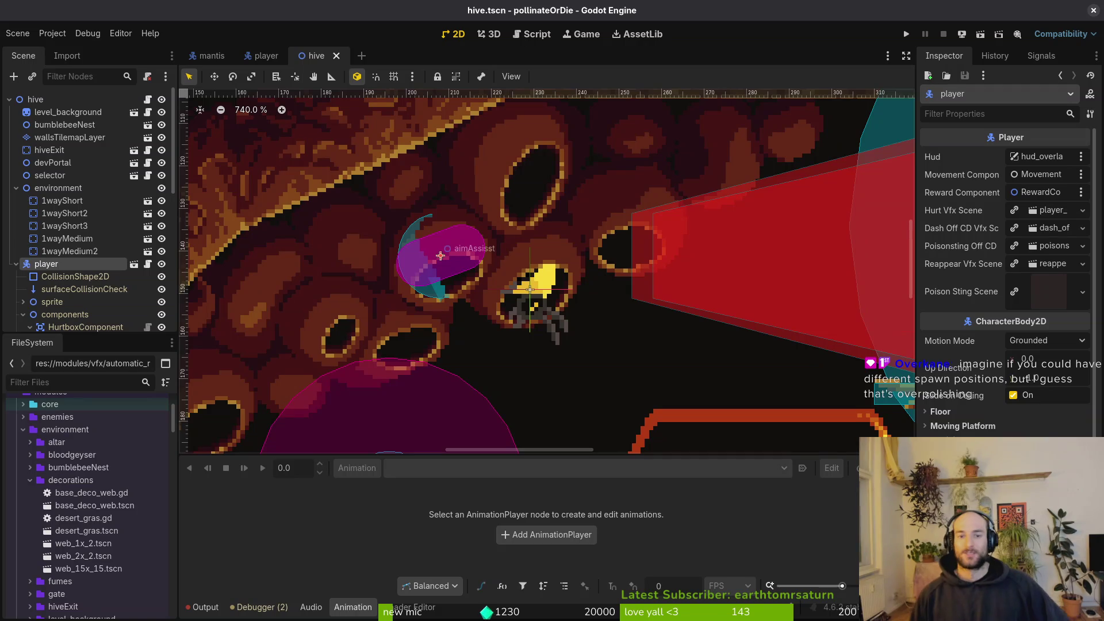
scroll(508, 274, "down", 6)
scroll(598, 298, "down", 2)
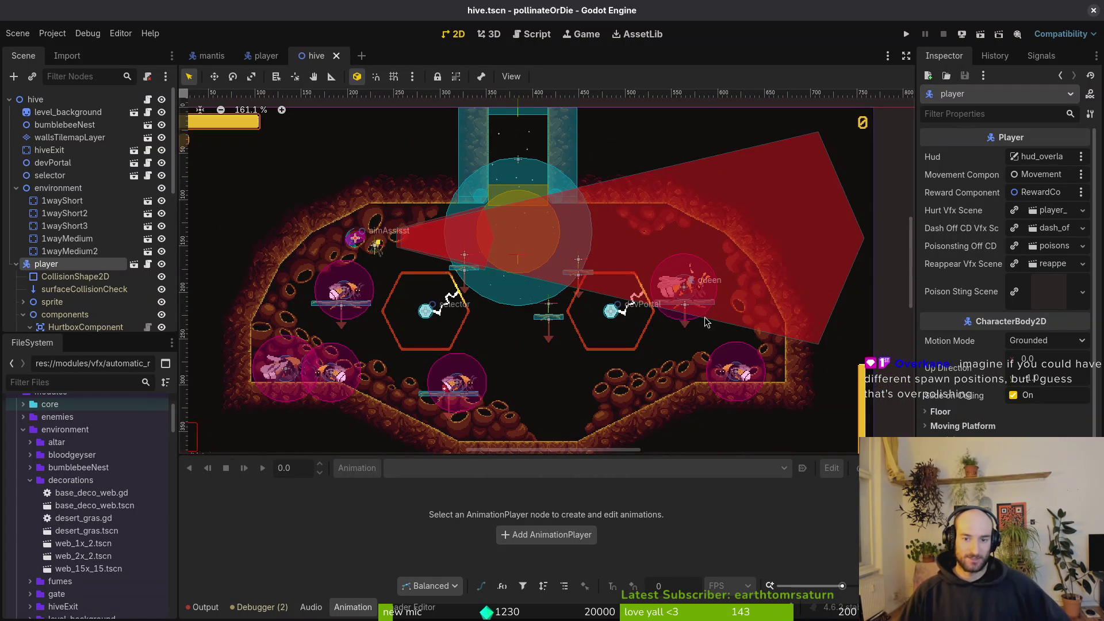
scroll(420, 313, "up", 2)
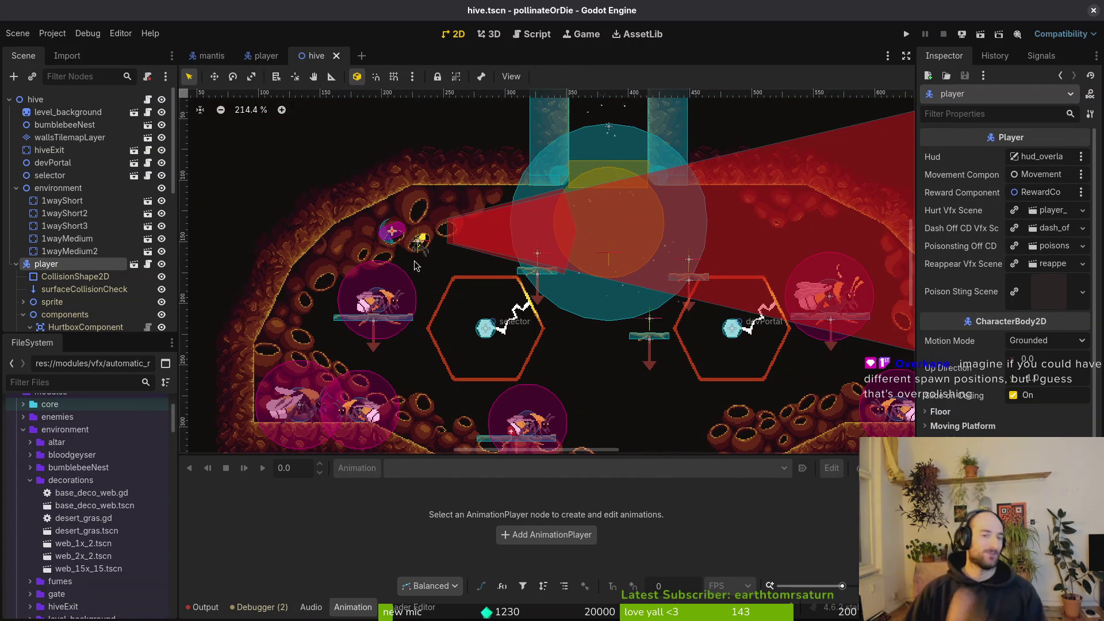
scroll(503, 329, "down", 3)
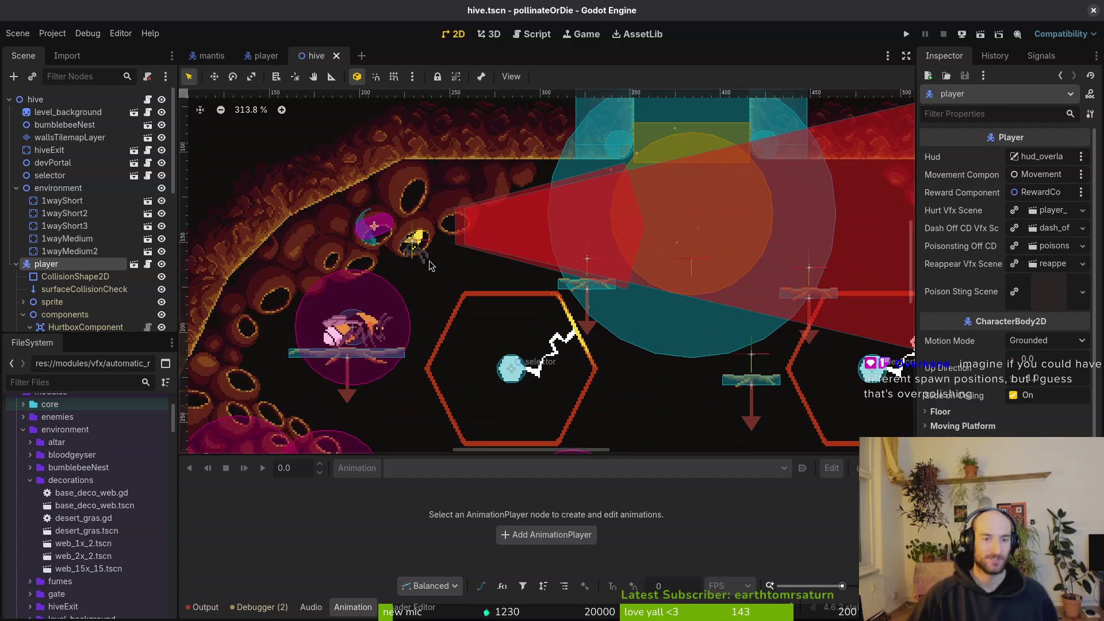
left_click(504, 329)
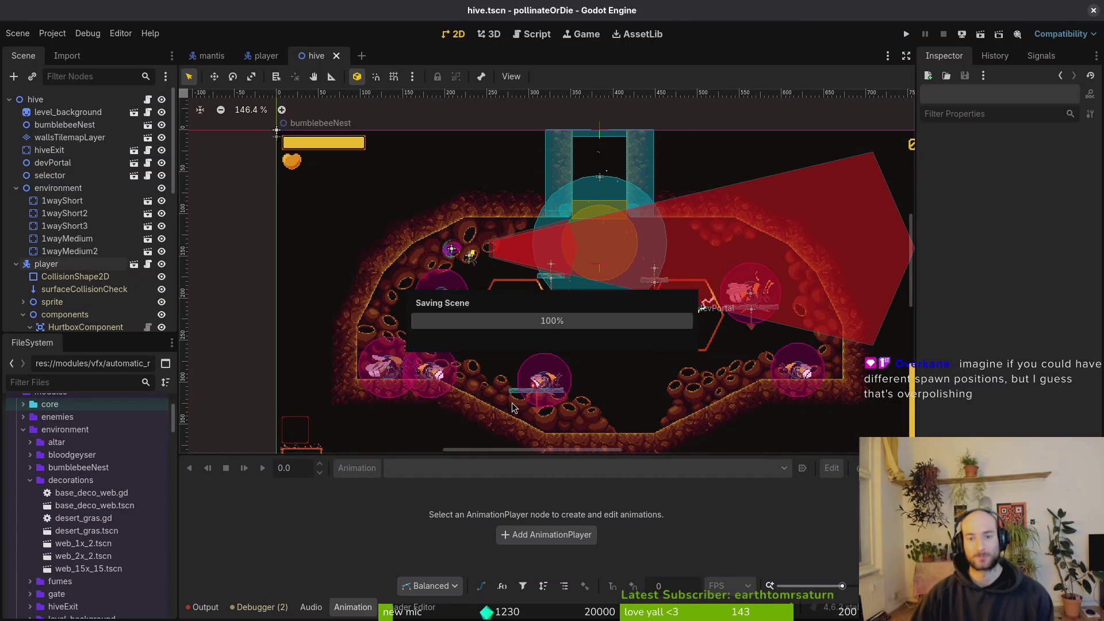
scroll(484, 342, "left", 2)
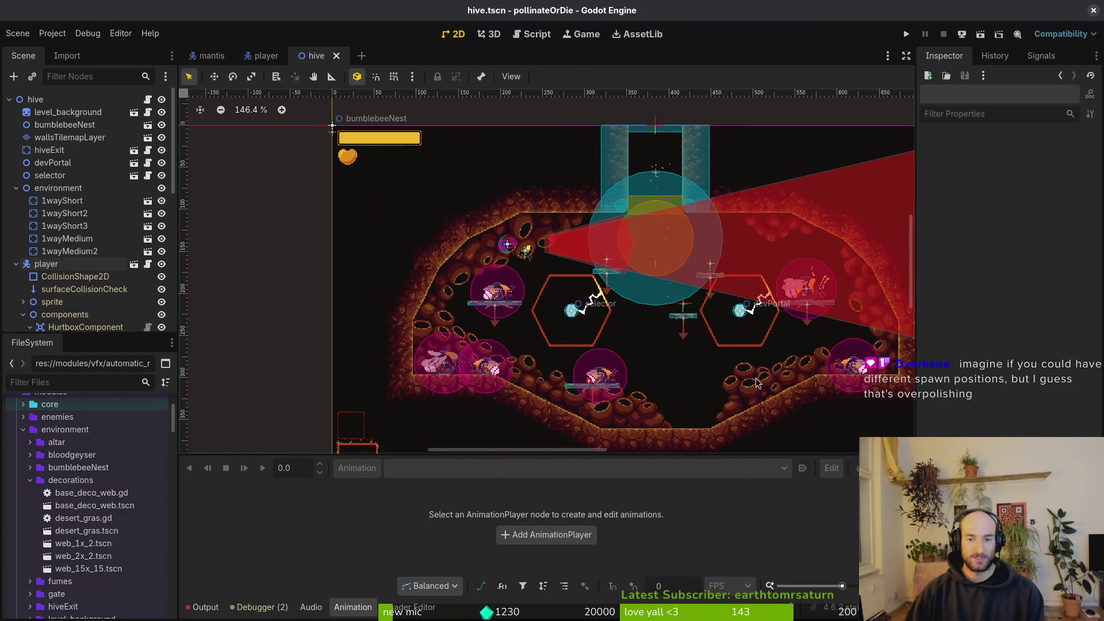
scroll(783, 377, "up", 4)
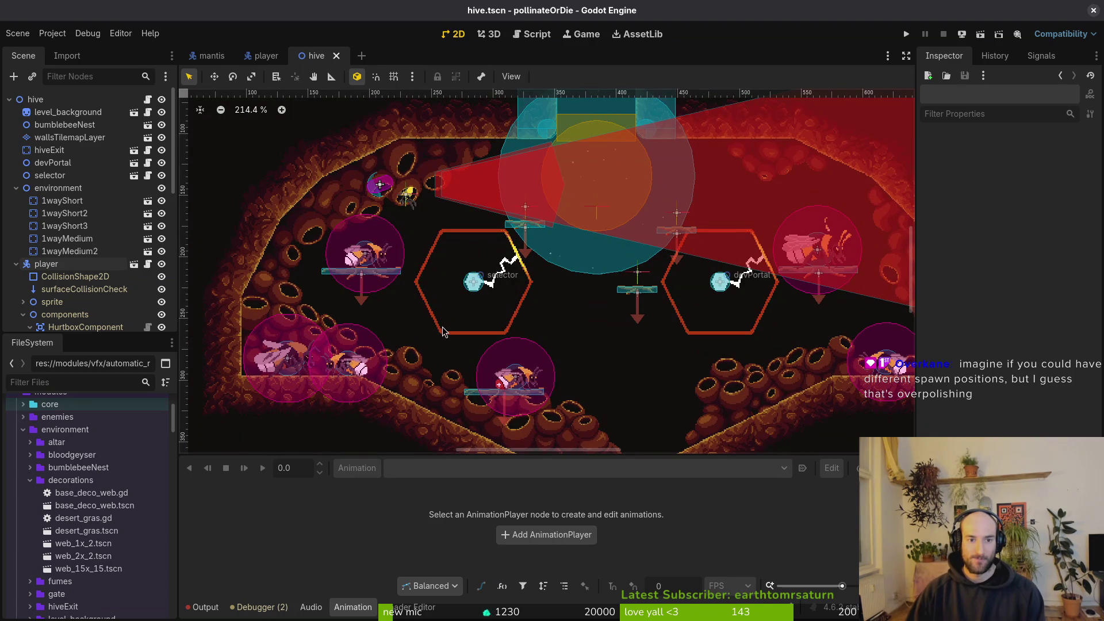
scroll(380, 287, "up", 2)
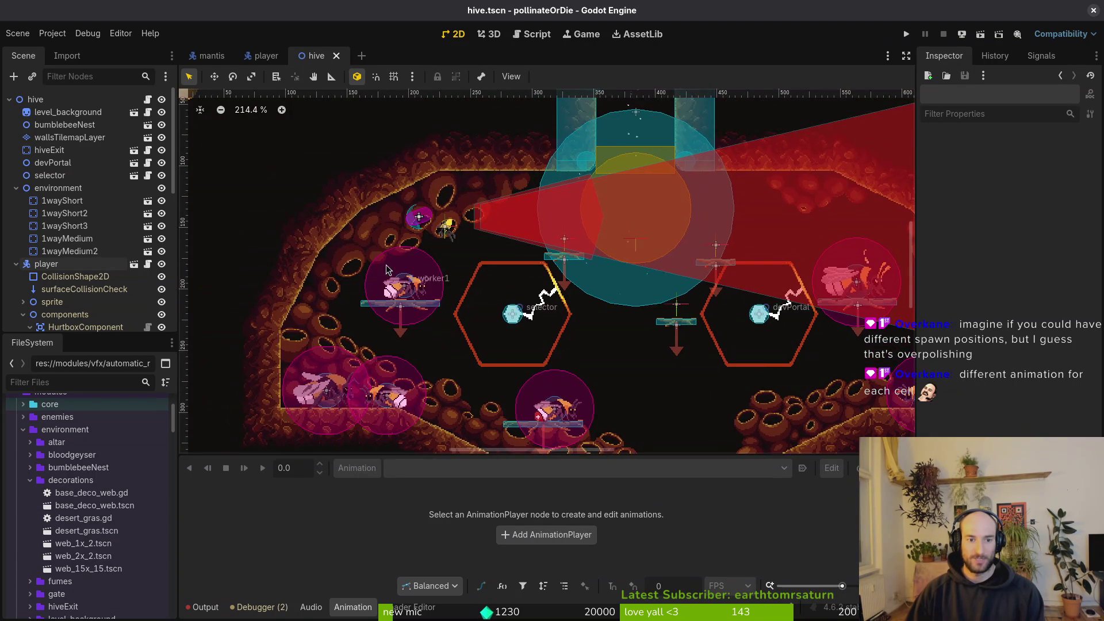
scroll(431, 236, "up", 7)
scroll(498, 280, "down", 5)
scroll(501, 276, "right", 5)
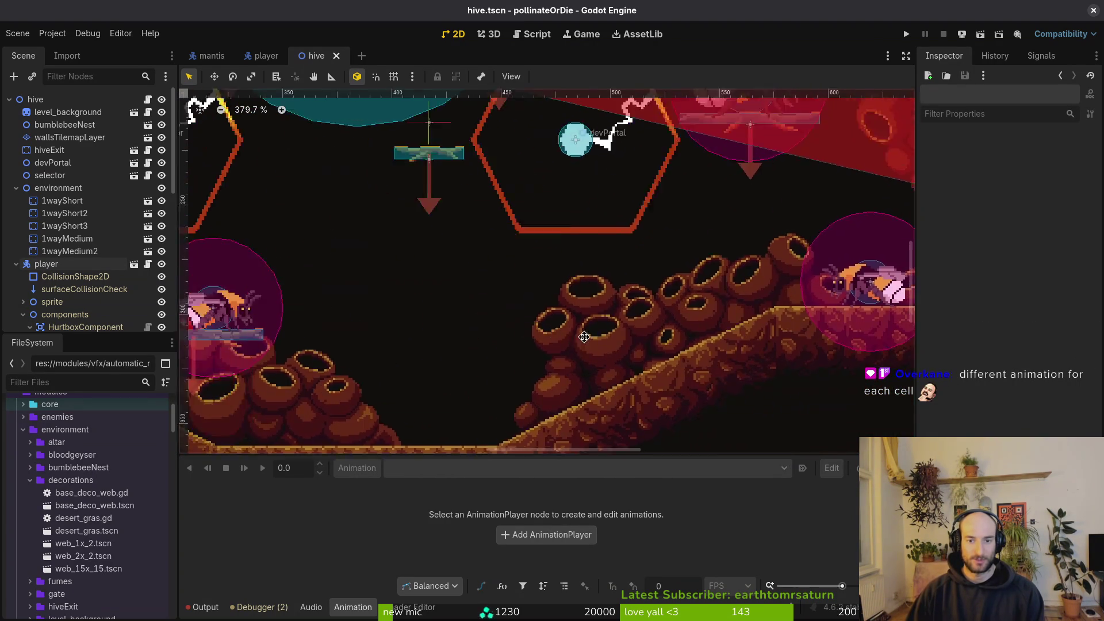
scroll(534, 317, "left", 5)
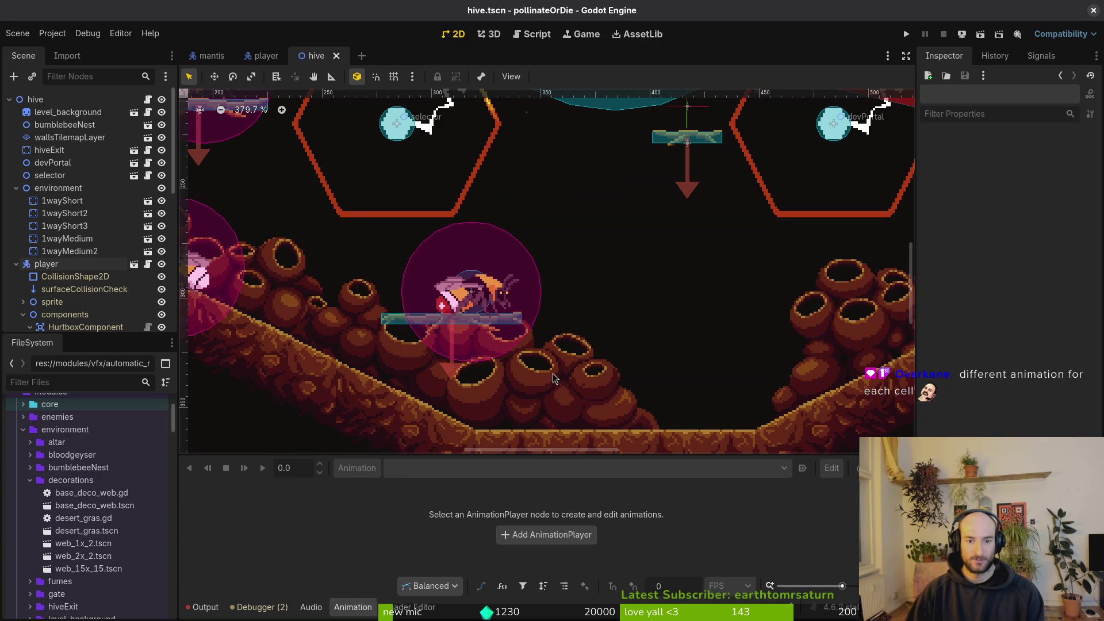
scroll(498, 386, "left", 2)
scroll(498, 386, "up", 1)
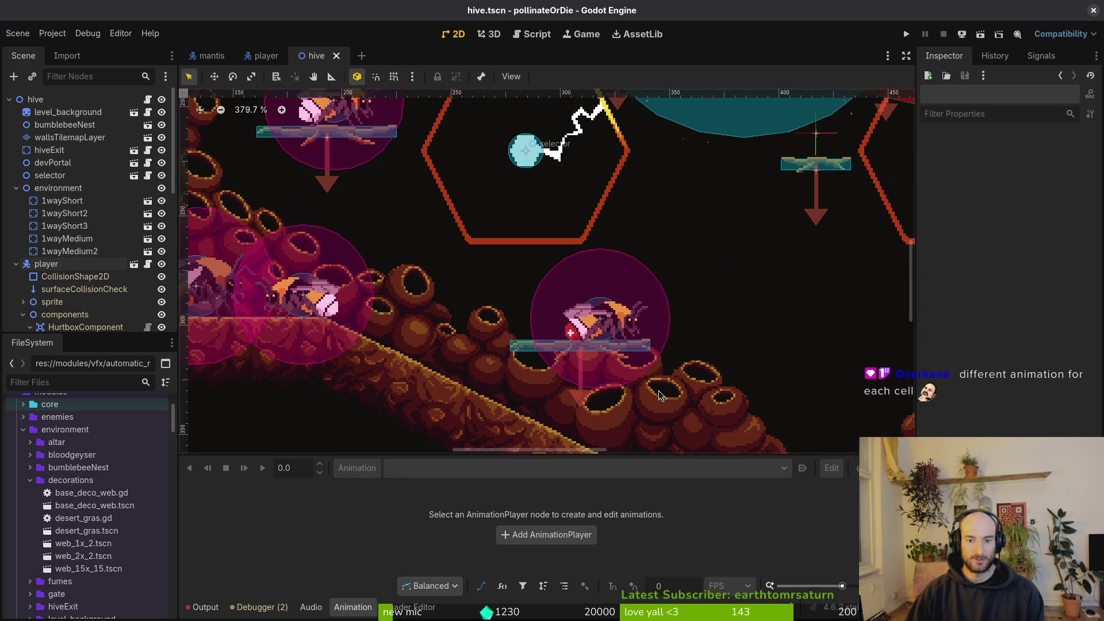
scroll(575, 368, "down", 2)
scroll(491, 344, "up", 5)
scroll(491, 343, "left", 3)
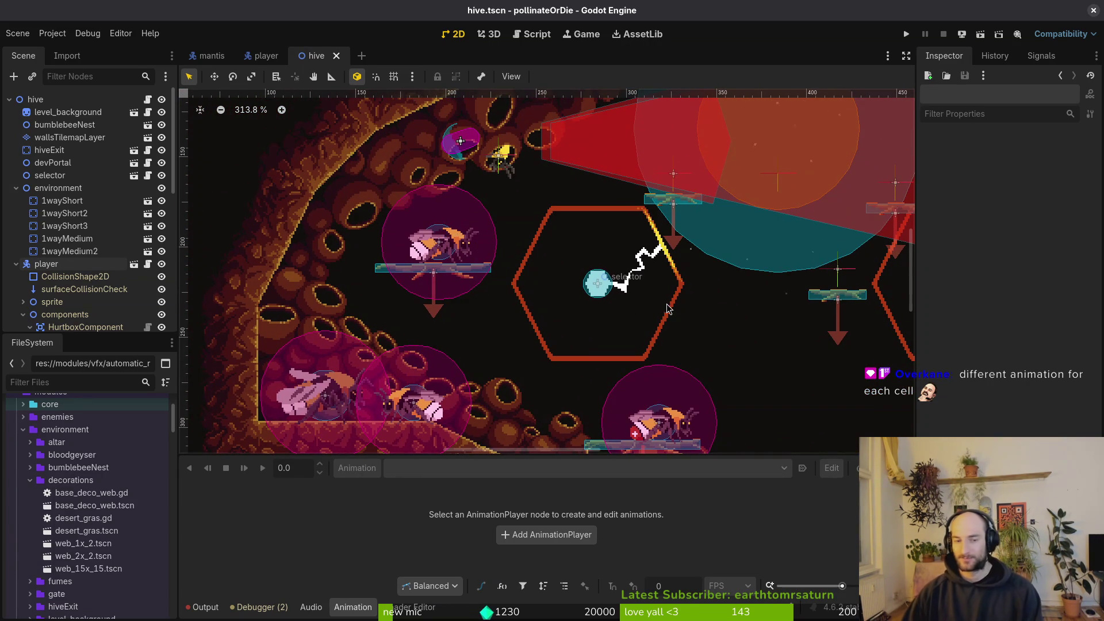
scroll(623, 323, "right", 2)
scroll(622, 323, "up", 1)
scroll(557, 358, "down", 2)
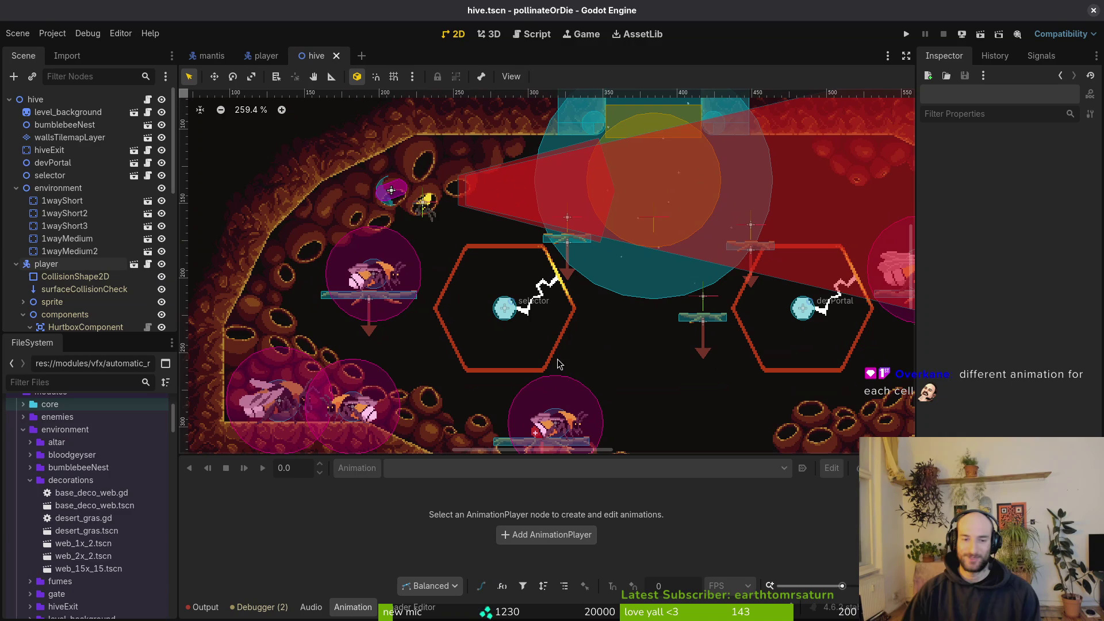
Turn off Editable Children on the player instance and save the hive scene.
left_click(16, 264)
right_click(47, 264)
left_click(151, 522)
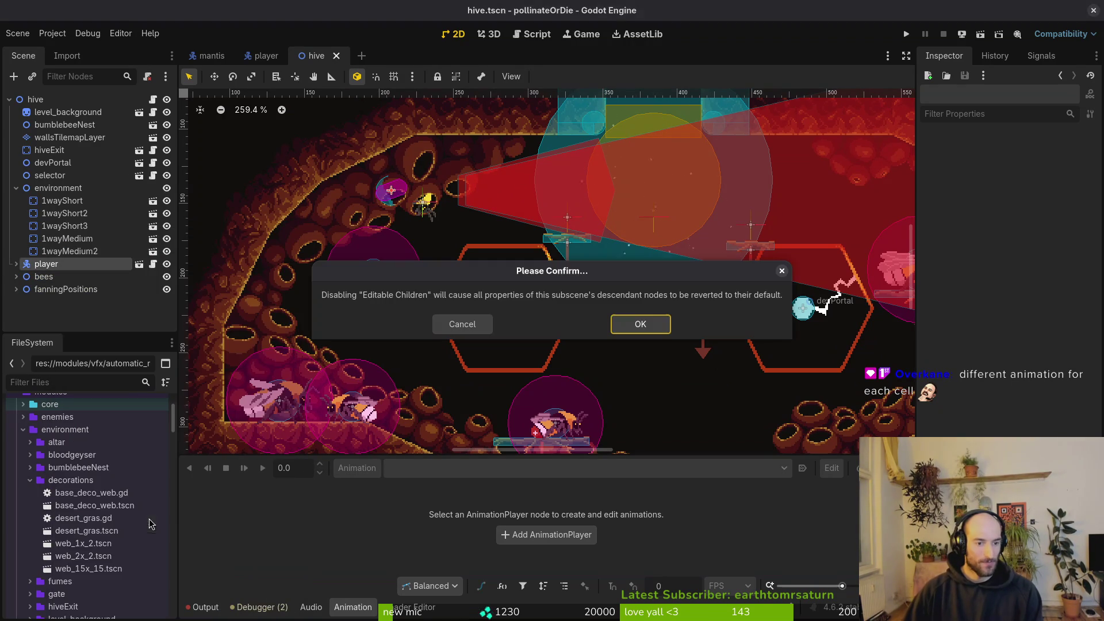
left_click(638, 324)
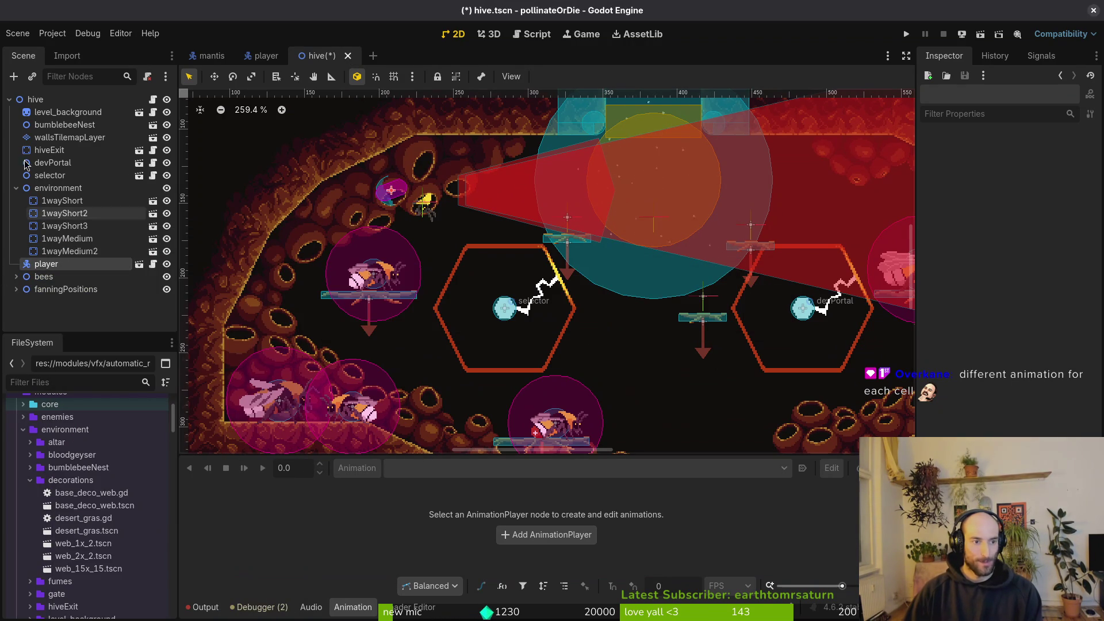
left_click(17, 188)
key("ctrl+s")
Open player.tscn and expand its finiteStateMachine states.
left_click(8, 102)
left_click(424, 202)
scroll(433, 216, "down", 7)
scroll(419, 213, "up", 6)
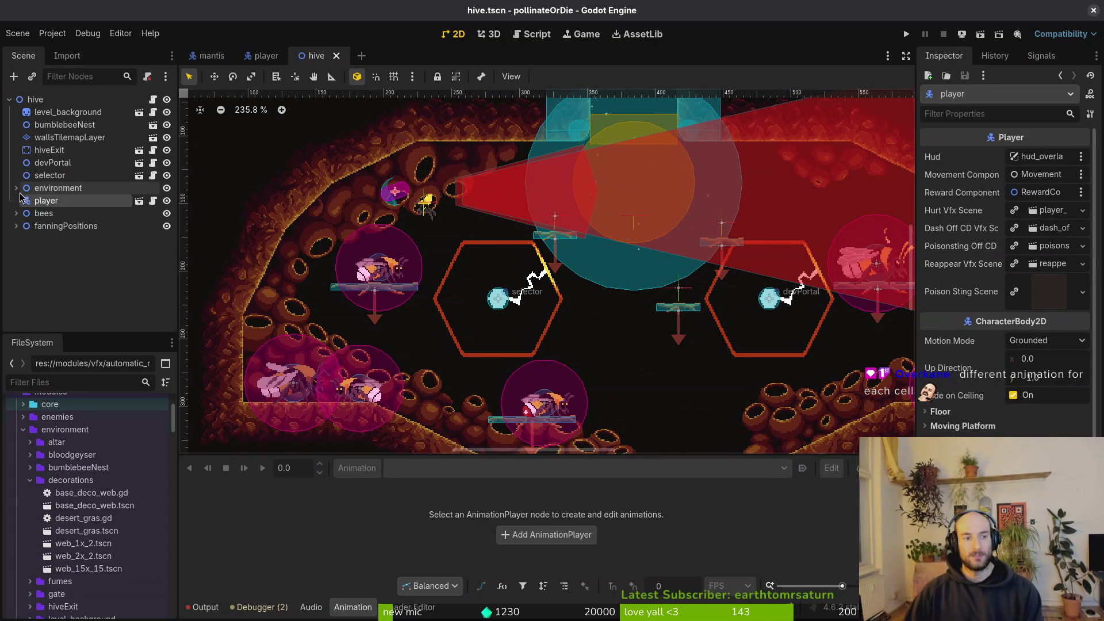
left_click(264, 56)
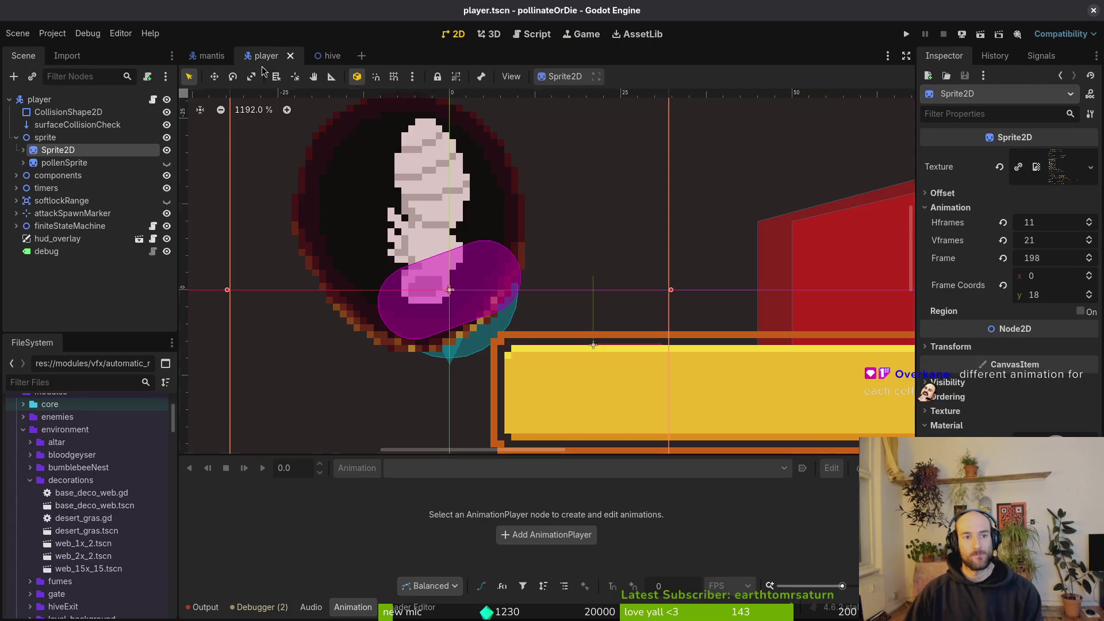
left_click(17, 227)
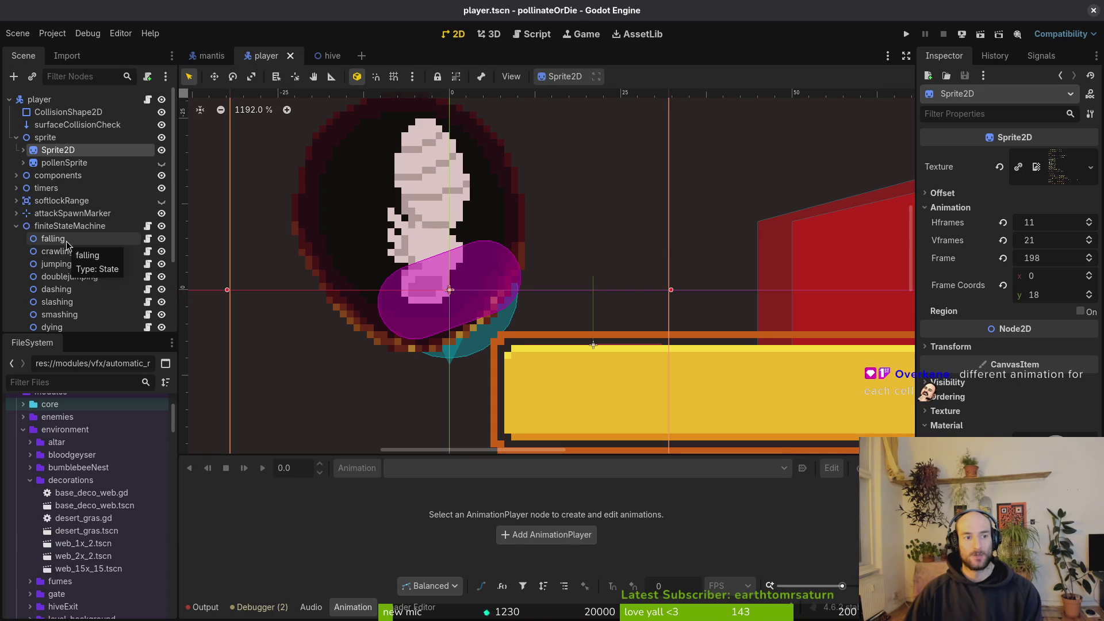
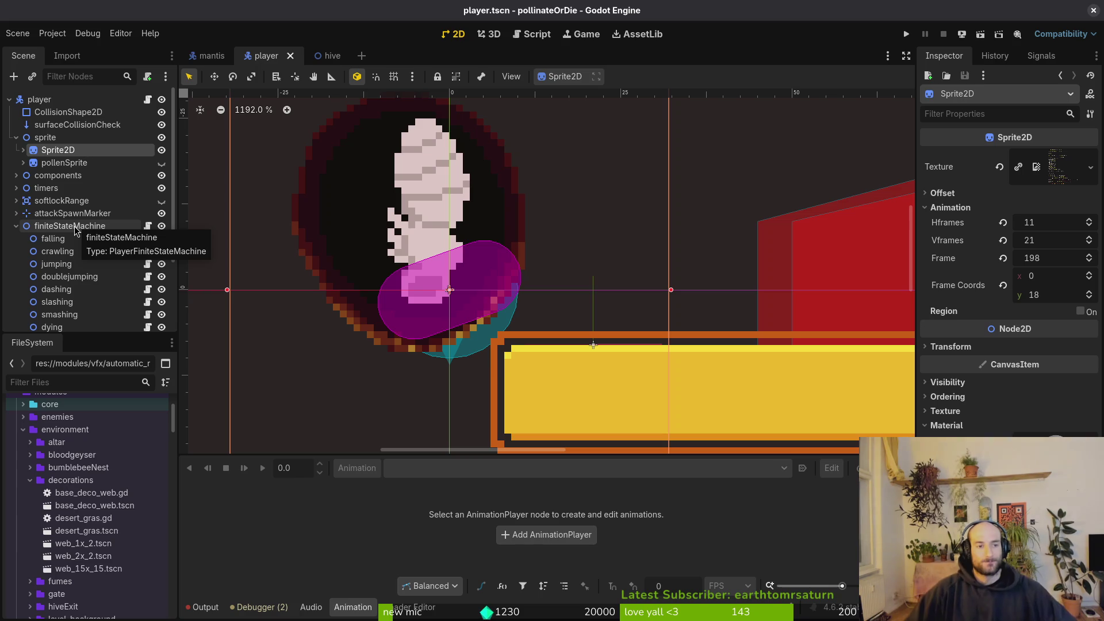
Add a Node2D child under the finiteStateMachine node.
left_click(76, 231)
key("ctrl+a")
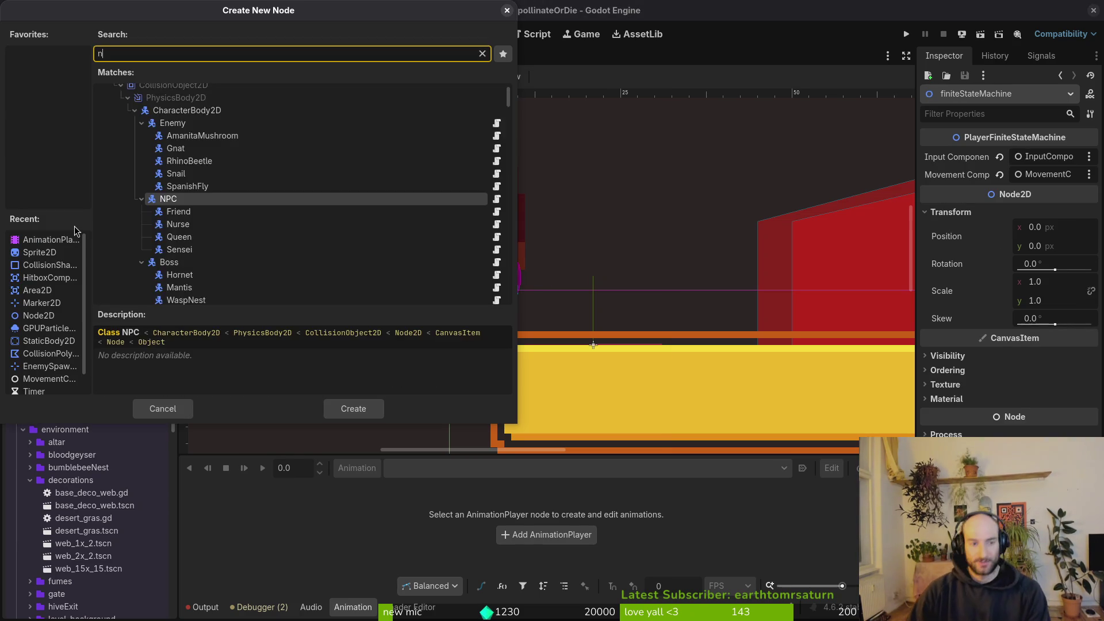
type("nd")
key("BackSpace")
type("ode")
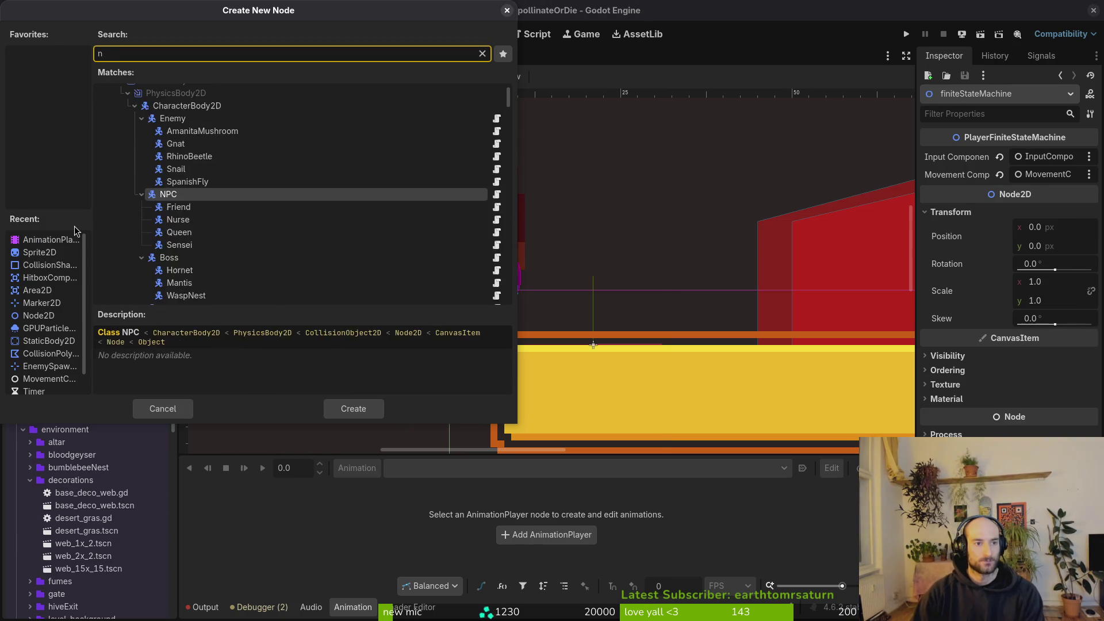
key("Down")
key("Return")
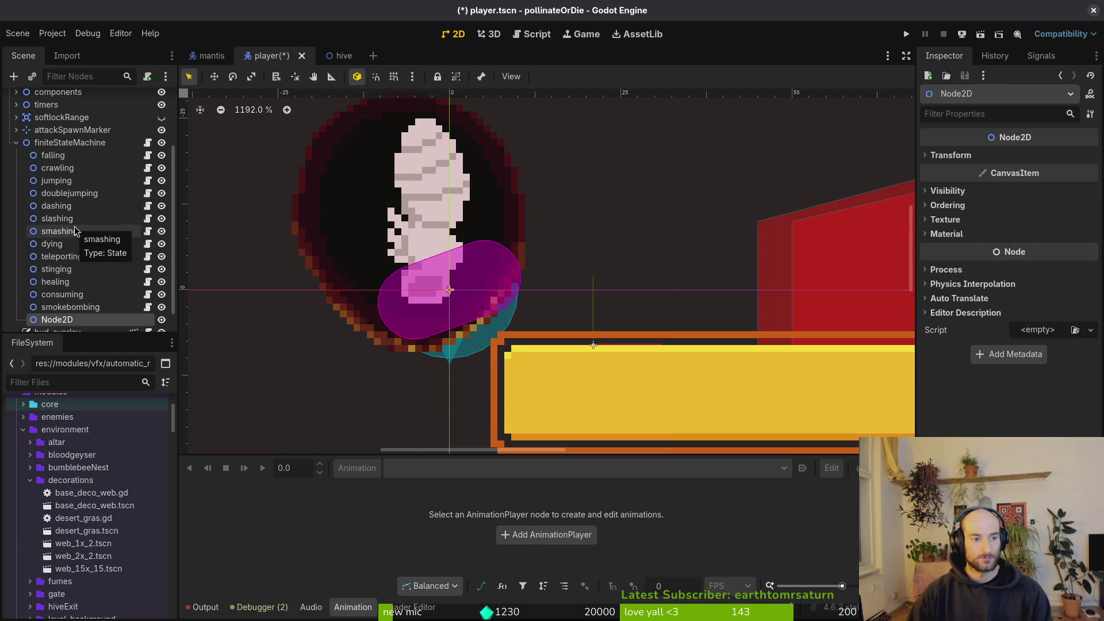
Rename the new node to 'spawning' and move it above the falling state.
key("F2")
type("spawning")
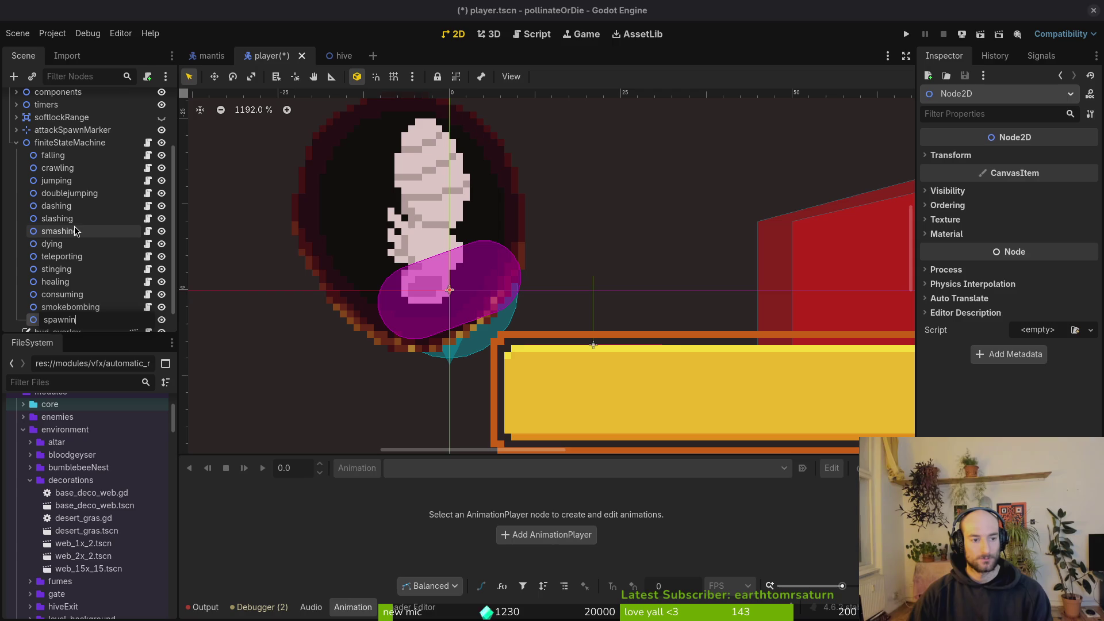
key("Return")
mouse_move(120, 320)
left_mouse_down()
mouse_move(86, 143)
mouse_move(86, 154)
left_mouse_up()
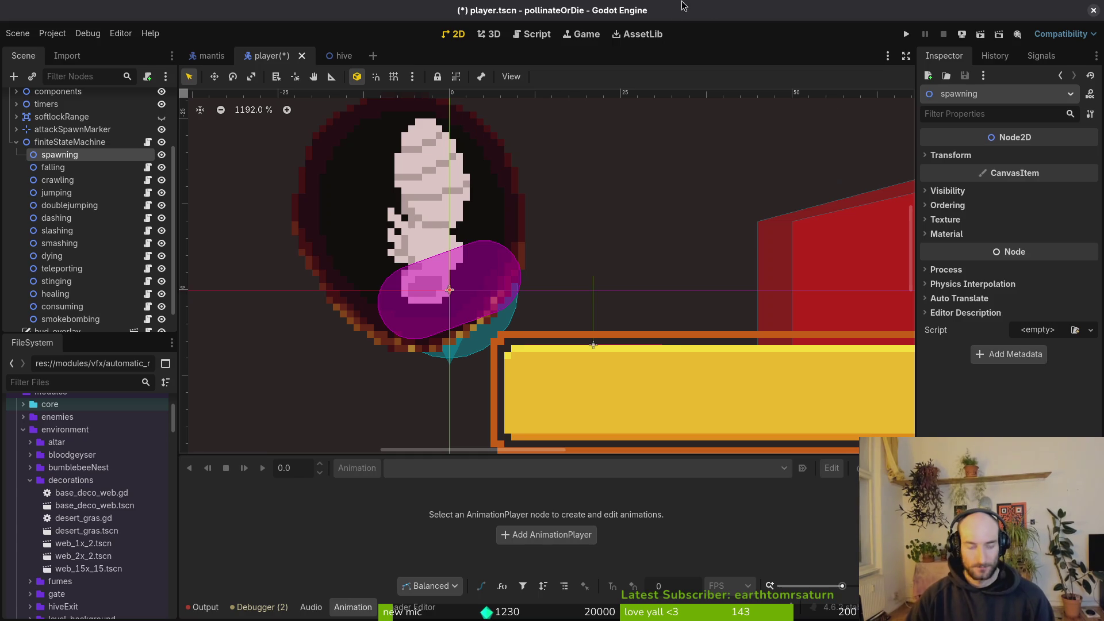
right_click(107, 156)
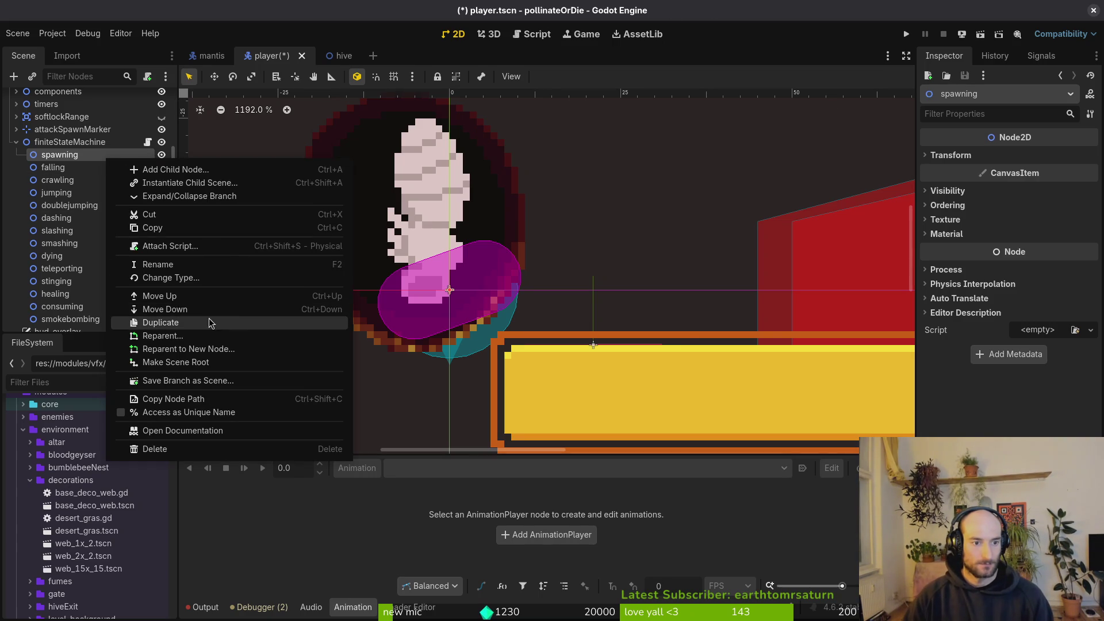
Attach the existing core/state/state.gd script to the spawning node.
left_click(256, 248)
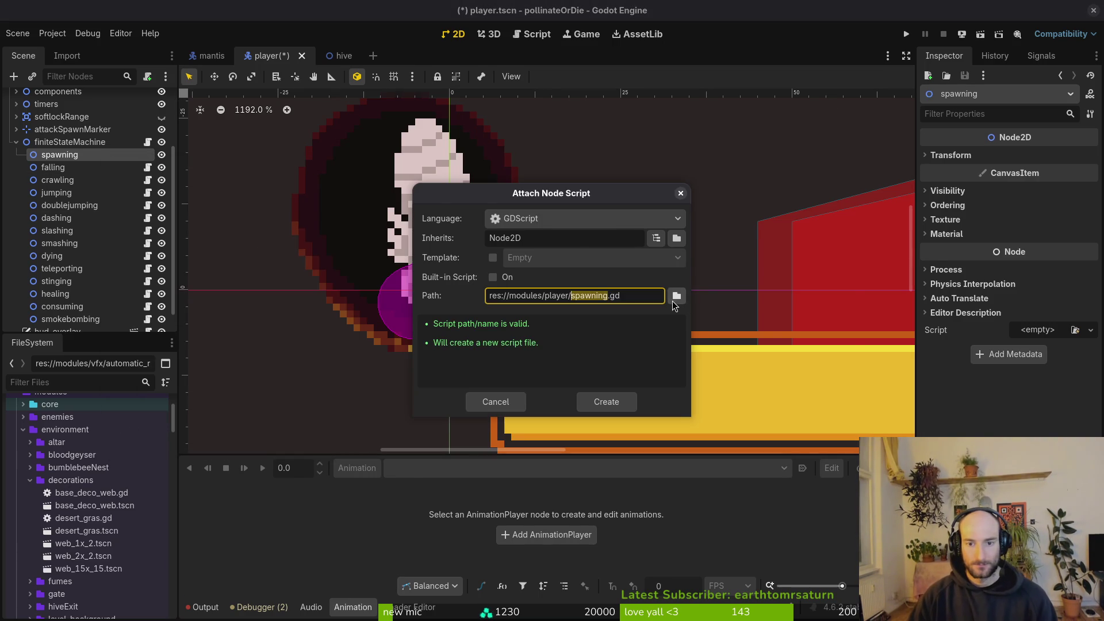
left_click(676, 296)
double_click(291, 123)
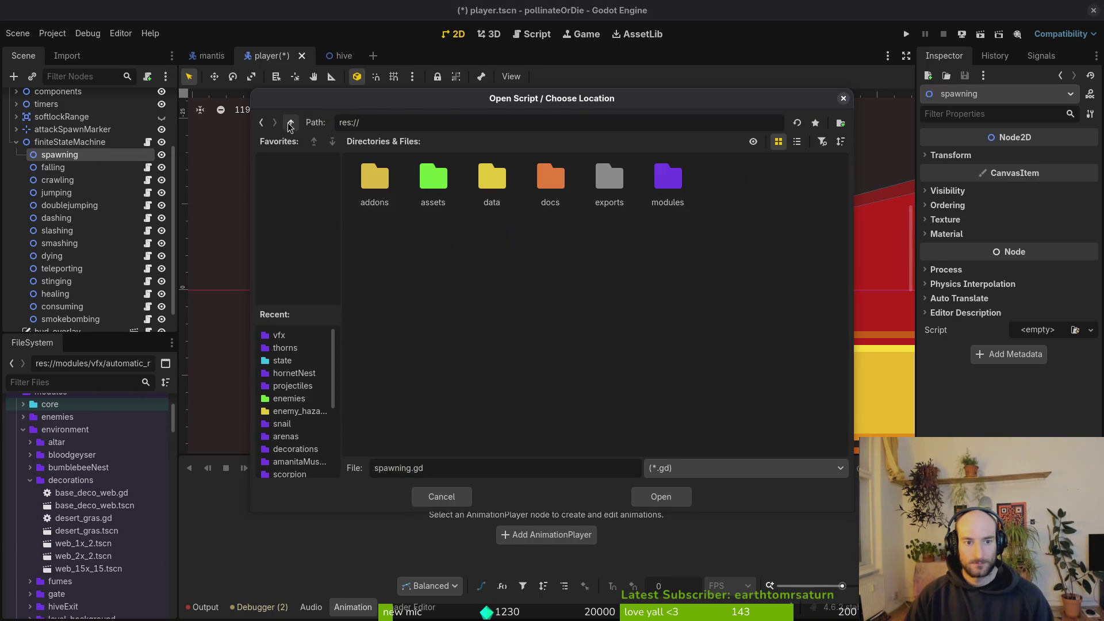
double_click(667, 180)
double_click(377, 190)
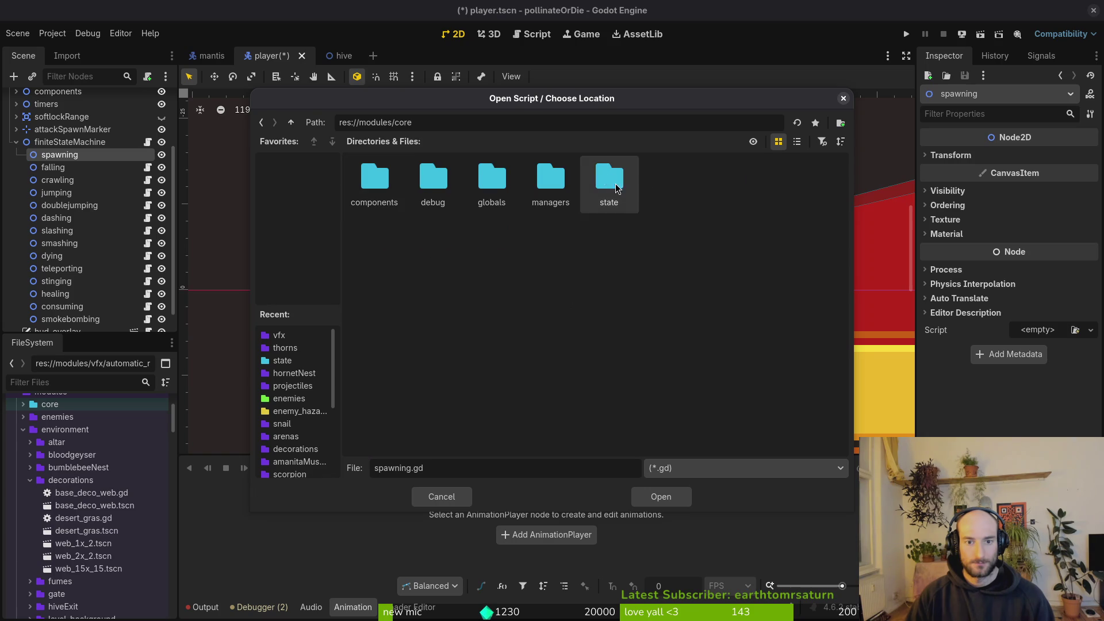
double_click(625, 195)
left_click(726, 185)
left_click(662, 497)
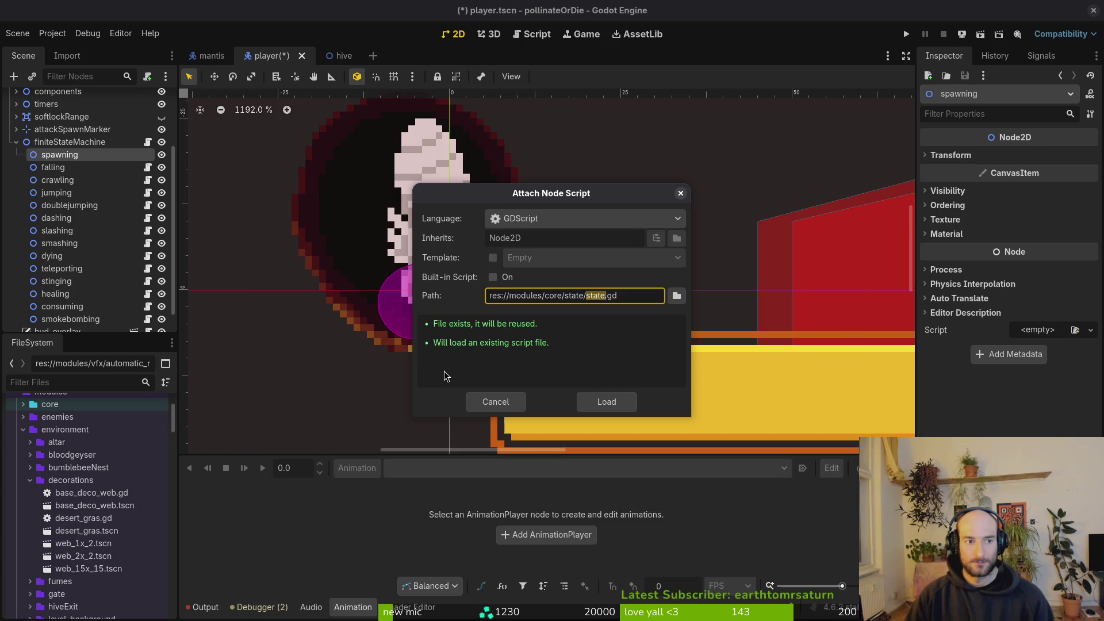
left_click(601, 402)
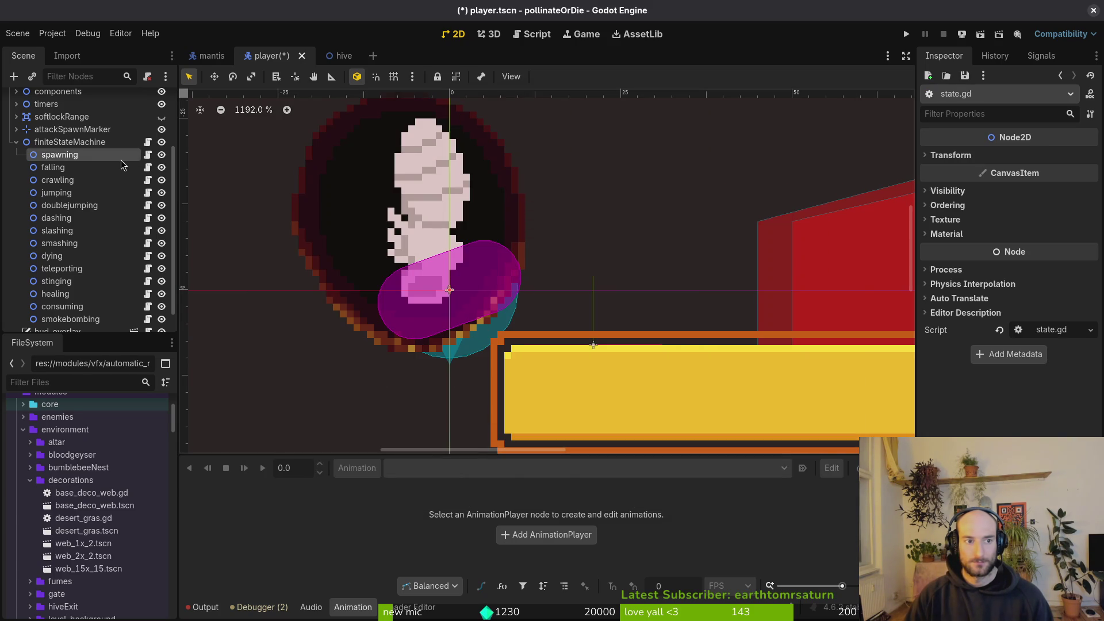
Extend the State script into a new res://modules/player/spawning.gd.
right_click(121, 160)
left_click(230, 274)
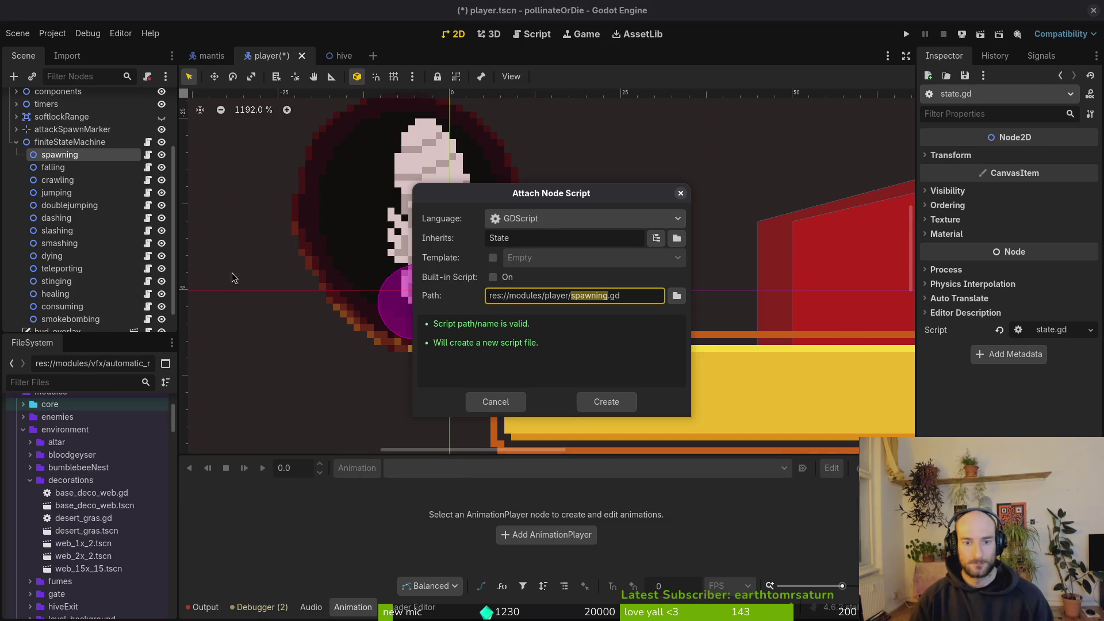
left_click(614, 406)
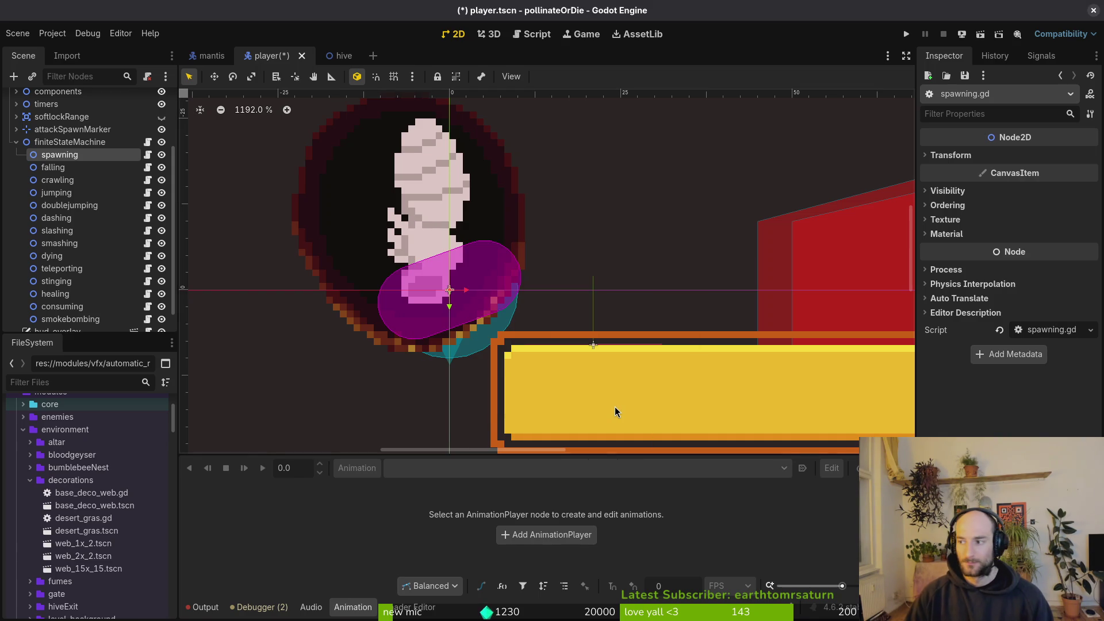
Open modules/player/spawning.gd in Neovim using the project file finder.
key("alt+Tab")
key("ctrl+p")
type("spawmn")
key("BackSpace")
key("BackSpace")
key("BackSpace")
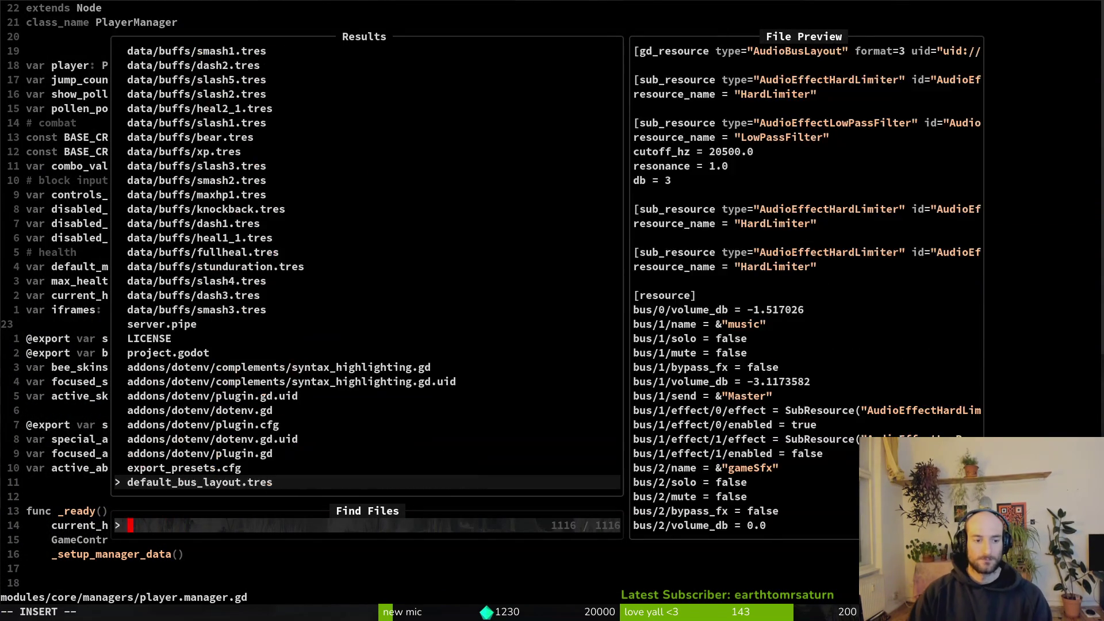
type("playersp")
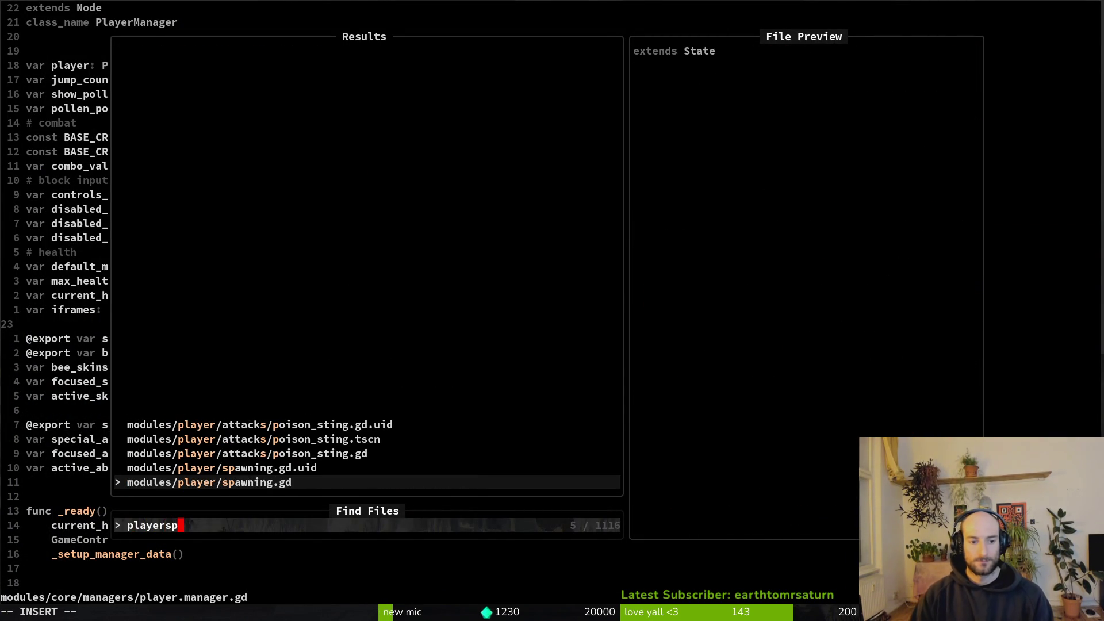
key("Return")
Add a func enter() below extends State in spawning.gd.
key("o")
key("Return")
key("Return")
key("Escape")
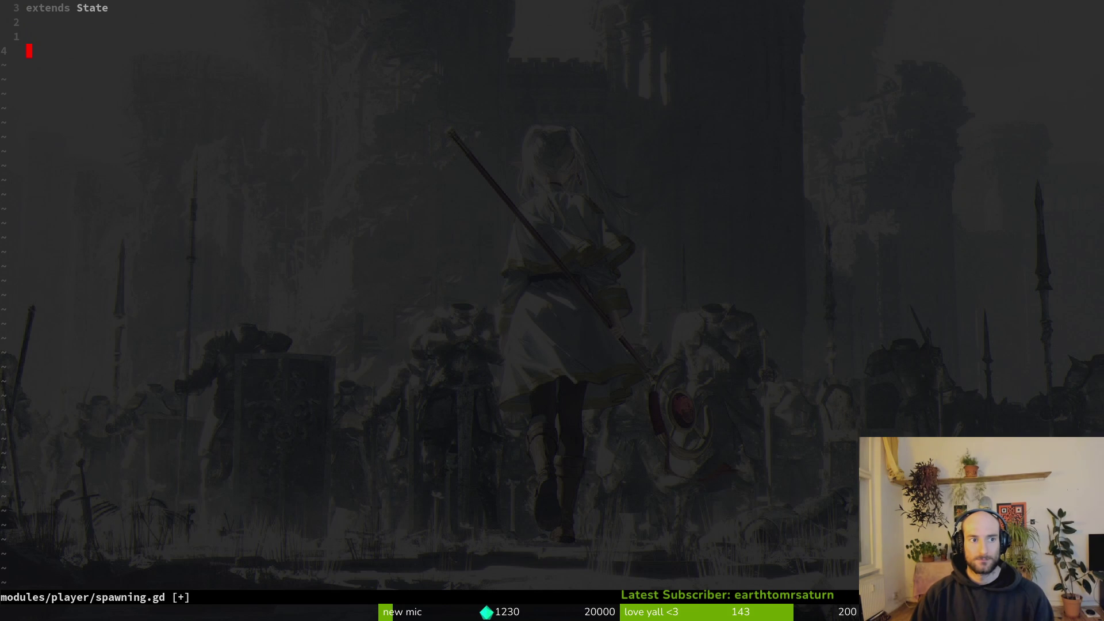
type("ifunc _rea")
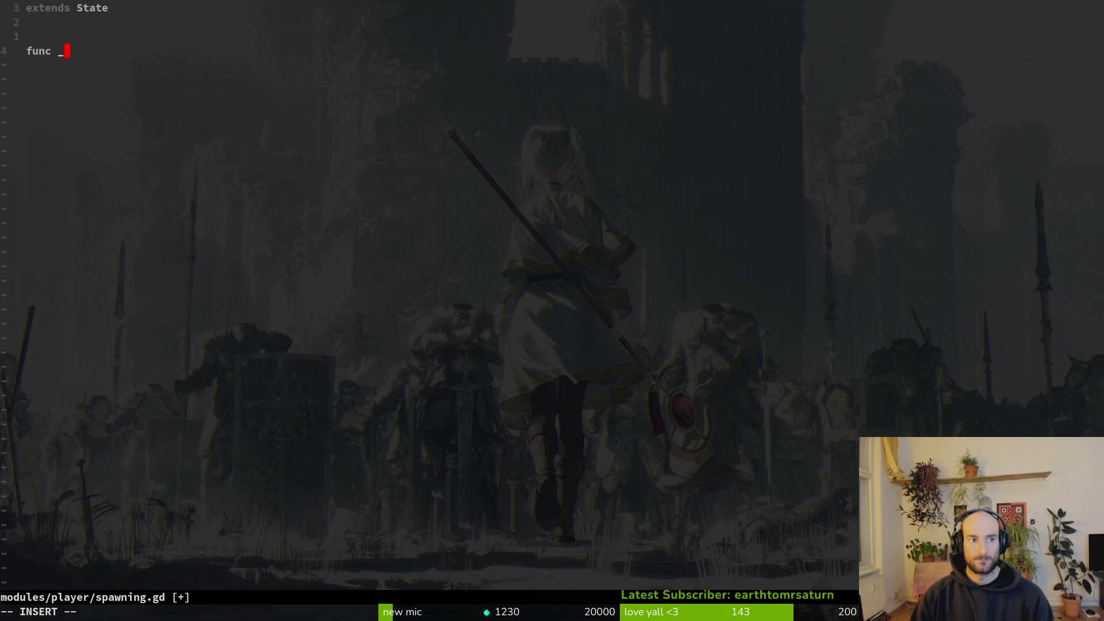
key("Return")
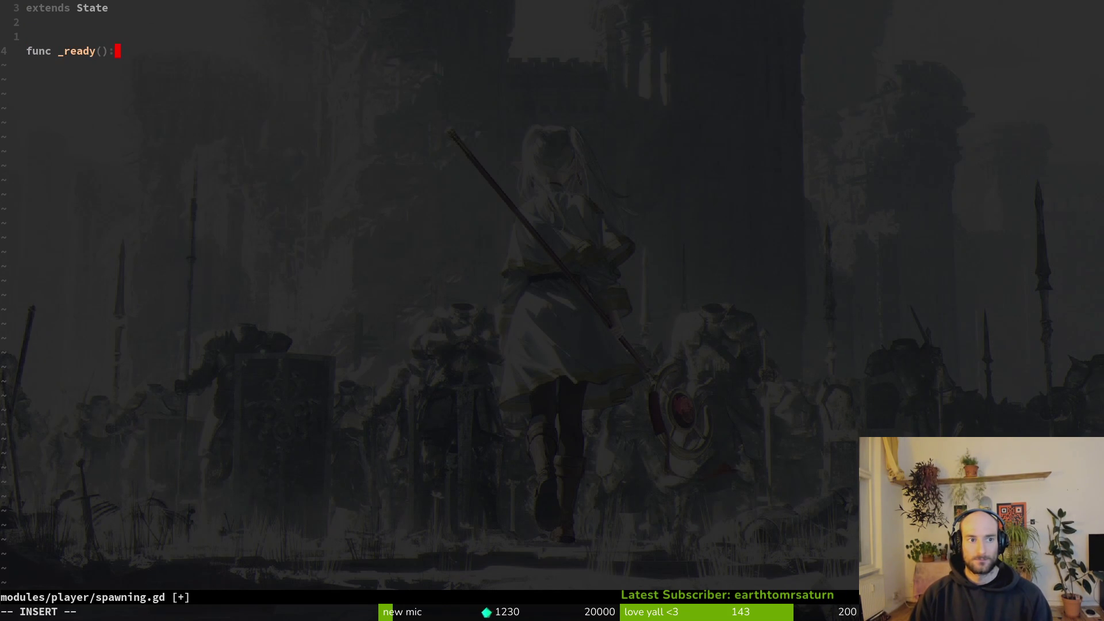
key("Escape")
key("h")
key("h")
key("h")
type("ciwent")
key("Return")
key("Escape")
Write 'if GameController.level.get_child(0) is Hive' inside enter() and save.
type("oif ")
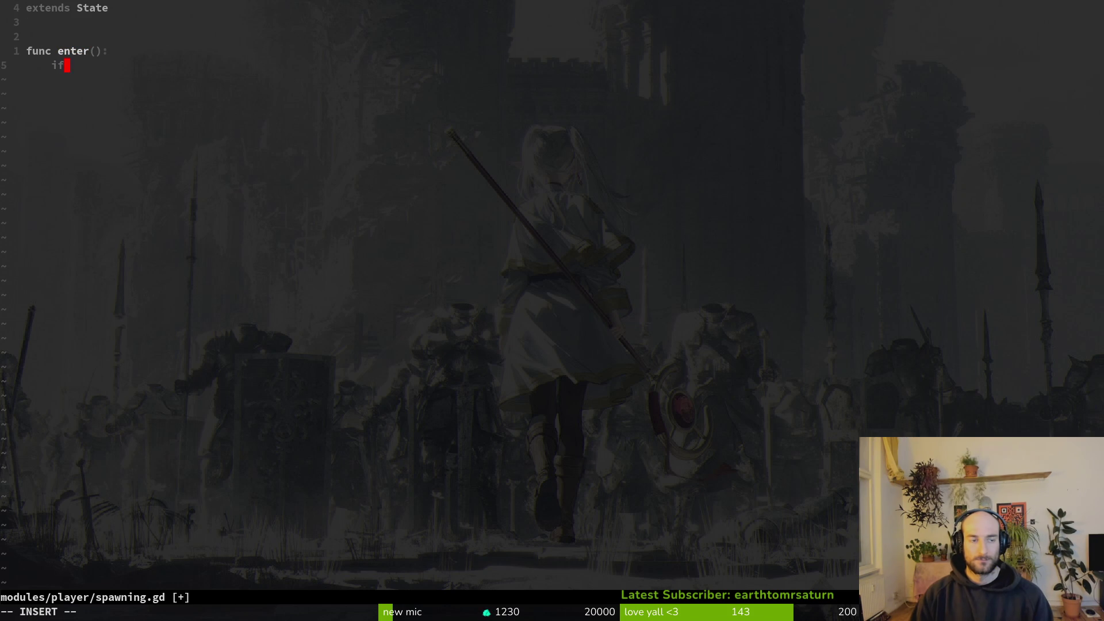
type("Game")
key("Return")
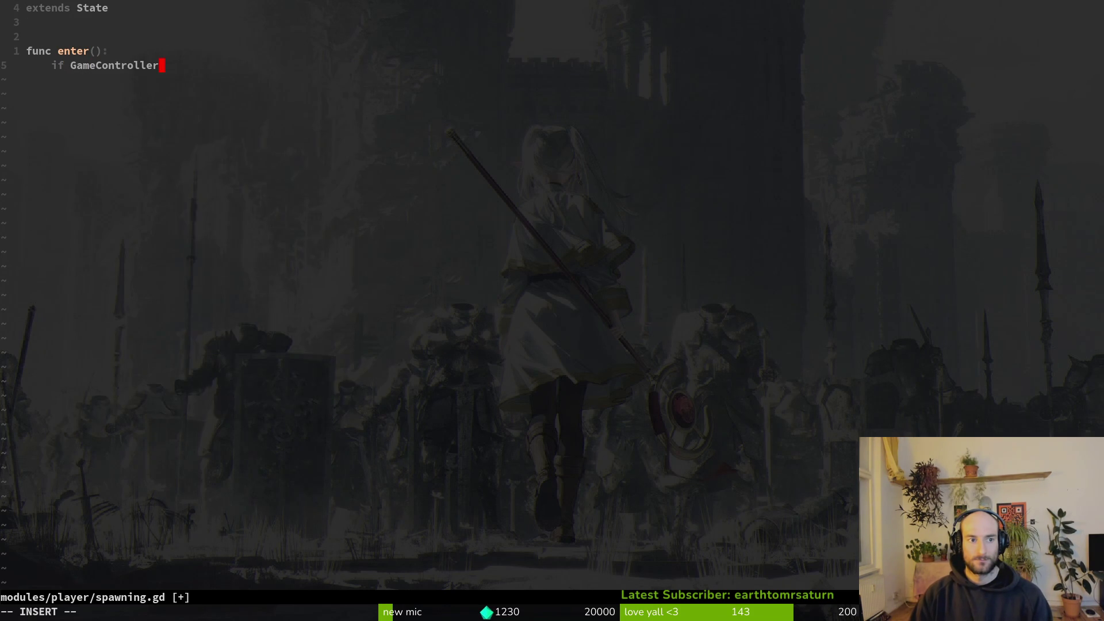
type(".level is Hive")
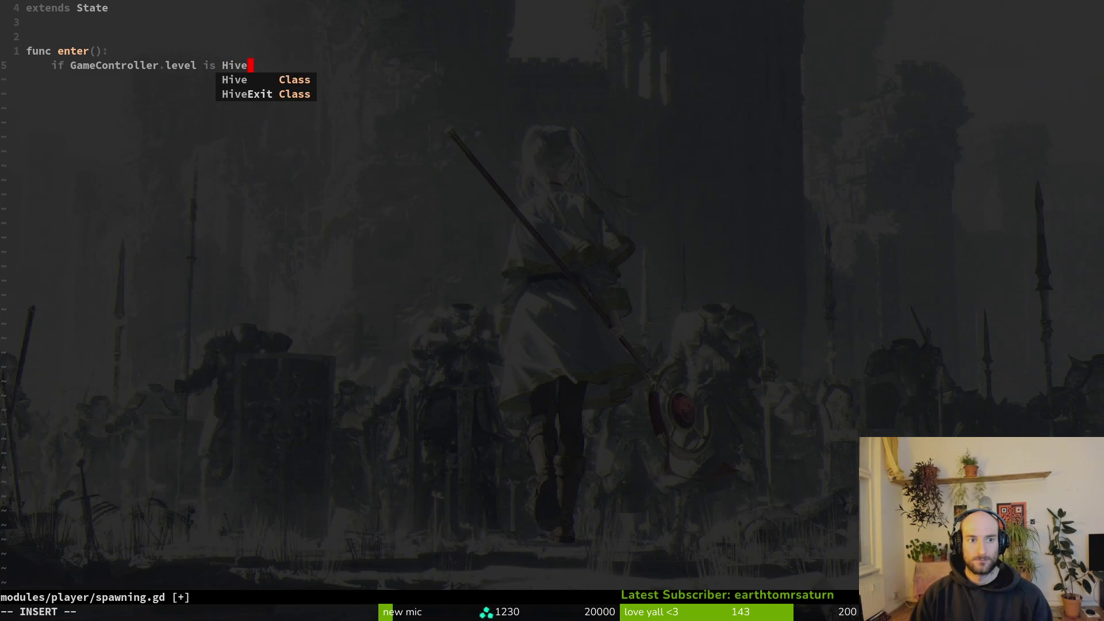
type("D")
key("BackSpace")
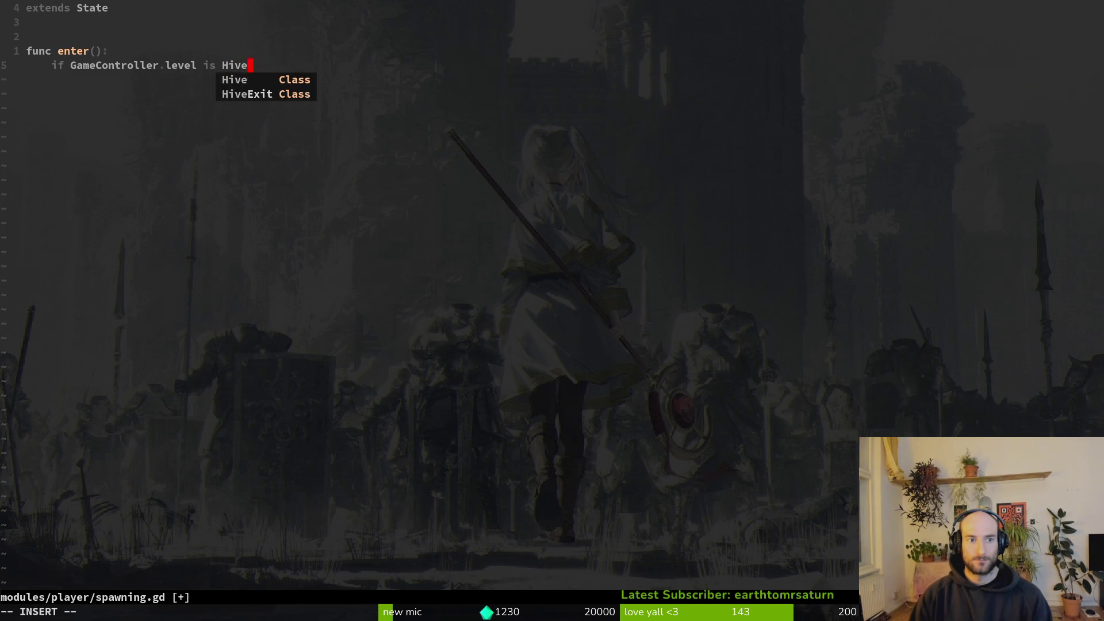
key("Escape")
type("bhbhi")
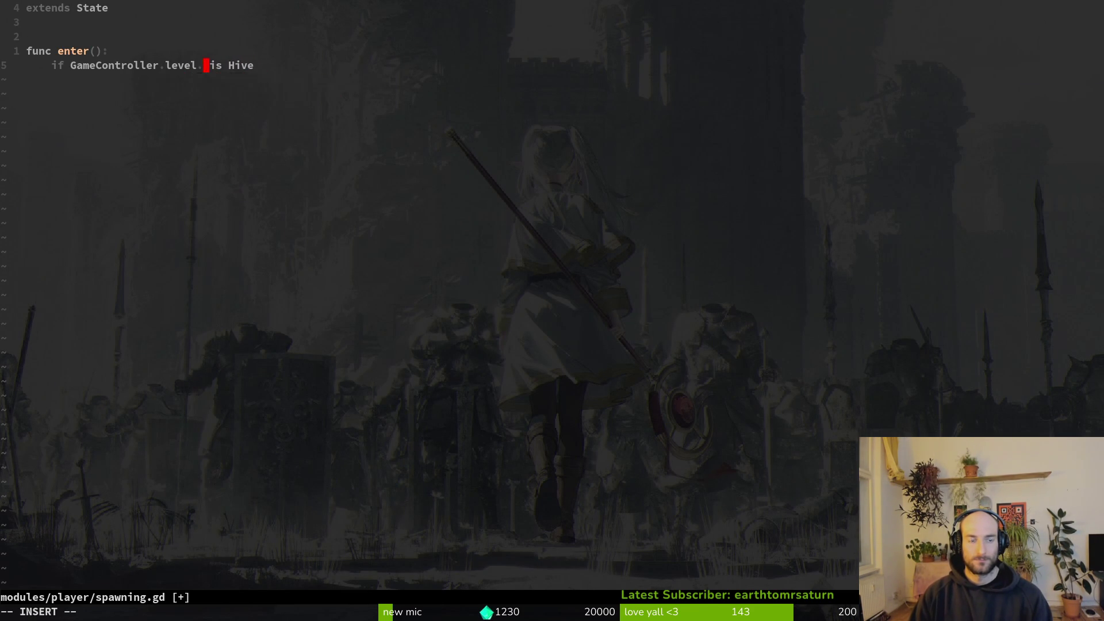
type(".get_chi")
key("ctrl+n")
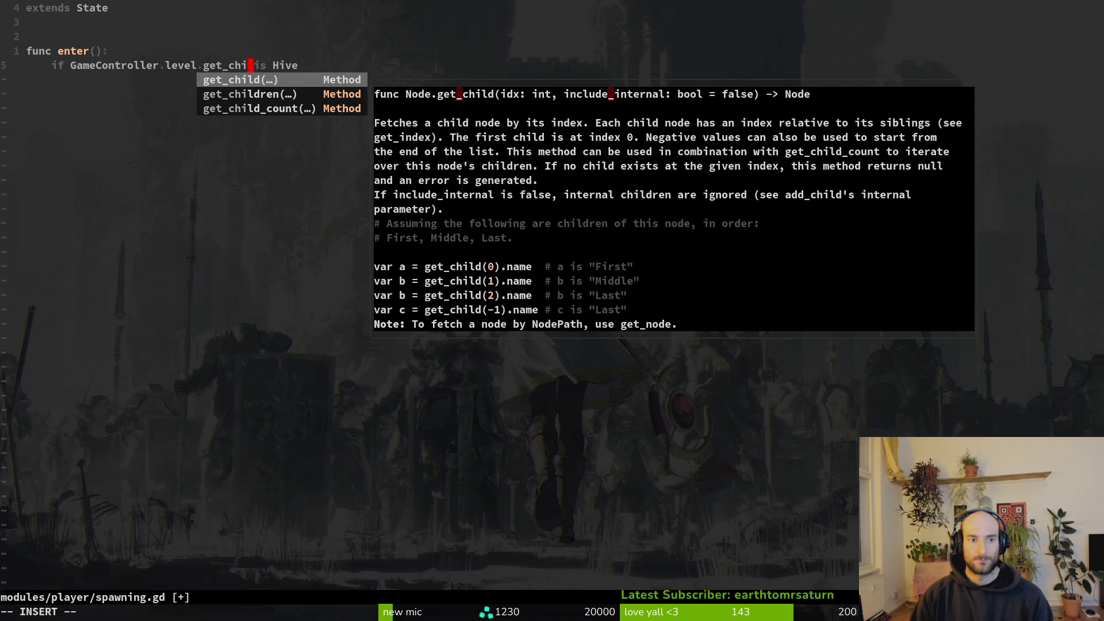
key("Return")
type("0)")
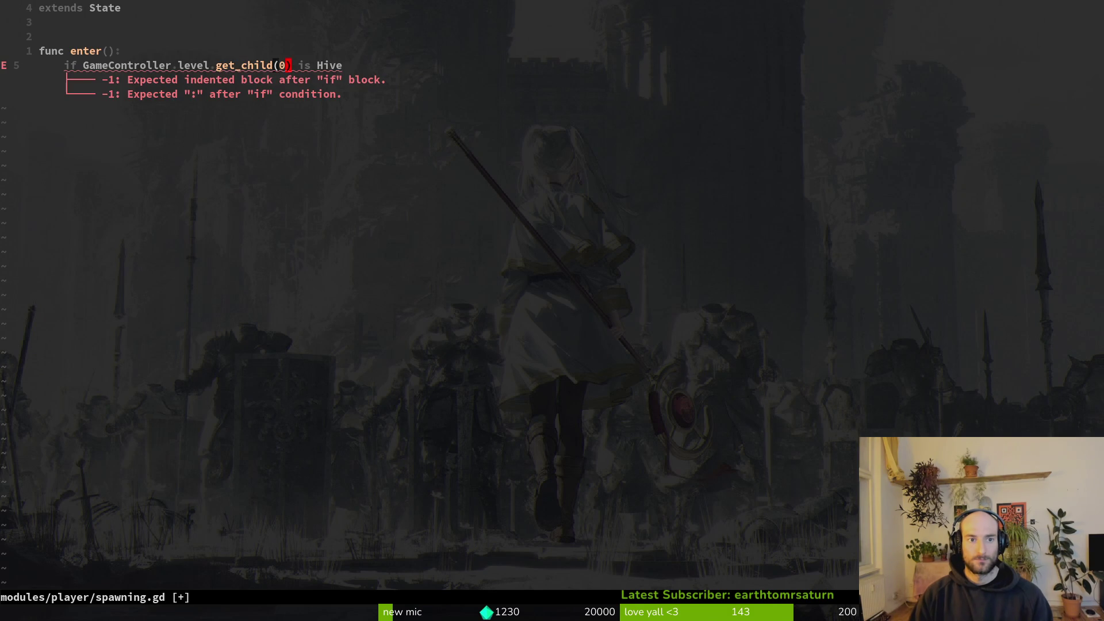
key("Escape")
type(":w")
key("Return")
Add the colon after Hive and start an indented 'anim' line inside the if block.
type("A")
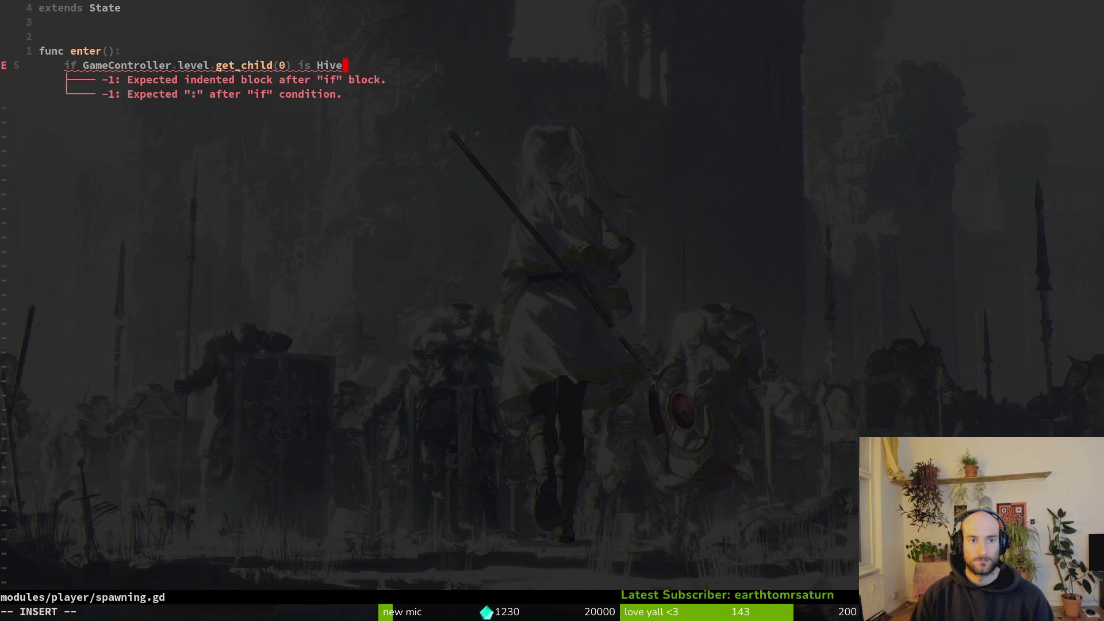
type(" ;")
key("BackSpace")
key("BackSpace")
type(":")
key("o")
key("BackSpace")
key("BackSpace")
key("BackSpace")
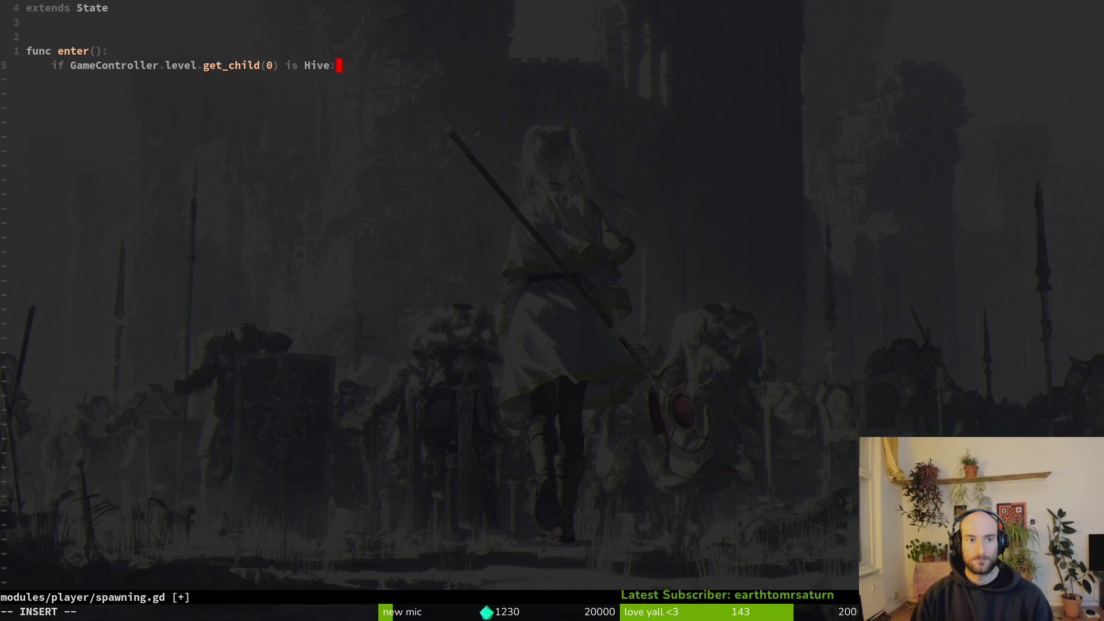
key("Return")
key("Tab")
type("anim")
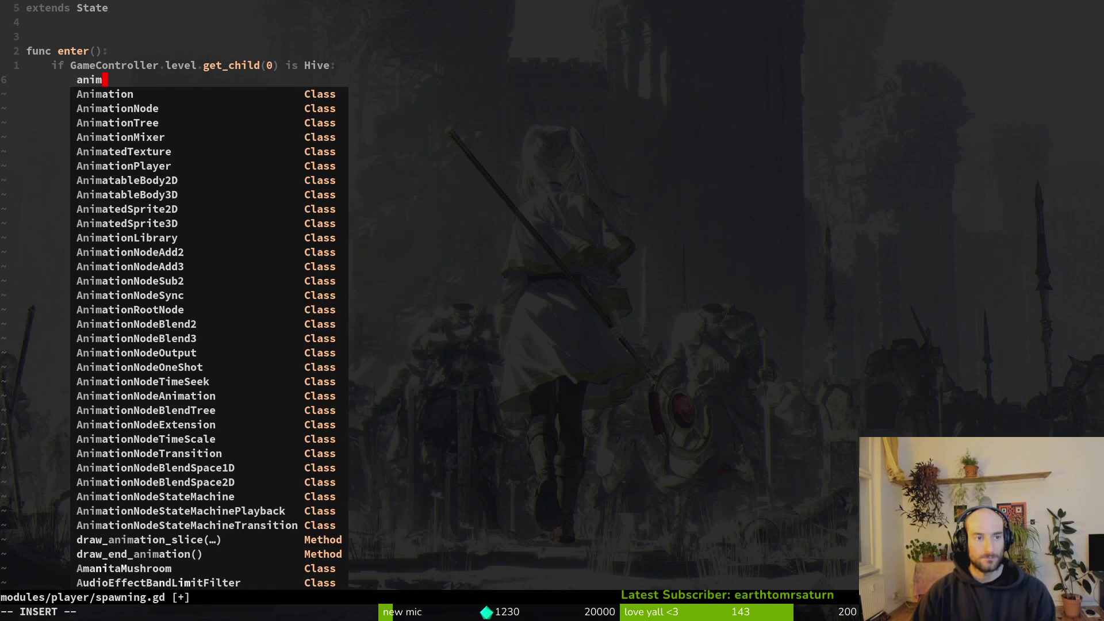
key("BackSpace")
key("space")
key("f")
key("f")
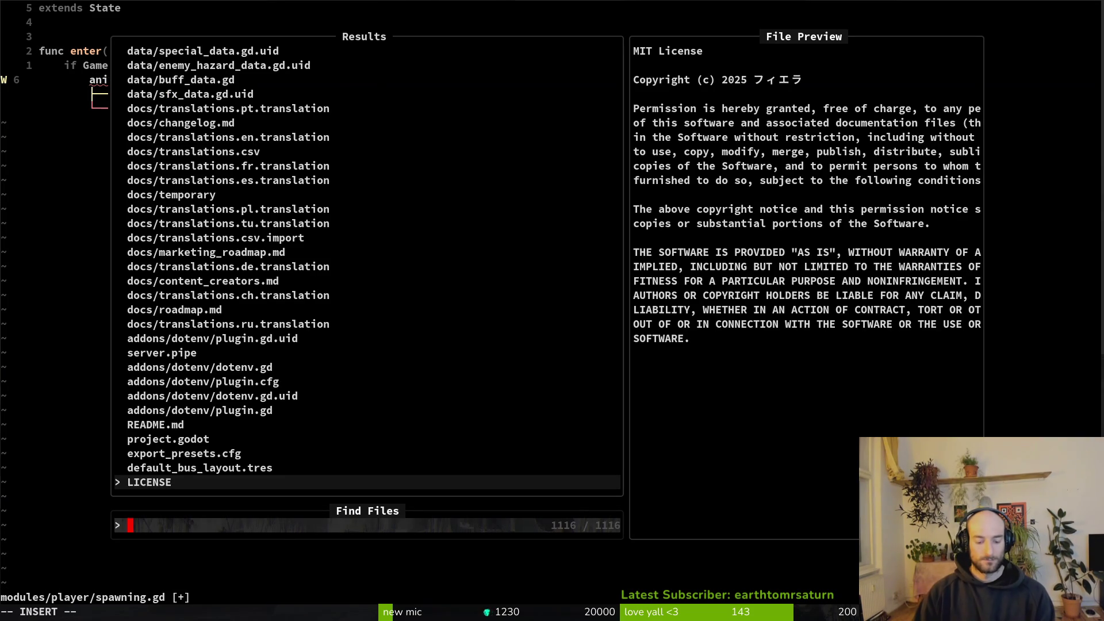
type("pfall")
key("Return")
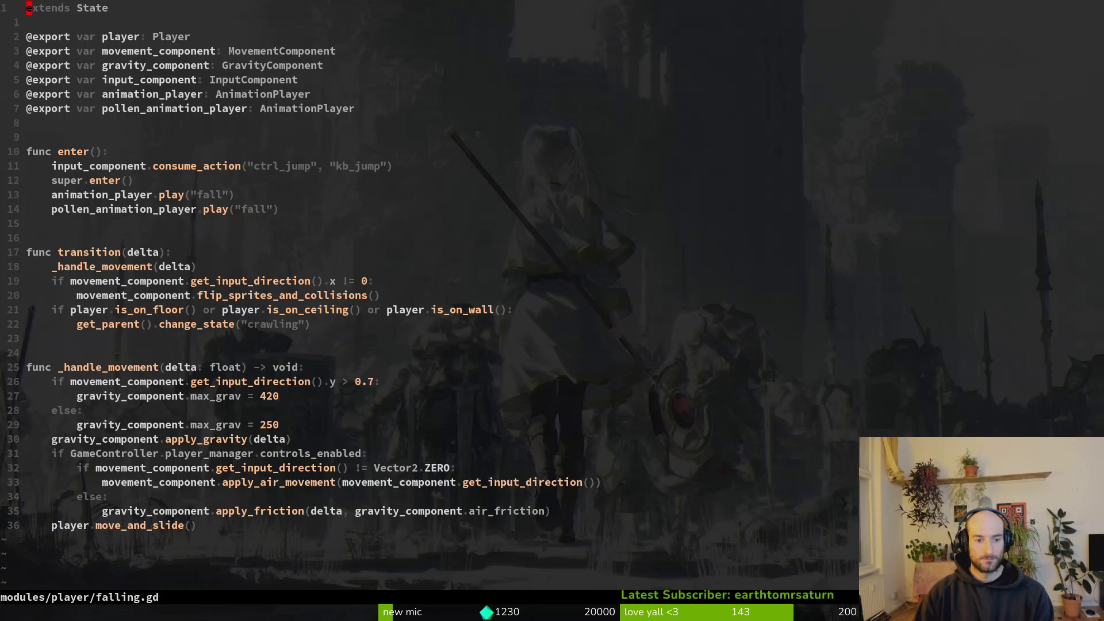
key("j")
key("shift+v")
key("j")
key("j")
key("j")
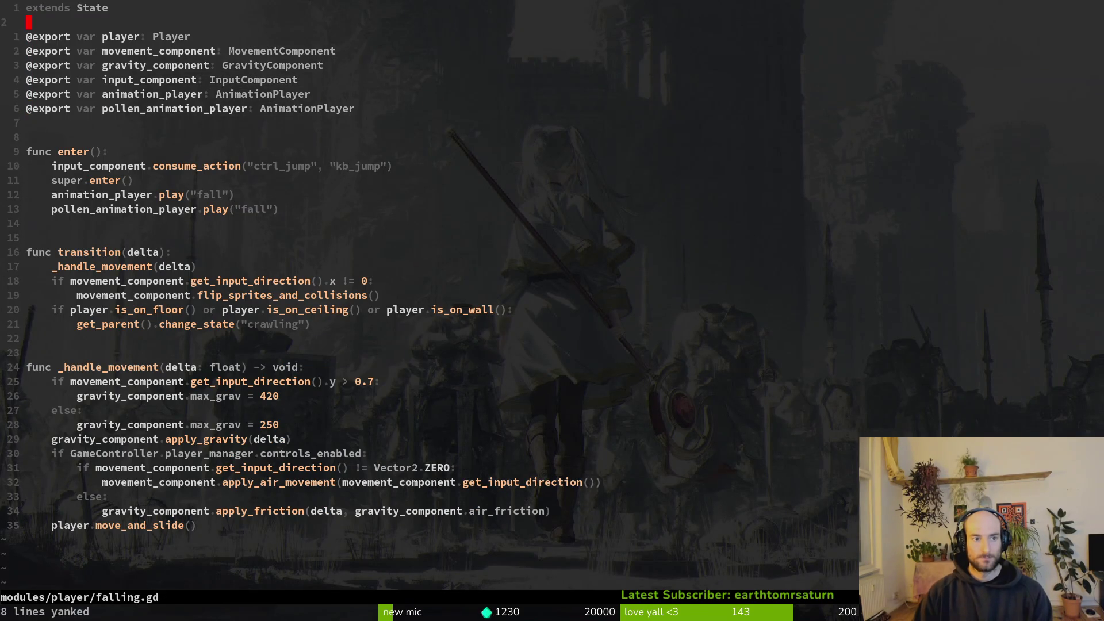
type("y:w")
key("Return")
Paste the export variables near the top of spawning.gd and save.
key("ctrl+6")
key("p")
key("shift+v")
key("j")
key("j")
key("j")
key("K")
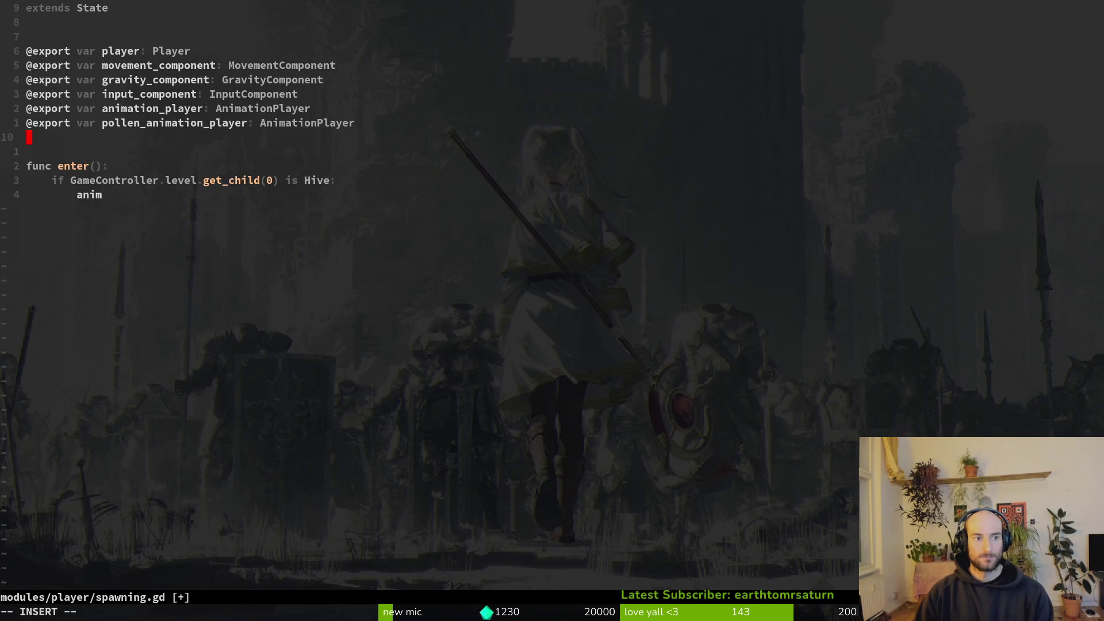
key("Escape")
type(":w")
key("Return")
Complete the Hive branch as animation_player.play("larva") and save.
key("j")
key("j")
key("j")
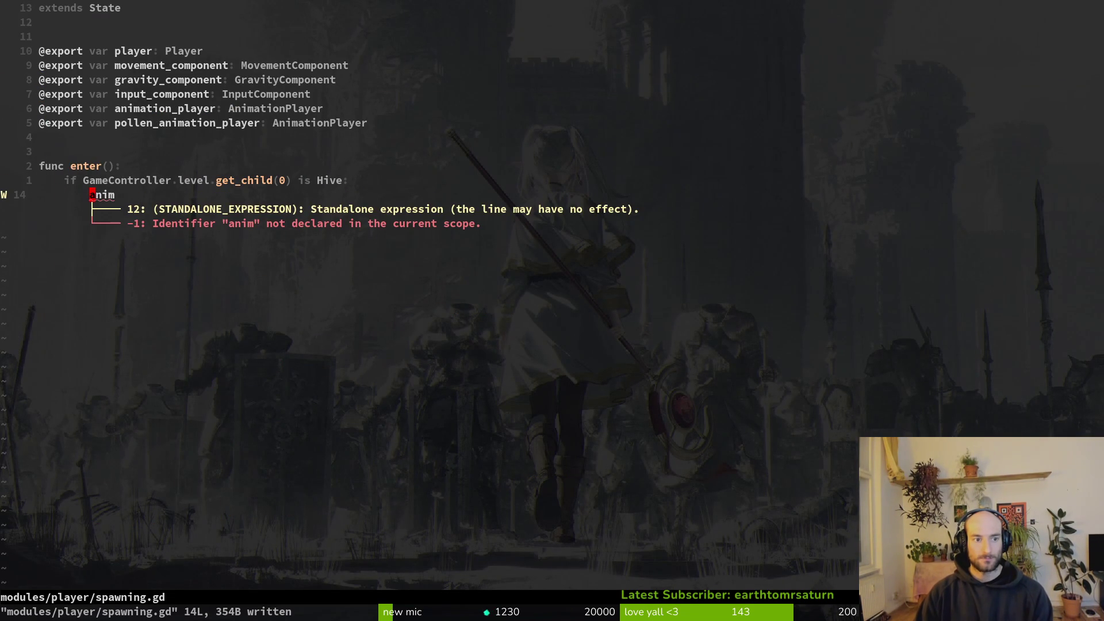
key("i")
key("Escape")
type("A")
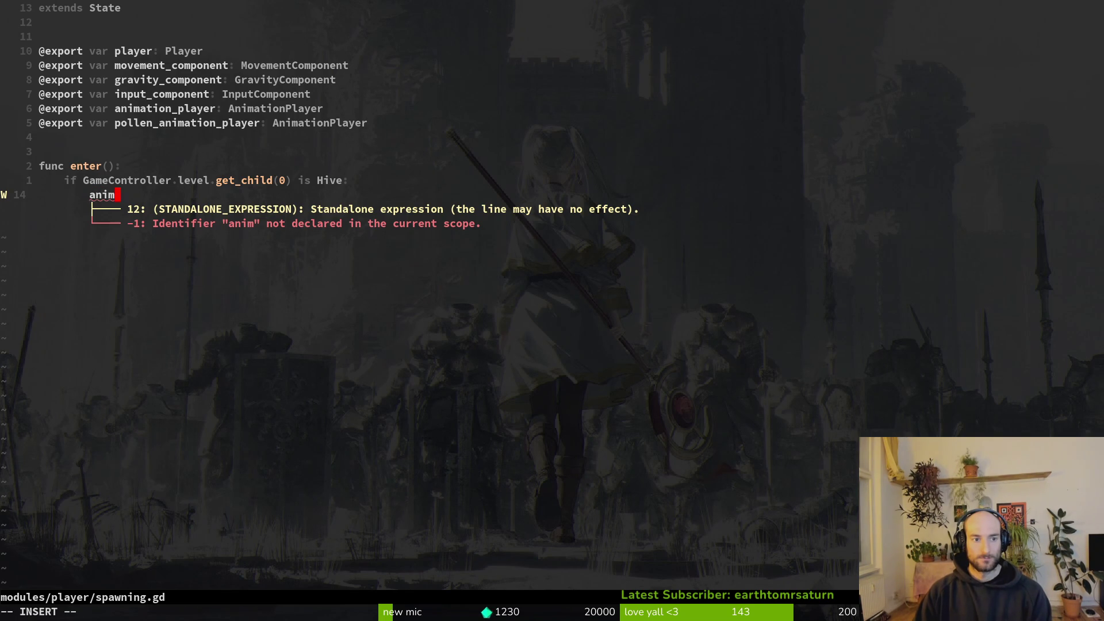
type("ation_player.pl")
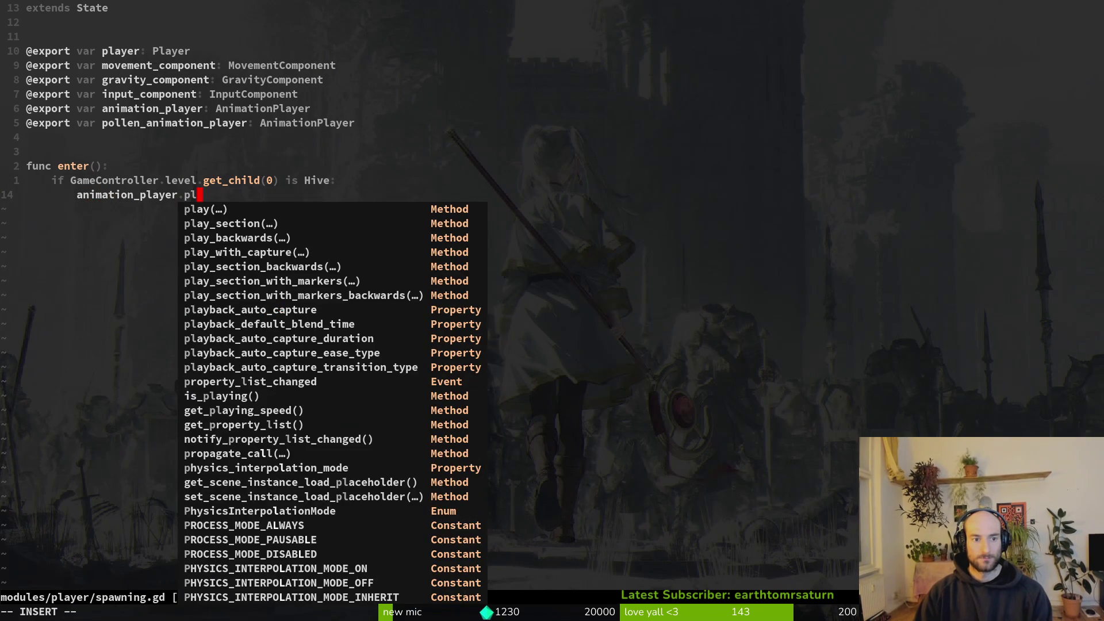
type("ay(\"s")
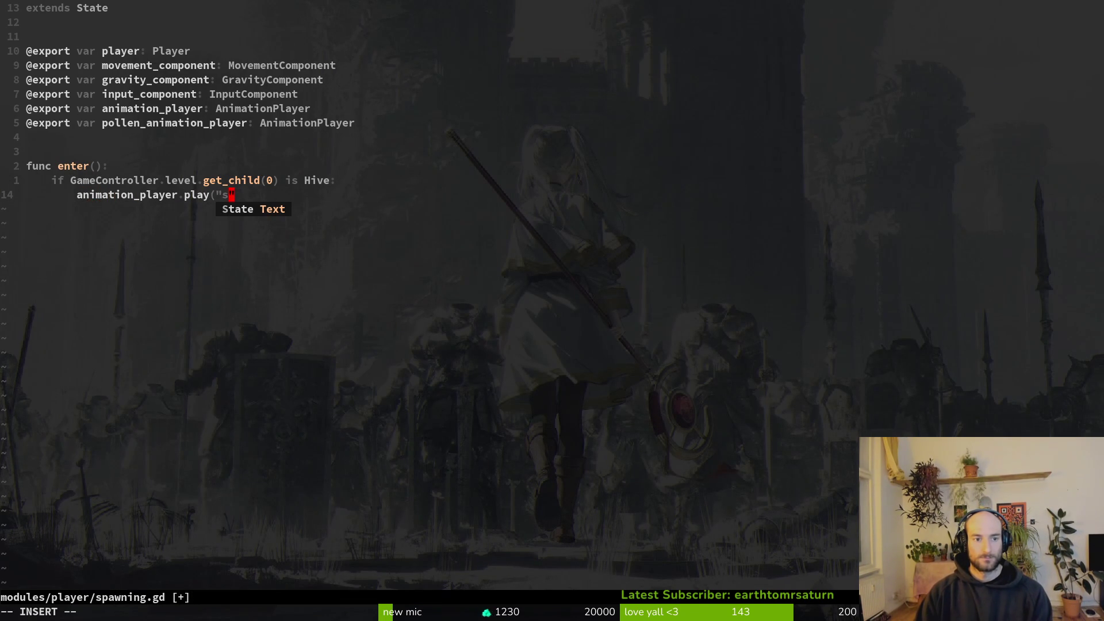
type("larva")
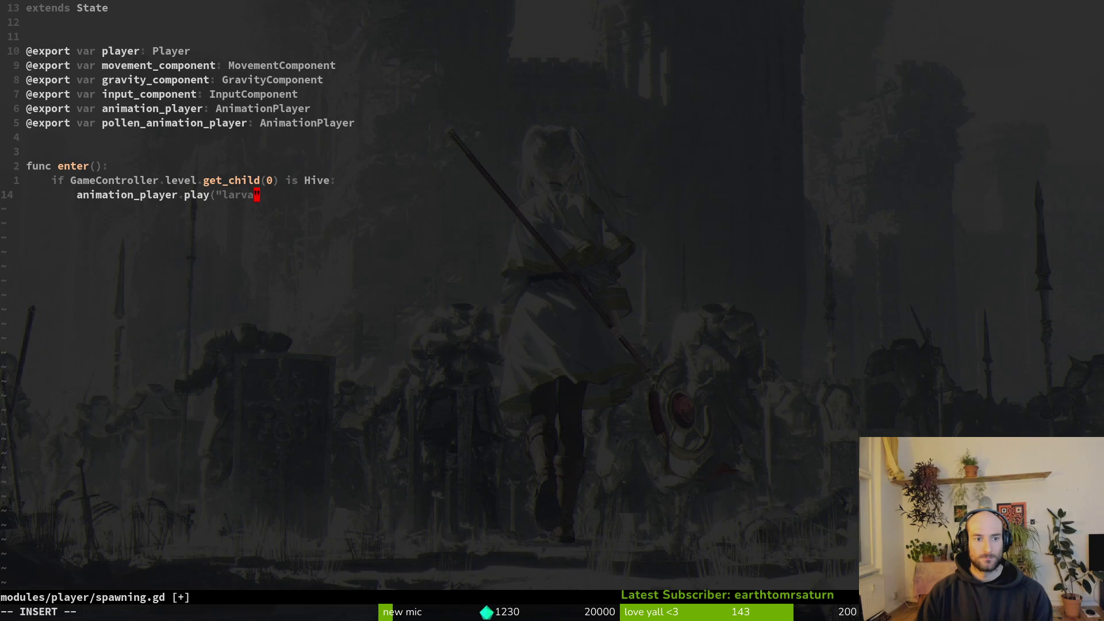
type("\"j")
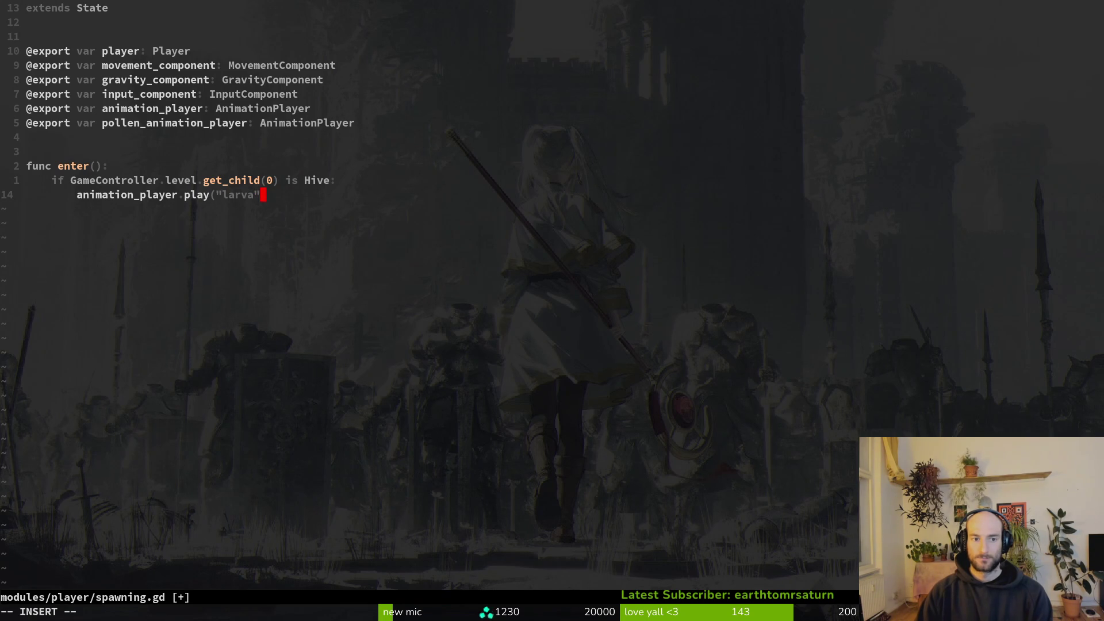
key("BackSpace")
type(")")
key("Escape")
type(":w")
Open a new indented line inside enter() for further code.
key("k")
key("k")
key("o")
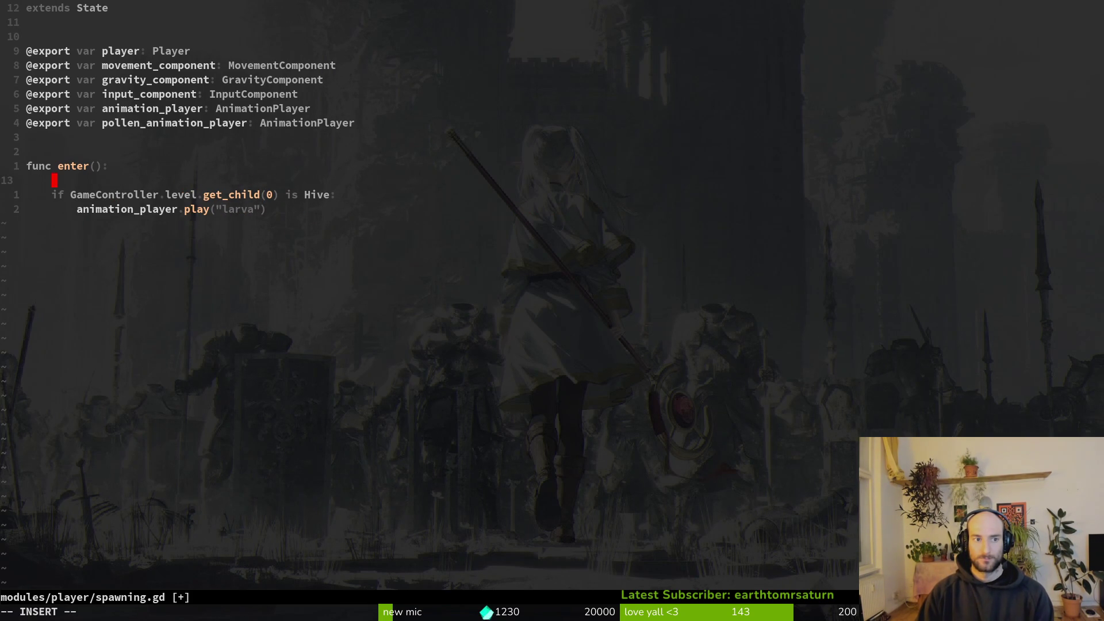
key("Escape")
key("space")
key("f")
key("f")
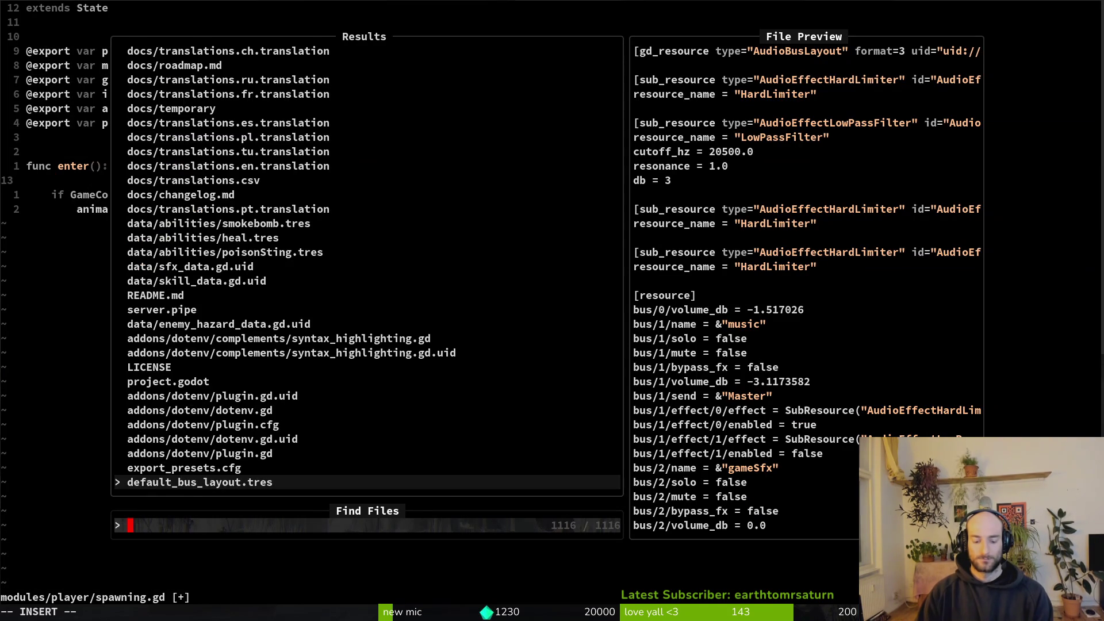
Open the mantis dashing.gd in a vertical split beside spawning.gd.
type("mantdas")
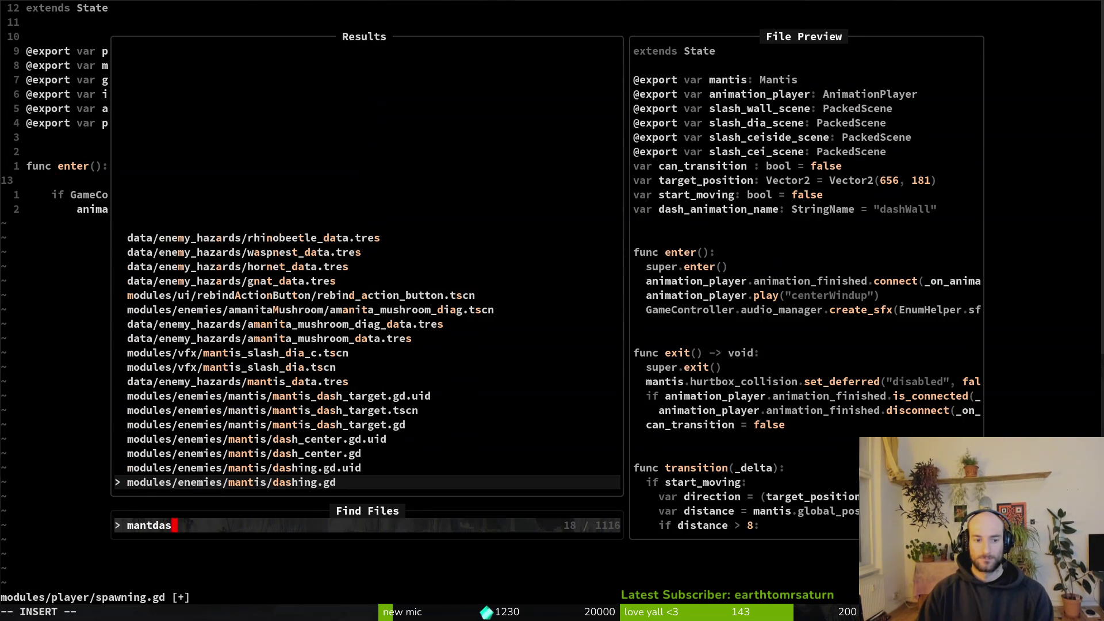
key("ctrl+v")
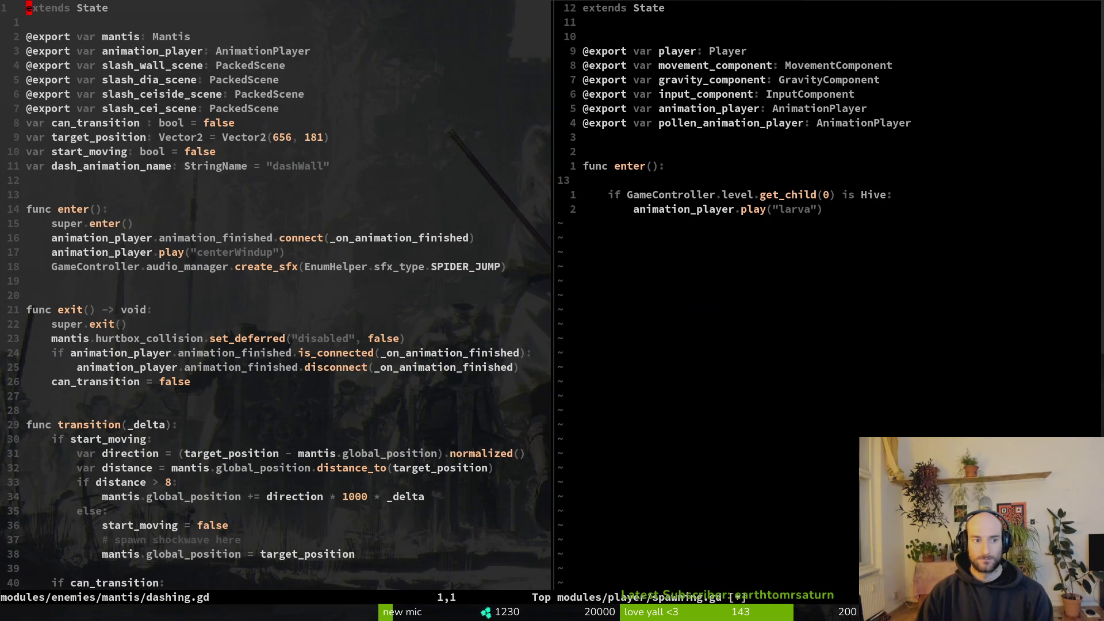
Copy the animation_finished.connect line from dashing.gd into enter() of spawning.gd.
key("1")
key("6")
key("j")
key("V")
key("y")
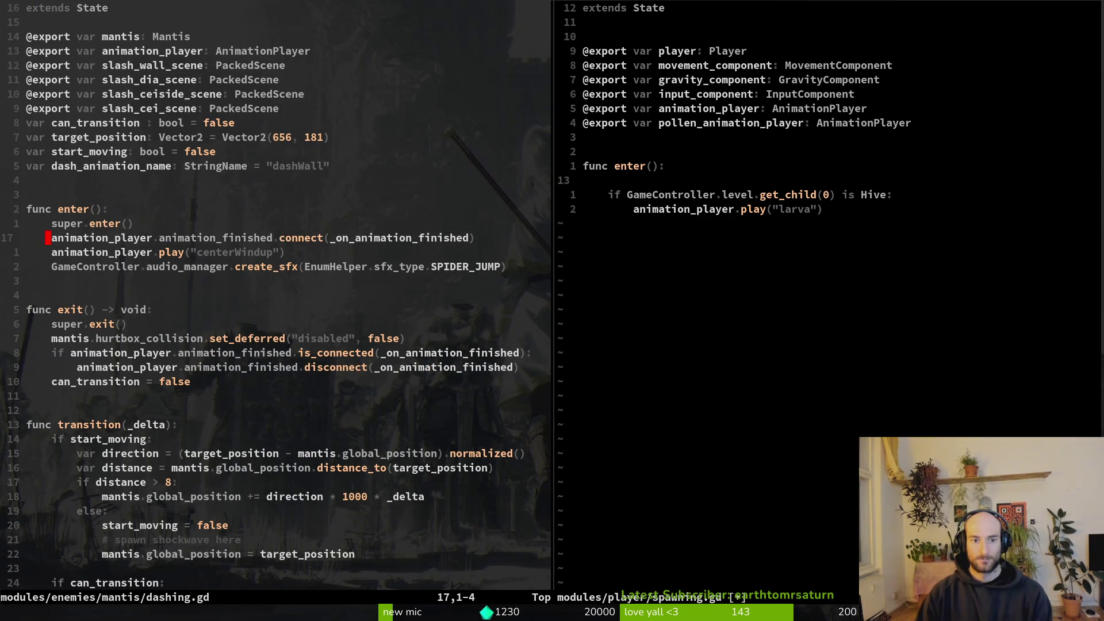
key("ctrl+w")
key("l")
key("p")
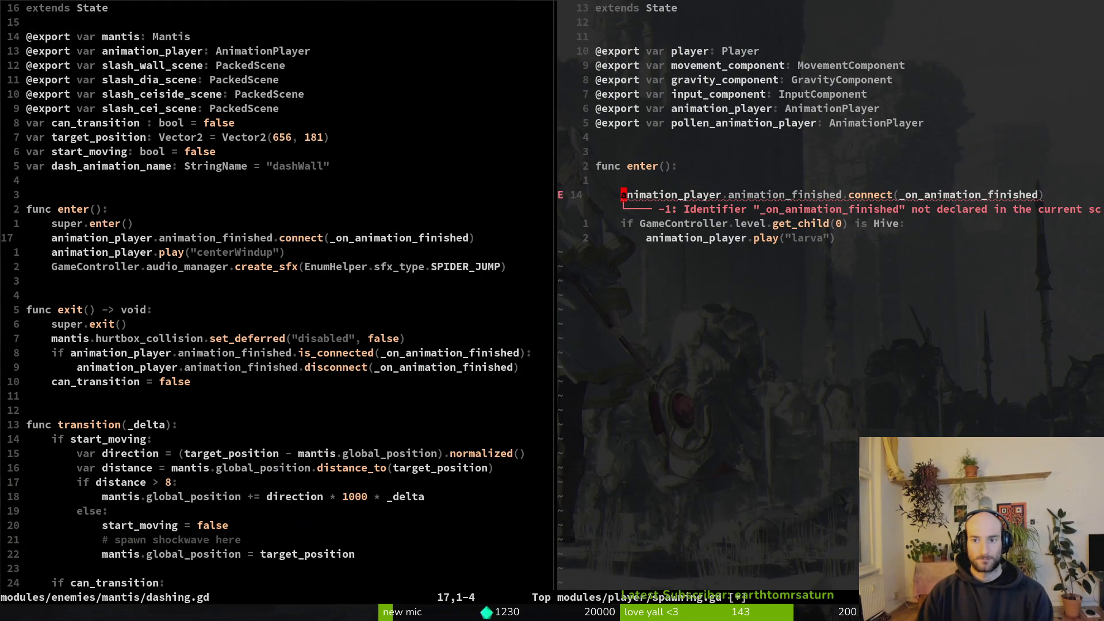
Copy the func _on_animation_finished header into spawning.gd below the larva play line.
key("ctrl+w")
key("h")
key("G")
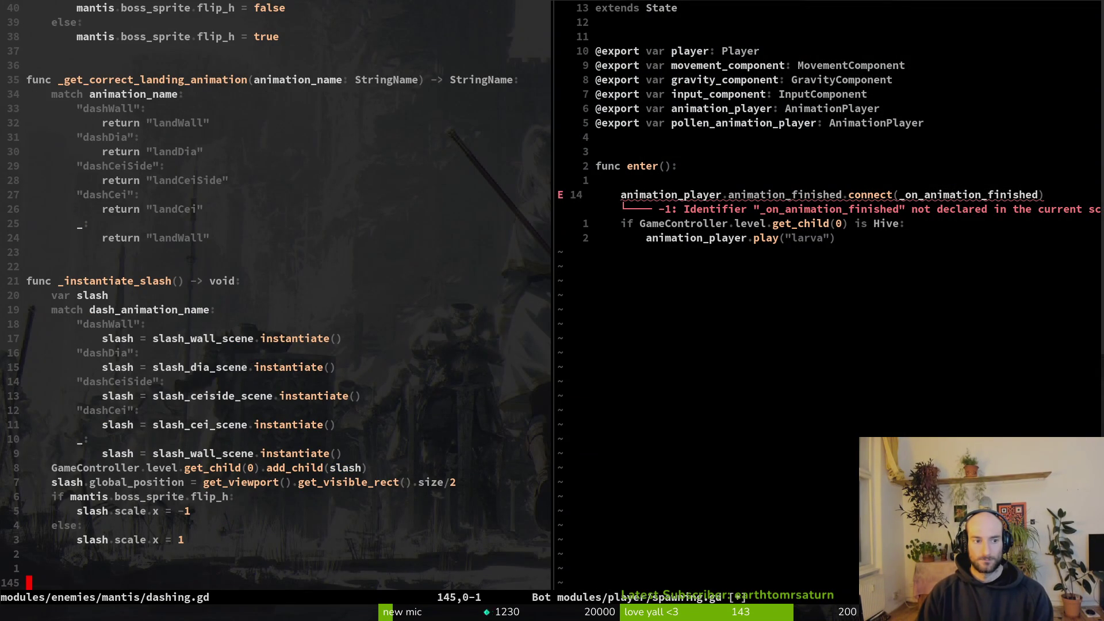
key("ctrl+o")
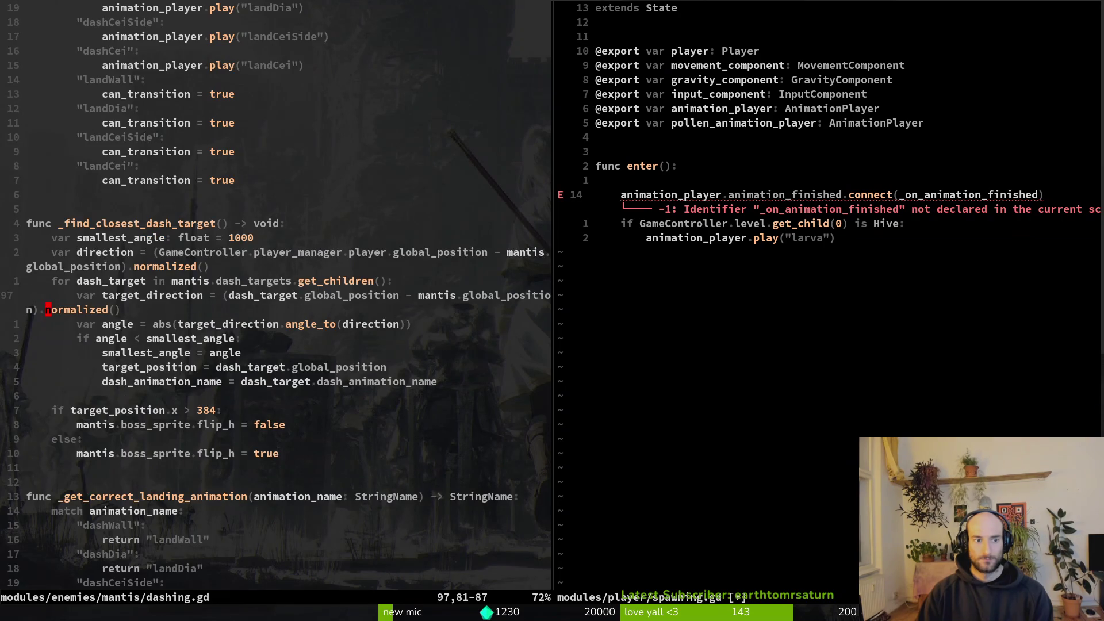
key("ctrl+o")
key("ctrl+o")
key("0")
key("y")
key("y")
key("ctrl+w")
key("l")
key("j")
key("j")
key("p")
key("O")
key("Return")
key("Return")
Start selecting the handler's match body lines in dashing.gd.
key("Escape")
key("ctrl+w")
key("h")
key("j")
key("j")
key("V")
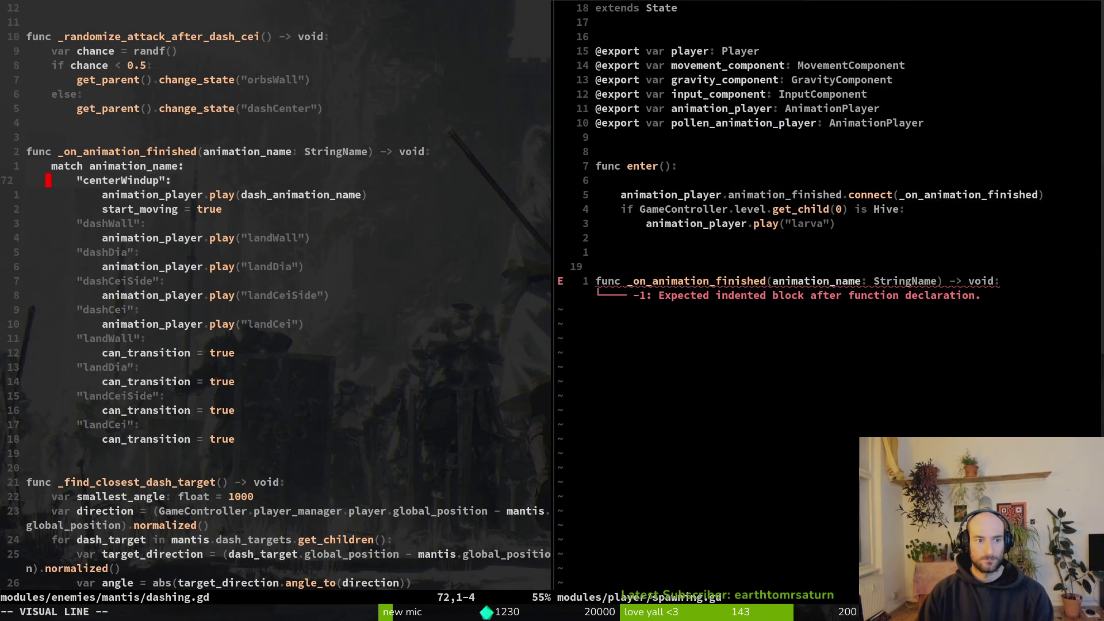